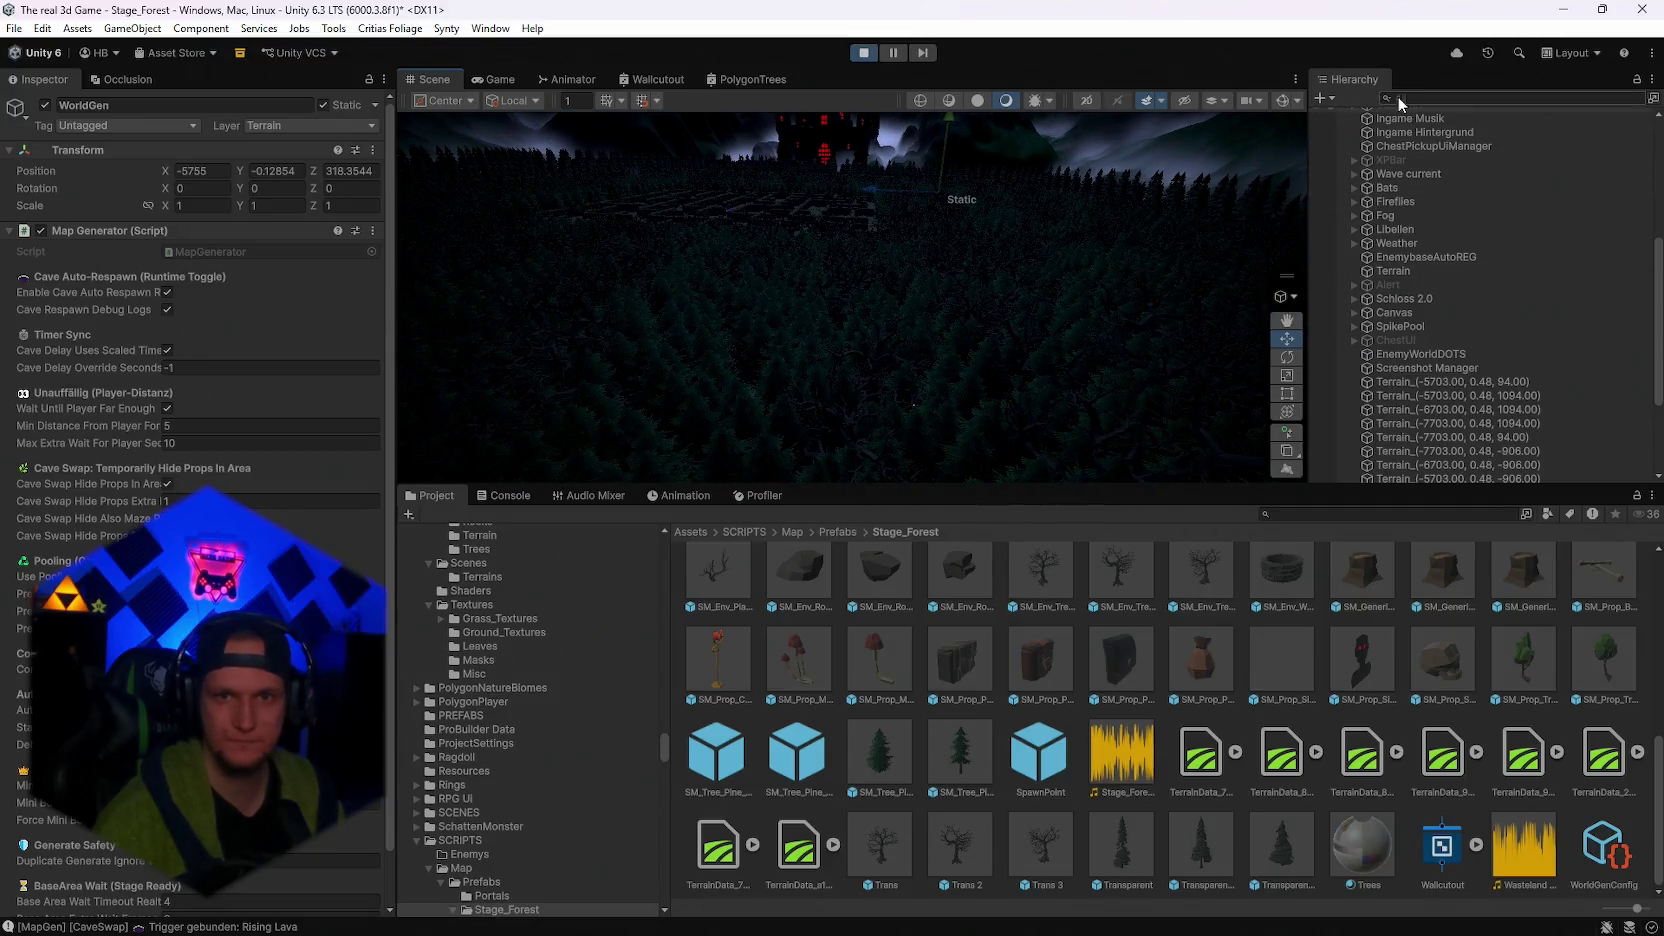
# Show the running Game view and delete the GENERATED_World object.
pyautogui.scroll(3, 1404, 110)
pyautogui.click(490, 80)
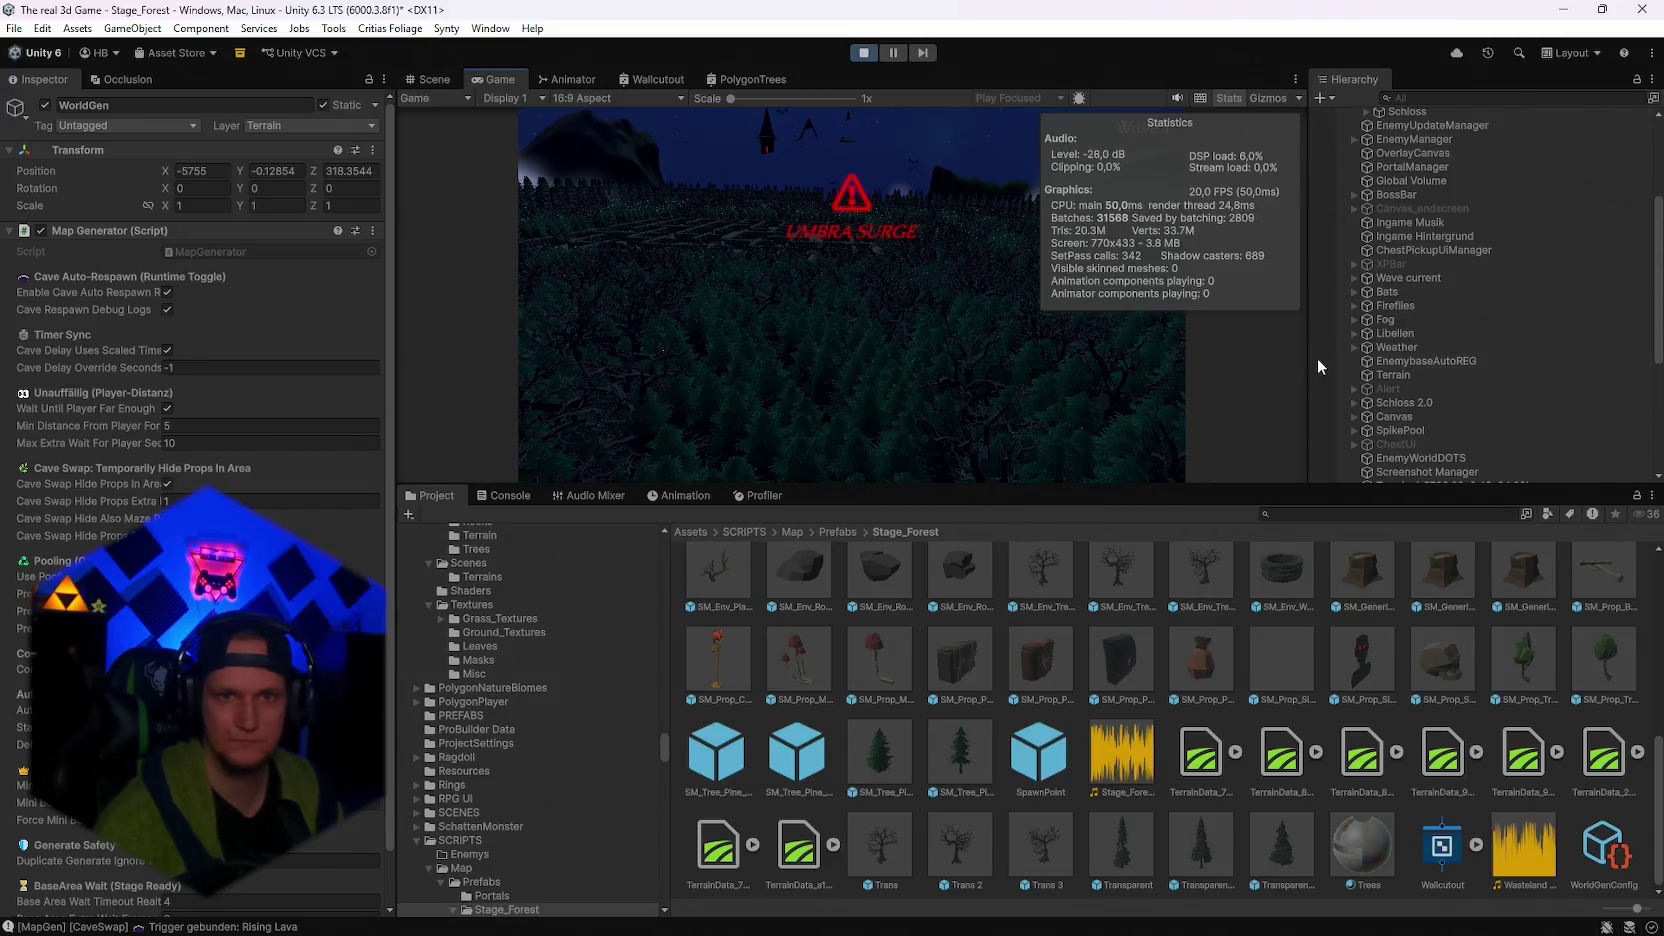
pyautogui.scroll(-2, 1428, 354)
pyautogui.click(1425, 351)
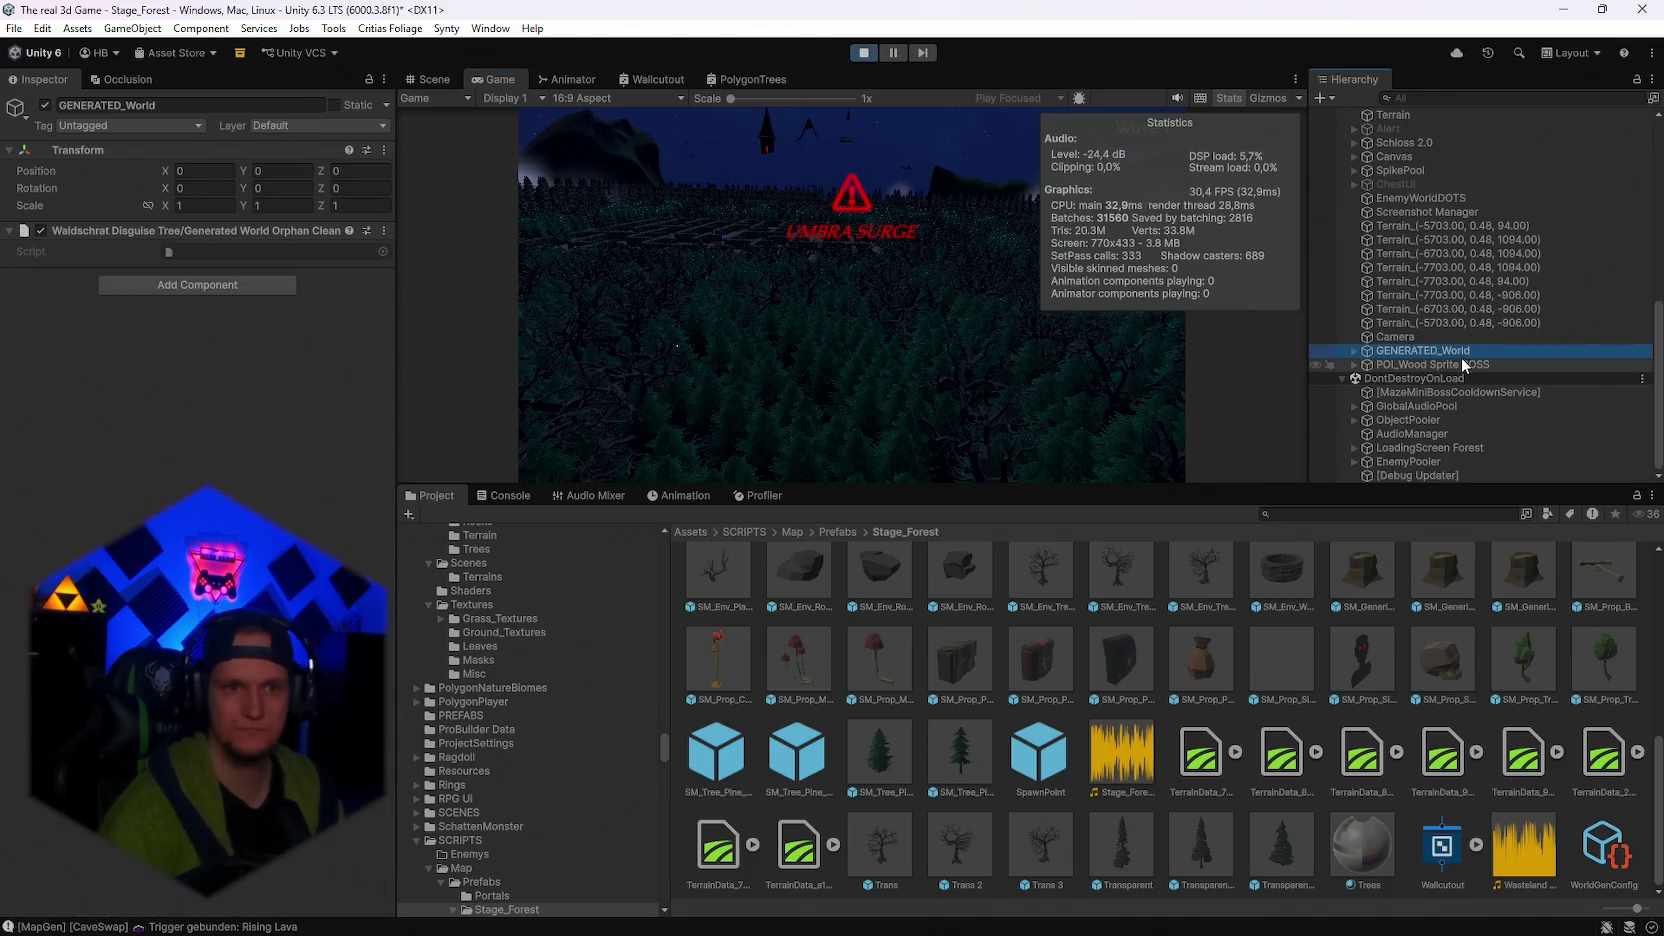
pyautogui.press('Delete')
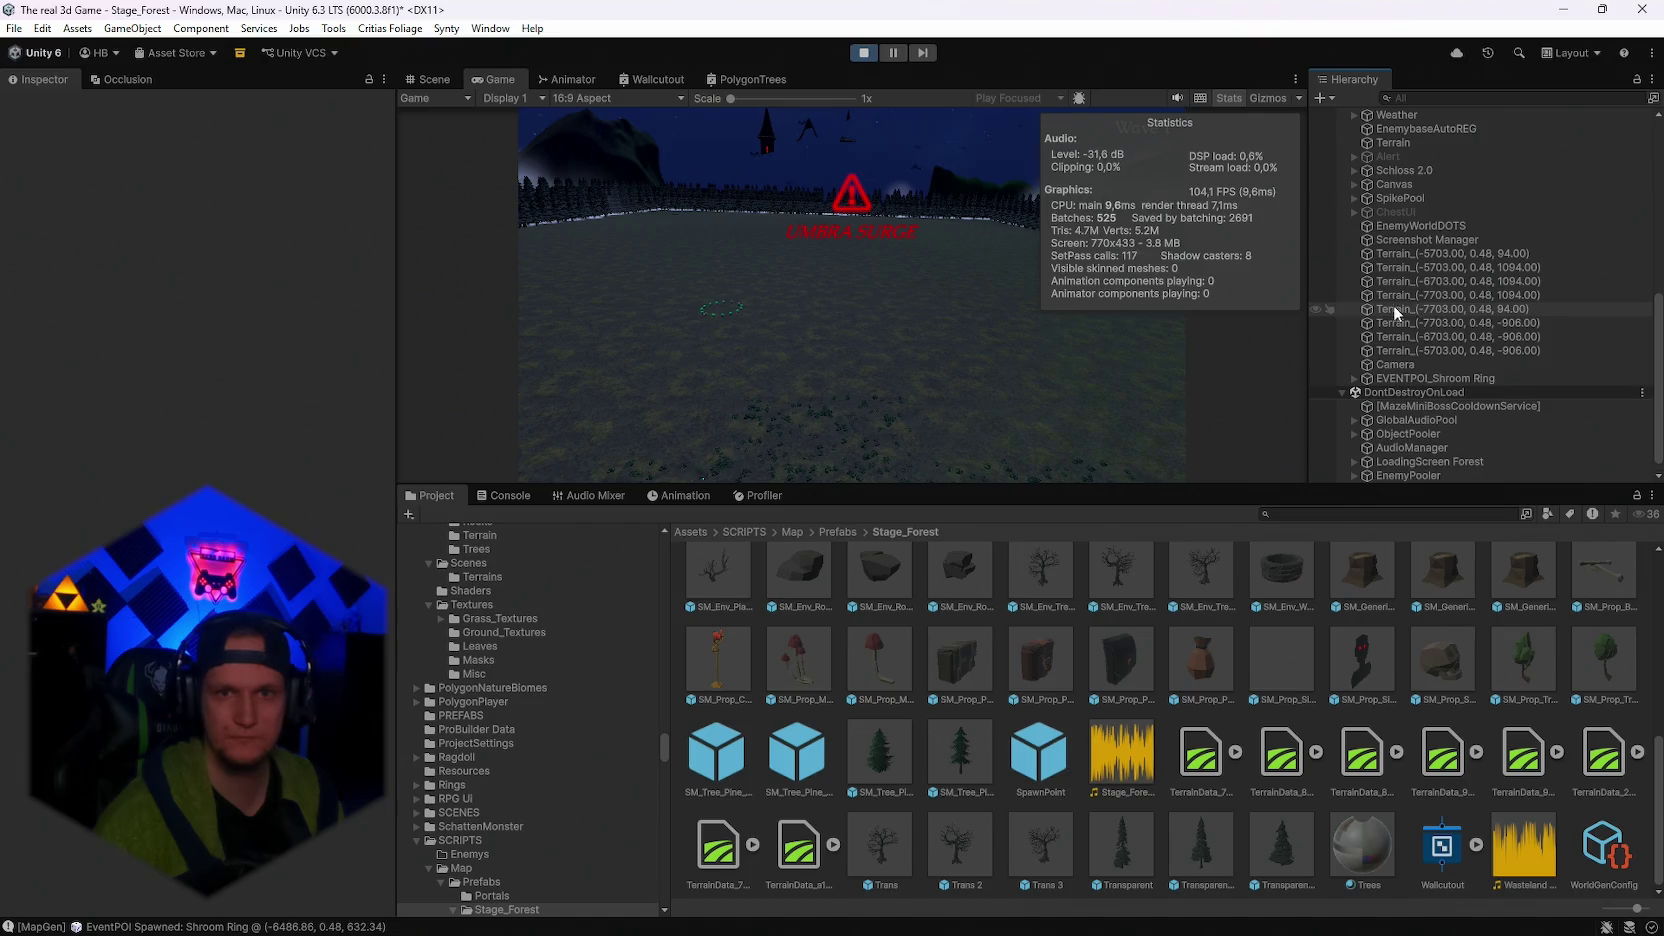
# Regenerate the forest map with Generate World from WorldGen's Map Generator.
pyautogui.scroll(4, 1508, 292)
pyautogui.scroll(7, 1490, 301)
pyautogui.click(1401, 171)
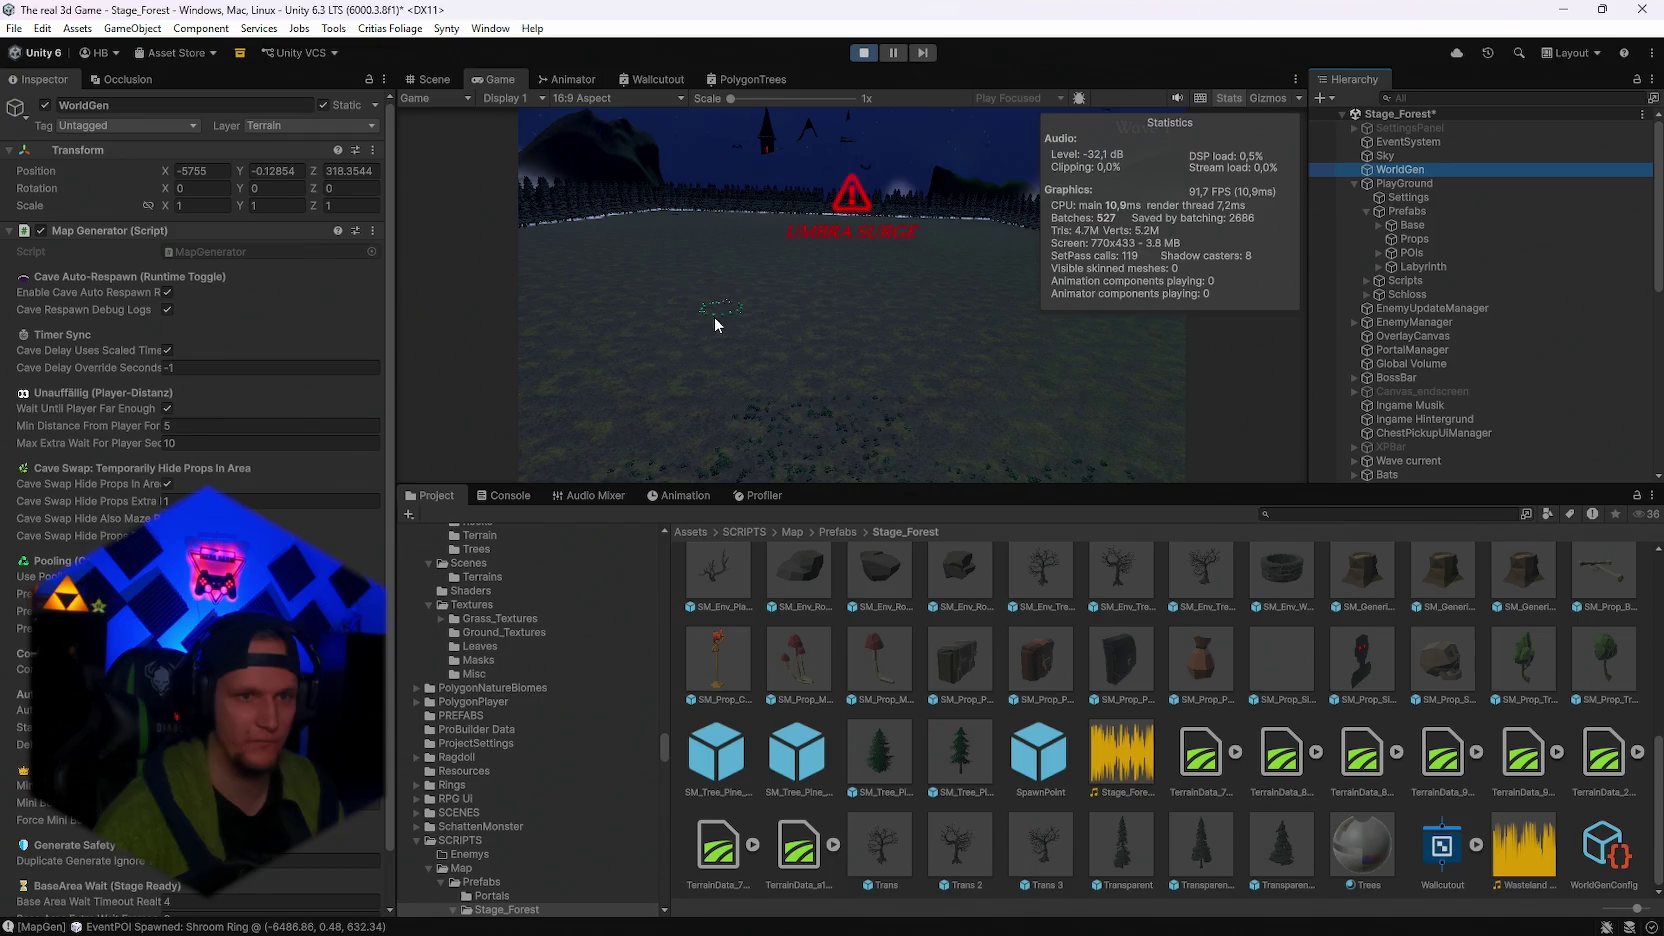
pyautogui.click(373, 232)
pyautogui.click(435, 498)
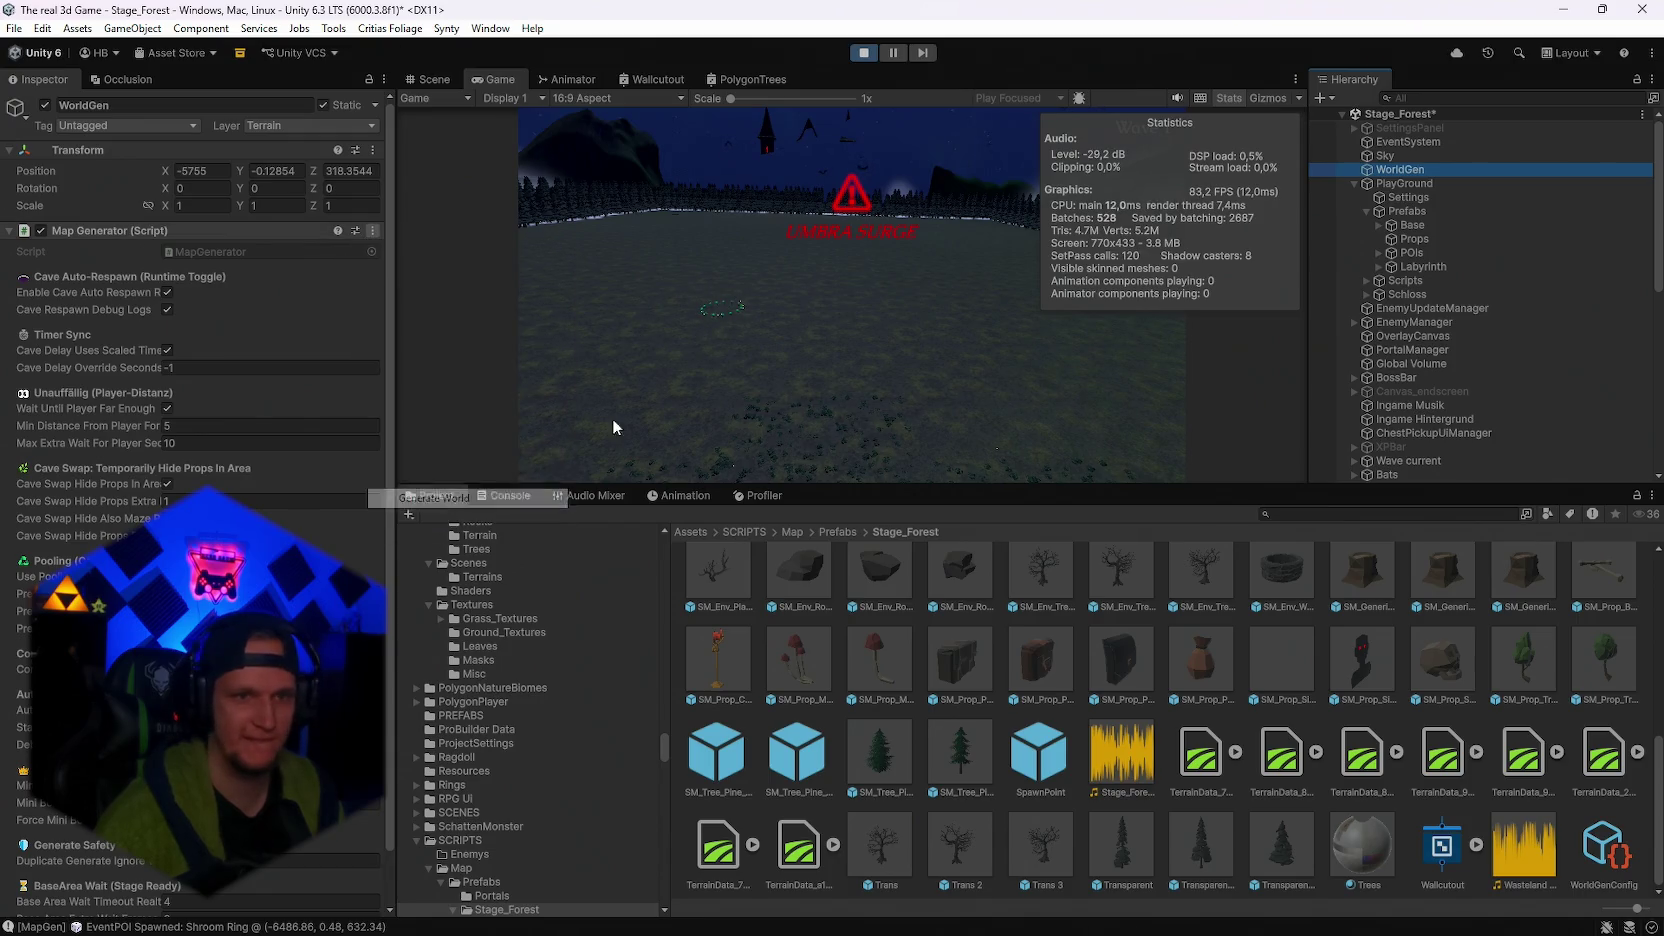
# Open the WorldGenConfig asset to view its settings, including the SM_Env_Hedge_01 maze walls.
pyautogui.click(845, 358)
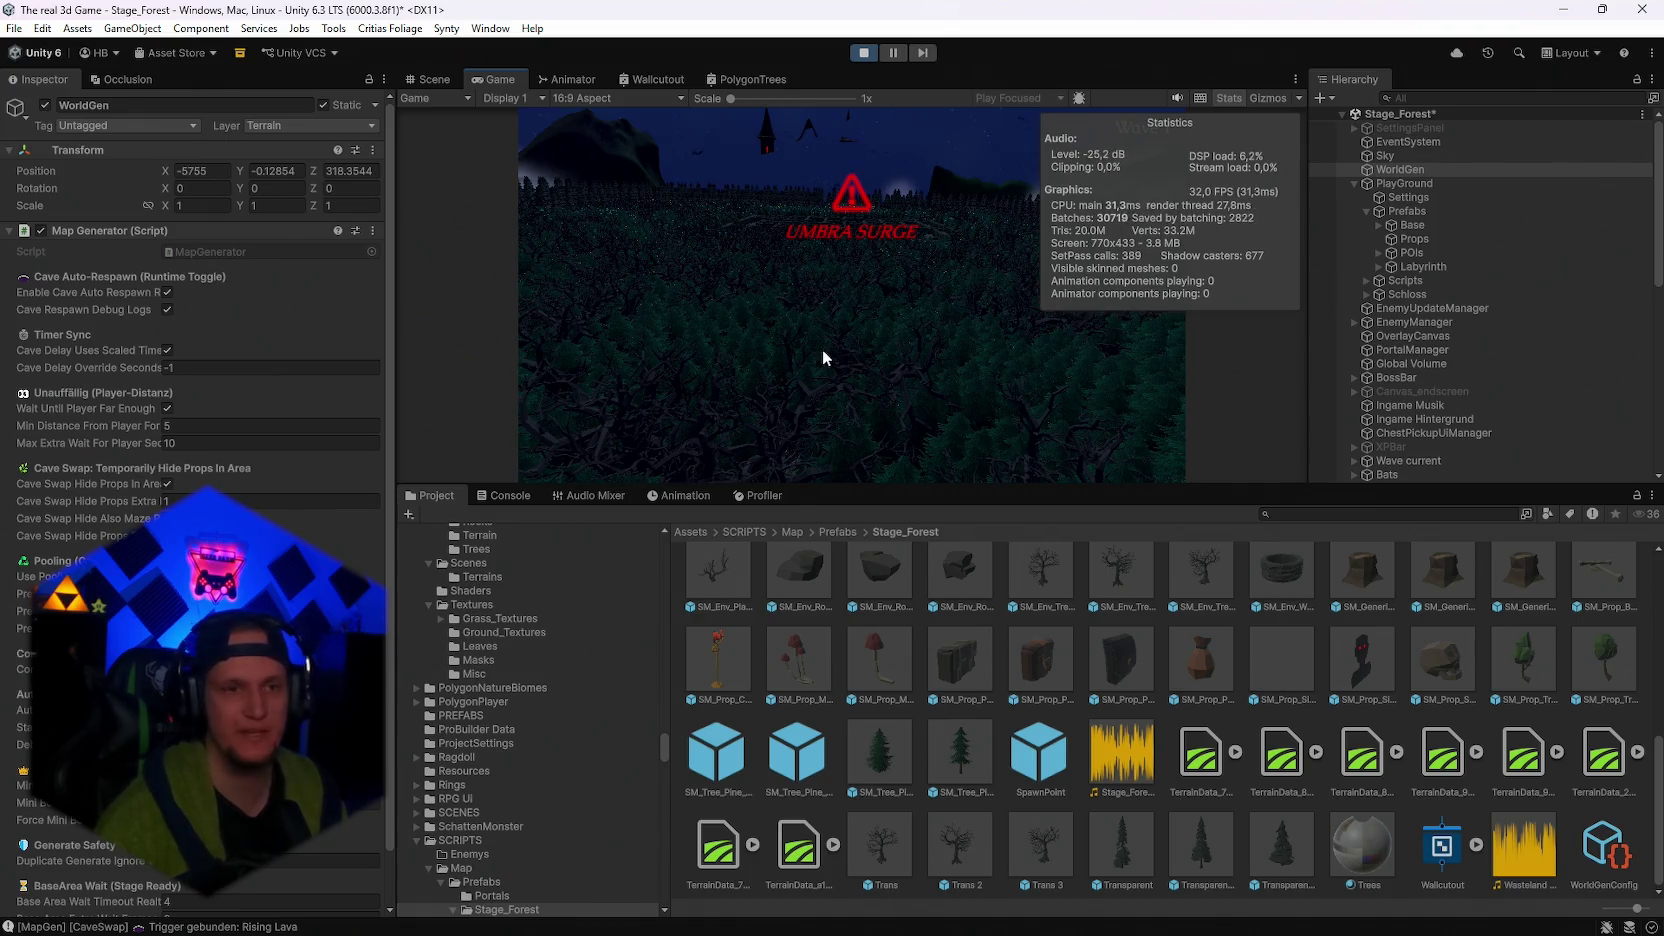
pyautogui.scroll(-2, 195, 501)
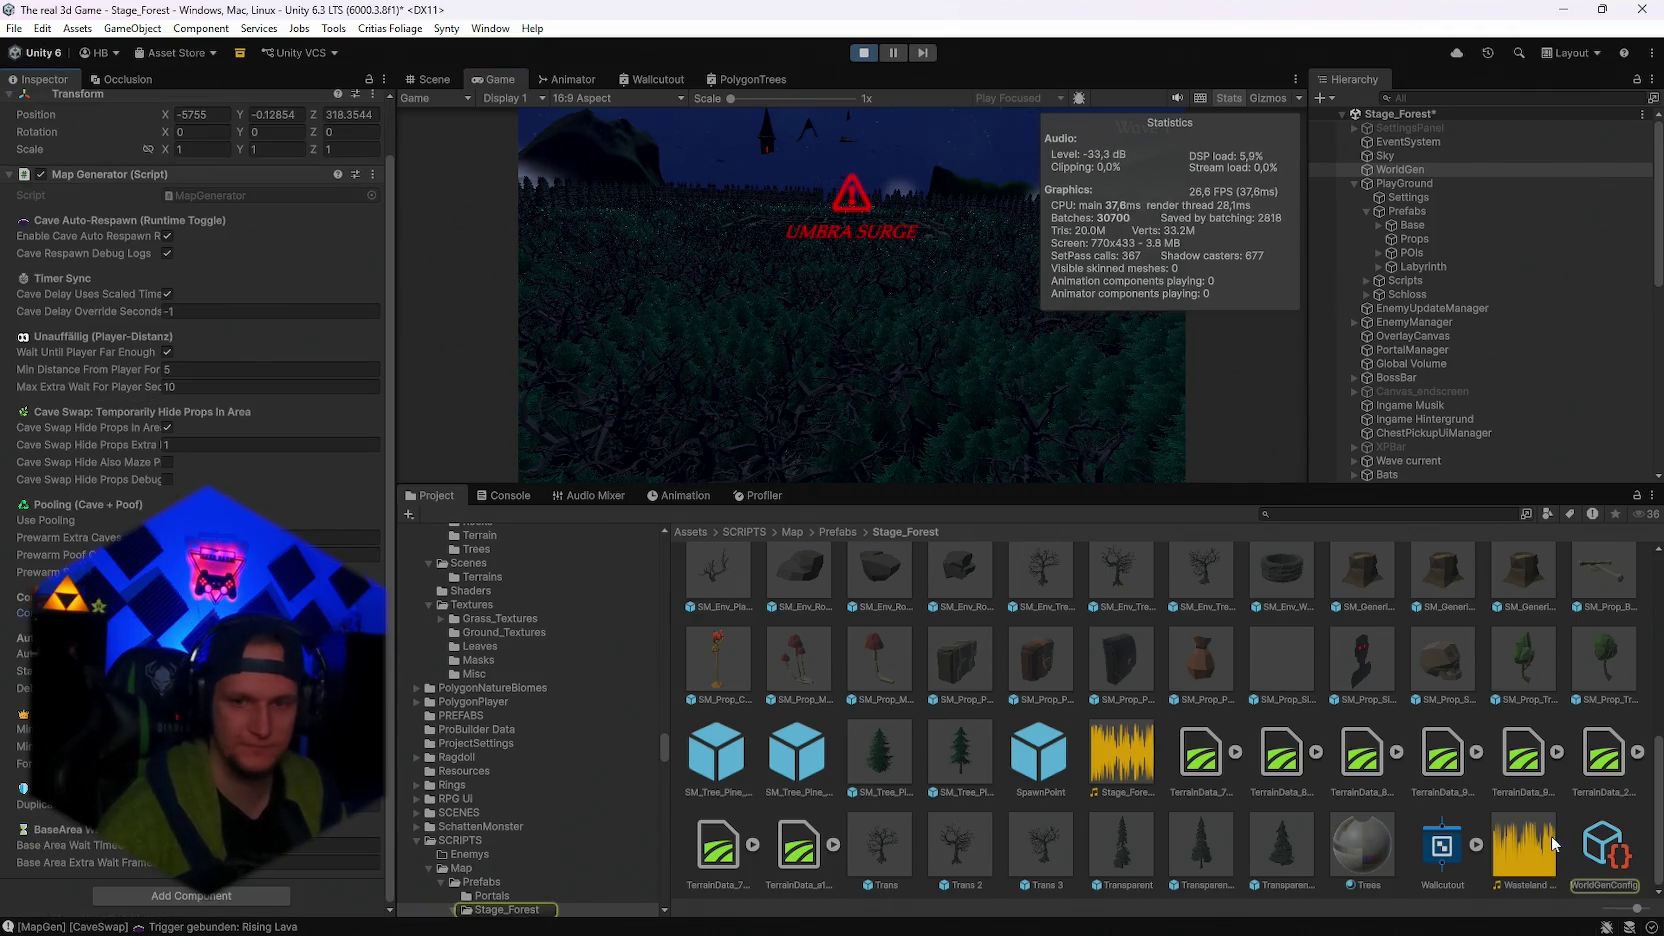
pyautogui.click(1567, 848)
pyautogui.scroll(-15, 317, 478)
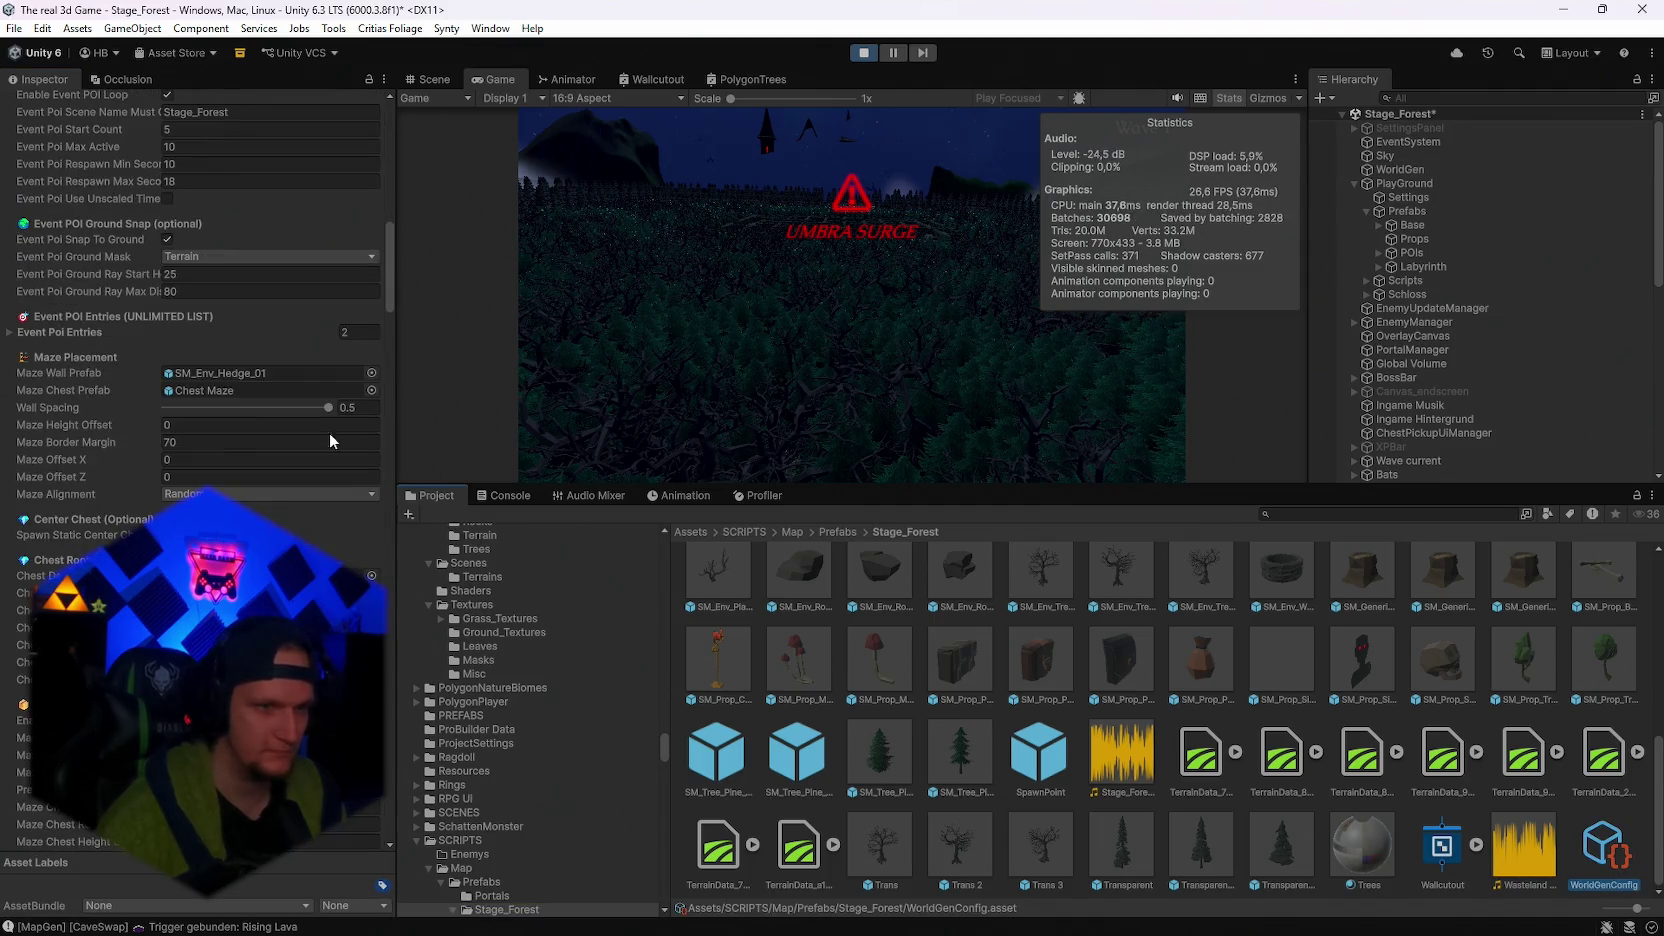
pyautogui.moveTo(393, 670)
pyautogui.mouseDown()
pyautogui.moveTo(379, 834)
pyautogui.moveTo(387, 440)
pyautogui.mouseUp()
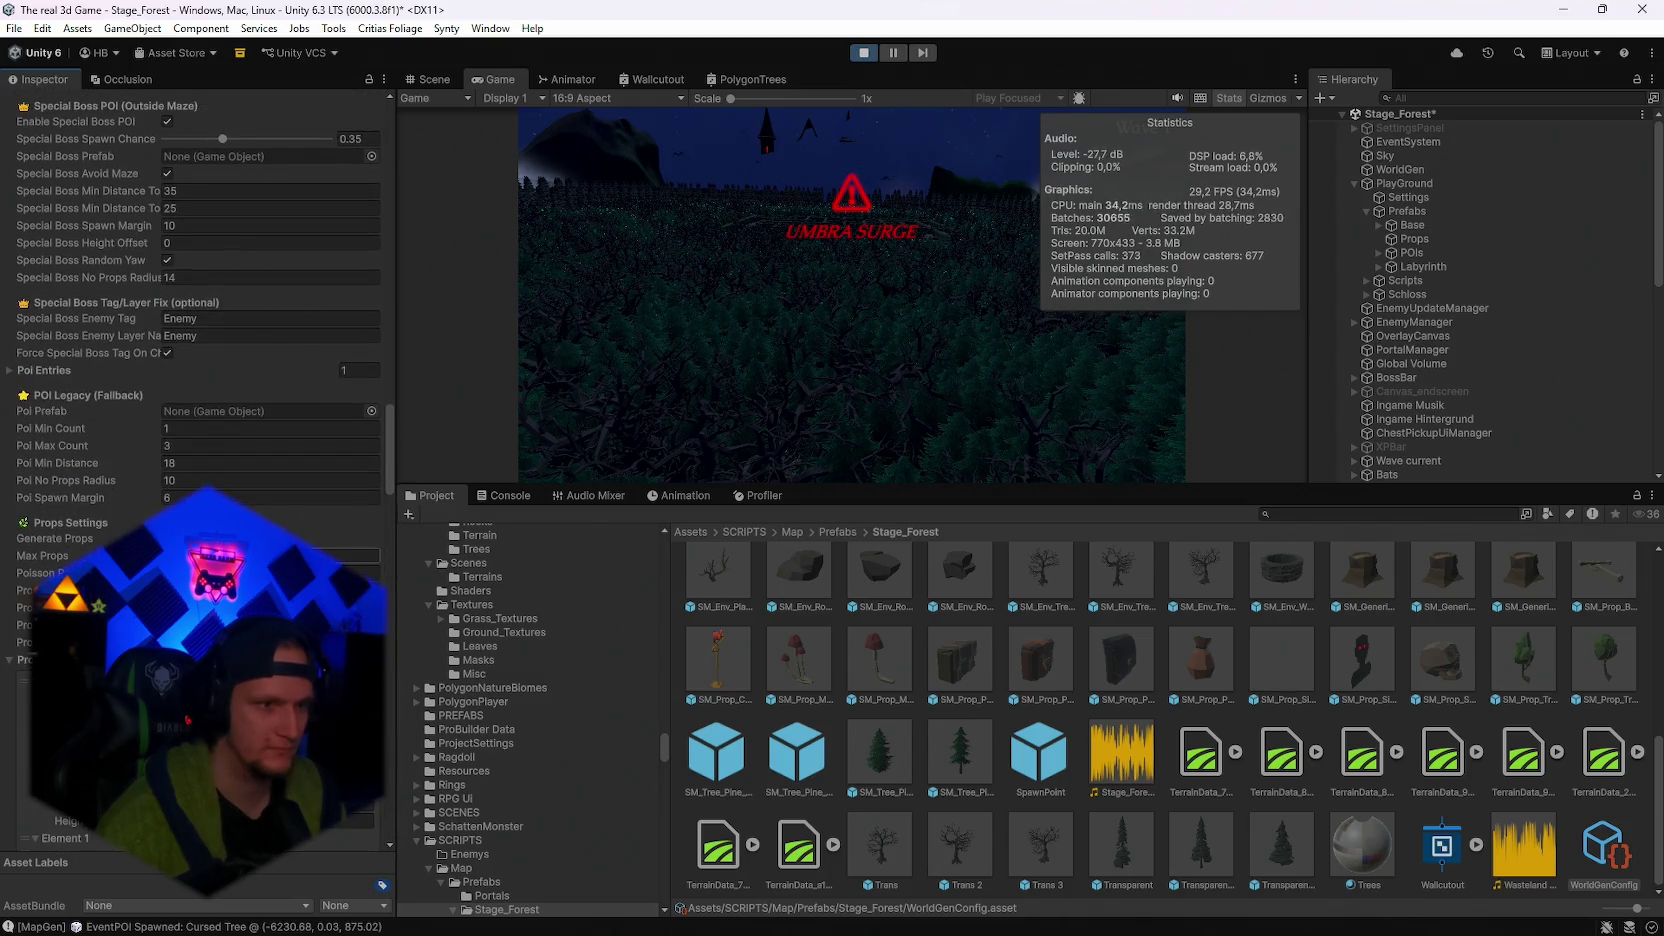
pyautogui.click(350, 555)
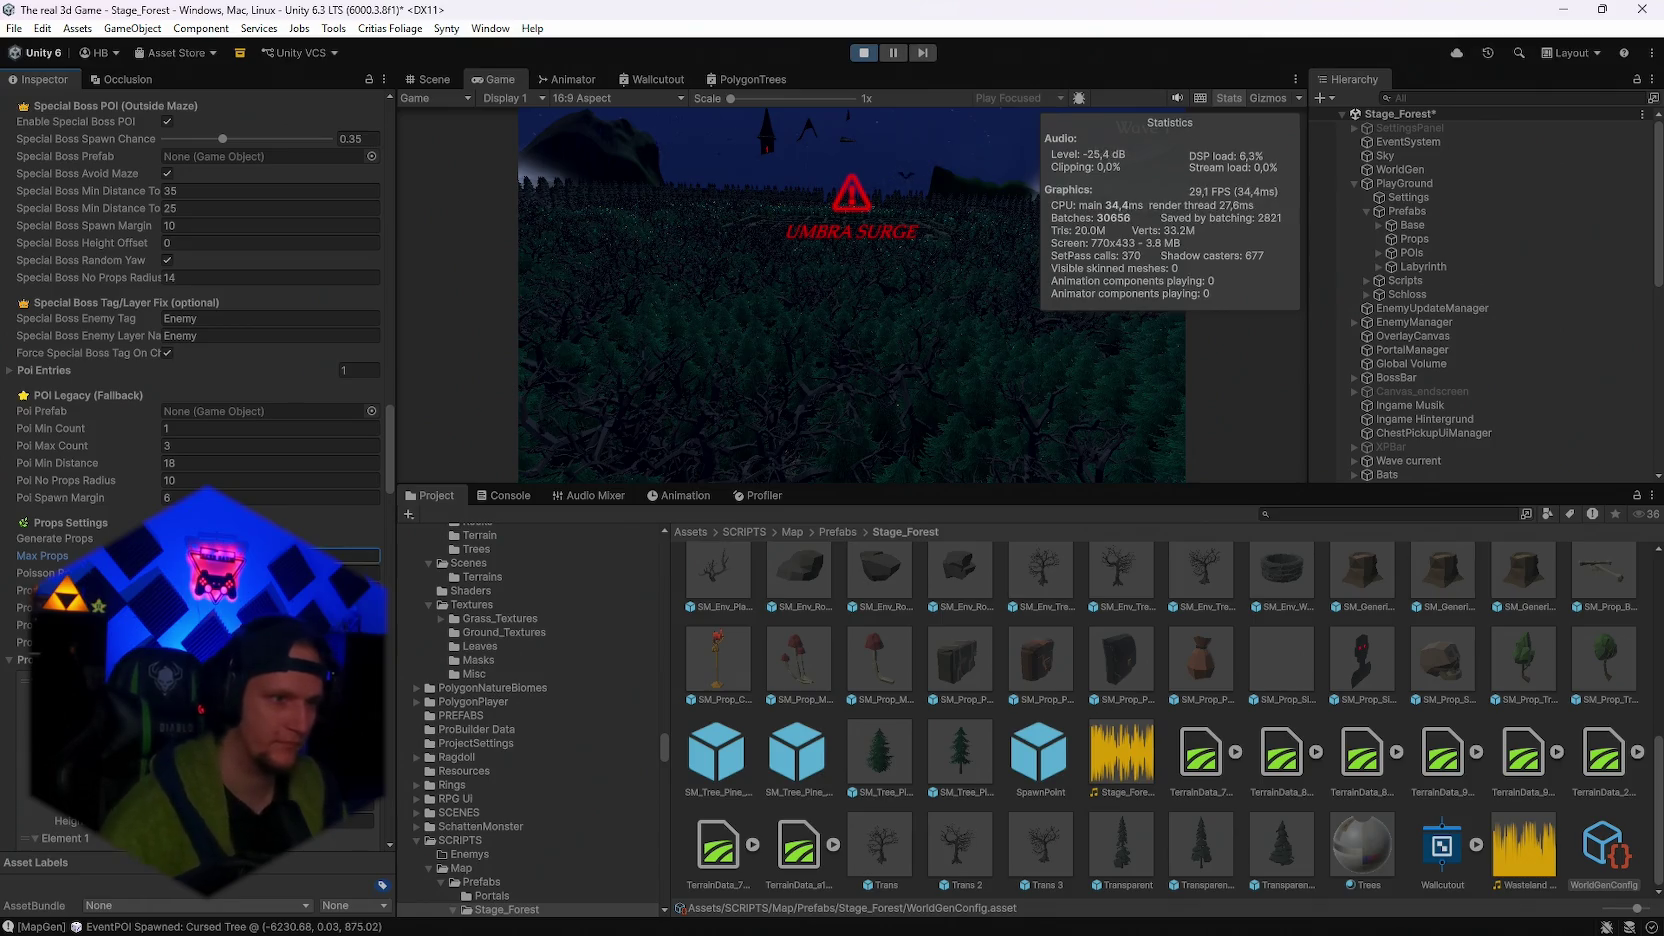
pyautogui.scroll(5, 365, 450)
pyautogui.scroll(1, 365, 452)
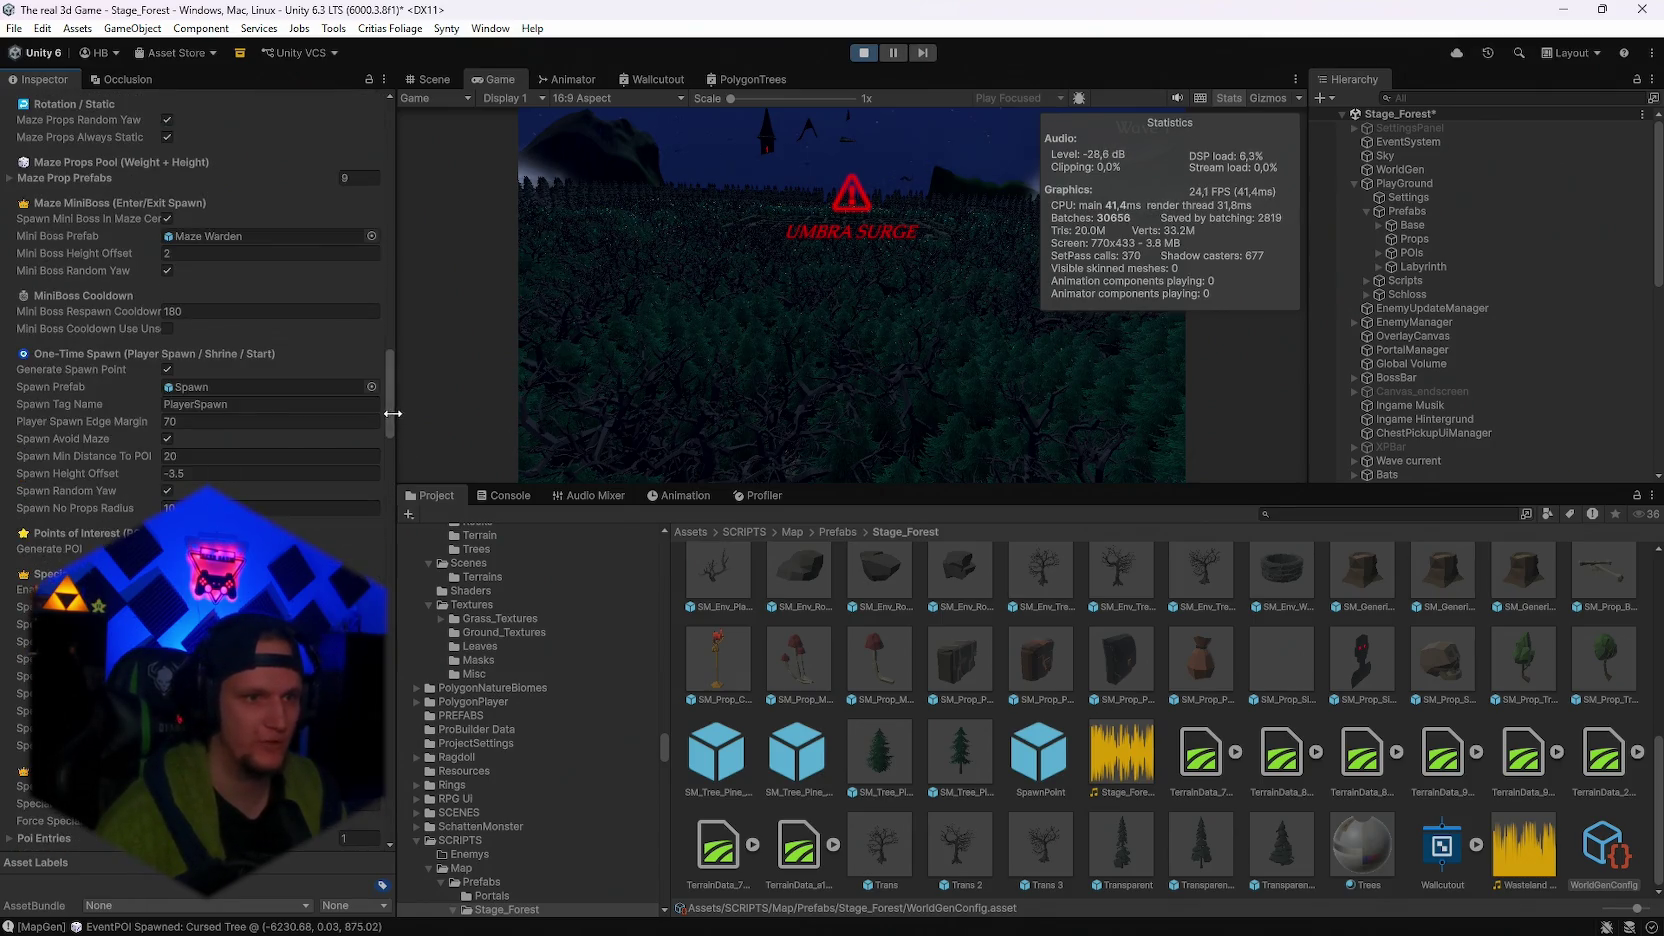
pyautogui.moveTo(393, 379); pyautogui.dragTo(388, 118)
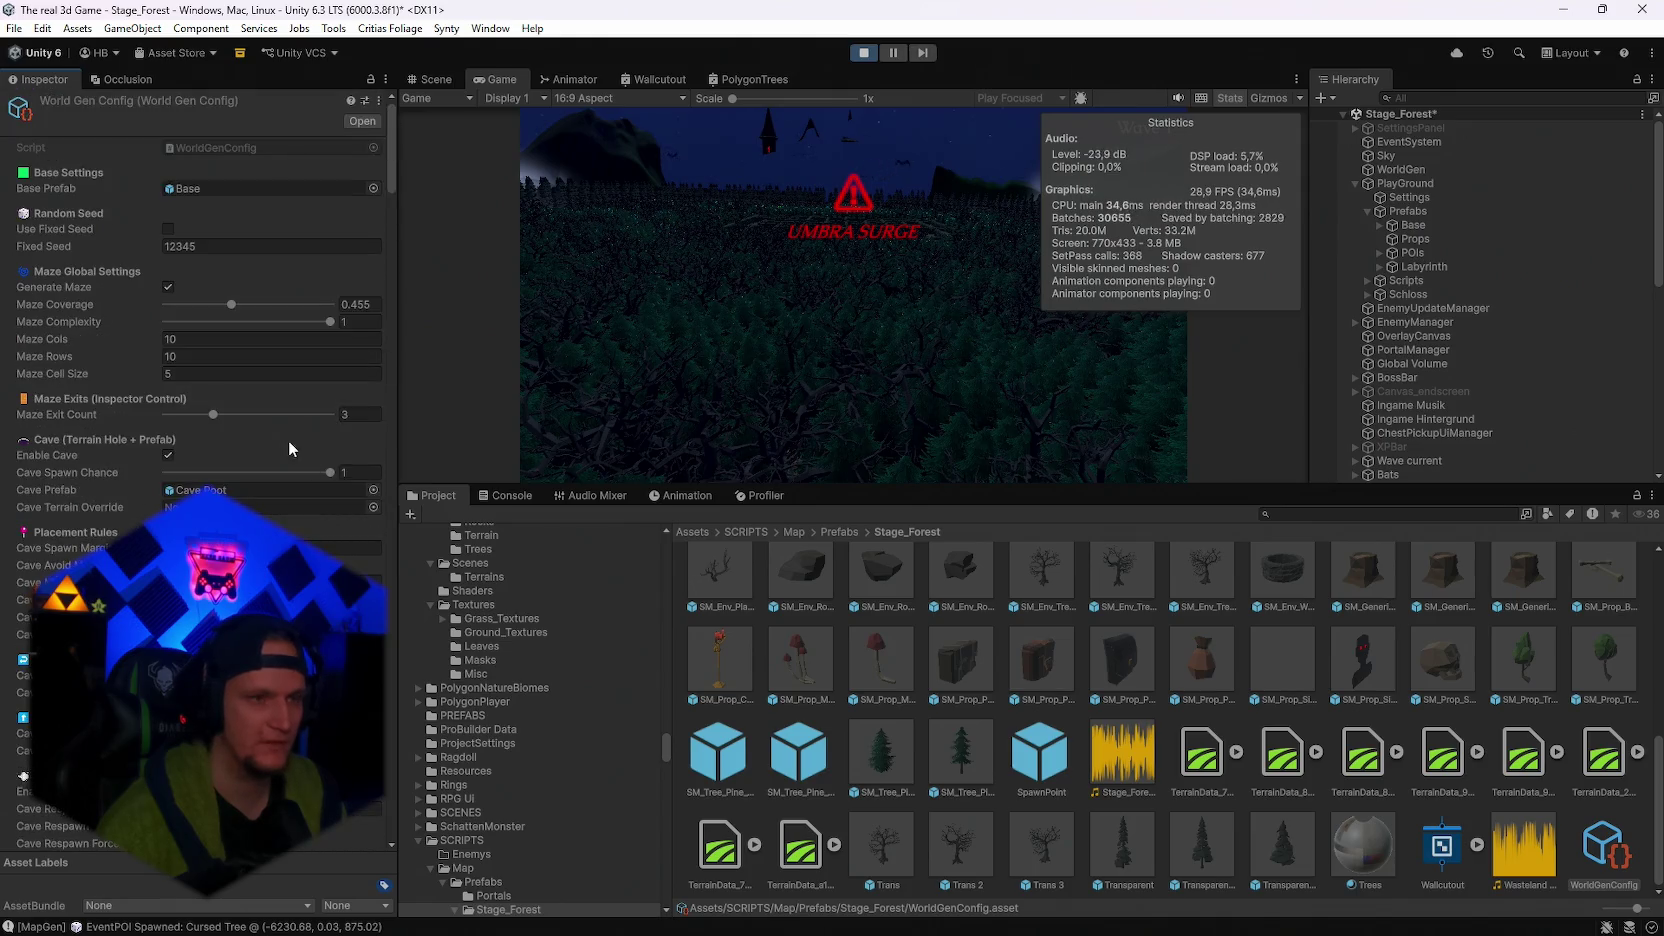
pyautogui.scroll(-5, 314, 423)
pyautogui.scroll(5, 333, 293)
pyautogui.click(380, 98)
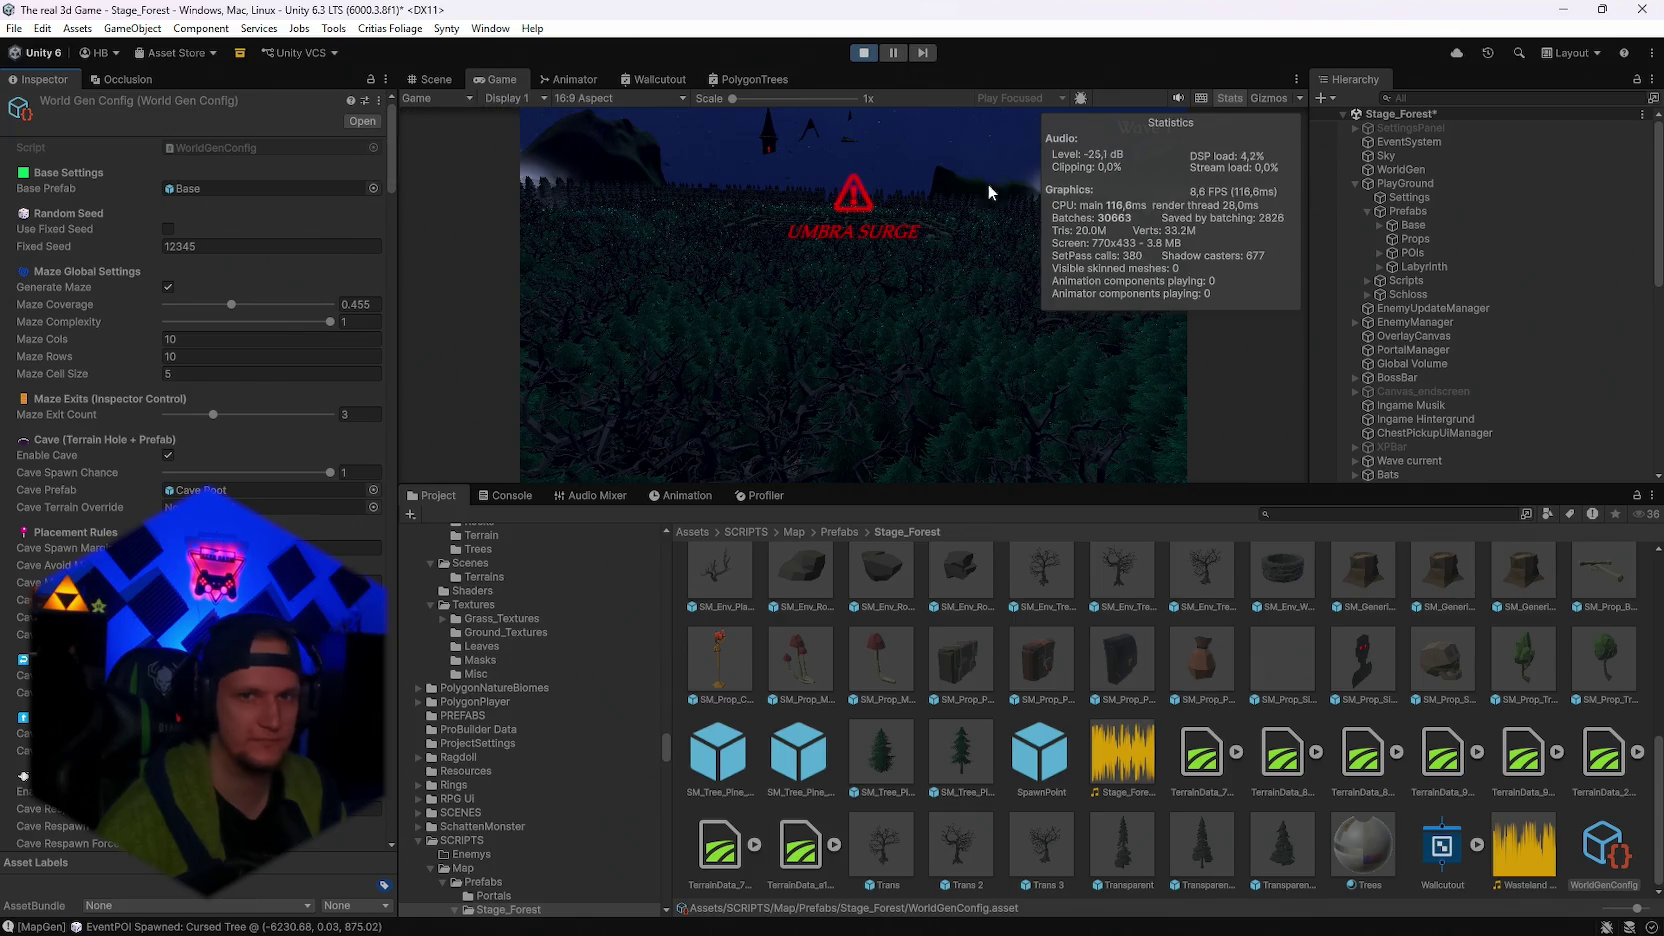
pyautogui.click(1405, 169)
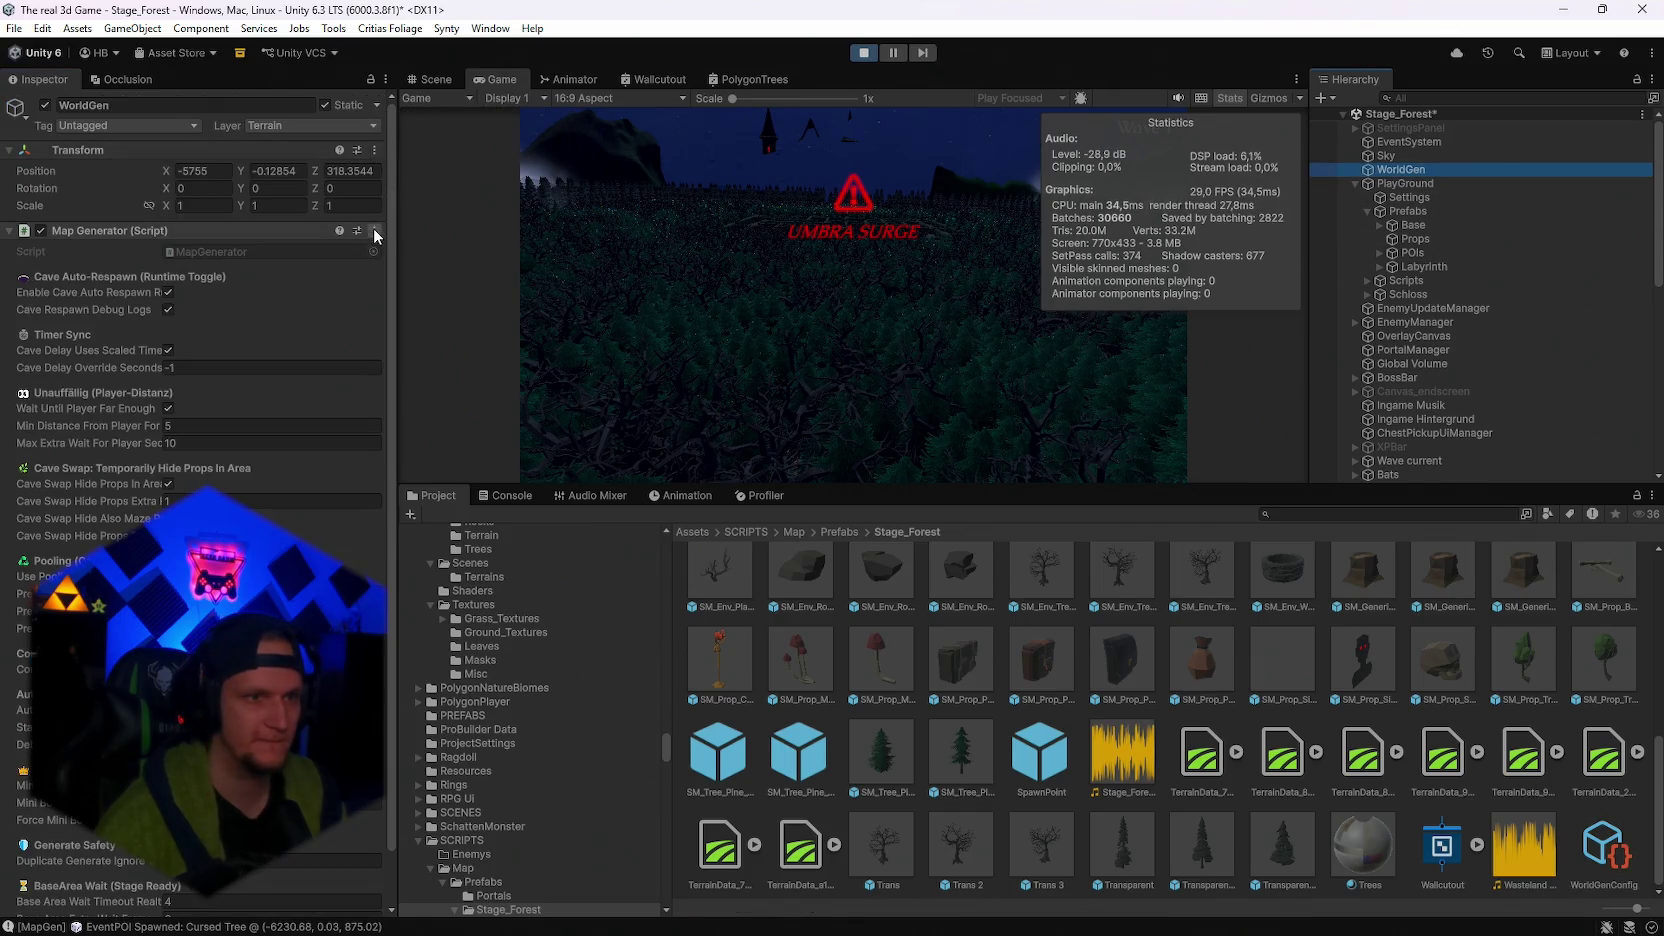
# Run Generate World again, then scroll to the fern prop entries at weight 0.174.
pyautogui.click(375, 230)
pyautogui.click(520, 471)
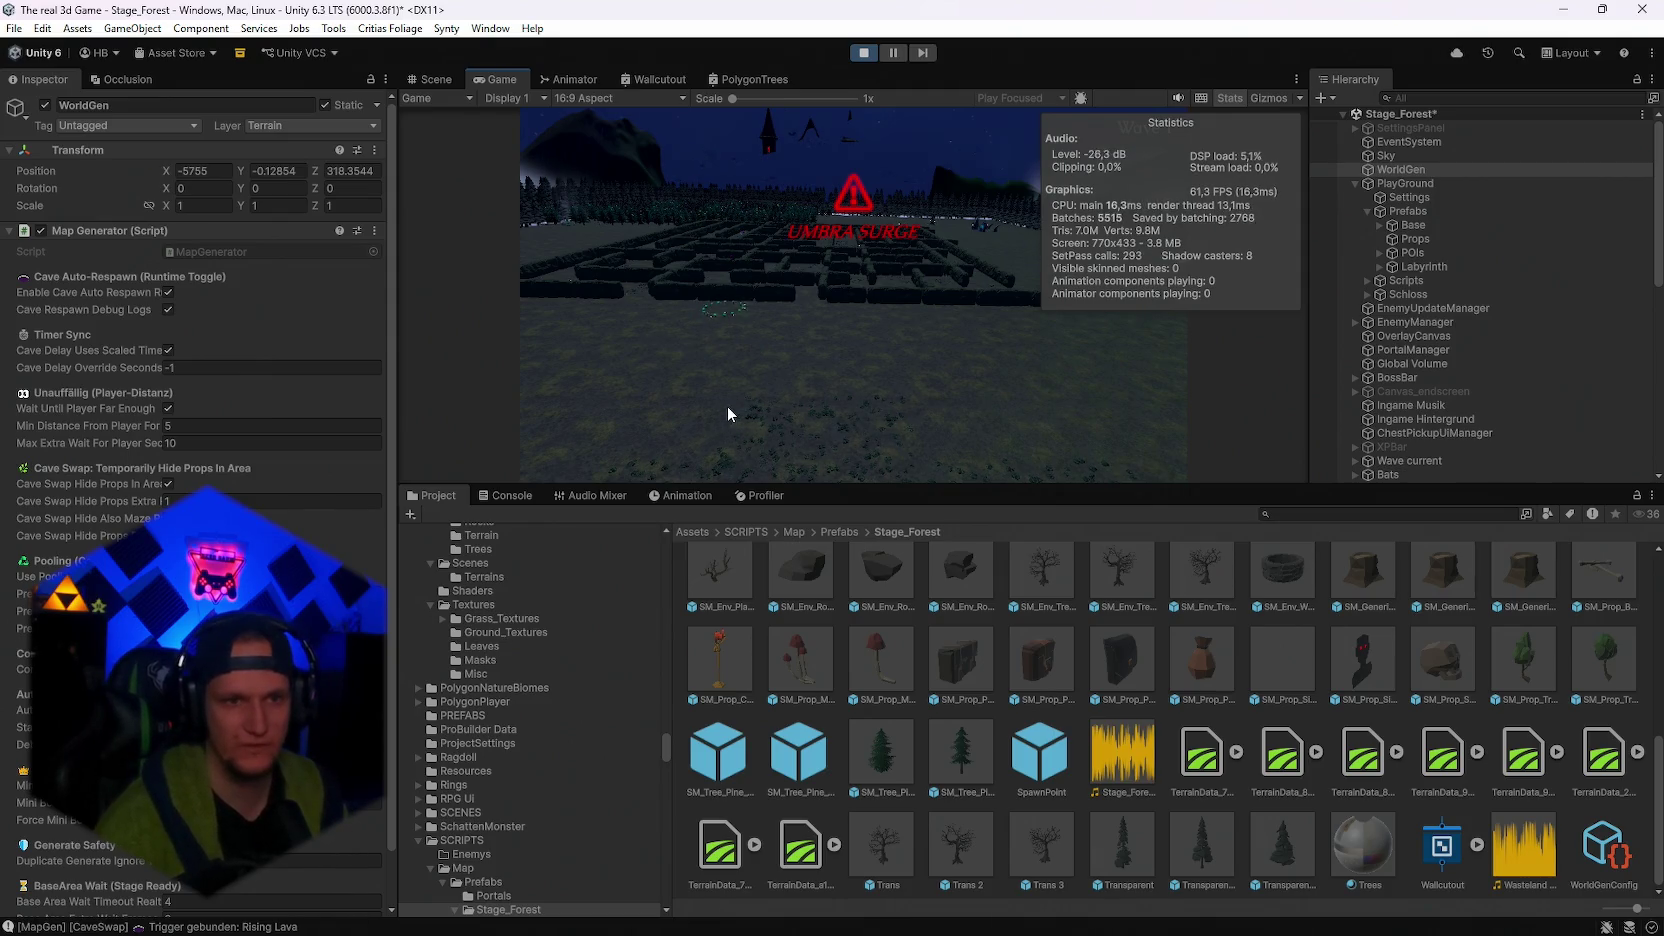
pyautogui.scroll(-3, 387, 402)
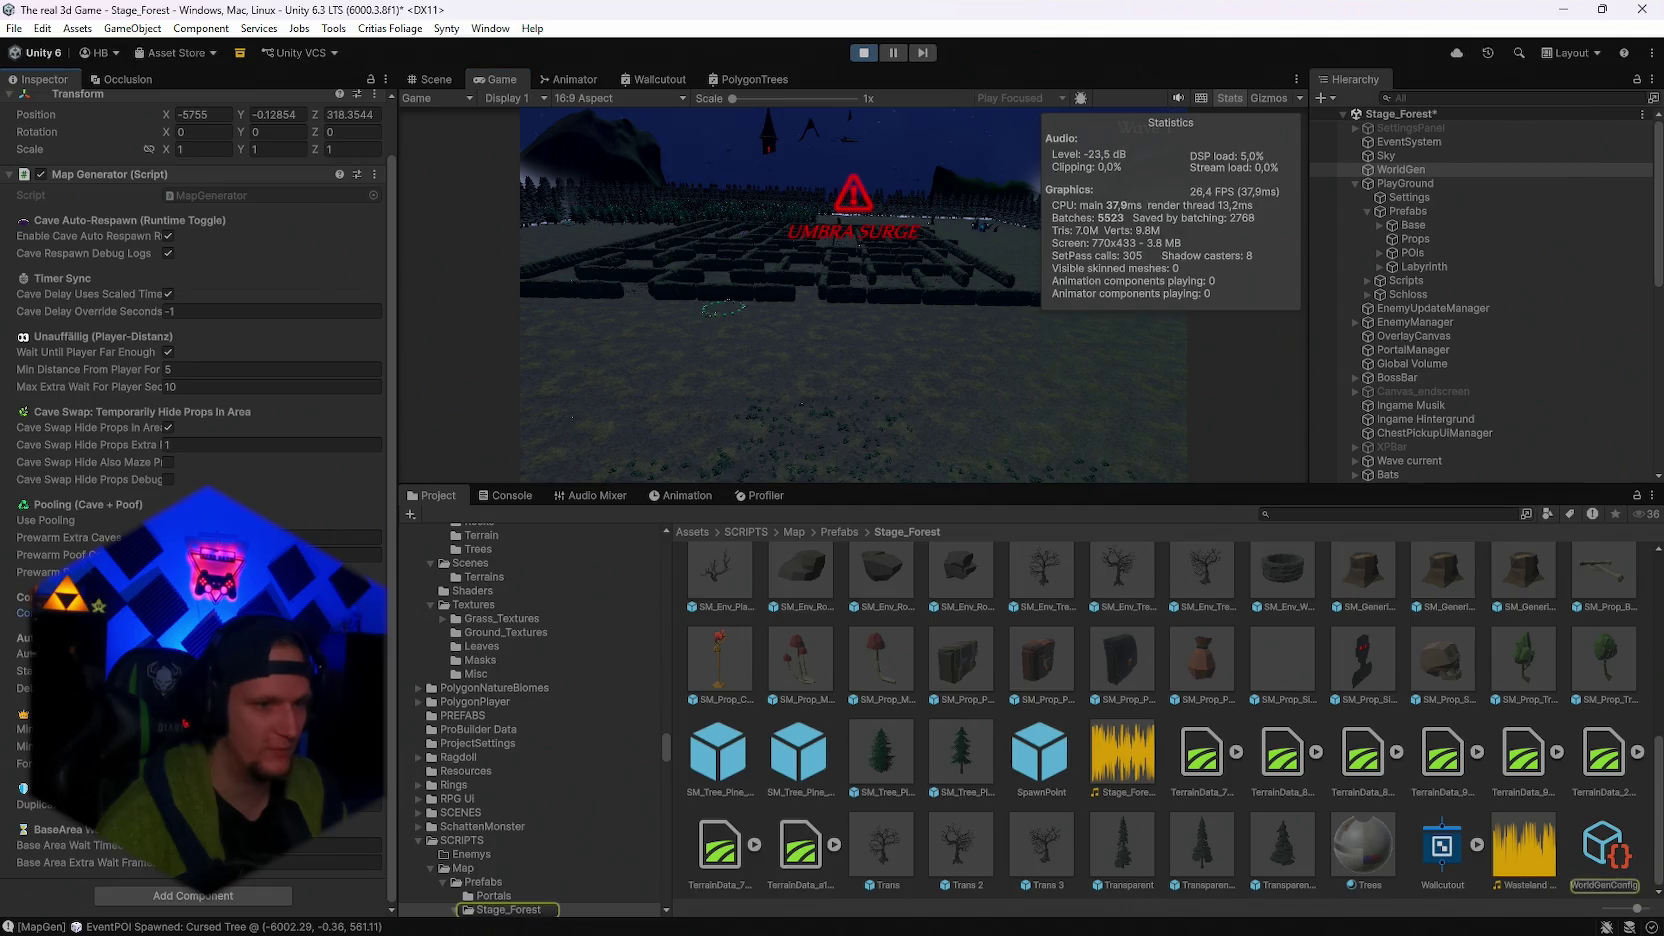
pyautogui.scroll(-10, 384, 223)
# Drag the Weight sliders for SM_Env_Fern_02, SM_Env_Fern_01 and the flower props to 0.
pyautogui.moveTo(384, 223); pyautogui.dragTo(381, 797)
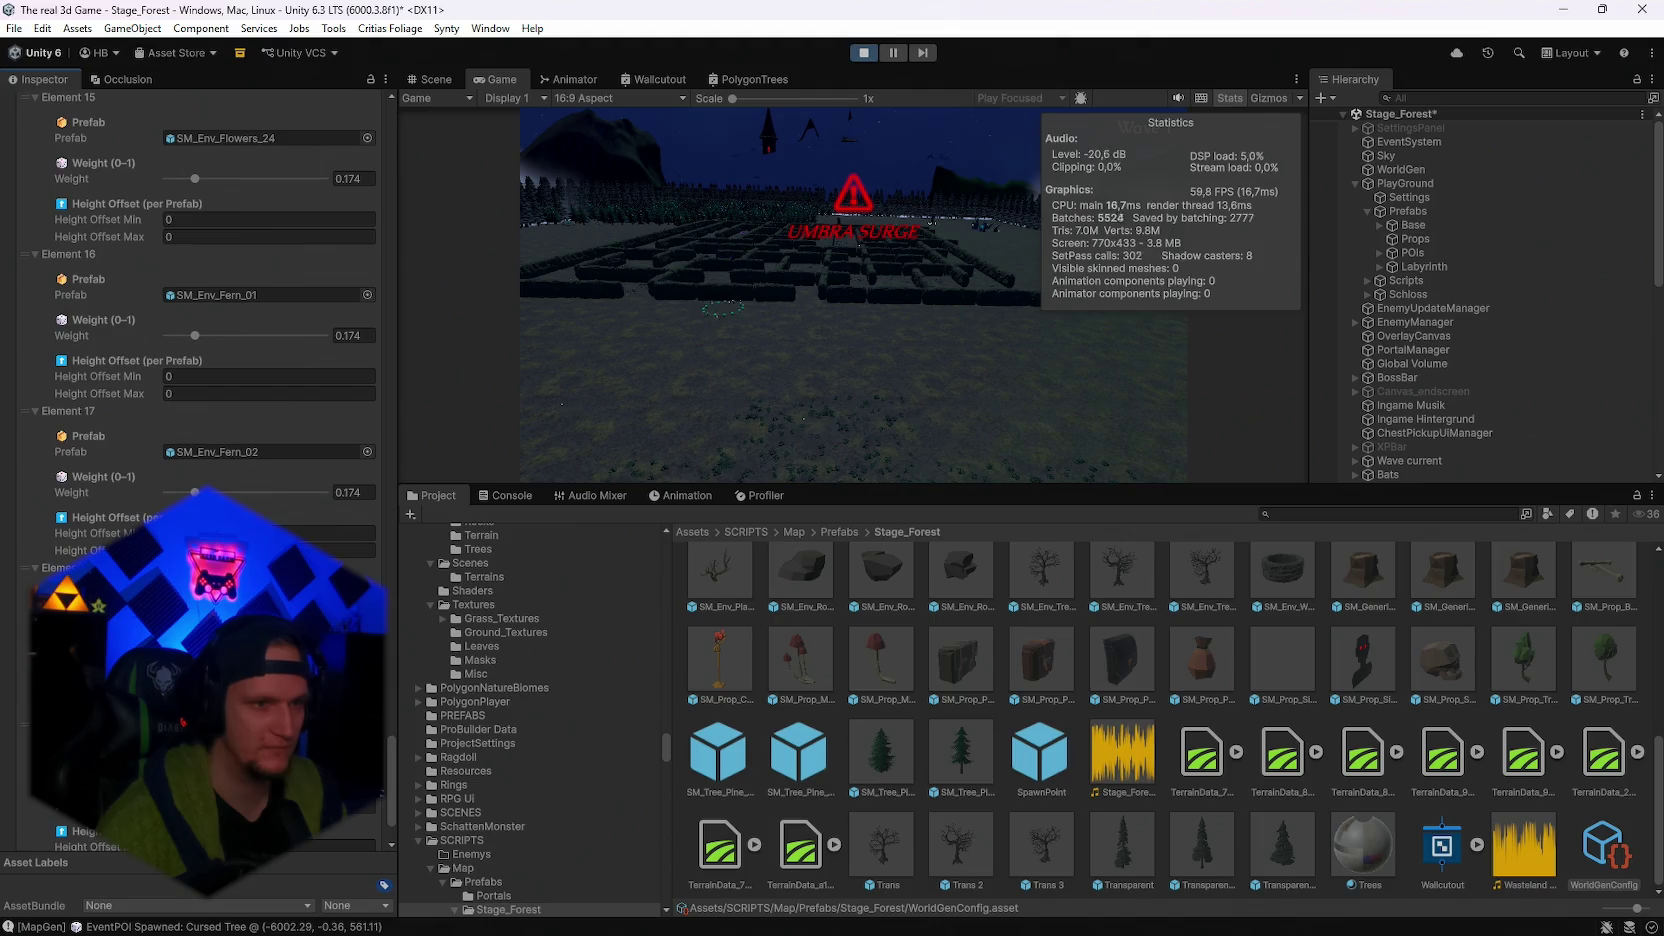
pyautogui.moveTo(195, 492)
pyautogui.mouseDown()
pyautogui.moveTo(50, 466)
pyautogui.moveTo(62, 478)
pyautogui.mouseUp()
pyautogui.moveTo(195, 336); pyautogui.dragTo(60, 338)
pyautogui.scroll(5, 390, 751)
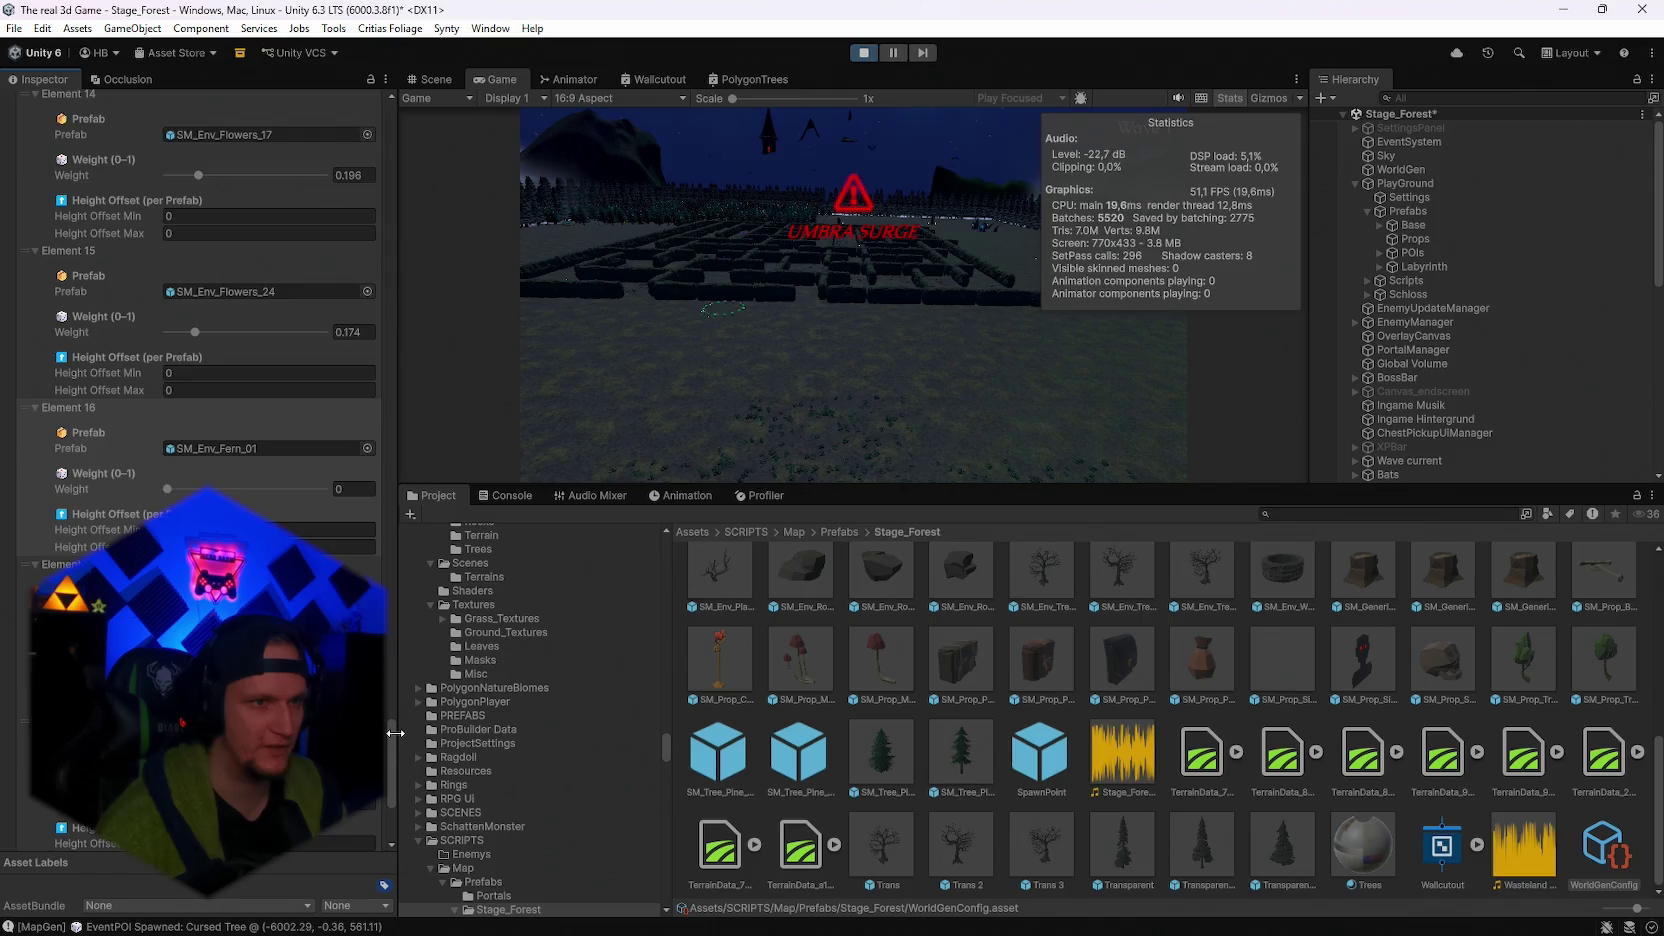
pyautogui.moveTo(195, 471); pyautogui.dragTo(93, 449)
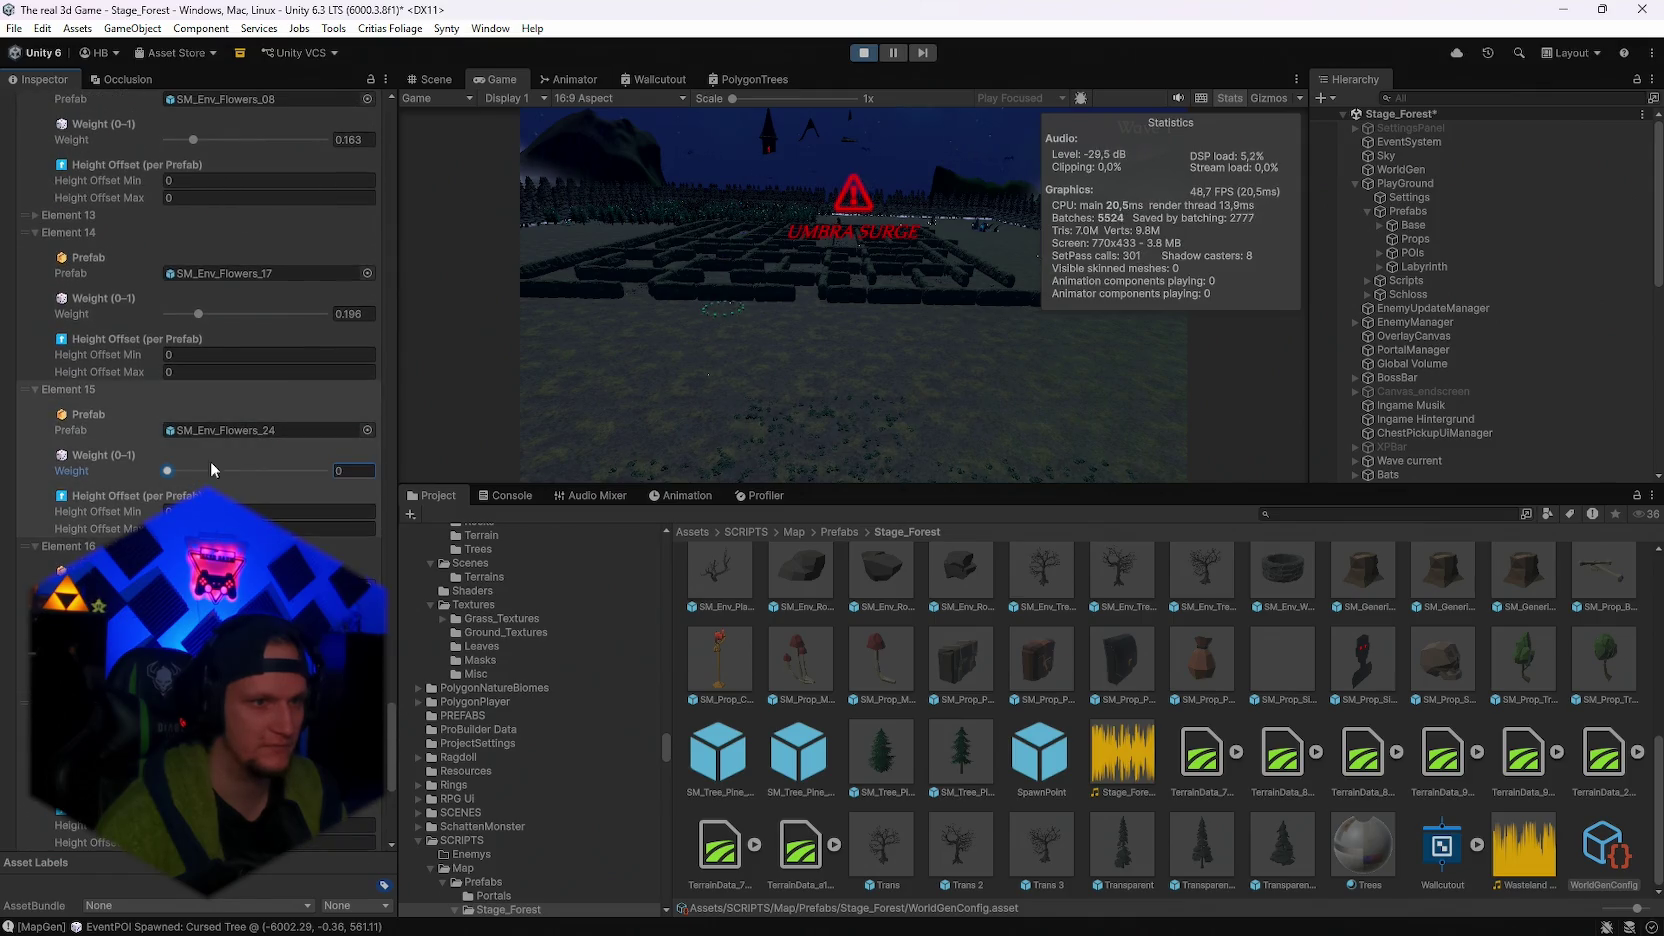
pyautogui.hotkey('ctrl', 'z')
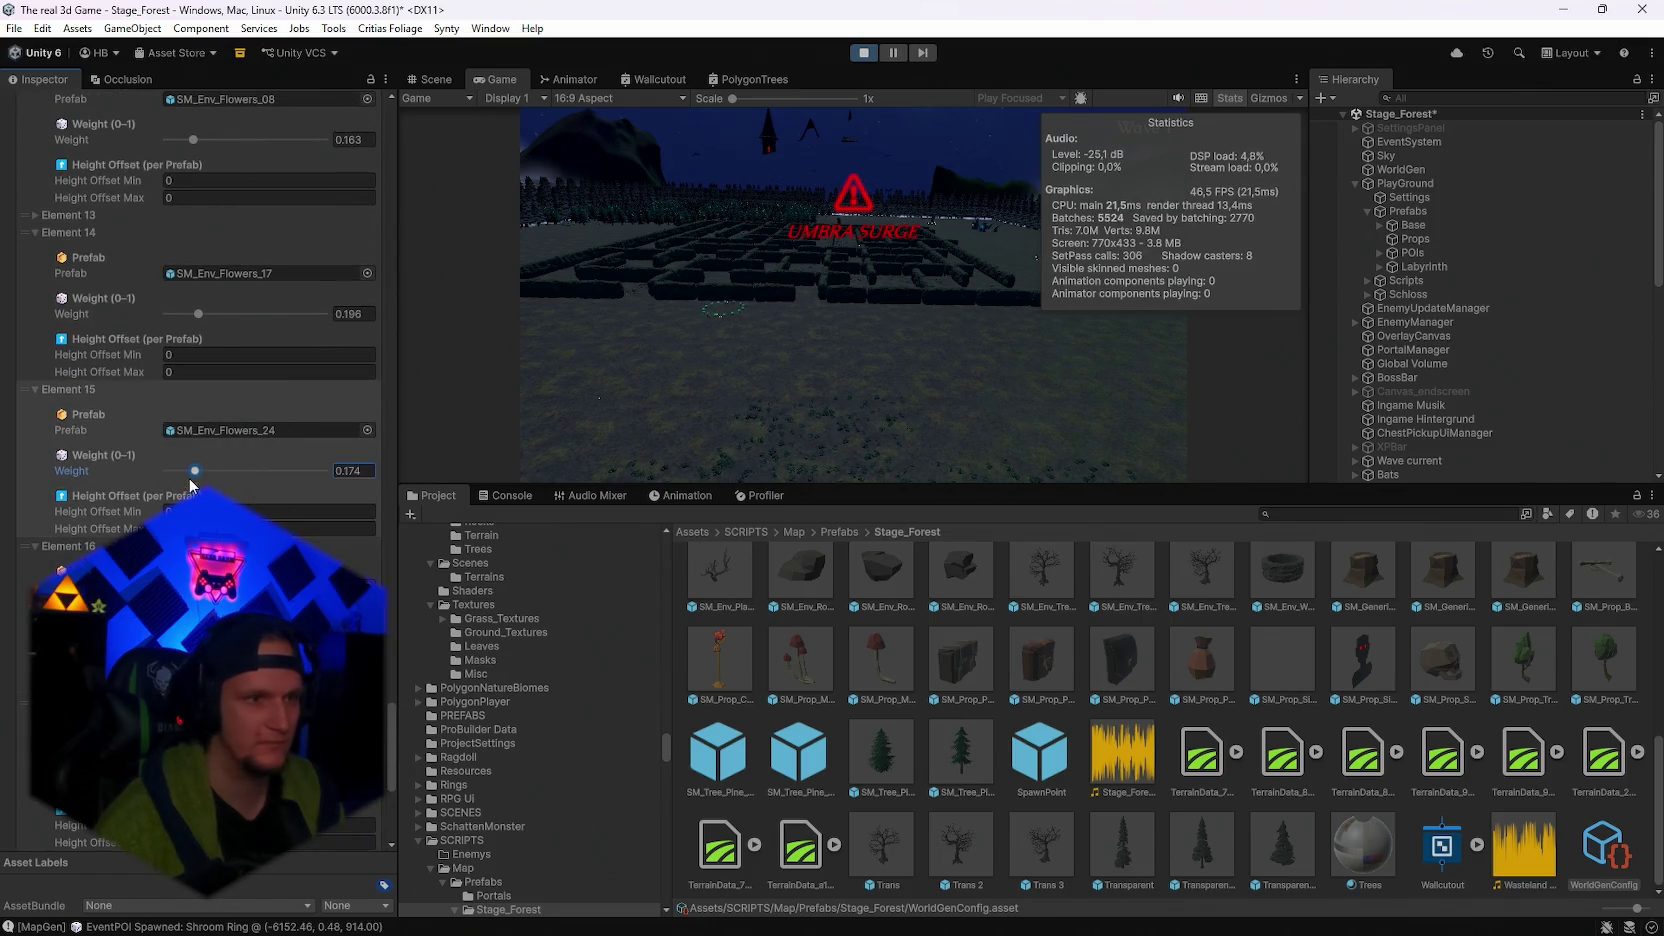
pyautogui.scroll(-6, 391, 752)
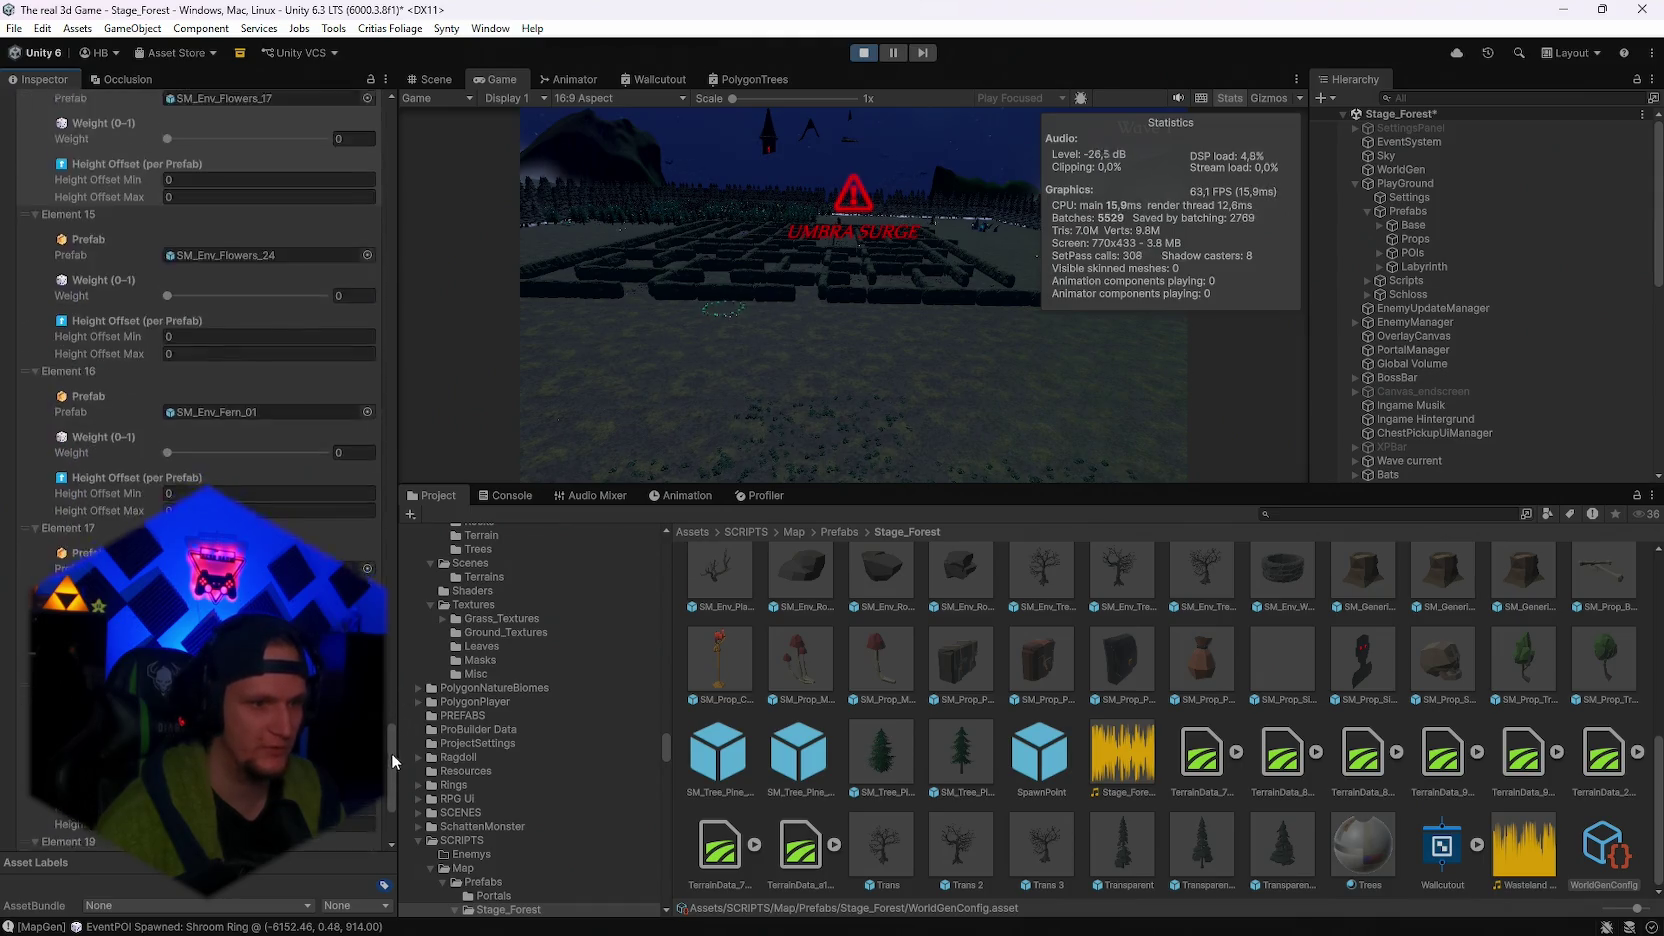
pyautogui.moveTo(396, 796)
pyautogui.mouseDown()
pyautogui.moveTo(404, 572)
pyautogui.moveTo(393, 480)
pyautogui.moveTo(387, 792)
pyautogui.moveTo(380, 118)
pyautogui.mouseUp()
pyautogui.scroll(-10, 380, 130)
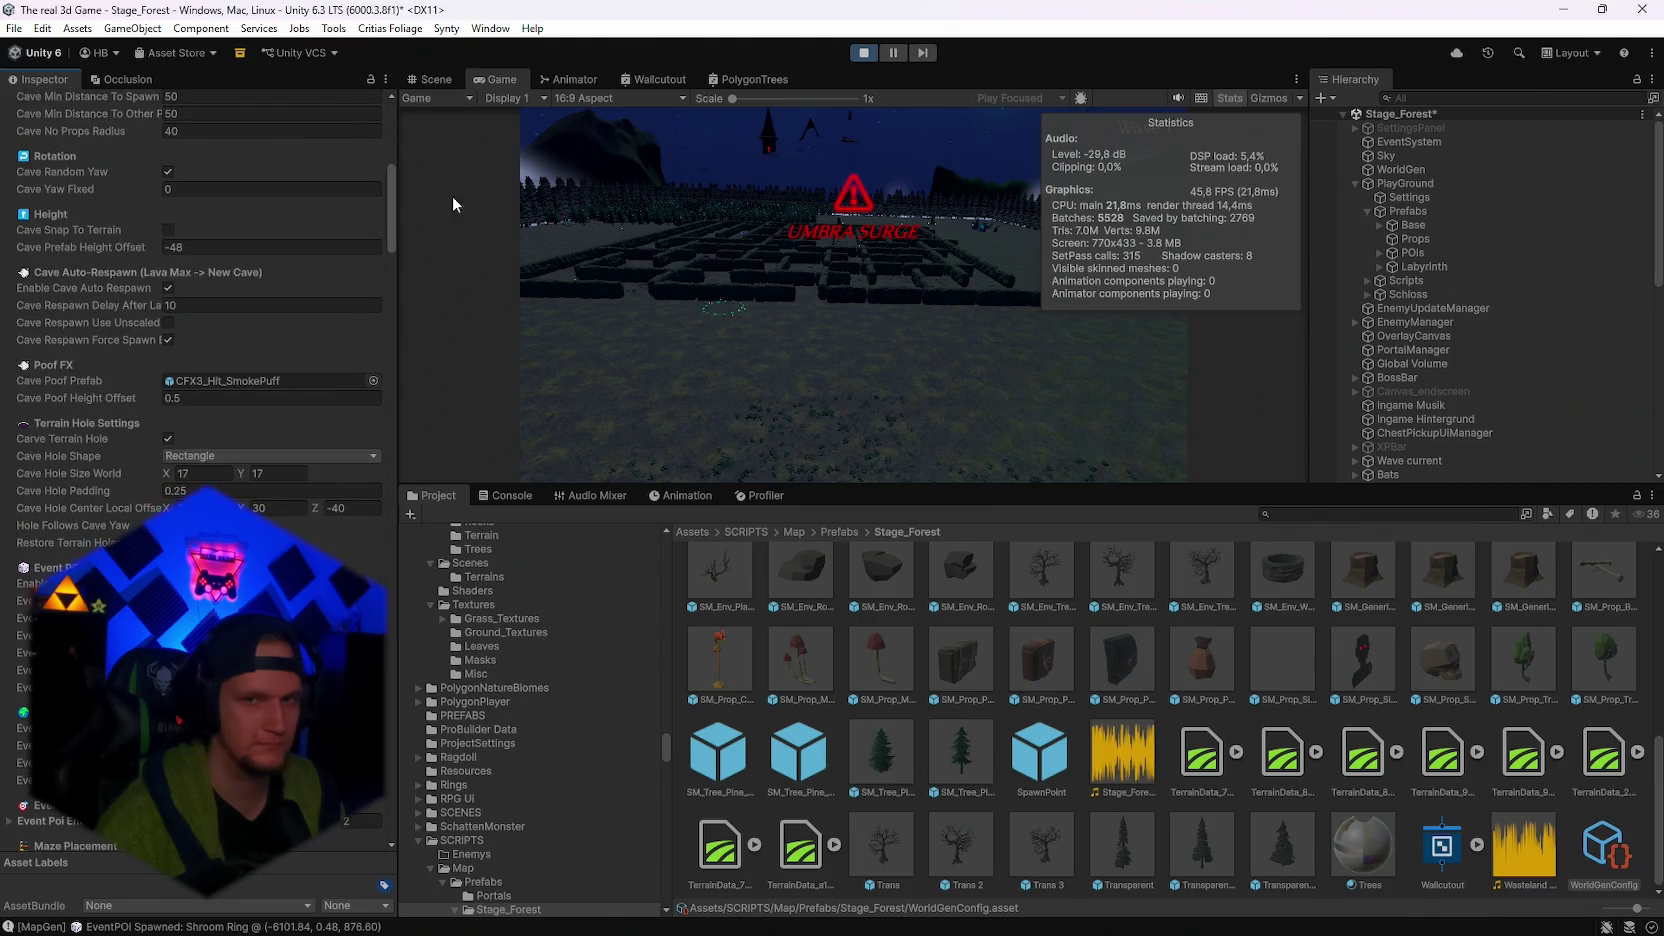
# Reselect WorldGen and run Generate World to build a fresh layout from the updated config.
pyautogui.click(1420, 171)
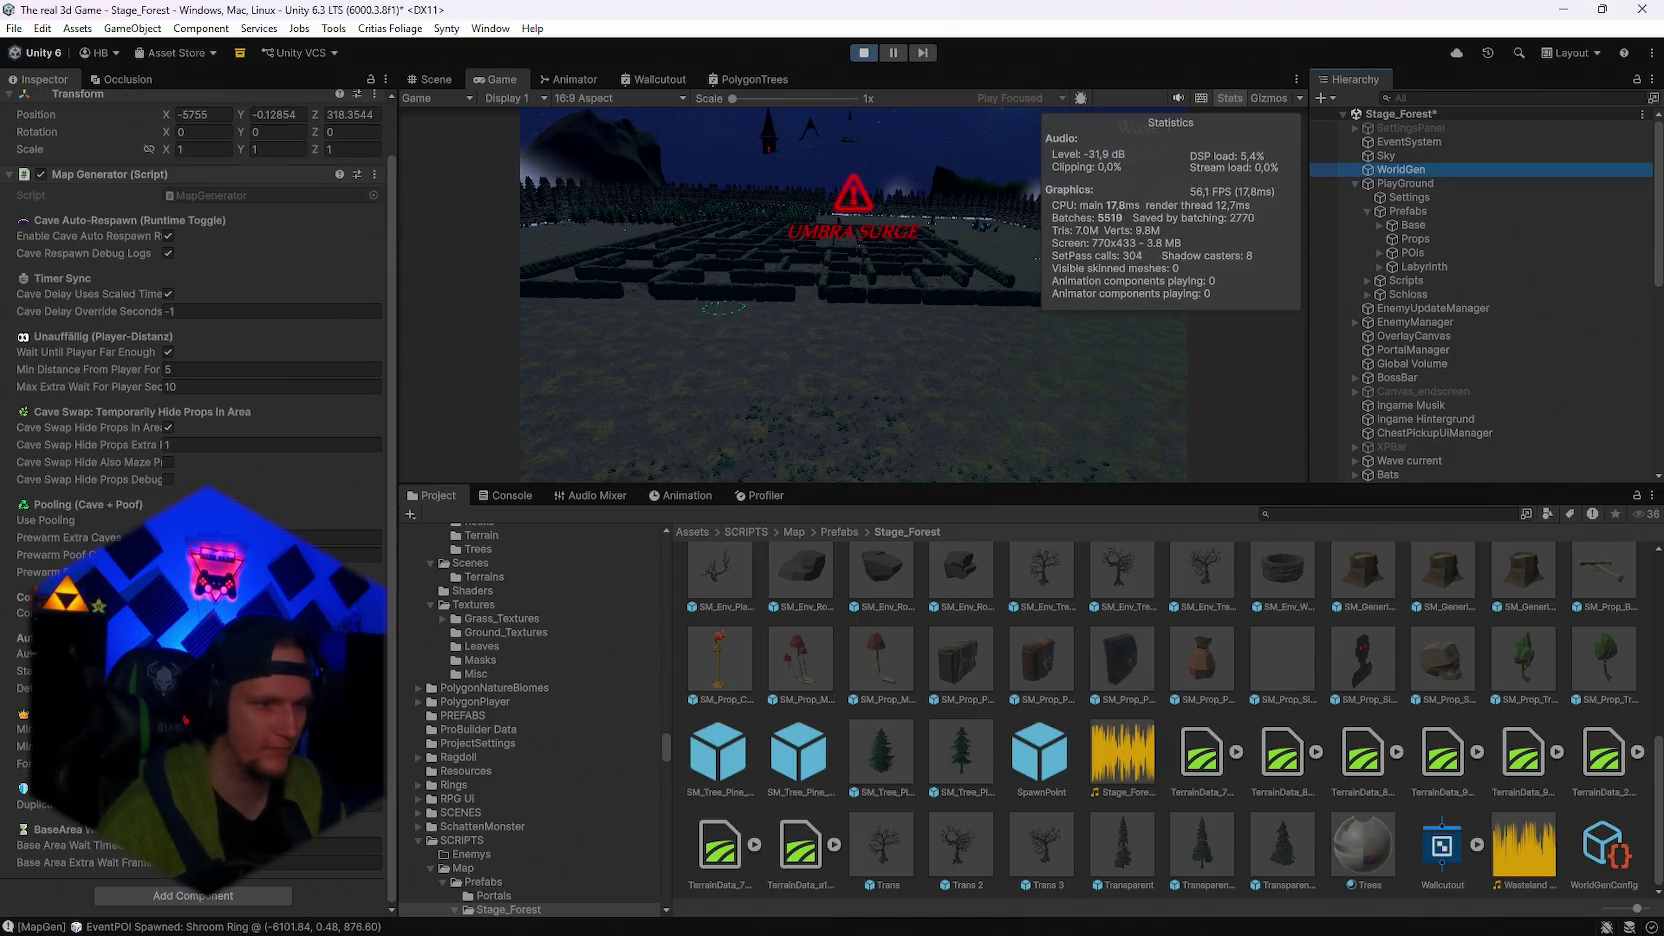
pyautogui.click(1604, 851)
pyautogui.scroll(-10, 200, 400)
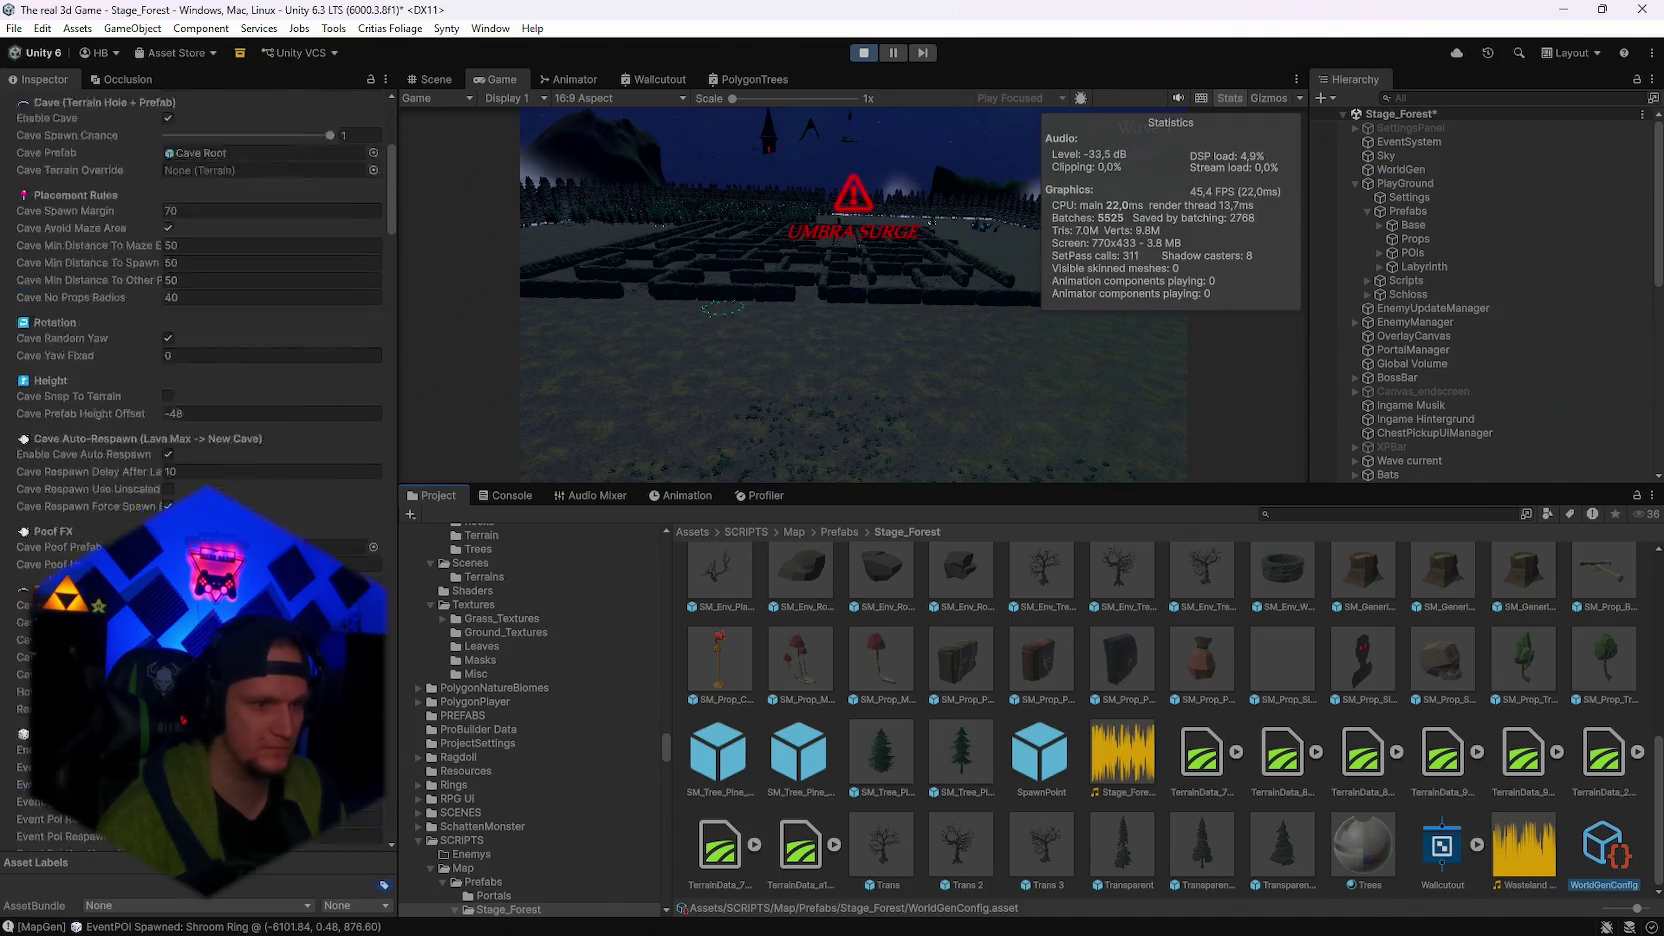
pyautogui.click(1400, 171)
pyautogui.click(375, 230)
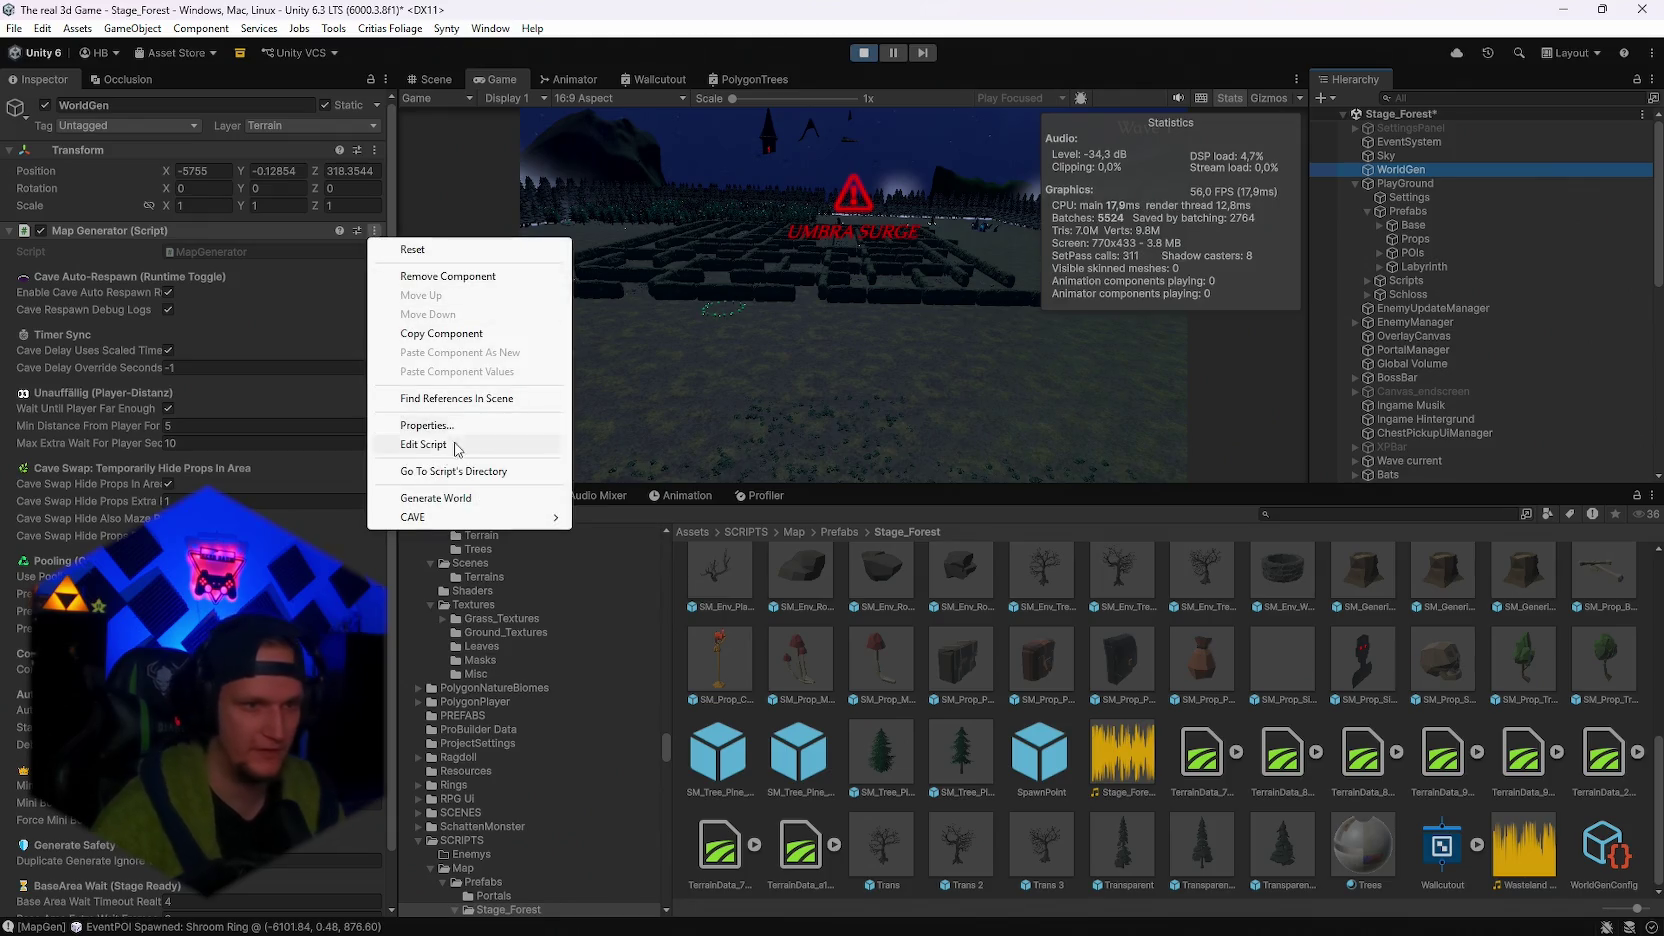
pyautogui.click(437, 500)
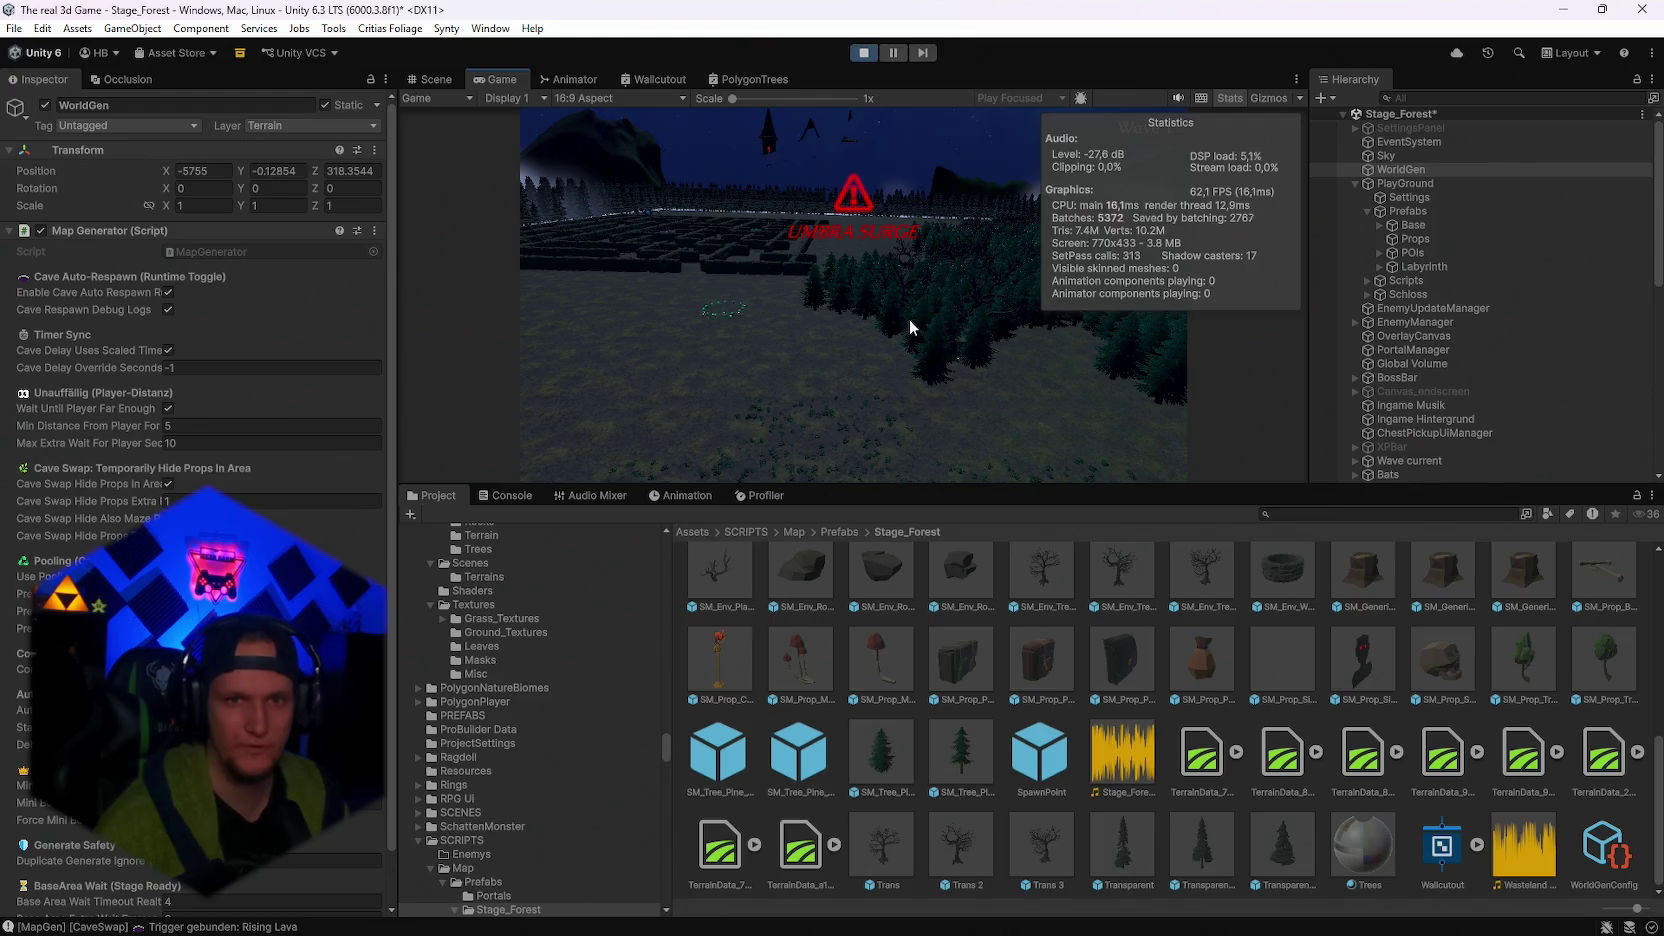
# Expand GENERATED_World and uncheck its Props child, dropping triangles from 7.4M to 5.5M.
pyautogui.scroll(-2, 193, 500)
pyautogui.click(301, 601)
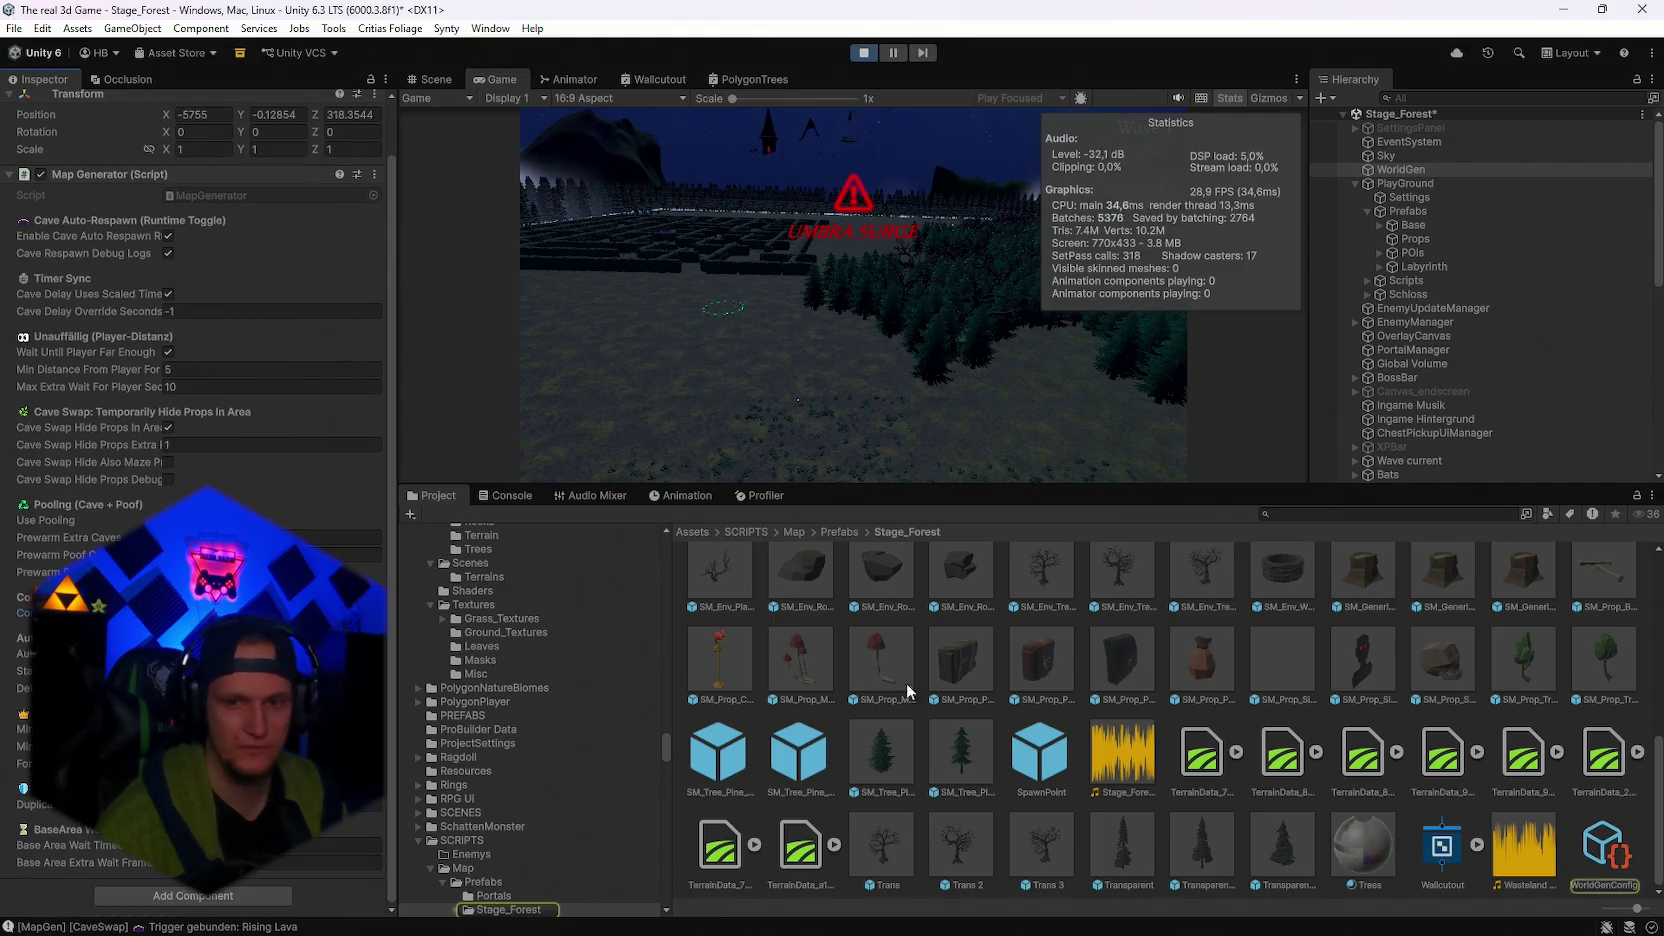
pyautogui.click(1415, 238)
pyautogui.scroll(-10, 1508, 336)
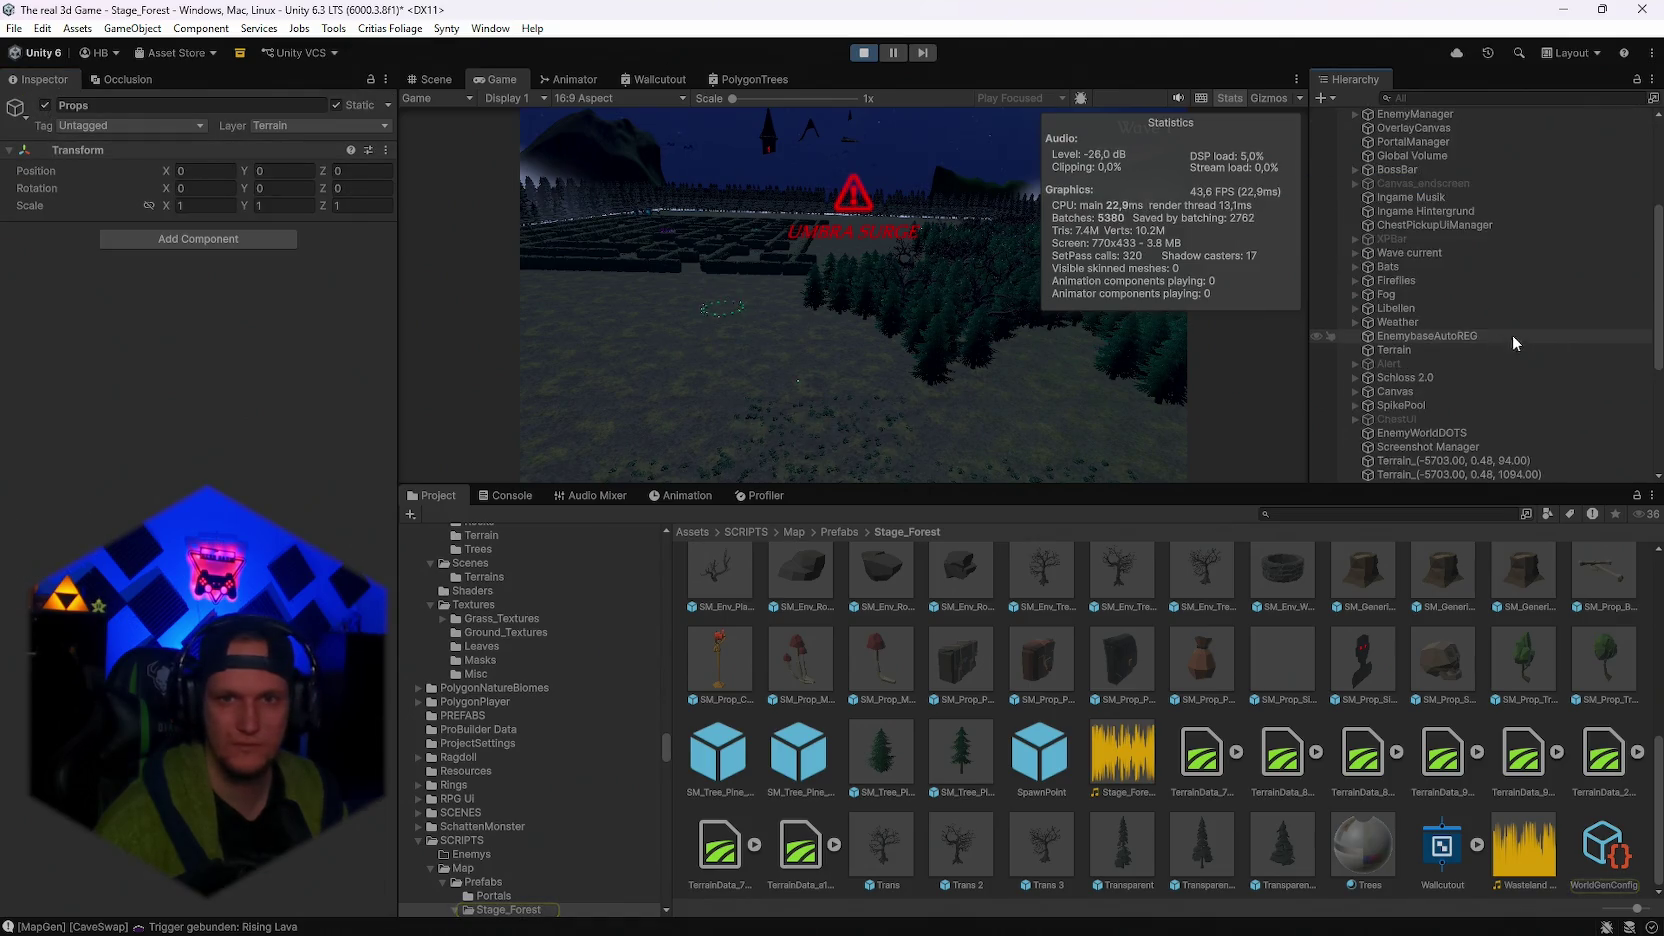
pyautogui.click(1355, 352)
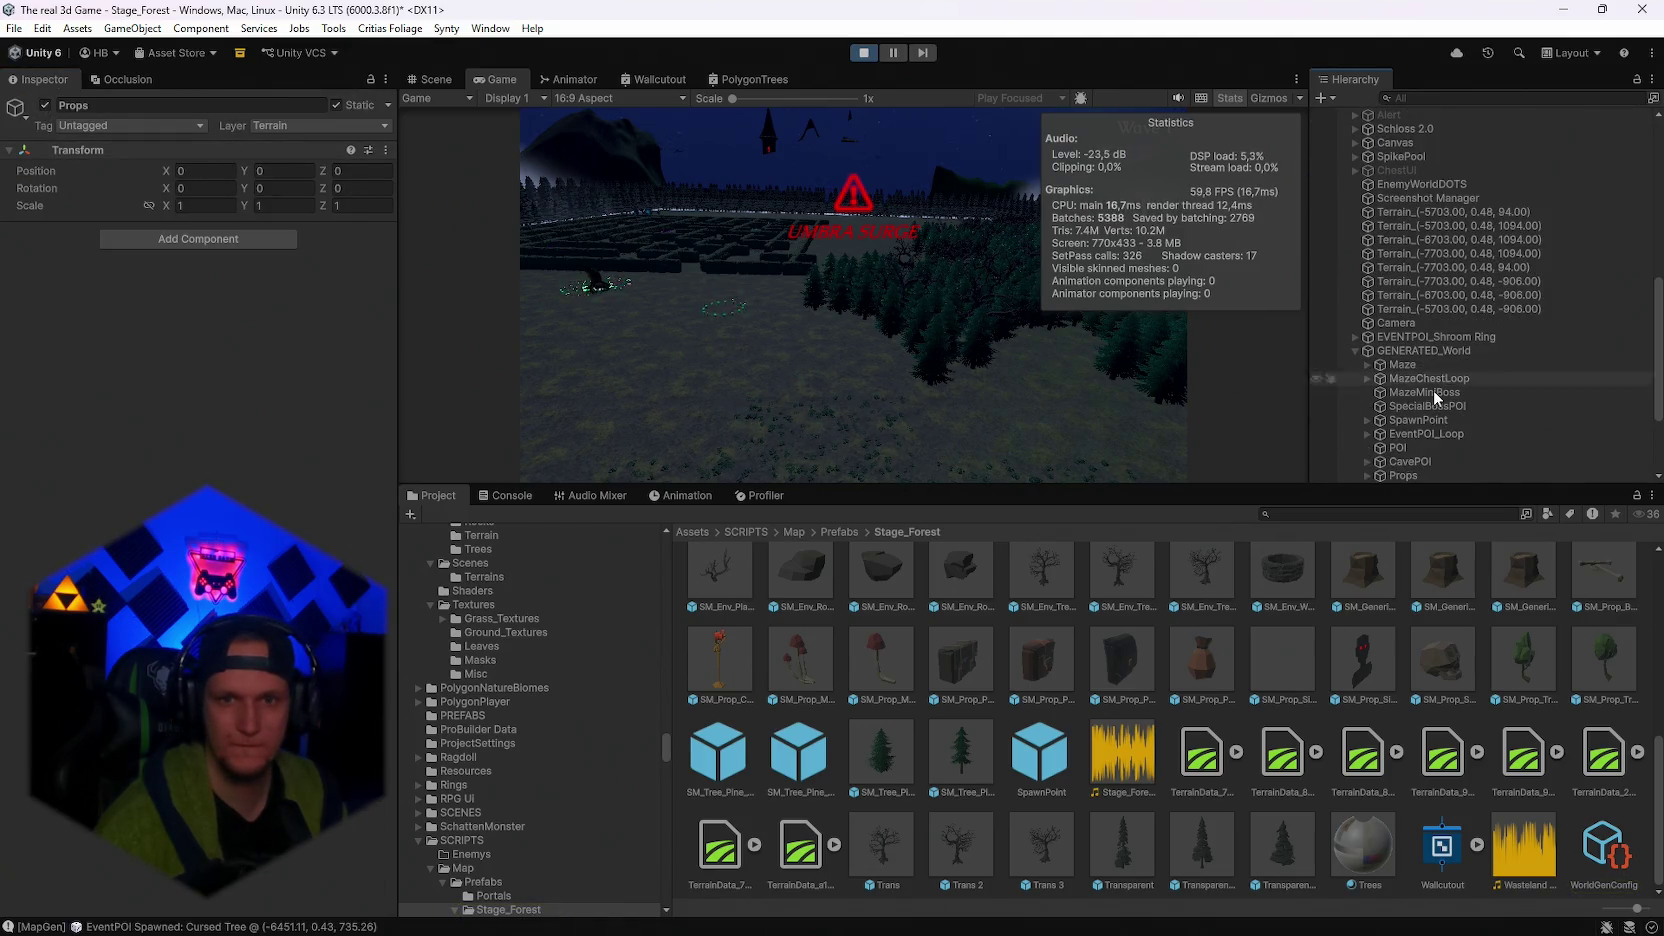
pyautogui.click(1406, 443)
pyautogui.scroll(-1, 1430, 436)
pyautogui.scroll(-2, 1436, 434)
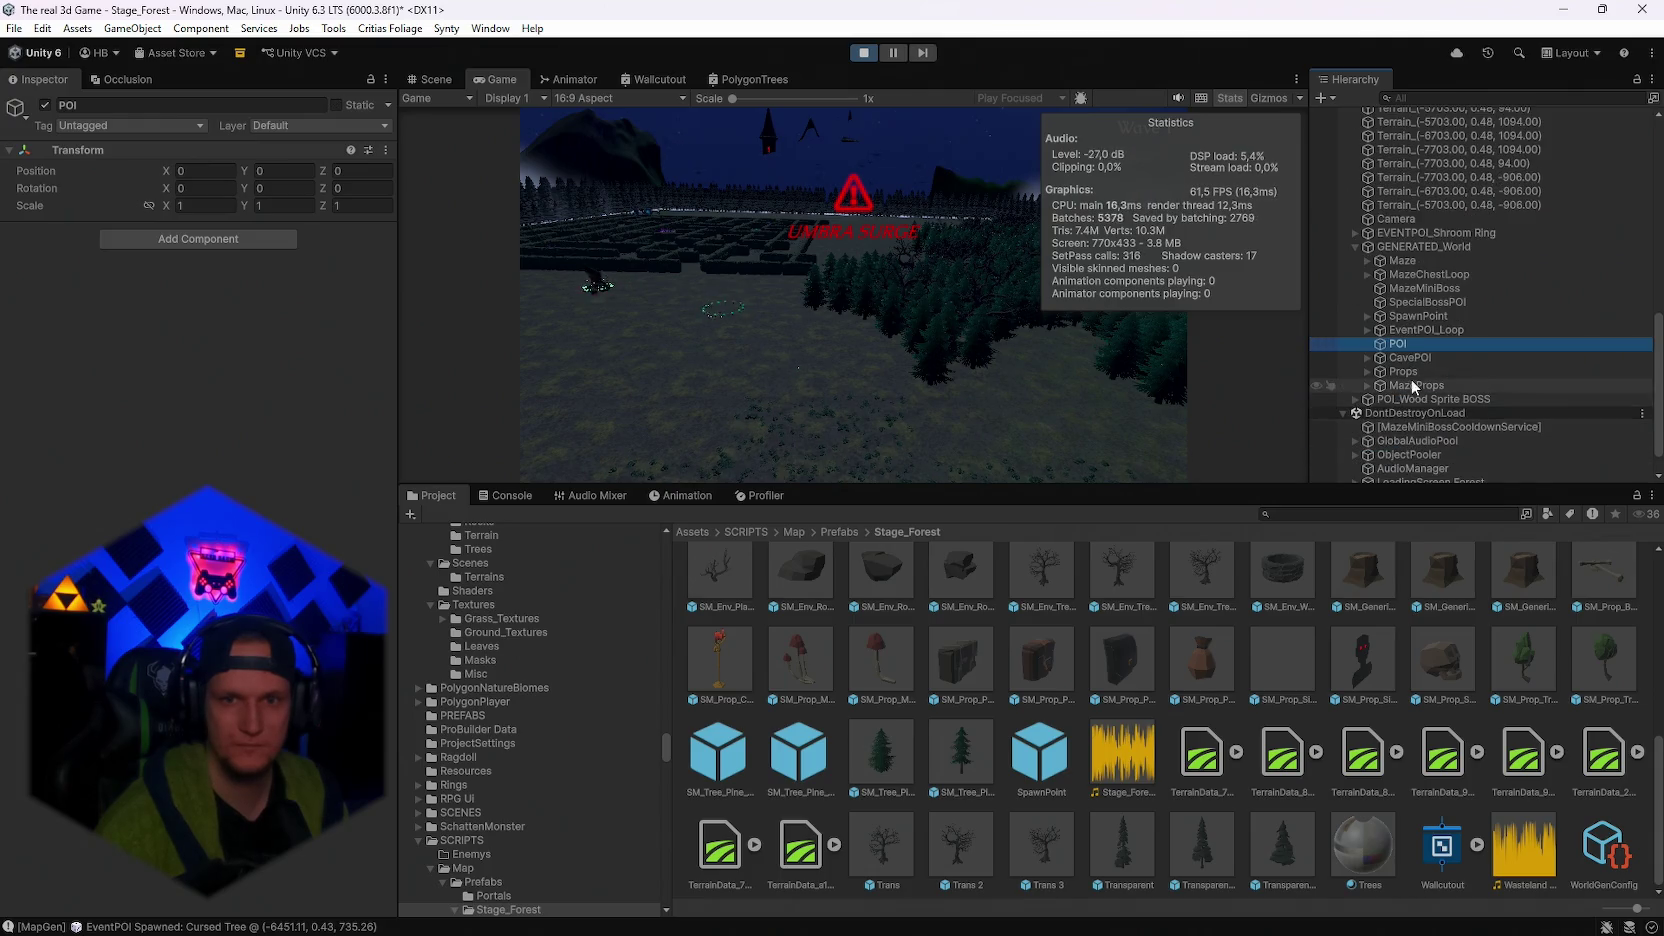
pyautogui.click(1410, 372)
pyautogui.click(46, 105)
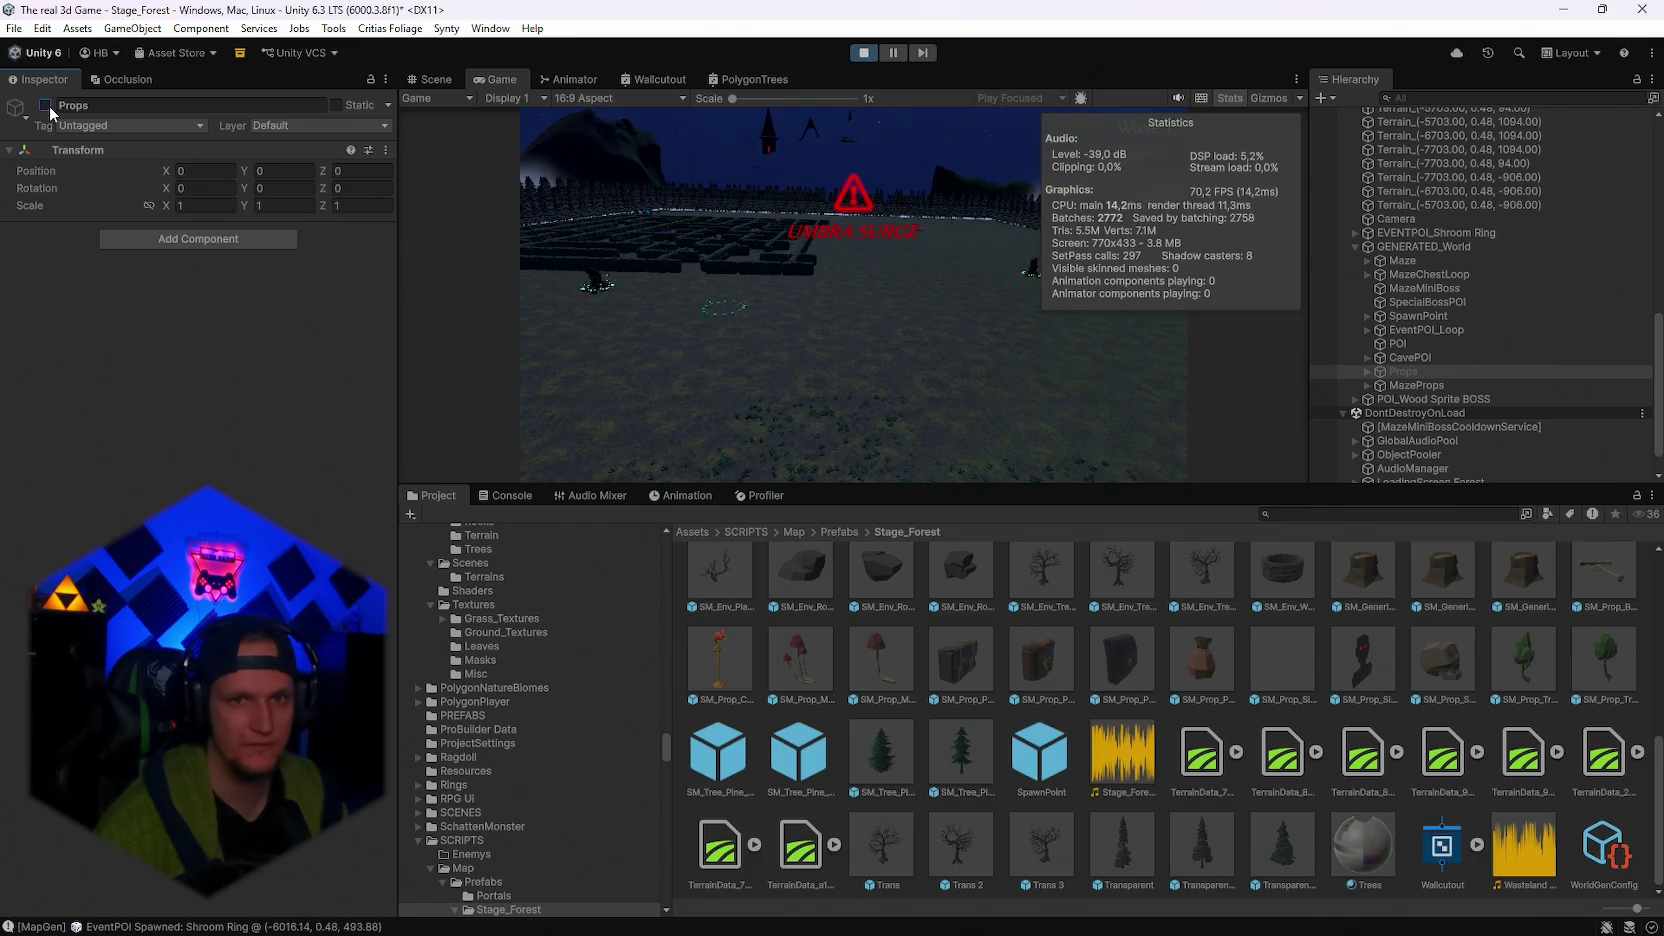
# Toggle Props on, off and on again to compare performance, leaving it active.
pyautogui.click(45, 105)
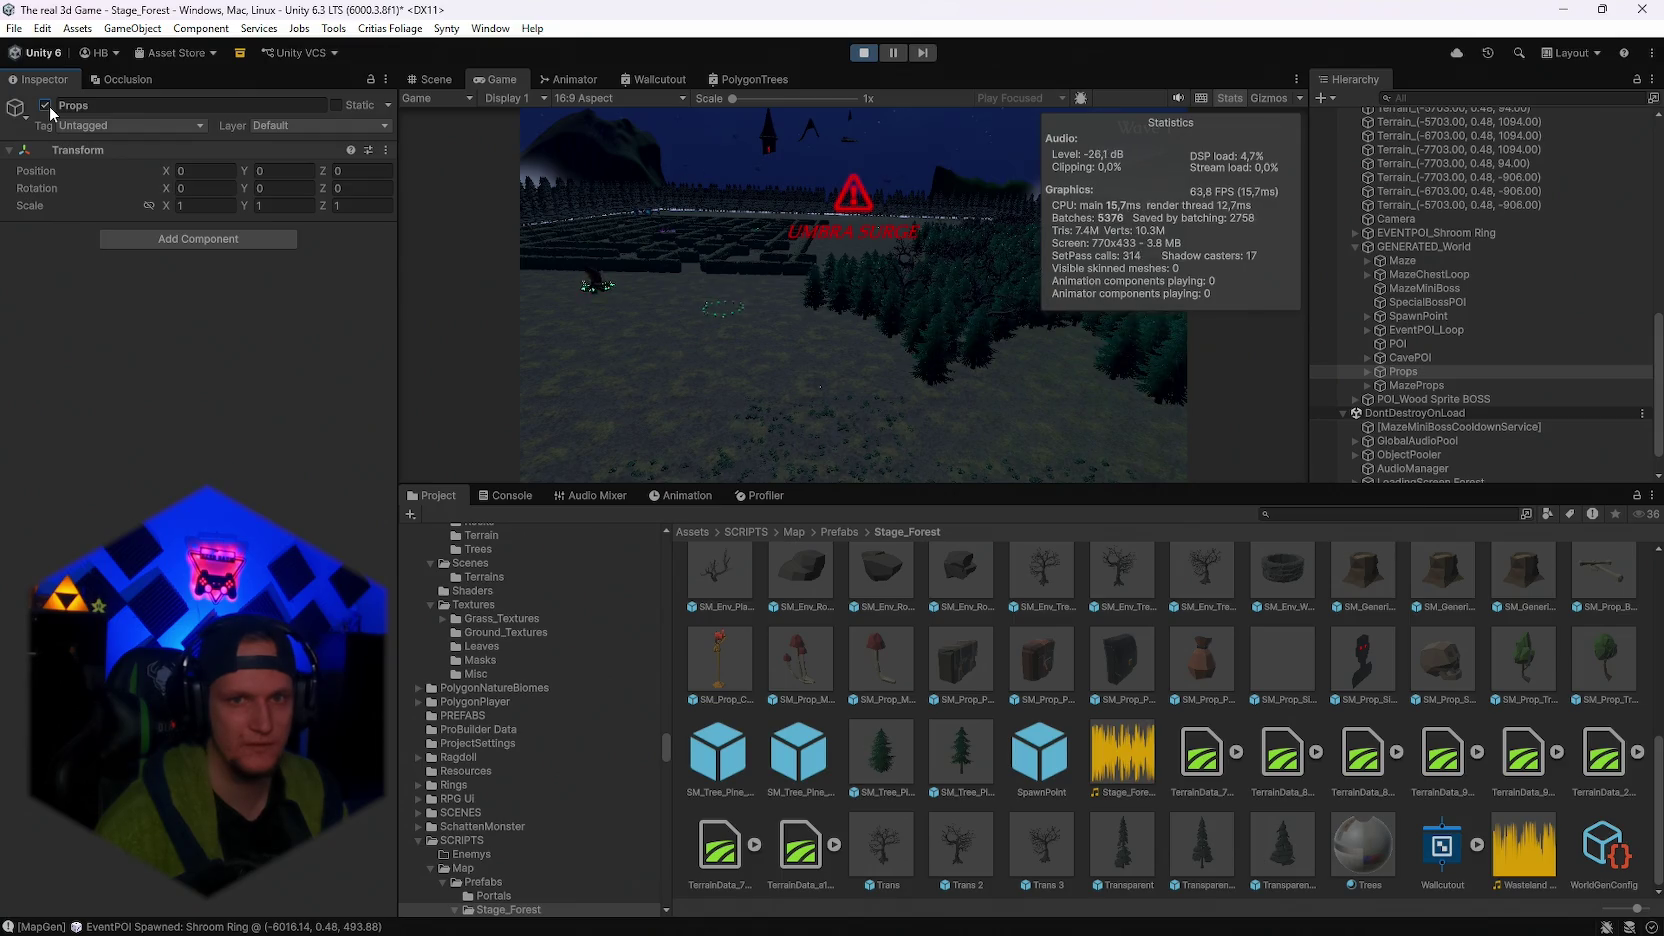
pyautogui.click(46, 106)
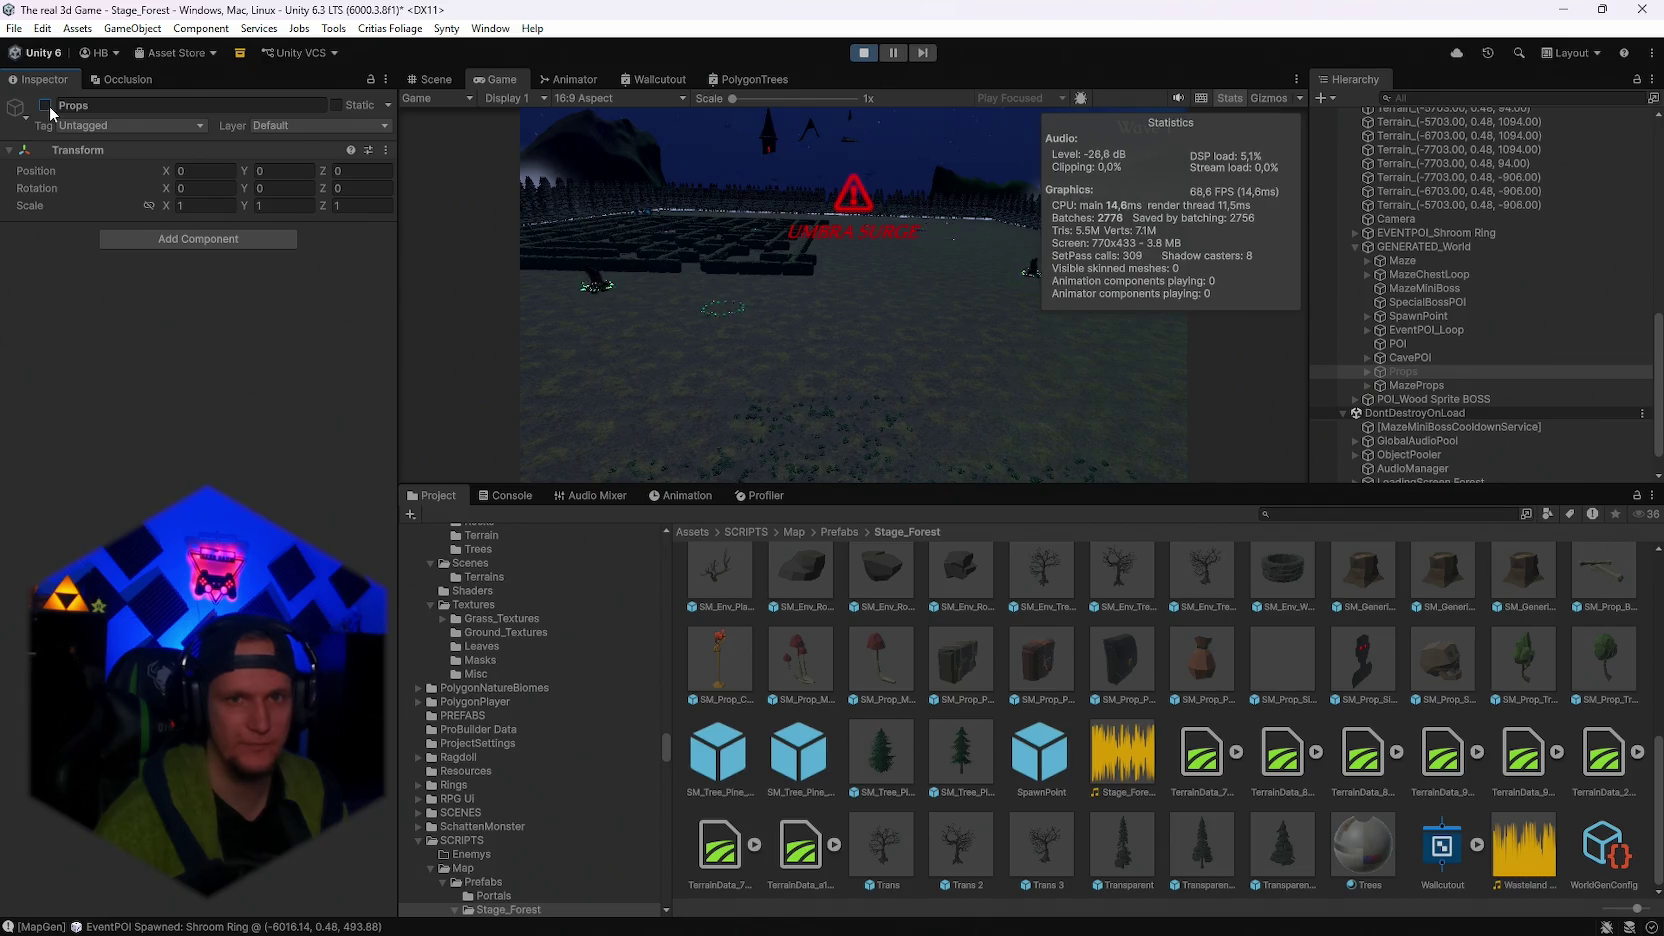
pyautogui.click(46, 105)
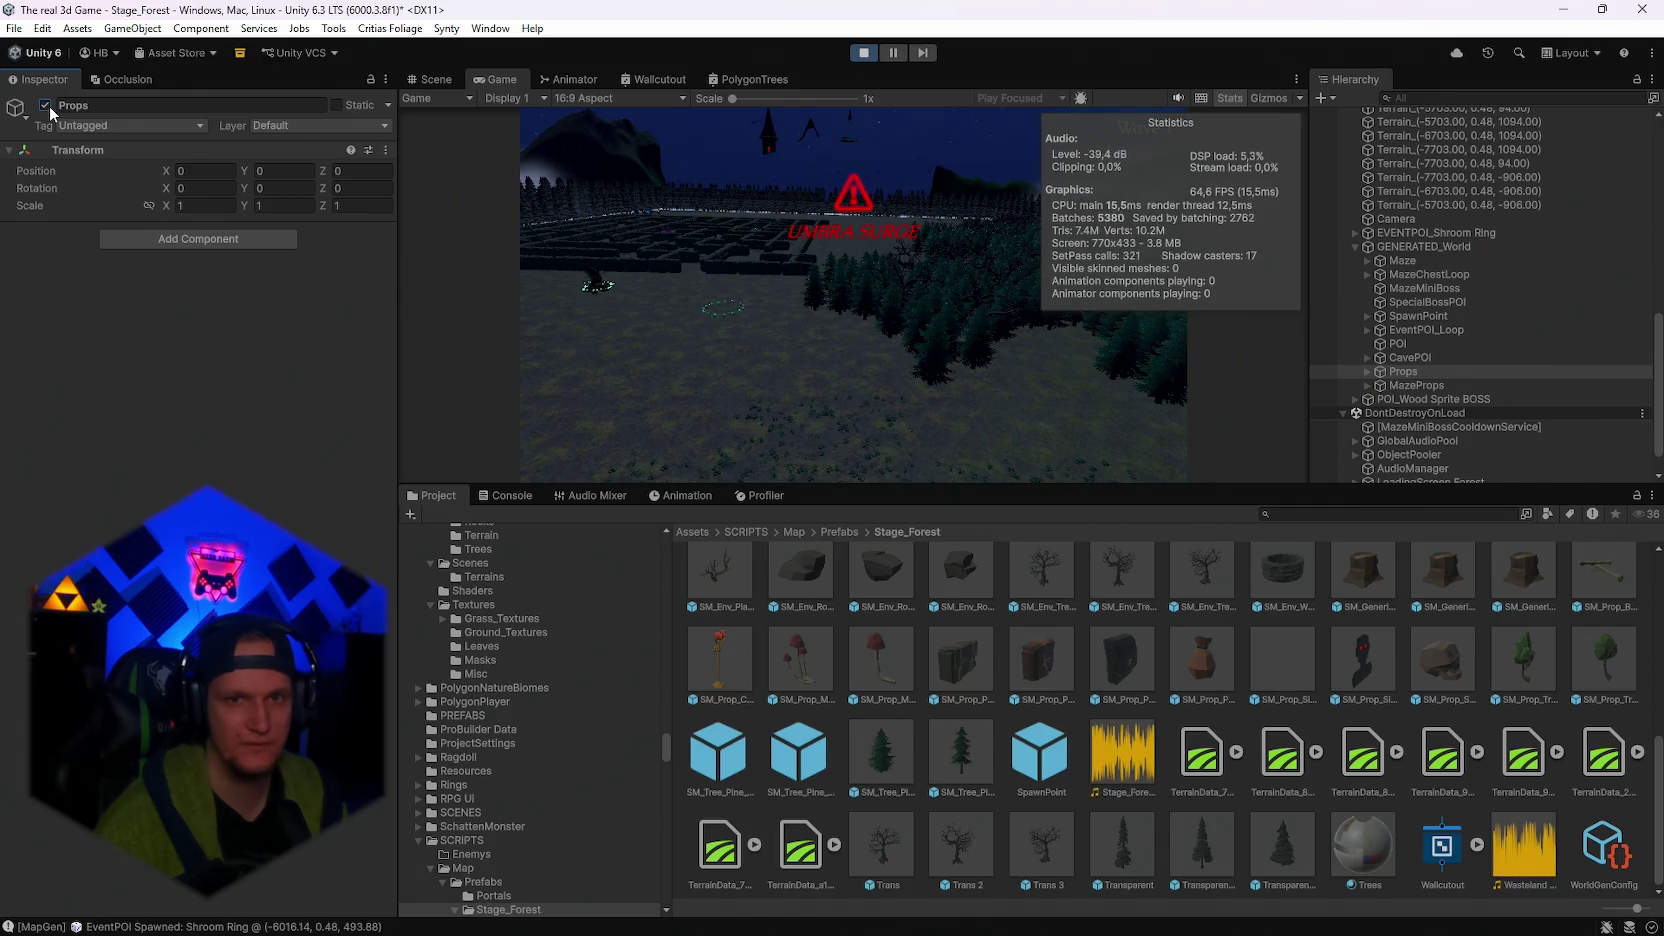
# Open the WorldGenConfig asset and scroll to its Props Settings.
pyautogui.click(1605, 850)
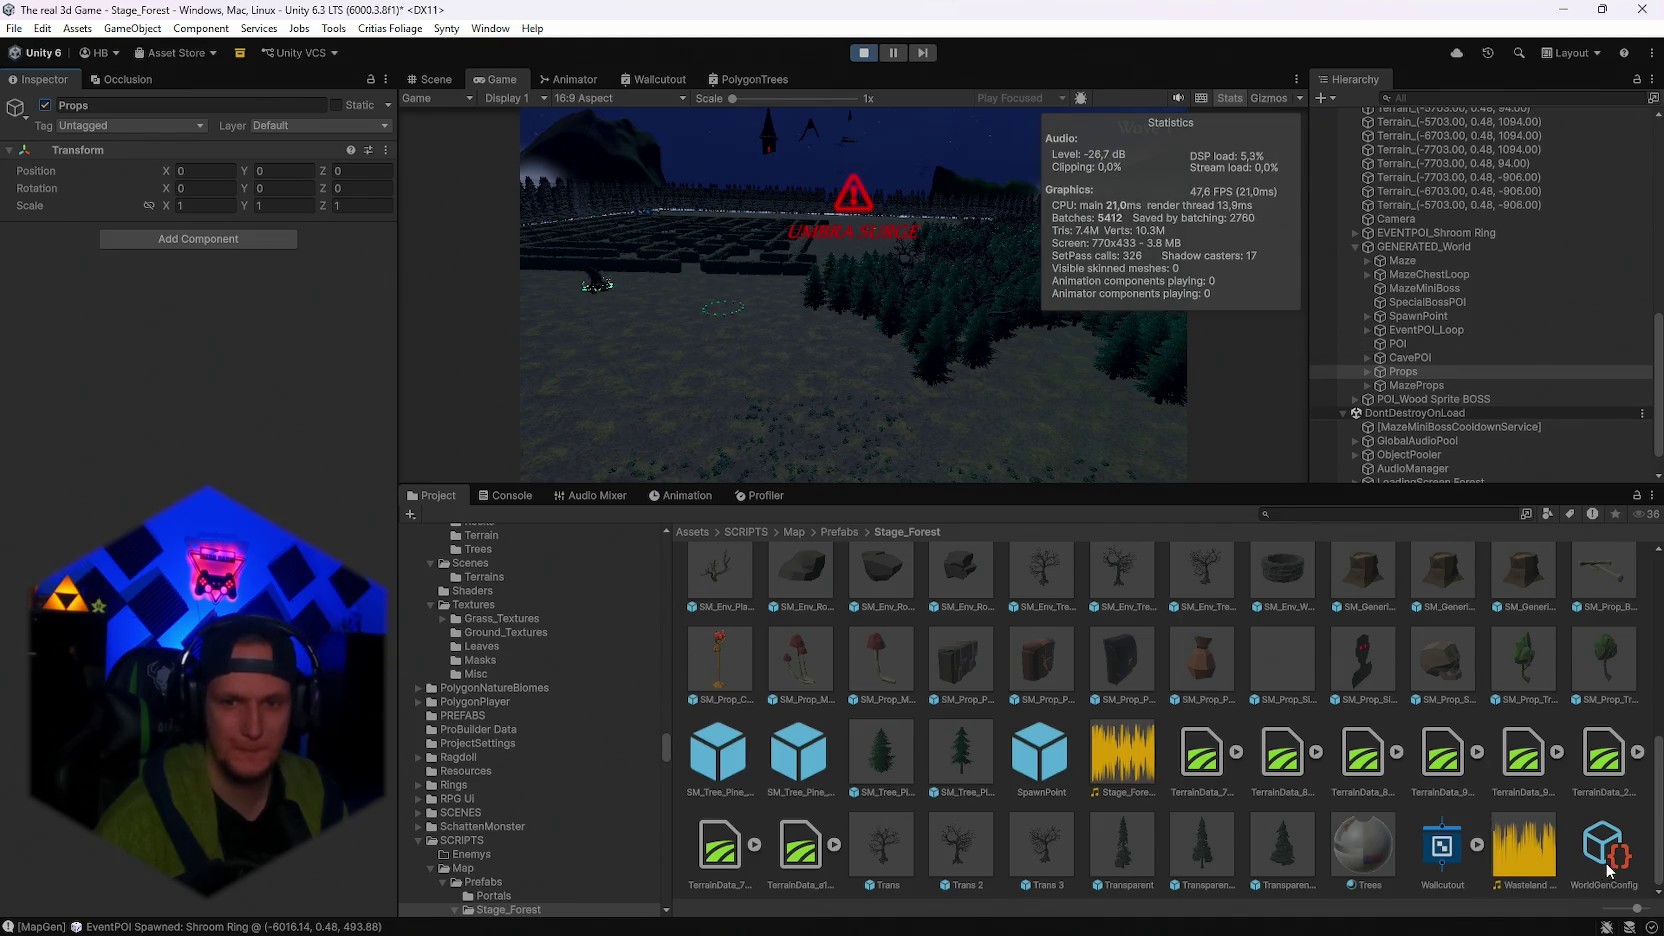
pyautogui.scroll(-5, 301, 240)
pyautogui.moveTo(389, 192); pyautogui.dragTo(380, 472)
# Check the Max Props value, then regenerate the world from WorldGen's Map Generator.
pyautogui.click(350, 534)
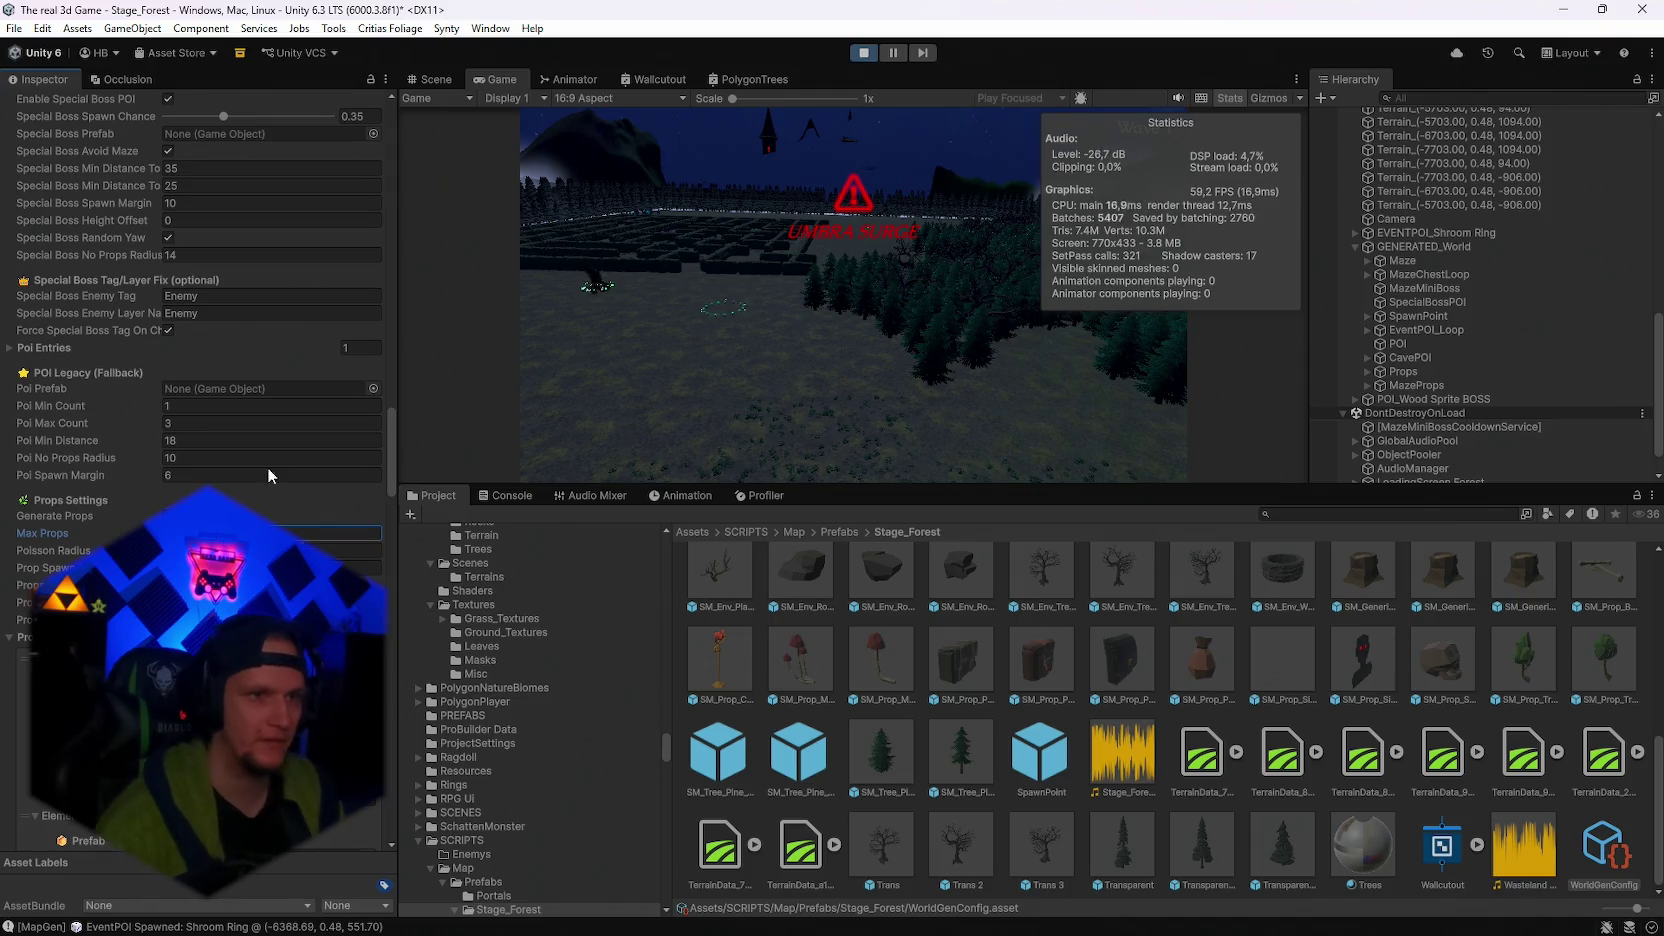
pyautogui.scroll(5, 353, 548)
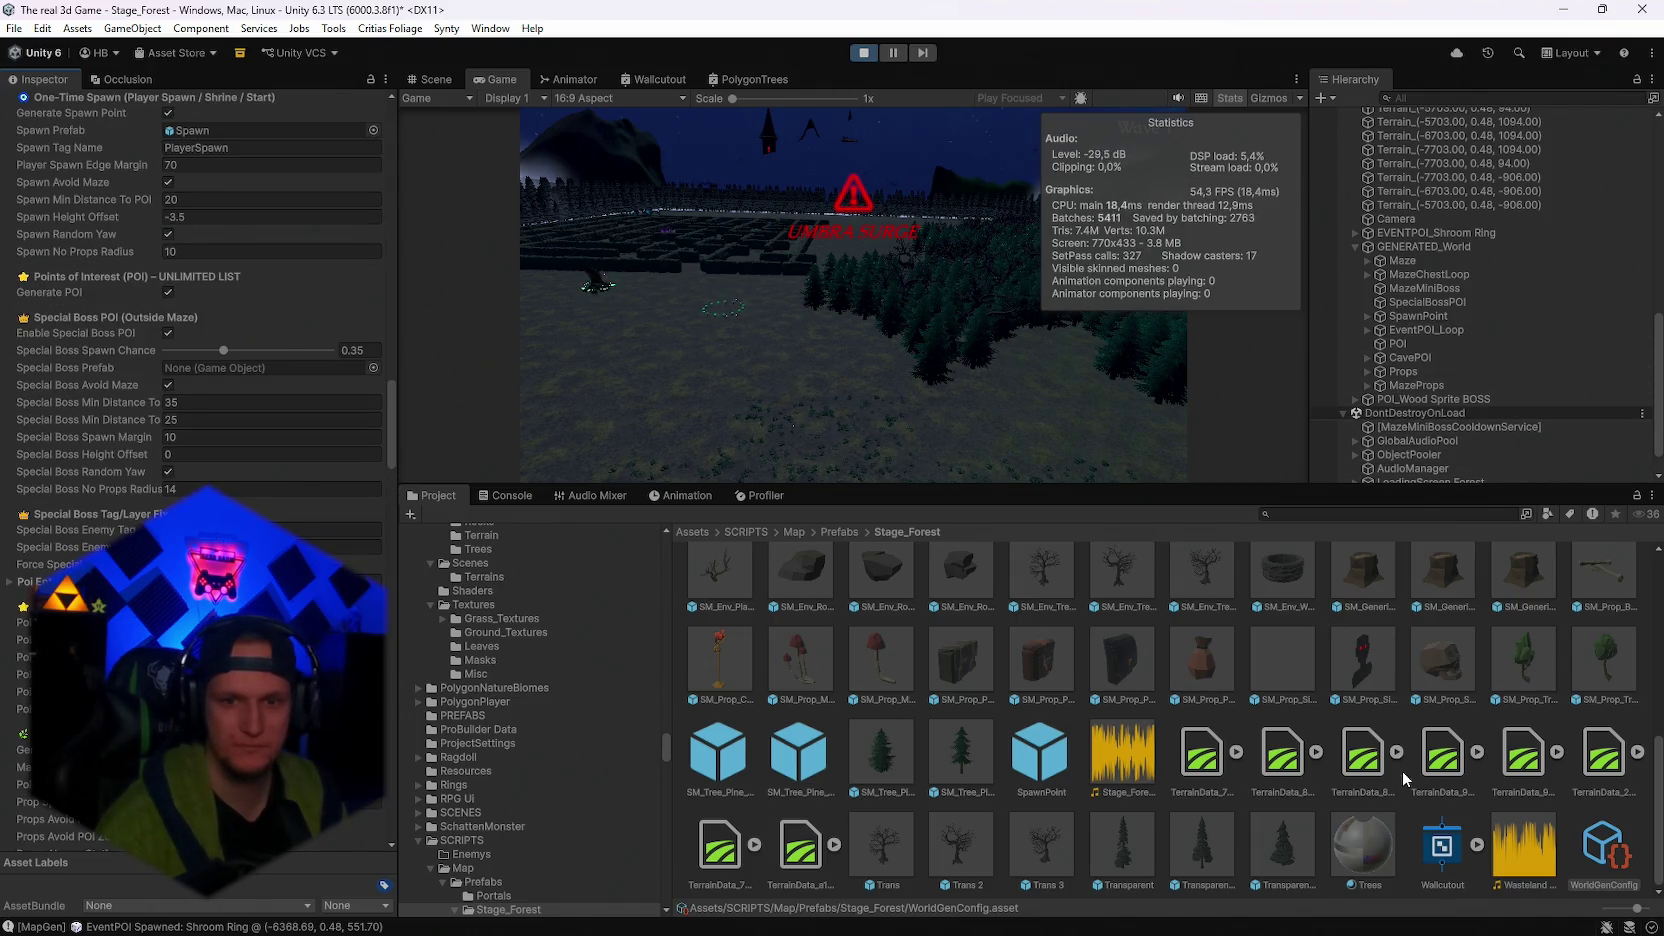
pyautogui.scroll(3, 1467, 365)
pyautogui.scroll(10, 1462, 362)
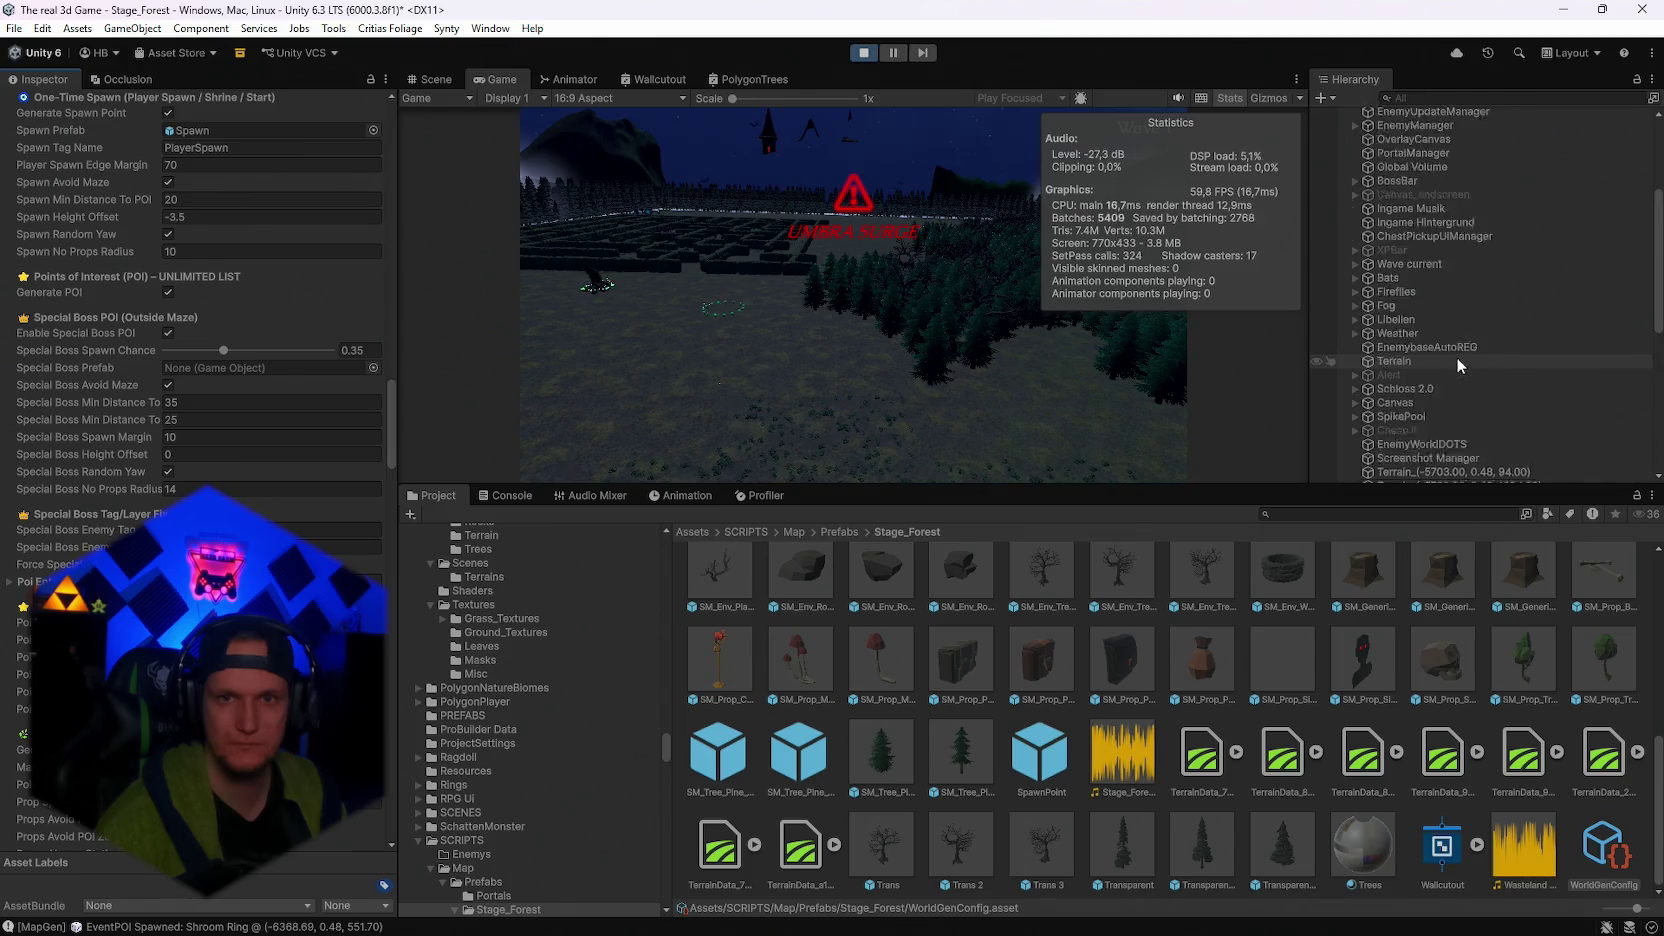
pyautogui.click(1396, 170)
pyautogui.click(375, 174)
pyautogui.click(435, 442)
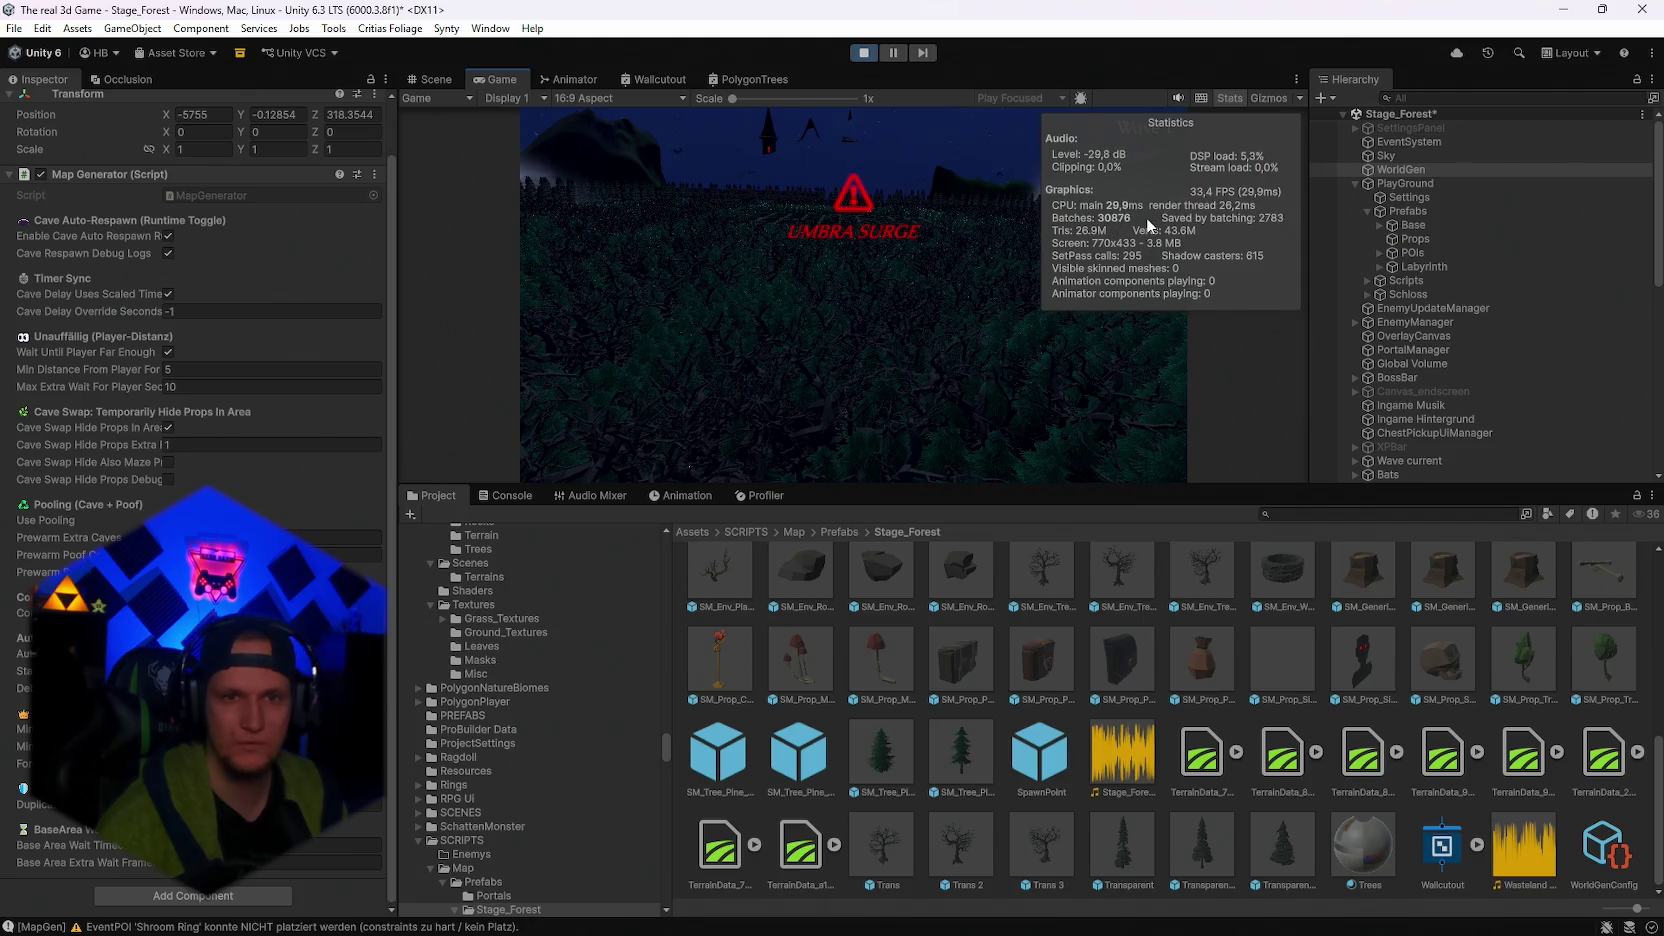
# Delete GENERATED_World from the Hierarchy, cutting triangles to 4.7M.
pyautogui.scroll(-10, 1446, 292)
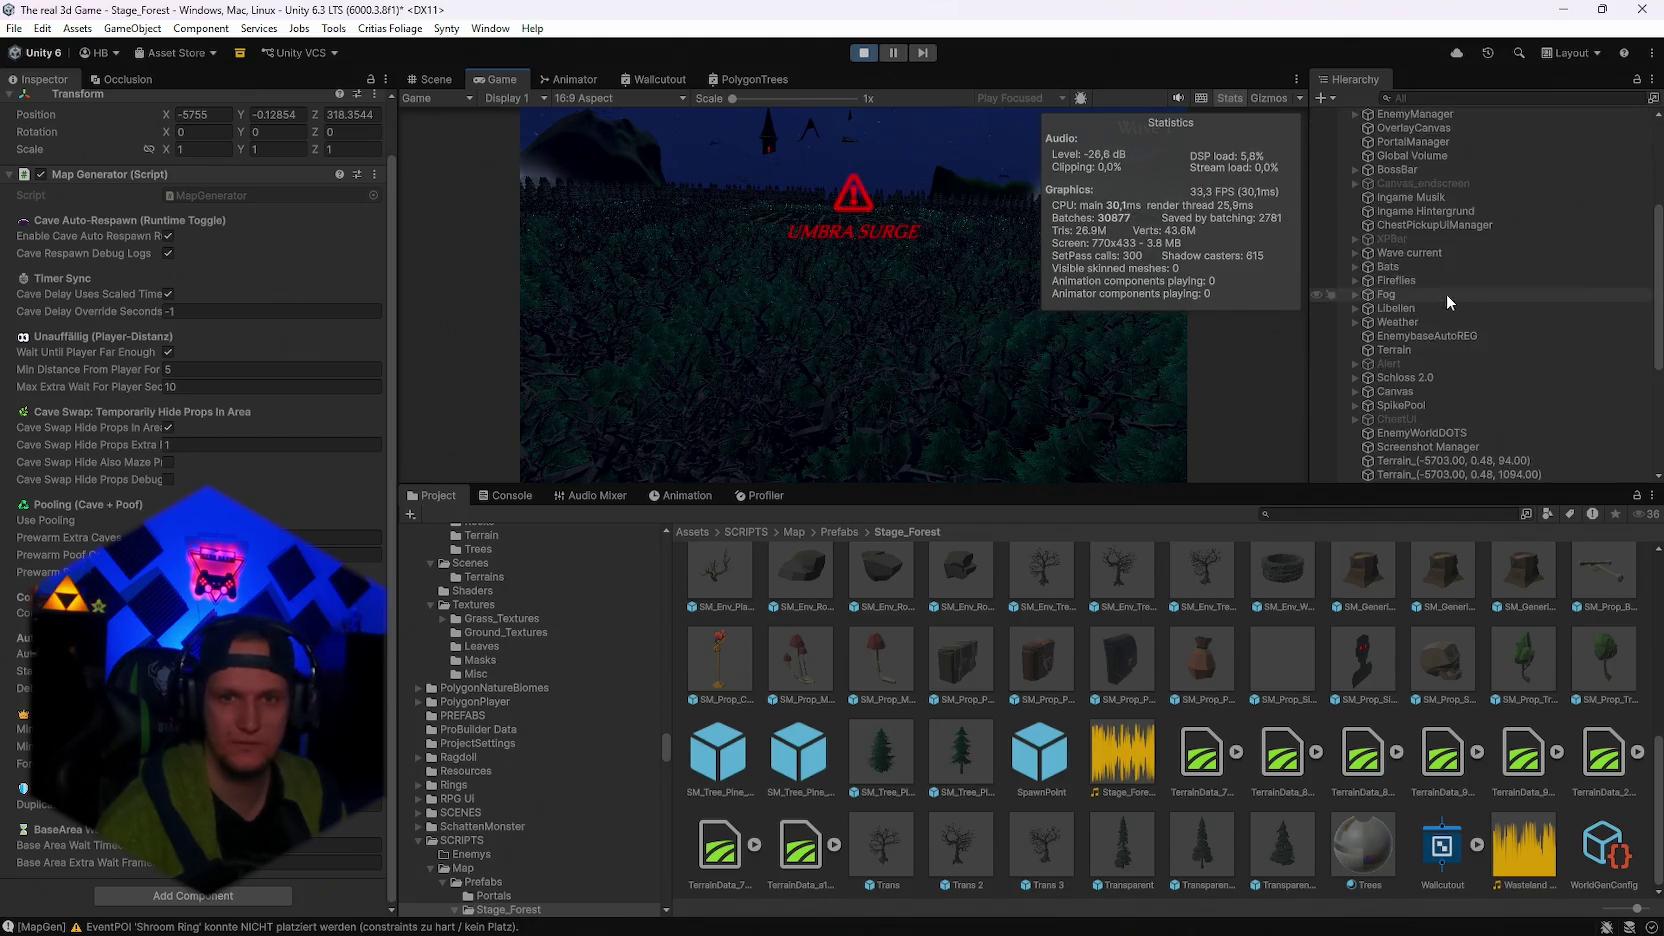
pyautogui.click(1417, 346)
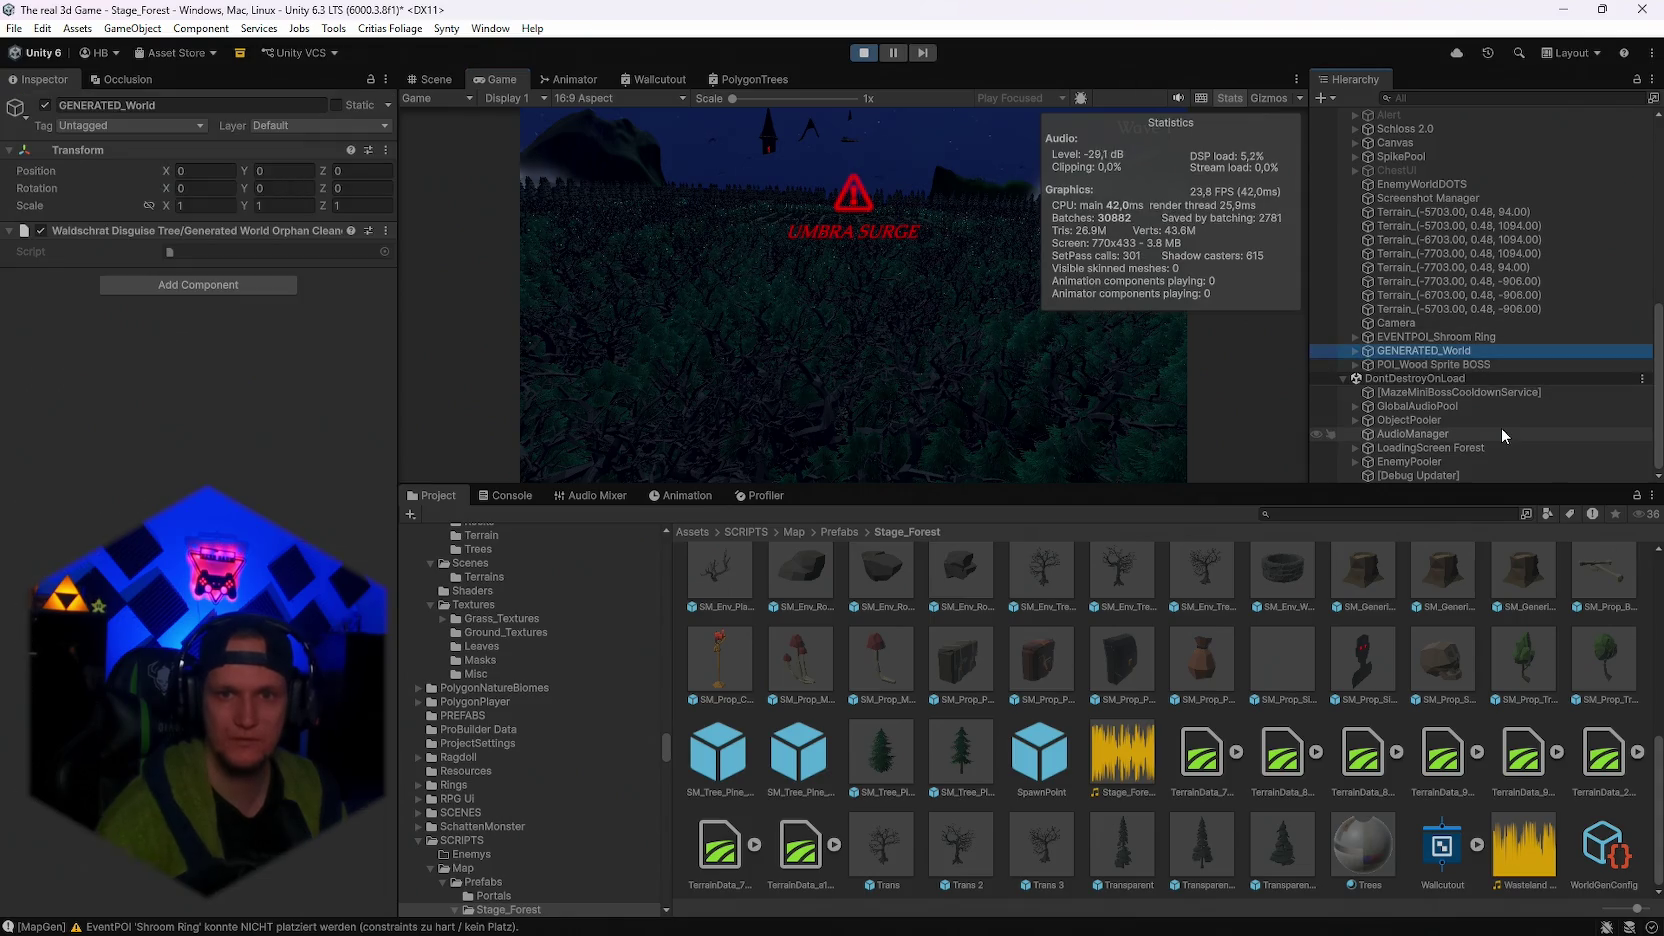
pyautogui.press('Delete')
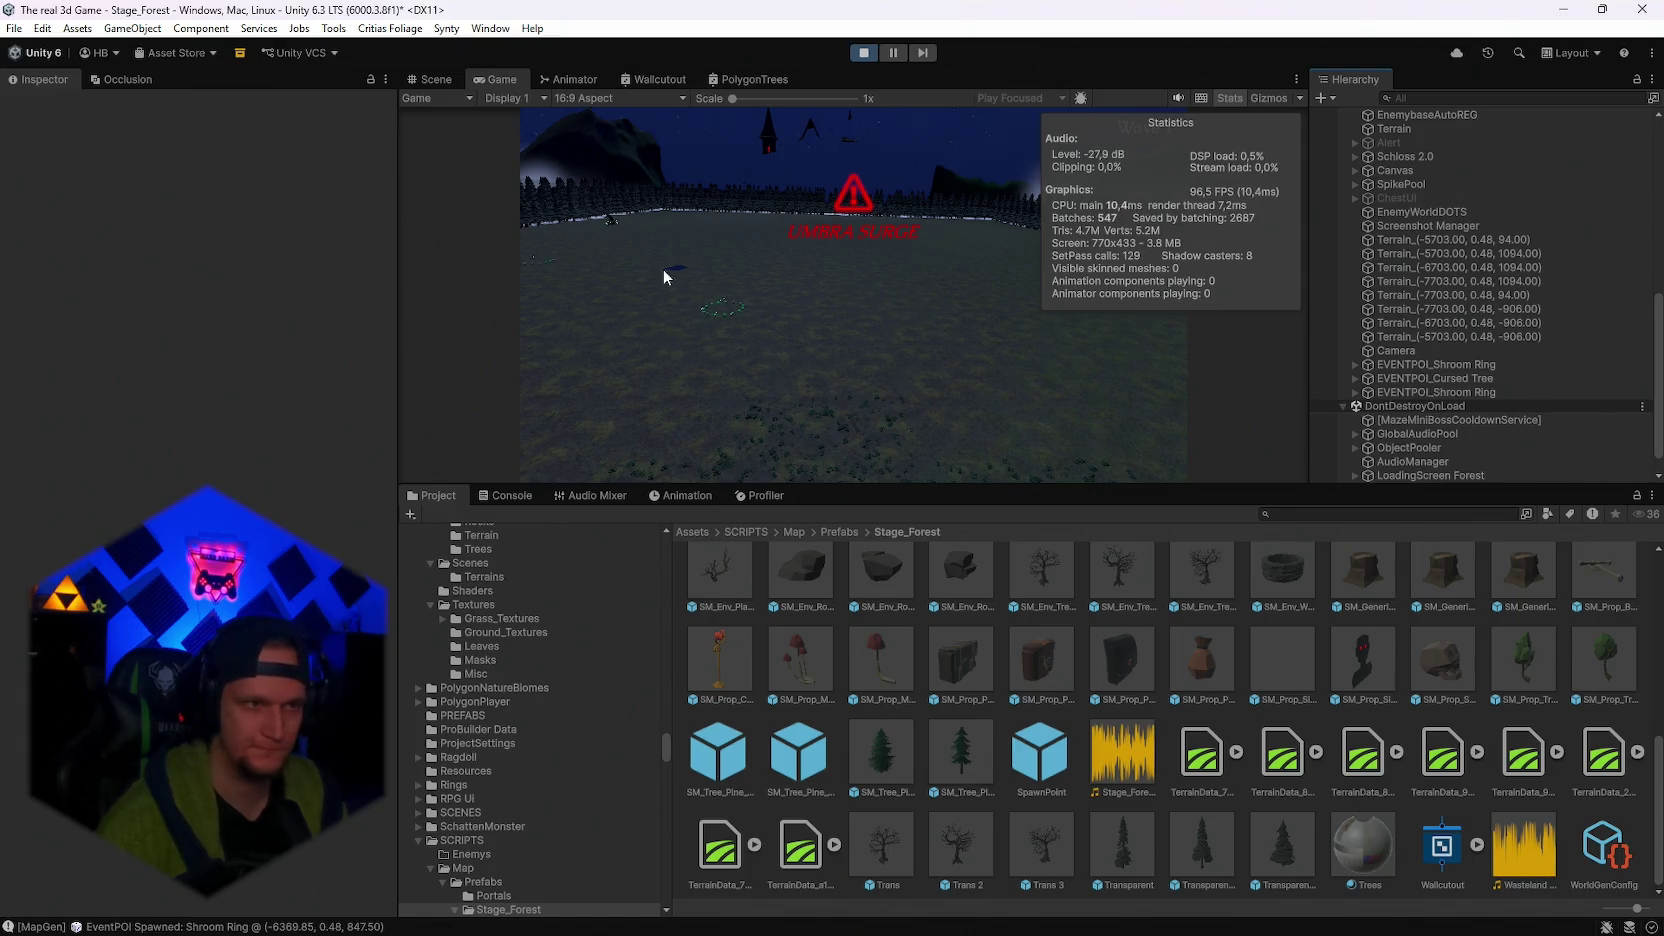
# Select WorldGen, open WorldGenConfig and scroll down to the fern Prop Prefabs entries.
pyautogui.scroll(15, 1441, 349)
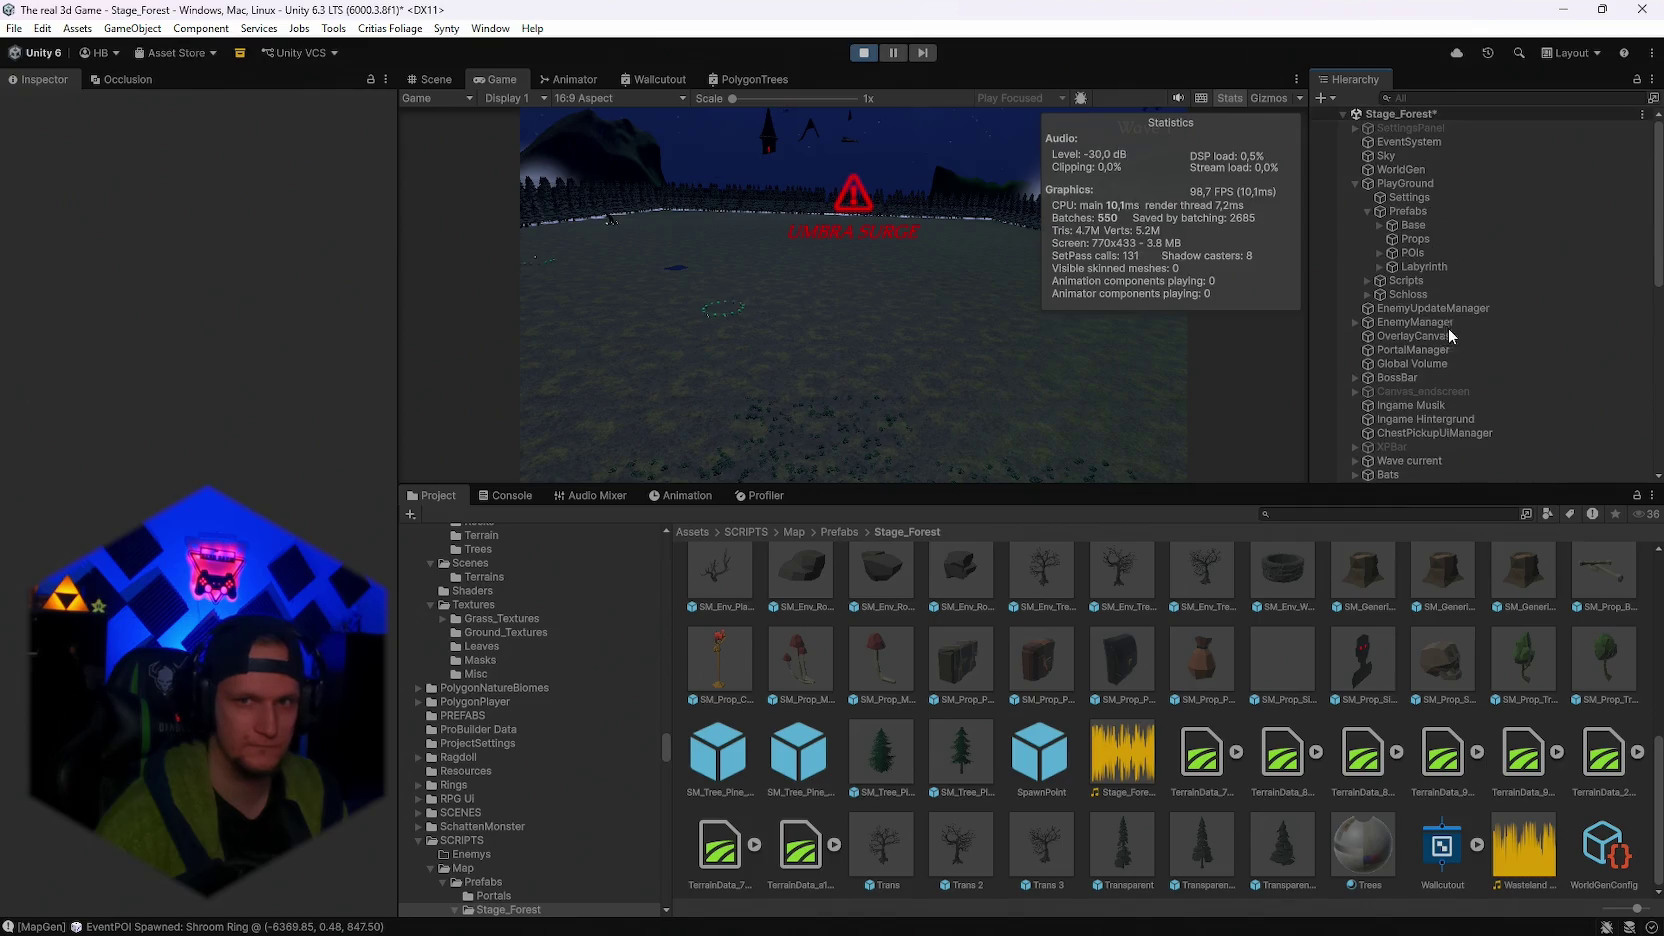
pyautogui.click(1410, 171)
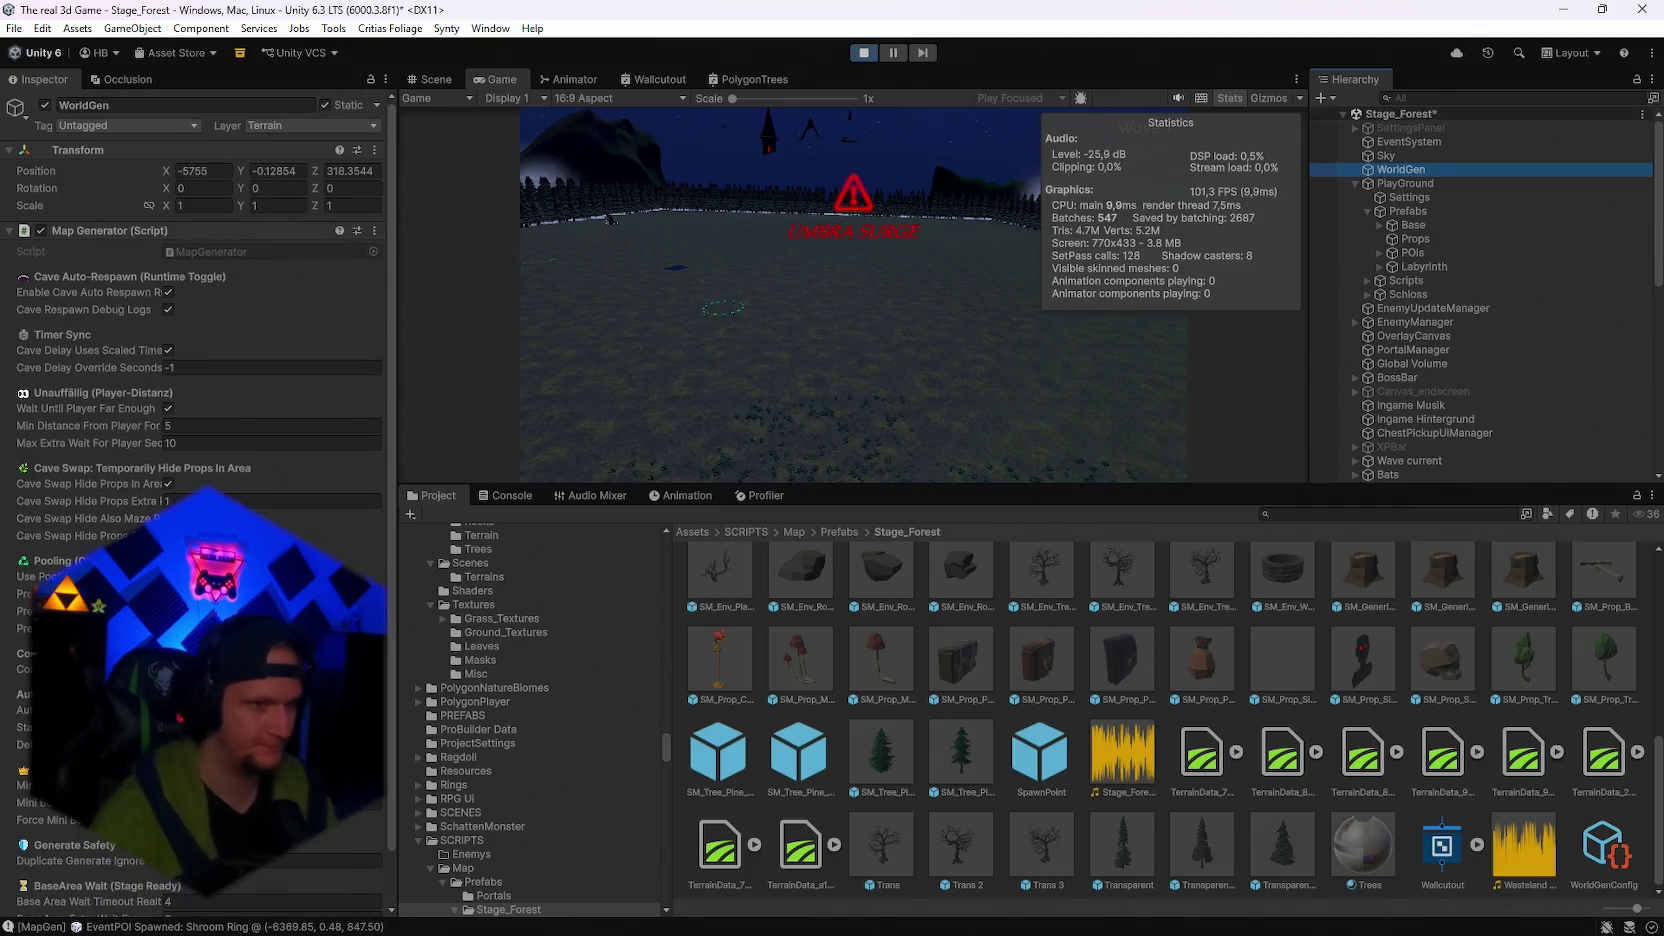
pyautogui.click(1605, 847)
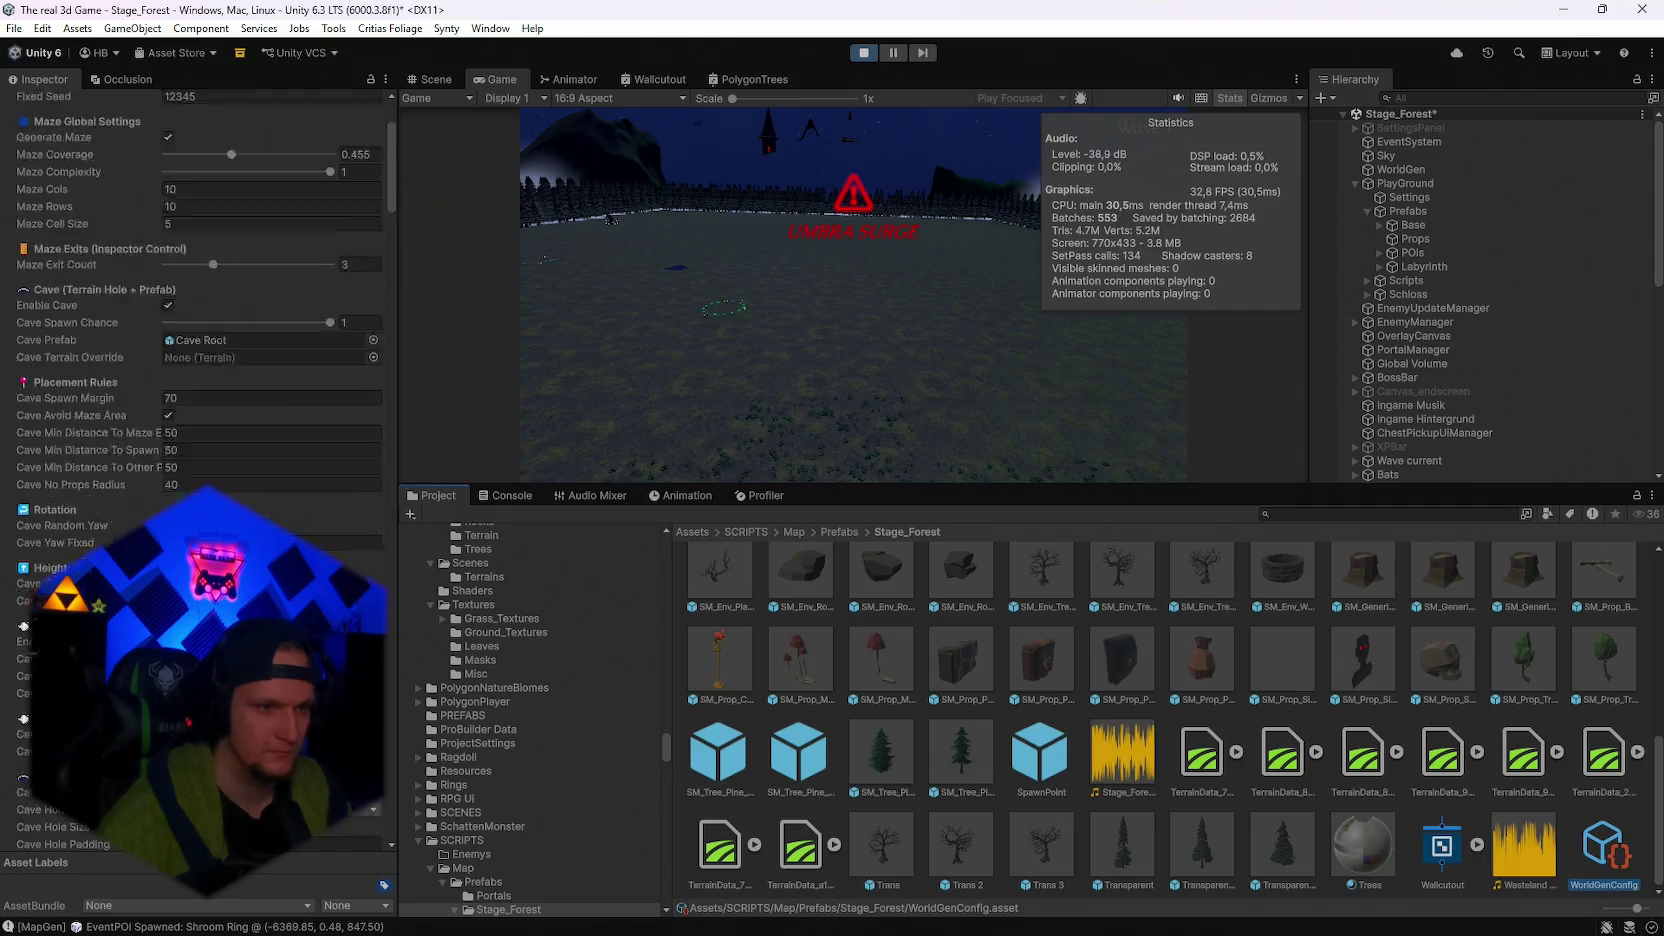
pyautogui.moveTo(391, 222); pyautogui.dragTo(391, 675)
pyautogui.scroll(-10, 340, 813)
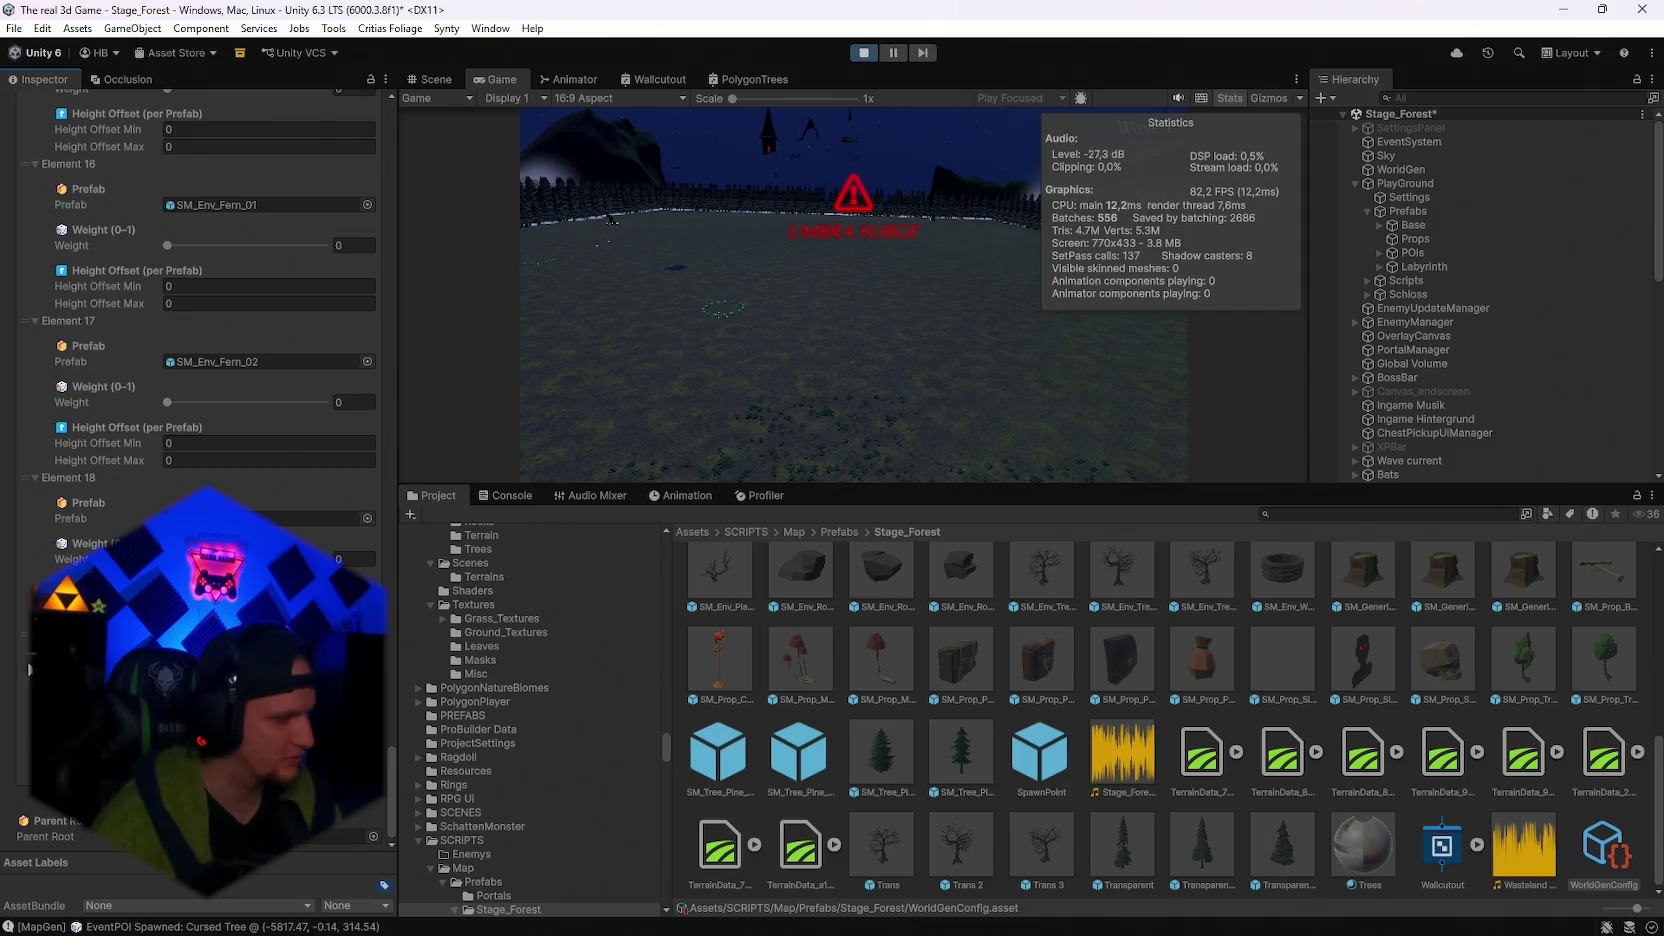
# Scroll through the Stage_Forest Prop Prefabs weights, then select the PP_Rock_Moss_Grown_11 prefab.
pyautogui.scroll(5, 340, 814)
pyautogui.scroll(20, 340, 813)
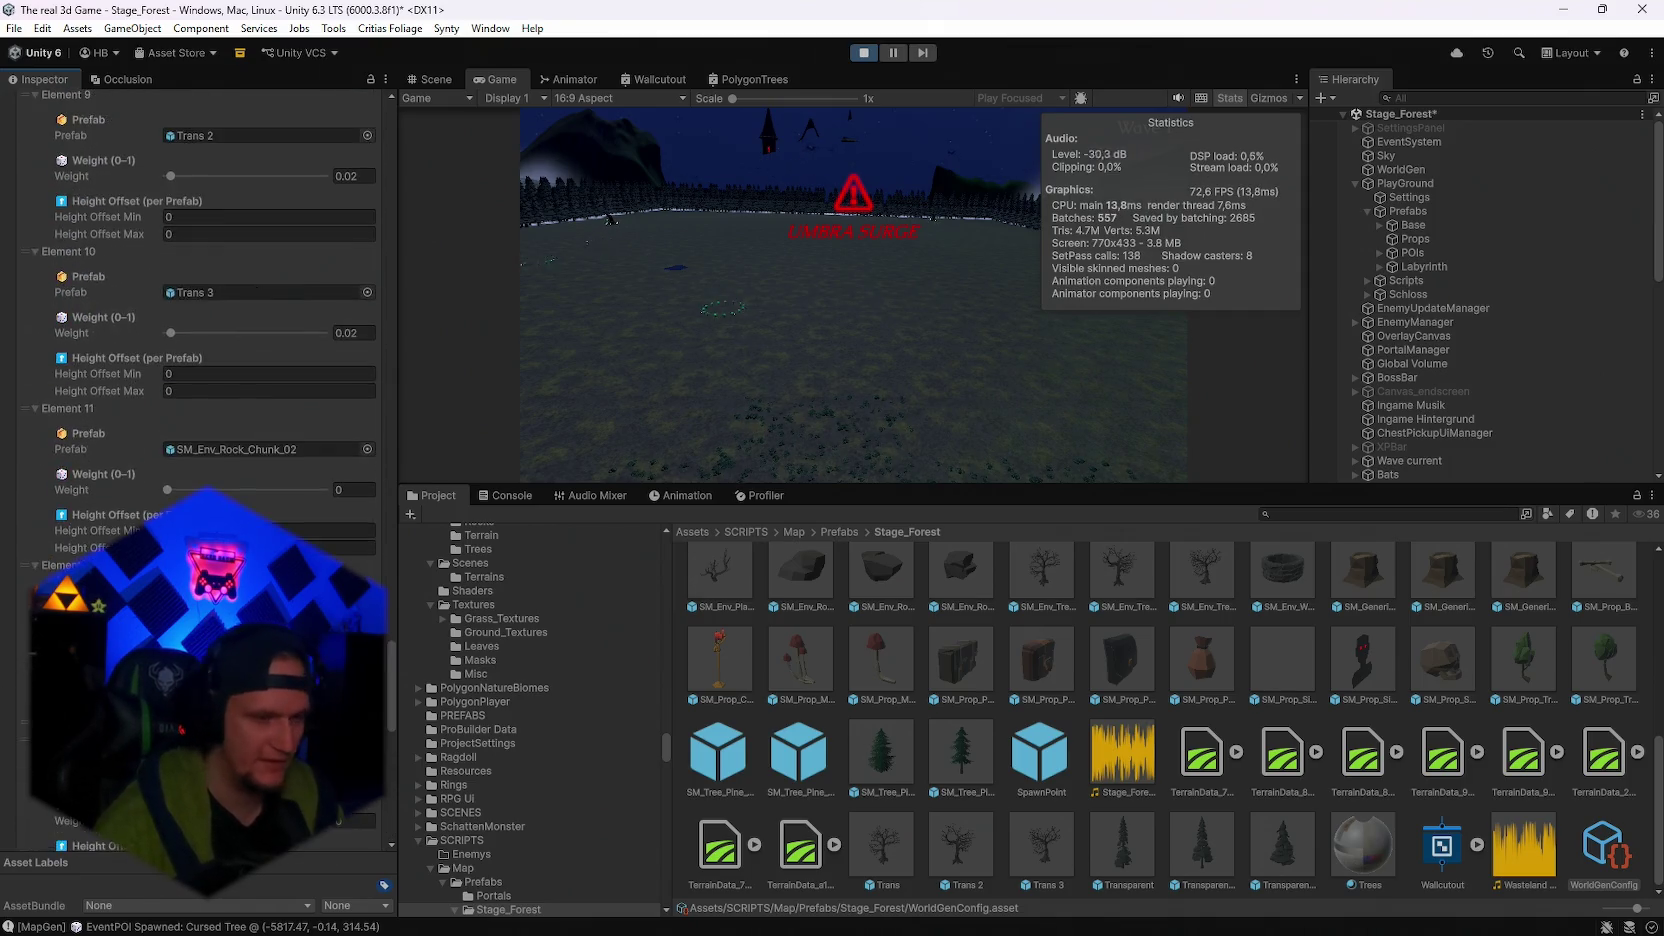
pyautogui.scroll(12, 340, 814)
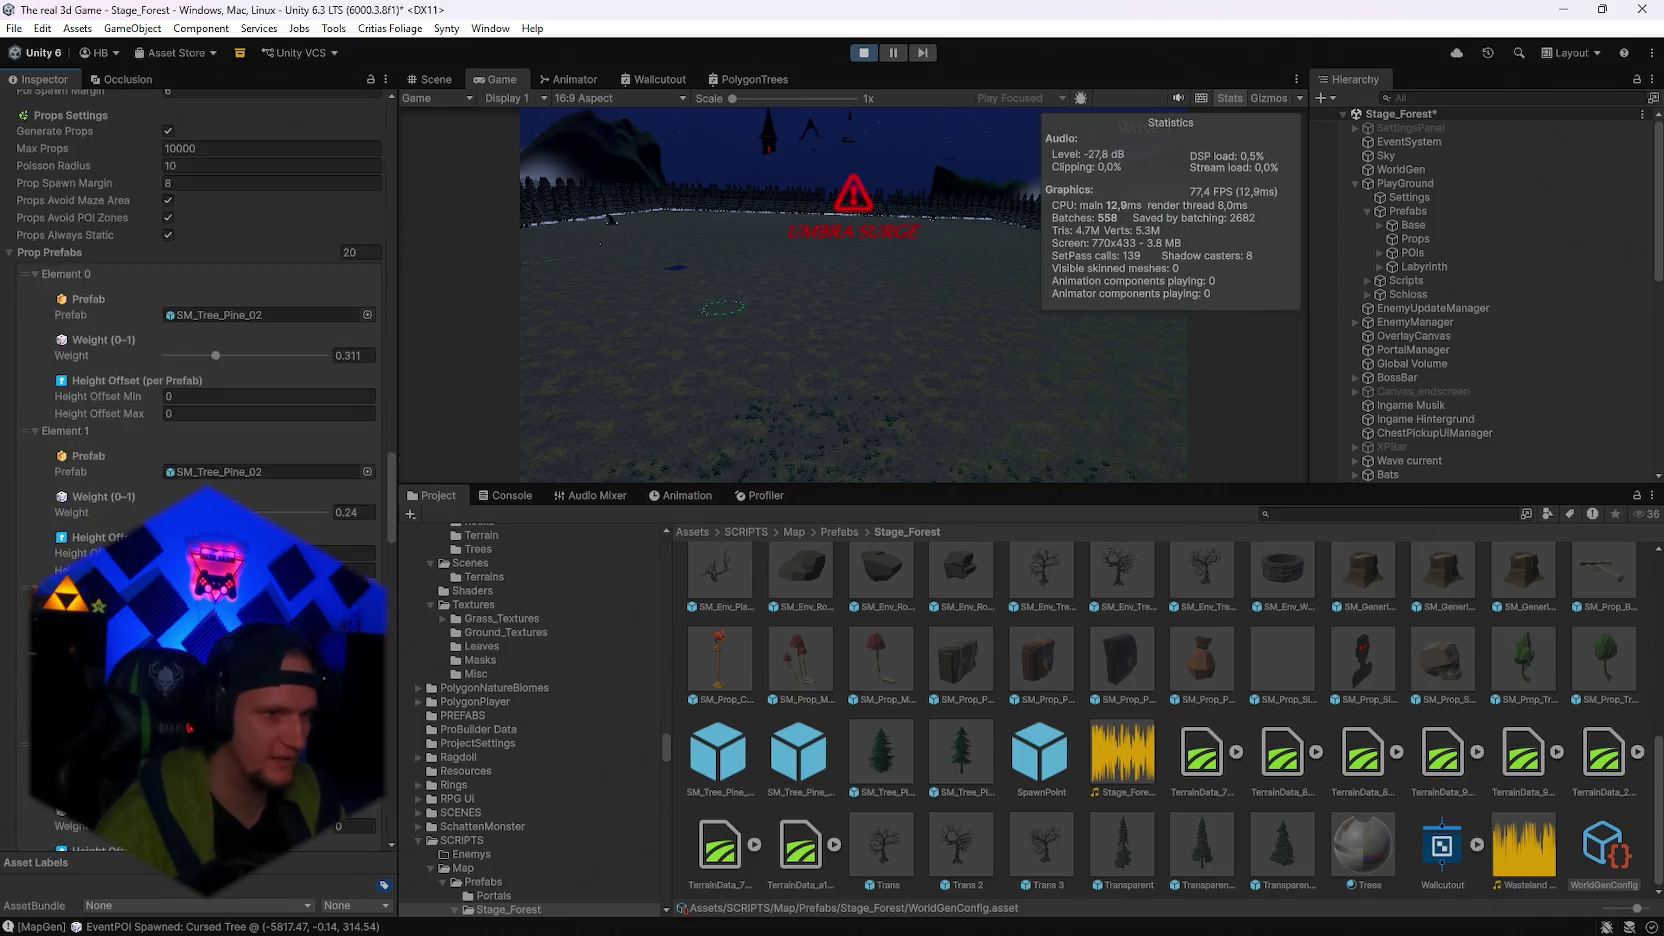
pyautogui.scroll(-4, 340, 814)
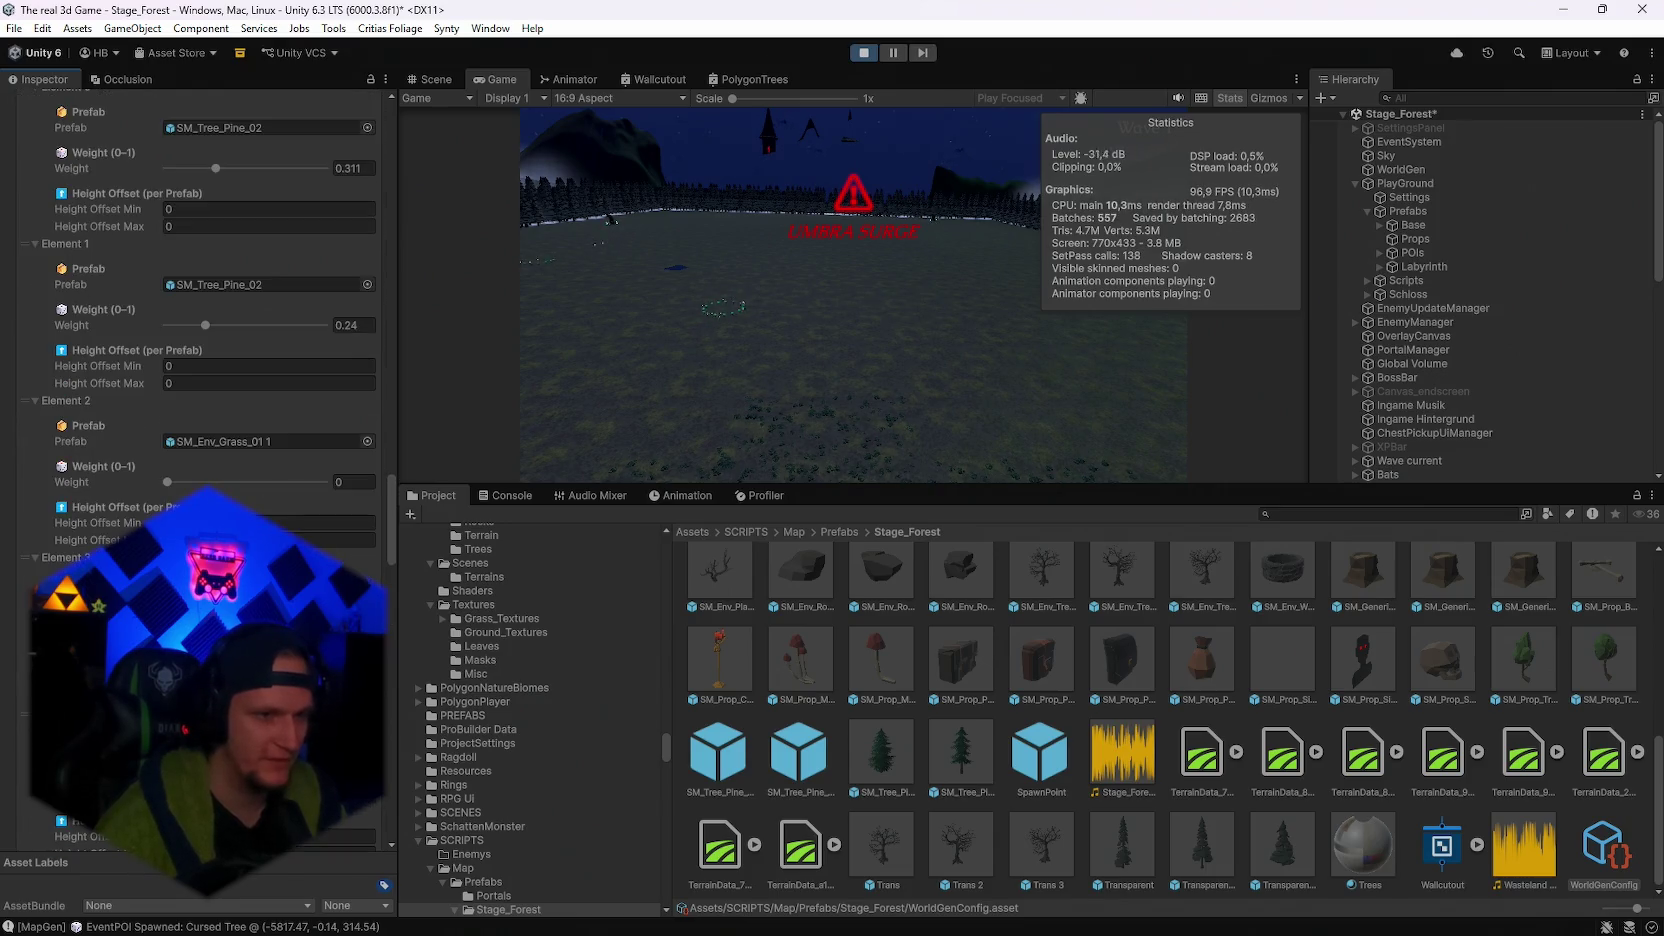
pyautogui.scroll(-6, 339, 813)
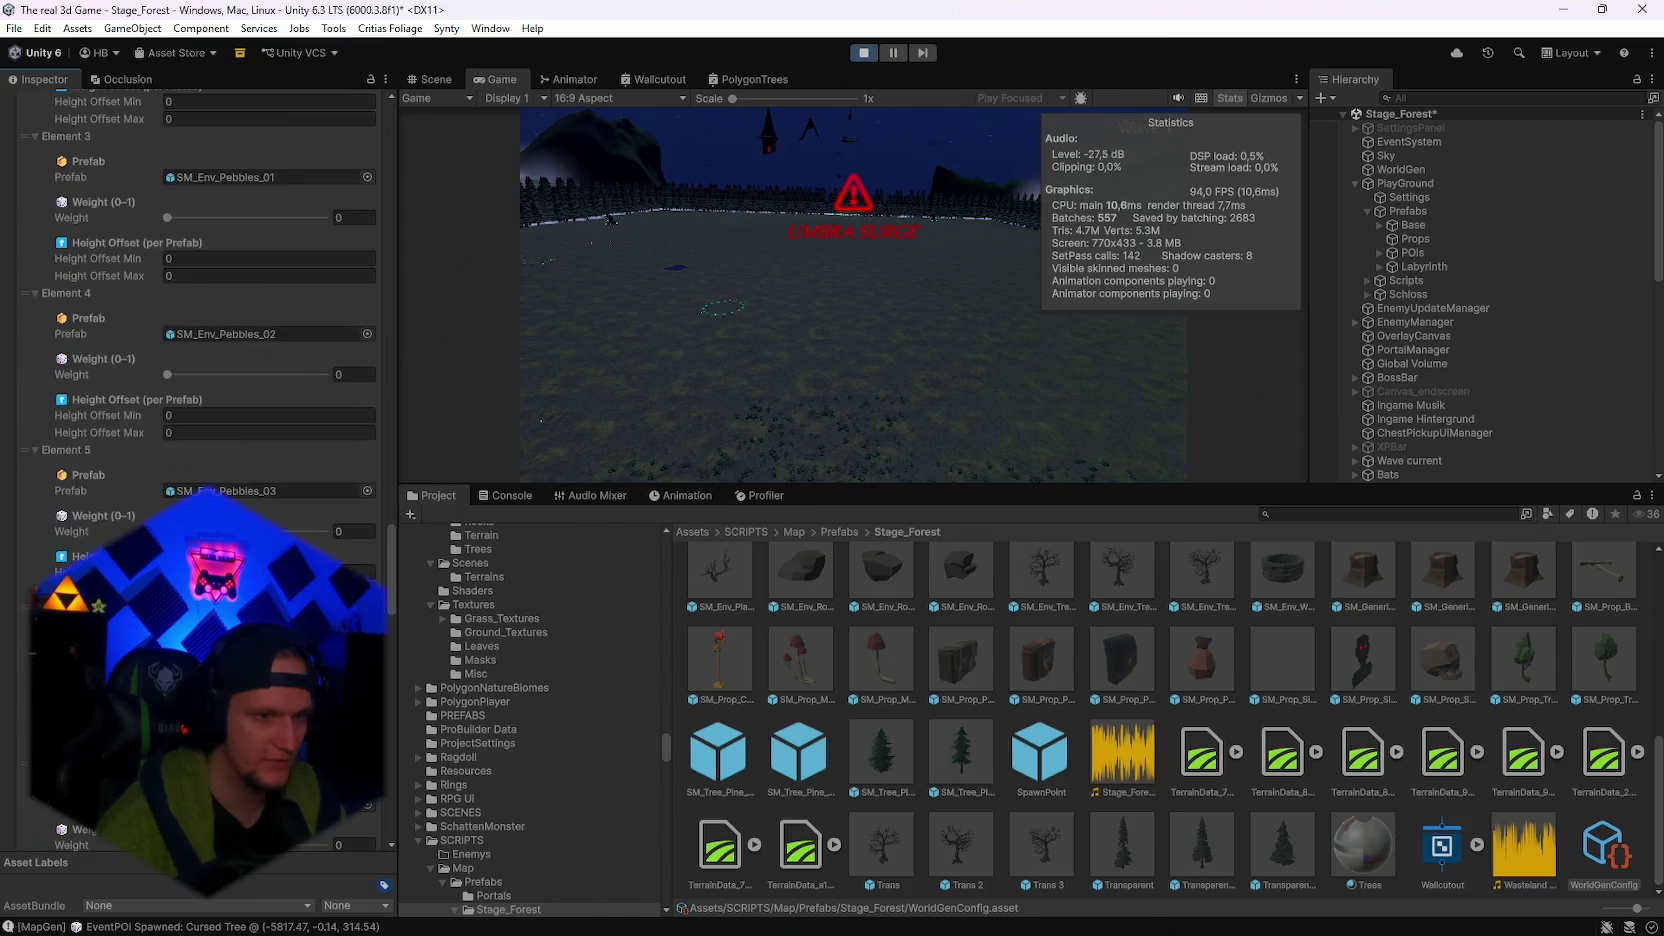
pyautogui.scroll(-3, 340, 815)
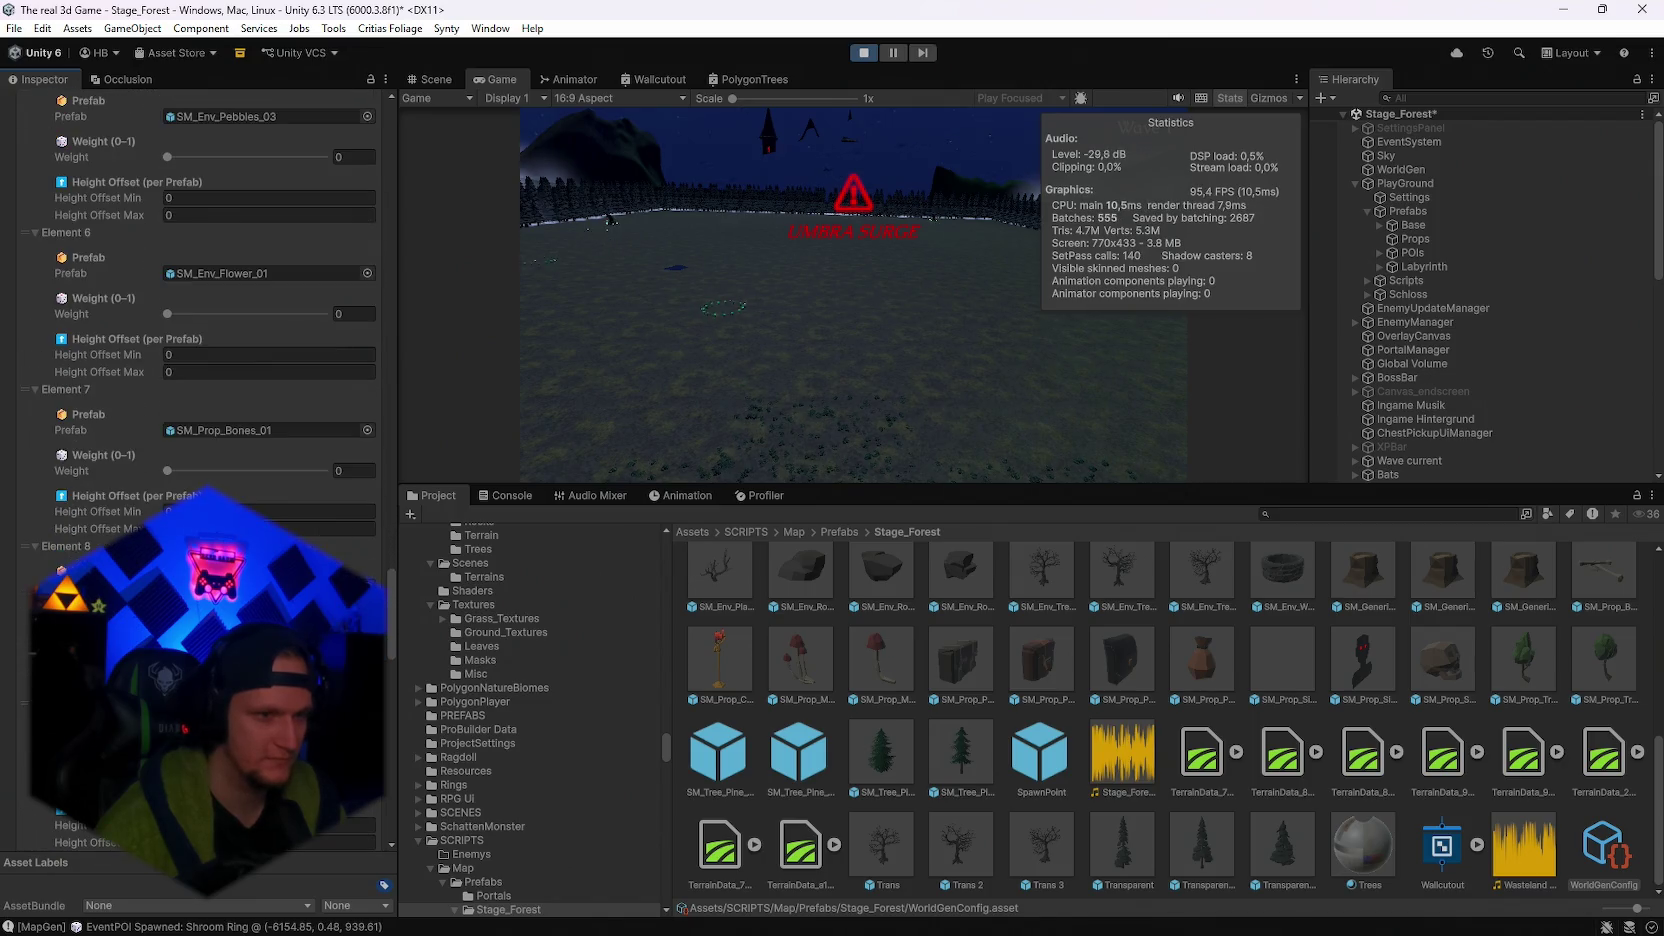
pyautogui.scroll(-3, 170, 474)
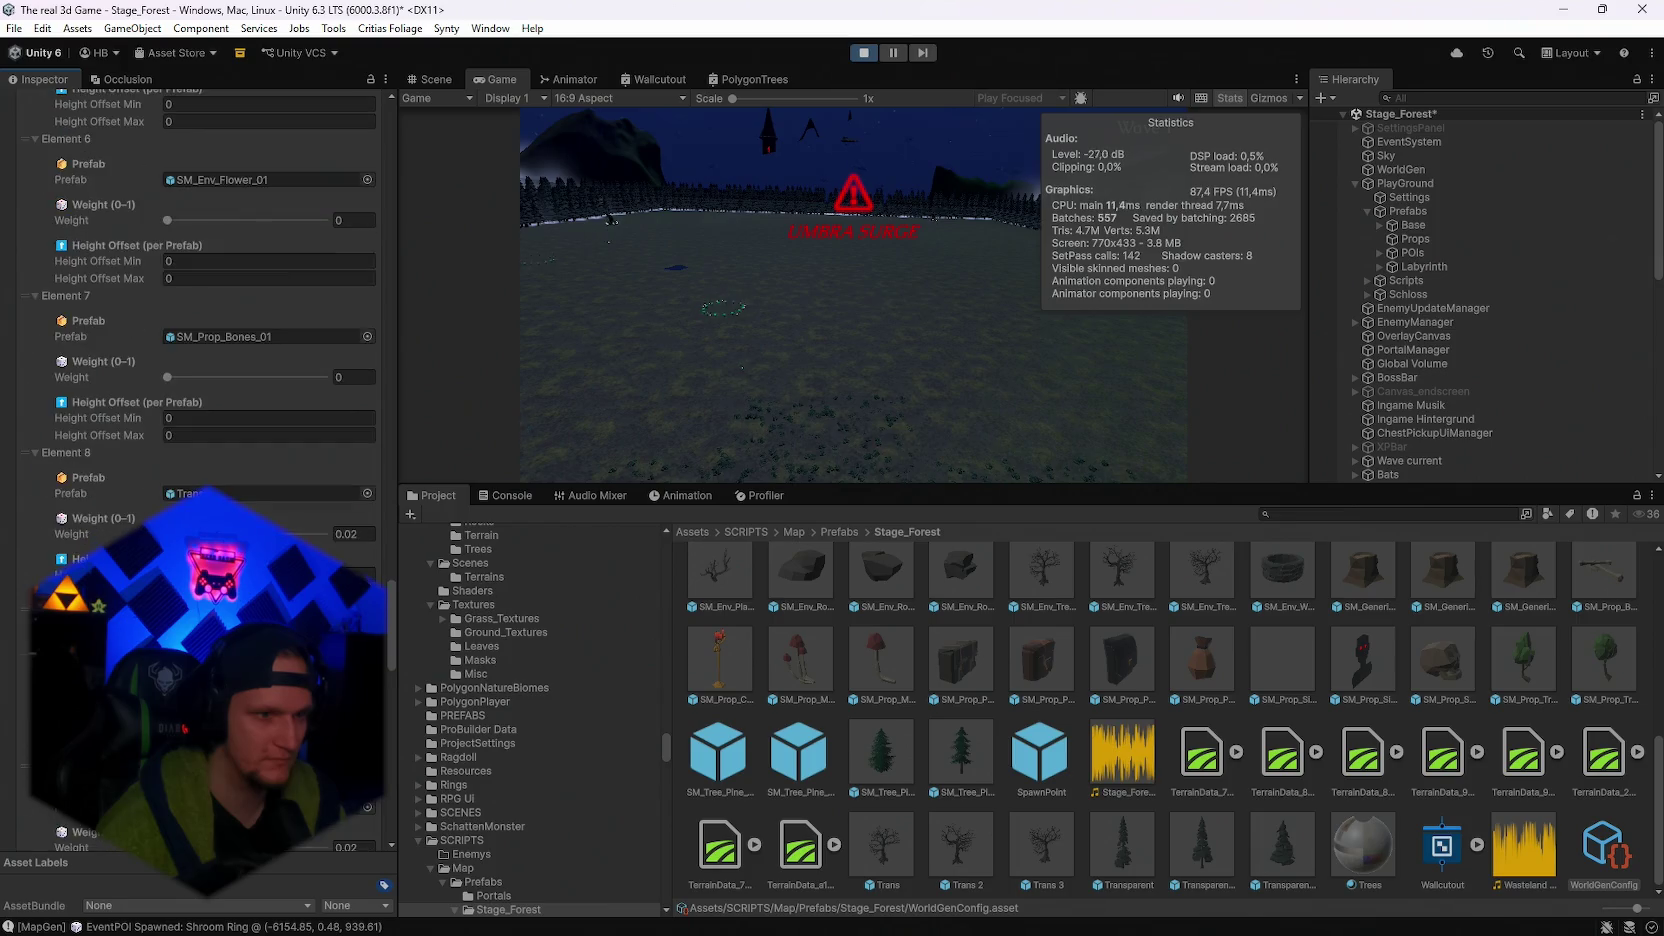
pyautogui.scroll(-4, 170, 474)
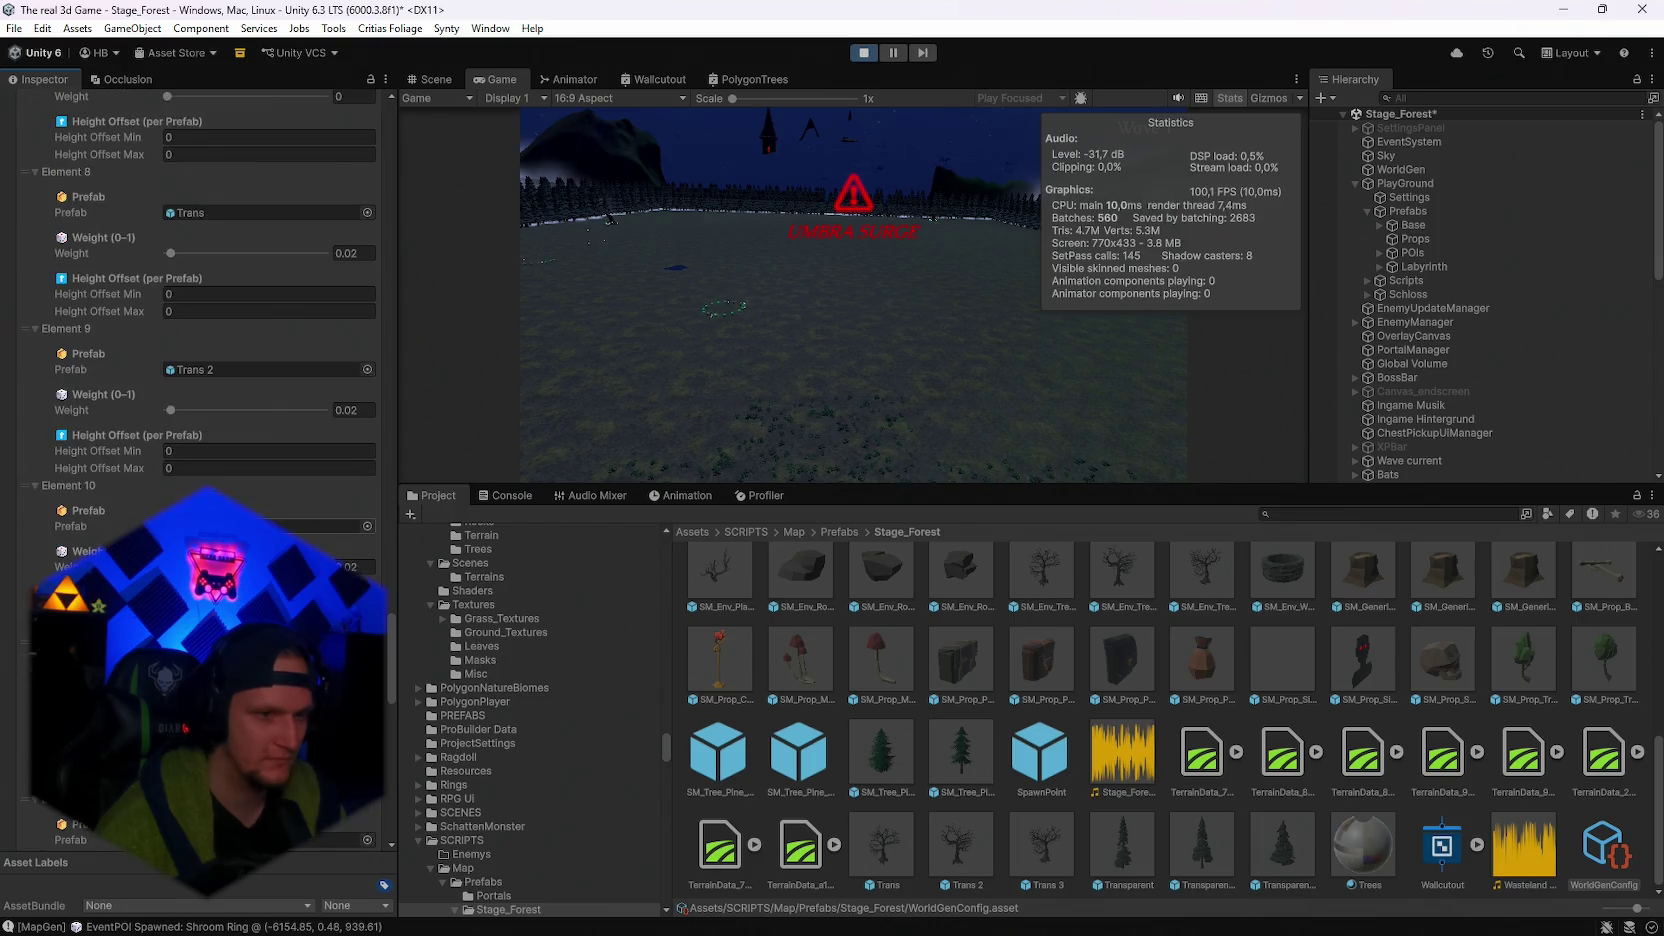
pyautogui.scroll(-6, 170, 475)
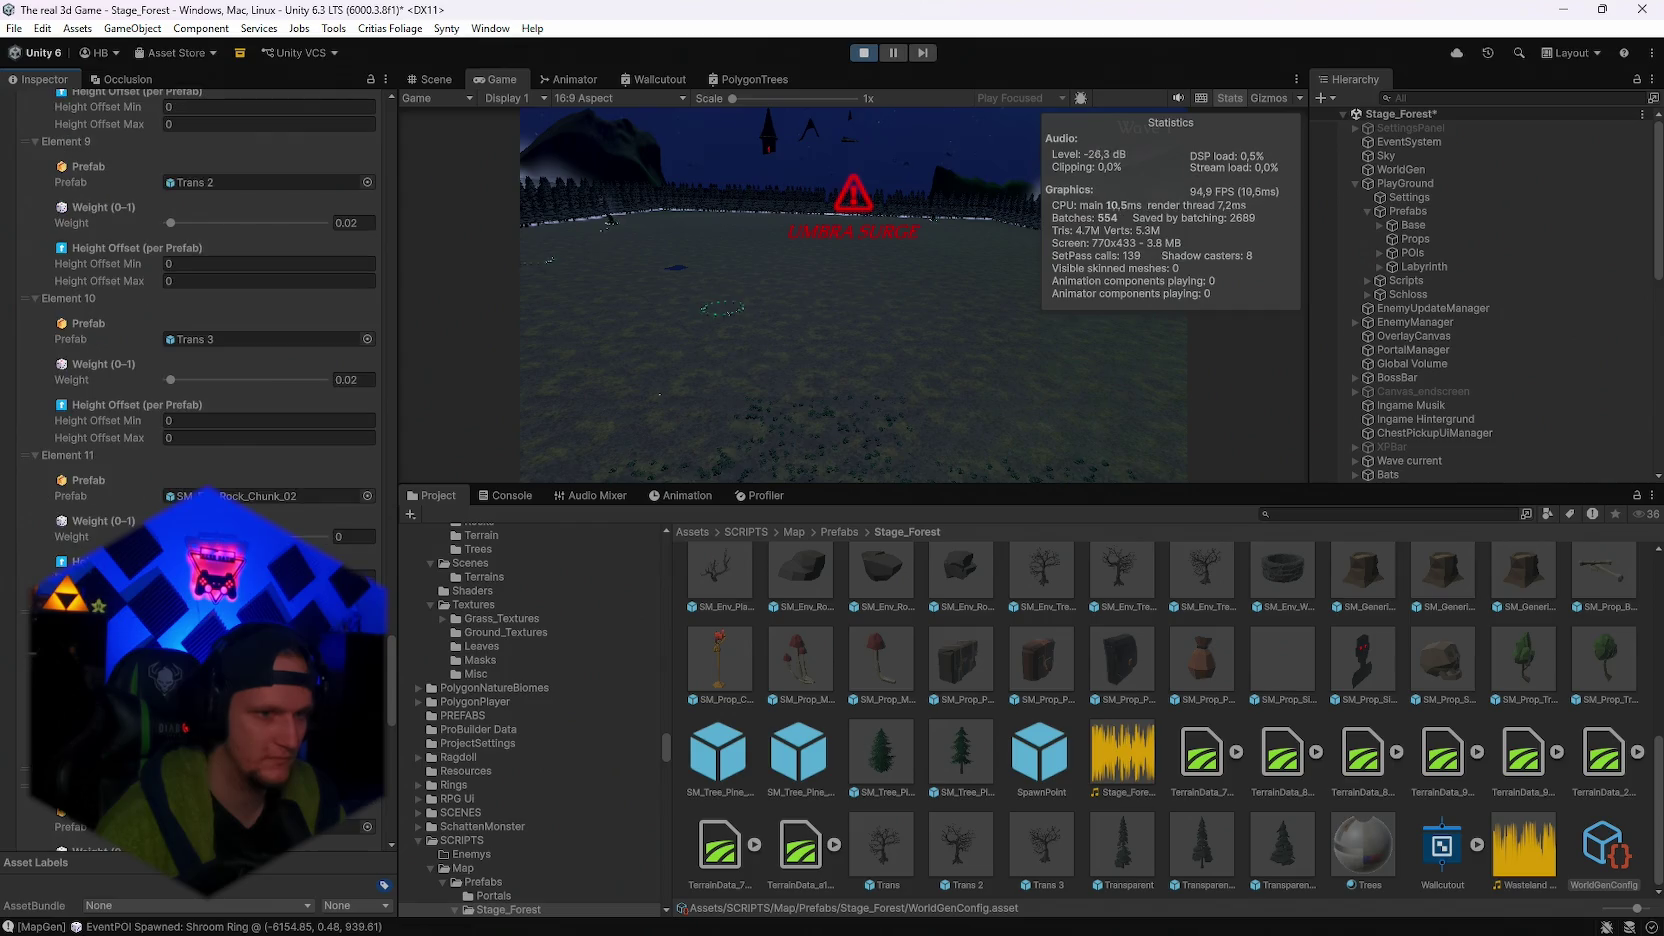
pyautogui.scroll(-5, 170, 475)
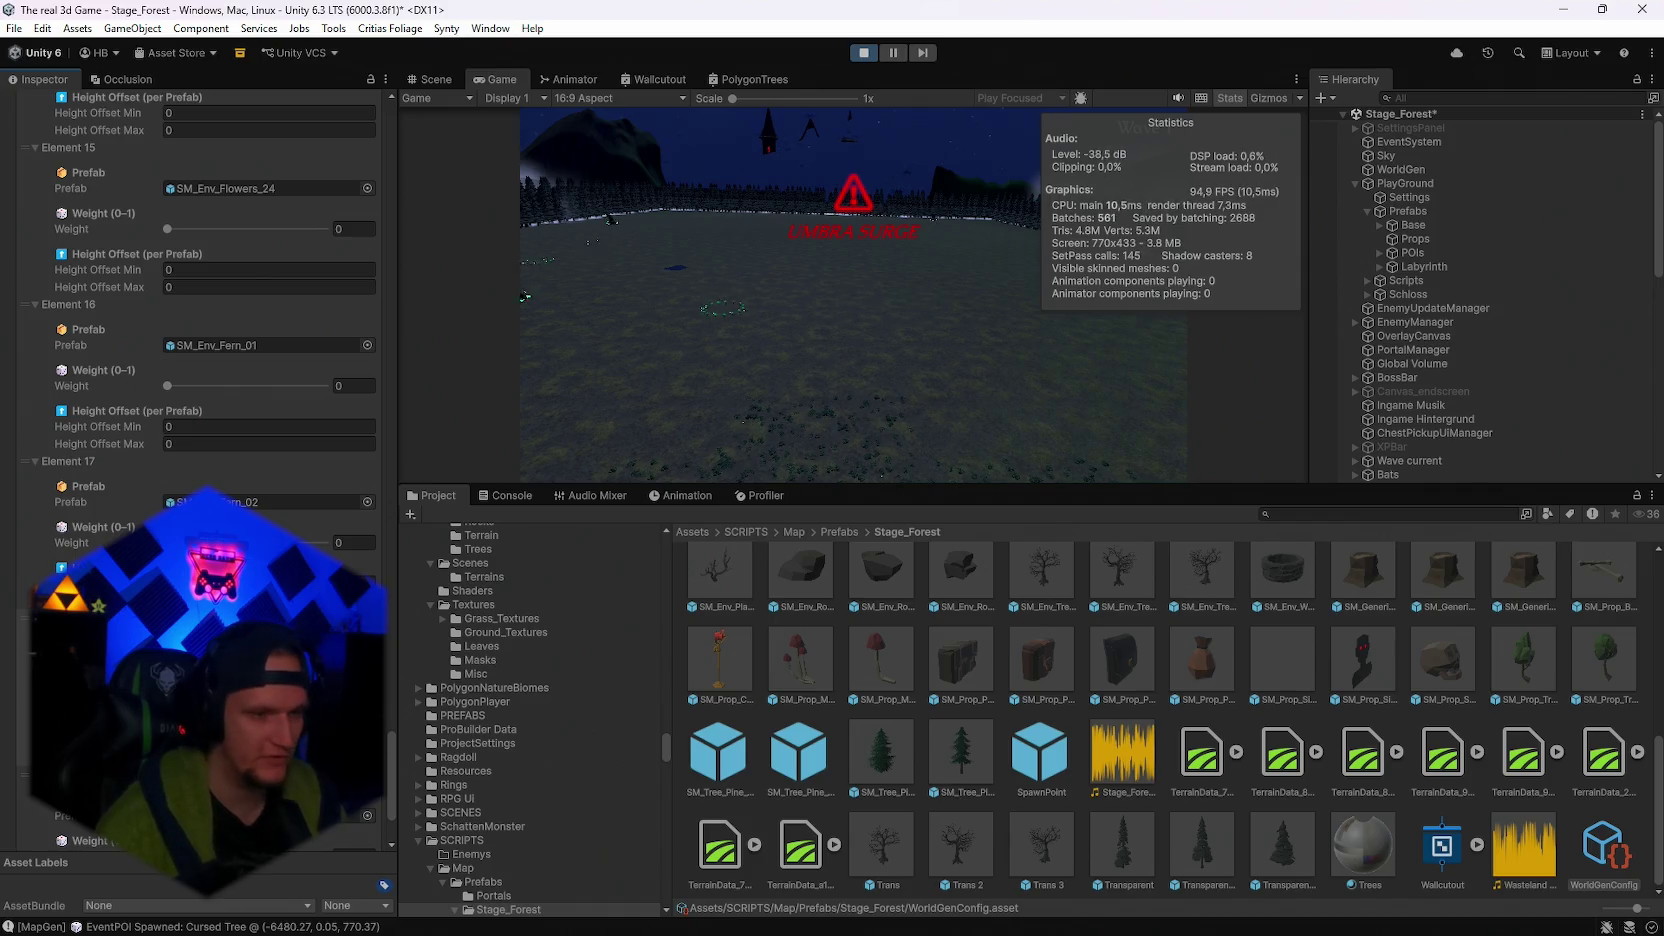
pyautogui.scroll(-3, 200, 301)
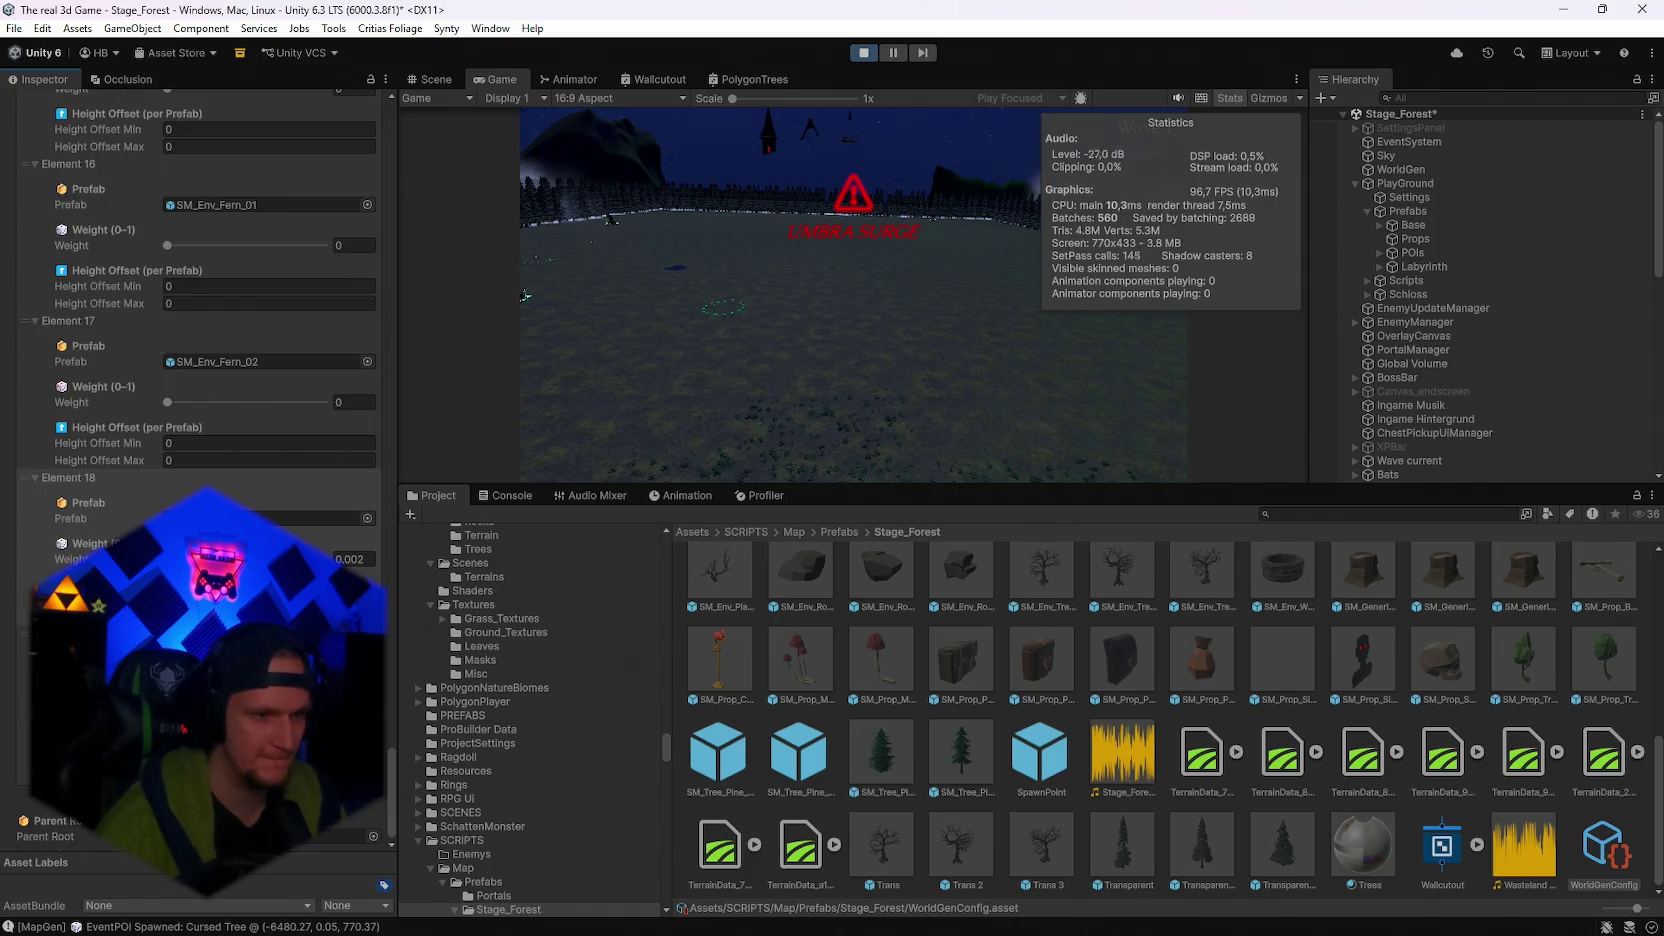
pyautogui.scroll(1, 200, 300)
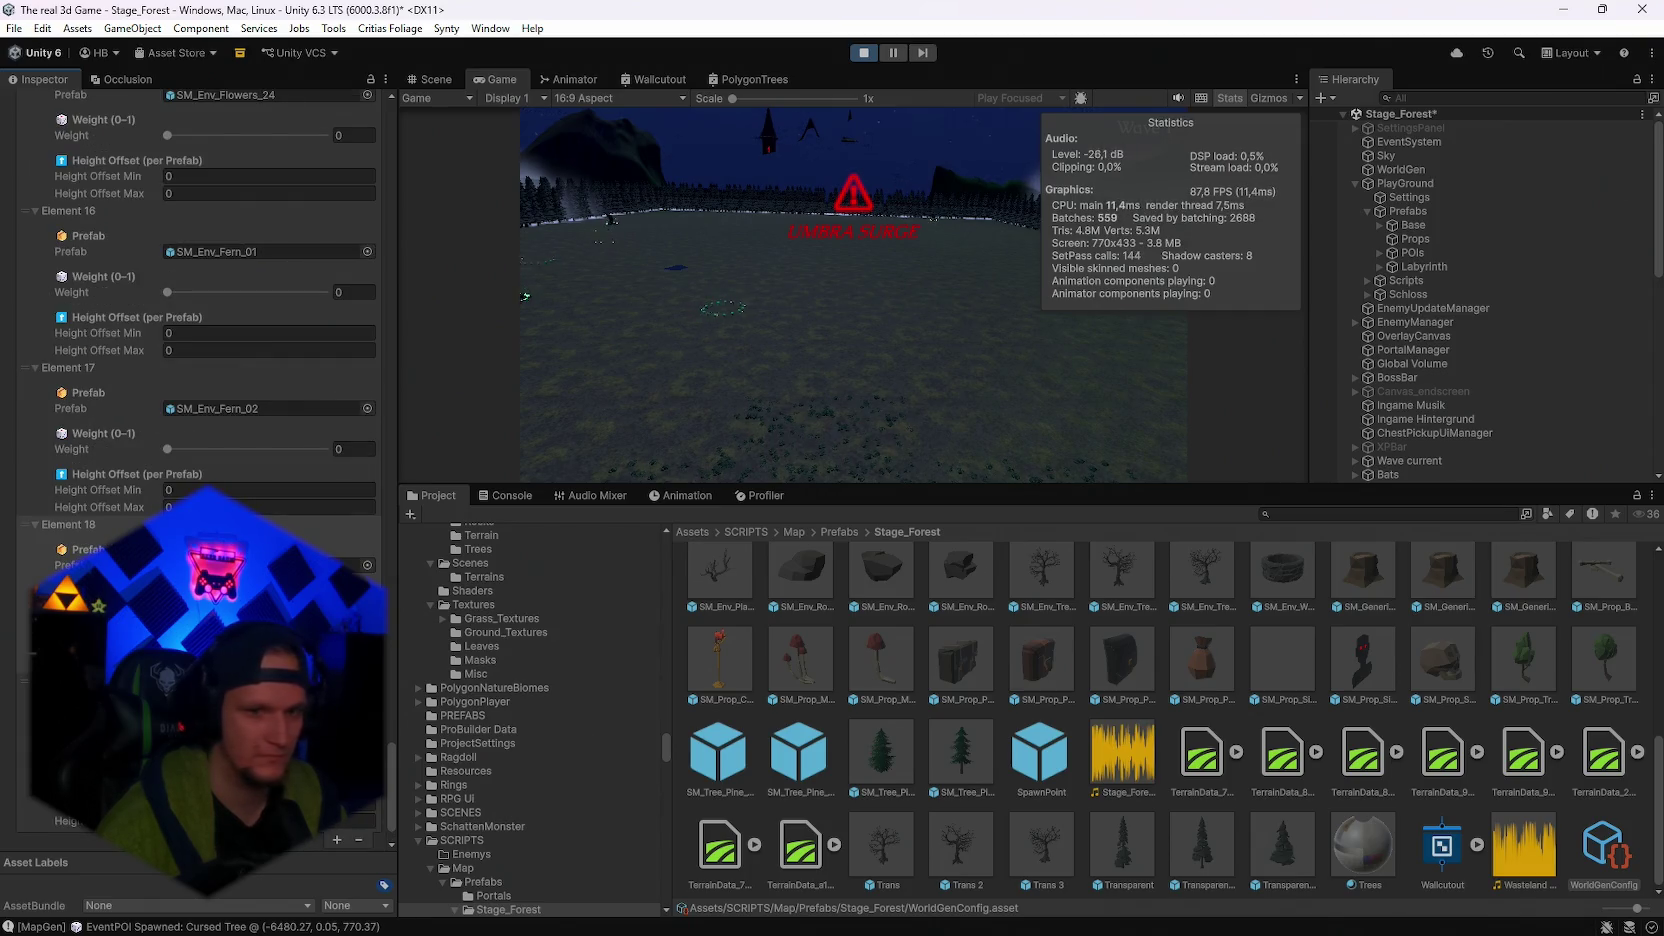
pyautogui.scroll(10, 1160, 720)
pyautogui.click(881, 716)
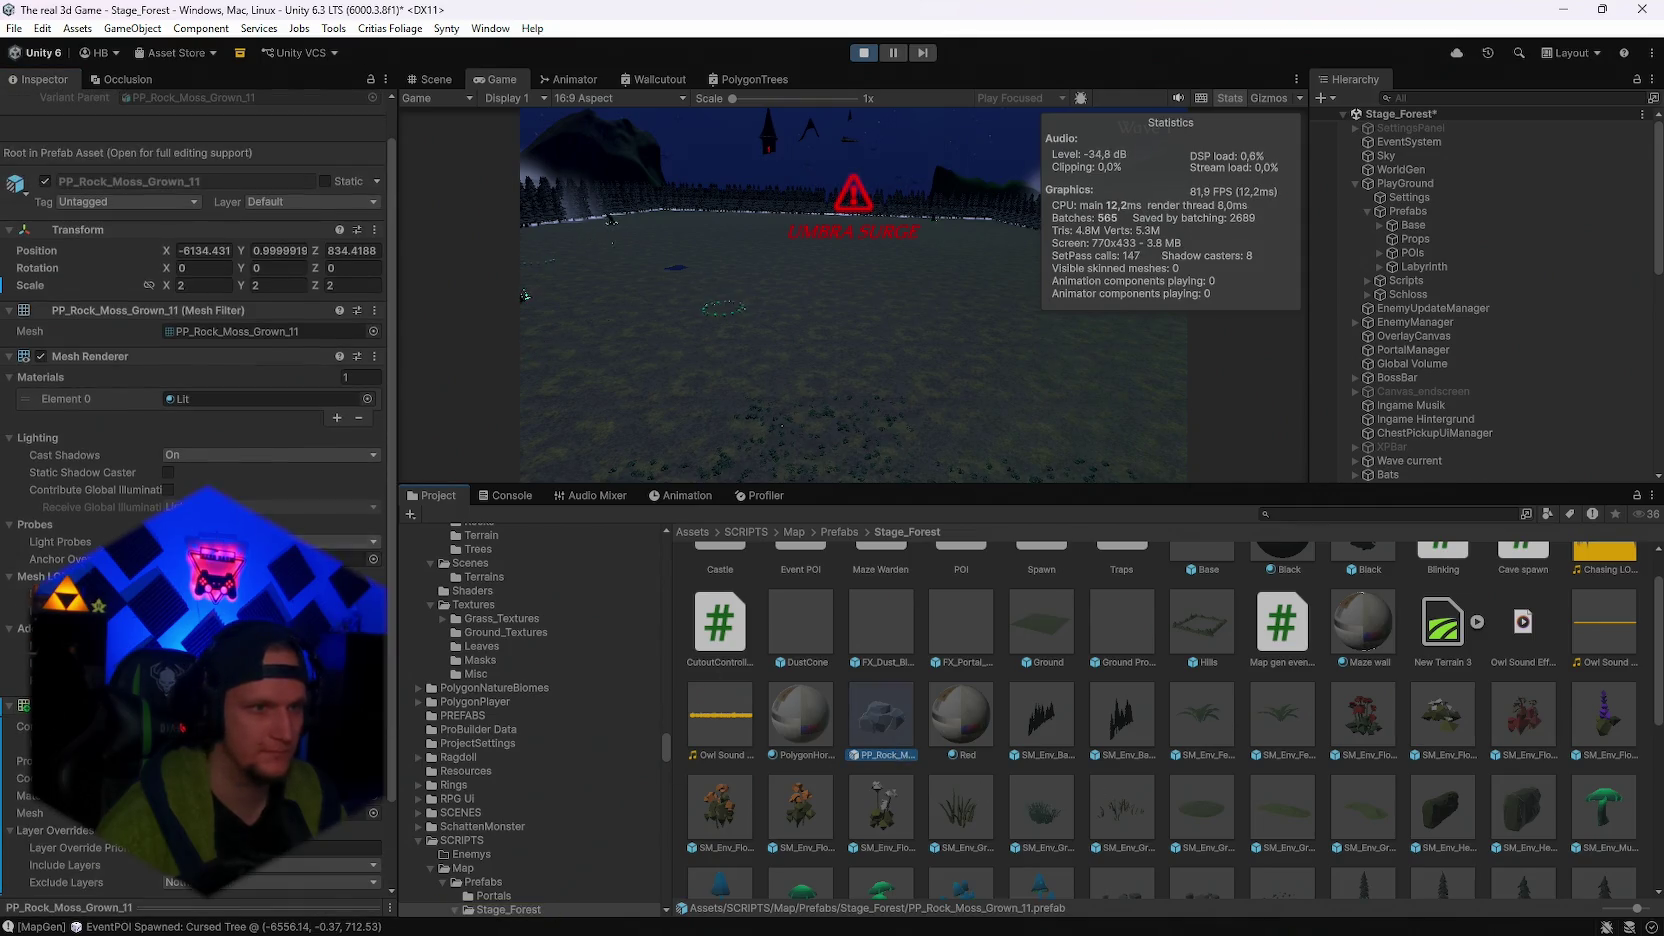
# Change the PP_Rock_Moss_Grown_11 prefab's layer from Default to Terrain.
pyautogui.click(292, 202)
pyautogui.click(356, 391)
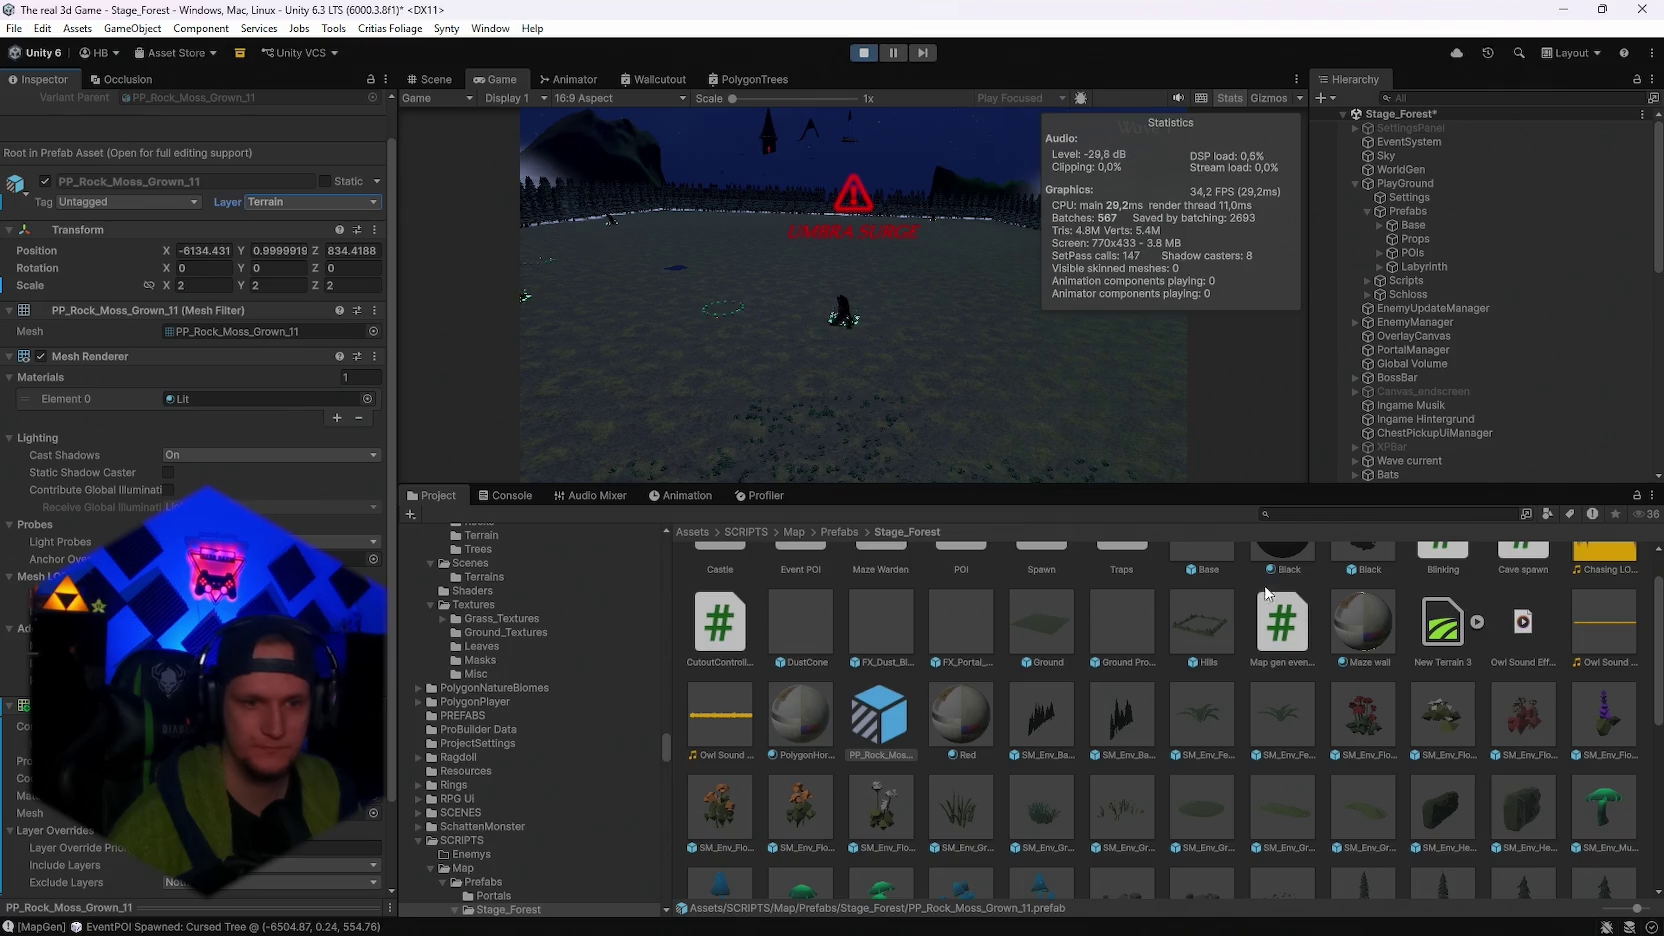
pyautogui.scroll(-10, 1300, 721)
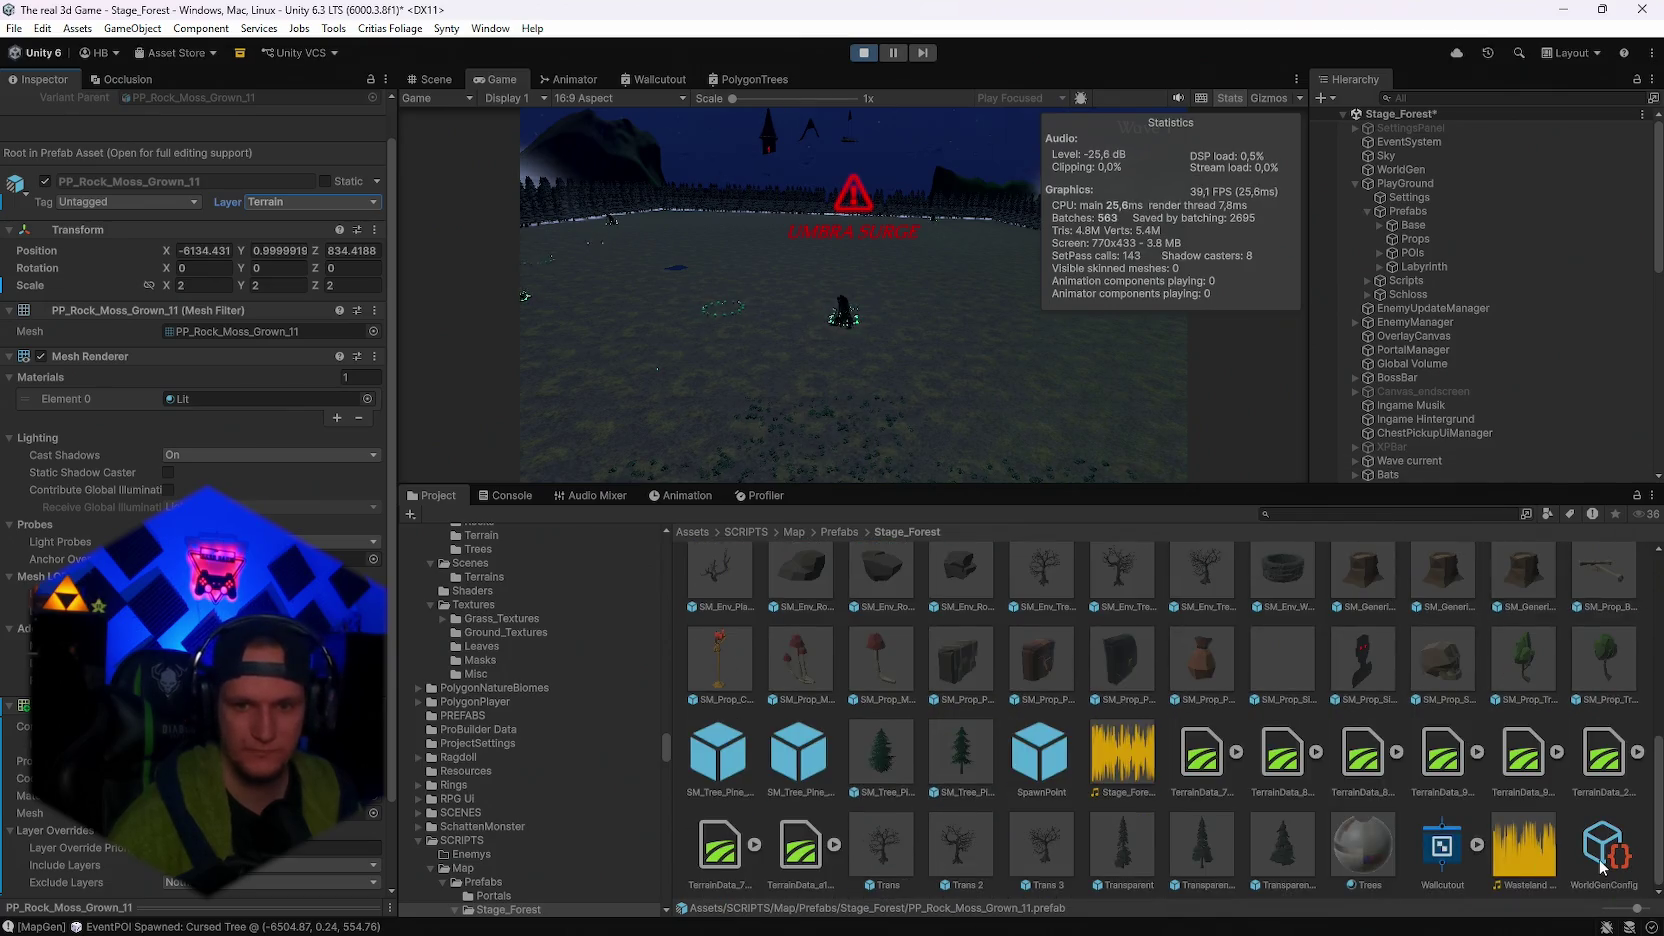
# Set Max Props under WorldGenConfig's Props Settings to 7000, down from 10000.
pyautogui.click(1602, 847)
pyautogui.scroll(-10, 366, 488)
pyautogui.moveTo(393, 241); pyautogui.dragTo(393, 770)
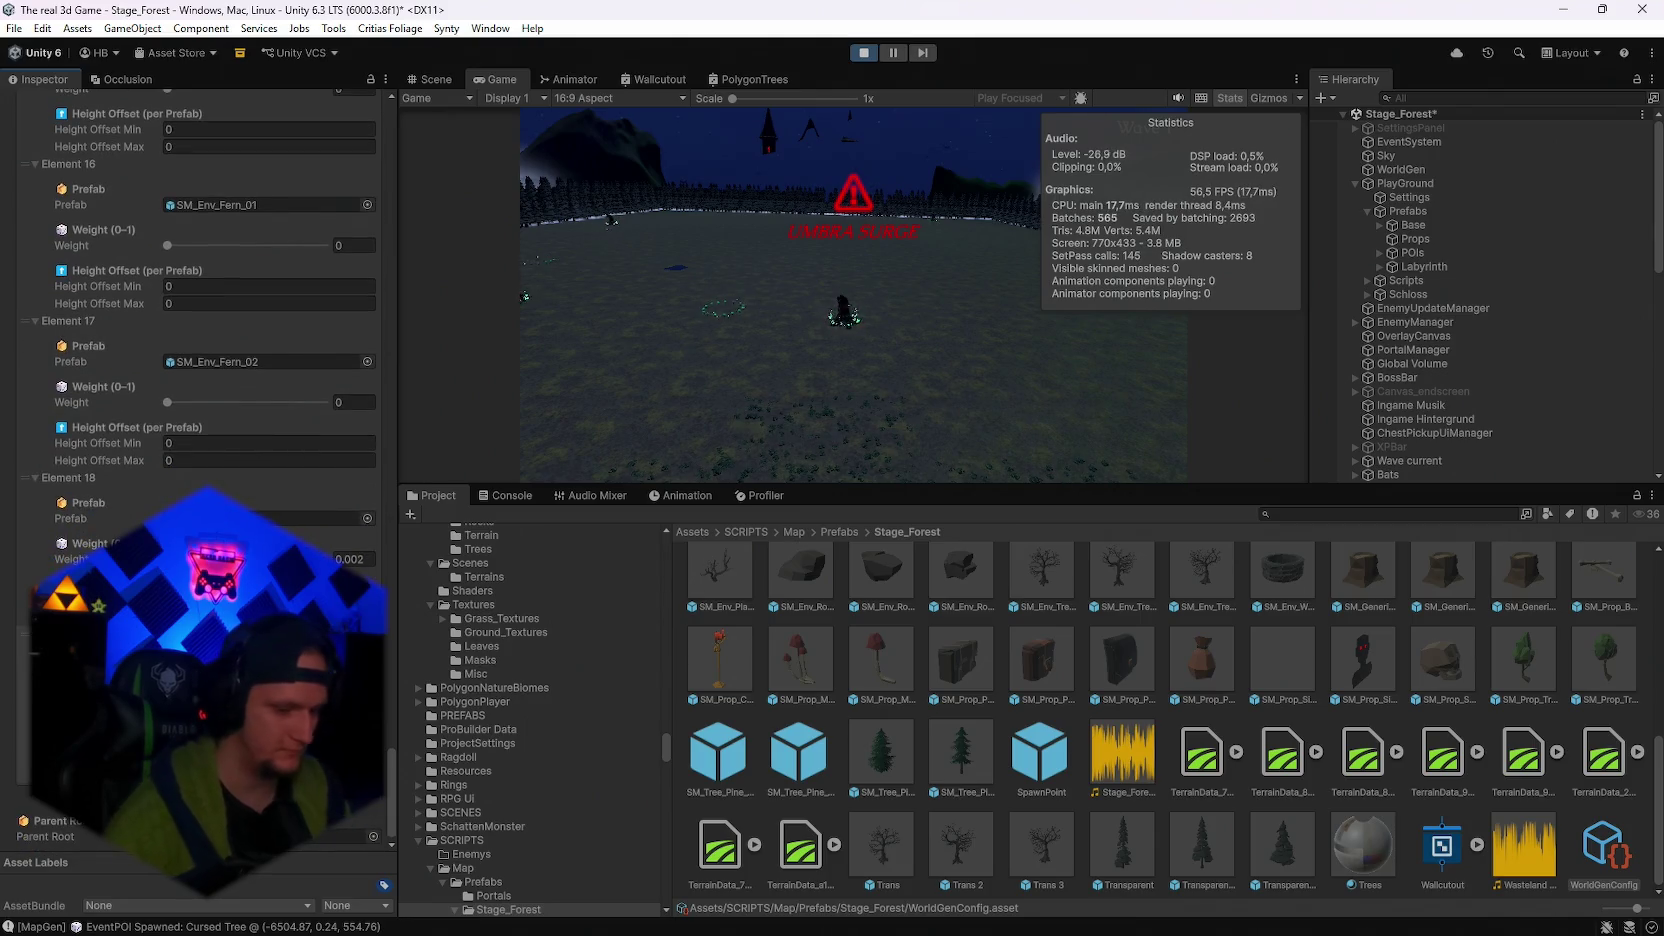
pyautogui.moveTo(393, 770)
pyautogui.mouseDown()
pyautogui.moveTo(379, 292)
pyautogui.moveTo(378, 460)
pyautogui.mouseUp()
pyautogui.scroll(-5, 378, 460)
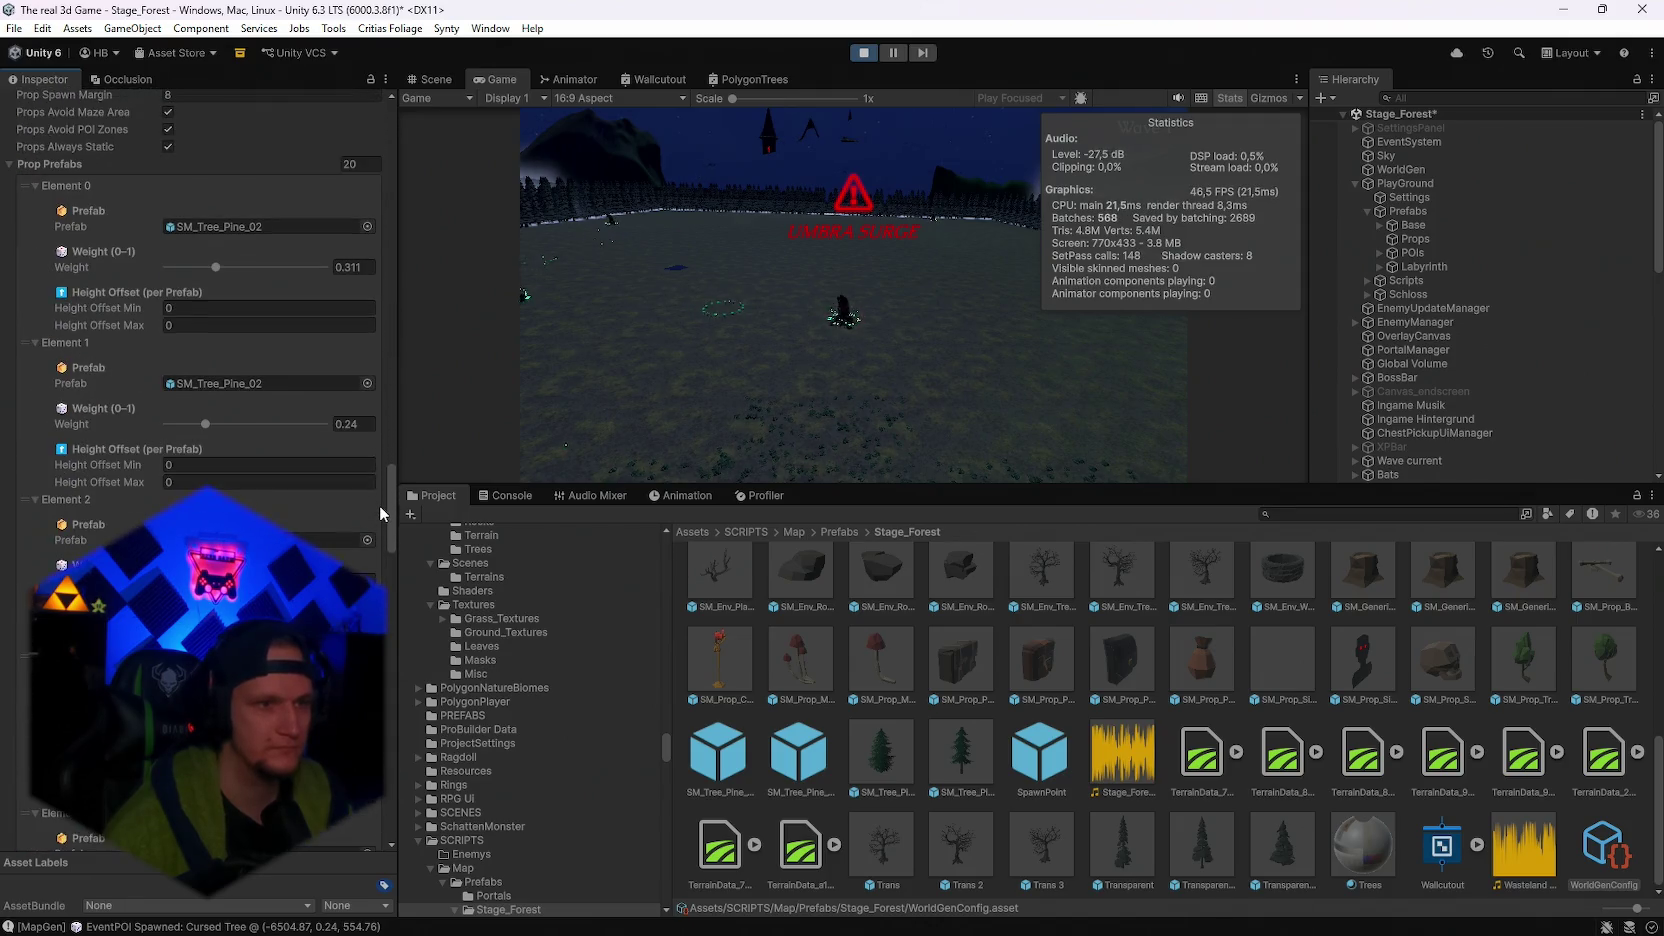
pyautogui.click(201, 297)
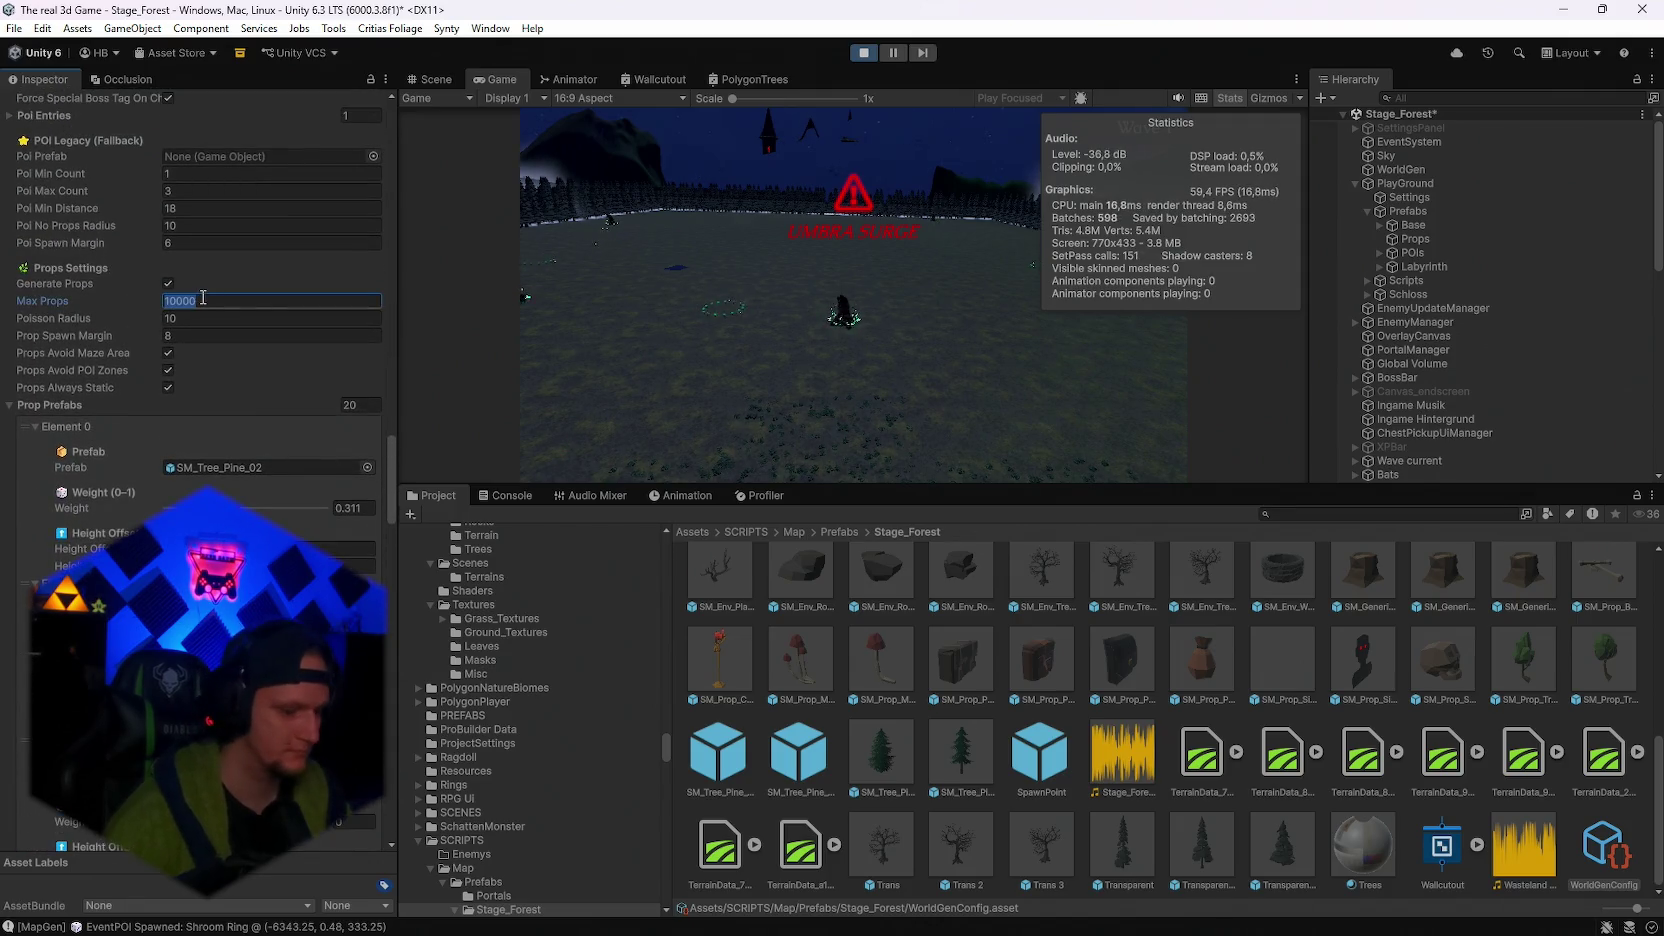
pyautogui.write('7000')
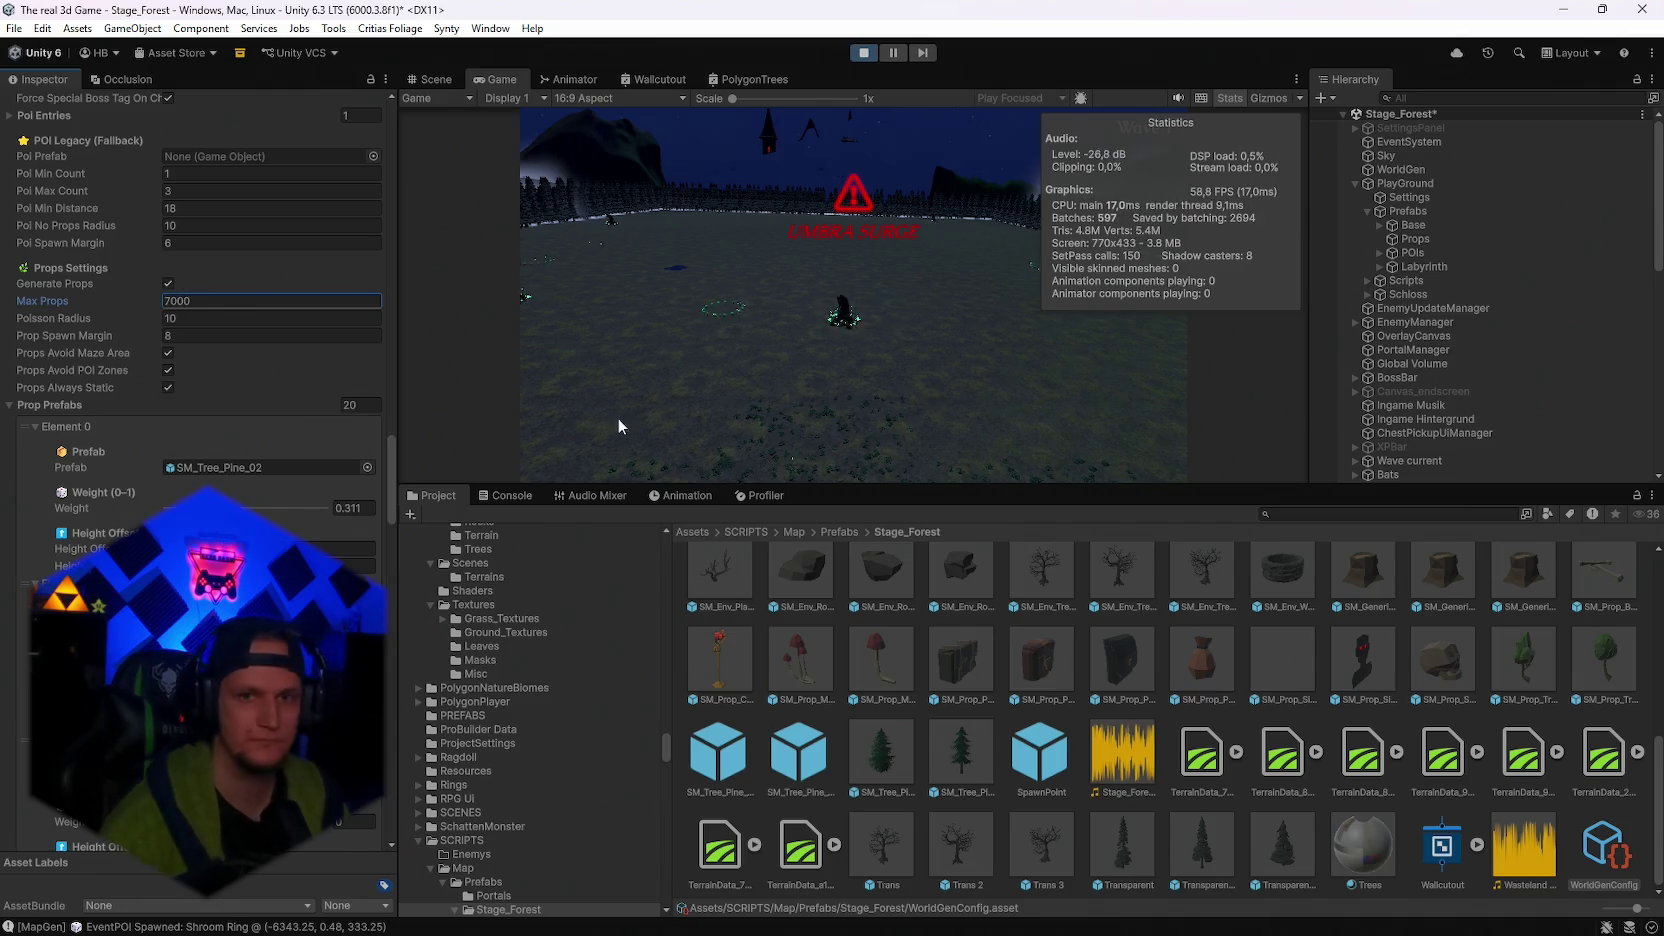
pyautogui.scroll(20, 290, 430)
pyautogui.scroll(7, 285, 466)
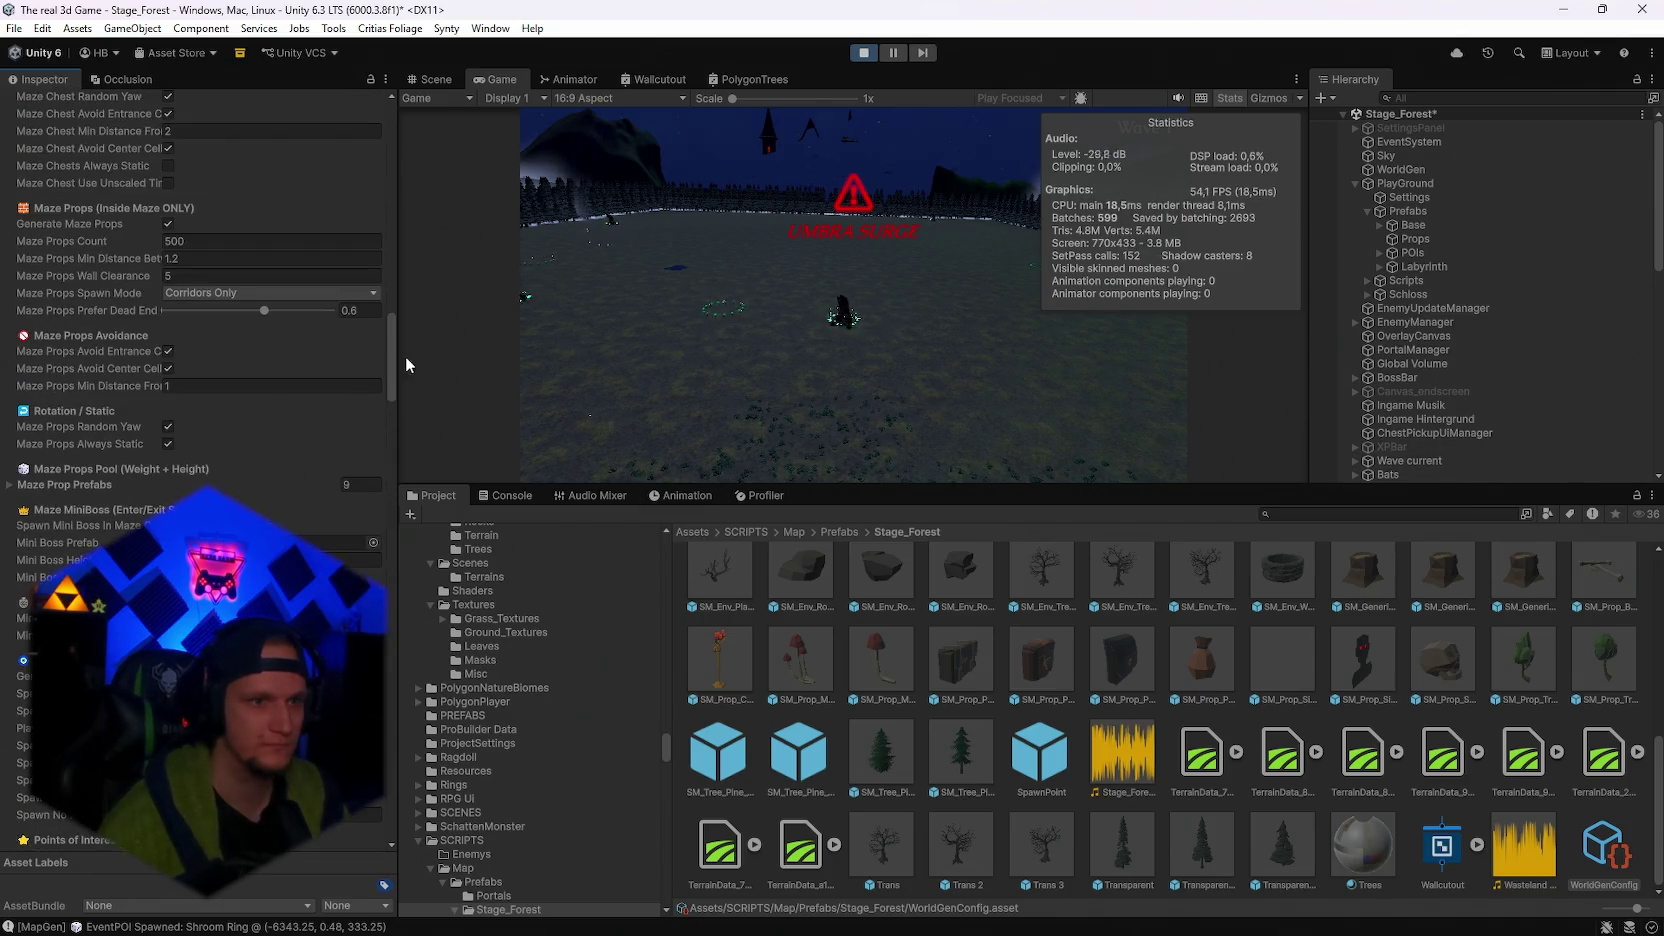
pyautogui.click(1401, 169)
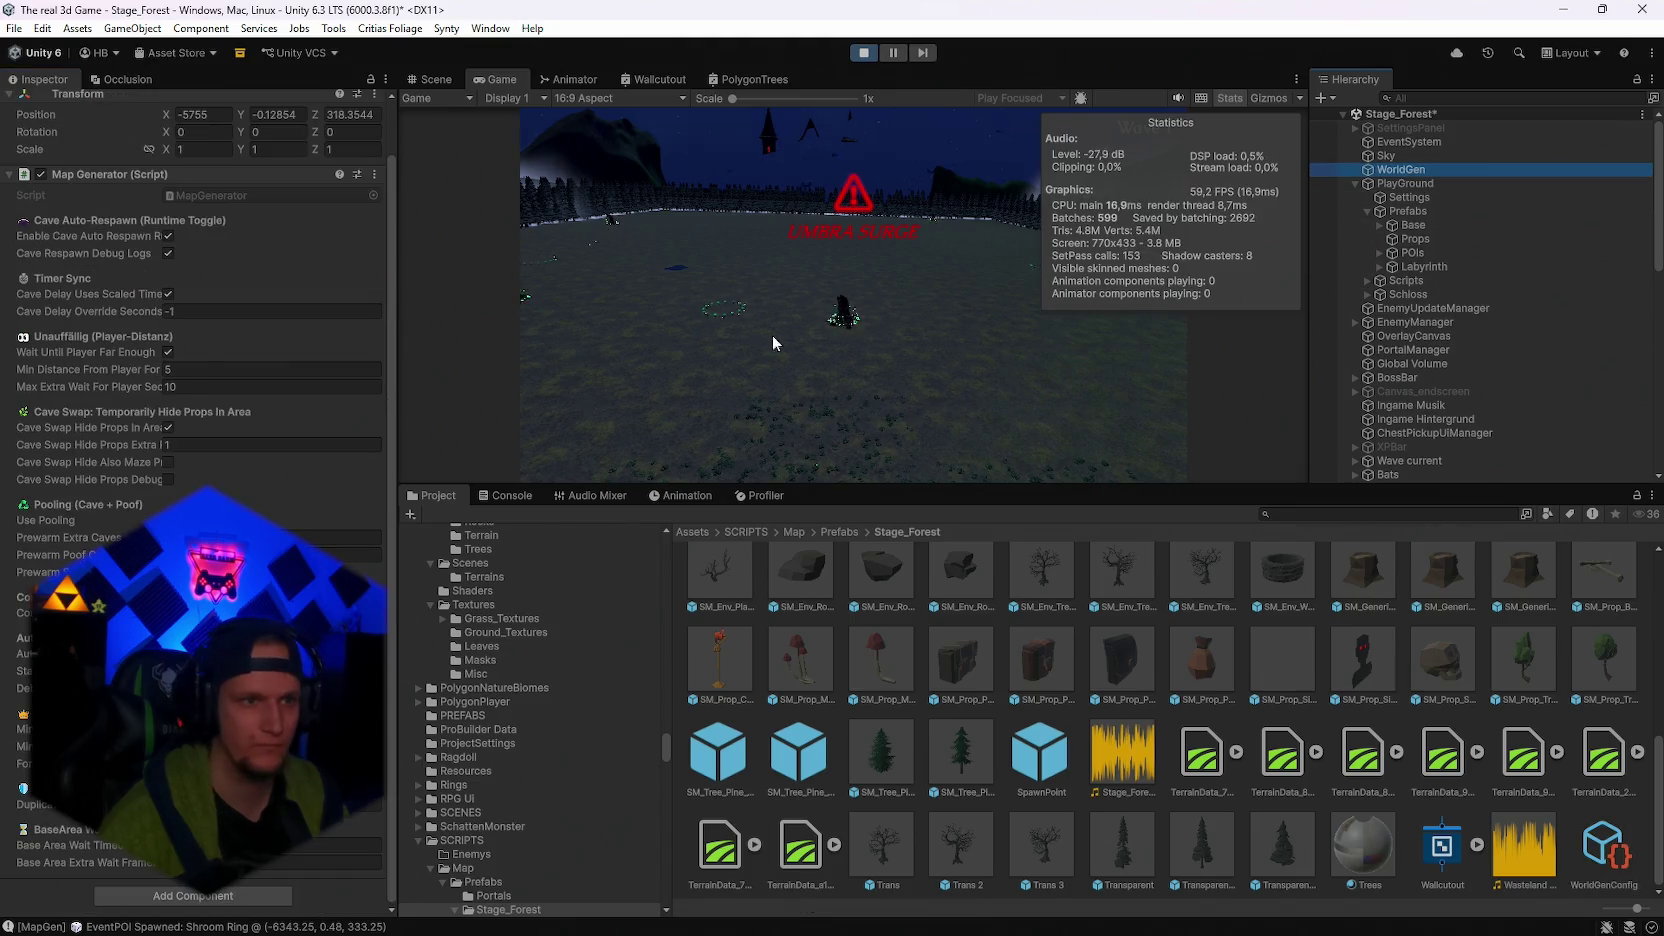
# Run Generate World from the Map Generator's ⋮ menu and orbit the Scene view over the forest.
pyautogui.click(375, 175)
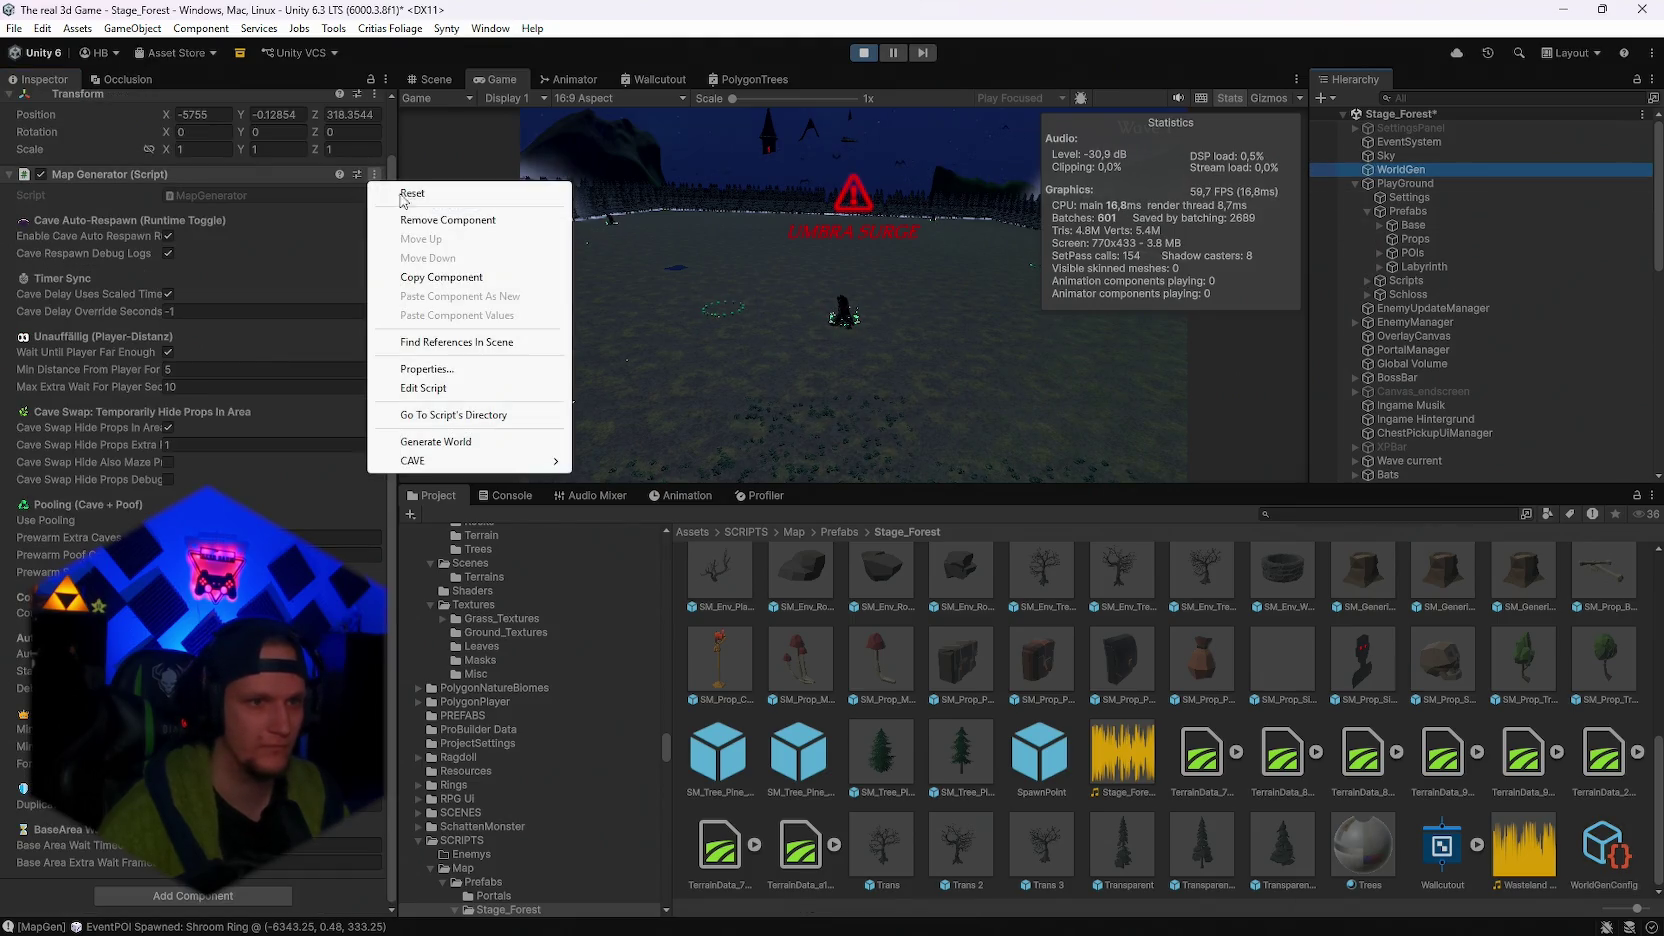
pyautogui.click(450, 443)
pyautogui.click(761, 357)
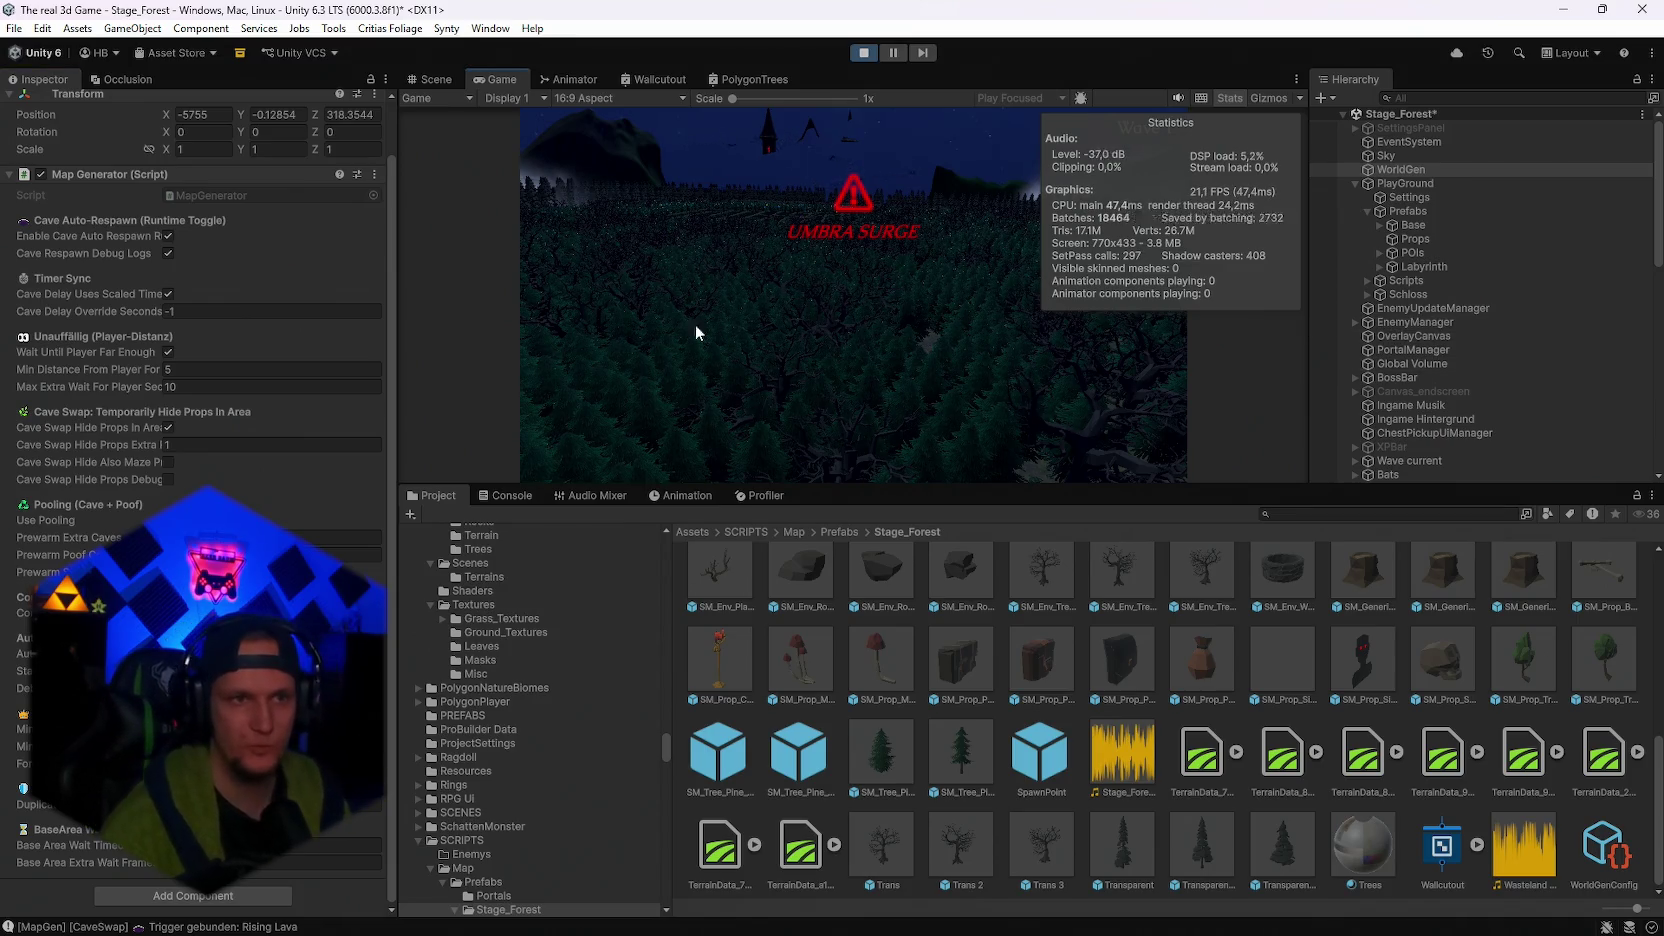
pyautogui.click(434, 68)
pyautogui.moveTo(952, 306)
pyautogui.mouseDown()
pyautogui.moveTo(828, 426)
pyautogui.moveTo(1030, 436)
pyautogui.moveTo(1148, 282)
pyautogui.moveTo(782, 202)
pyautogui.moveTo(881, 186)
pyautogui.moveTo(720, 190)
pyautogui.moveTo(1189, 193)
pyautogui.moveTo(1212, 224)
pyautogui.moveTo(1337, 276)
pyautogui.moveTo(1216, 331)
pyautogui.moveTo(952, 357)
pyautogui.moveTo(893, 315)
pyautogui.moveTo(891, 240)
pyautogui.moveTo(926, 267)
pyautogui.moveTo(895, 269)
pyautogui.mouseUp()
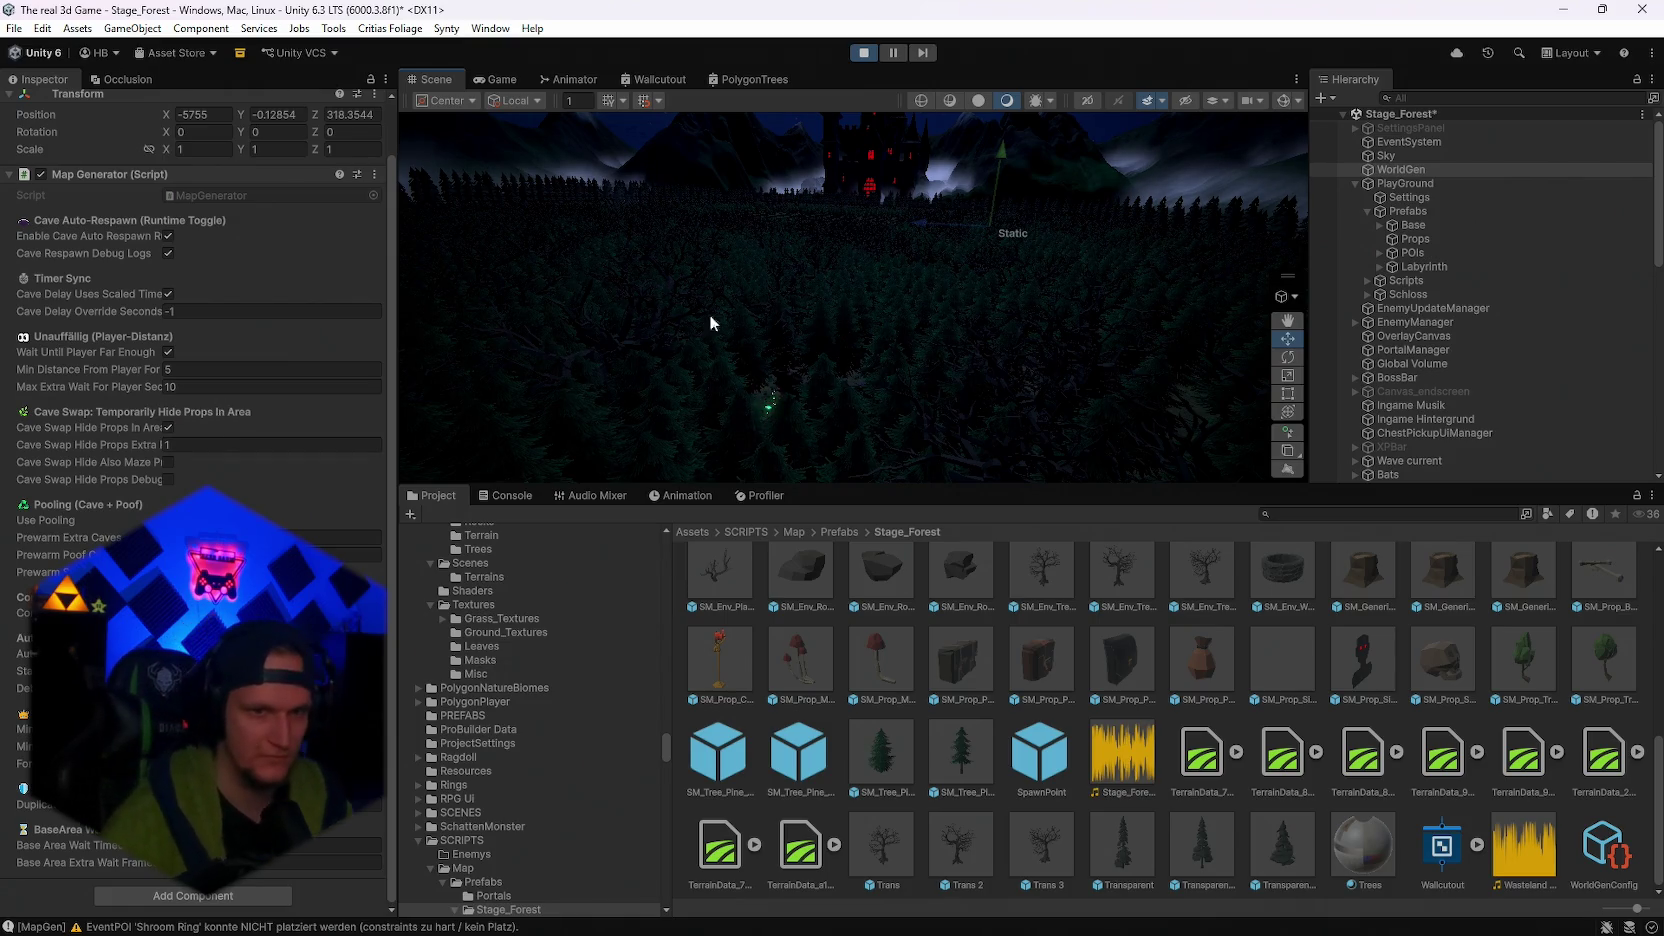
pyautogui.moveTo(800, 360)
pyautogui.mouseDown()
pyautogui.moveTo(794, 379)
pyautogui.moveTo(802, 280)
pyautogui.moveTo(837, 293)
pyautogui.moveTo(813, 349)
pyautogui.moveTo(686, 364)
pyautogui.moveTo(783, 368)
pyautogui.mouseUp()
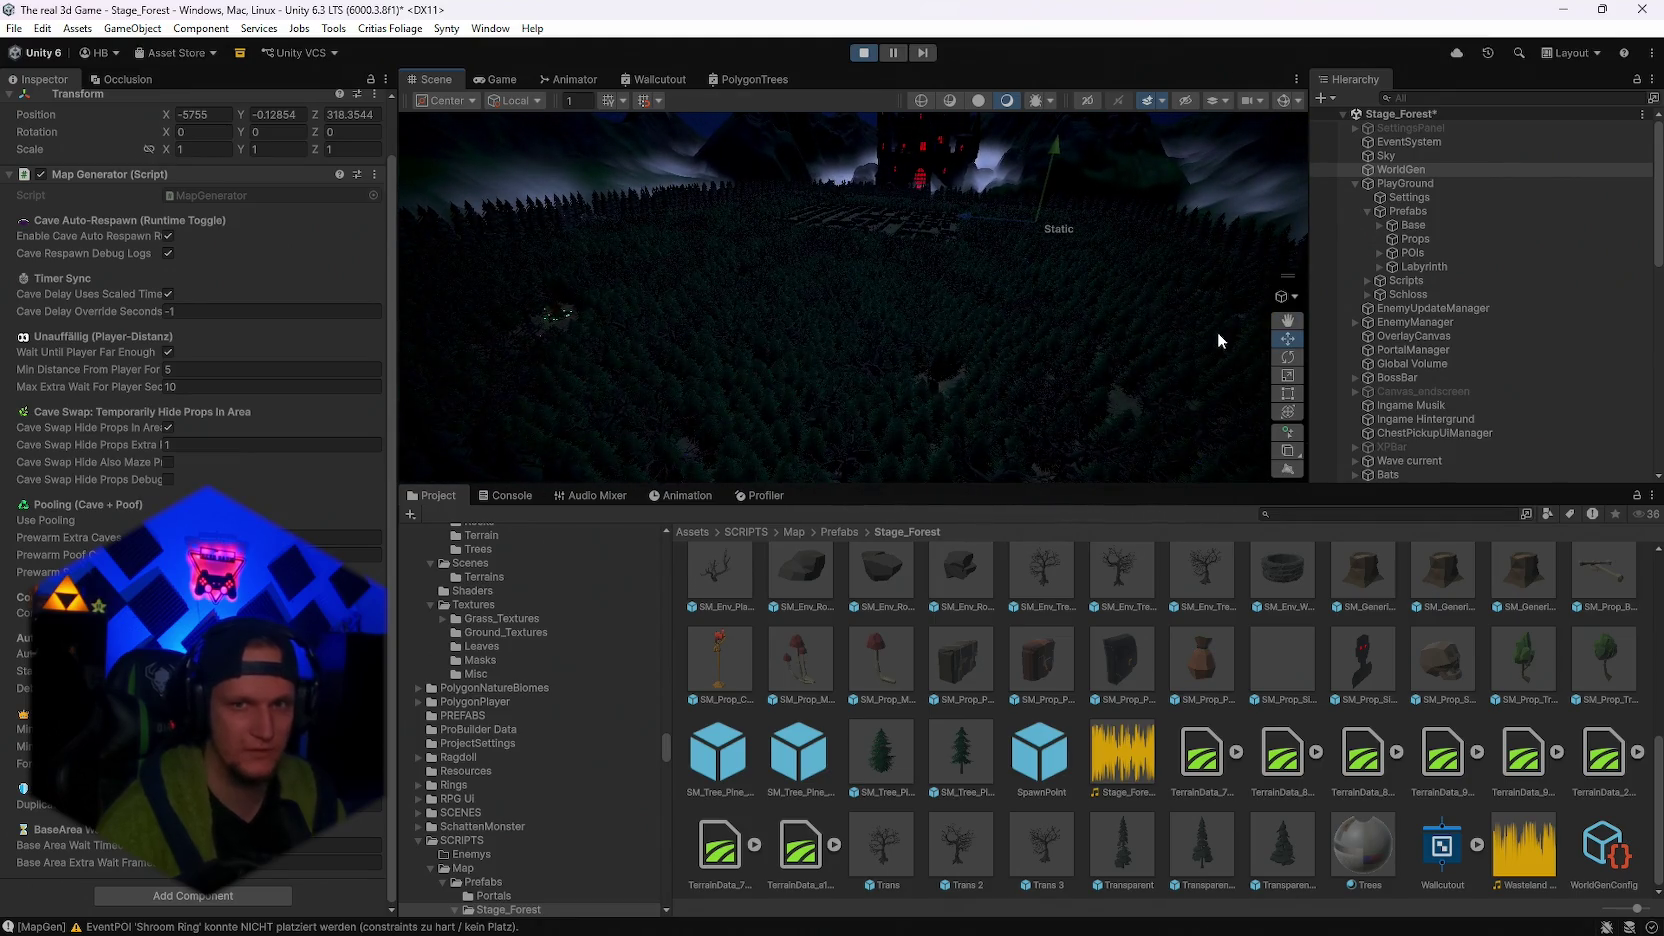
pyautogui.scroll(3, 287, 399)
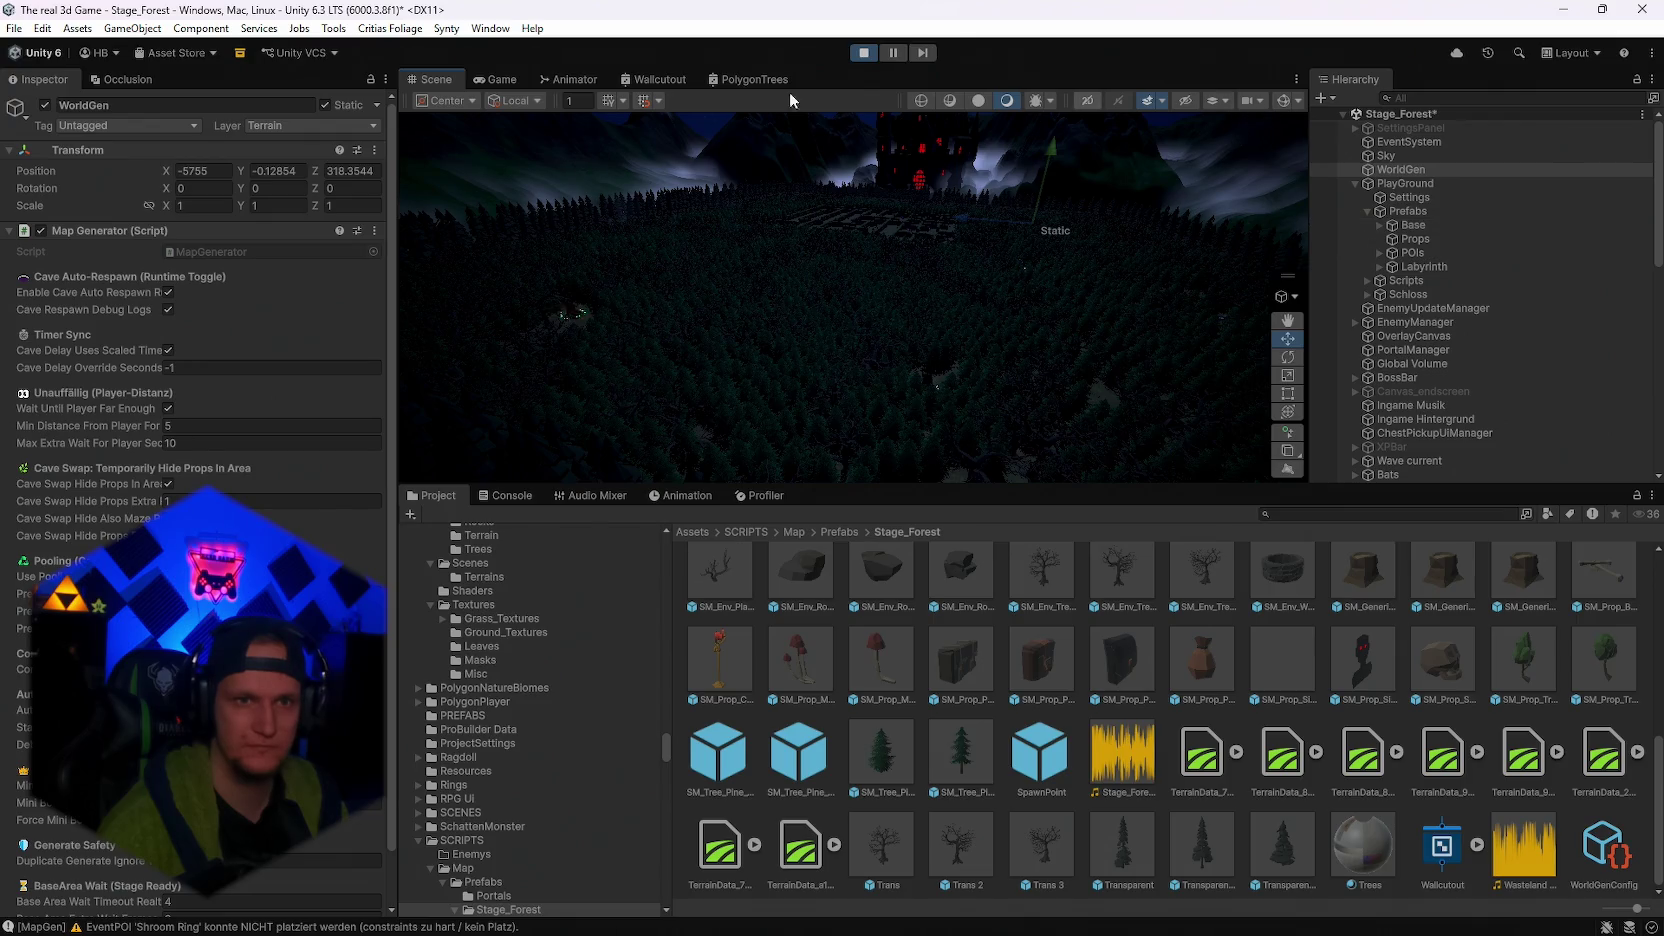
pyautogui.click(487, 82)
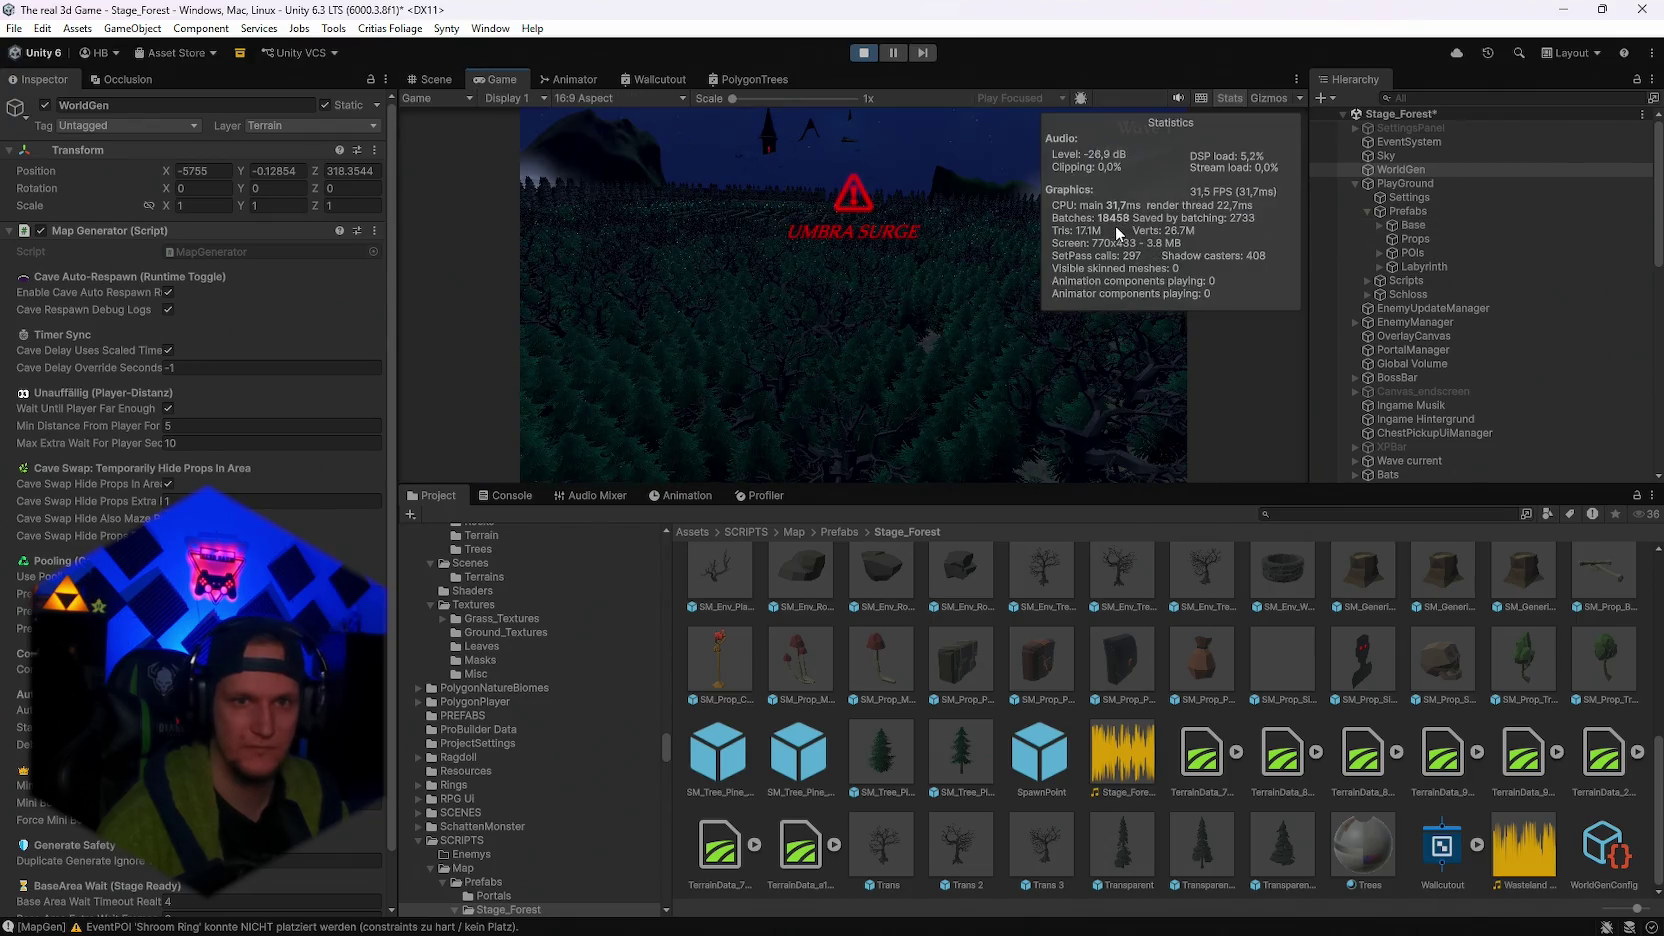
pyautogui.click(432, 80)
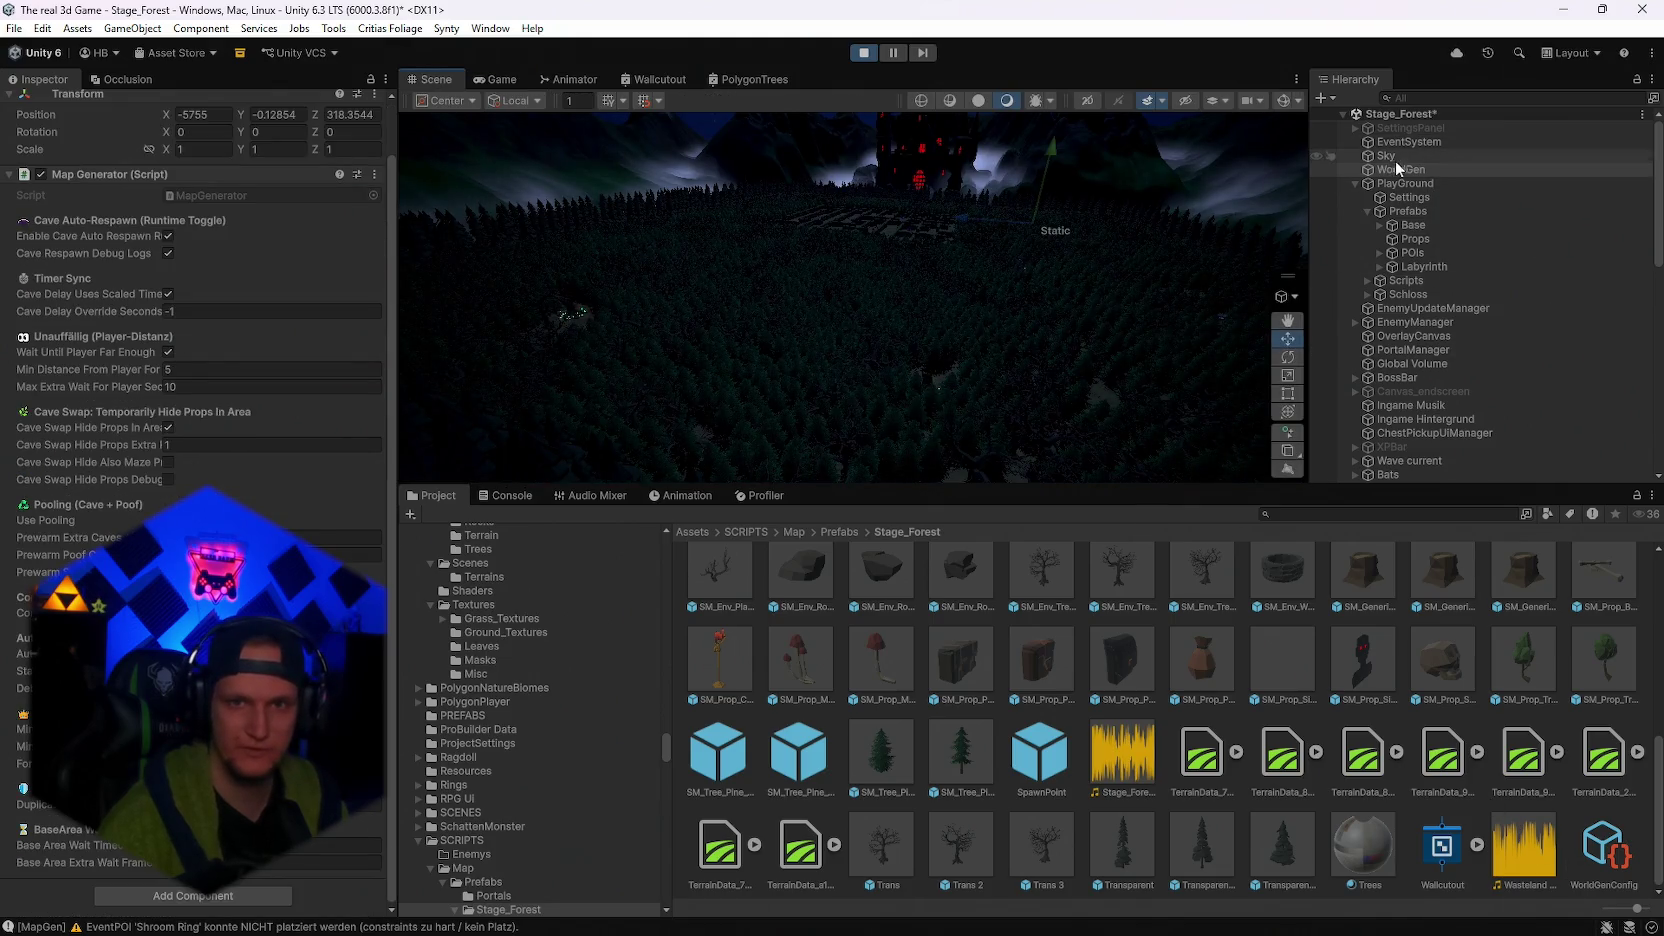
pyautogui.scroll(3, 195, 301)
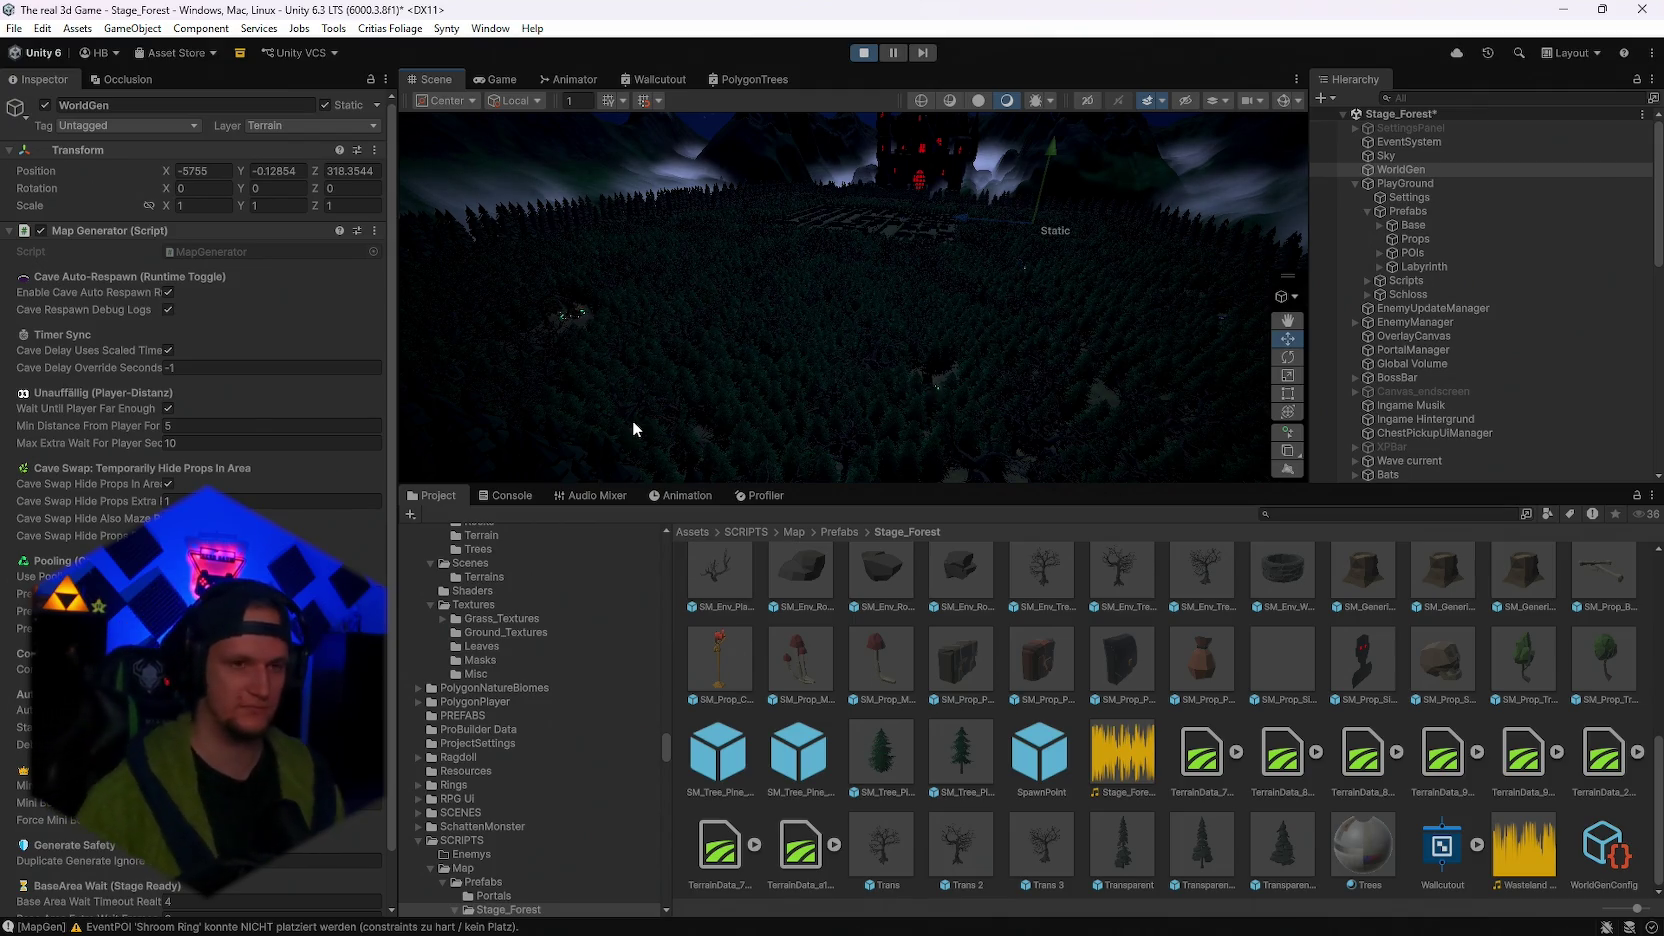
pyautogui.scroll(-8, 1482, 308)
pyautogui.scroll(-5, 1482, 308)
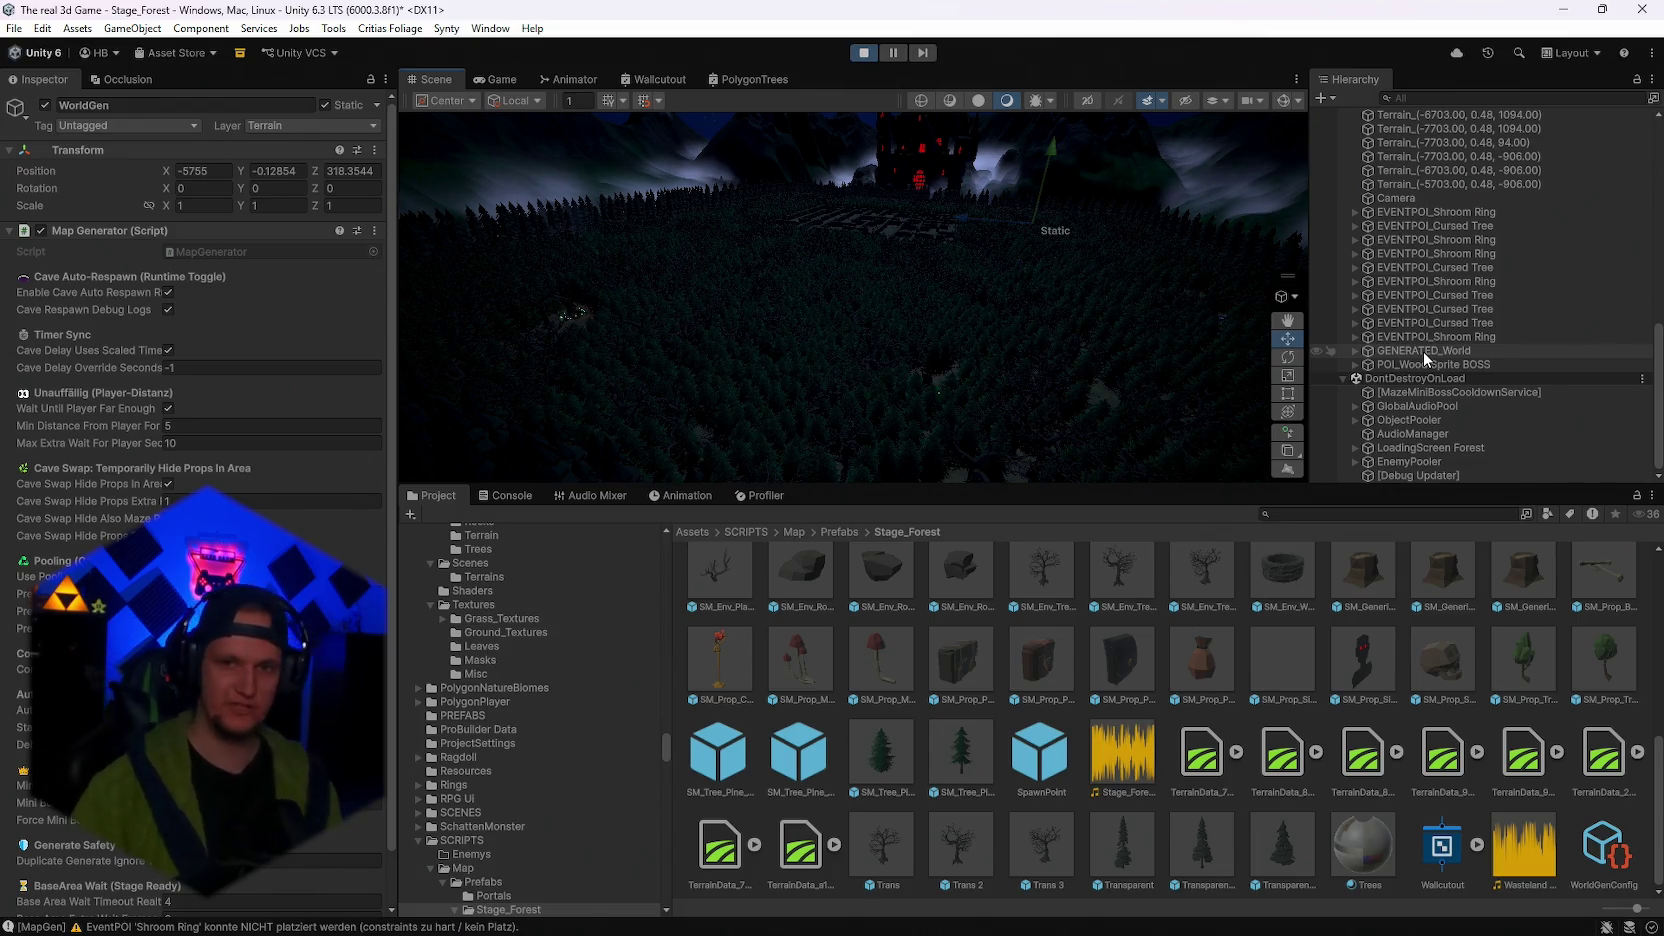
# Lower WorldGenConfig's Max Props from 7000 to 5000.
pyautogui.click(1424, 351)
pyautogui.scroll(2, 1424, 351)
pyautogui.scroll(5, 1423, 351)
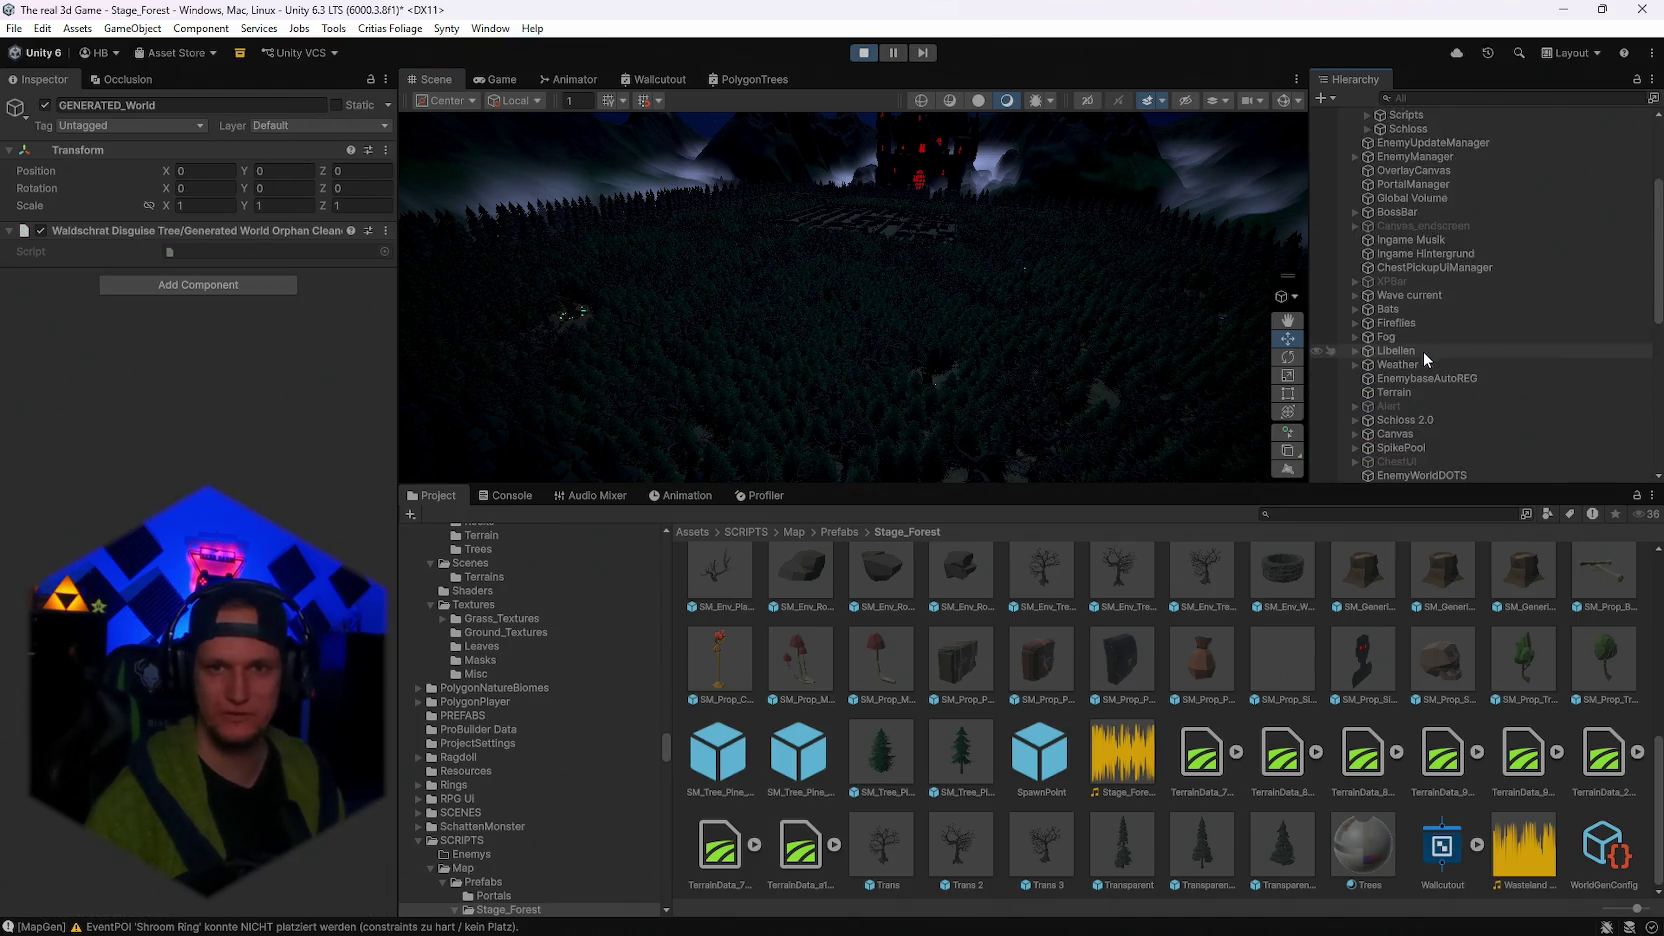
pyautogui.click(1604, 846)
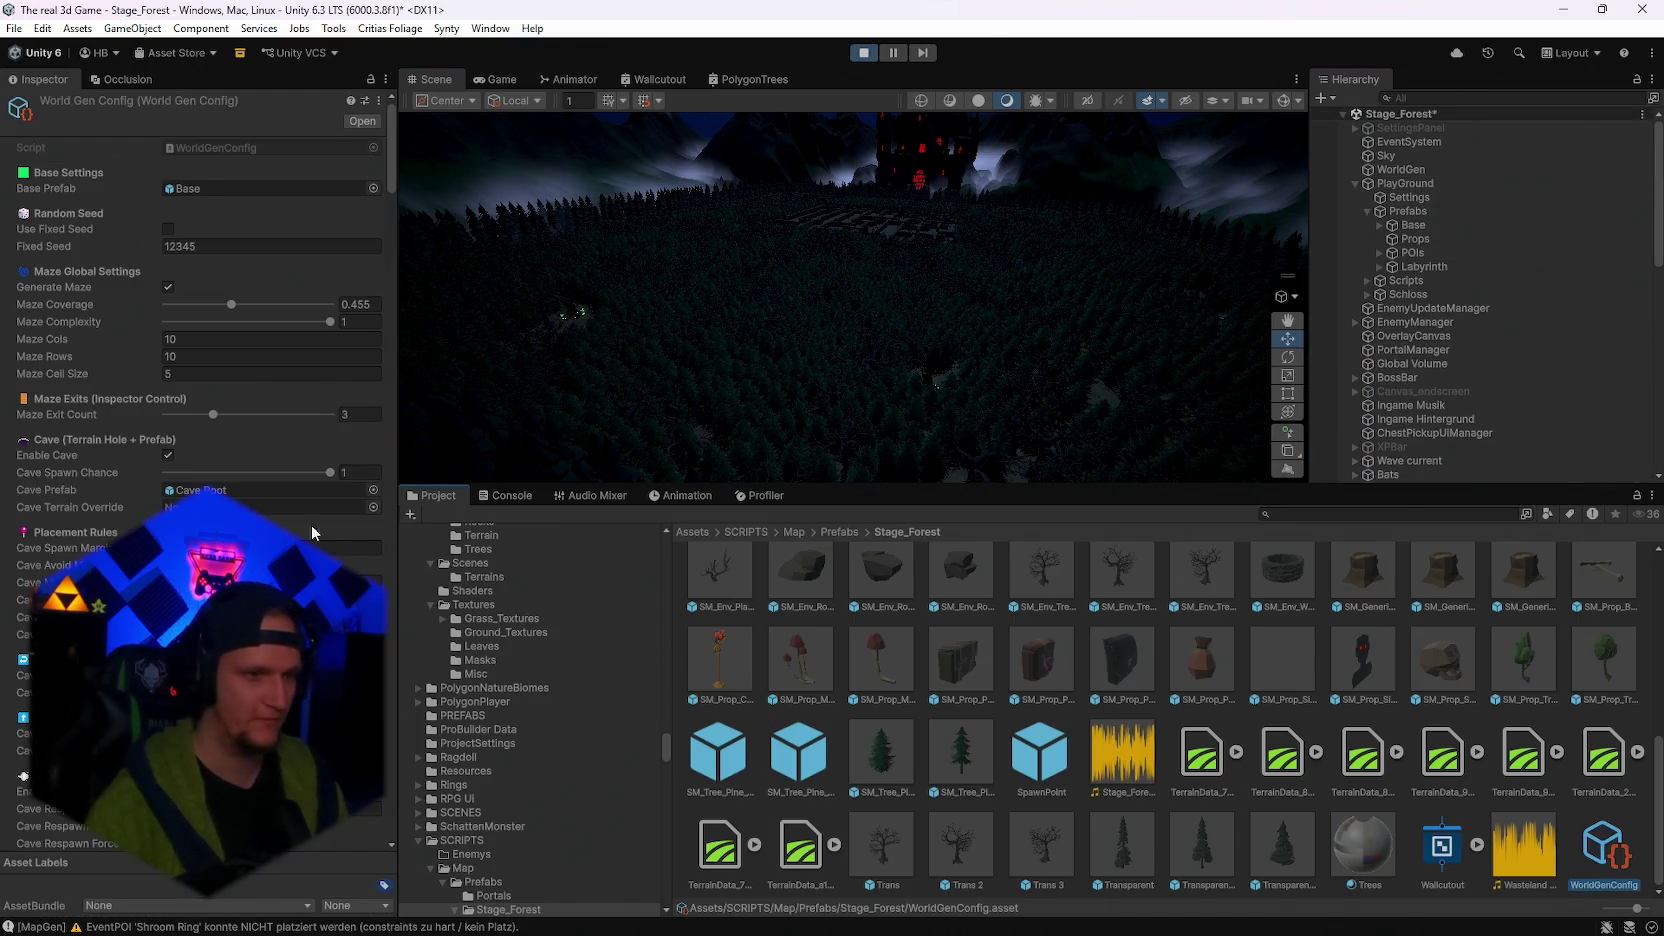
pyautogui.moveTo(389, 176)
pyautogui.mouseDown()
pyautogui.moveTo(392, 572)
pyautogui.moveTo(391, 483)
pyautogui.mouseUp()
pyautogui.write('5000')
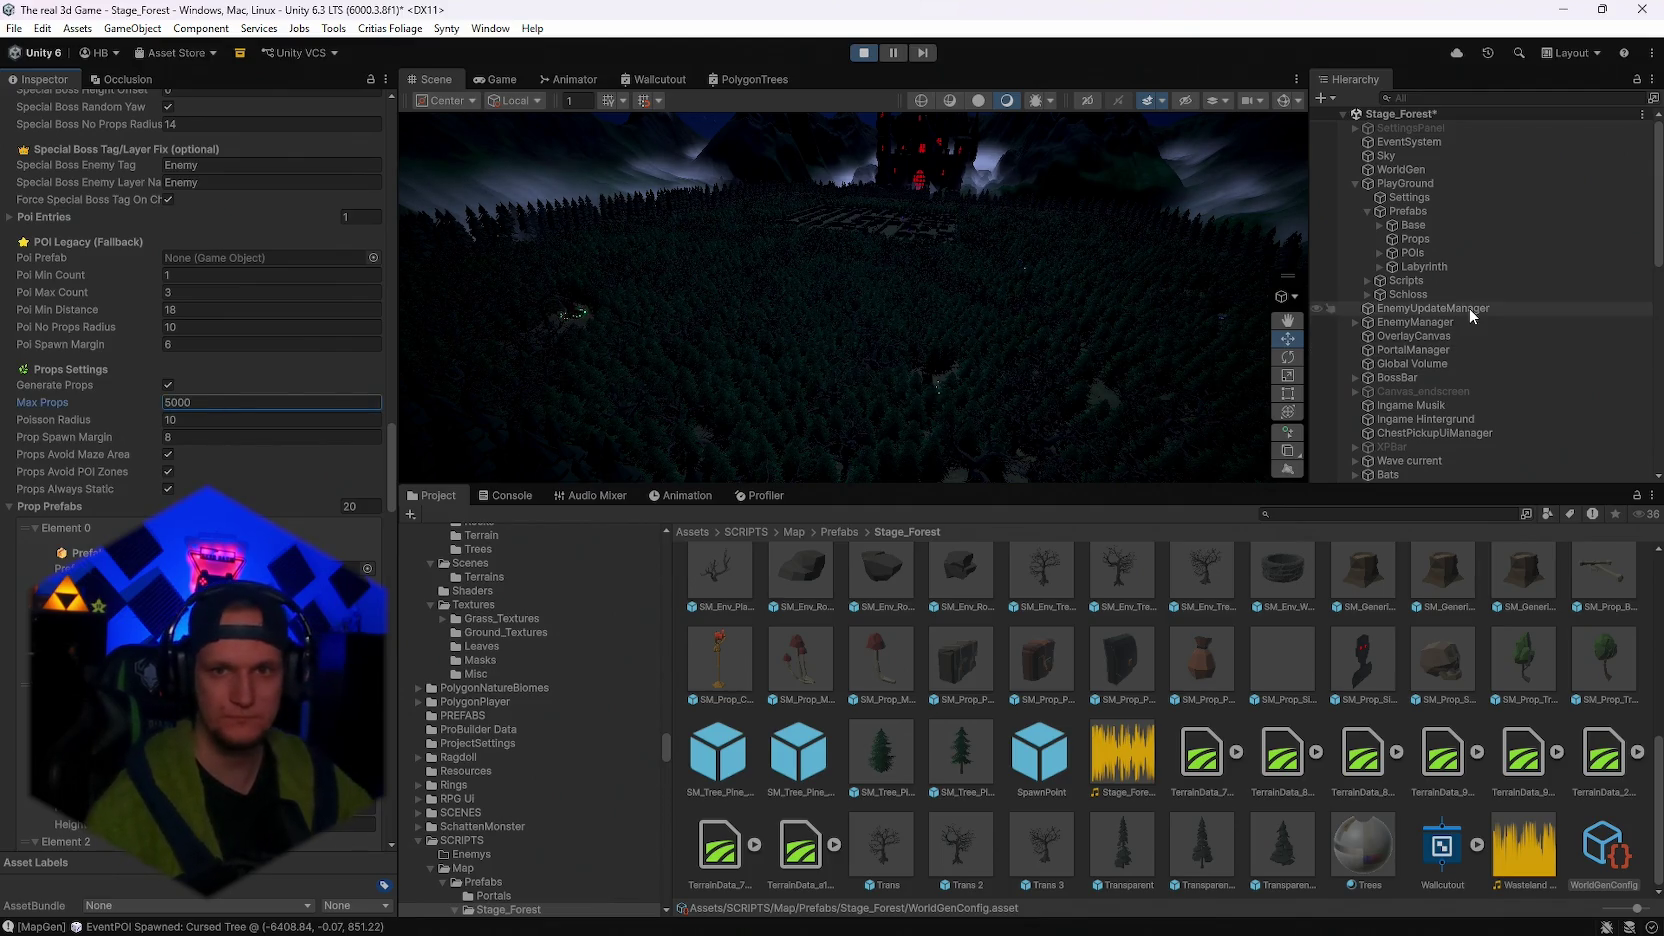
# Regenerate the world from WorldGen's Map Generator ⋮ menu.
pyautogui.click(1417, 166)
pyautogui.scroll(1, 340, 260)
pyautogui.click(372, 230)
pyautogui.click(434, 498)
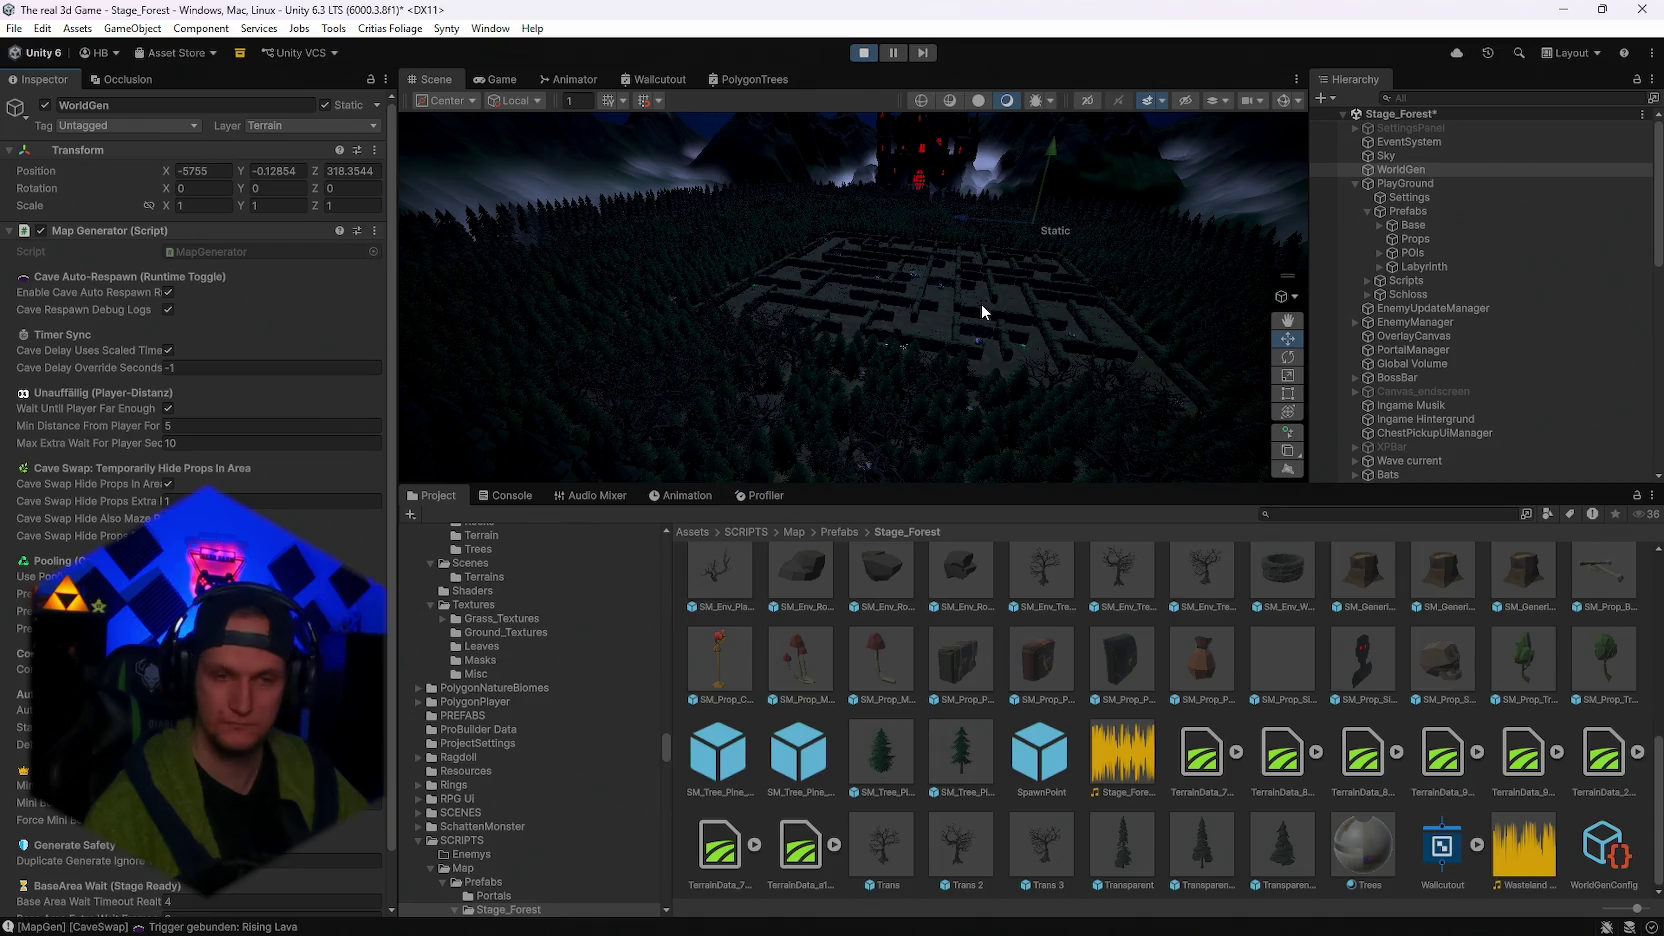
# Look over the WorldGenConfig settings in the Inspector.
pyautogui.click(1605, 850)
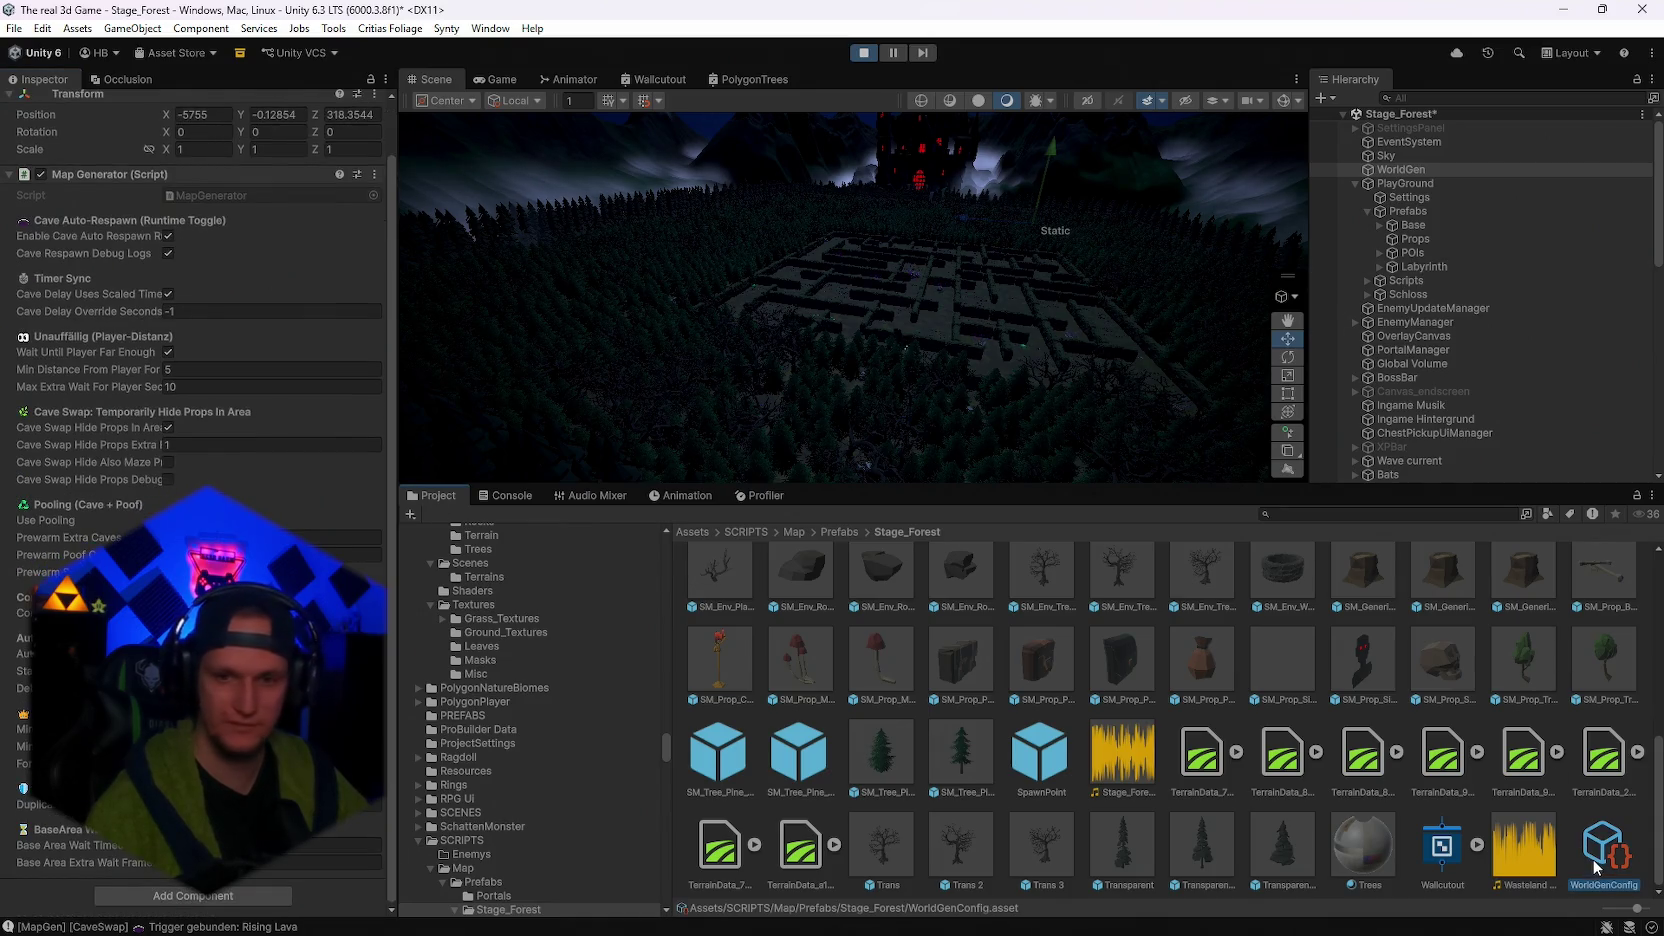
pyautogui.scroll(-3, 280, 378)
pyautogui.moveTo(388, 239)
pyautogui.mouseDown()
pyautogui.moveTo(374, 803)
pyautogui.moveTo(424, 453)
pyautogui.mouseUp()
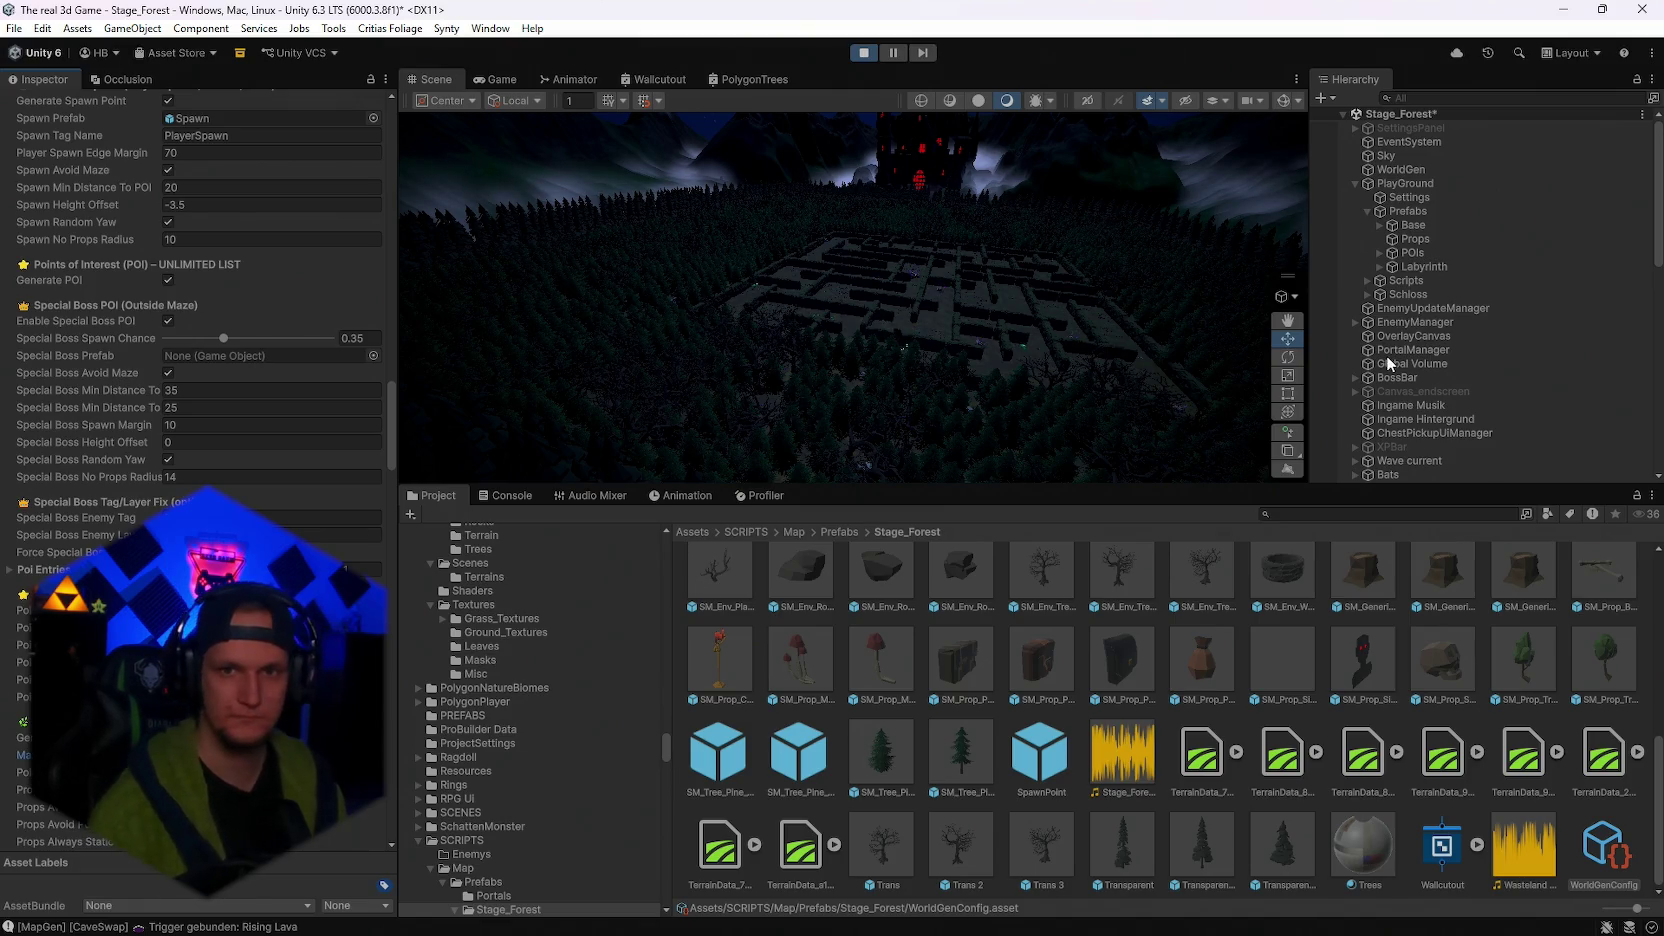
# Rerun Generate World on WorldGen and orbit the Scene view around the new maze.
pyautogui.click(1411, 170)
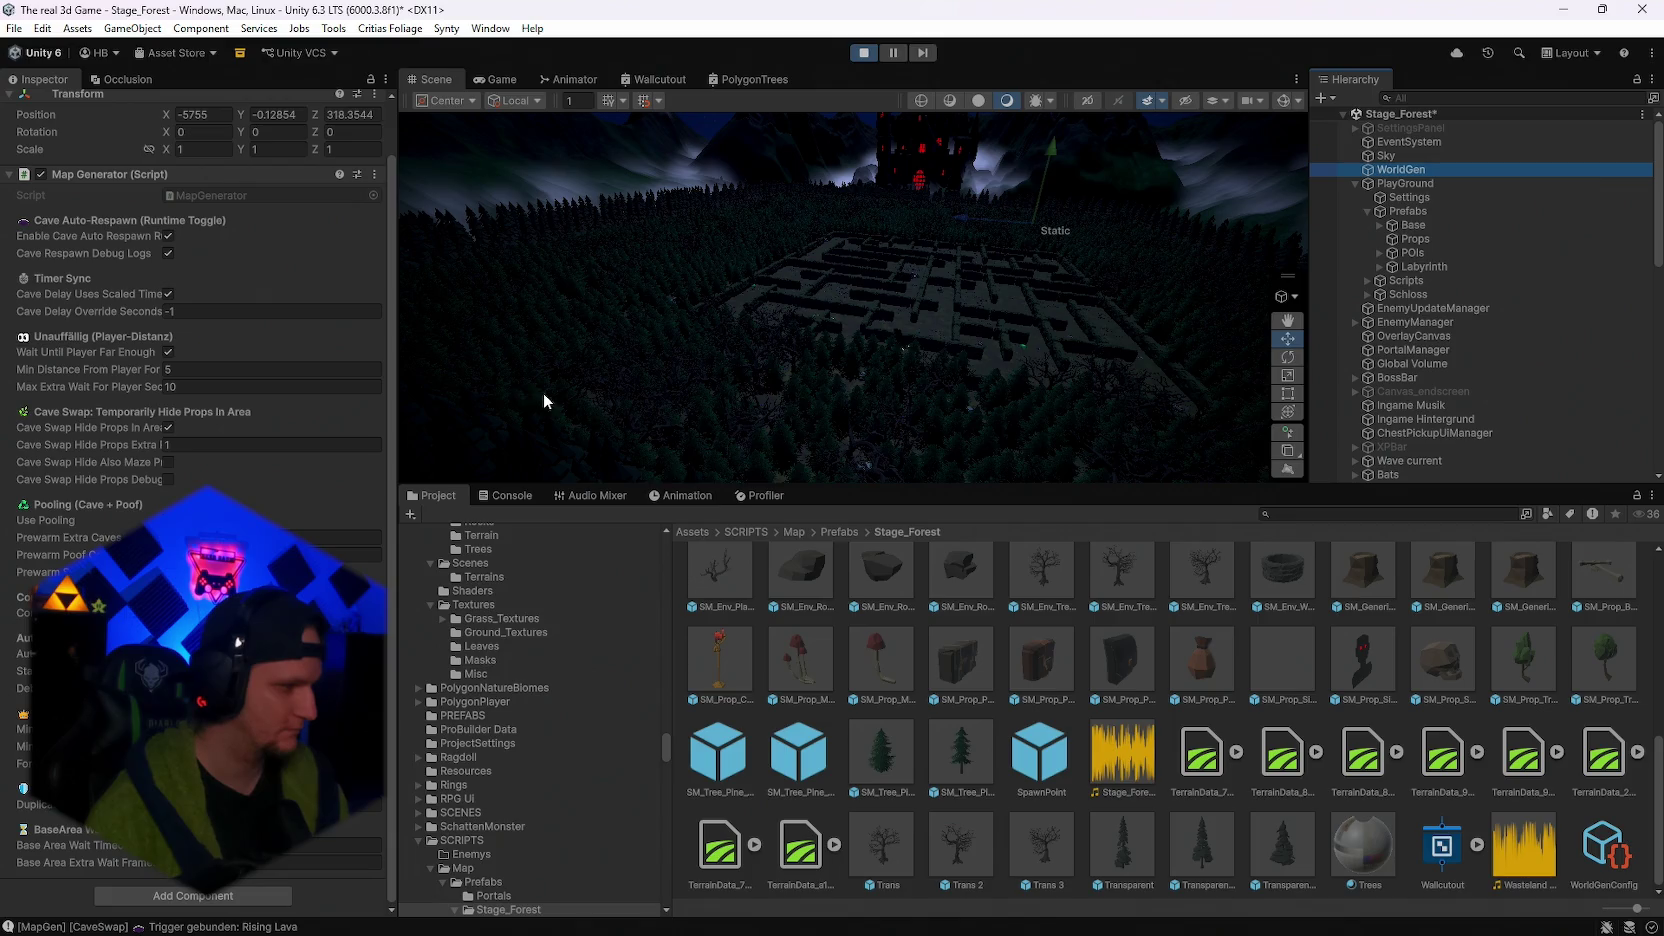
pyautogui.click(376, 178)
pyautogui.click(430, 439)
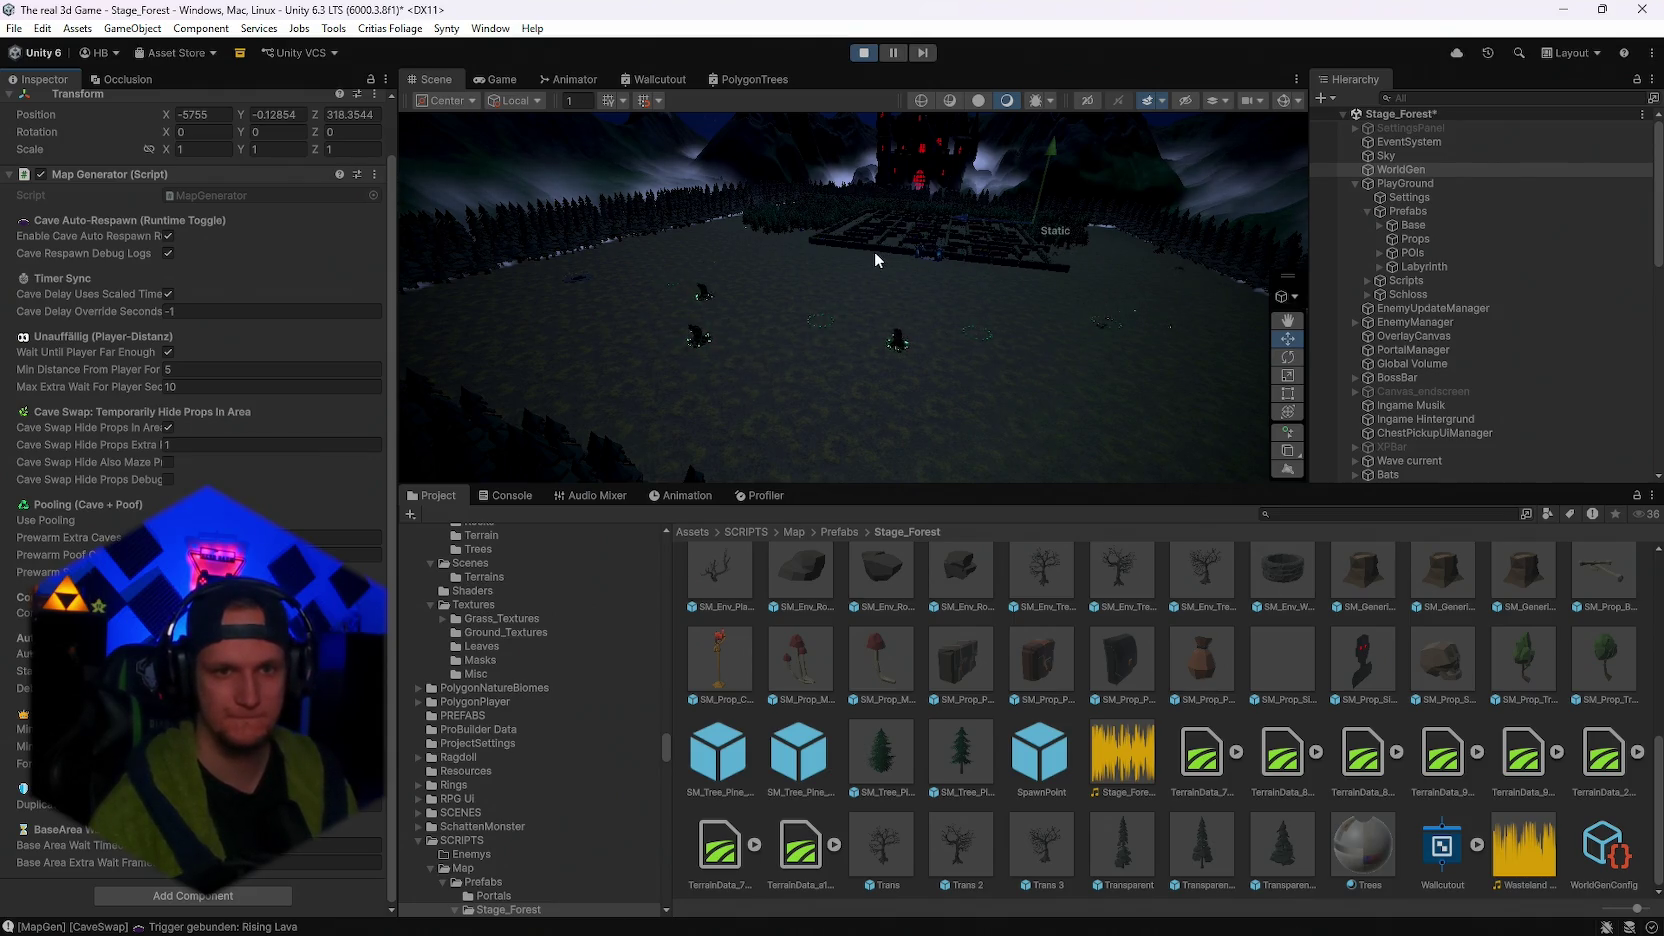
pyautogui.moveTo(874, 252)
pyautogui.mouseDown()
pyautogui.moveTo(956, 268)
pyautogui.moveTo(890, 256)
pyautogui.moveTo(884, 306)
pyautogui.moveTo(847, 354)
pyautogui.moveTo(1188, 396)
pyautogui.moveTo(1497, 344)
pyautogui.mouseUp()
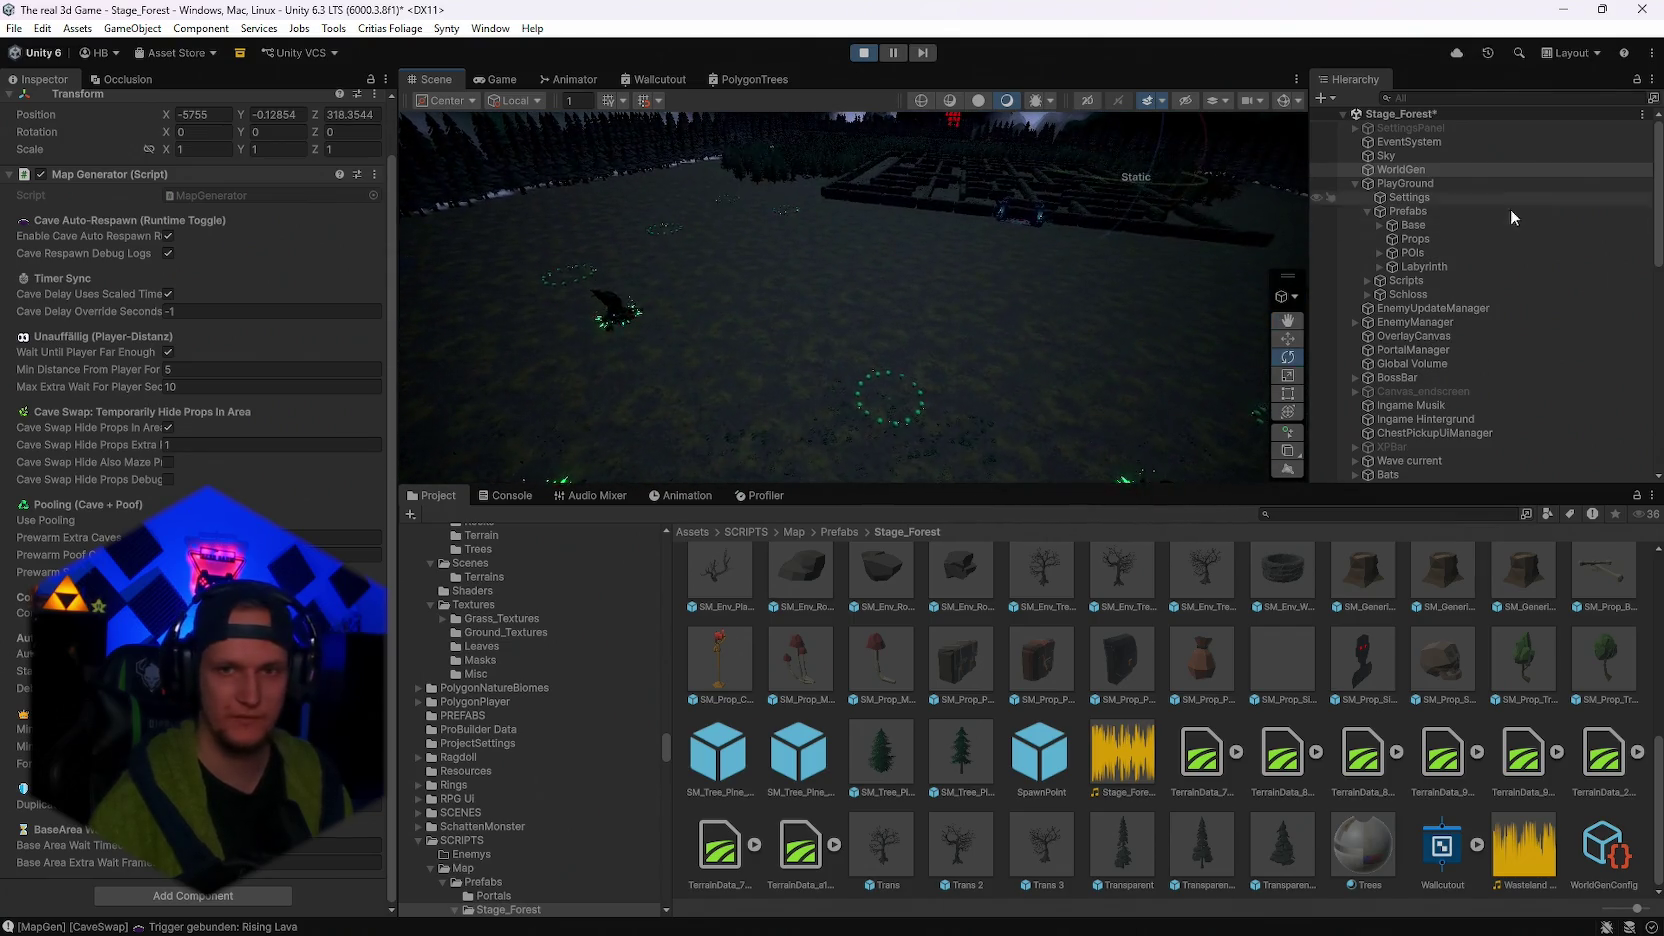
pyautogui.click(1603, 848)
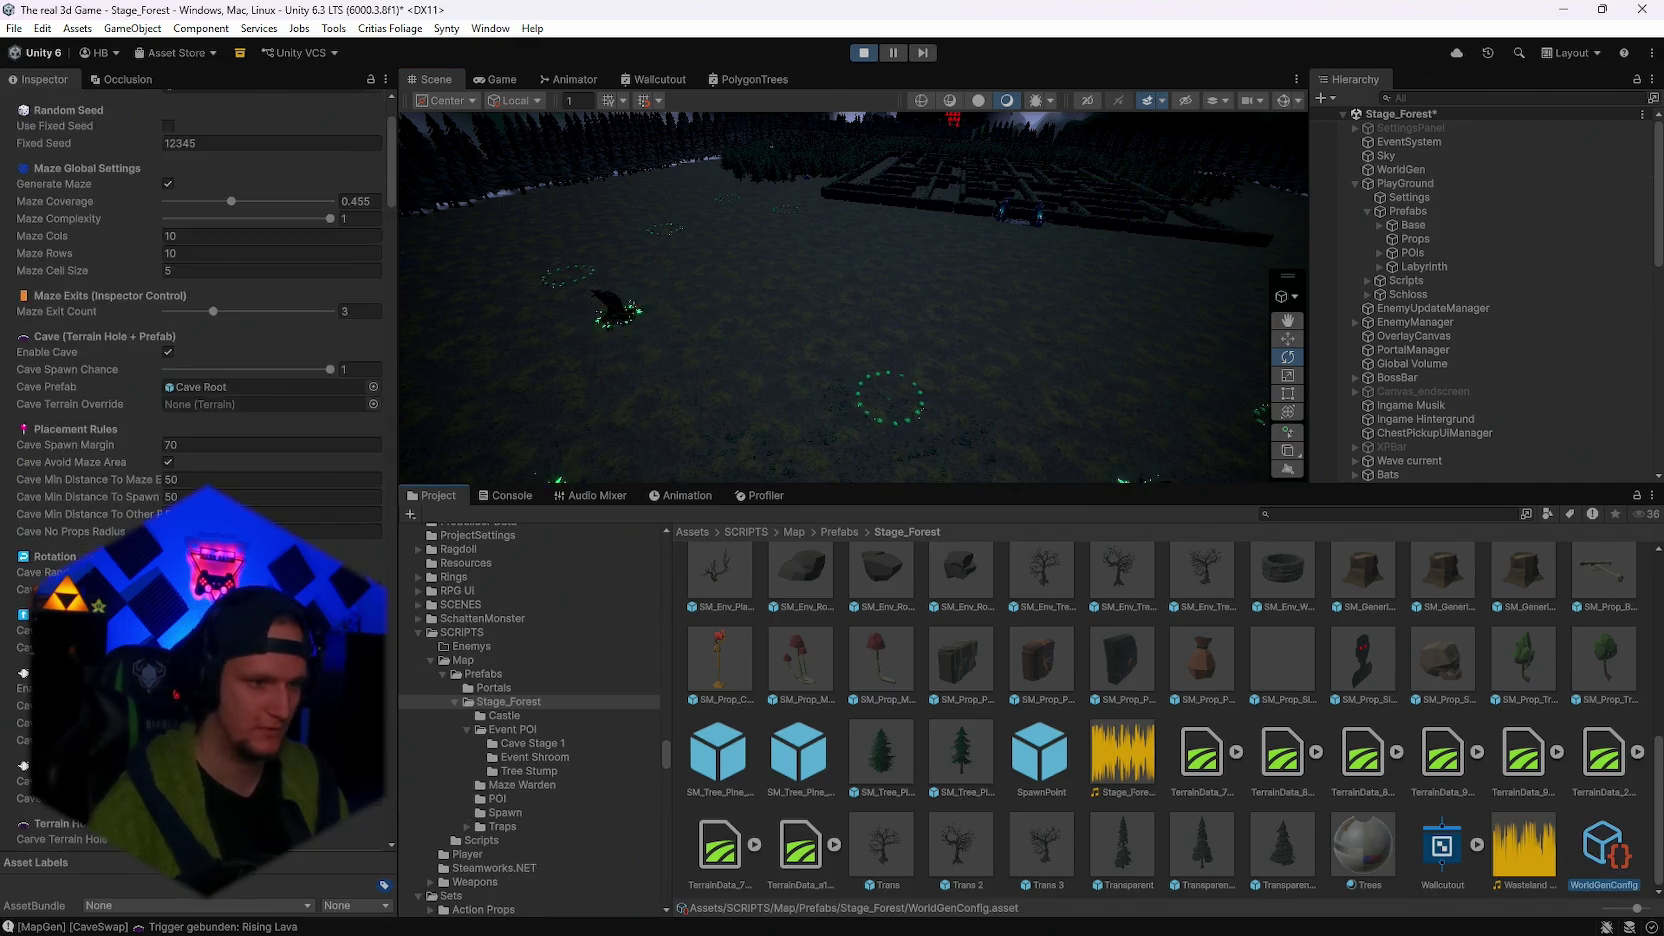
# Change WorldGenConfig's Poisson Radius from 10 to 100.
pyautogui.scroll(-10, 200, 480)
pyautogui.moveTo(385, 242)
pyautogui.mouseDown()
pyautogui.moveTo(390, 566)
pyautogui.moveTo(390, 484)
pyautogui.mouseUp()
pyautogui.click(185, 446)
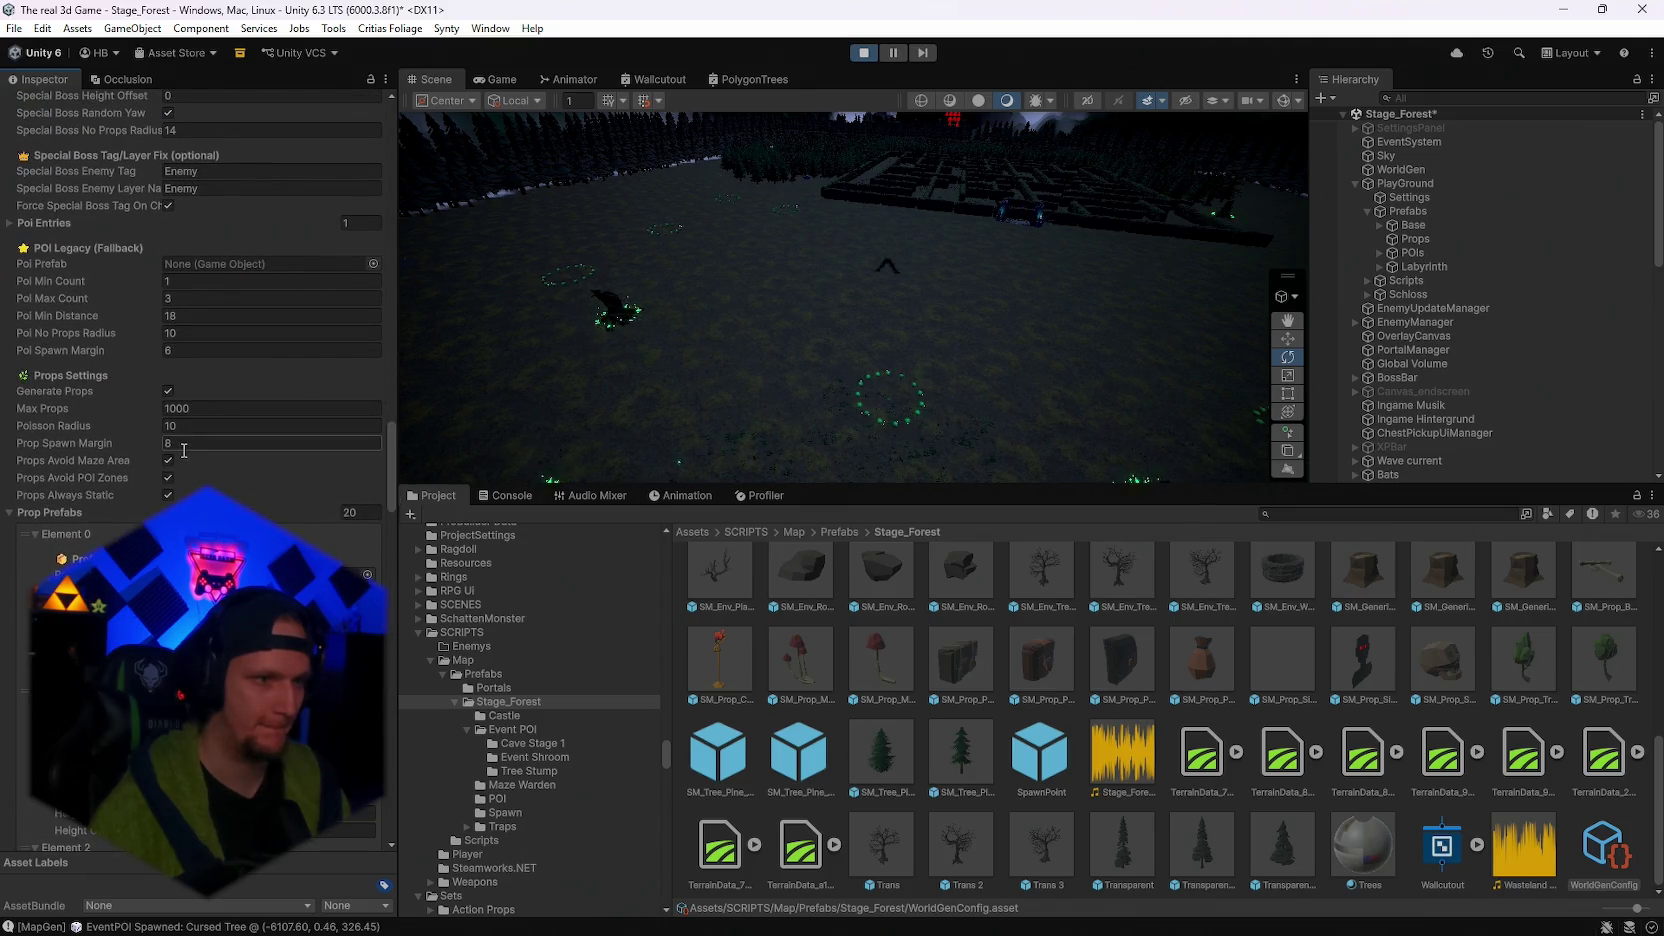
pyautogui.click(191, 425)
pyautogui.click(192, 426)
pyautogui.write('0')
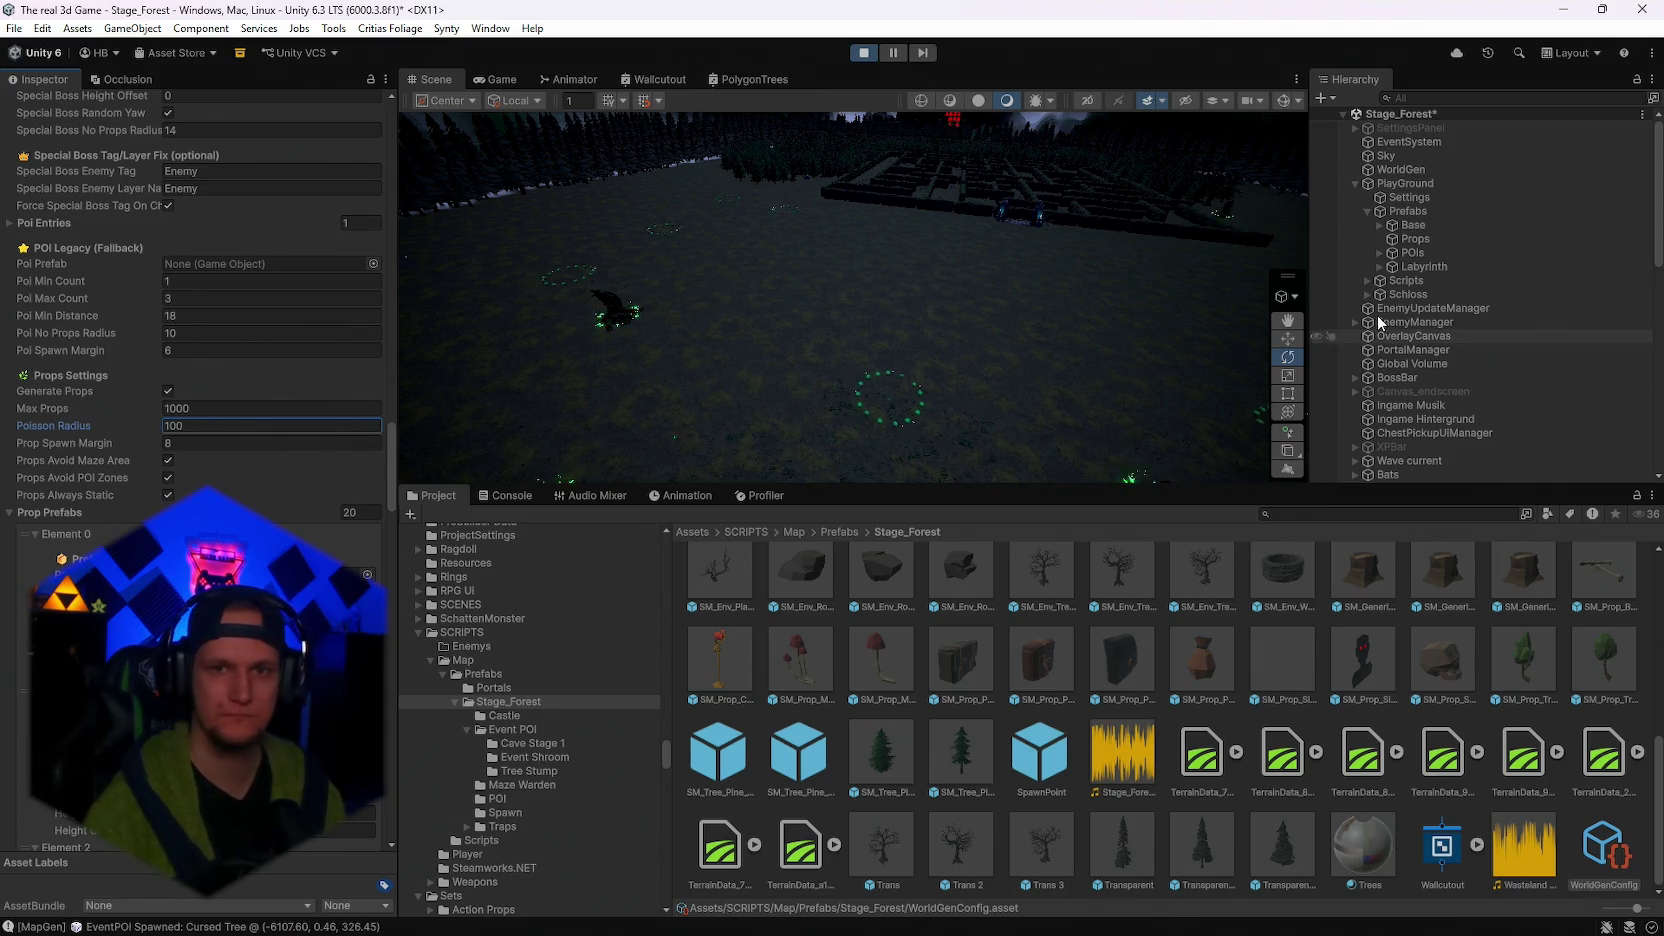
pyautogui.click(1400, 170)
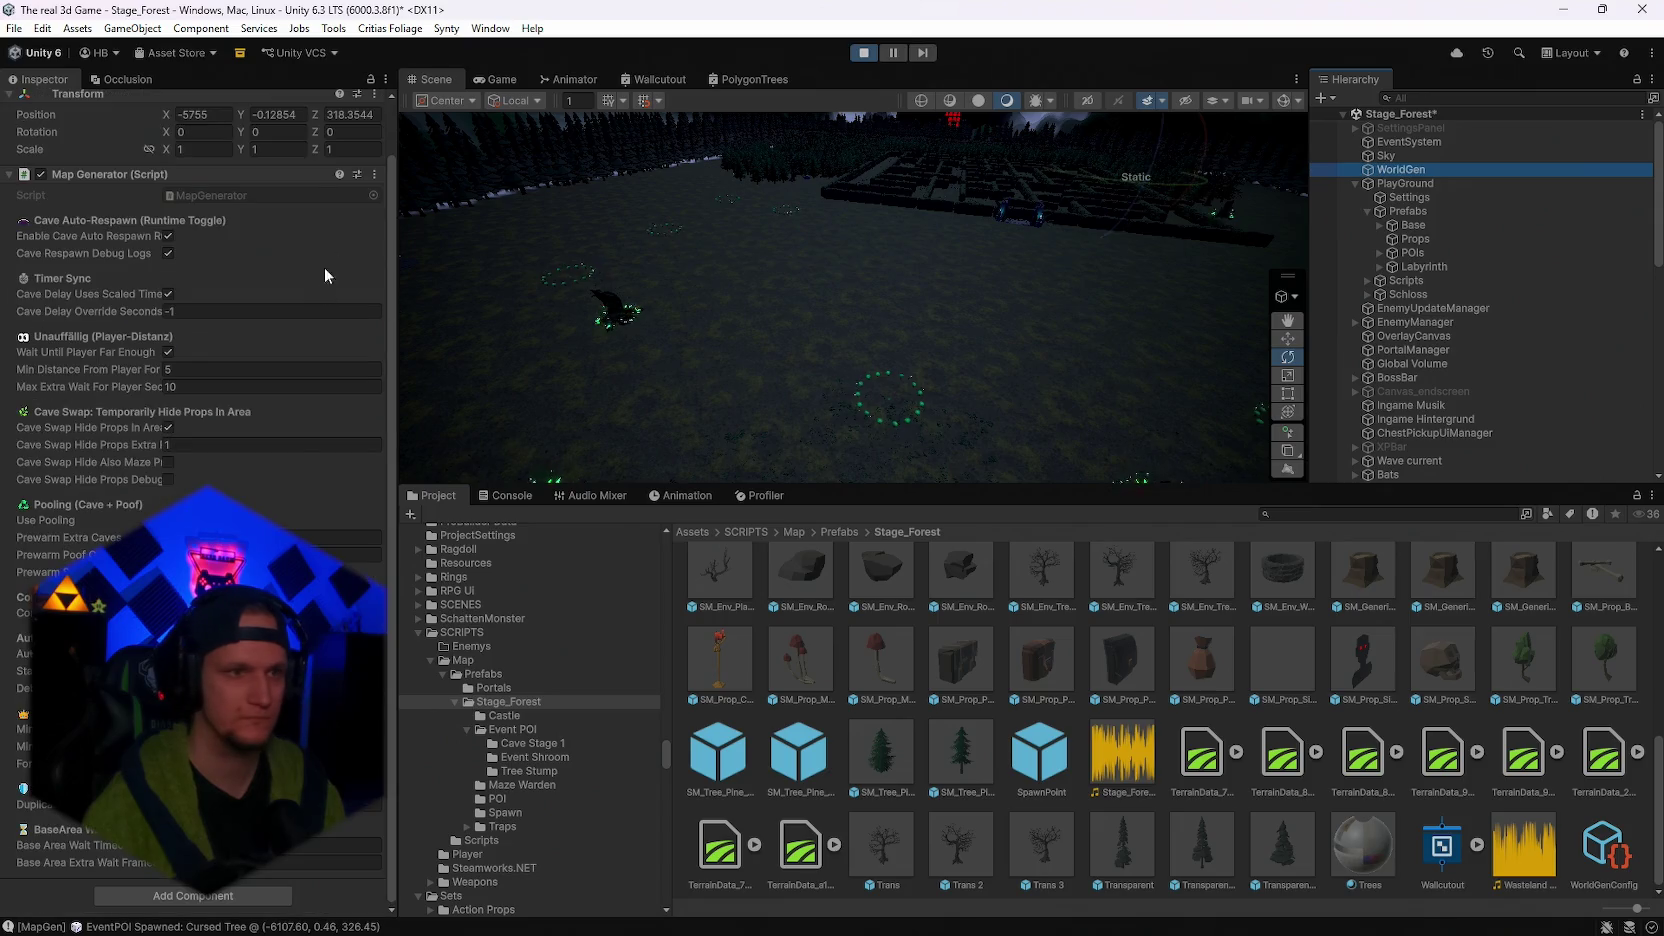
# Regenerate the world and orbit down over the forested hillside from above.
pyautogui.click(374, 174)
pyautogui.click(460, 442)
pyautogui.moveTo(816, 333)
pyautogui.mouseDown()
pyautogui.moveTo(661, 354)
pyautogui.moveTo(744, 370)
pyautogui.moveTo(460, 323)
pyautogui.moveTo(455, 338)
pyautogui.moveTo(457, 354)
pyautogui.moveTo(959, 421)
pyautogui.moveTo(568, 317)
pyautogui.moveTo(687, 255)
pyautogui.moveTo(1251, 312)
pyautogui.moveTo(1167, 368)
pyautogui.moveTo(631, 394)
pyautogui.moveTo(1090, 437)
pyautogui.moveTo(854, 472)
pyautogui.moveTo(566, 271)
pyautogui.moveTo(899, 301)
pyautogui.moveTo(1300, 265)
pyautogui.mouseUp()
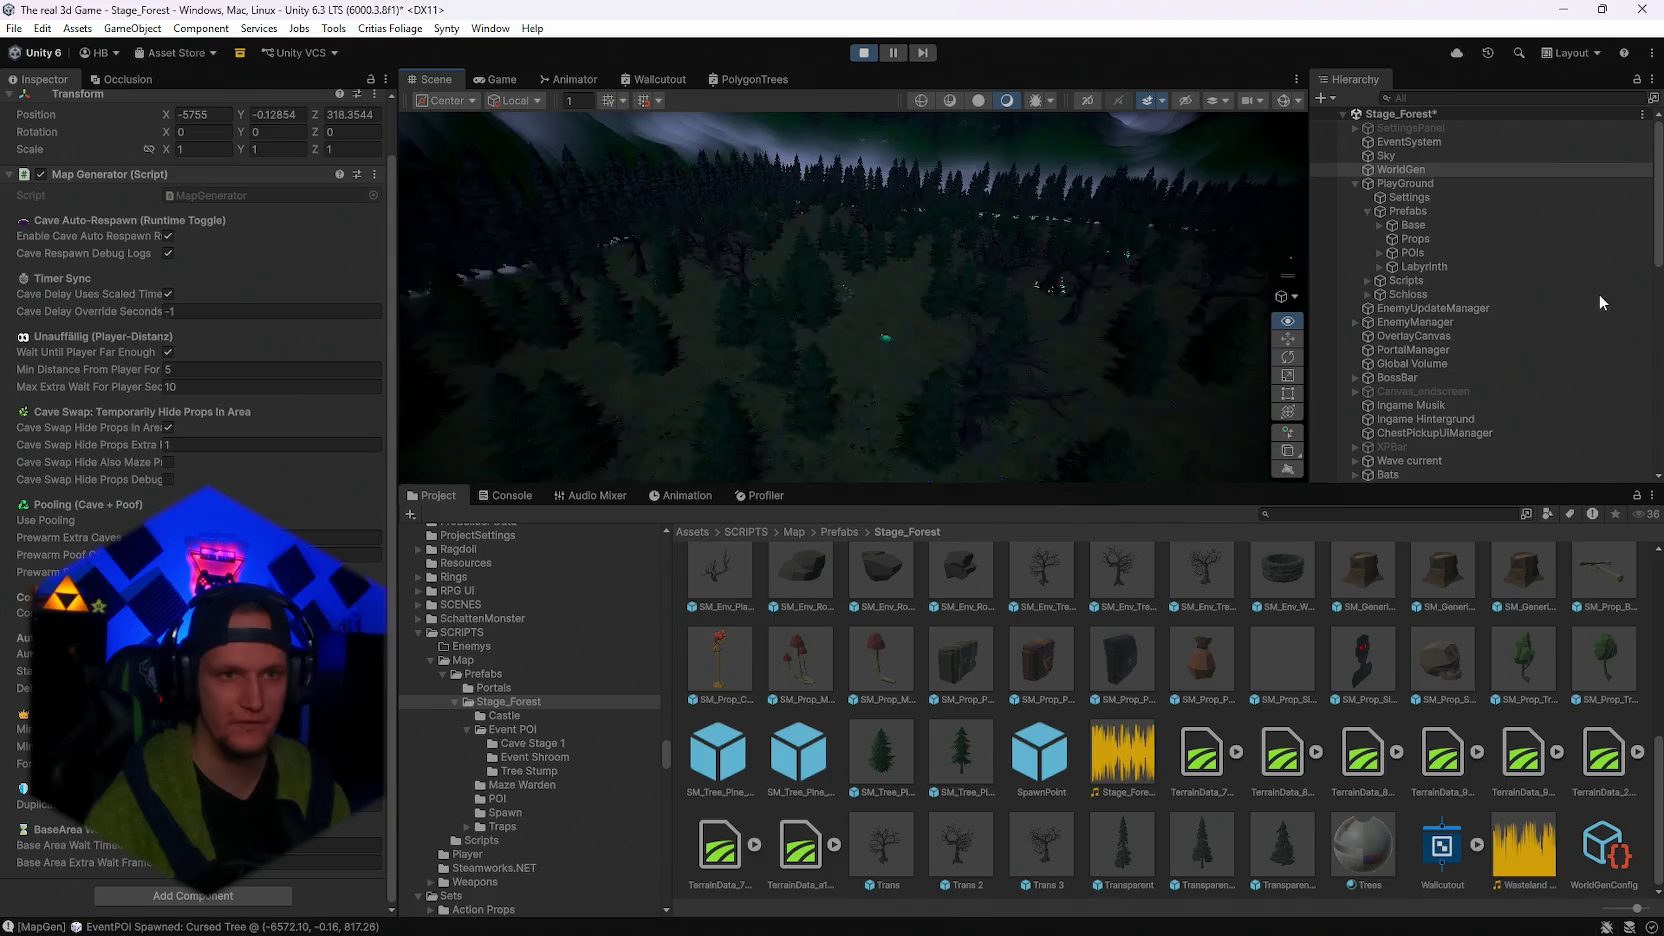
pyautogui.moveTo(700, 300)
pyautogui.mouseDown()
pyautogui.moveTo(748, 328)
pyautogui.moveTo(726, 345)
pyautogui.moveTo(672, 312)
pyautogui.moveTo(812, 327)
pyautogui.moveTo(796, 360)
pyautogui.moveTo(661, 360)
pyautogui.moveTo(810, 291)
pyautogui.moveTo(850, 290)
pyautogui.mouseUp()
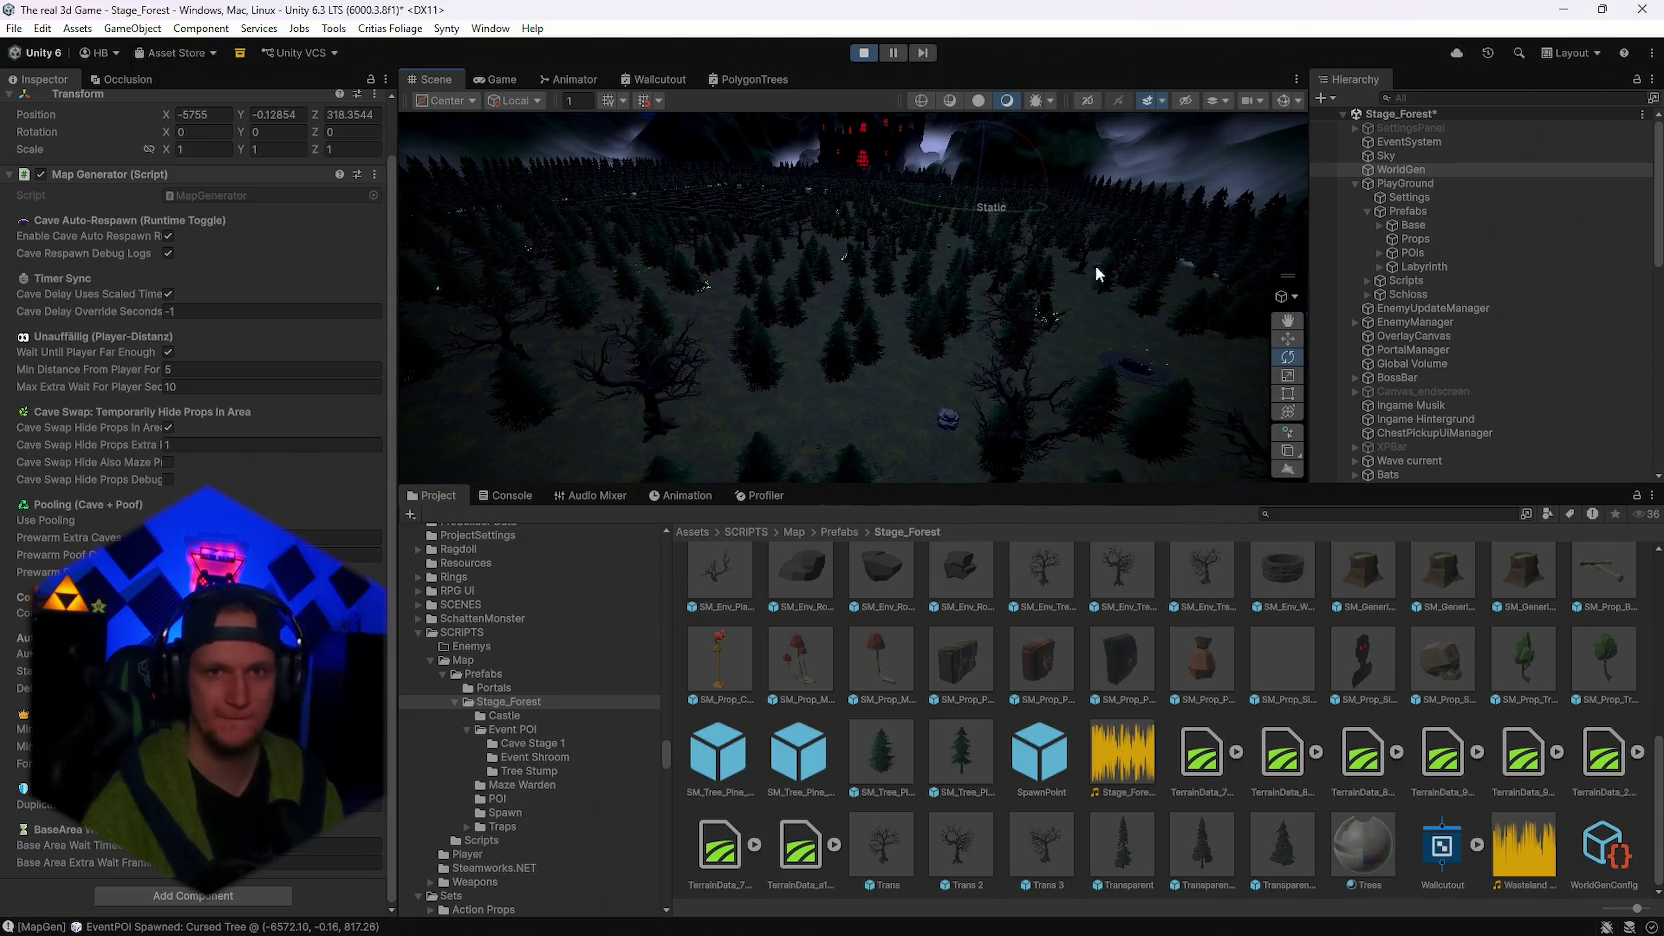
# Check the Game view statistics, then orbit and tilt the Scene view over the forest.
pyautogui.click(499, 80)
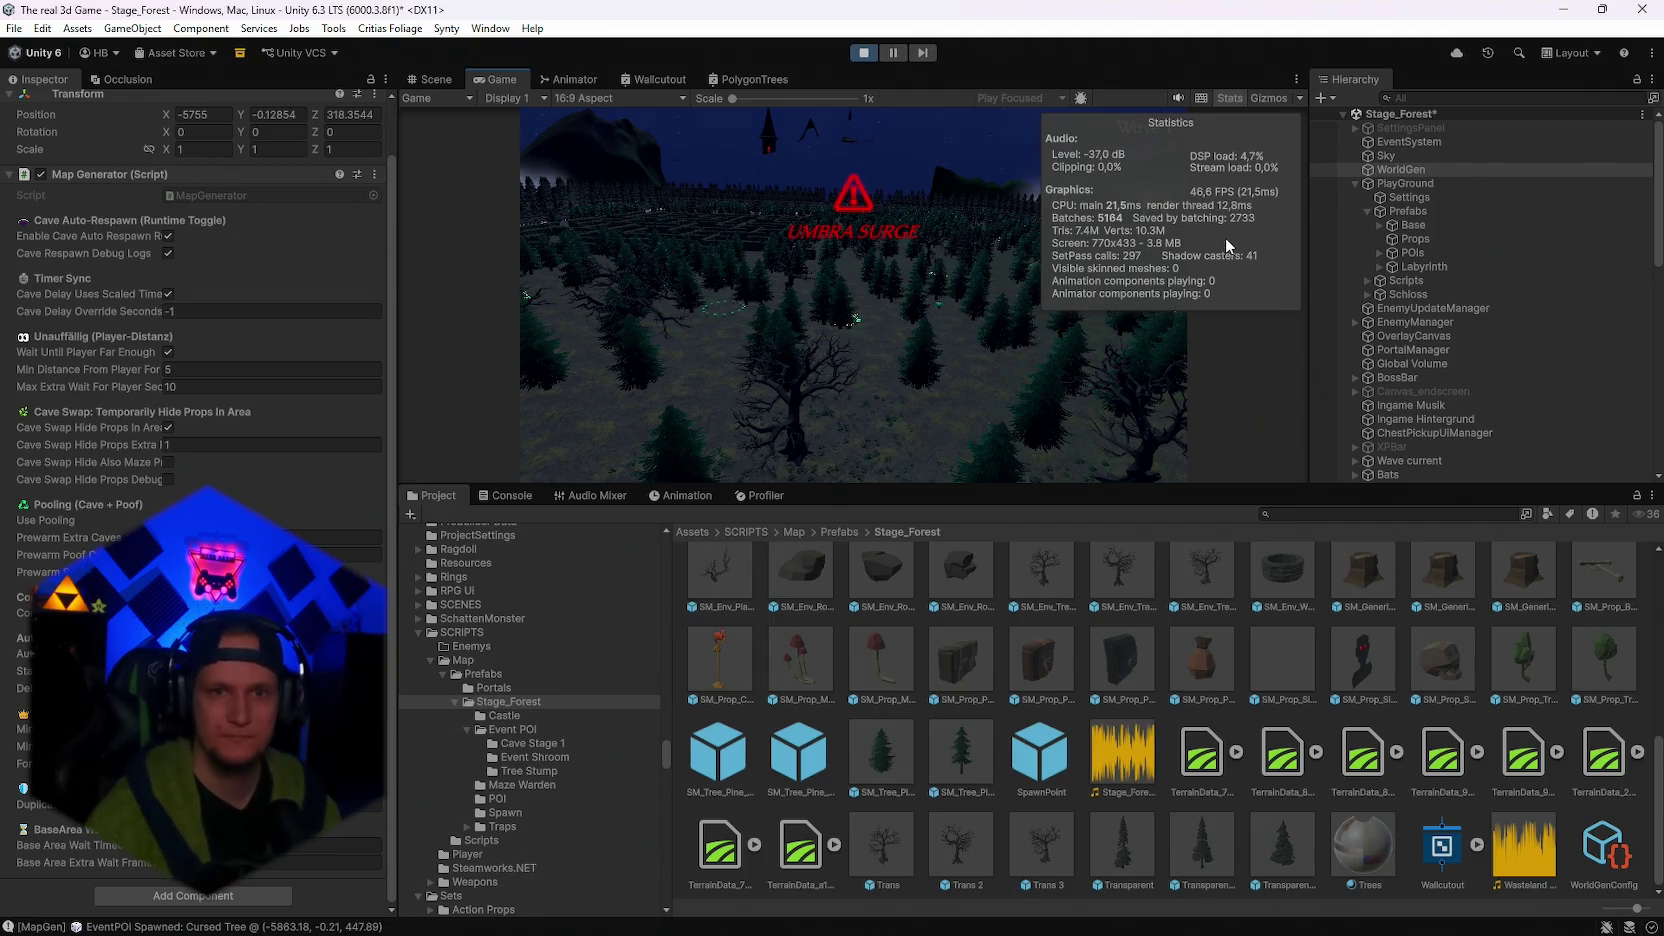
pyautogui.click(450, 83)
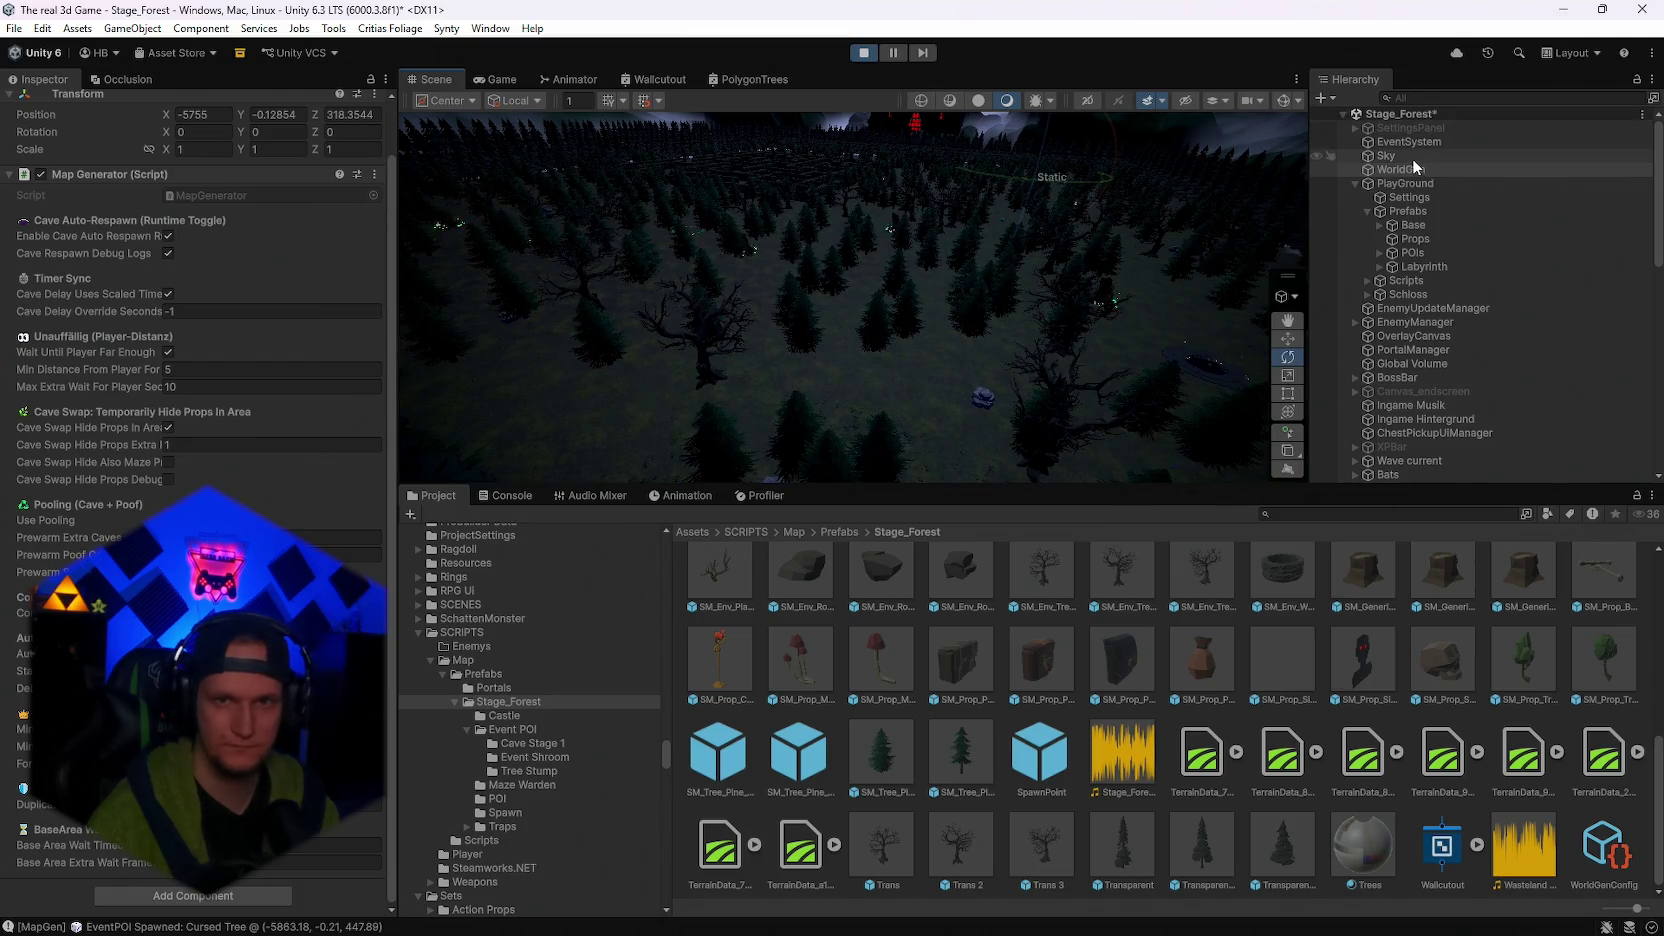
pyautogui.moveTo(1199, 350)
pyautogui.mouseDown()
pyautogui.moveTo(1084, 357)
pyautogui.moveTo(895, 246)
pyautogui.moveTo(998, 290)
pyautogui.mouseUp()
pyautogui.moveTo(1066, 427)
pyautogui.mouseDown()
pyautogui.moveTo(851, 431)
pyautogui.moveTo(839, 448)
pyautogui.moveTo(851, 465)
pyautogui.moveTo(999, 449)
pyautogui.moveTo(1024, 405)
pyautogui.moveTo(1154, 383)
pyautogui.moveTo(939, 388)
pyautogui.mouseUp()
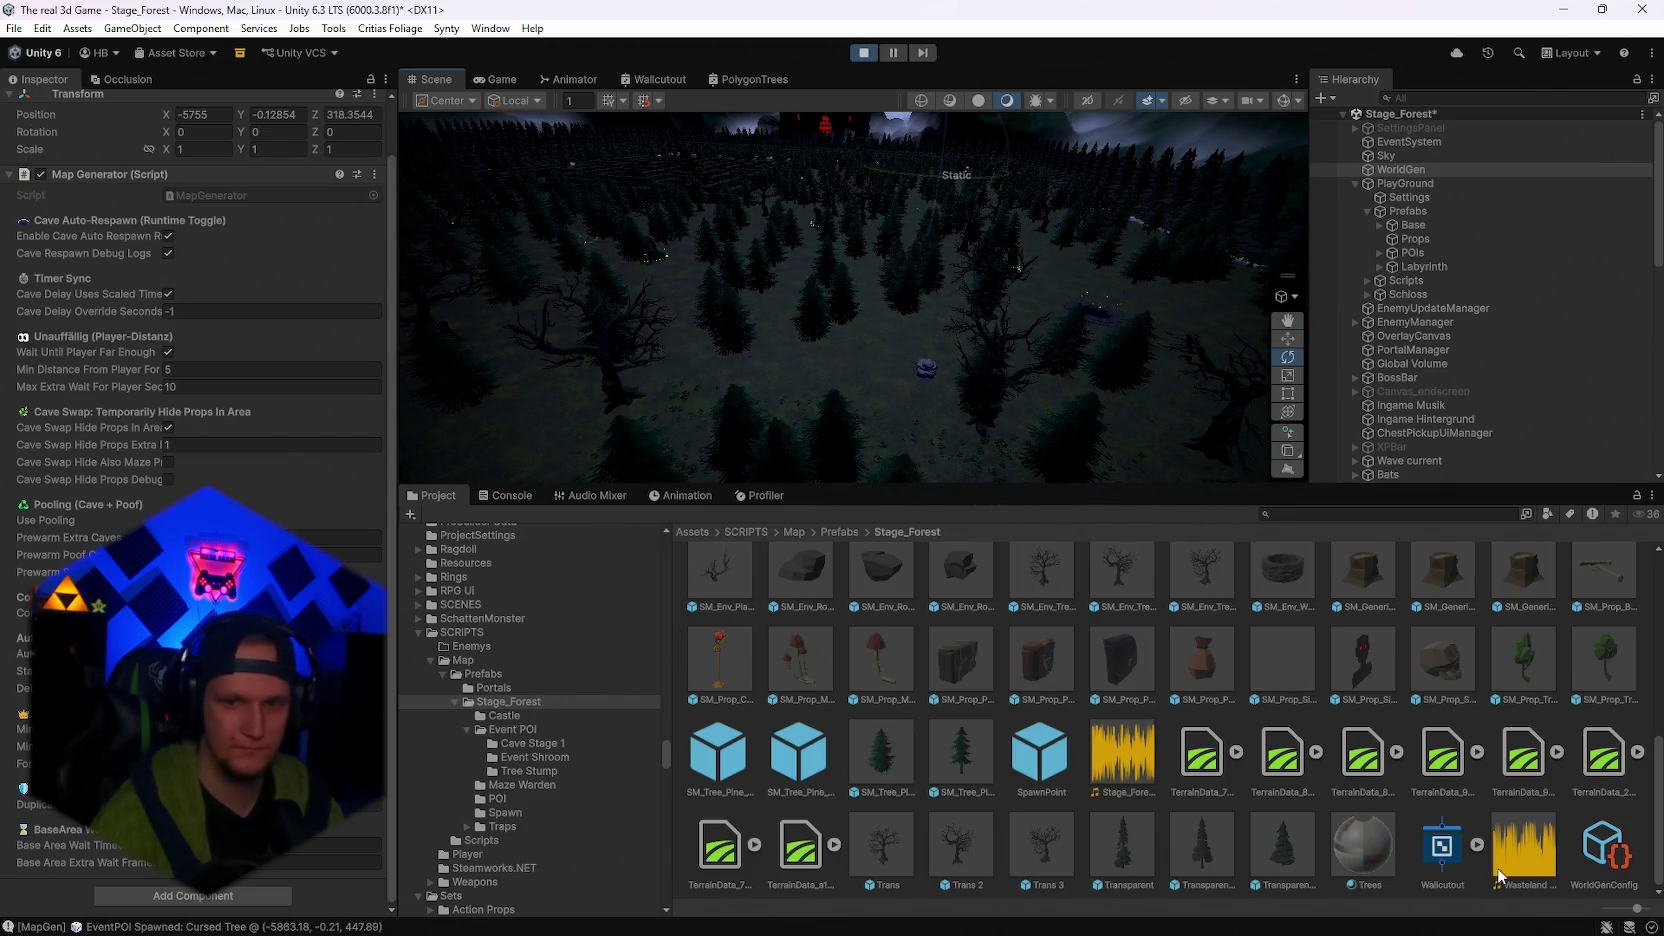
# Tilt the view toward the horizon and show the running game with its statistics.
pyautogui.click(1606, 838)
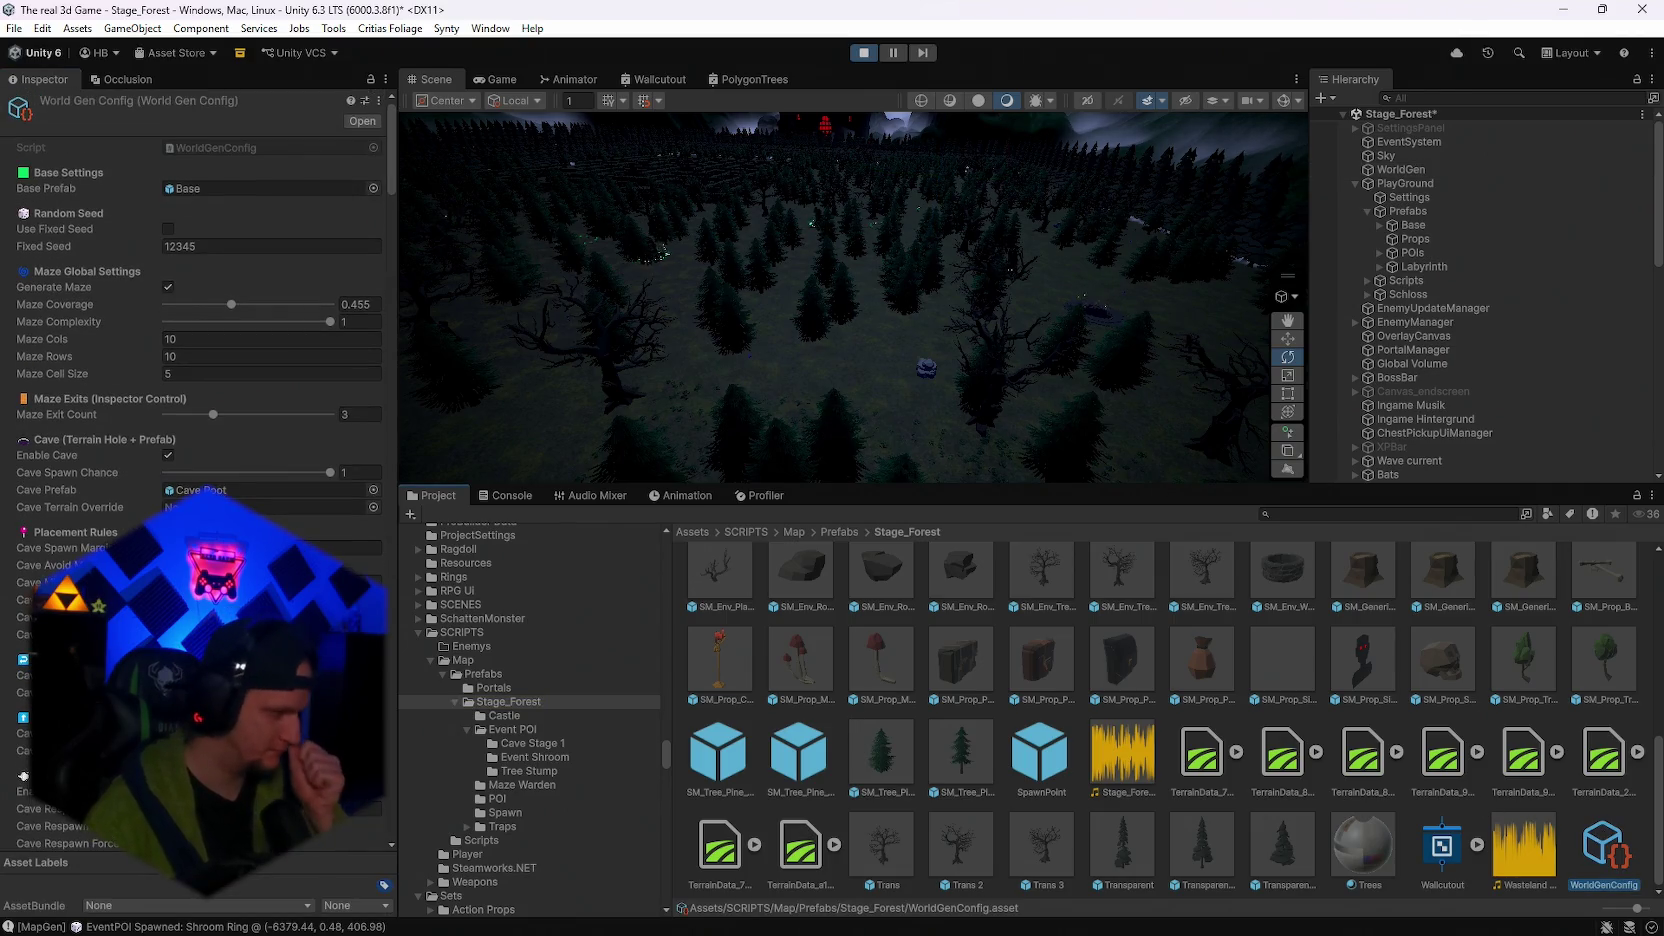
pyautogui.moveTo(656, 393); pyautogui.dragTo(657, 114)
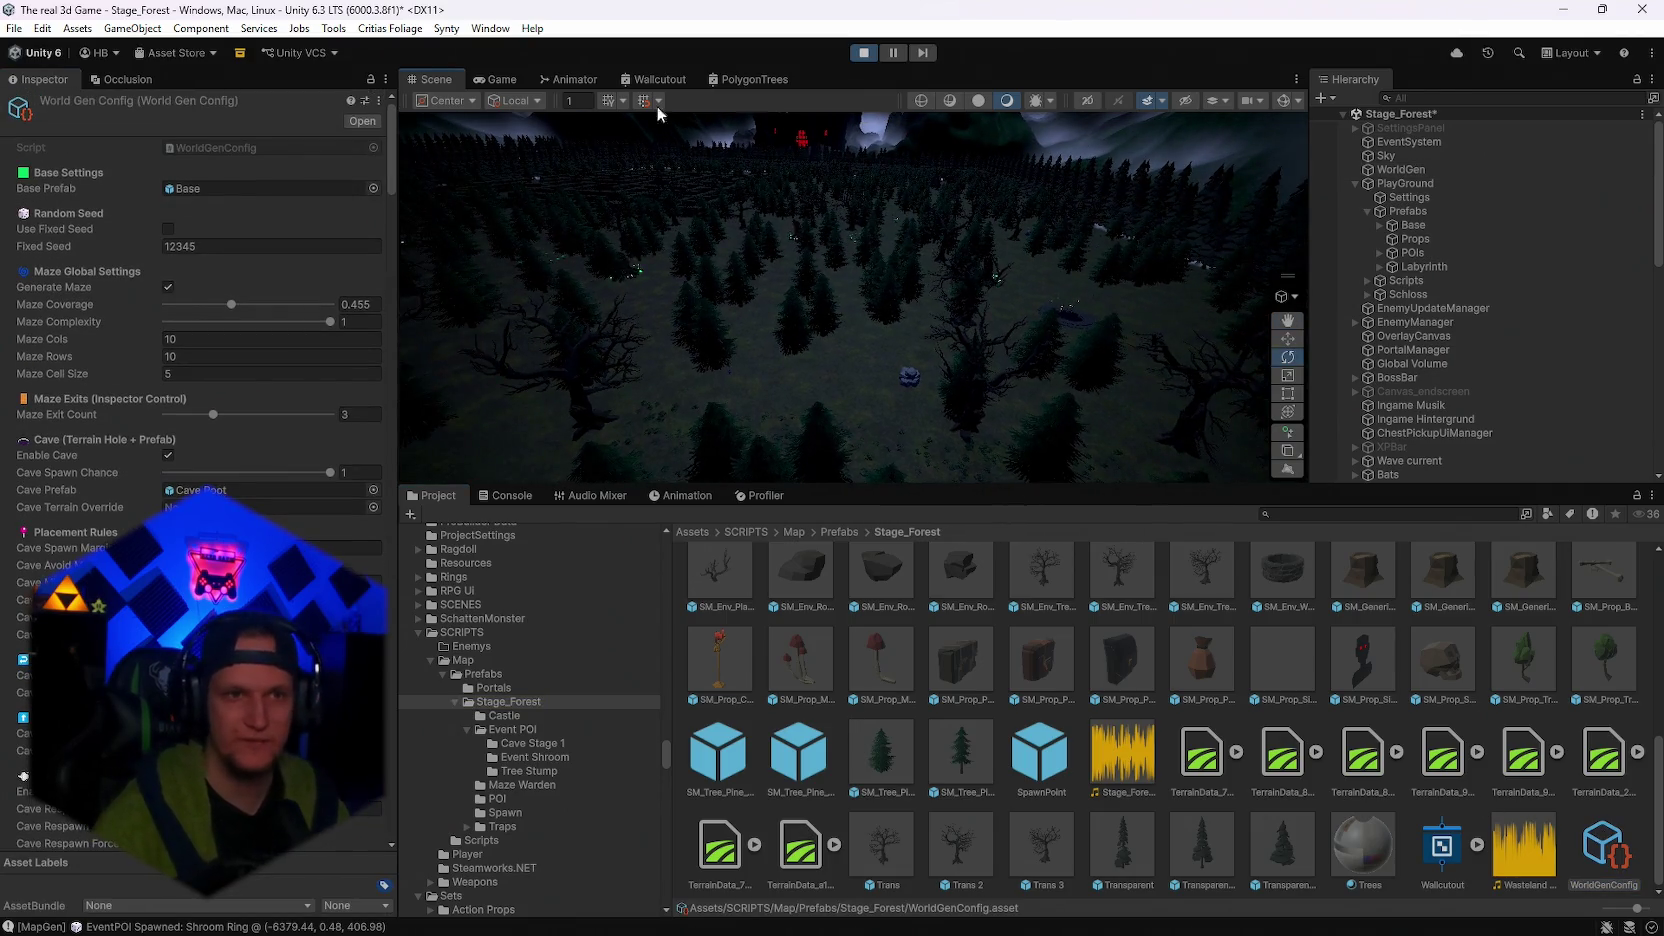
pyautogui.click(493, 81)
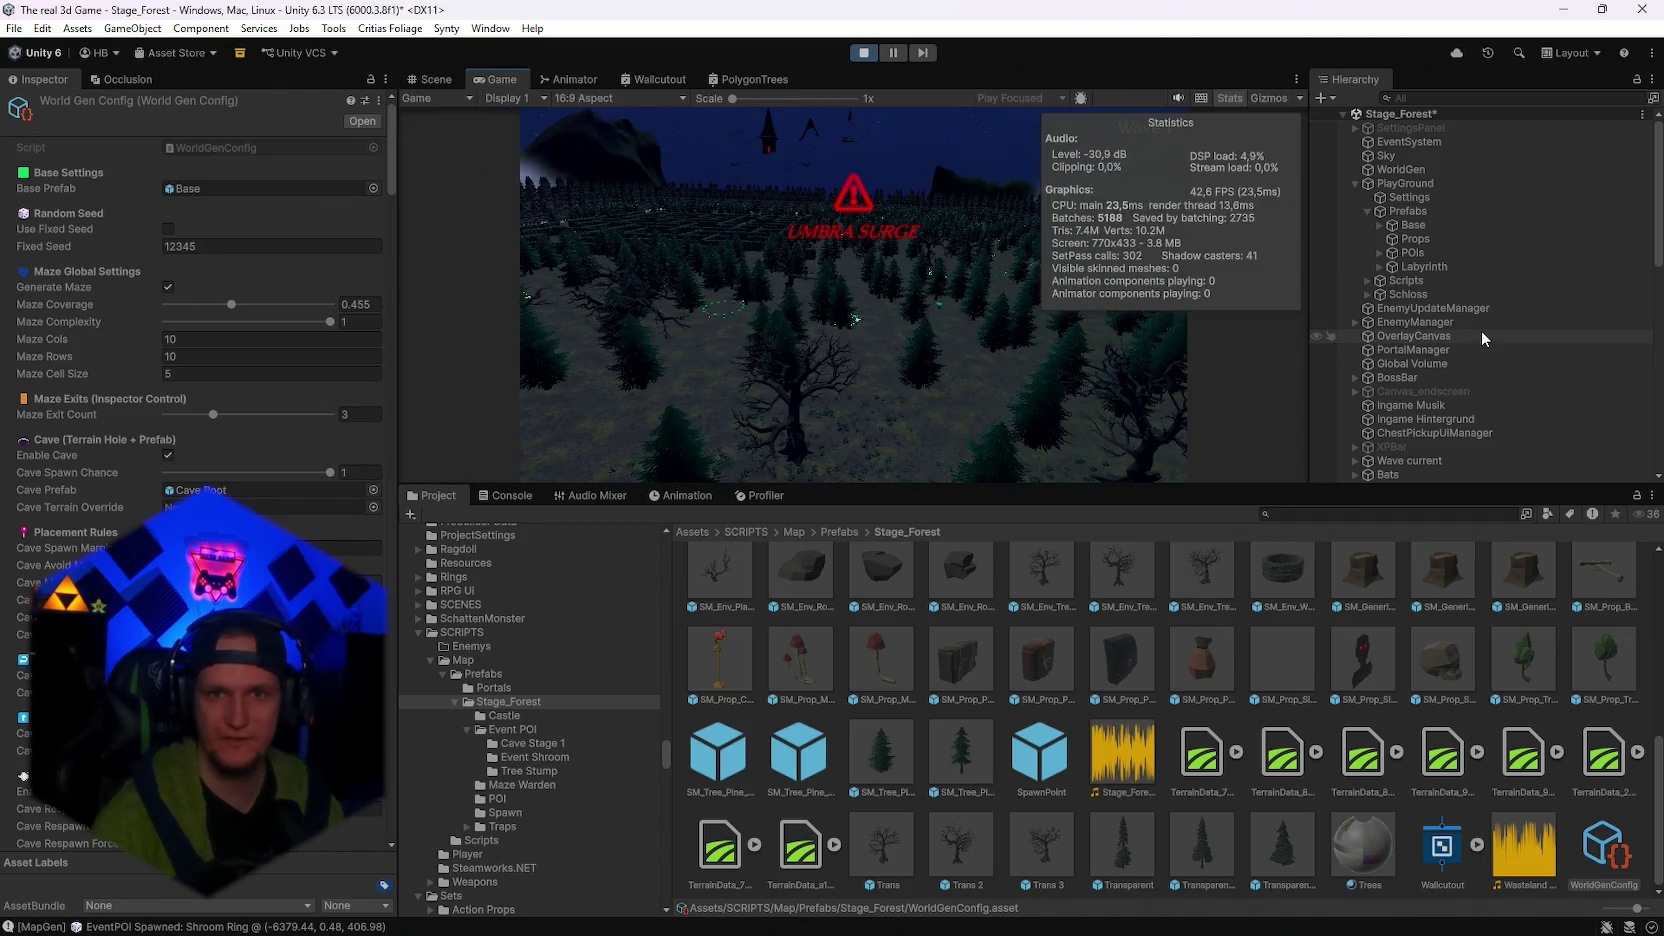
pyautogui.scroll(-10, 1479, 323)
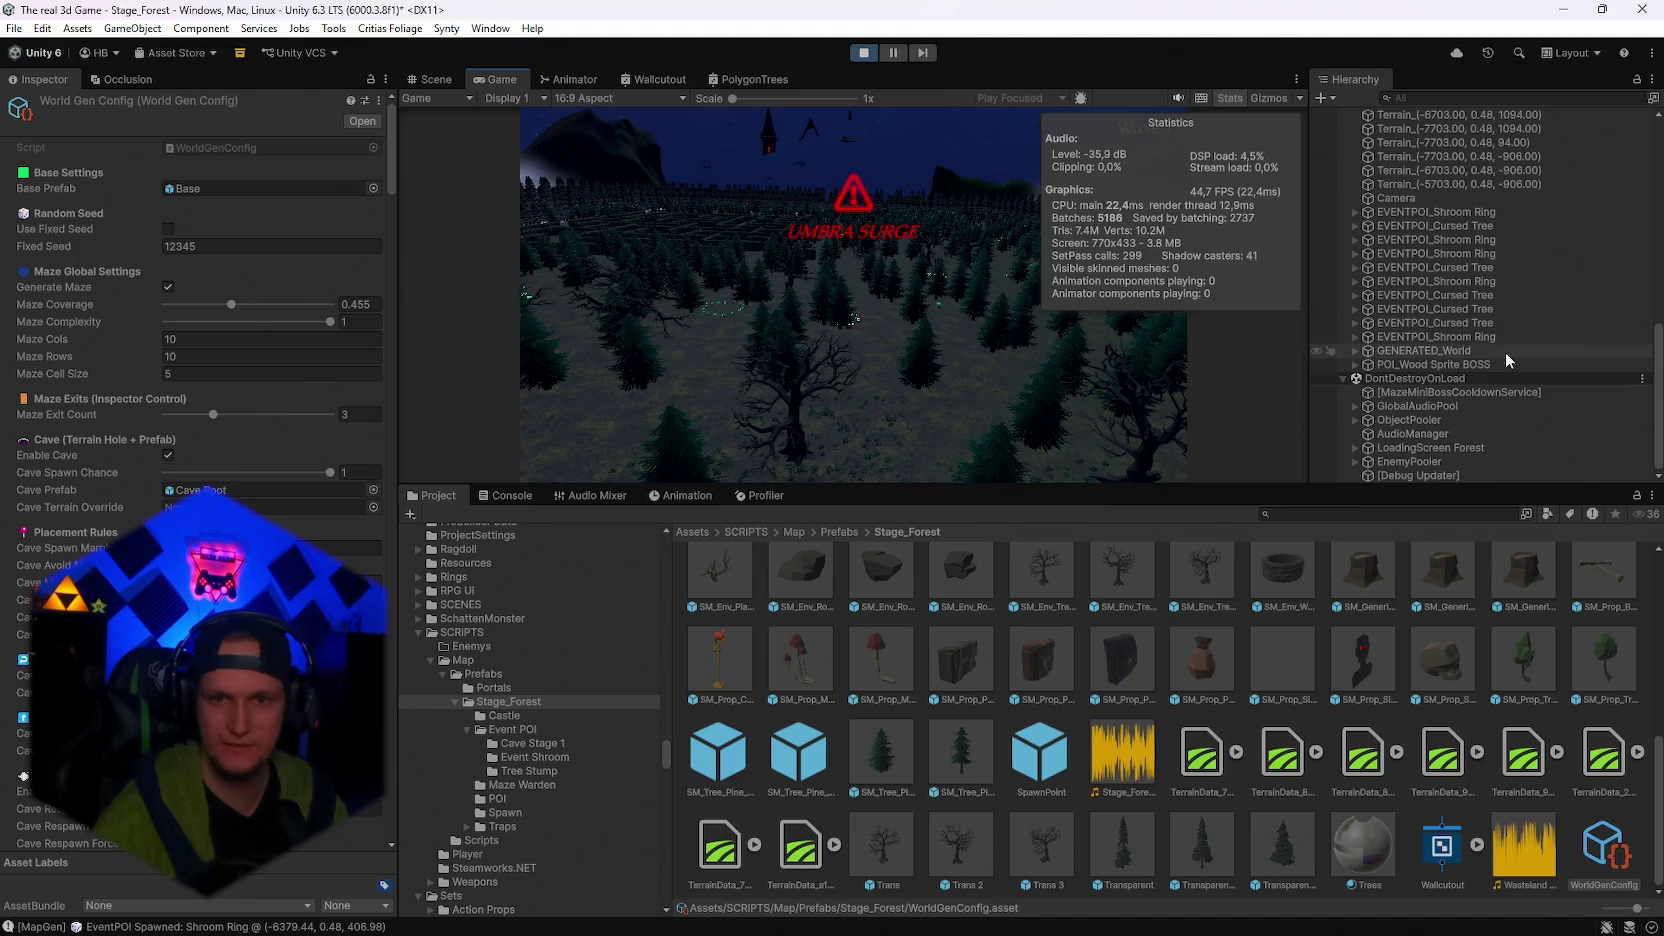
pyautogui.scroll(15, 1454, 375)
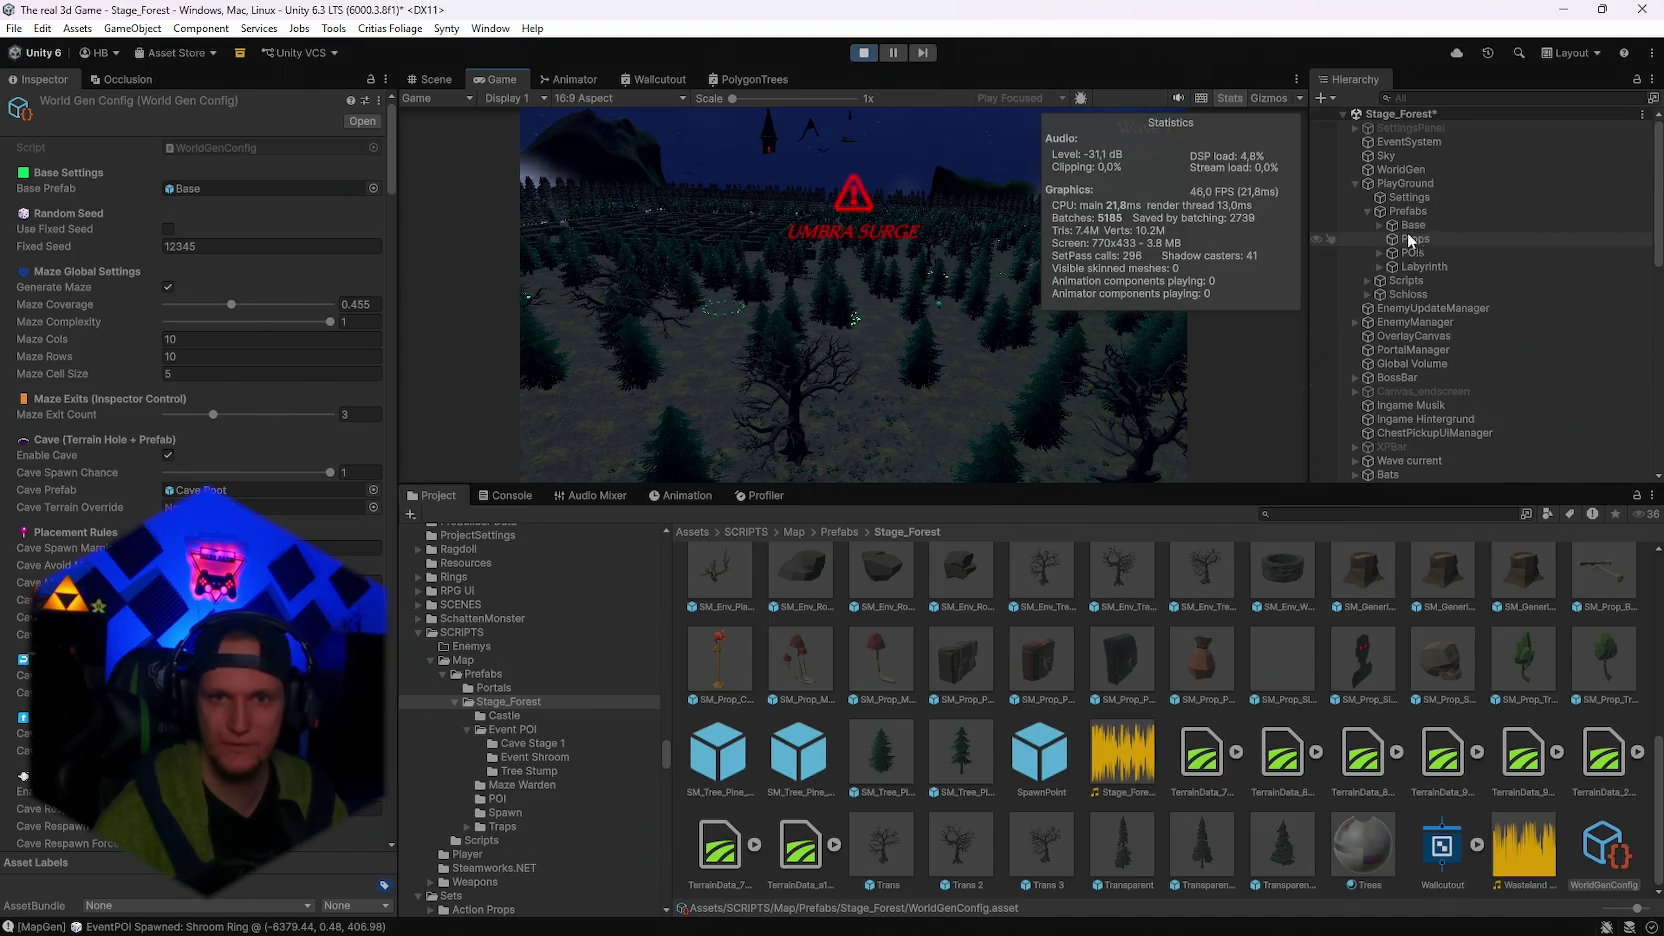
# Toggle the Base object off and on twice, leaving it active.
pyautogui.click(1410, 226)
pyautogui.click(45, 106)
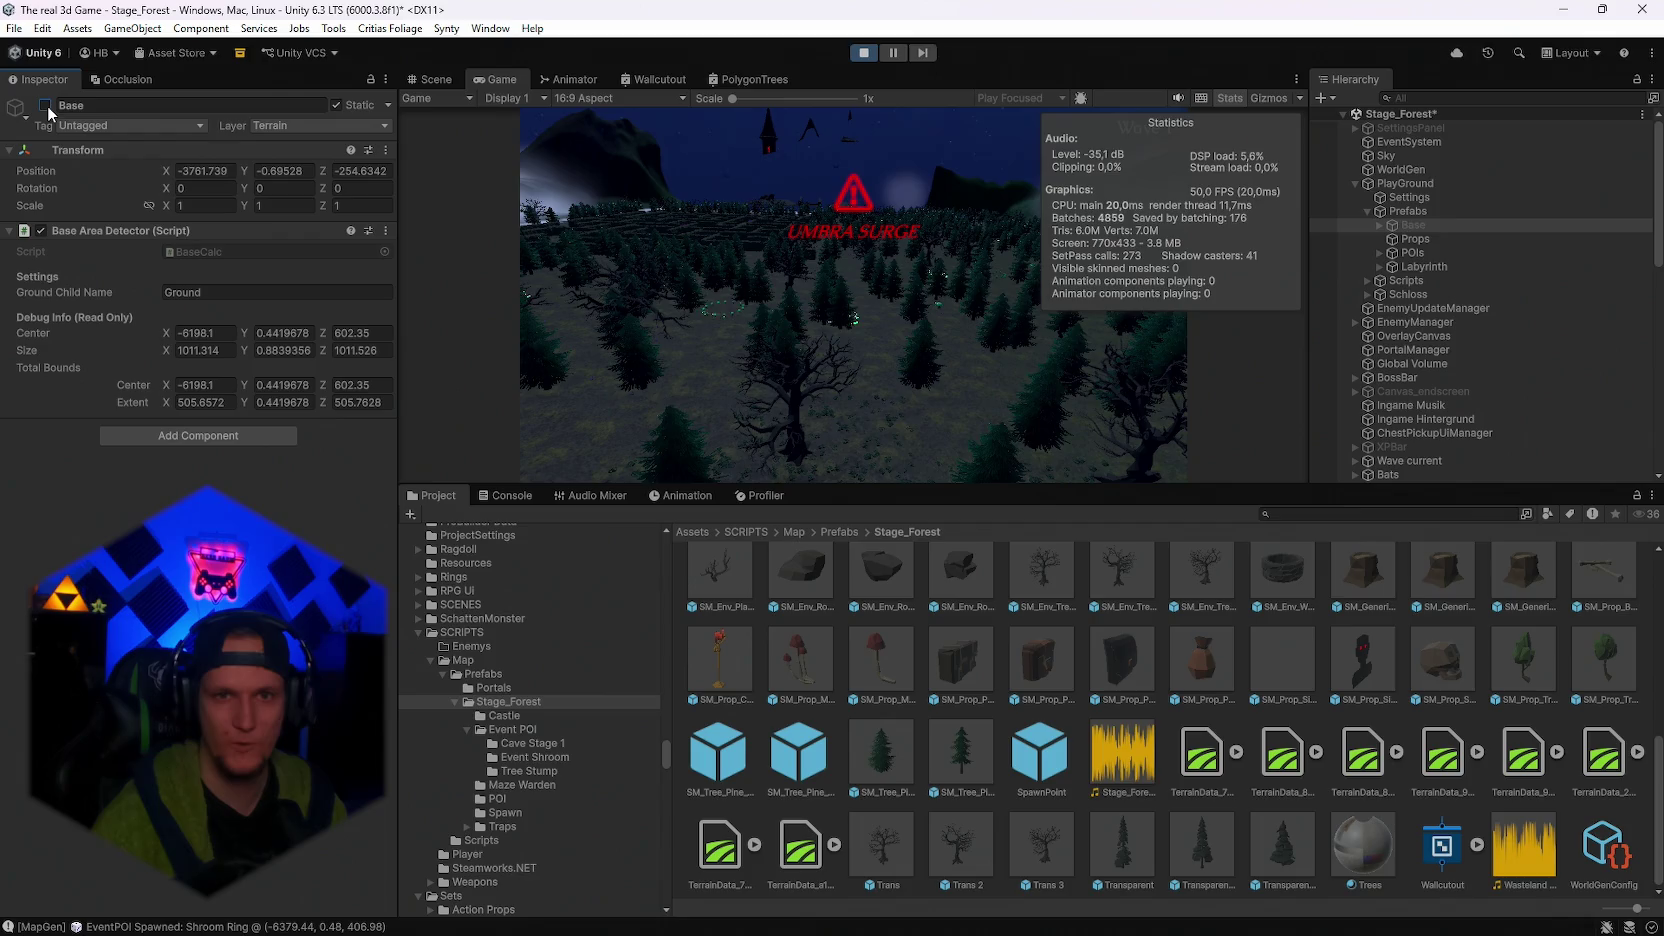
pyautogui.click(46, 106)
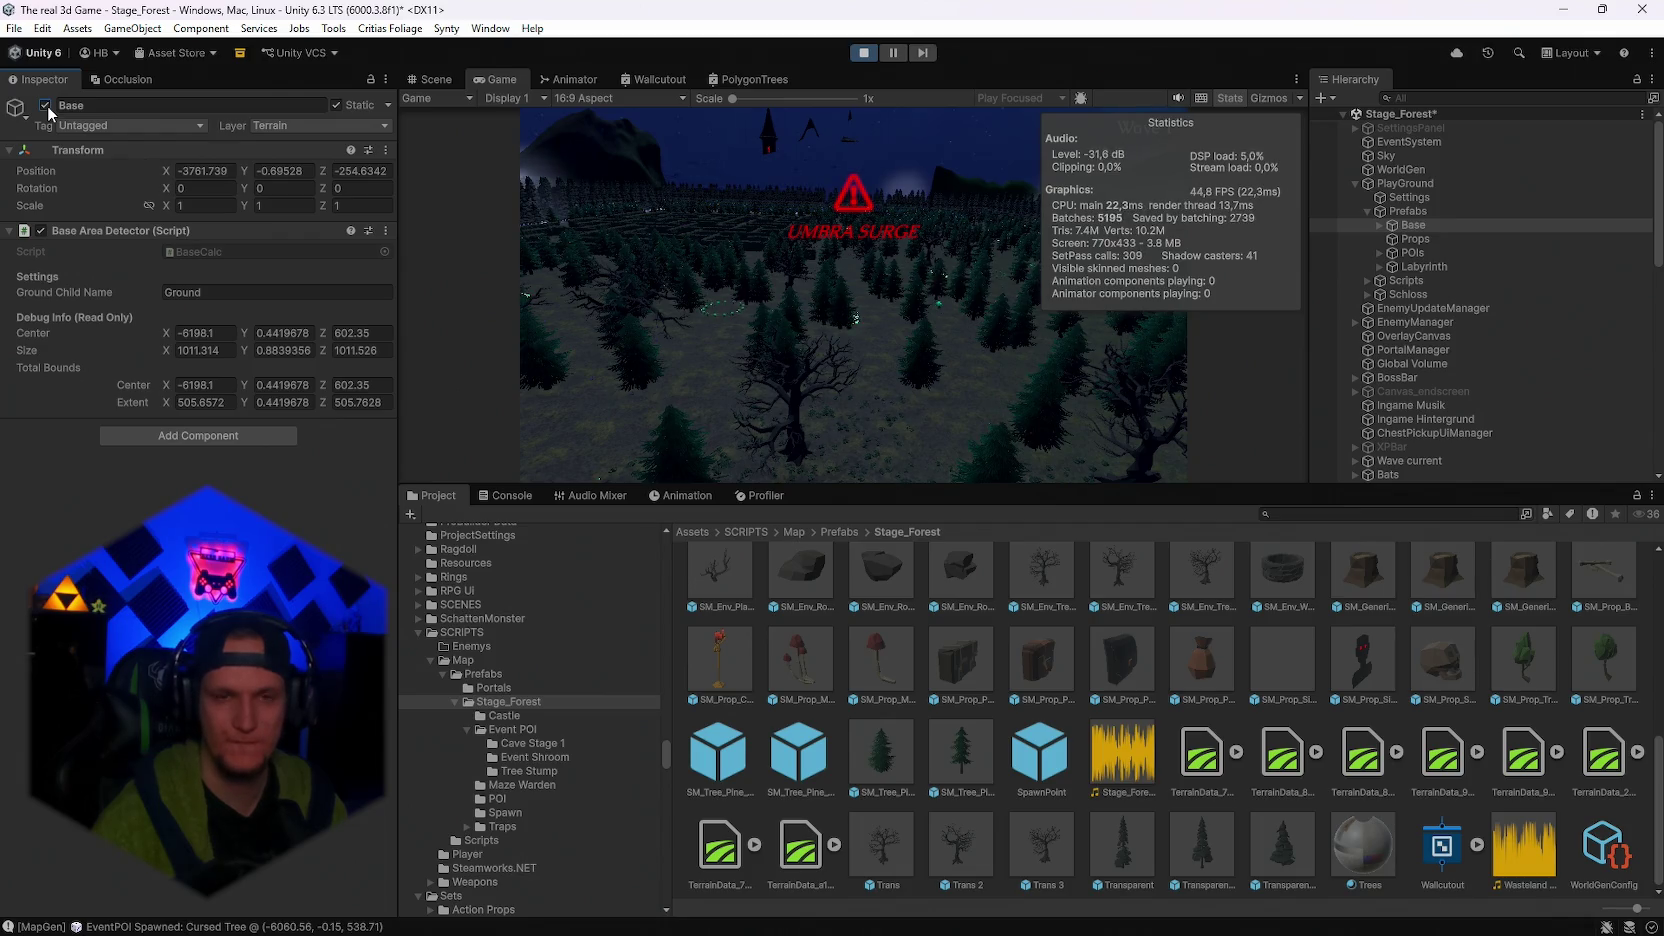
pyautogui.click(46, 106)
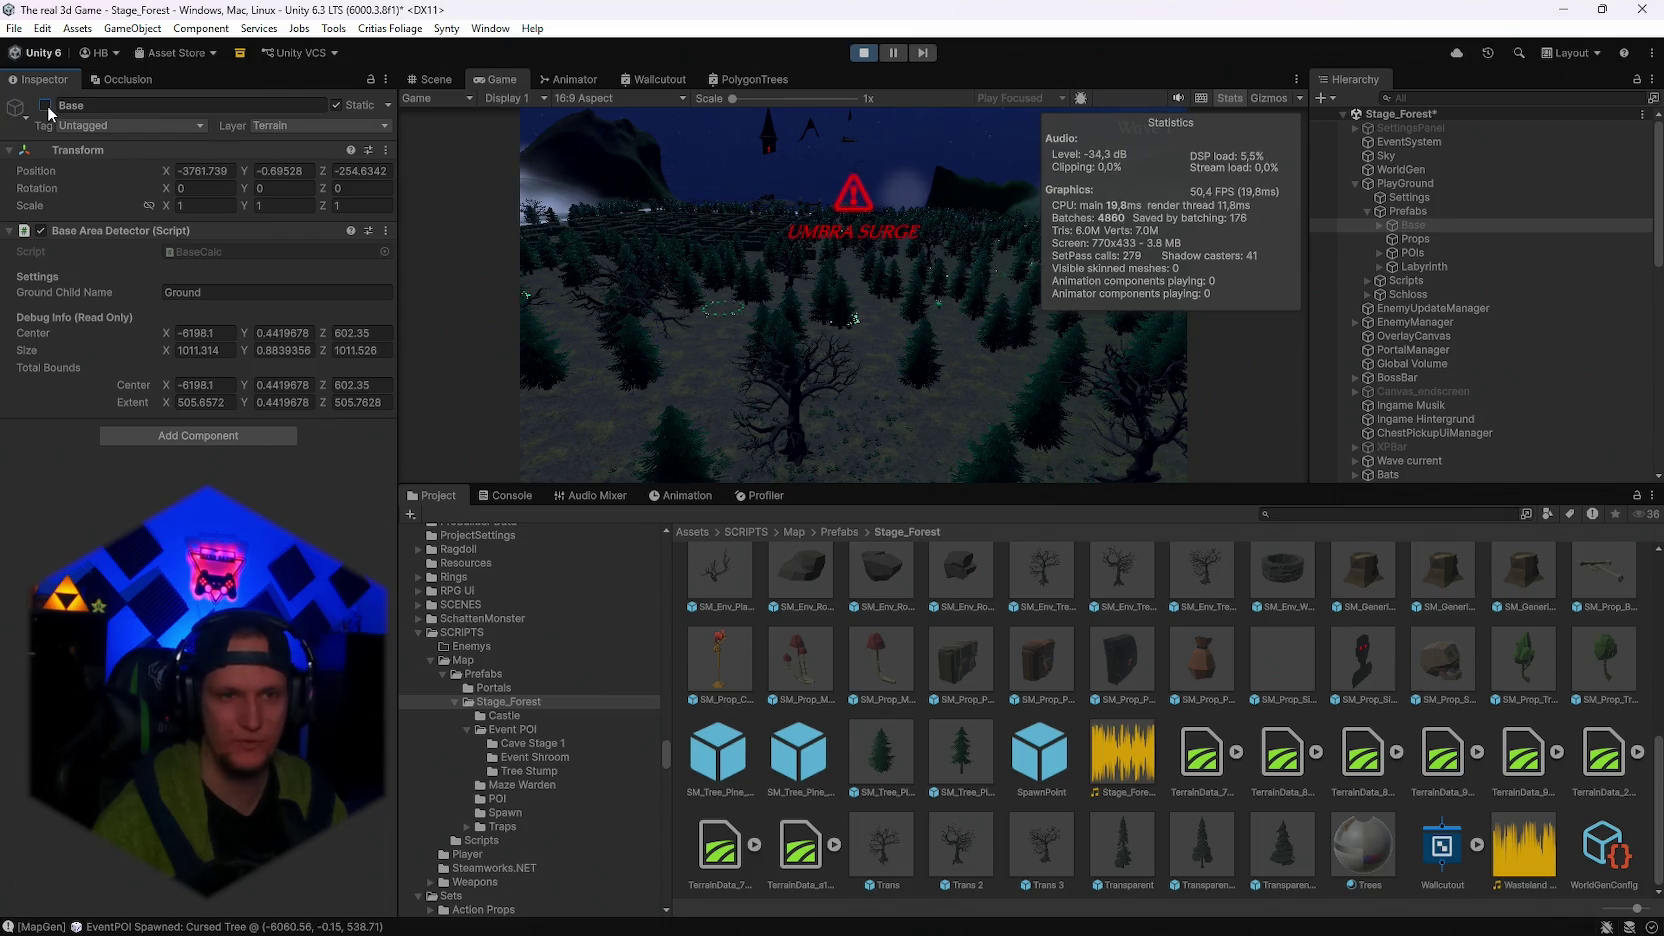
pyautogui.click(46, 106)
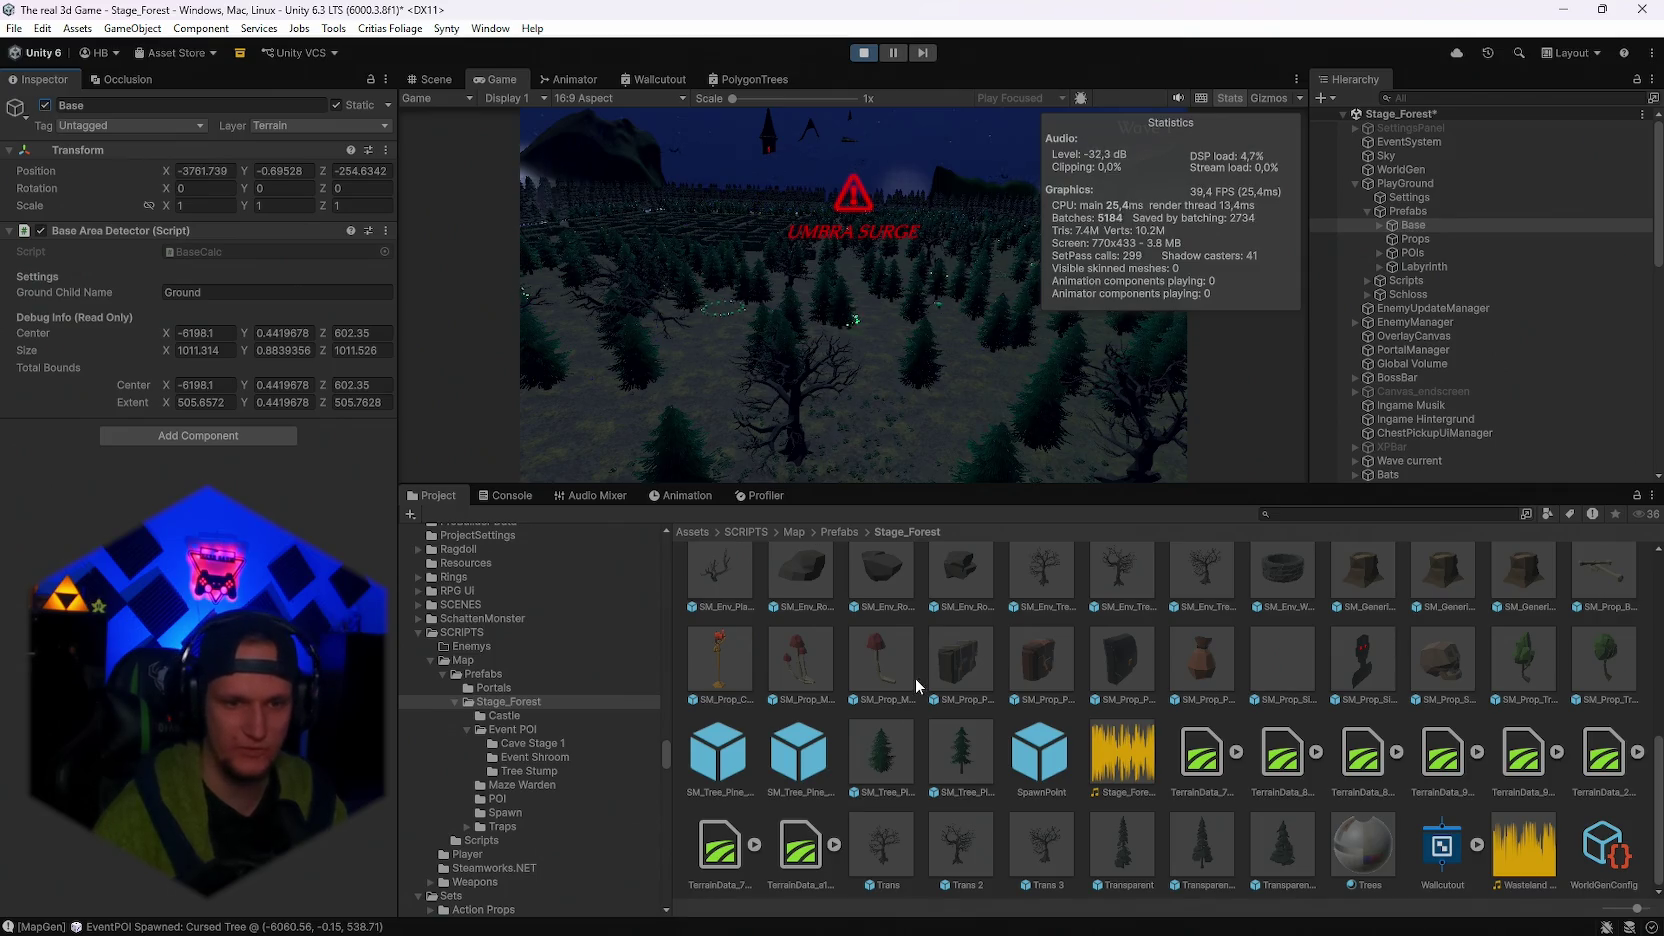
pyautogui.click(892, 770)
# Uncheck Static on SM_Tree_Pine_02 and apply the change to its children too.
pyautogui.click(946, 764)
pyautogui.click(904, 762)
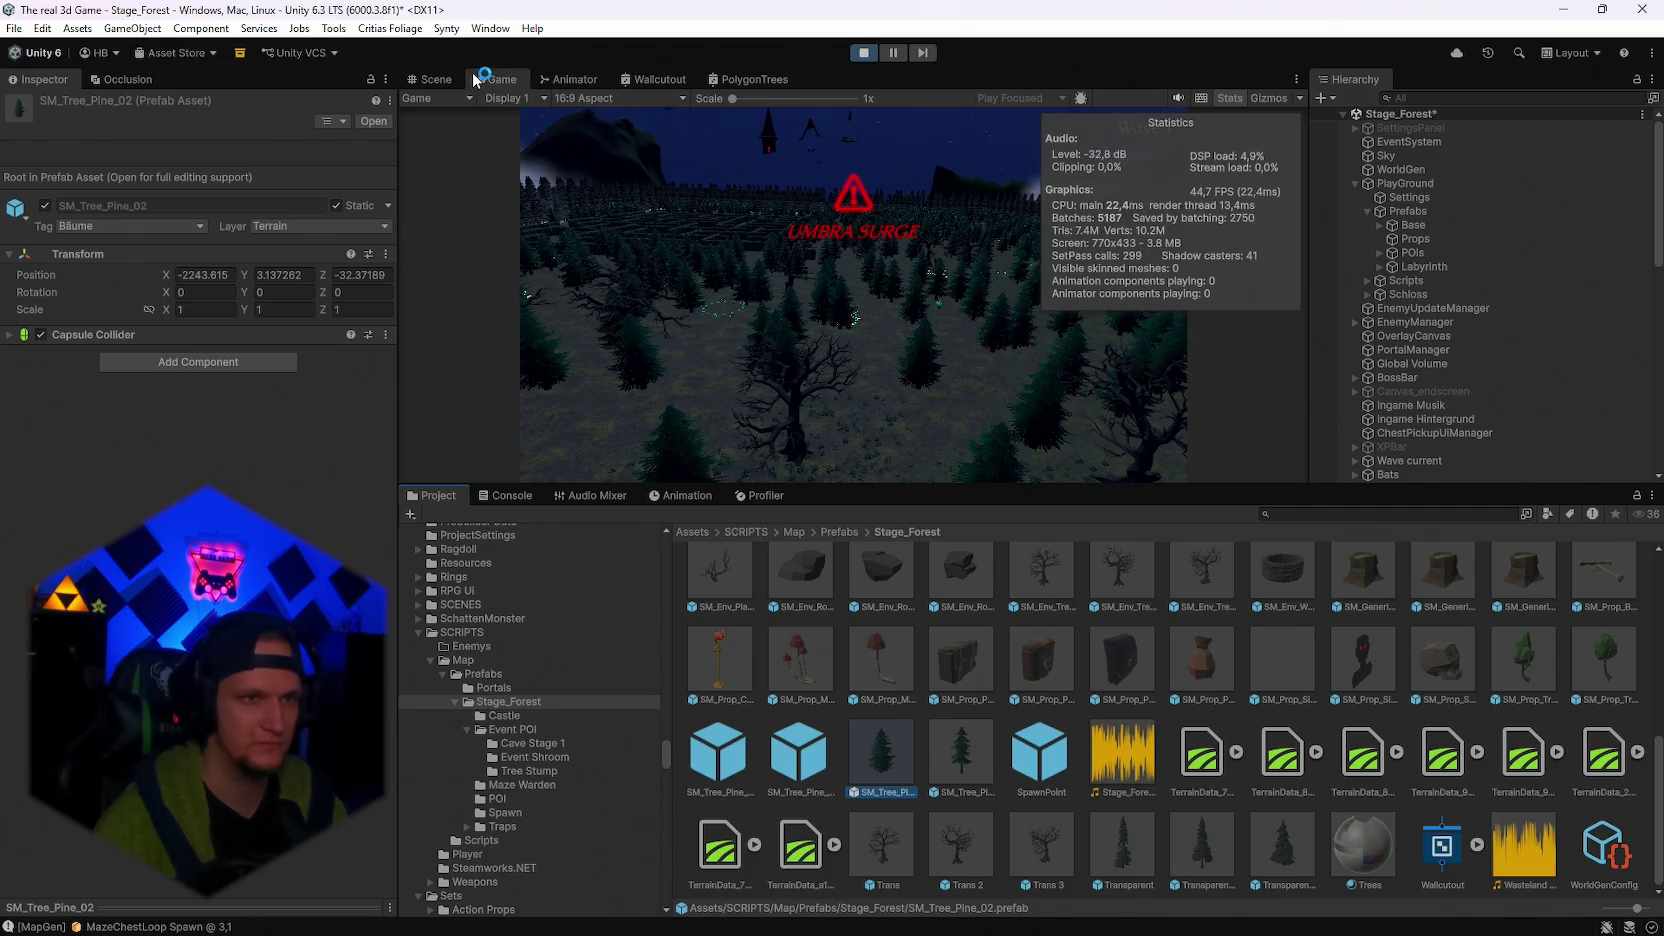
pyautogui.click(439, 80)
pyautogui.click(521, 76)
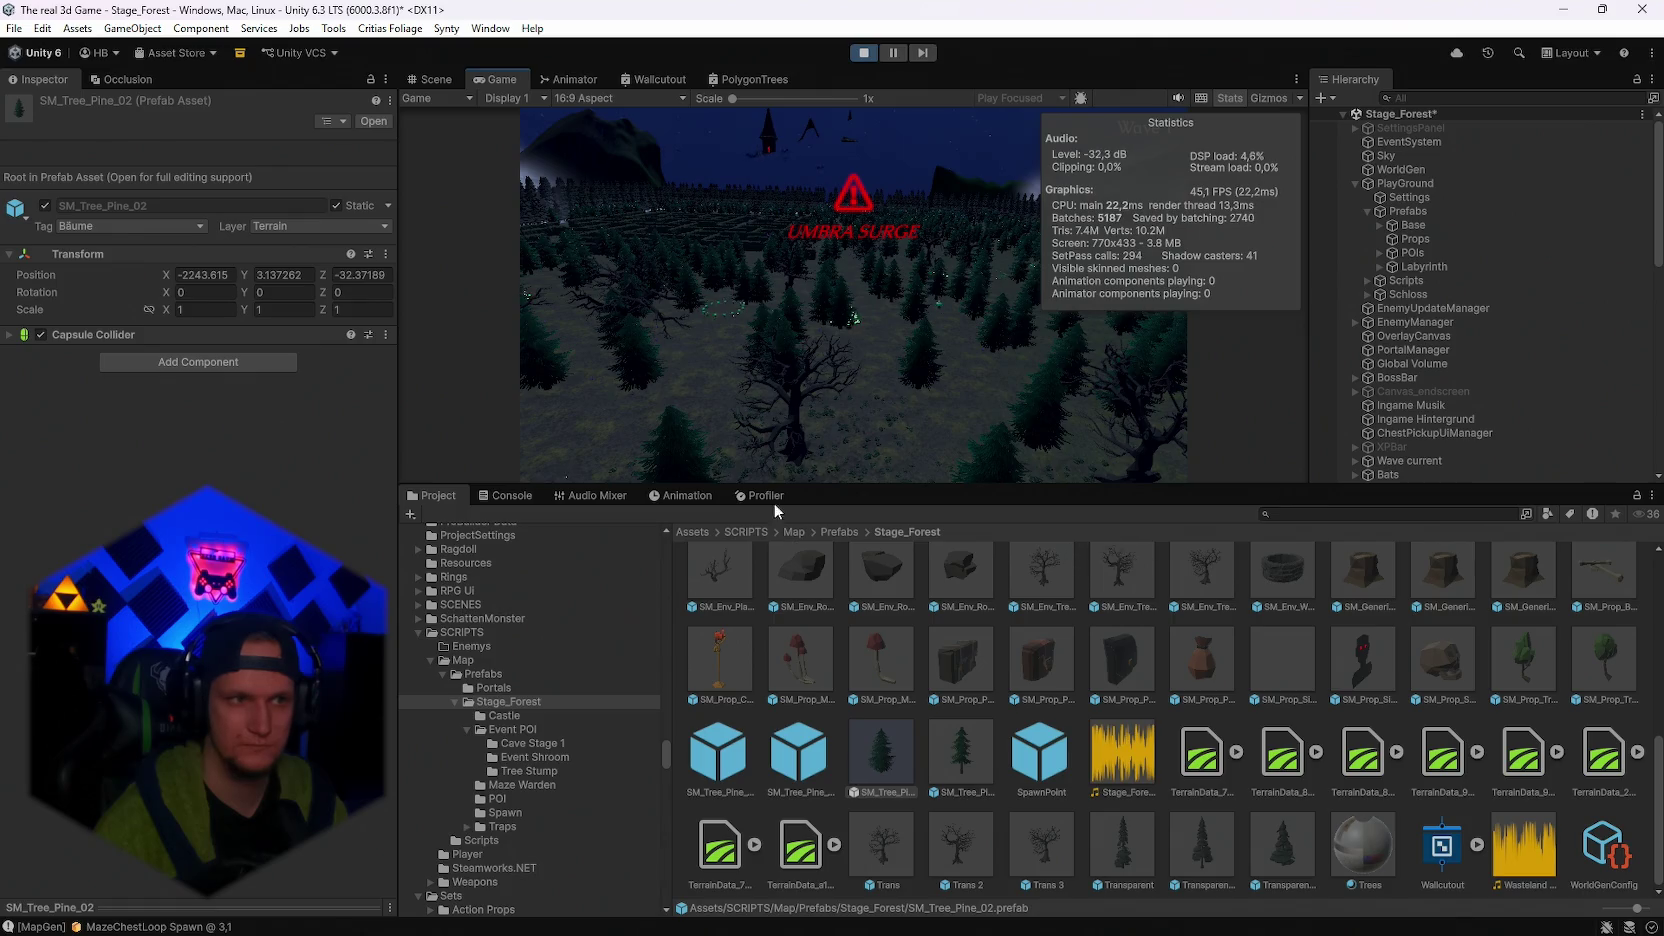
pyautogui.click(336, 205)
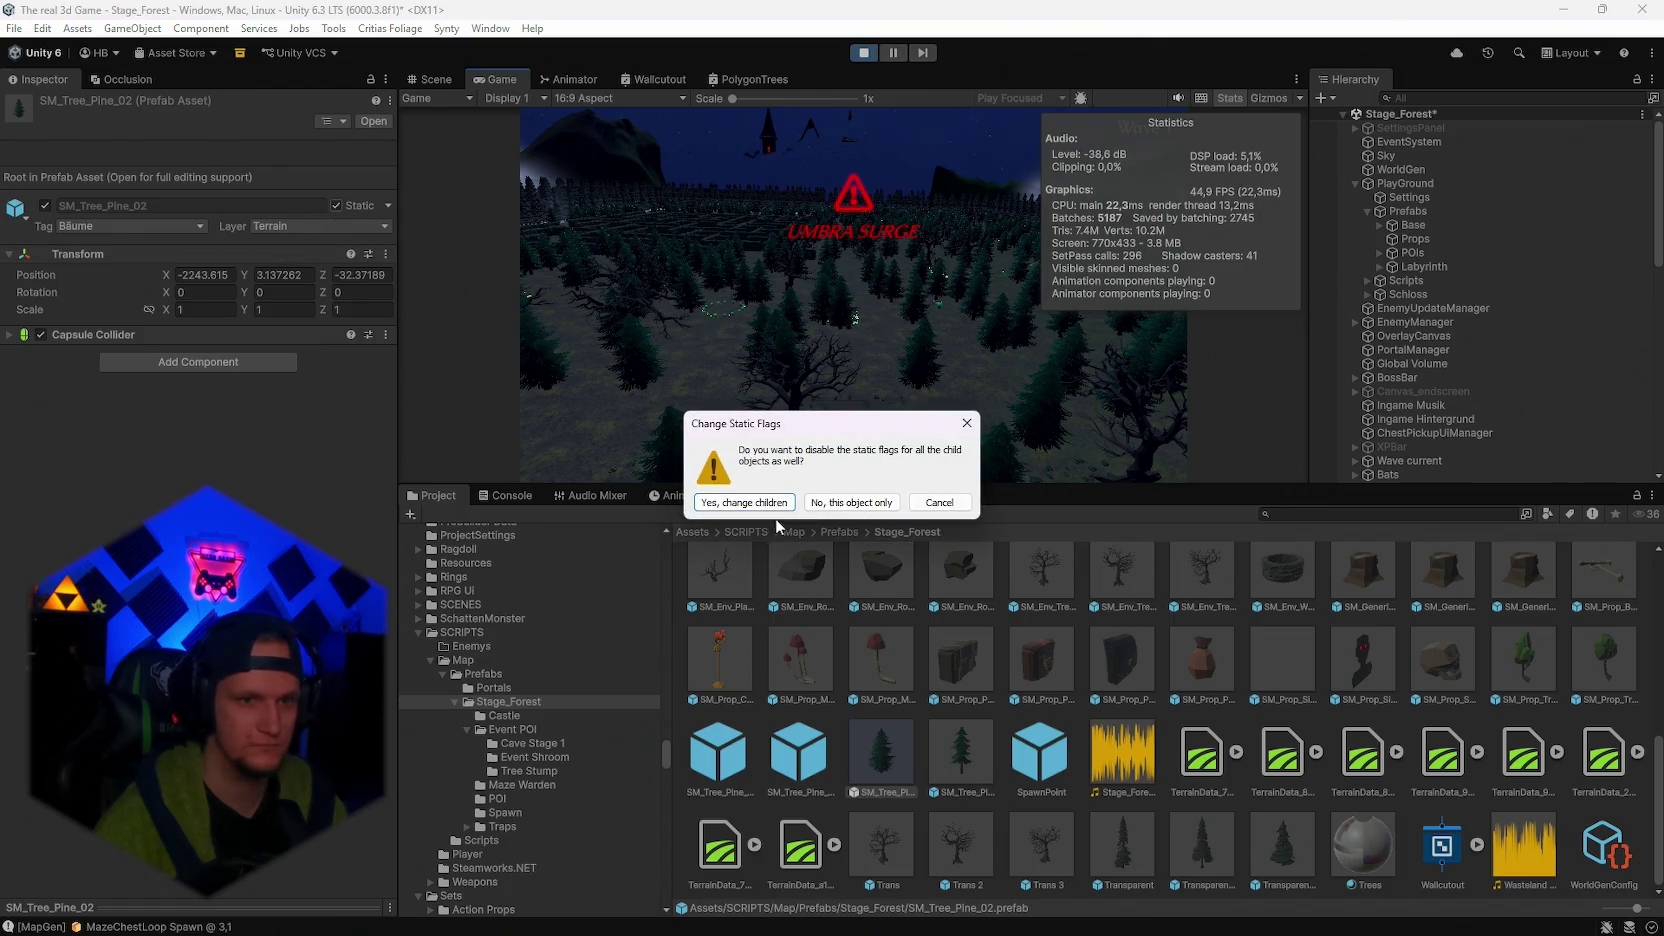
pyautogui.click(755, 501)
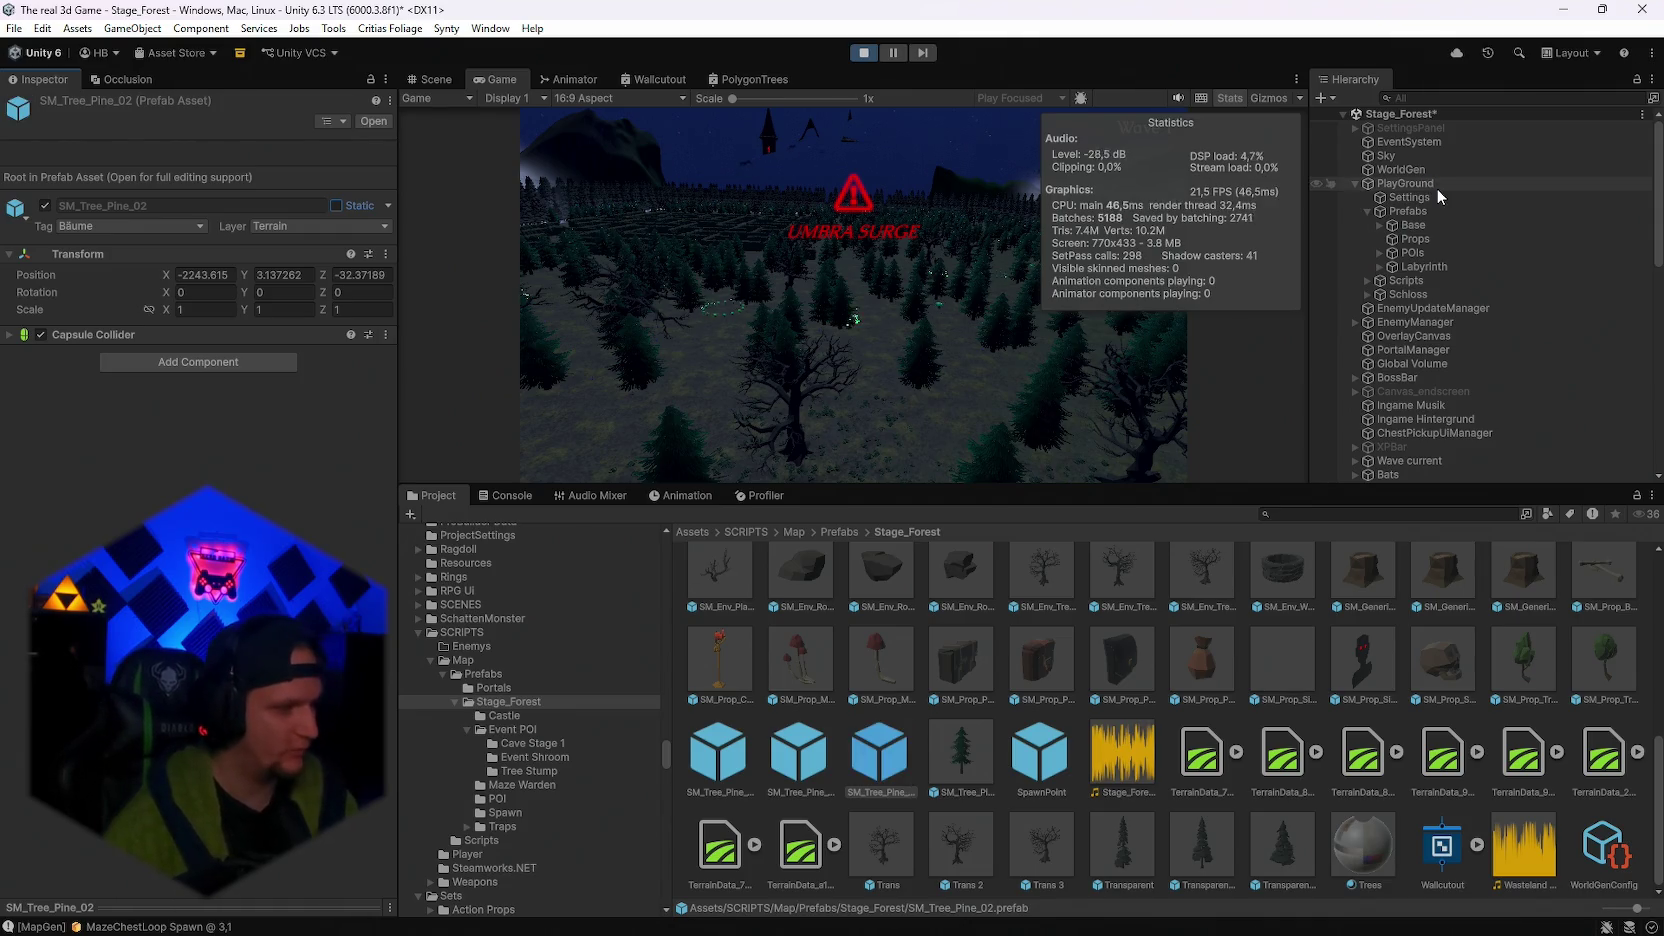
pyautogui.click(1420, 168)
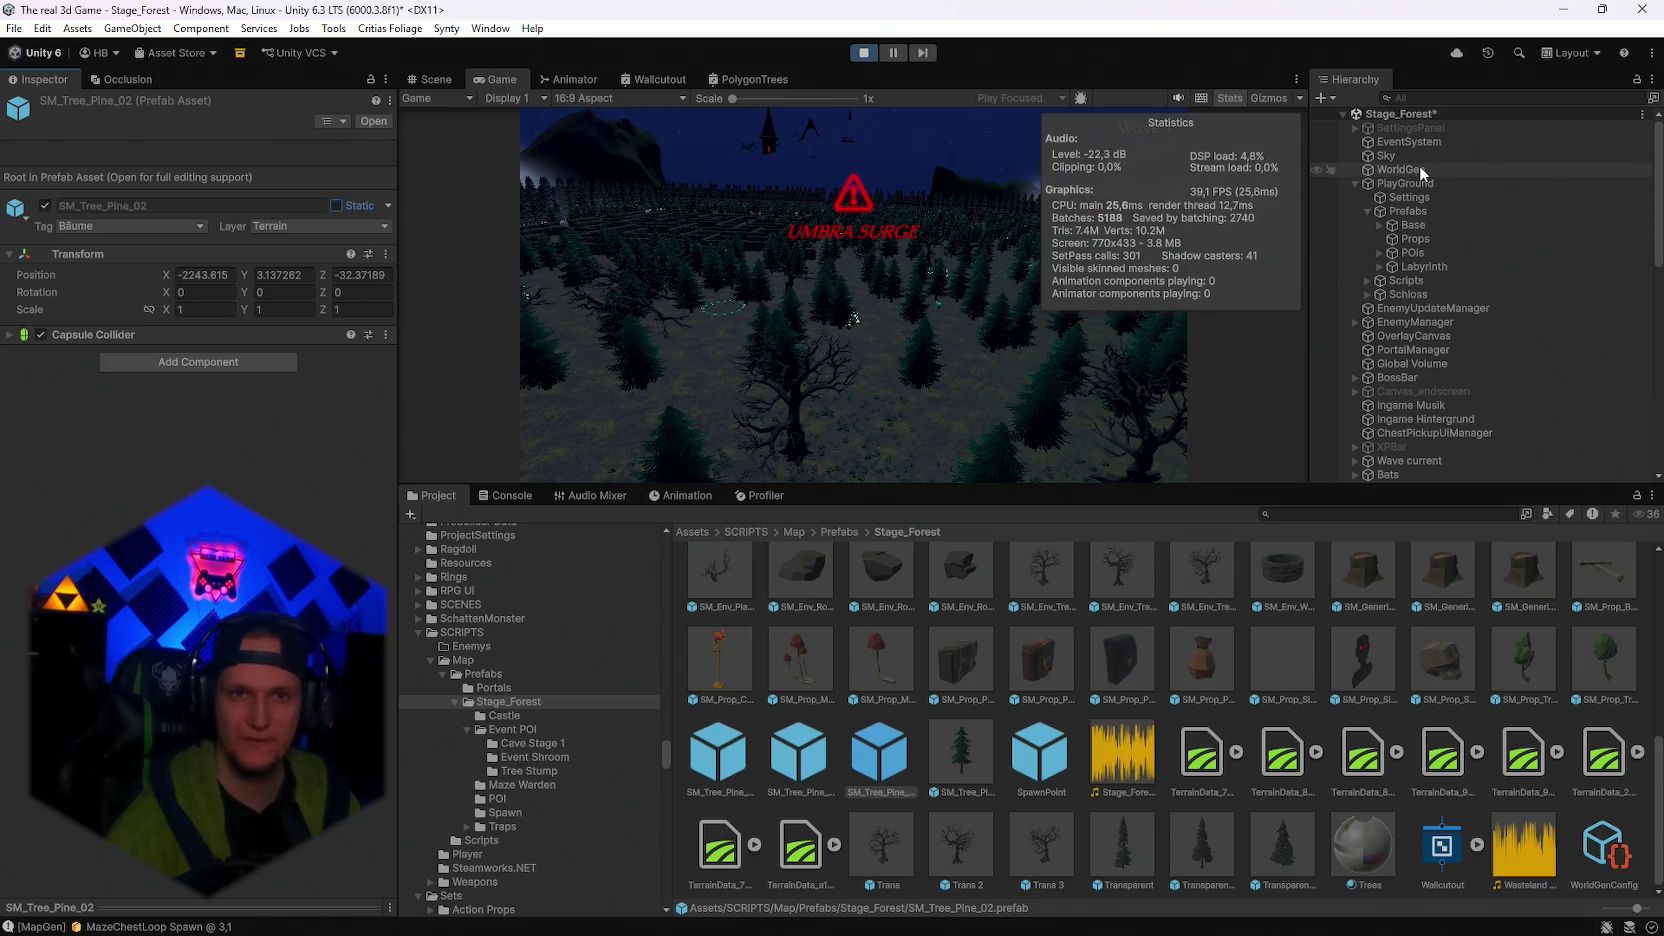
# Turn off the Base object under Props, dropping the stage from 7.6M to 6.2M triangles.
pyautogui.click(374, 230)
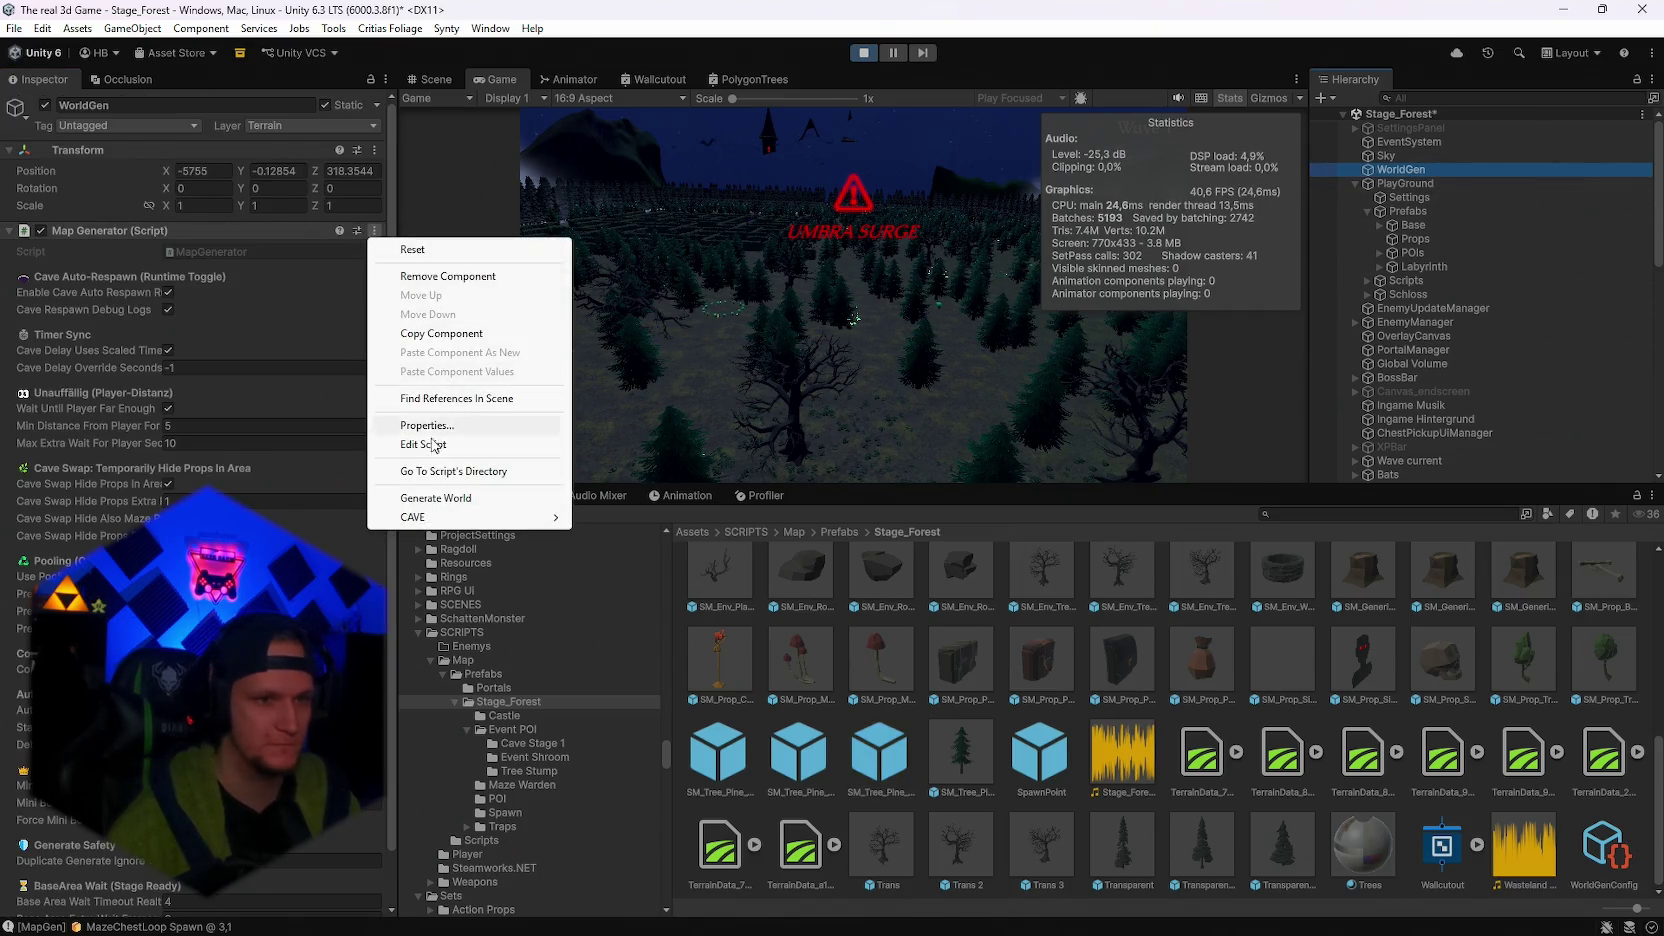
pyautogui.click(435, 507)
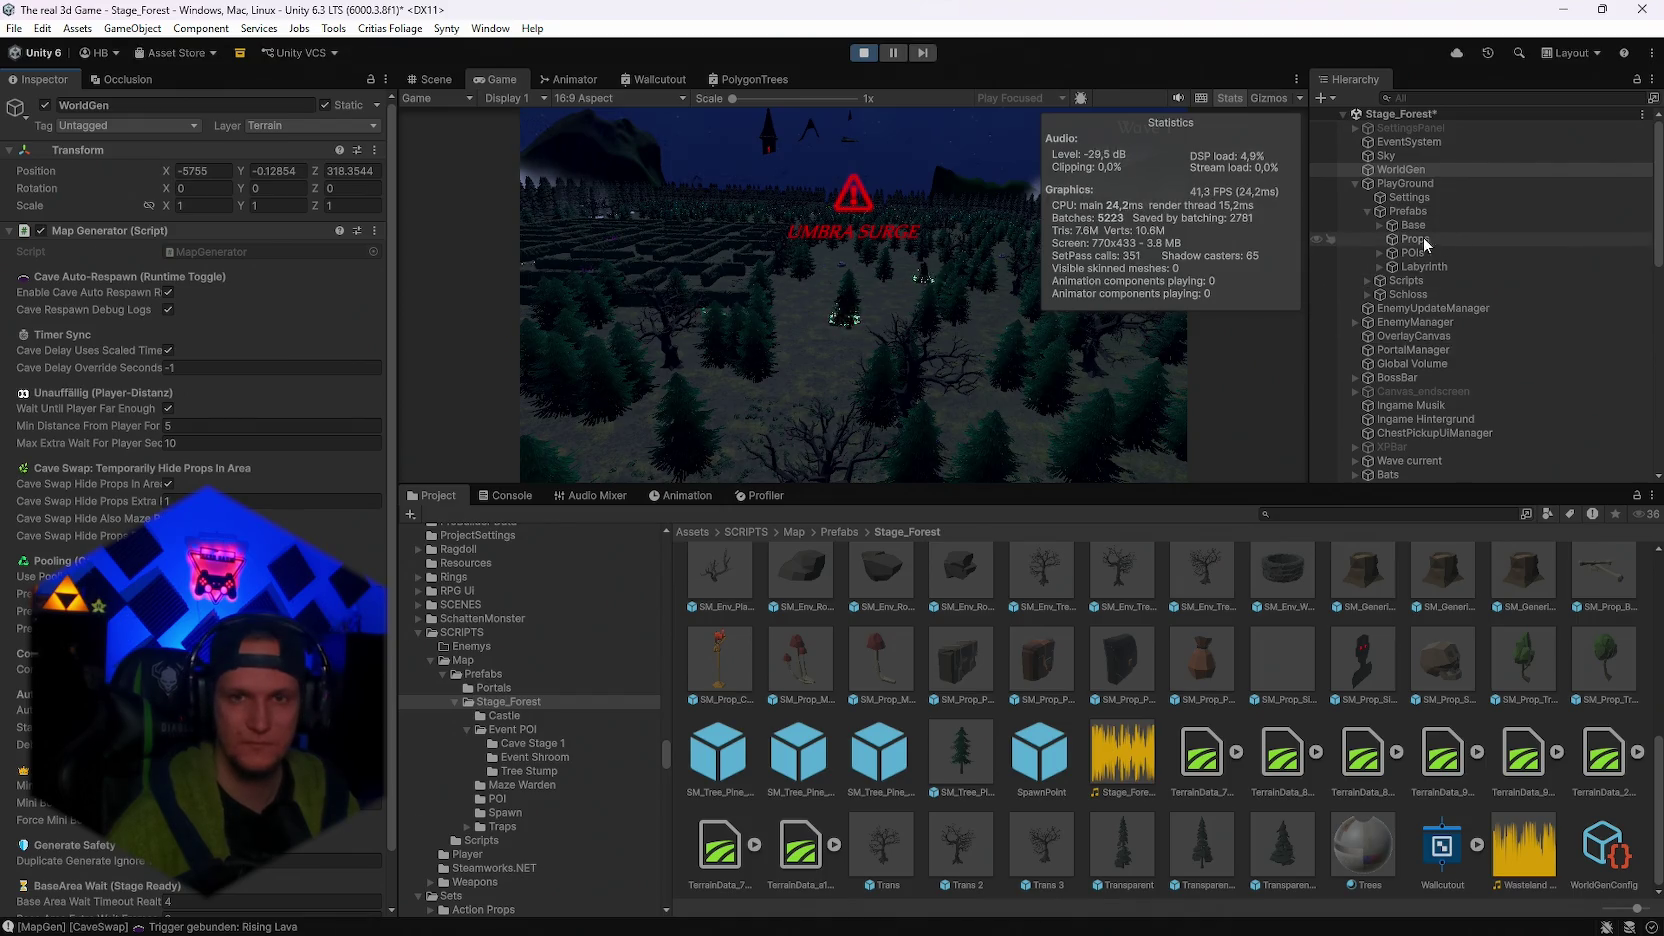
pyautogui.click(1428, 244)
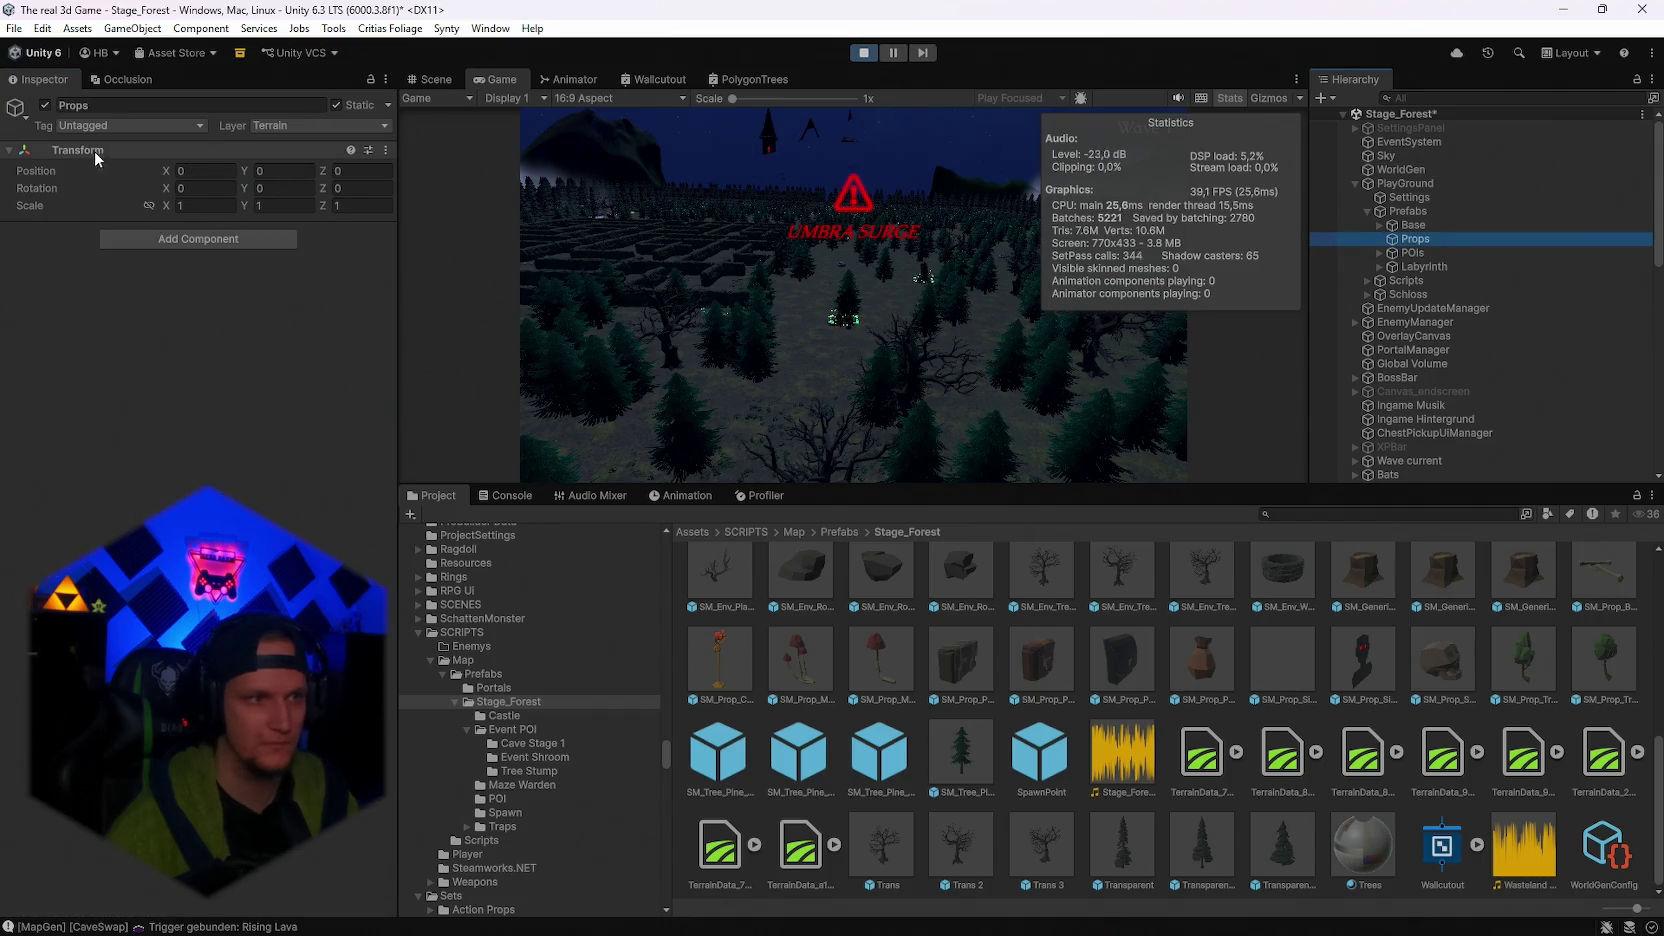
pyautogui.click(1407, 230)
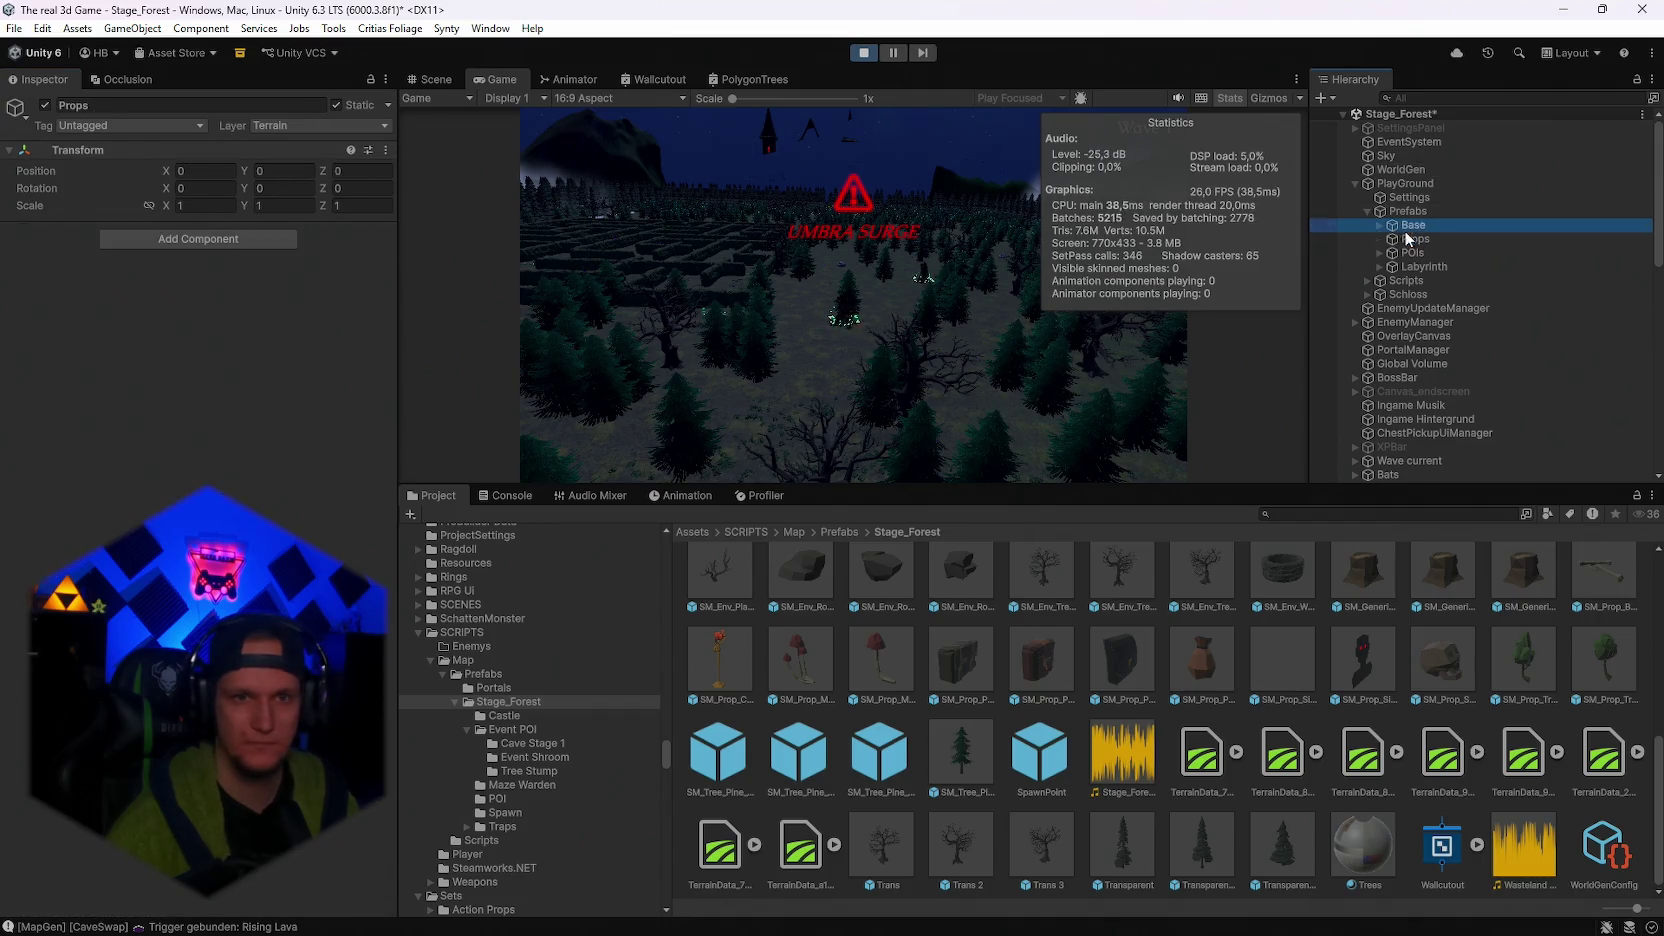
pyautogui.click(46, 104)
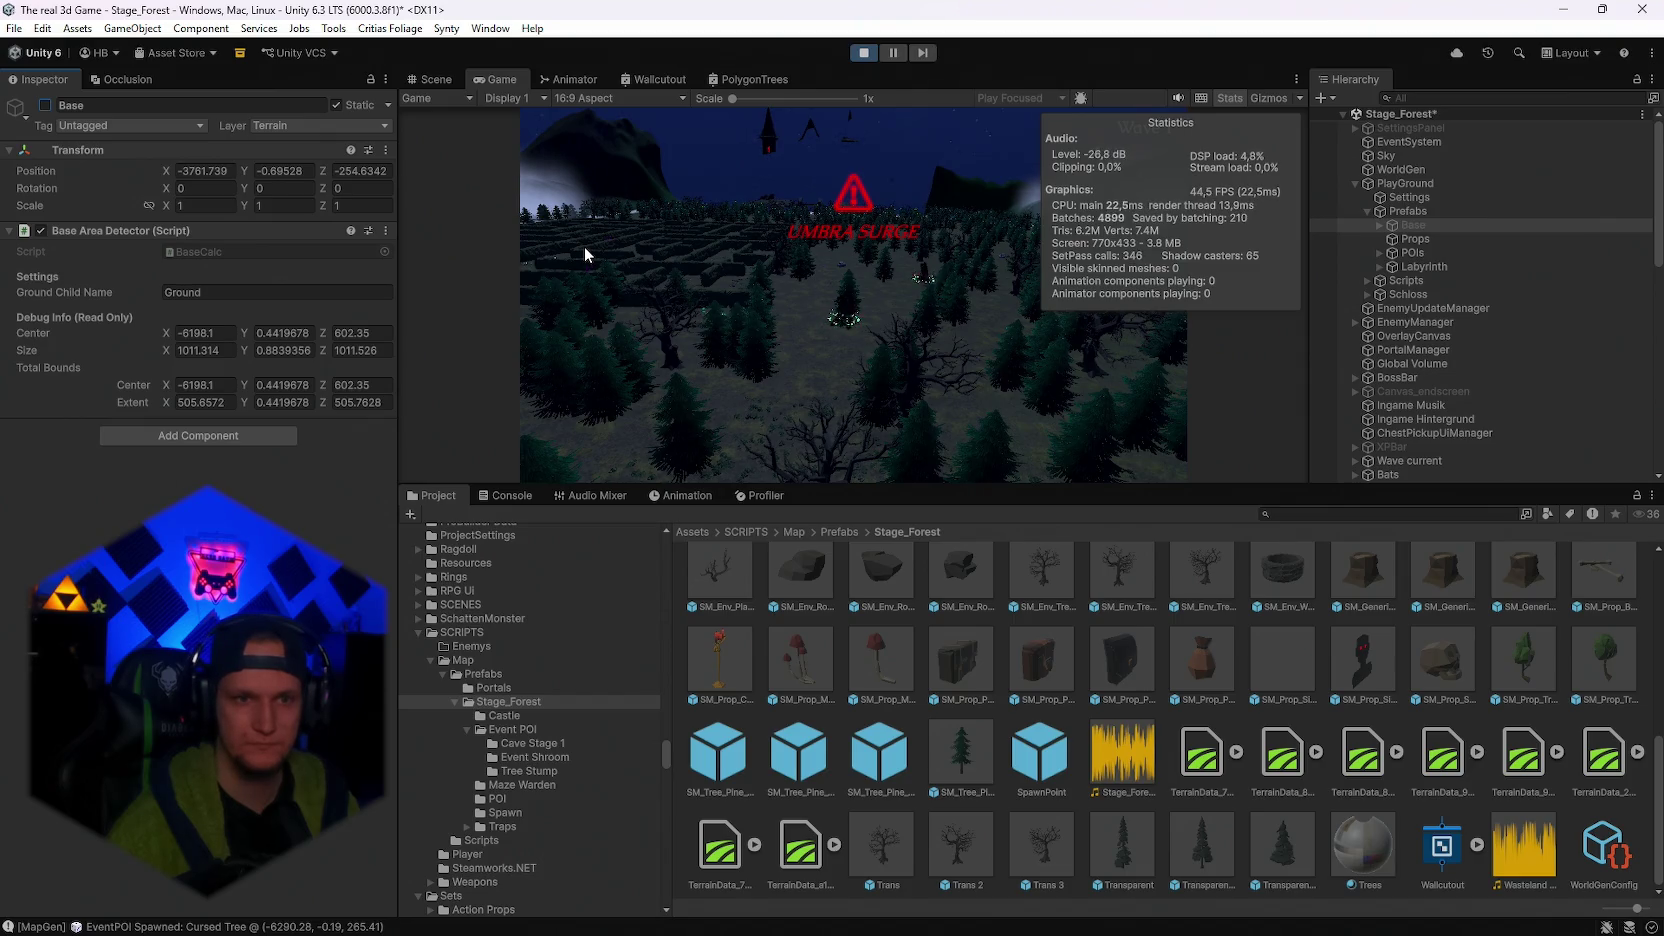
# In the Scene view, fly the camera over the castle, maze, mushroom ridge and forest treetops.
pyautogui.click(429, 79)
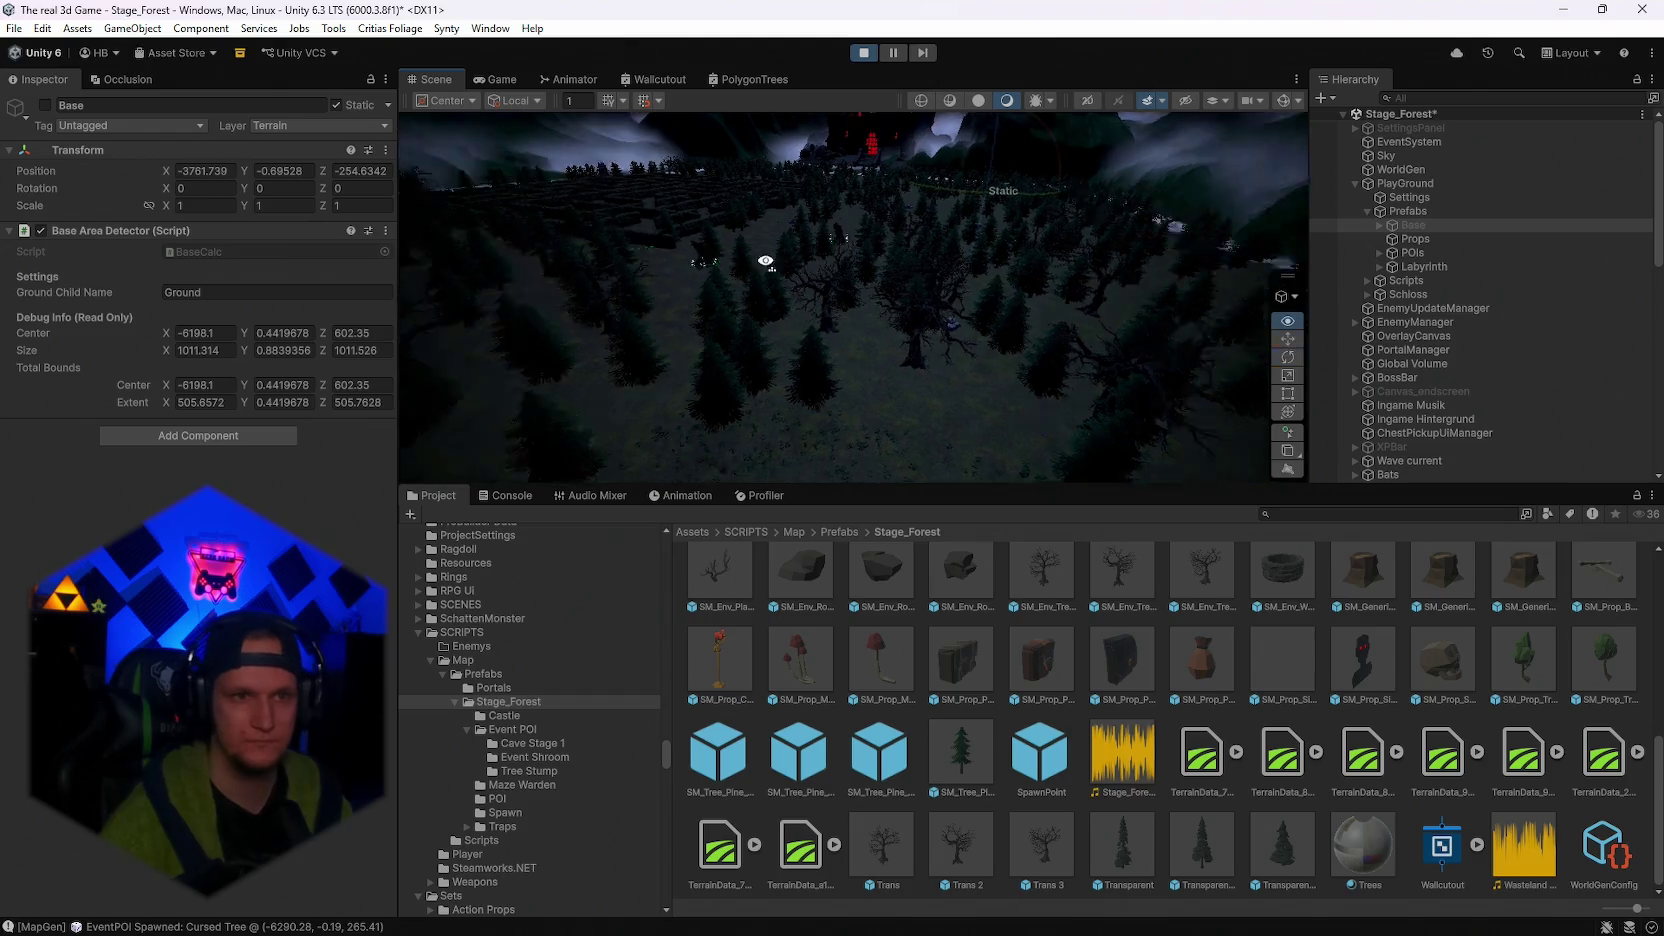
pyautogui.press('w')
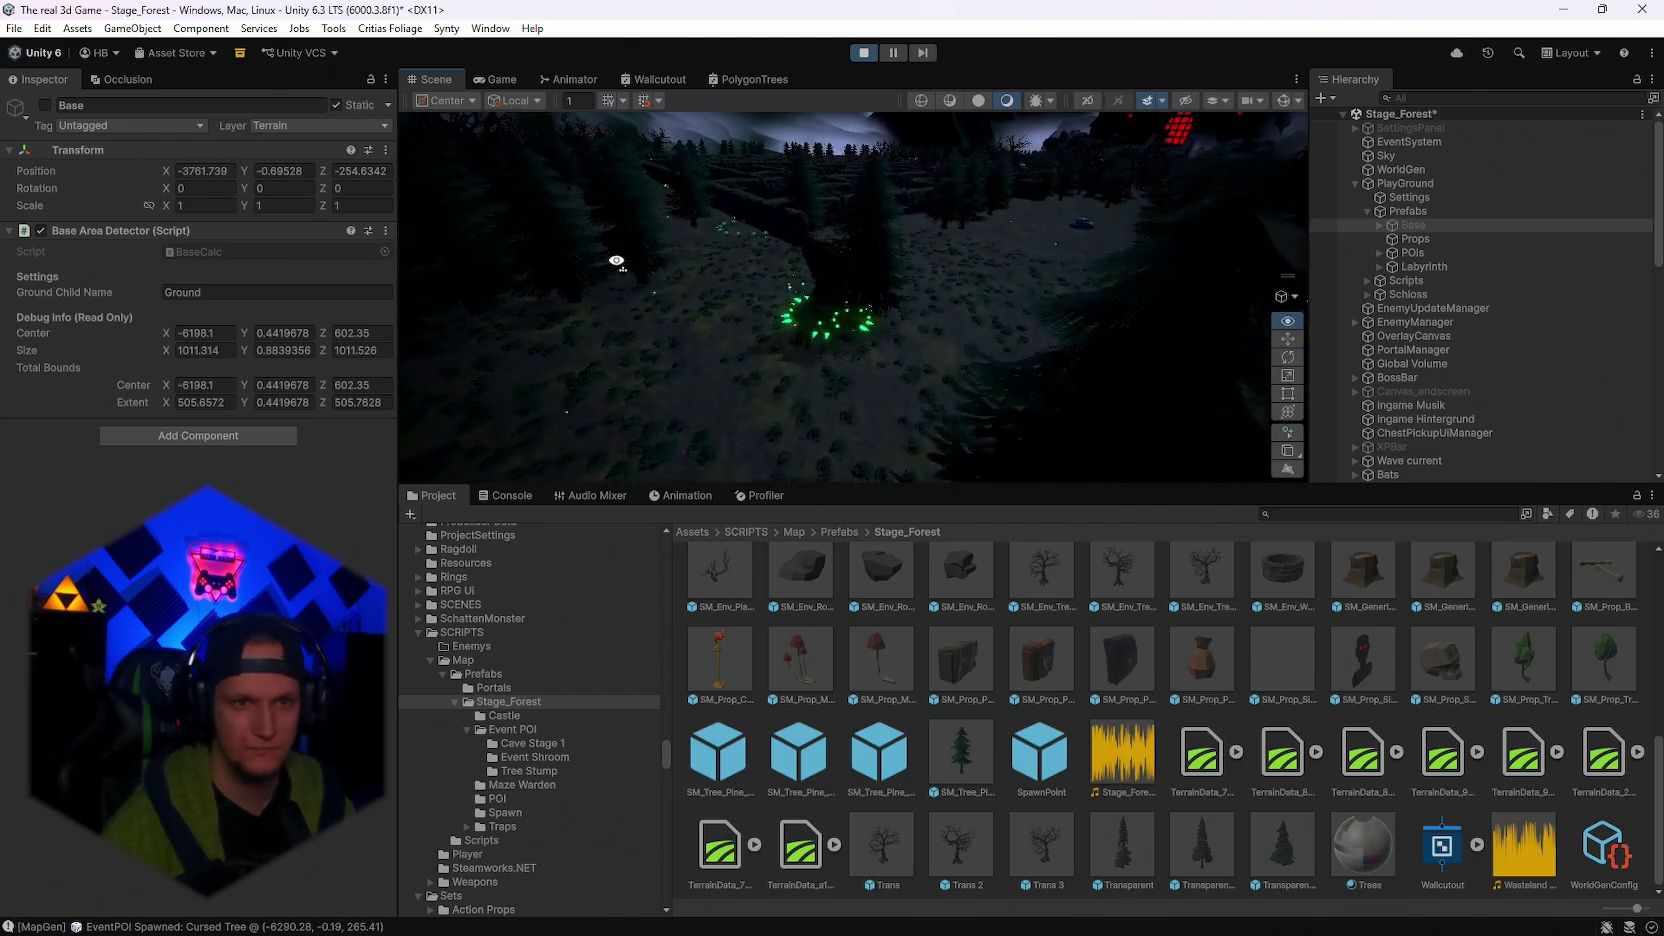
pyautogui.press('s')
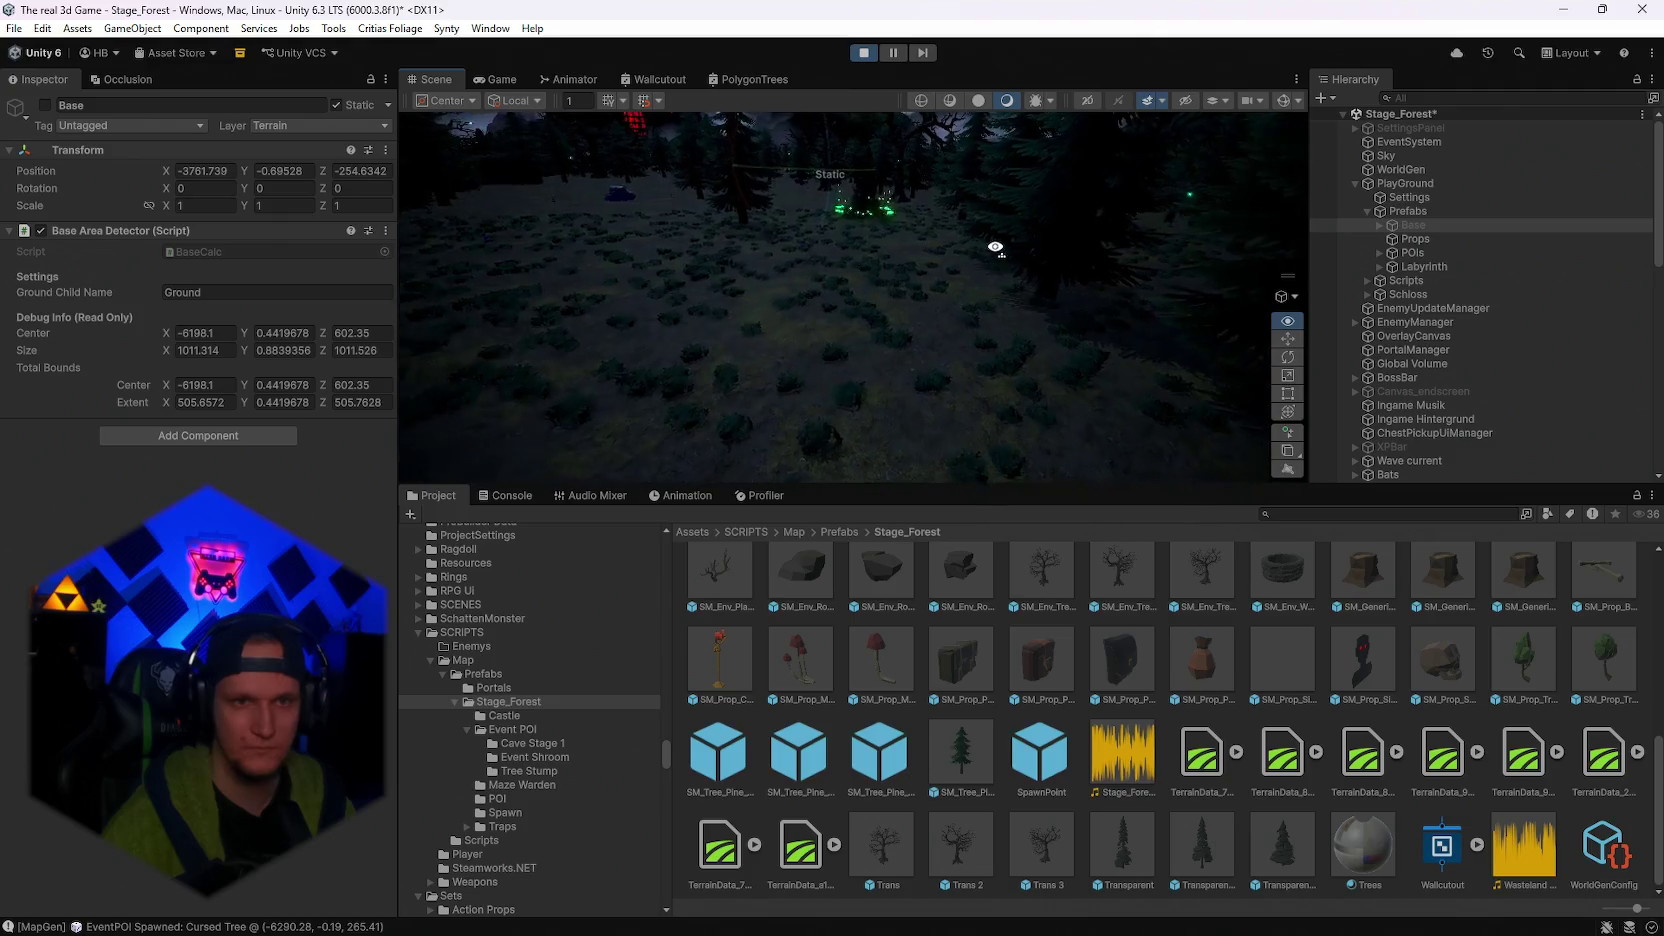
pyautogui.press('w')
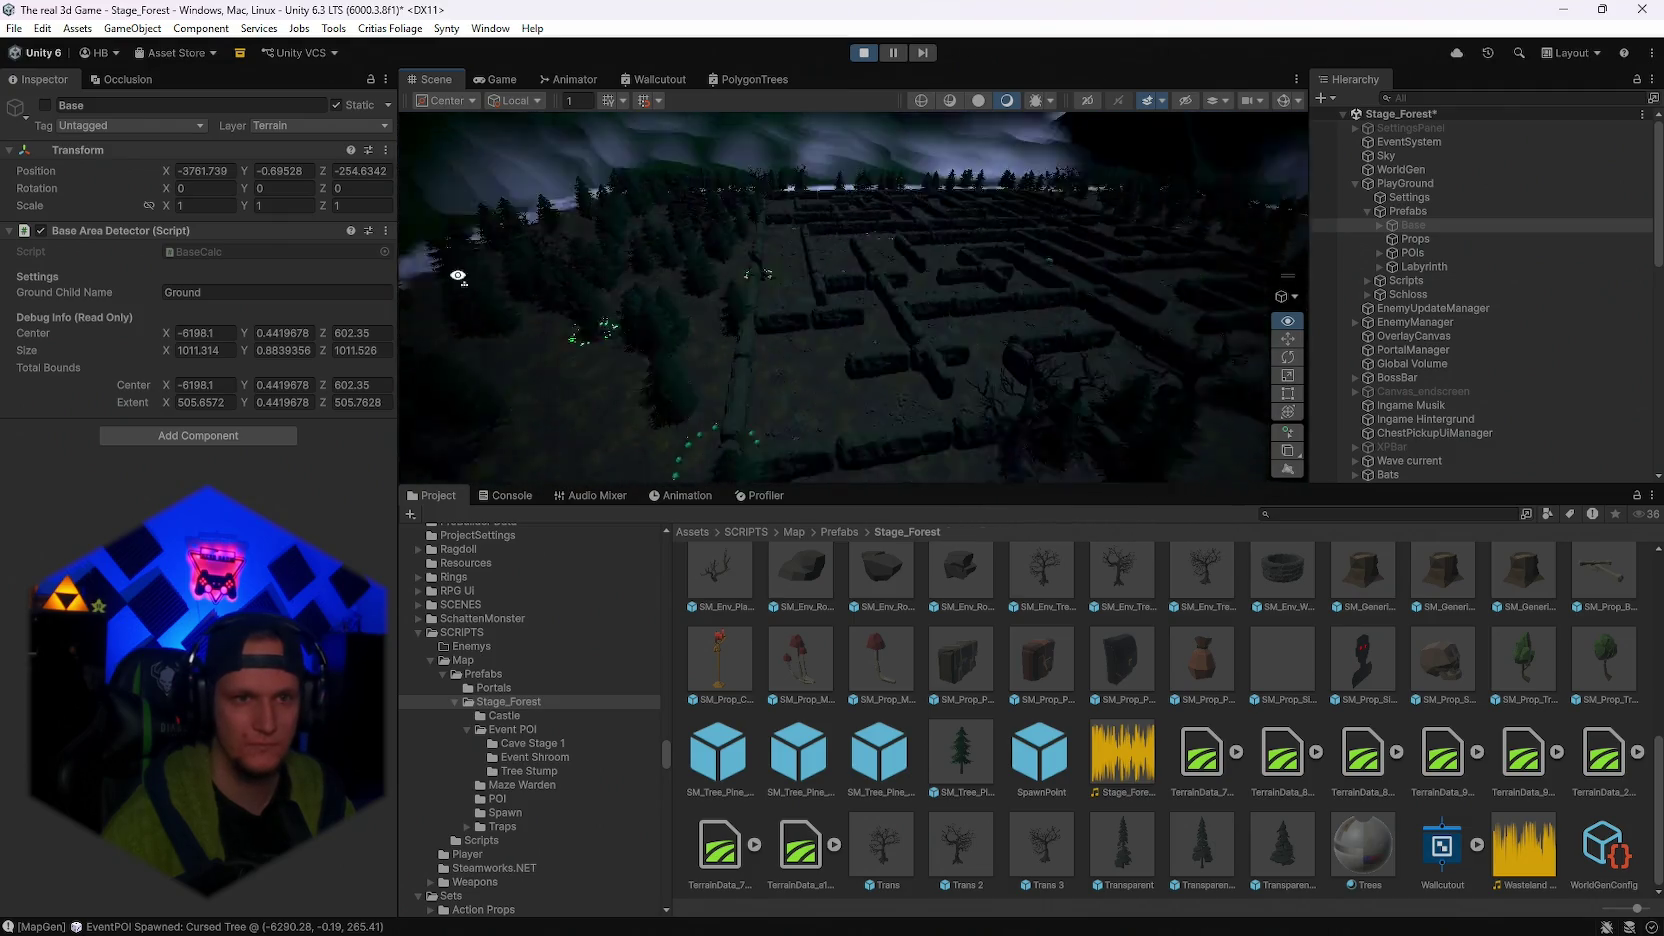
pyautogui.press('w')
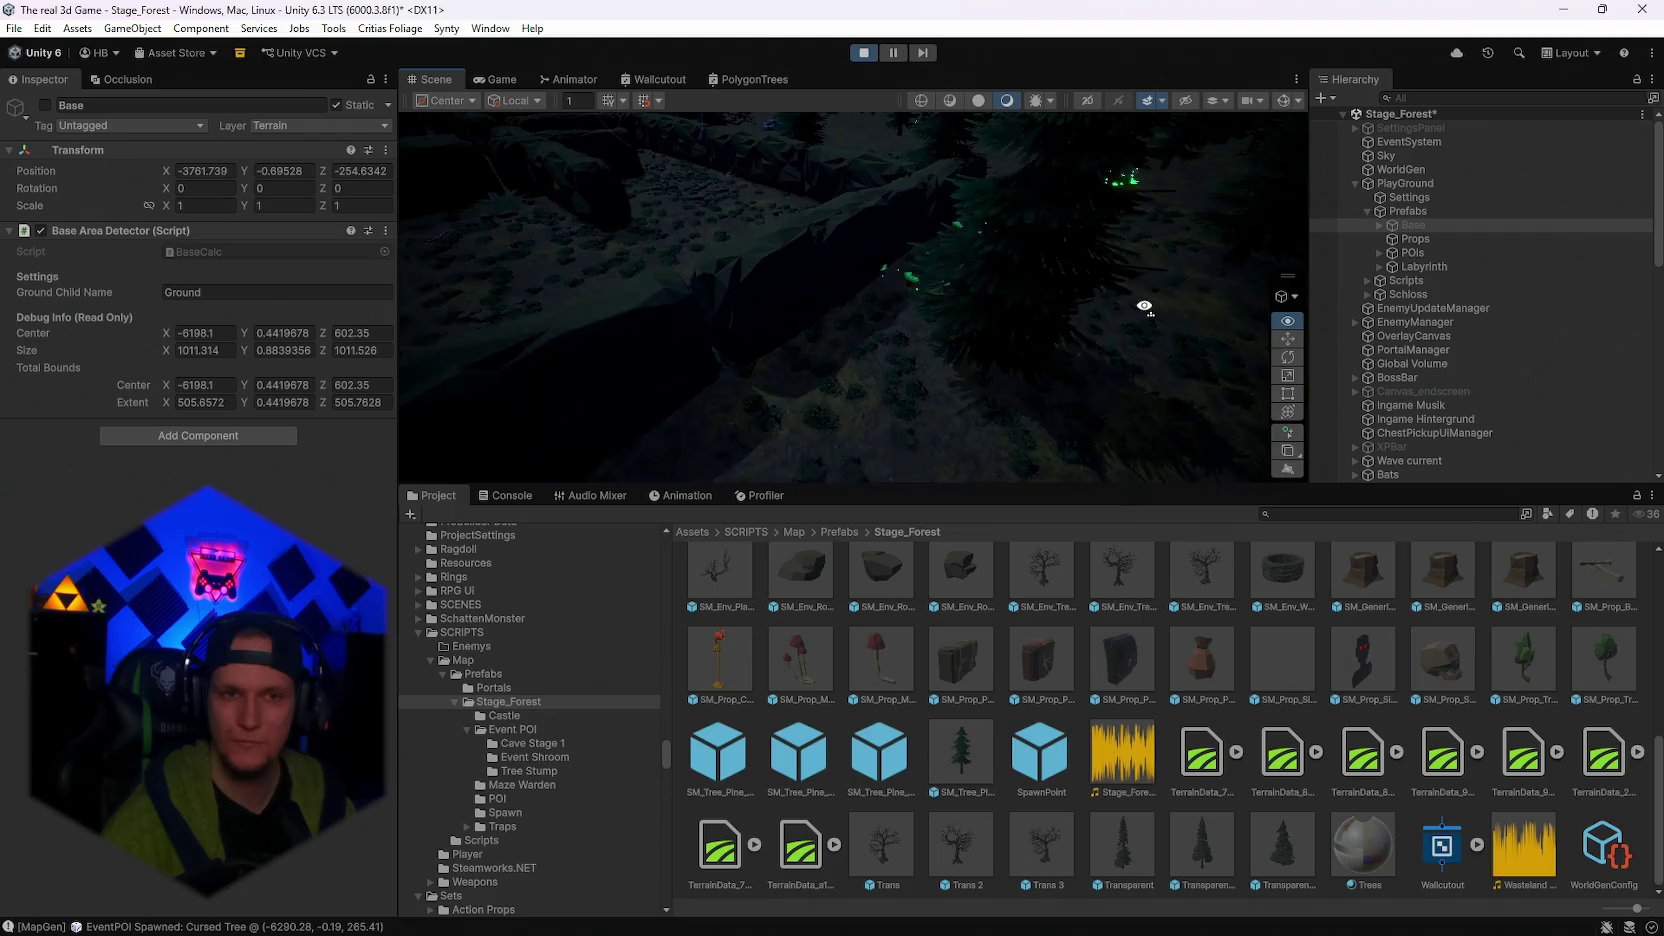
pyautogui.press('w')
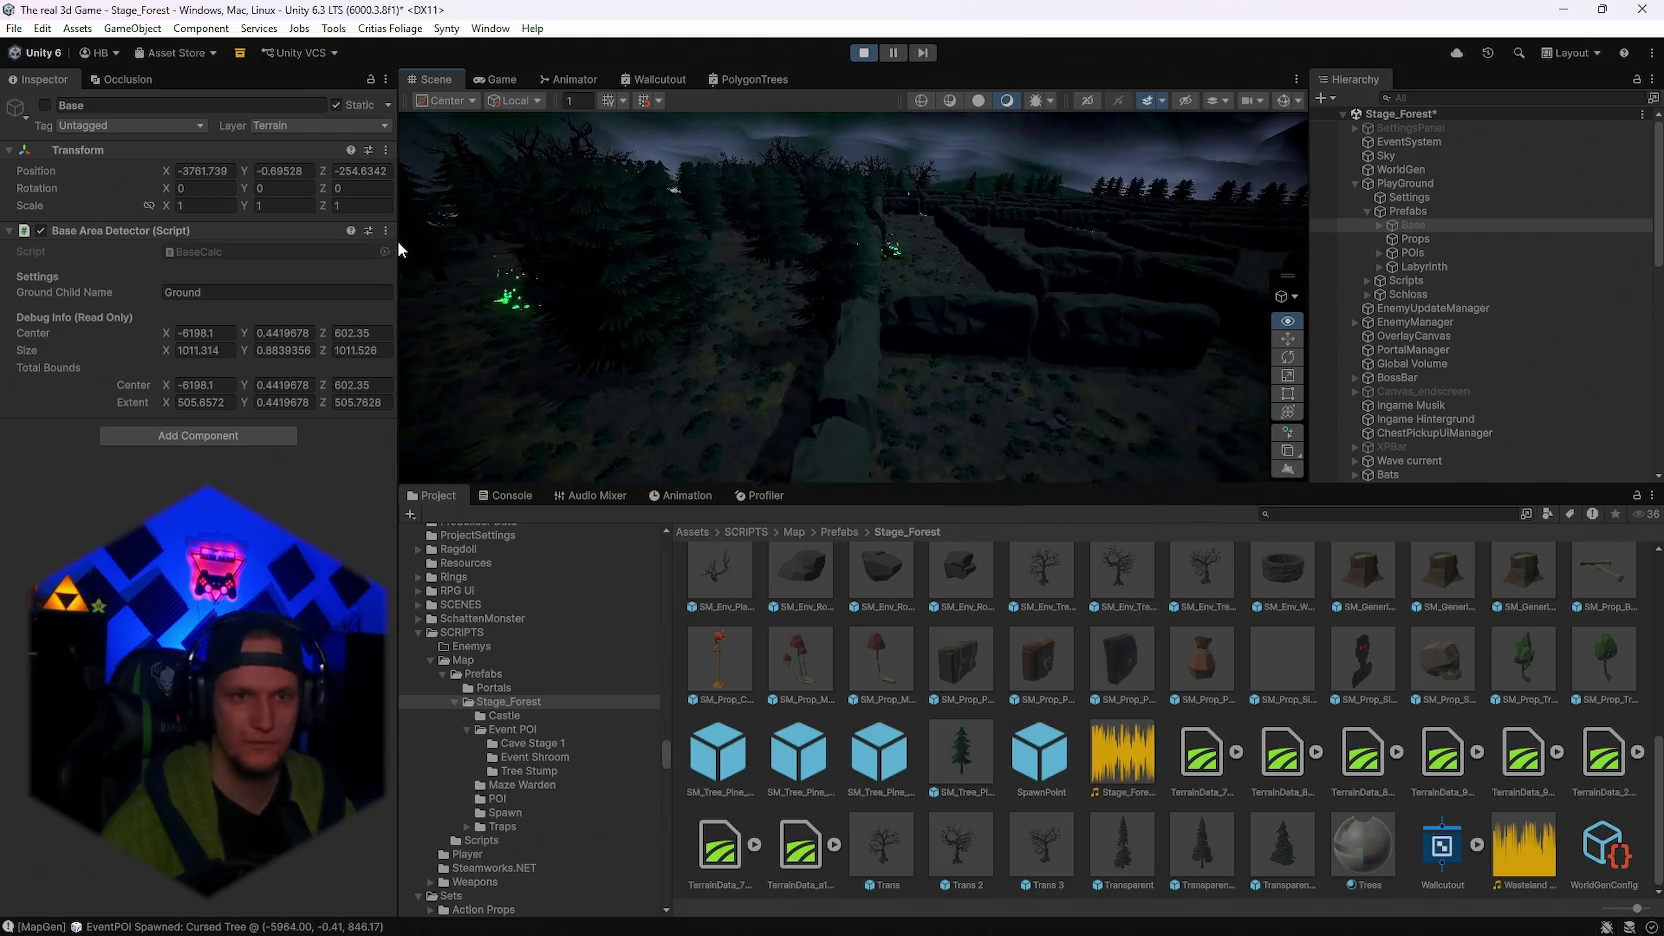
pyautogui.press('w')
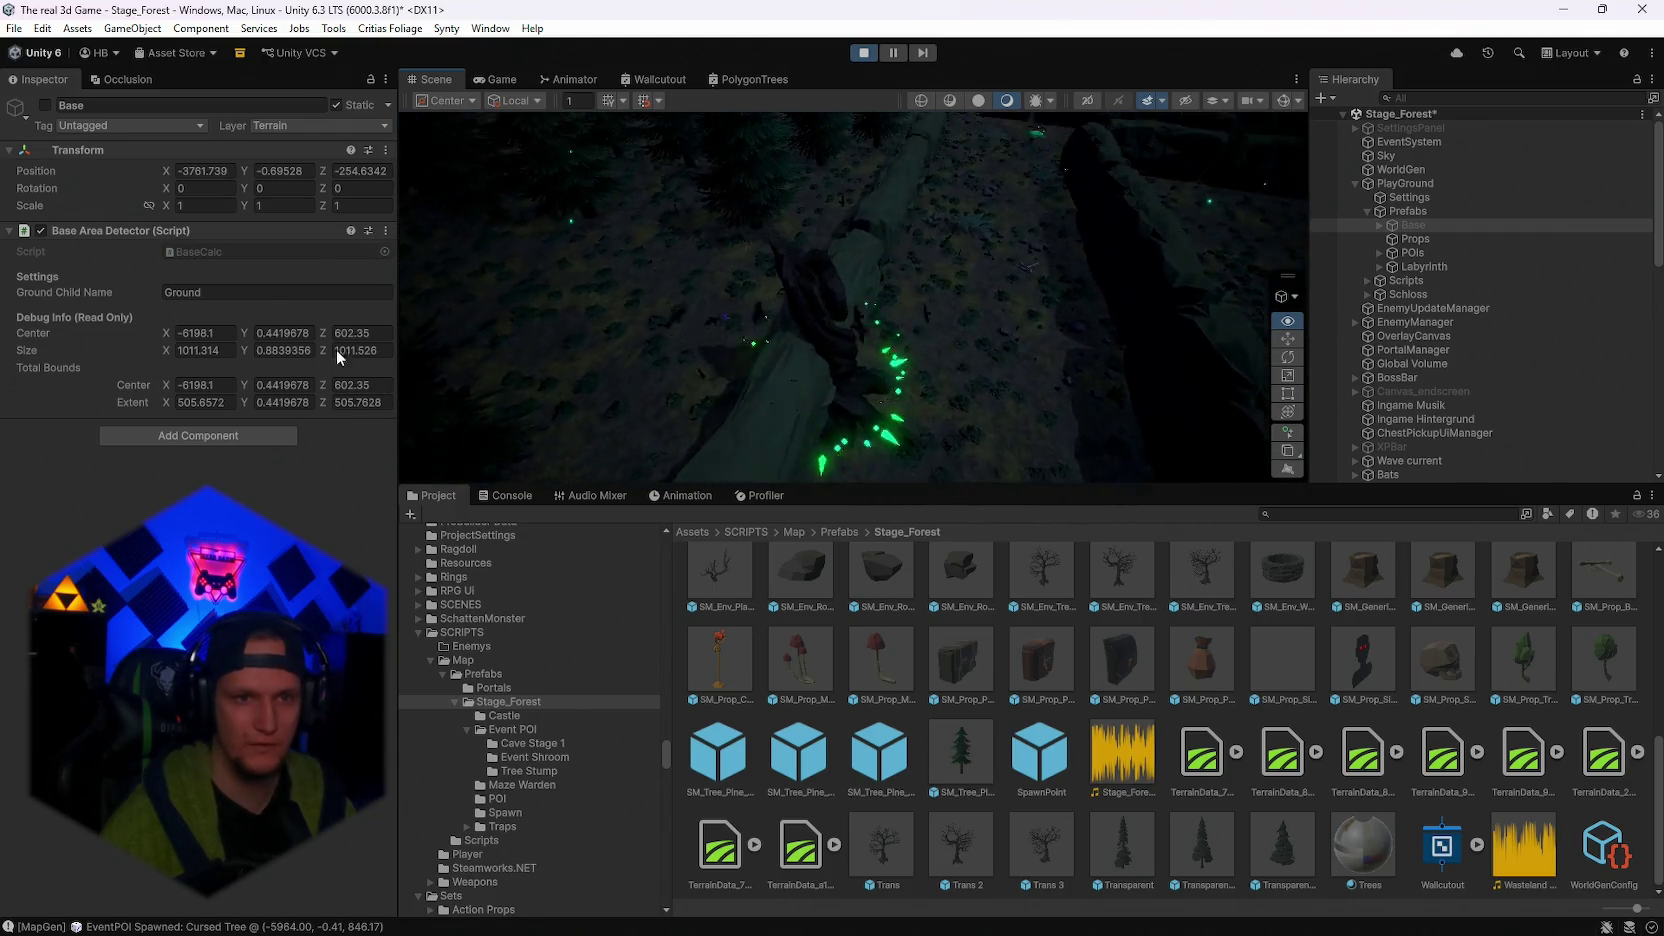
pyautogui.press('w')
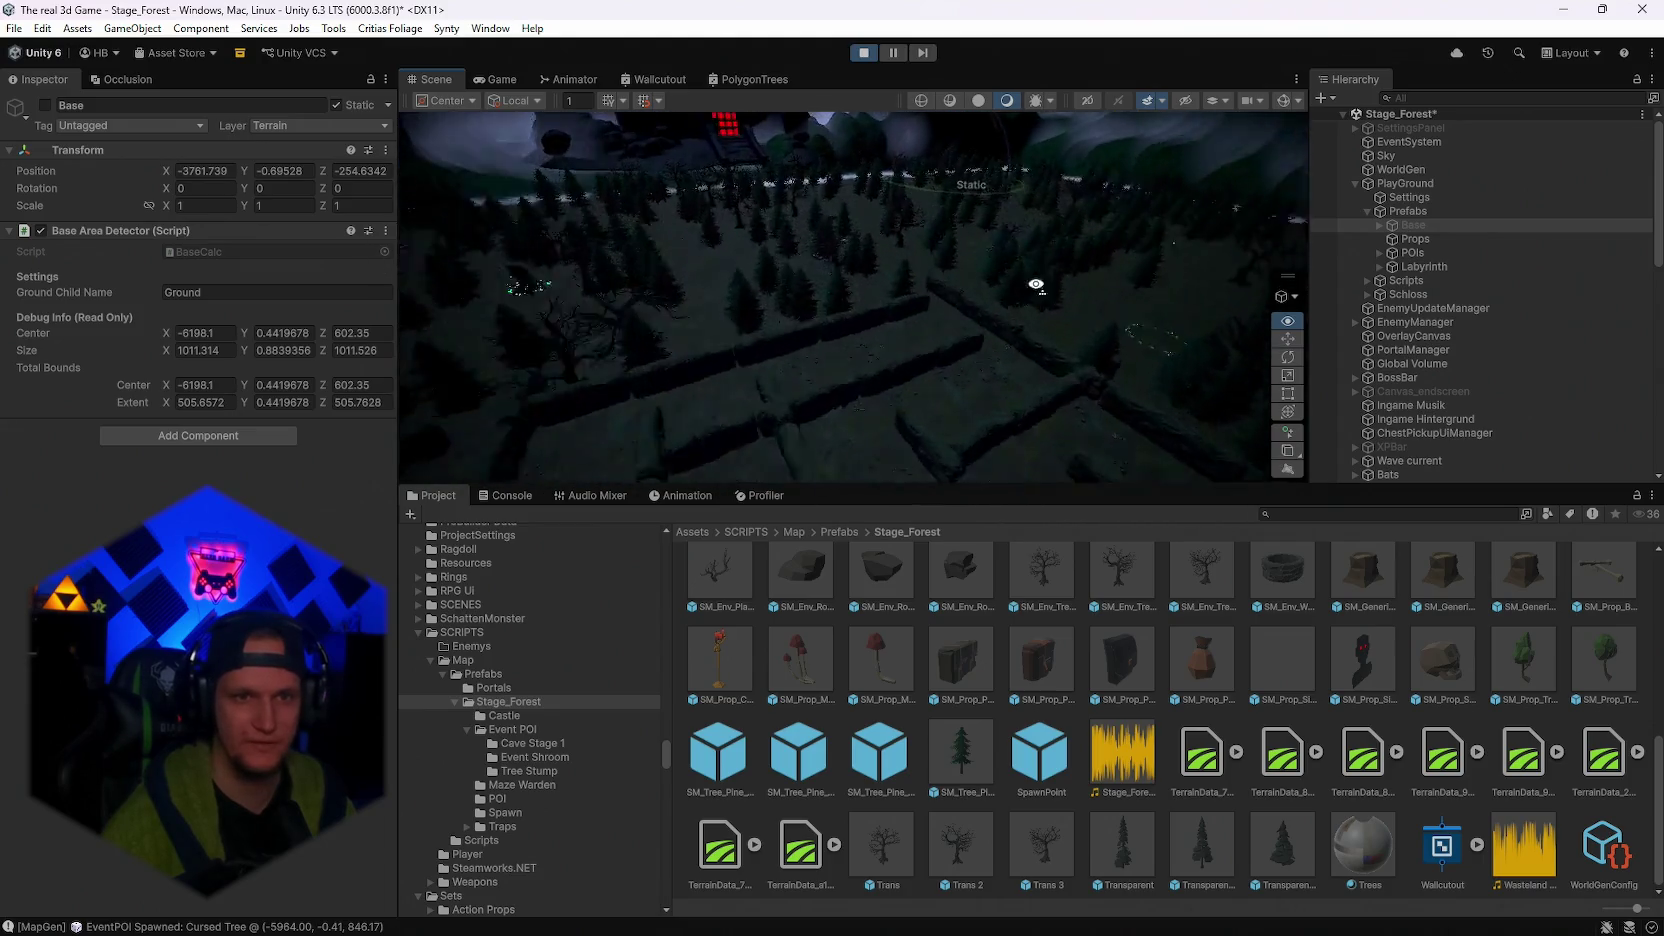
pyautogui.press('w')
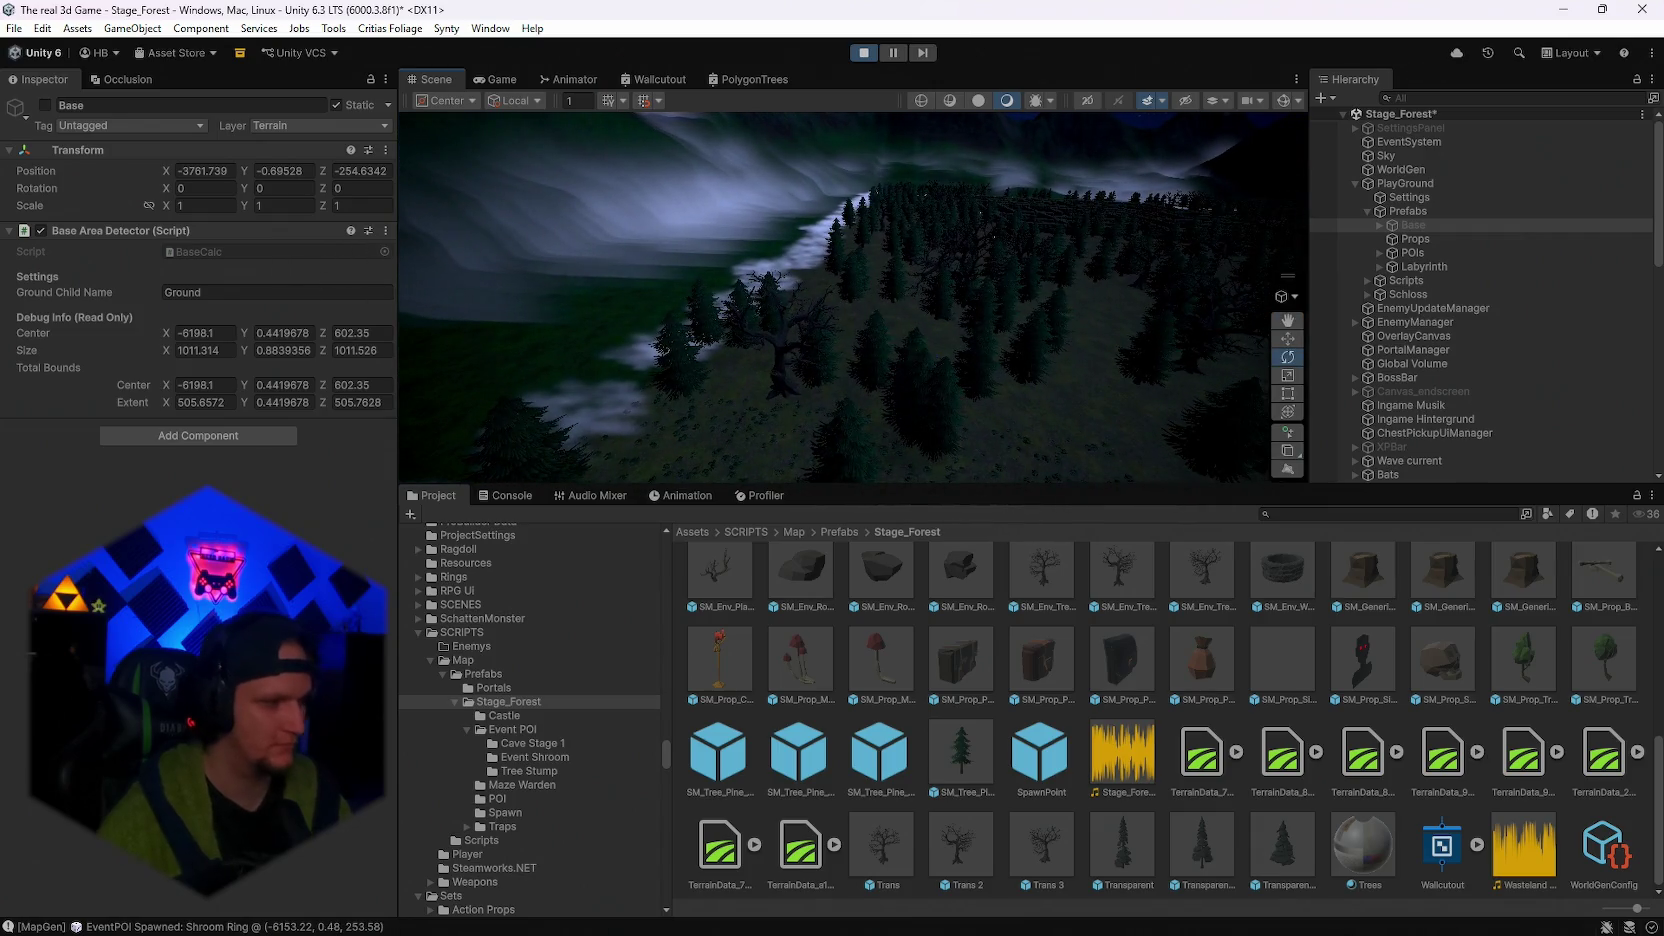
pyautogui.click(13, 29)
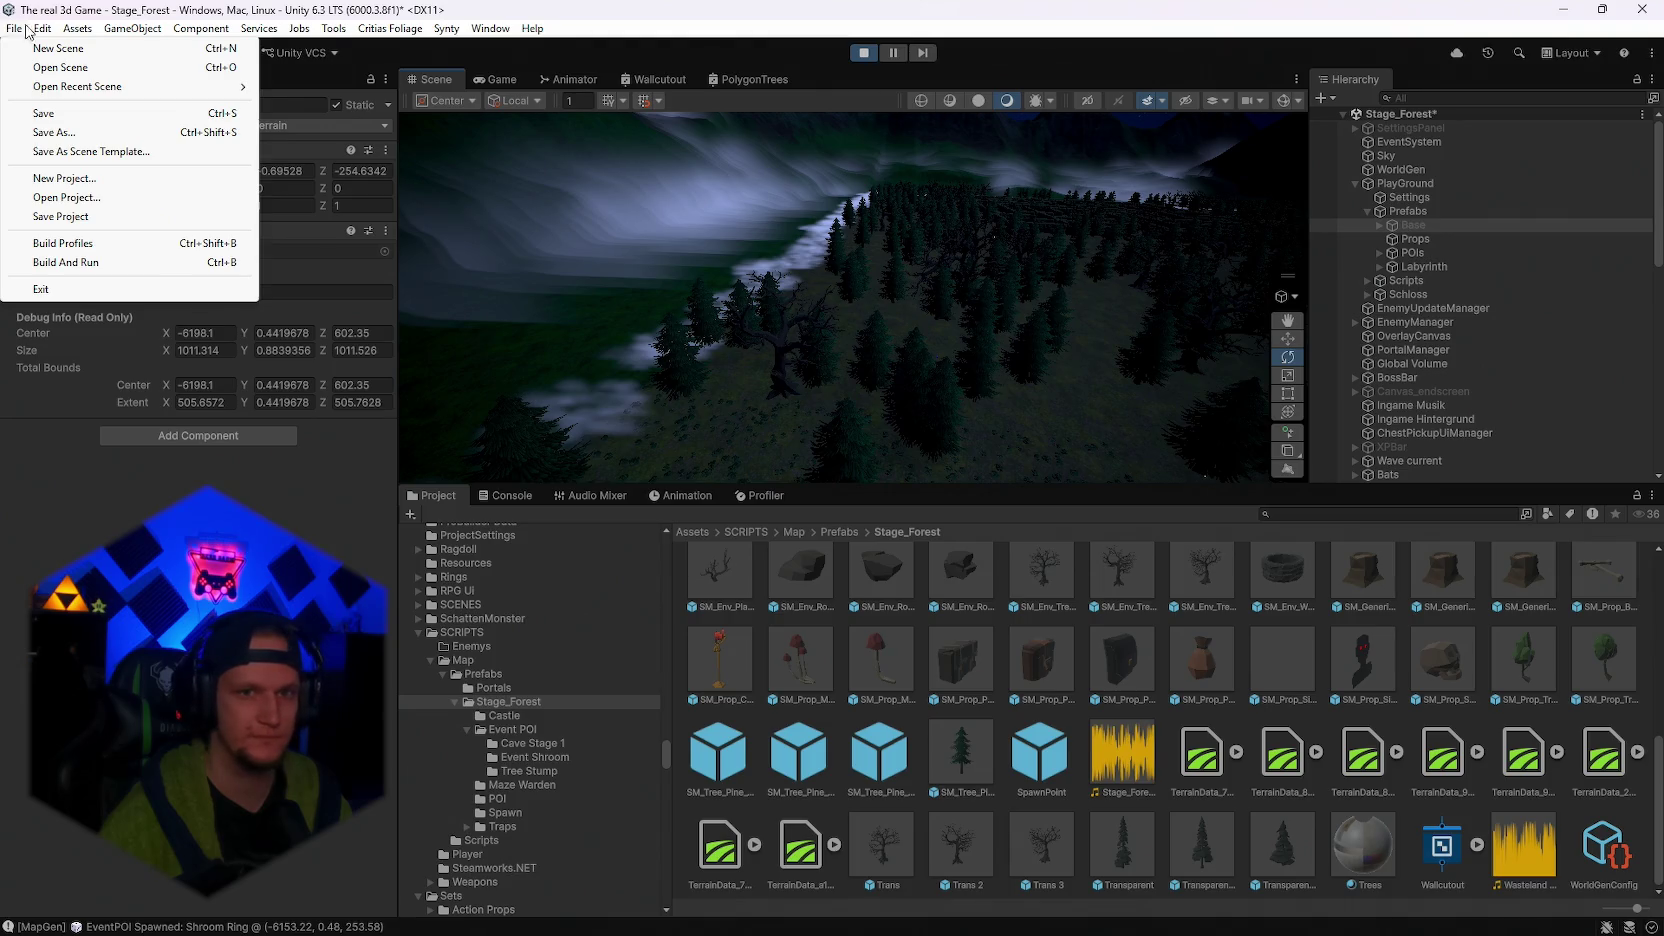
# Open Project Settings from the Edit menu and go to the Graphics page.
pyautogui.moveTo(42, 29)
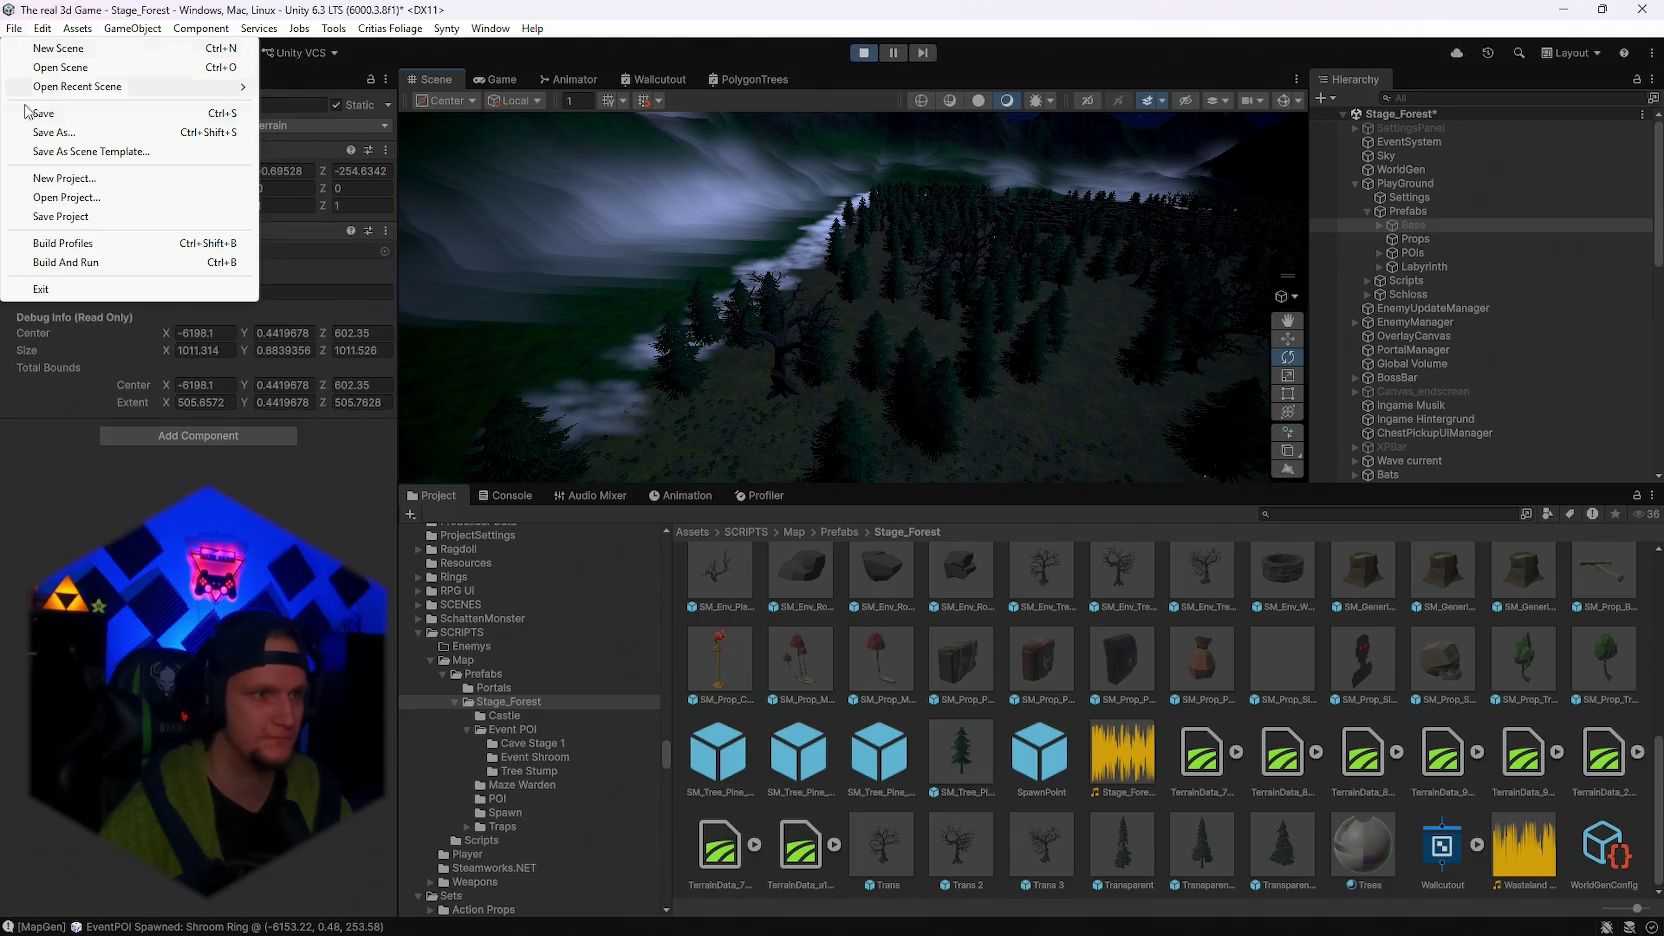
pyautogui.click(101, 570)
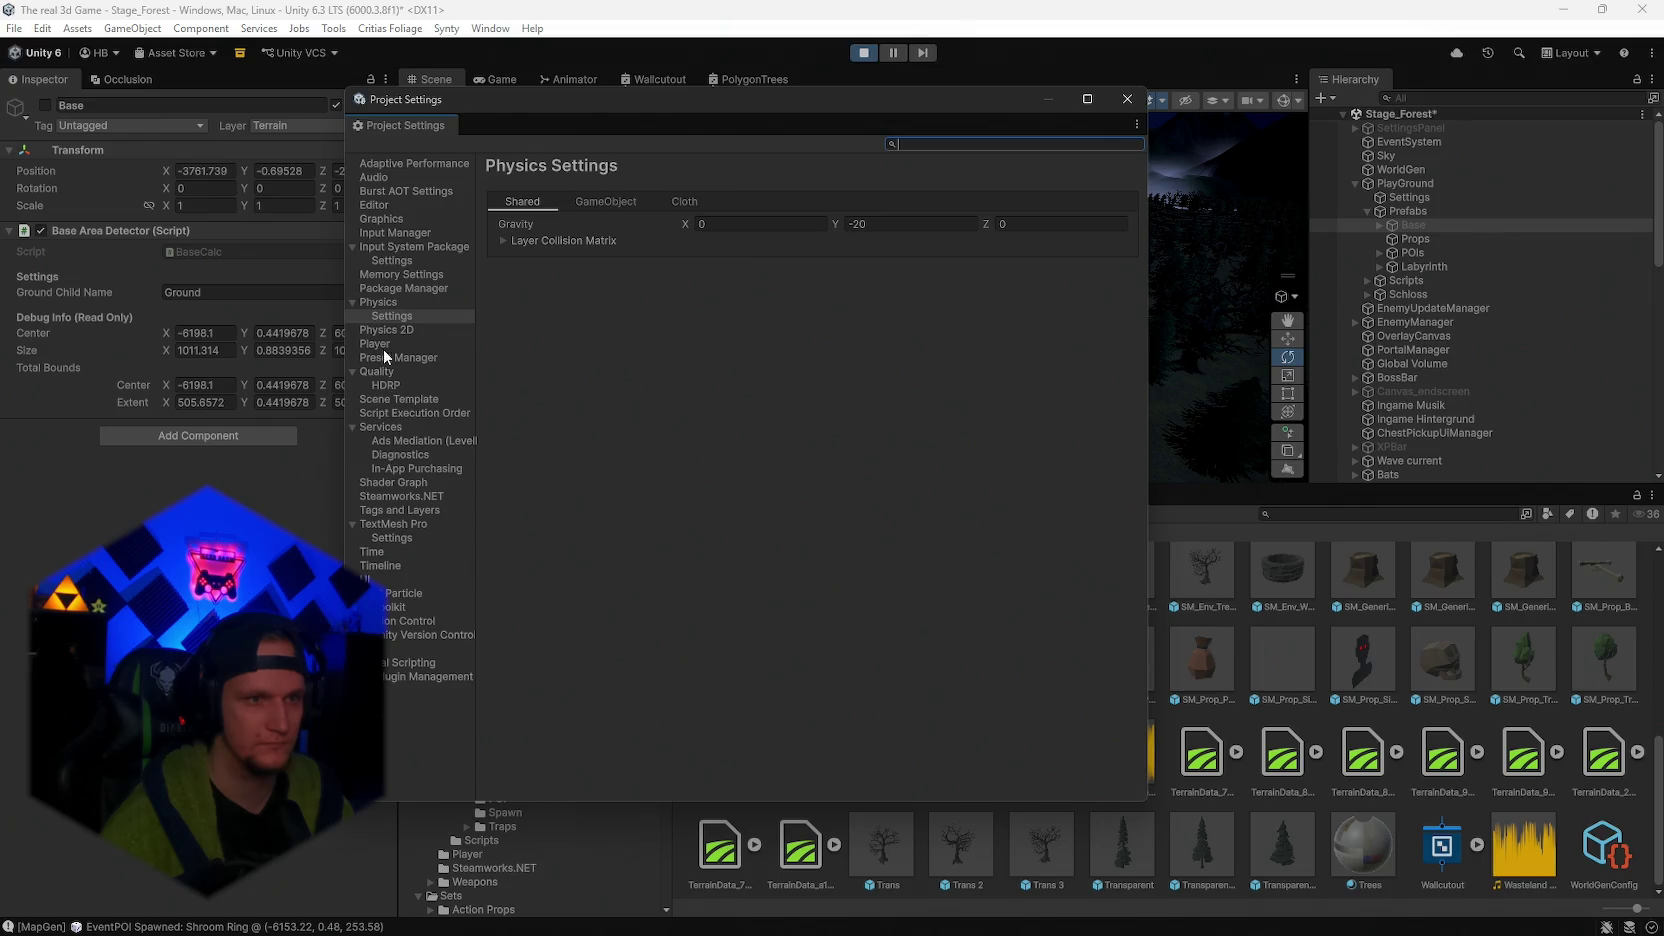
pyautogui.click(380, 220)
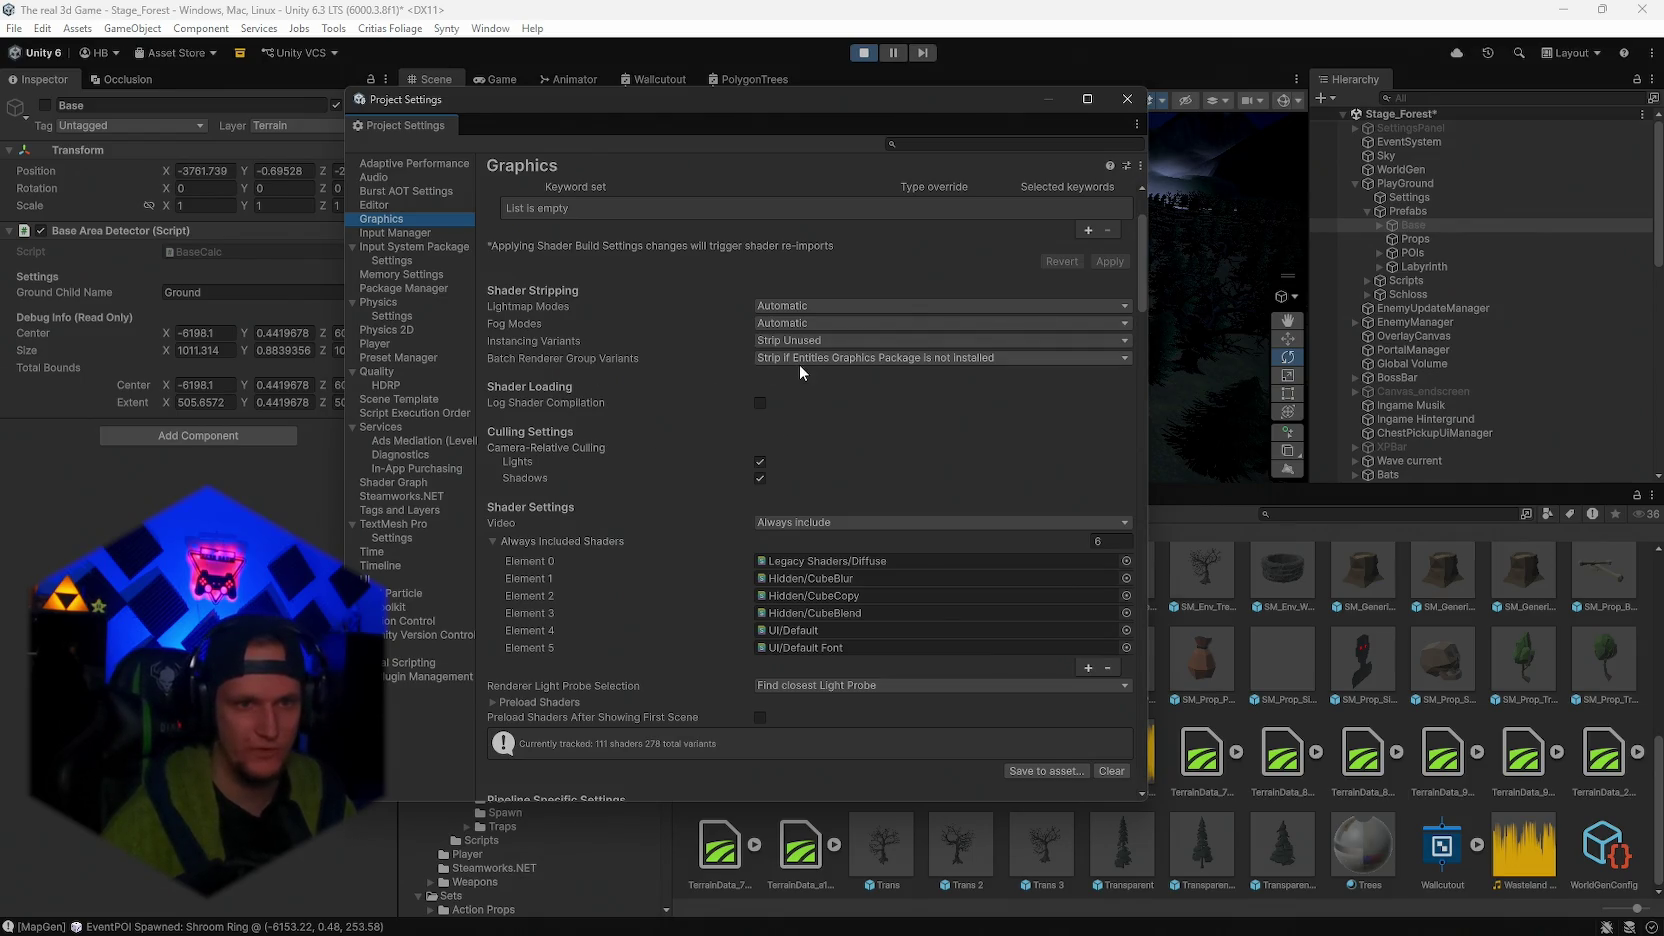
# Review the Batch Renderer Group Variants choices and snip the Shader Stripping settings area.
pyautogui.click(827, 359)
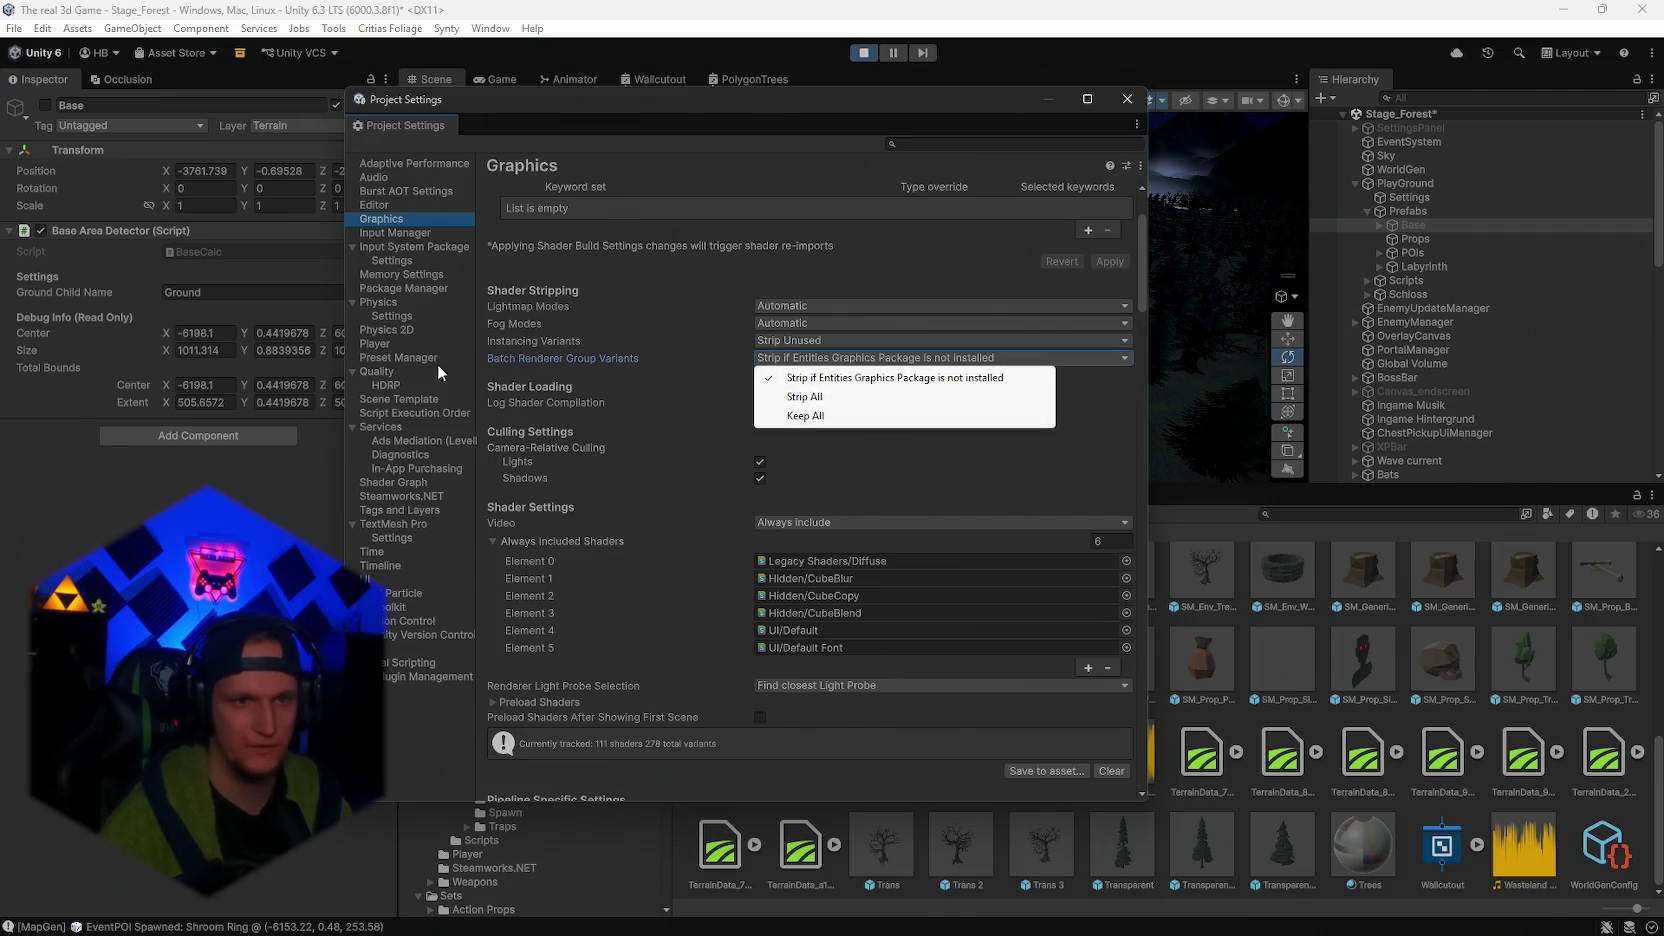
pyautogui.press('super+shift+s')
pyautogui.moveTo(470, 255); pyautogui.dragTo(1188, 561)
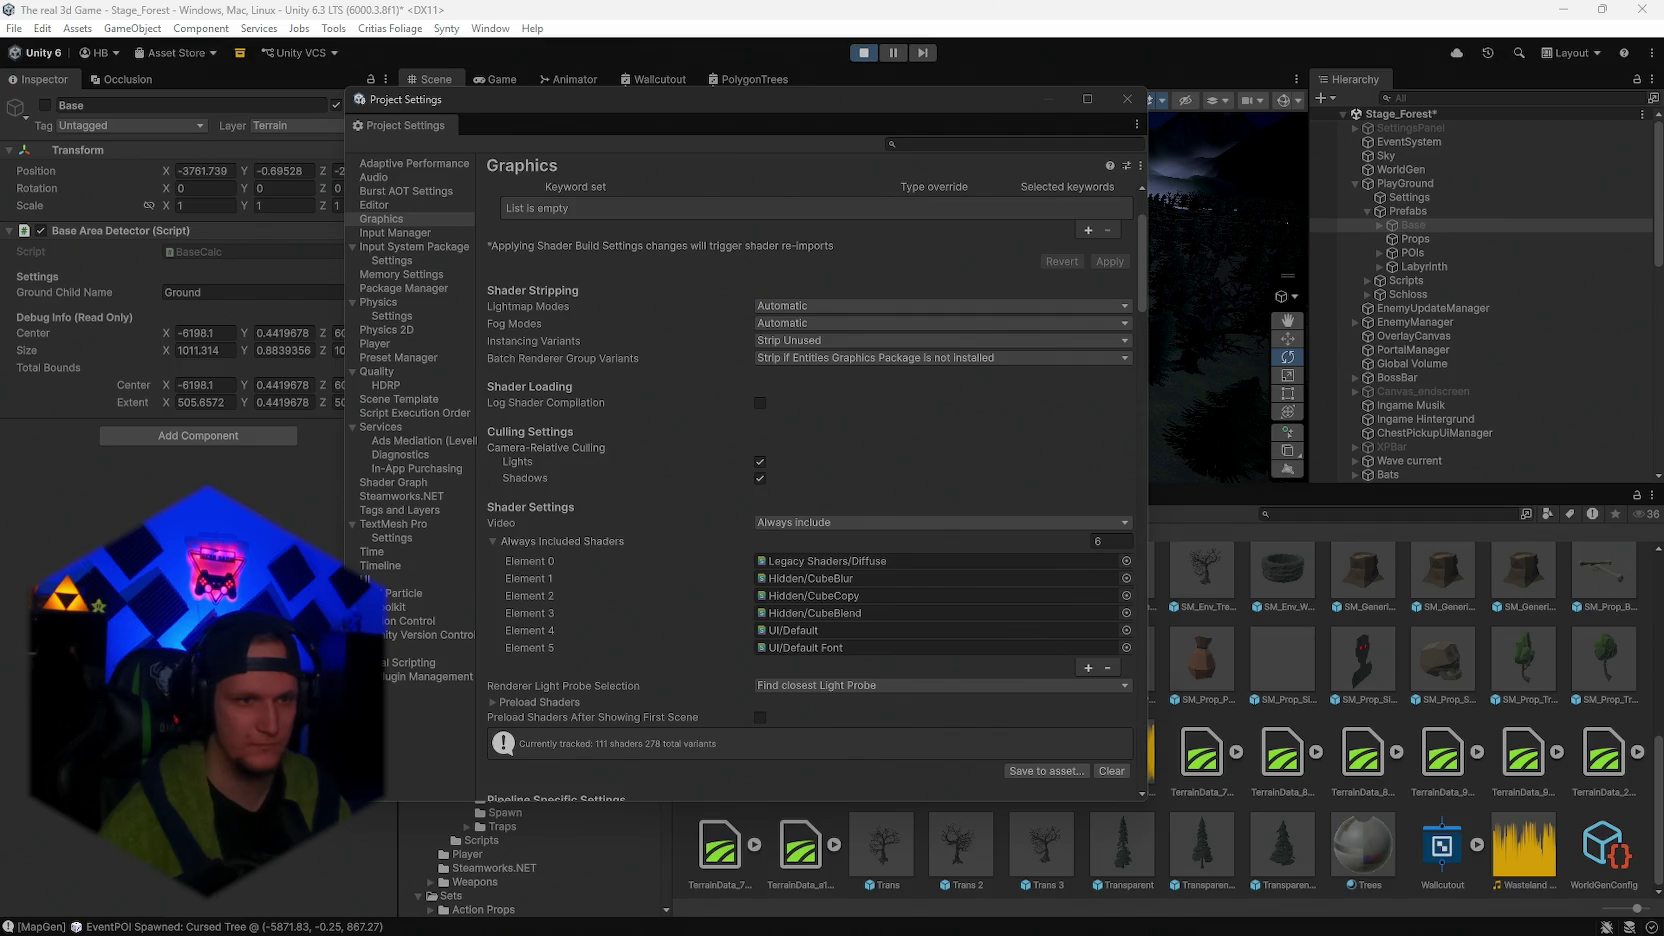
pyautogui.scroll(-1, 869, 475)
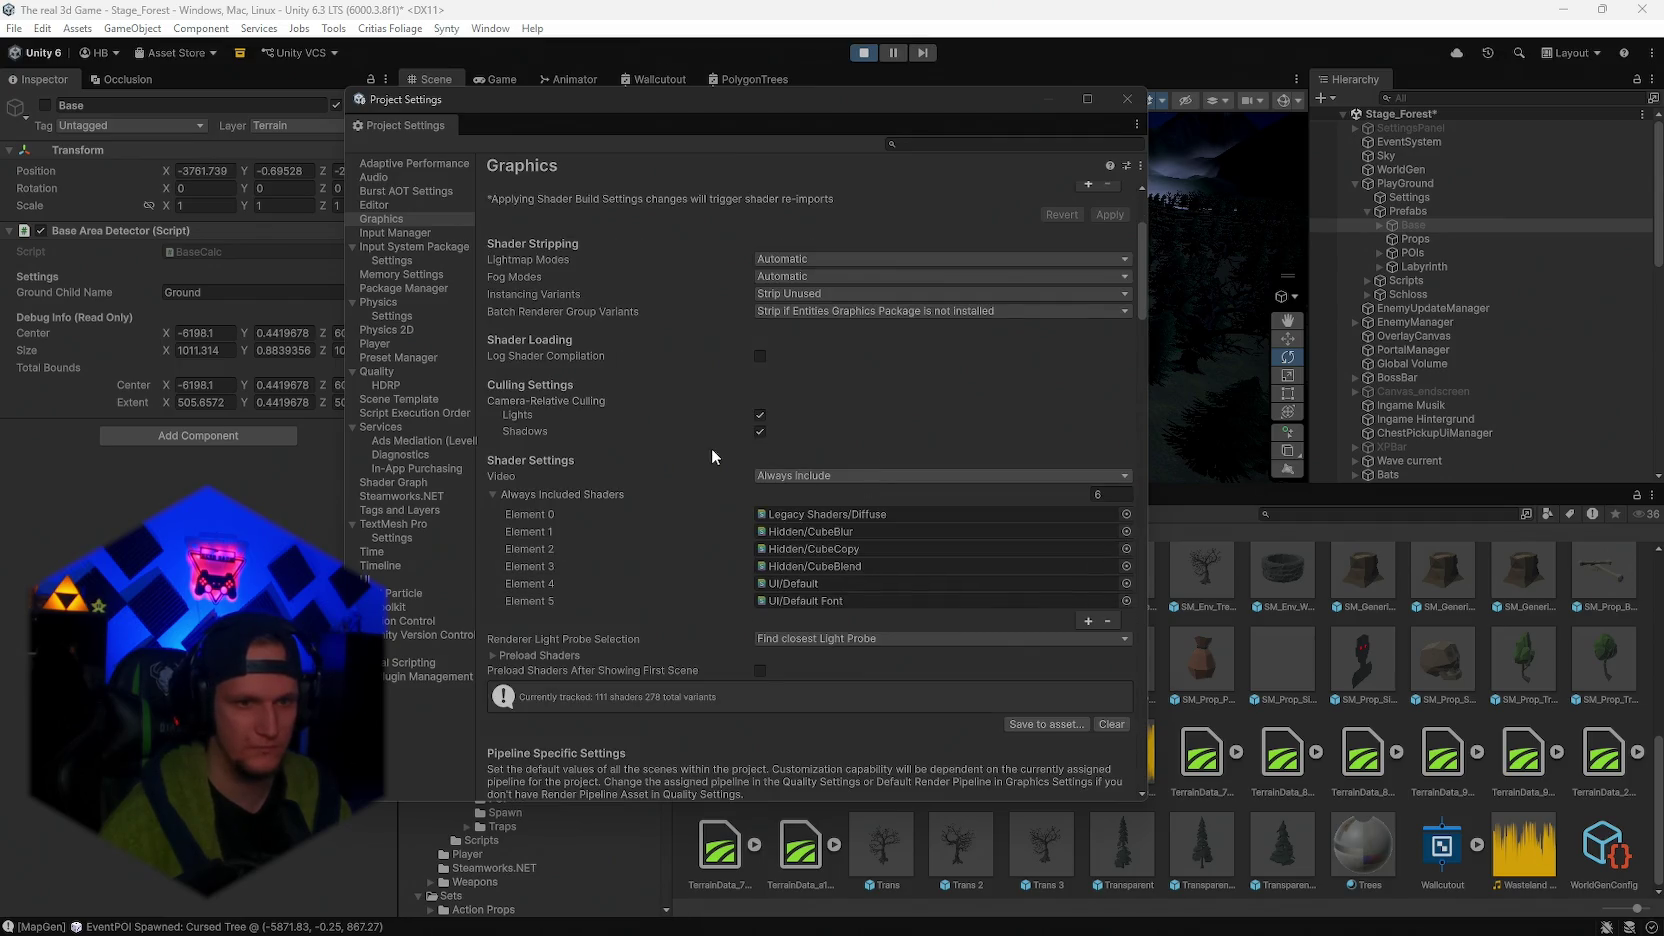
pyautogui.scroll(-3, 673, 548)
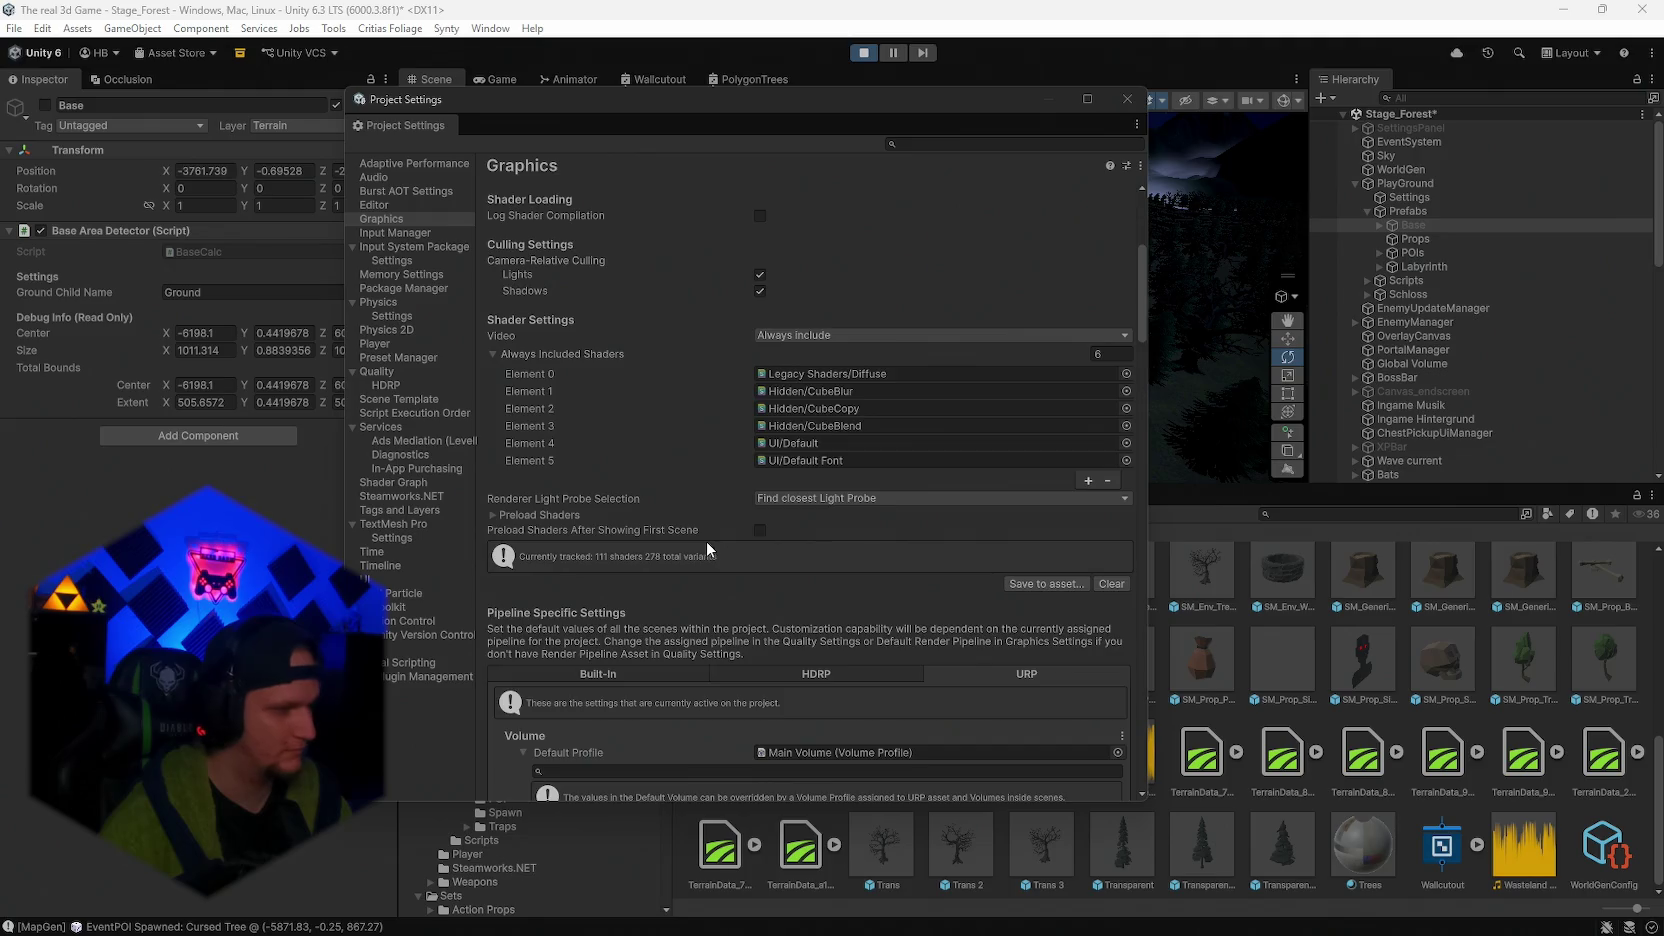
pyautogui.scroll(4, 706, 542)
# Set Batch Renderer Group Variants to Keep All and check the Instancing Variants options.
pyautogui.click(779, 358)
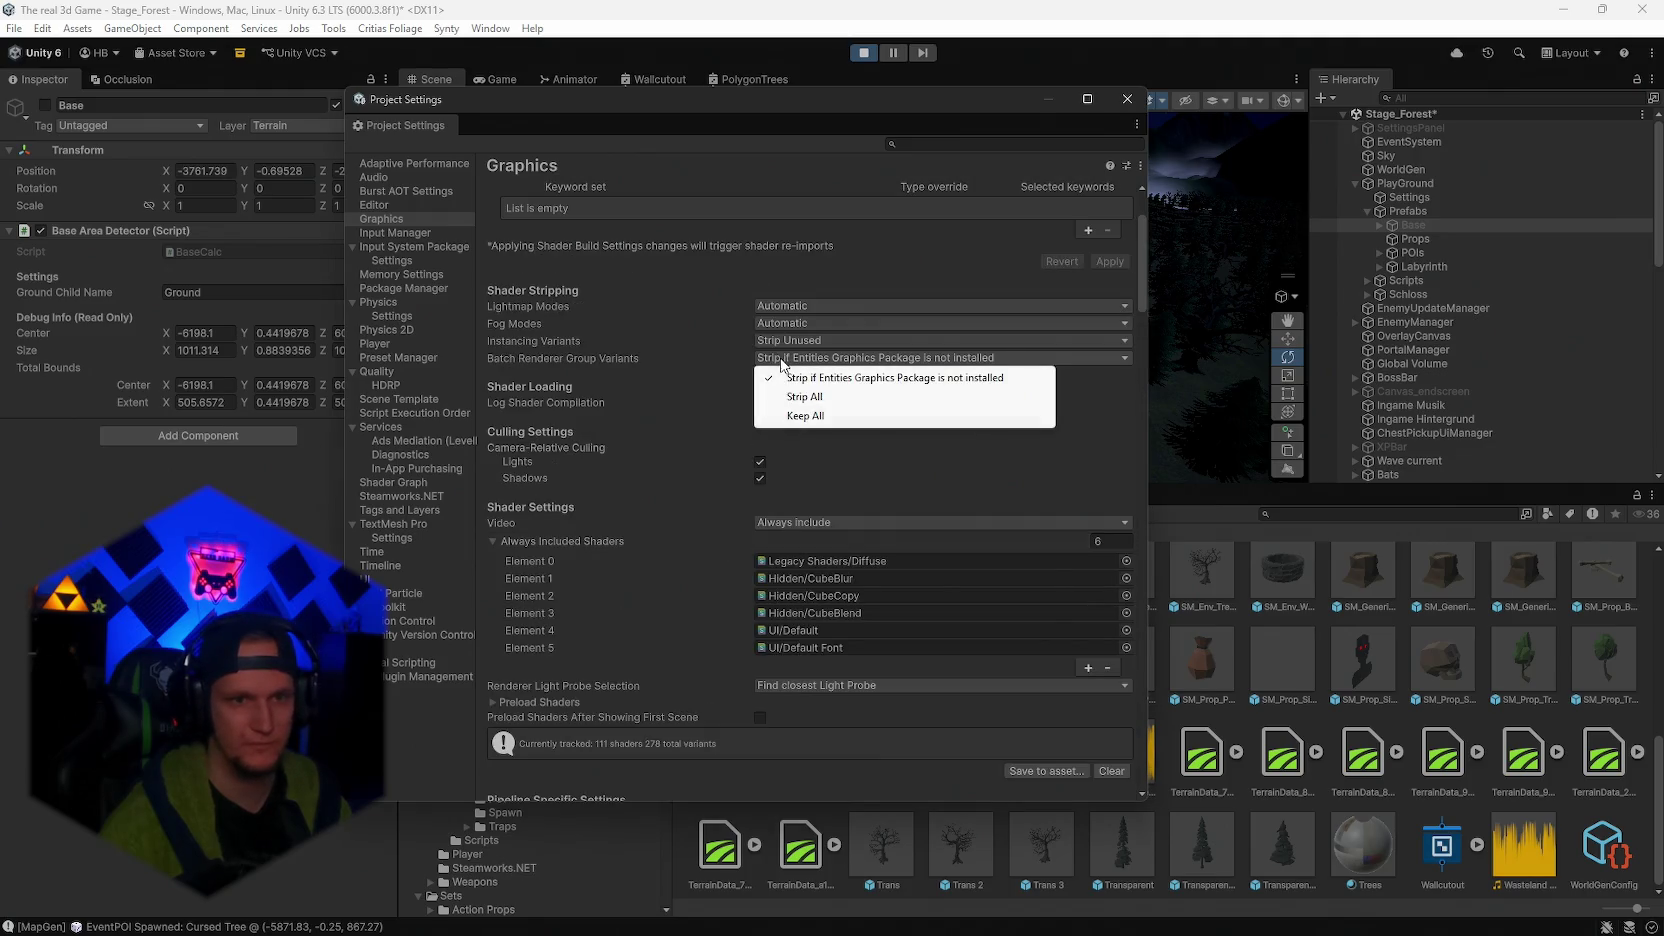
pyautogui.click(801, 415)
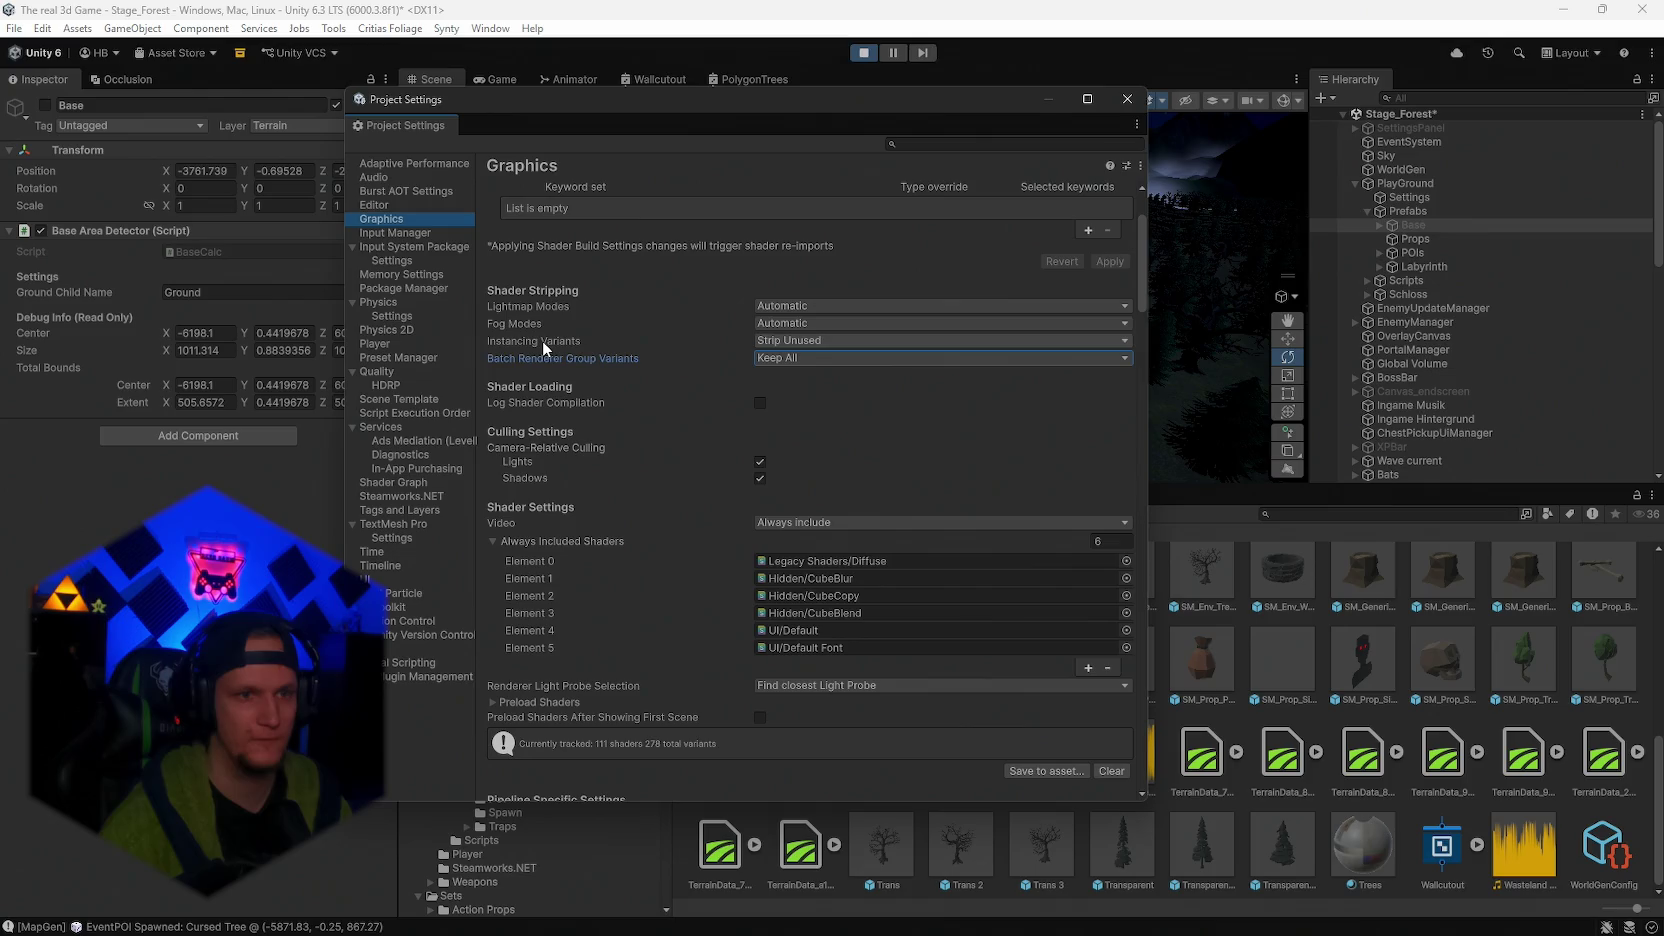
pyautogui.click(763, 342)
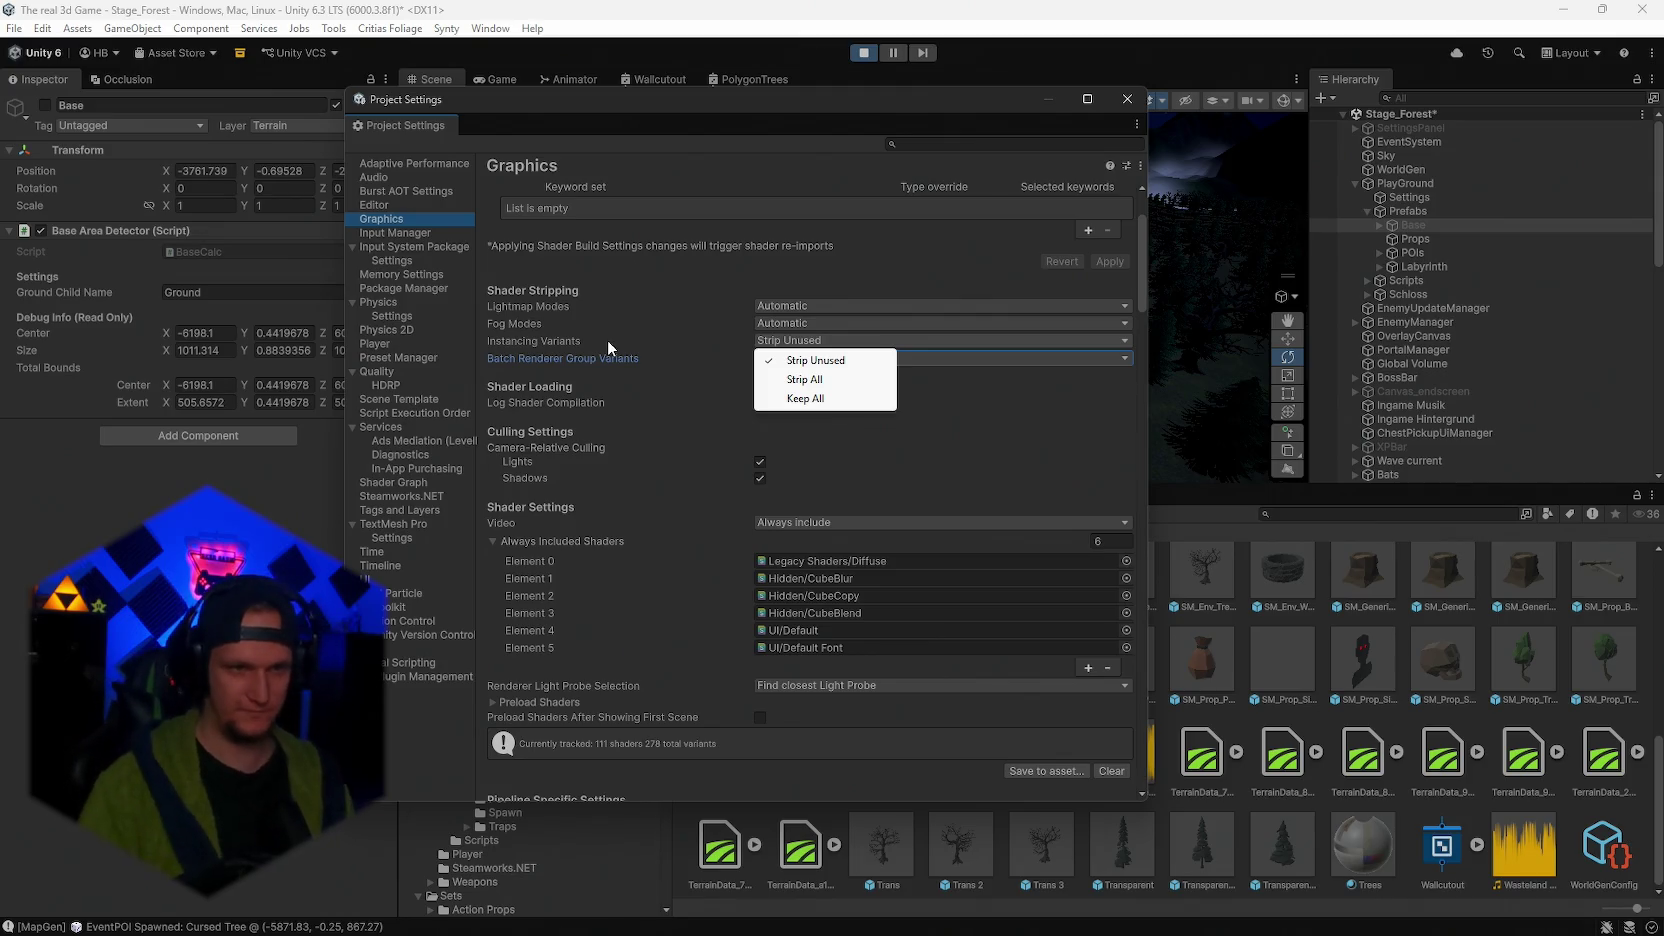
pyautogui.press('super+shift+s')
pyautogui.moveTo(477, 325); pyautogui.dragTo(980, 438)
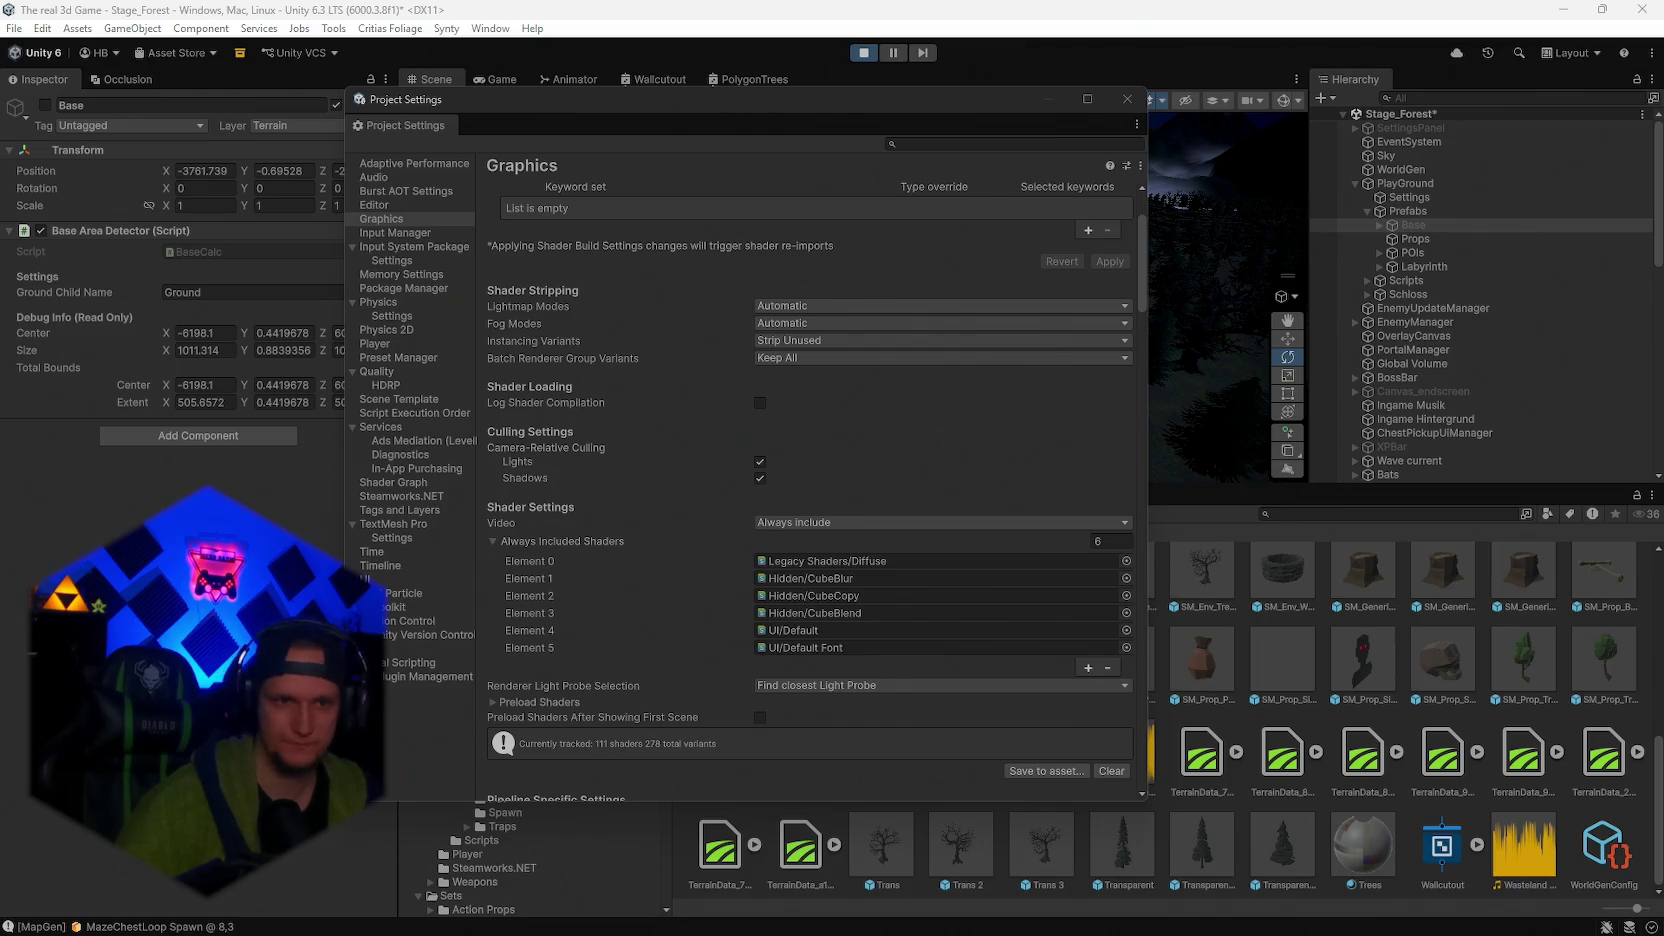
pyautogui.click(785, 360)
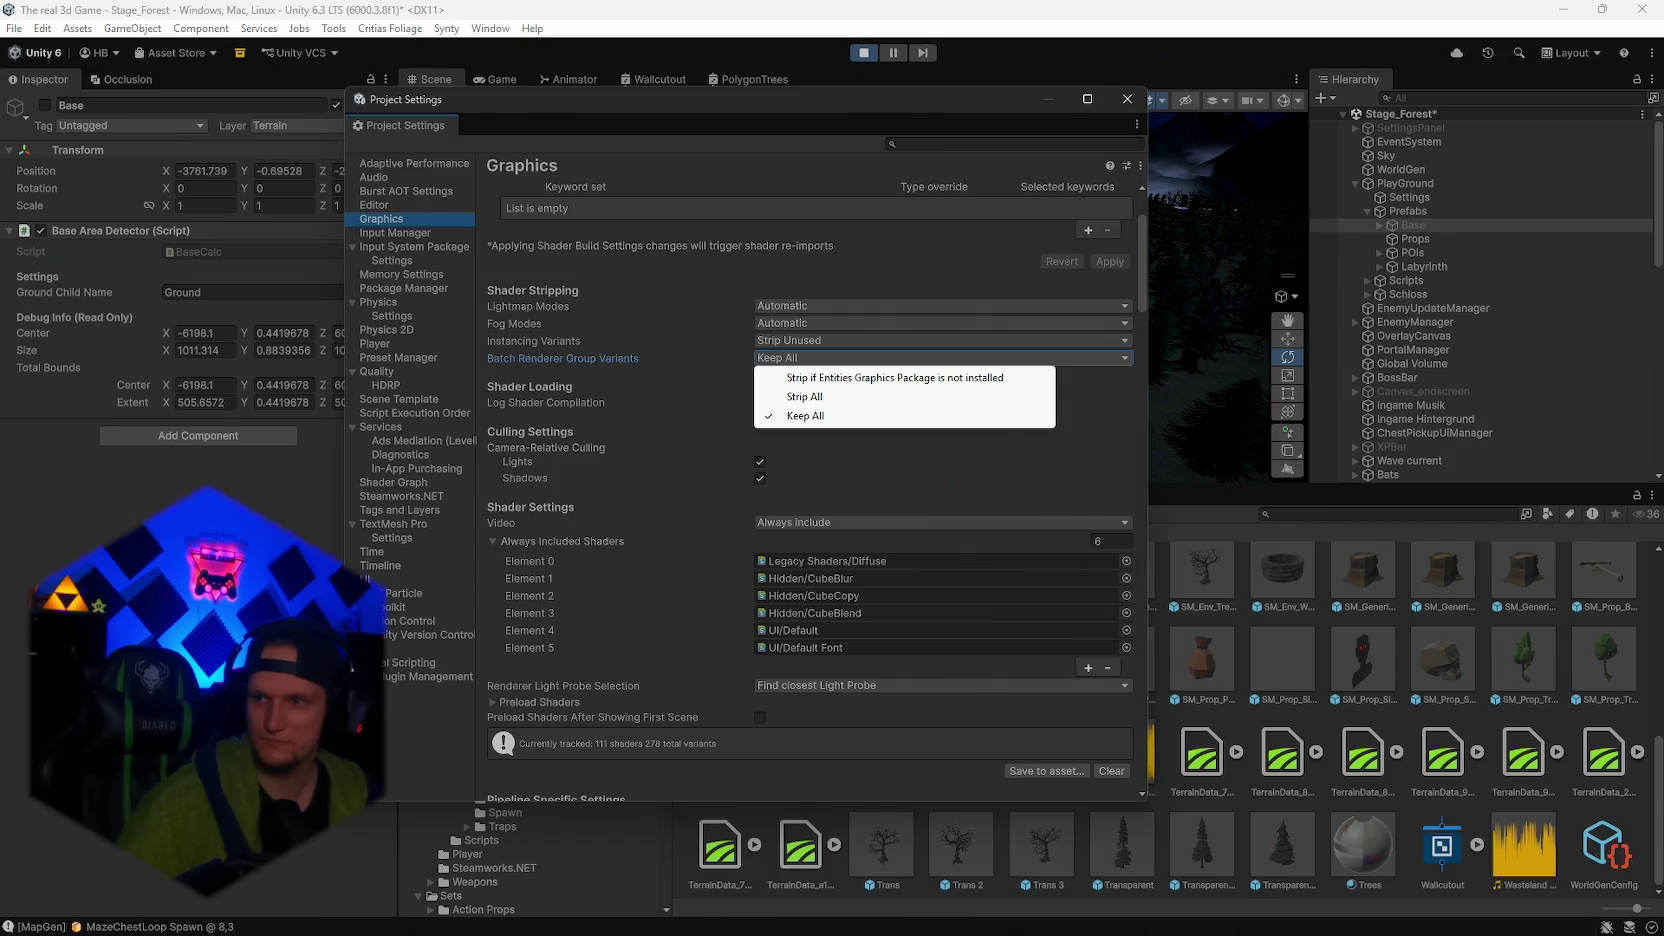
pyautogui.press('Escape')
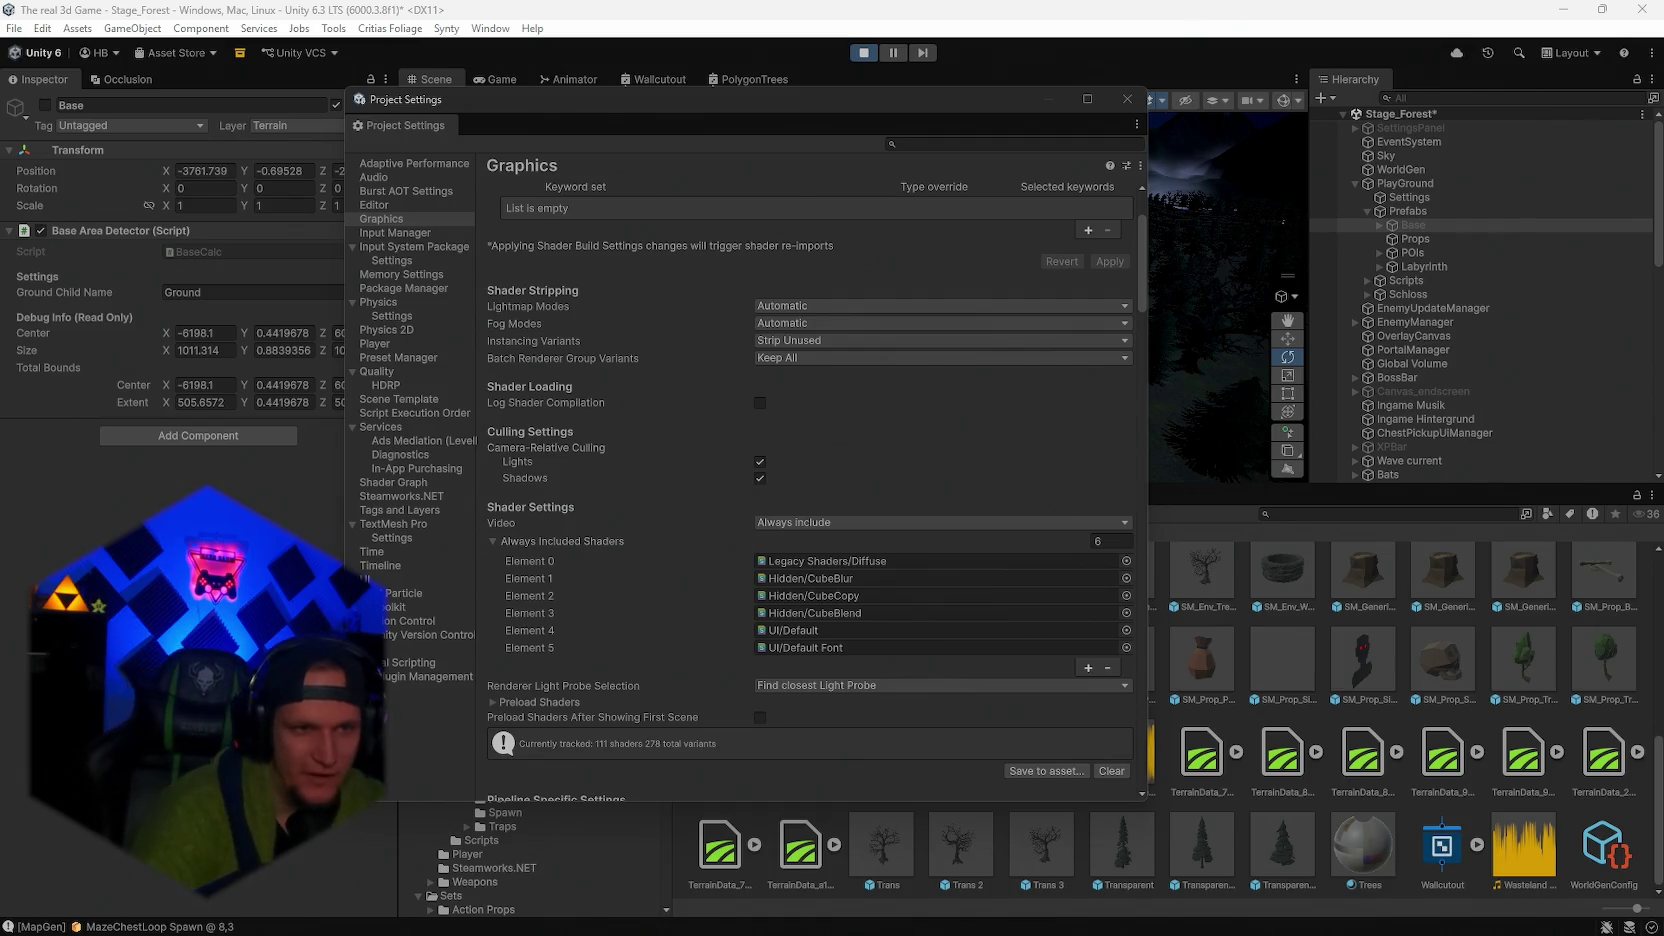
pyautogui.scroll(3, 809, 480)
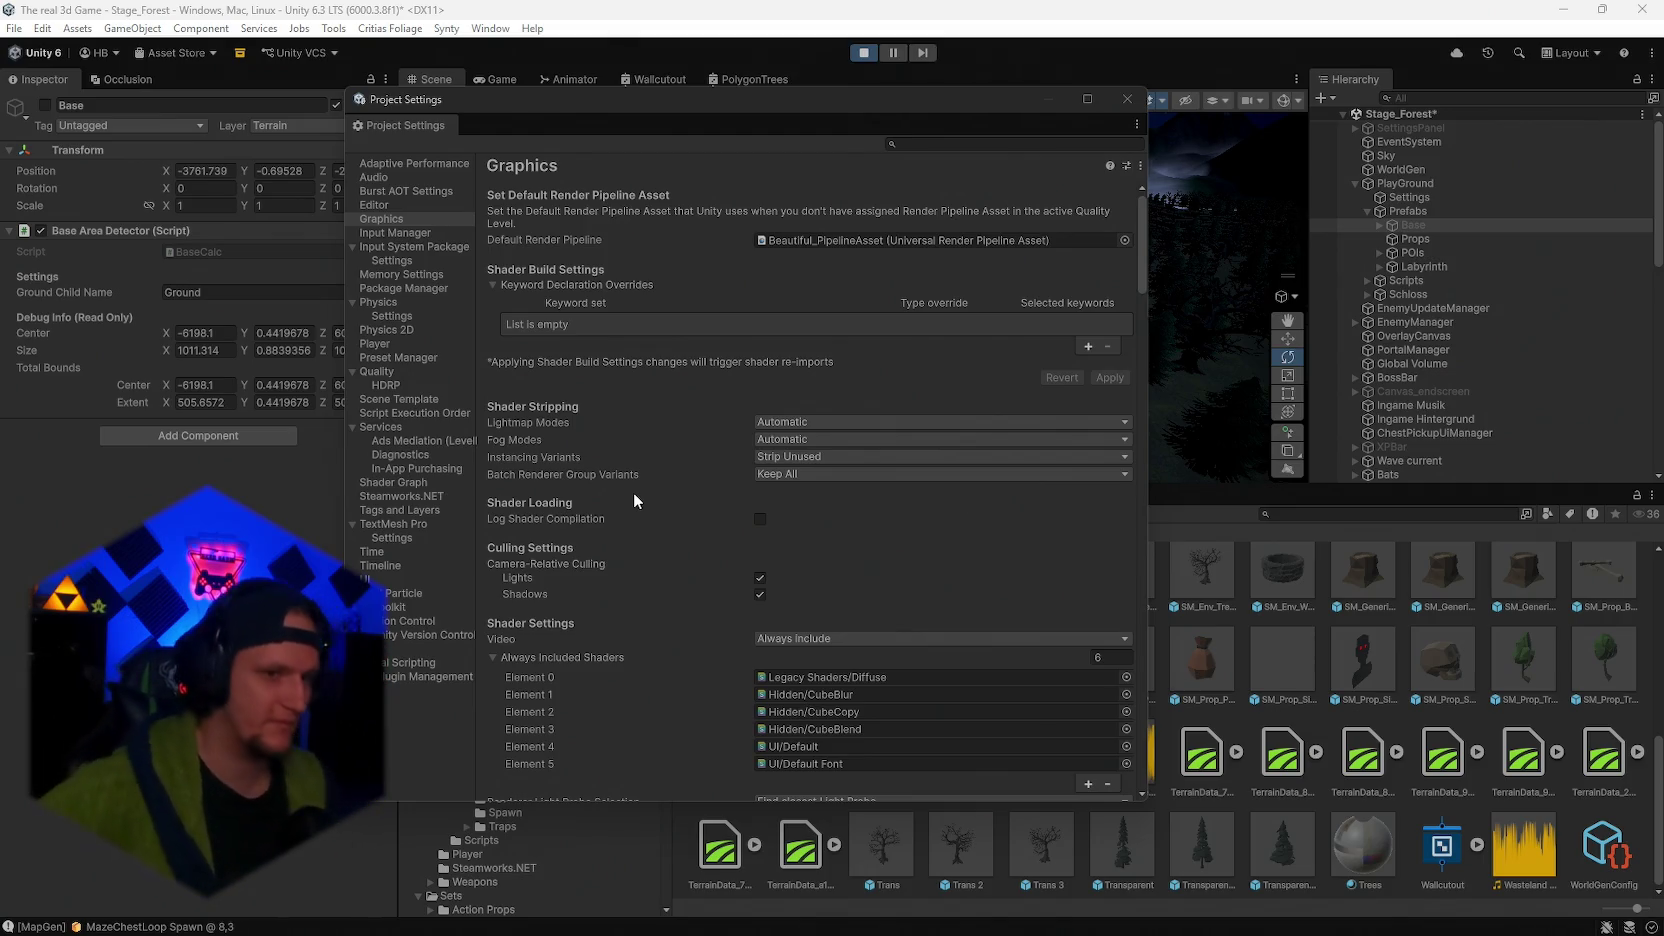
pyautogui.click(776, 474)
pyautogui.click(817, 479)
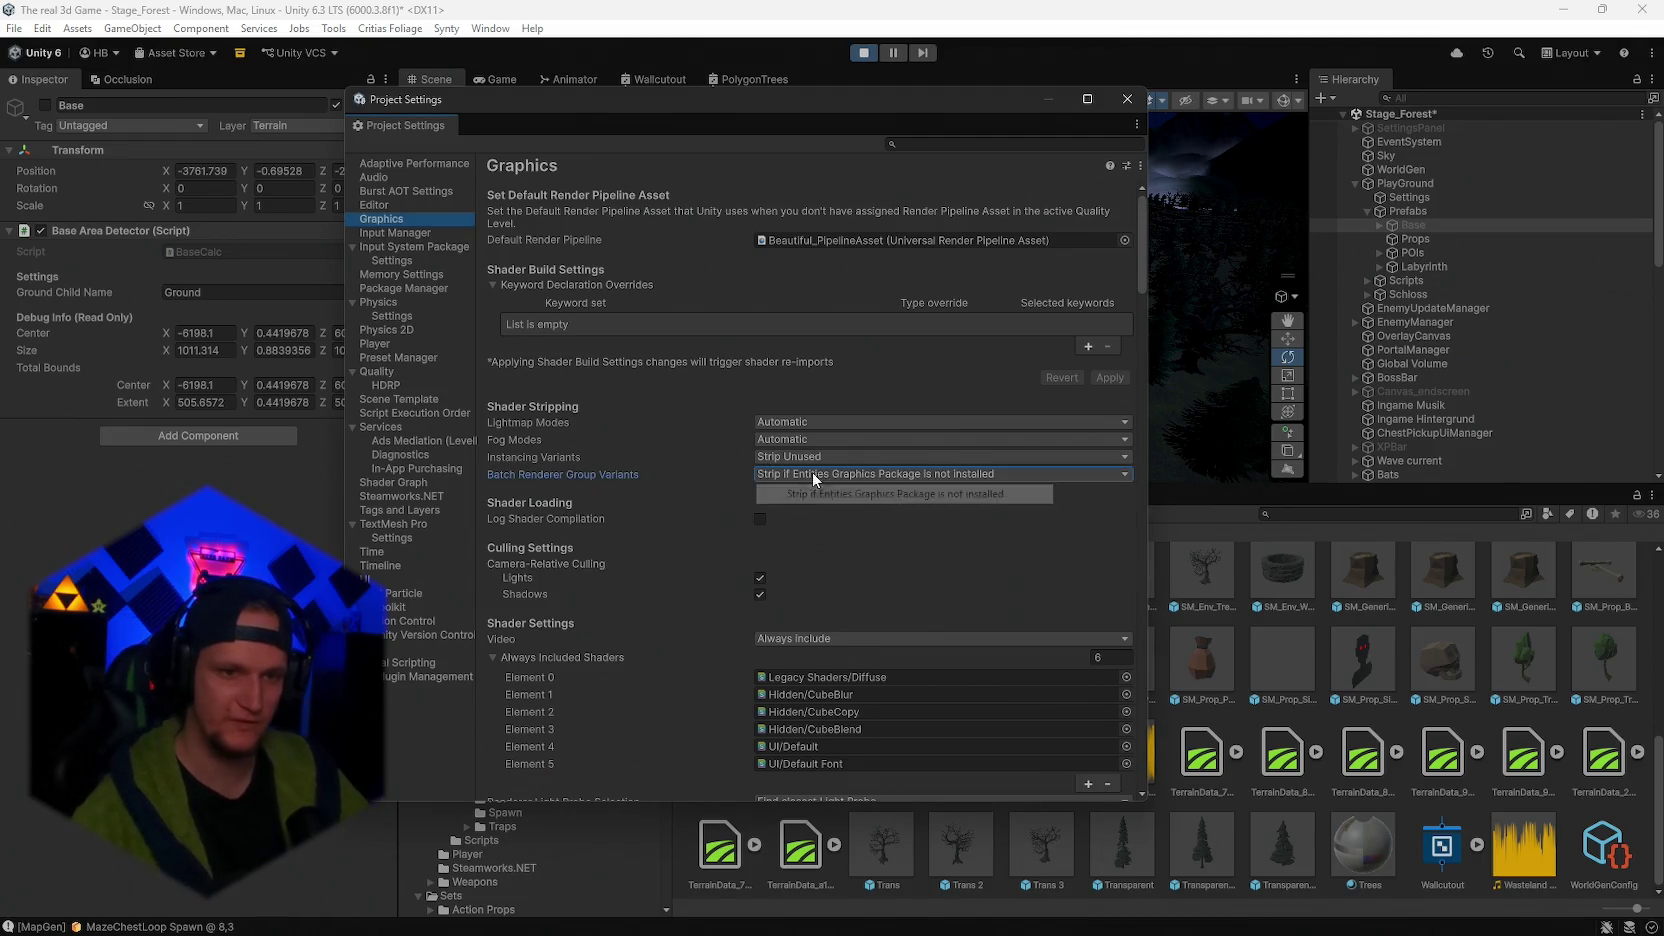
pyautogui.click(777, 471)
pyautogui.click(770, 476)
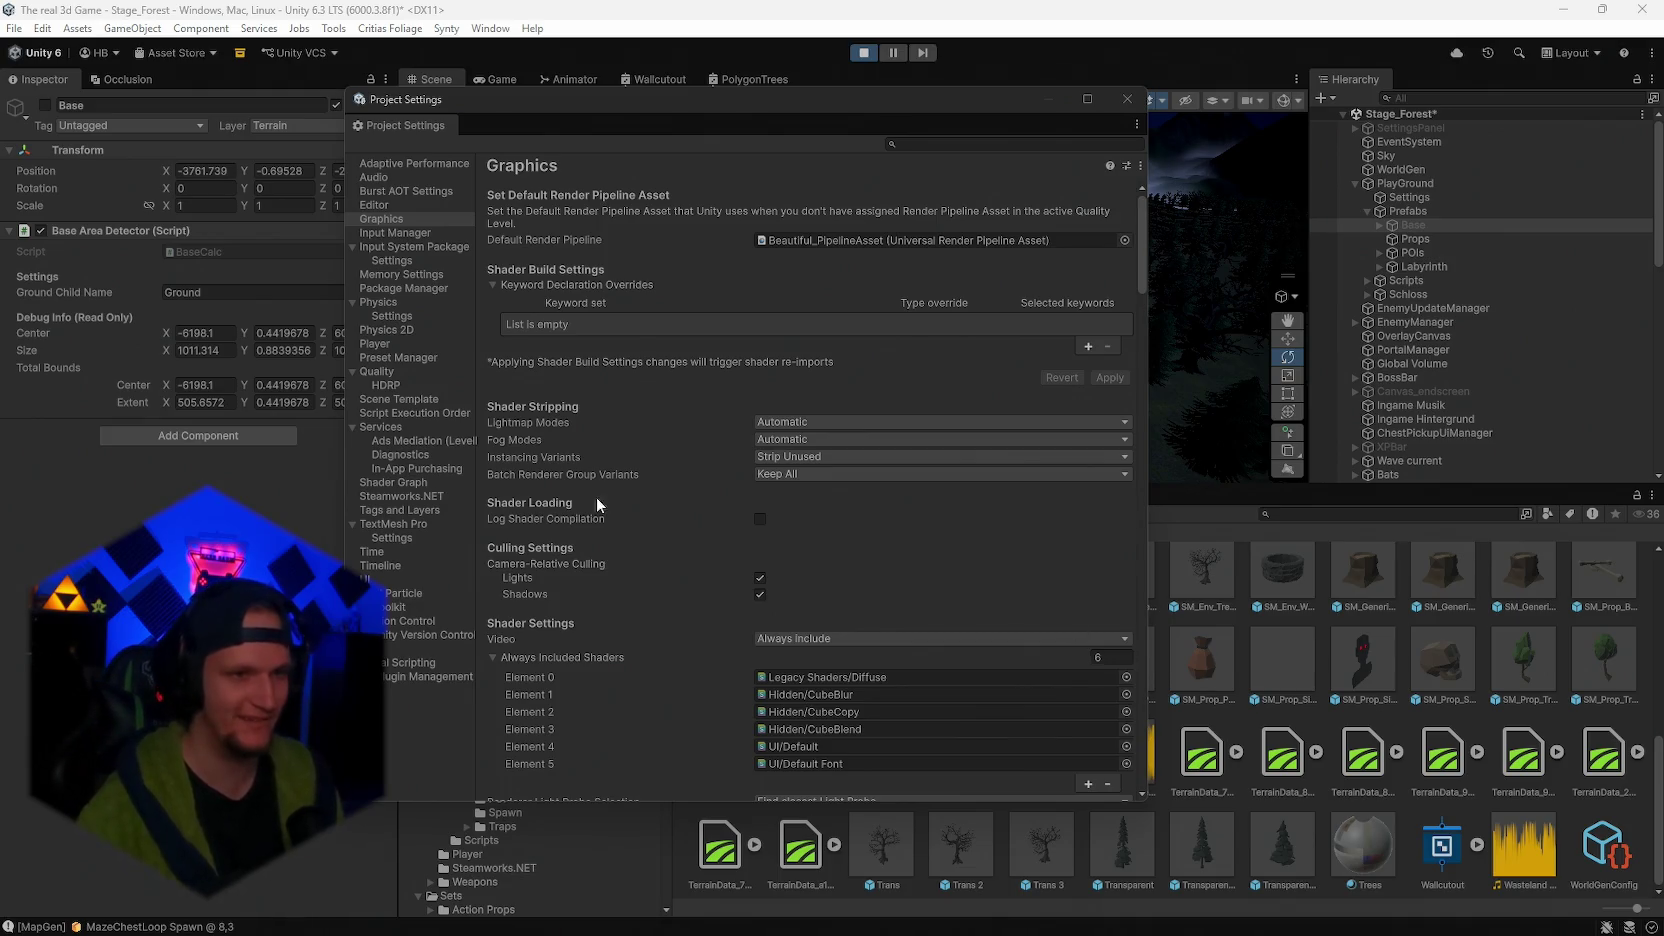
# On the Player page, keep Fullscreen Window as the fullscreen mode under Resolution and Presentation.
pyautogui.click(394, 341)
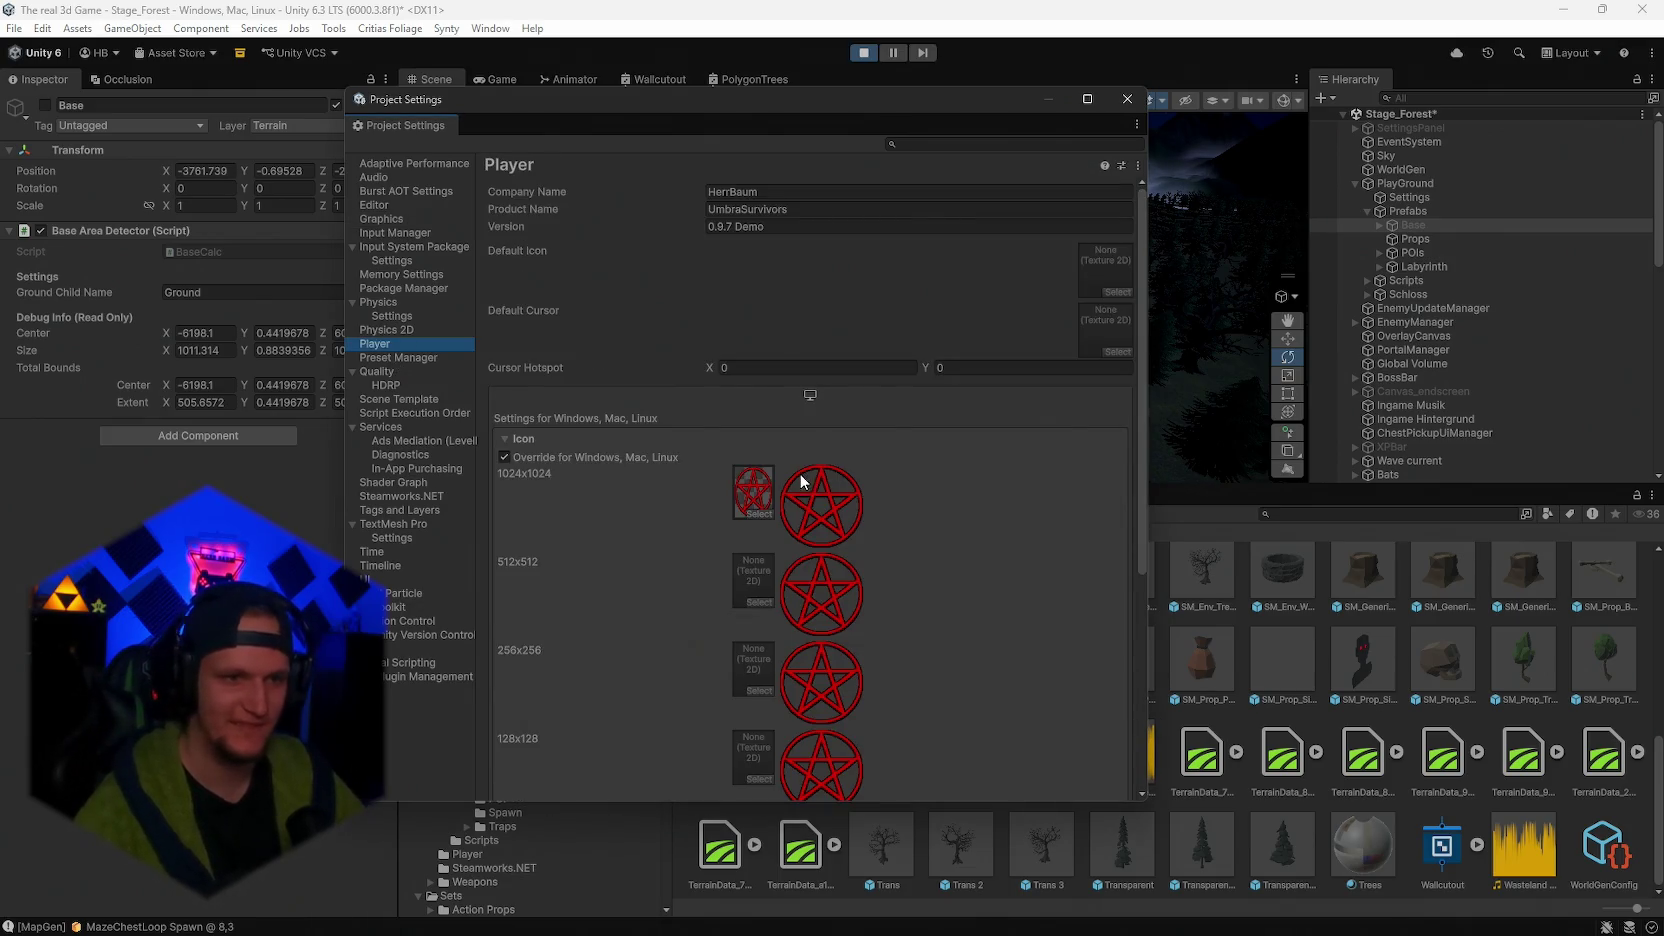
pyautogui.scroll(-5, 688, 453)
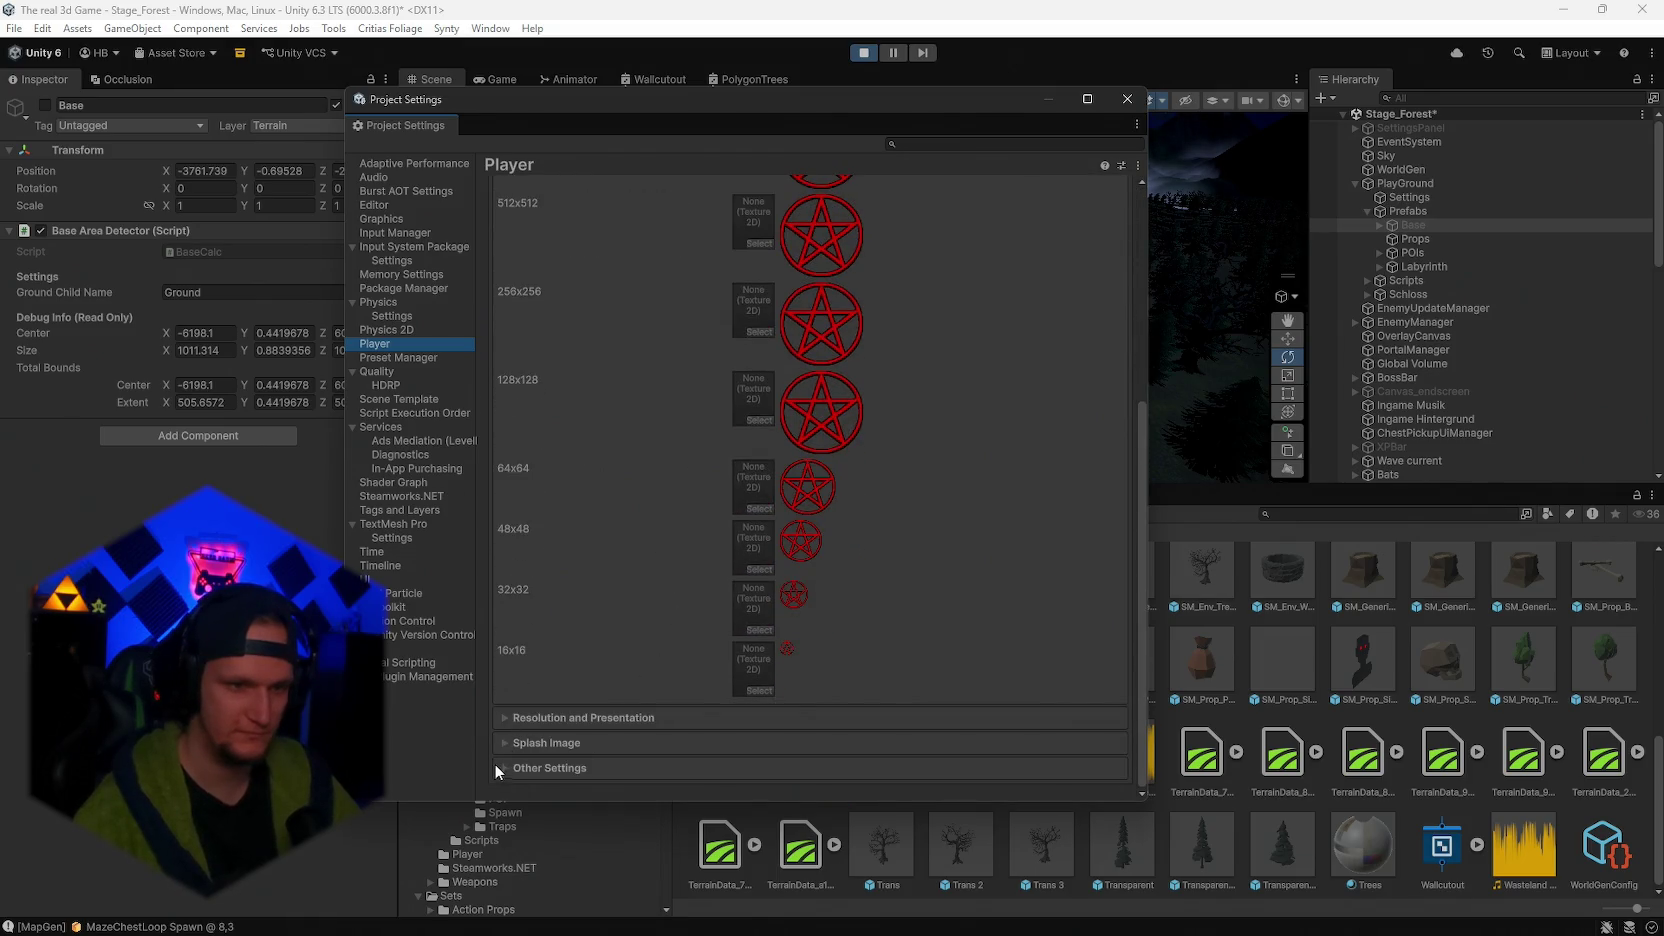
pyautogui.click(498, 719)
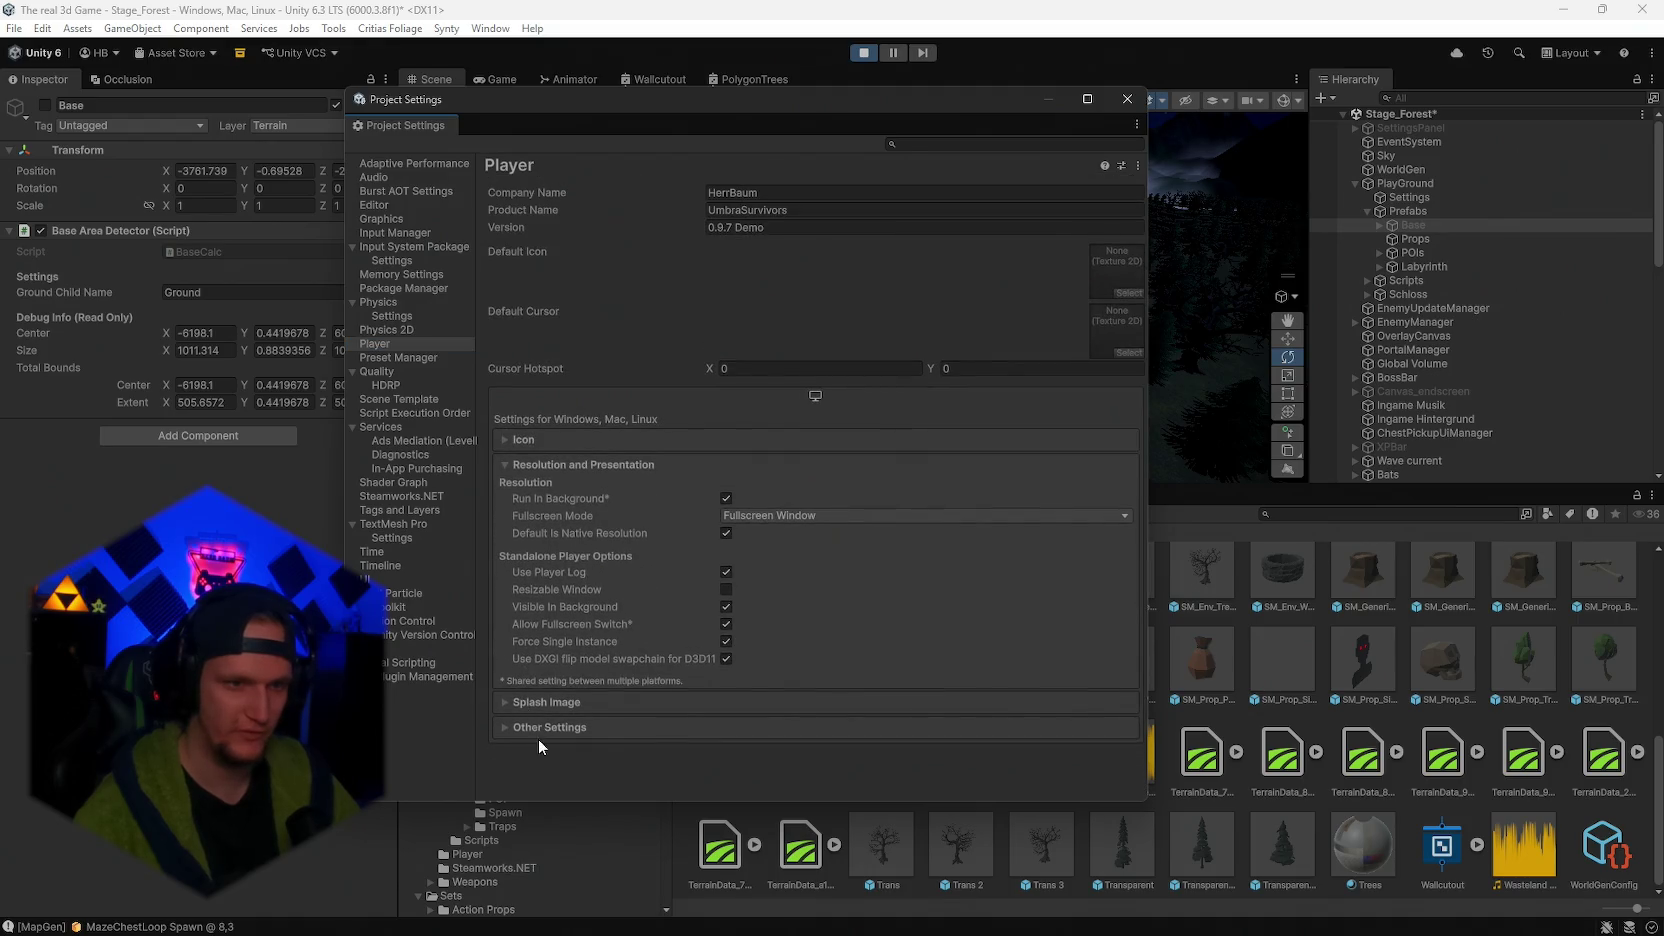
pyautogui.click(775, 515)
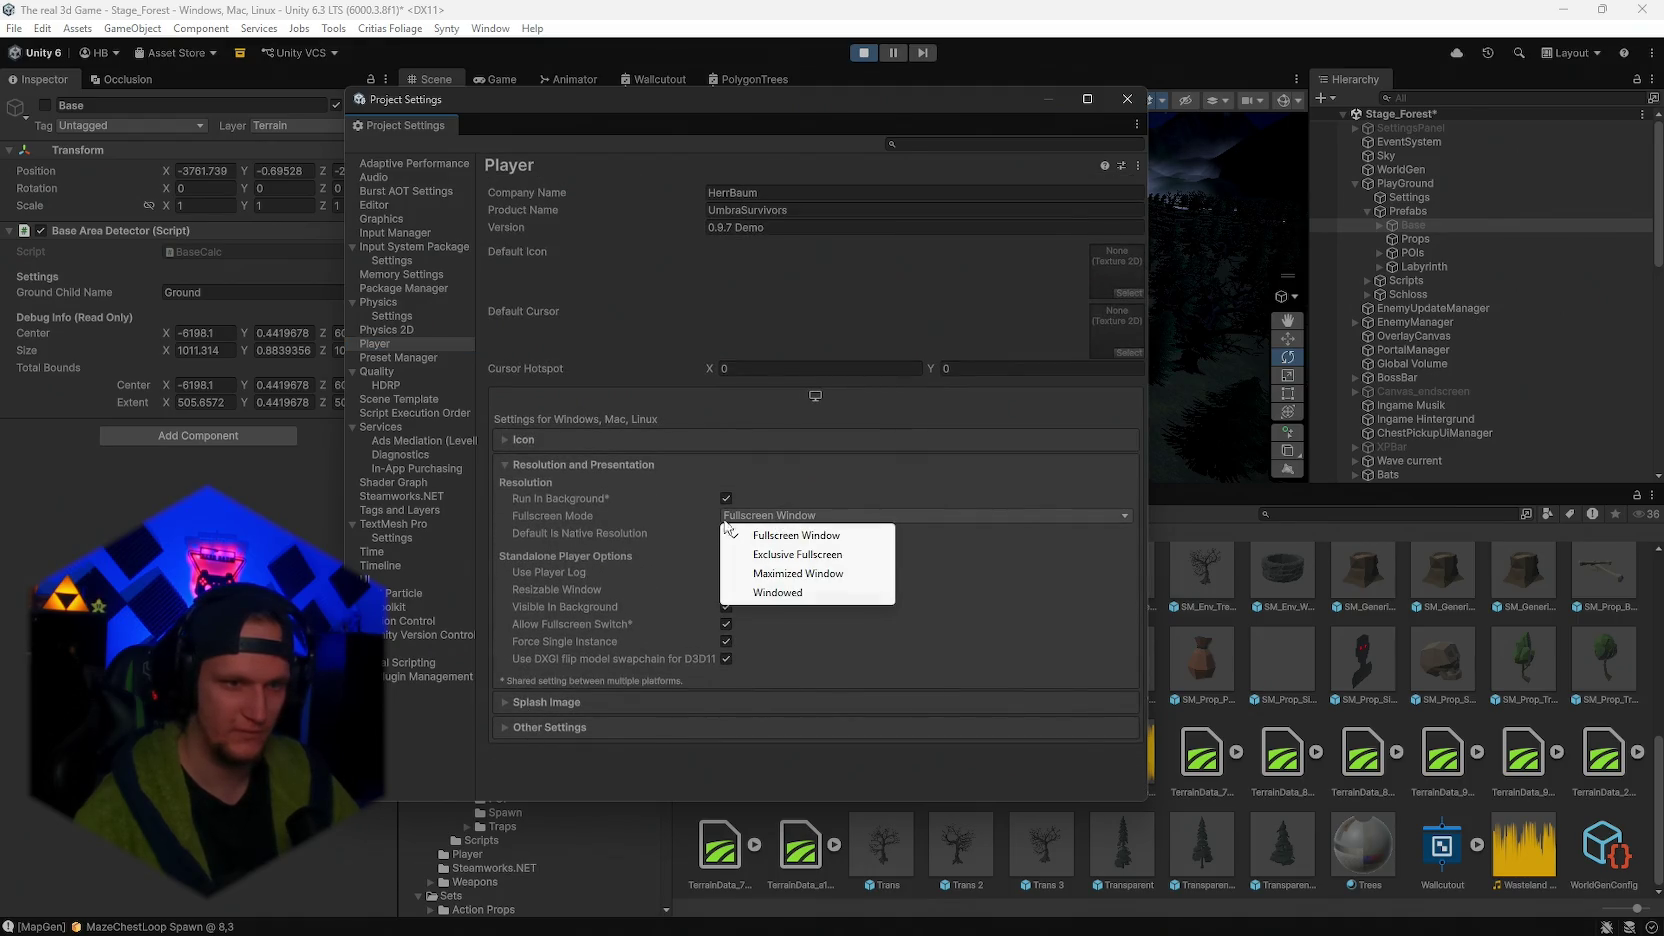
pyautogui.click(599, 518)
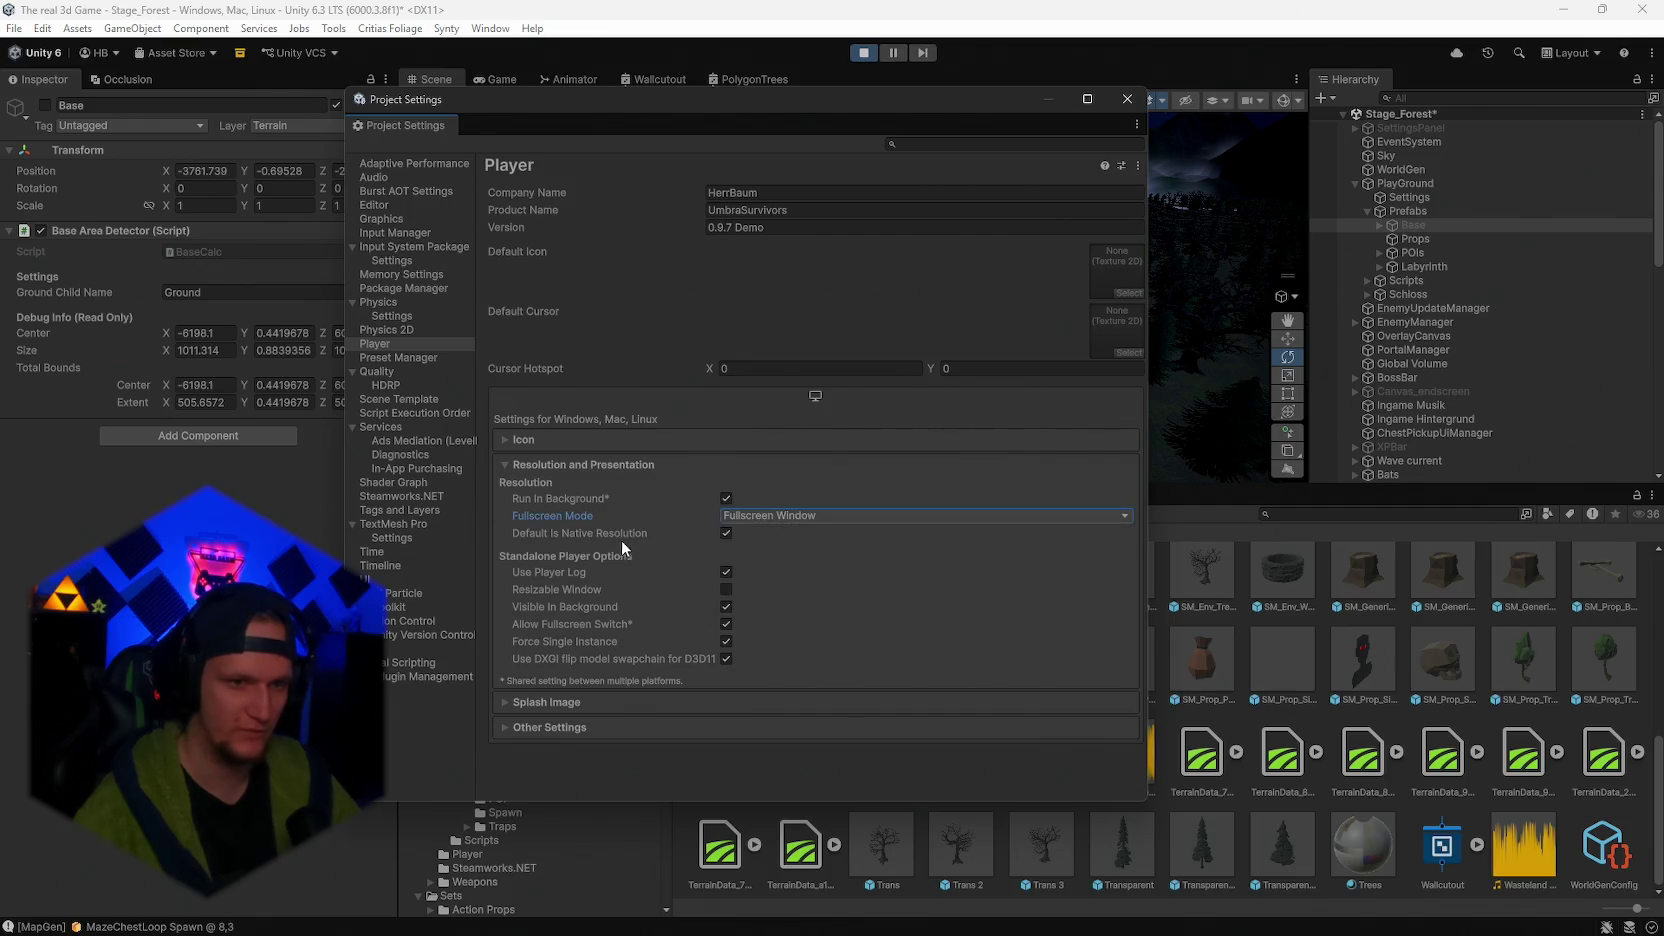
# Expand the Splash Image settings, look them over, then fold them away.
pyautogui.click(540, 702)
pyautogui.scroll(-4, 551, 580)
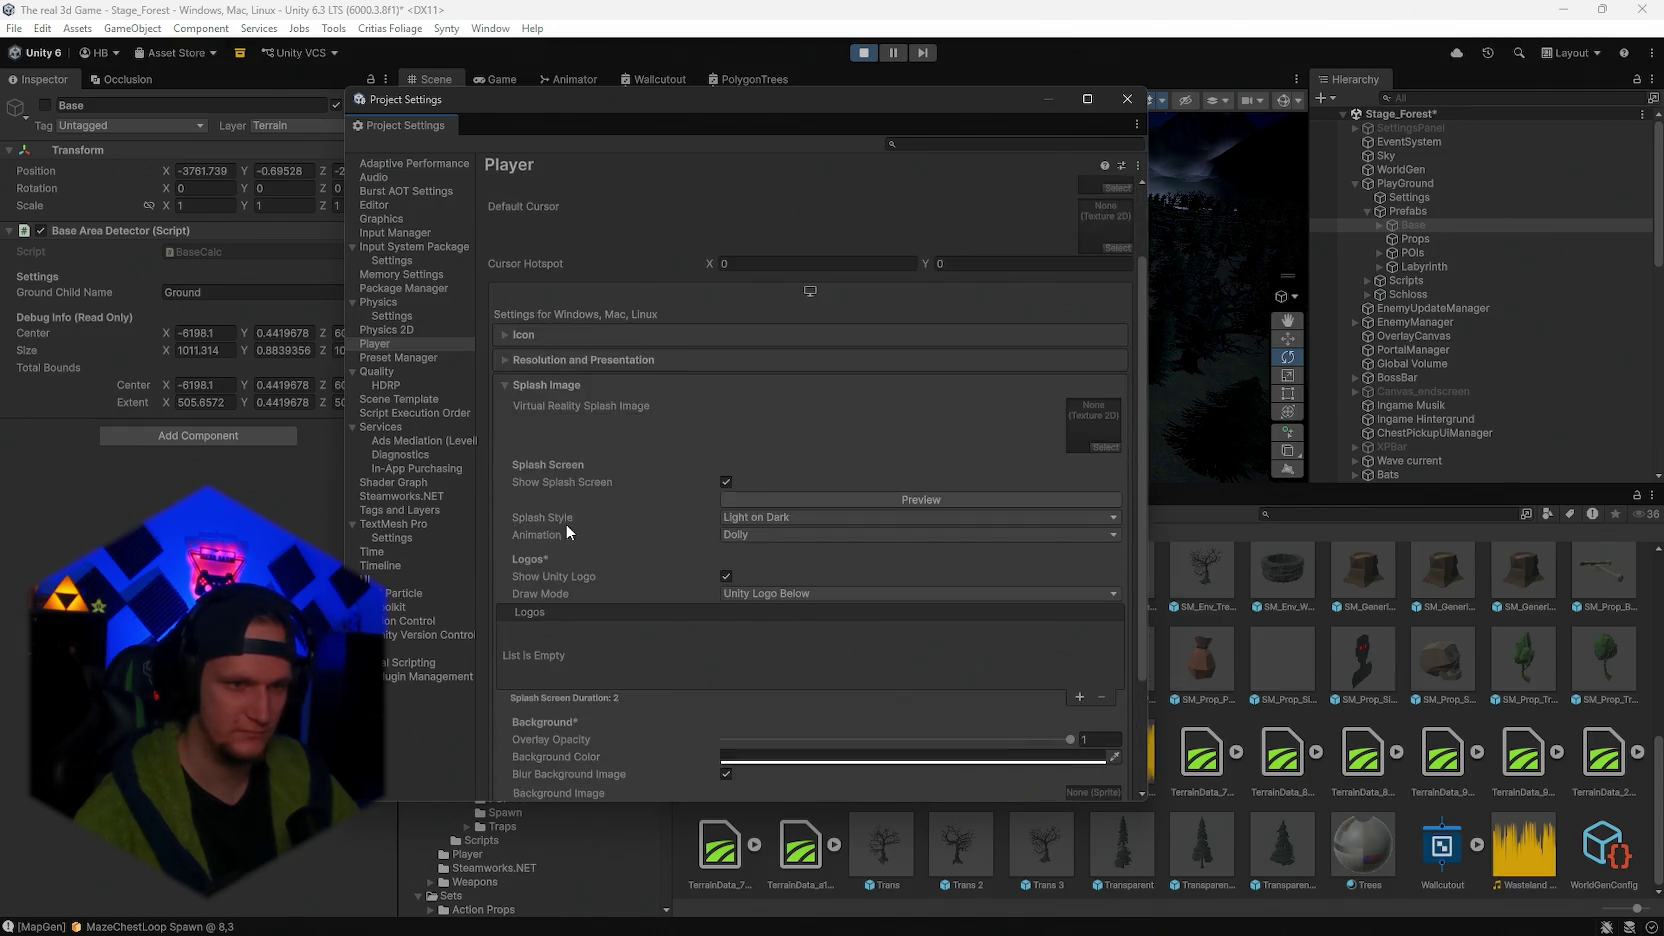
pyautogui.scroll(4, 520, 449)
pyautogui.click(509, 488)
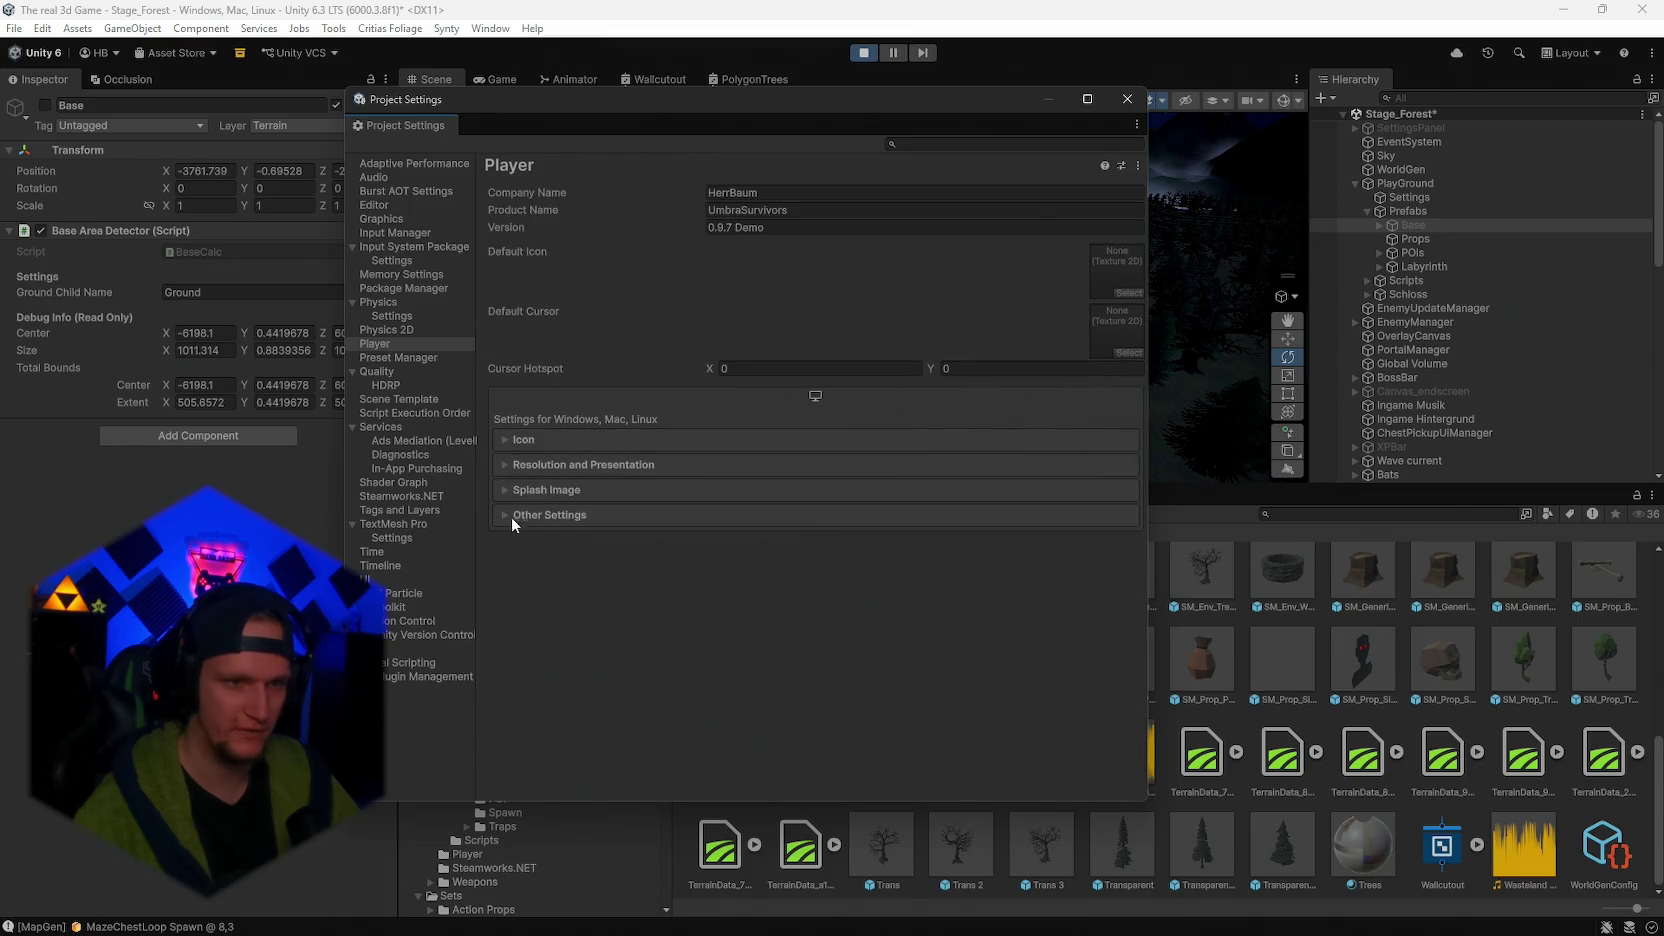
# Expand Other Settings and snip a screenshot of its rendering options area.
pyautogui.click(513, 511)
pyautogui.scroll(-5, 566, 525)
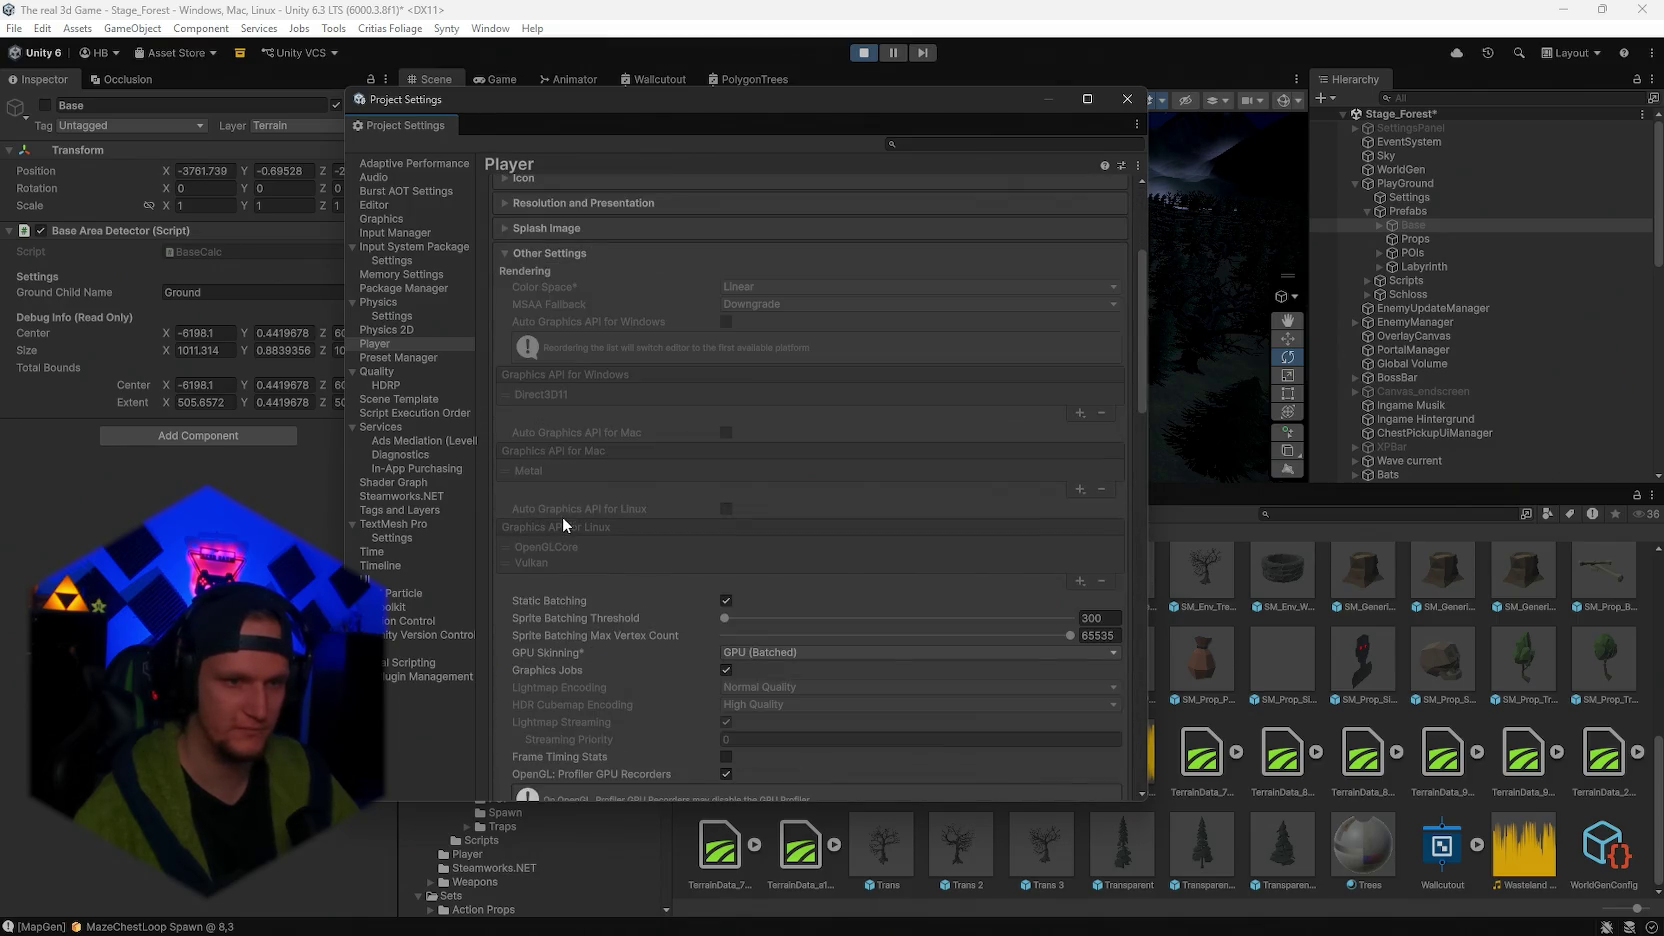
pyautogui.scroll(-1, 562, 516)
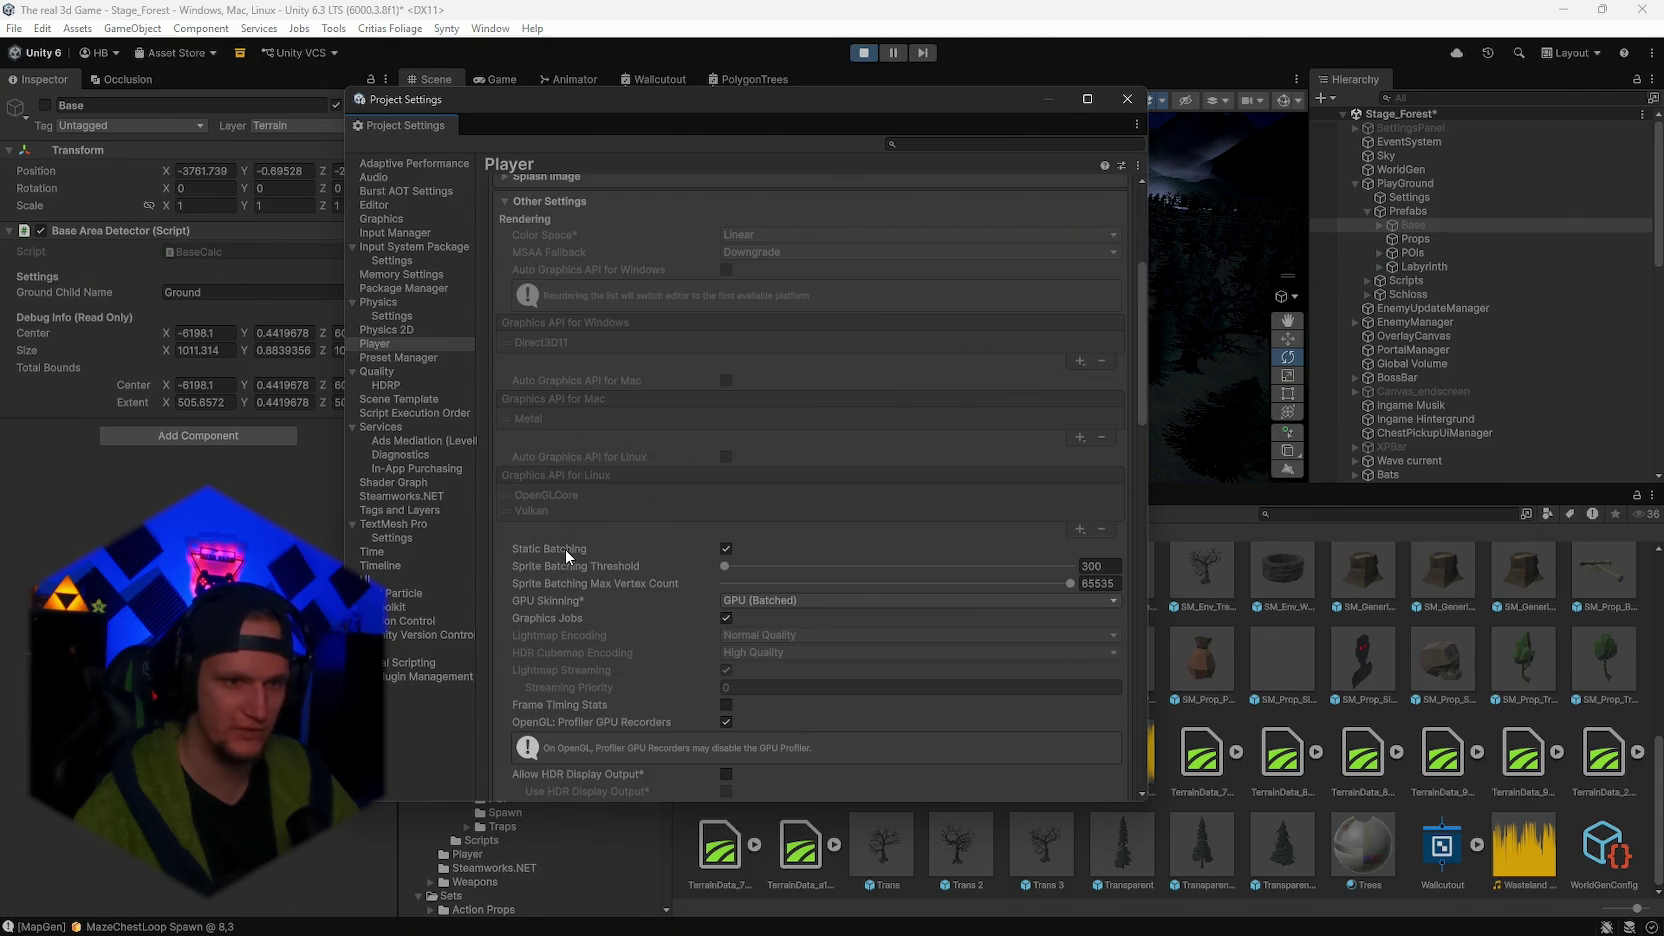
pyautogui.scroll(-2, 590, 605)
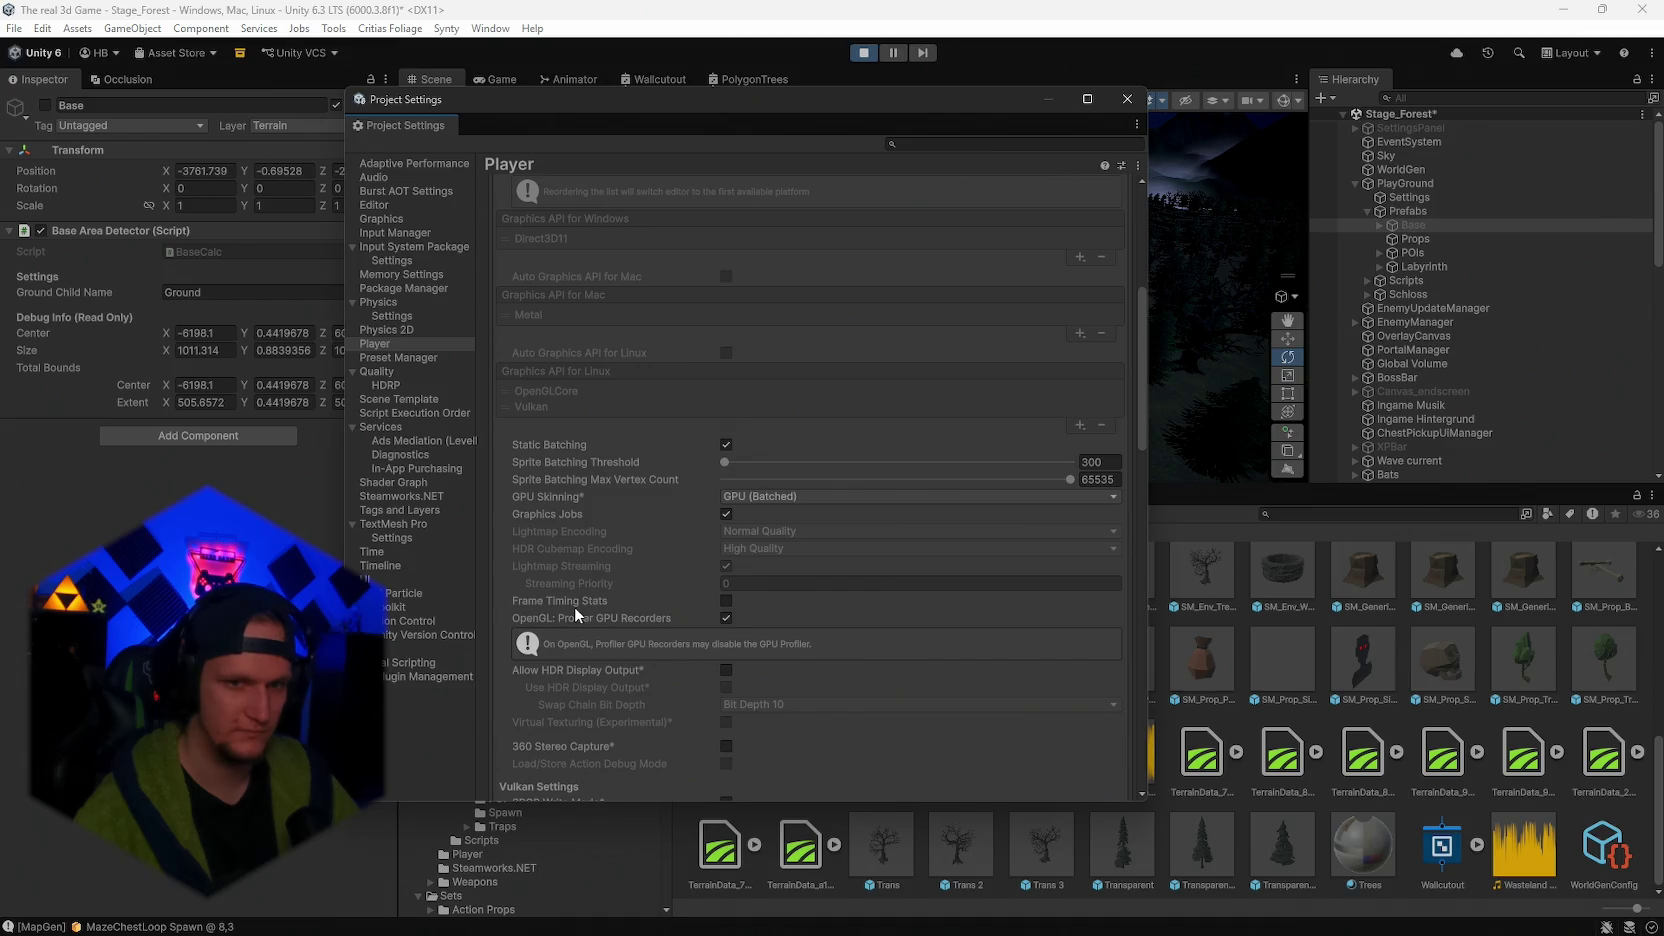
pyautogui.scroll(-2, 579, 606)
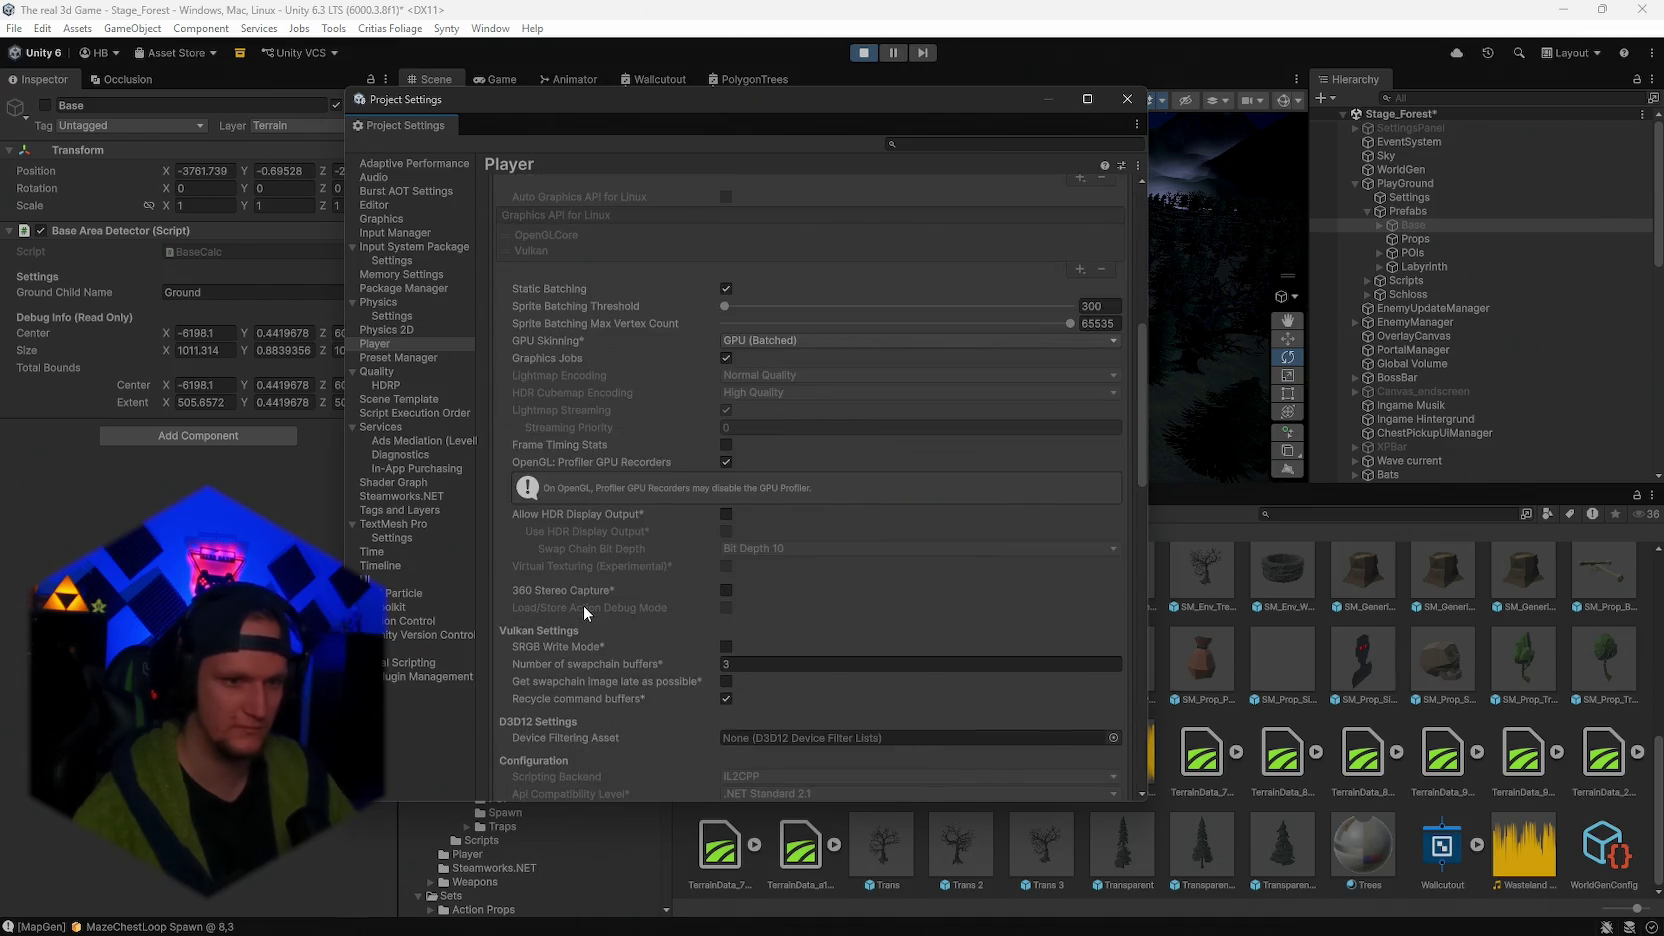
pyautogui.press('super+shift+s')
pyautogui.moveTo(490, 302)
pyautogui.mouseDown()
pyautogui.moveTo(1069, 743)
pyautogui.moveTo(1136, 768)
pyautogui.mouseUp()
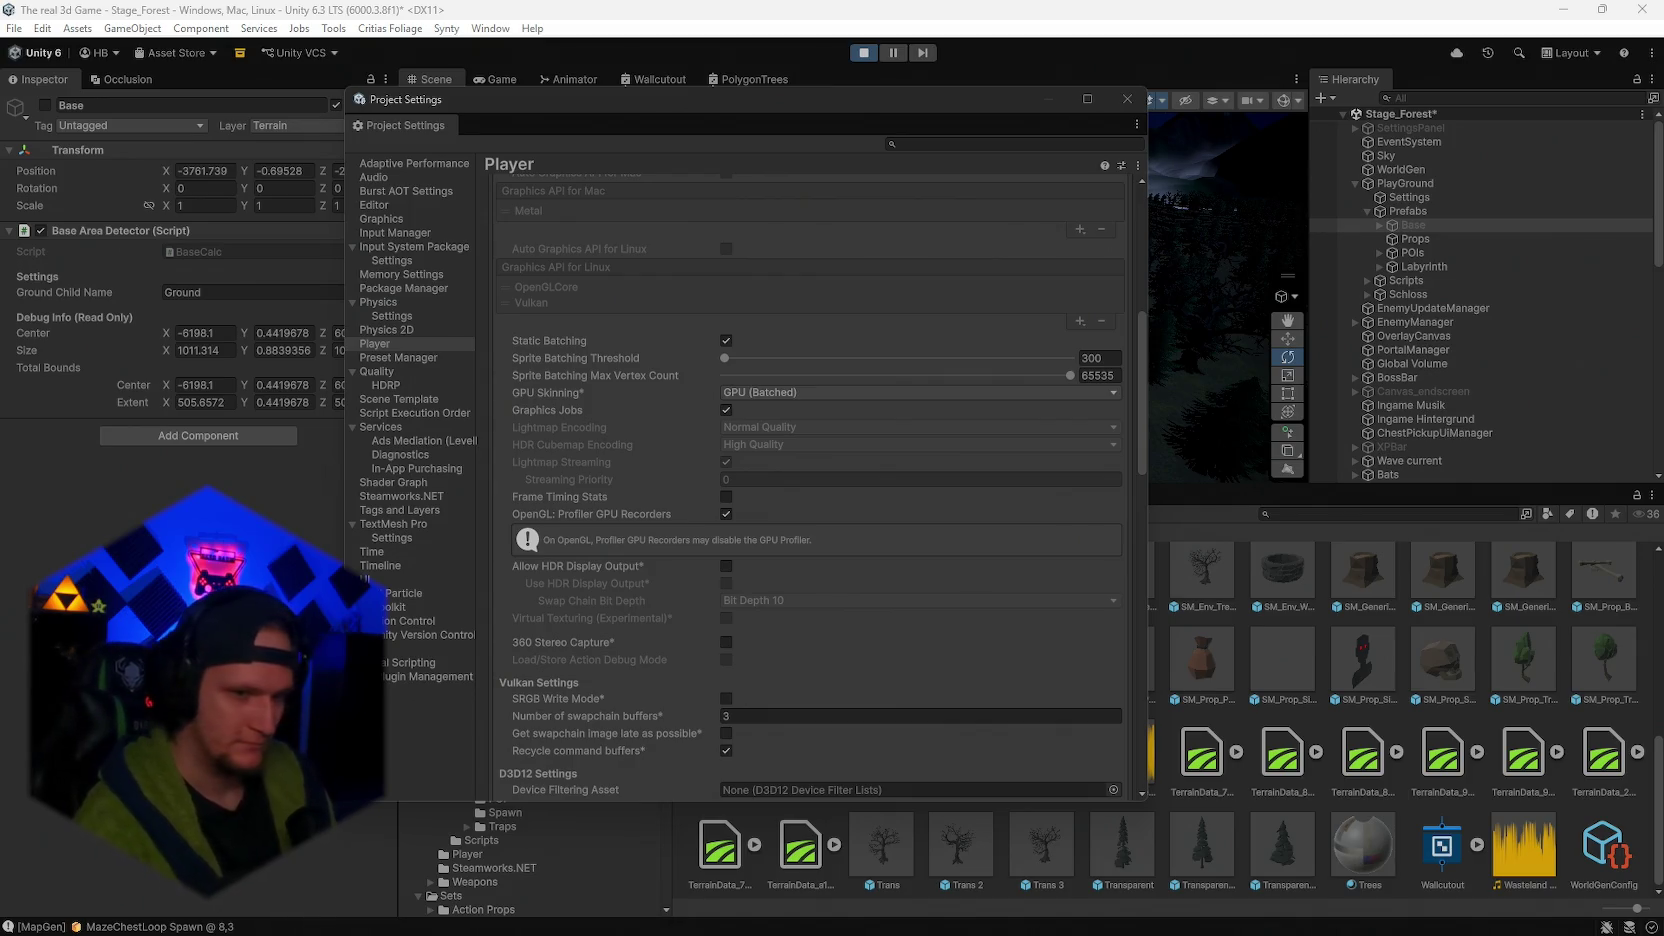
# Scroll through the Other Settings to review the Vulkan and D3D12 options.
pyautogui.scroll(-8, 883, 542)
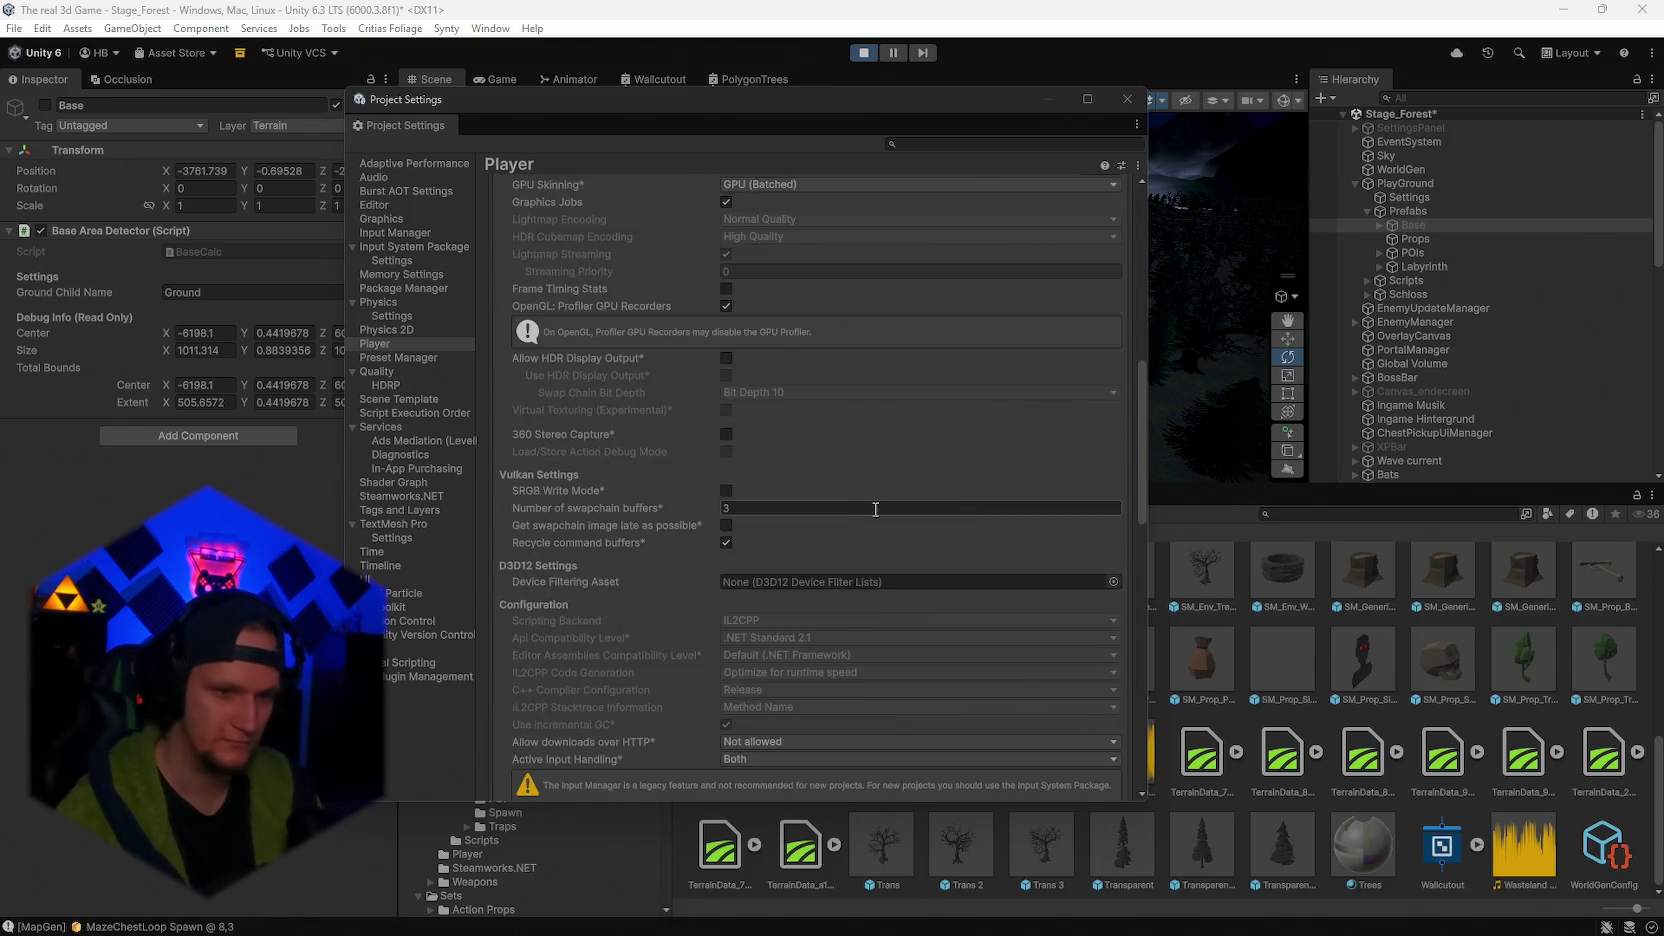
pyautogui.scroll(-4, 869, 460)
pyautogui.scroll(4, 870, 461)
pyautogui.scroll(9, 870, 462)
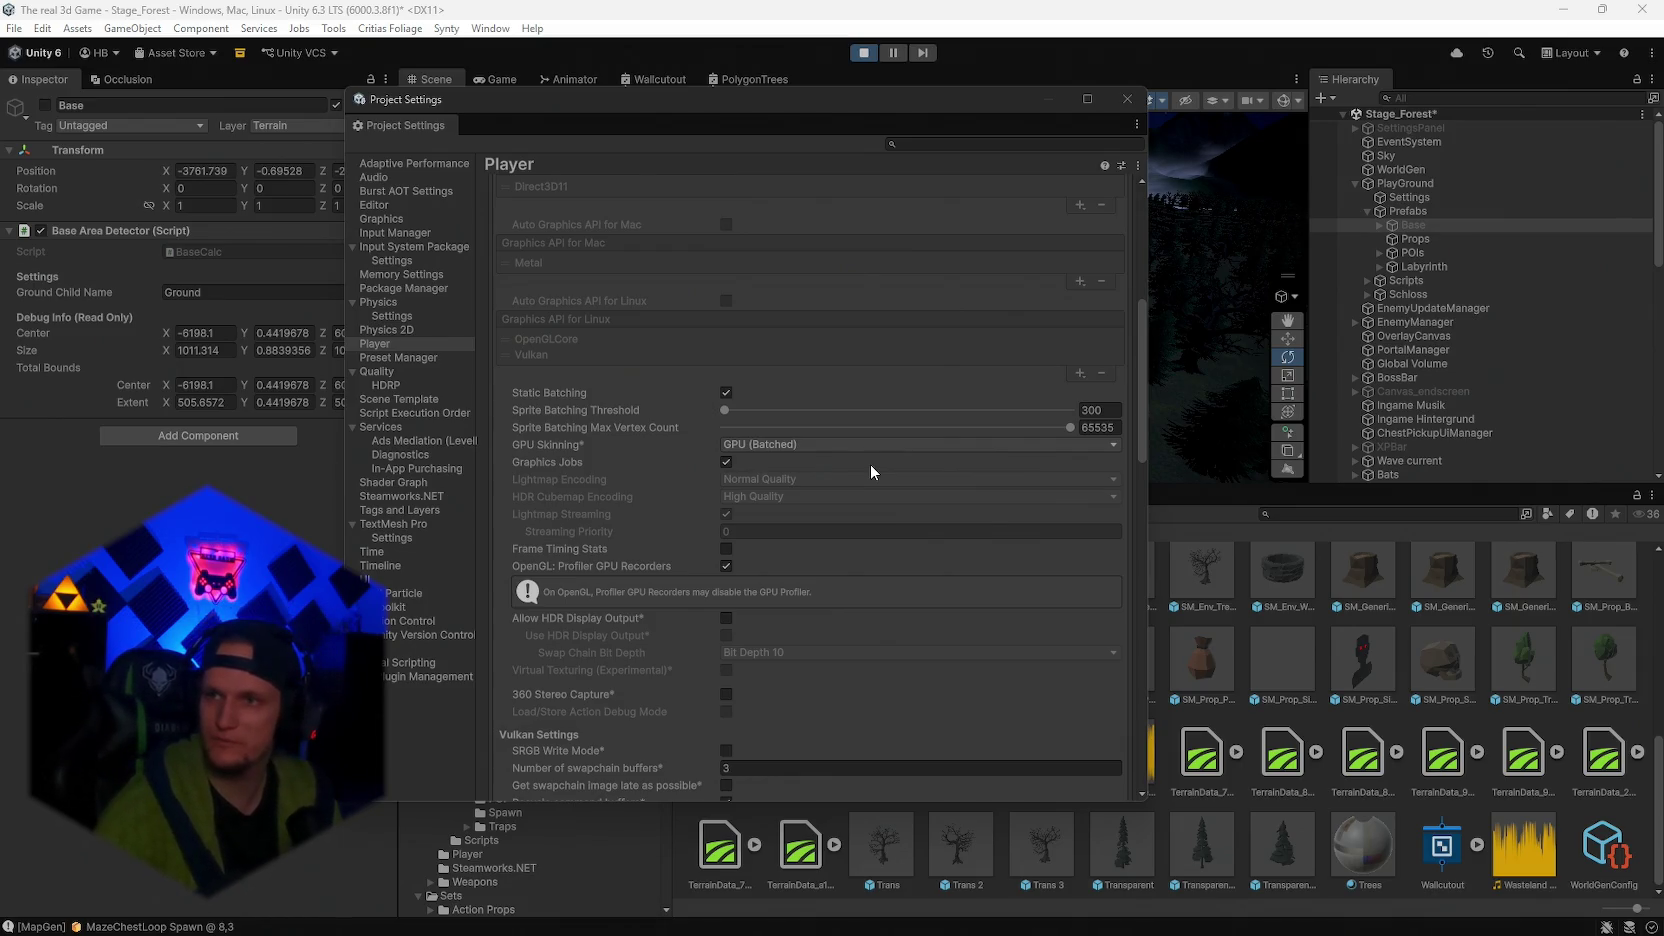
pyautogui.scroll(2, 869, 464)
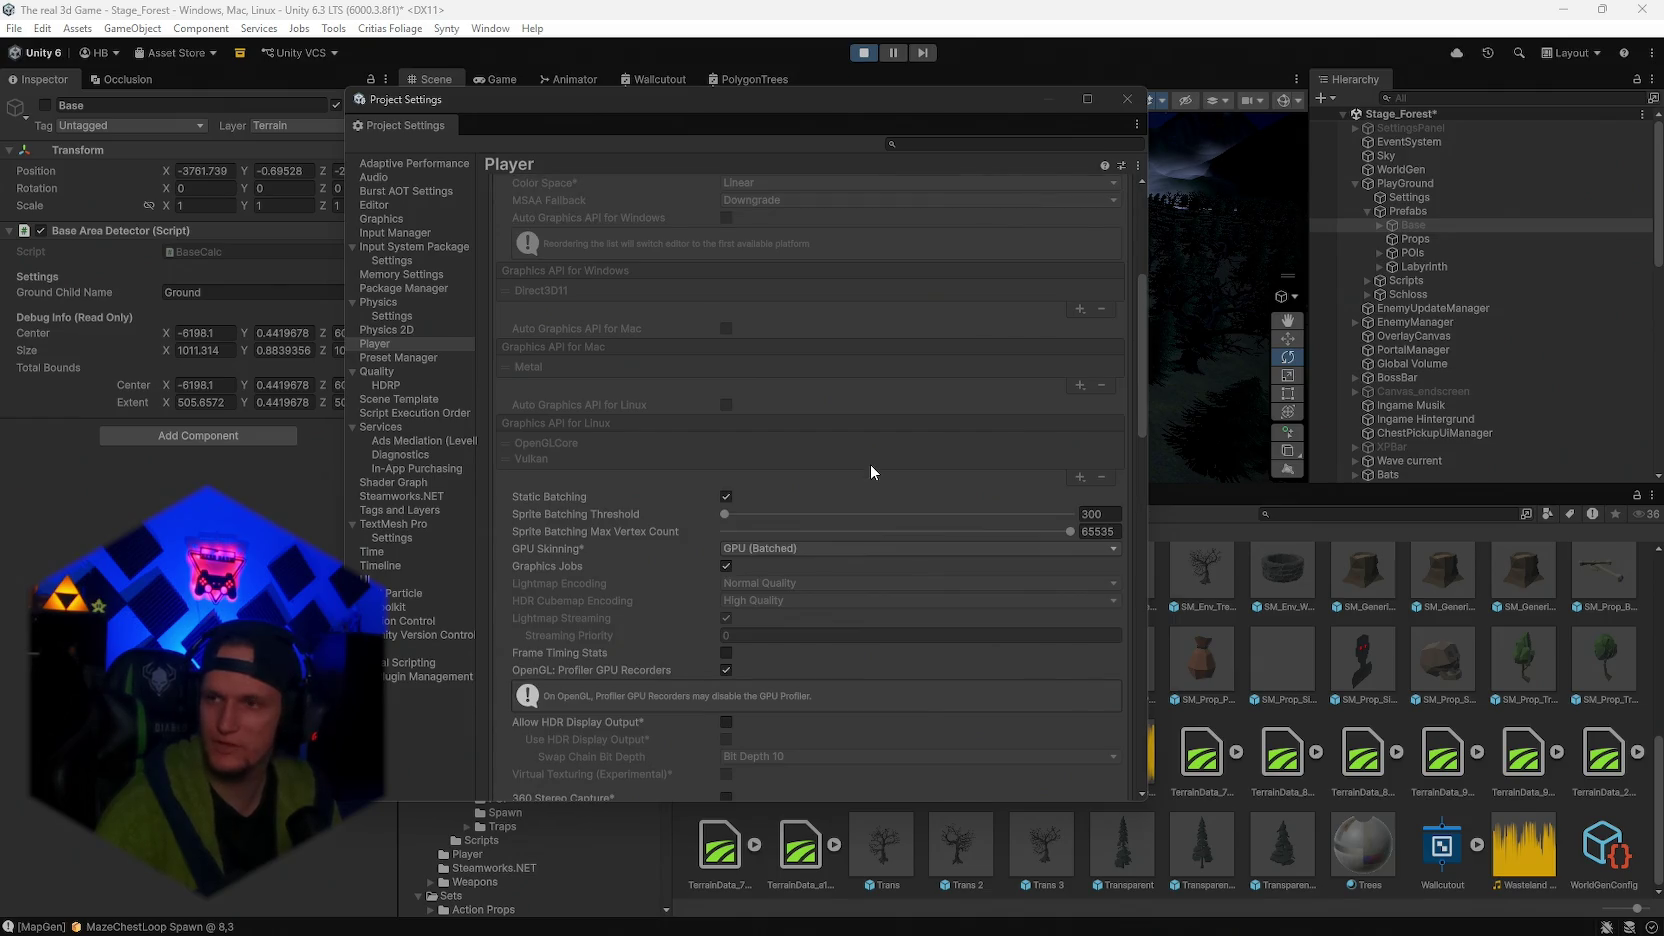
pyautogui.scroll(1, 870, 472)
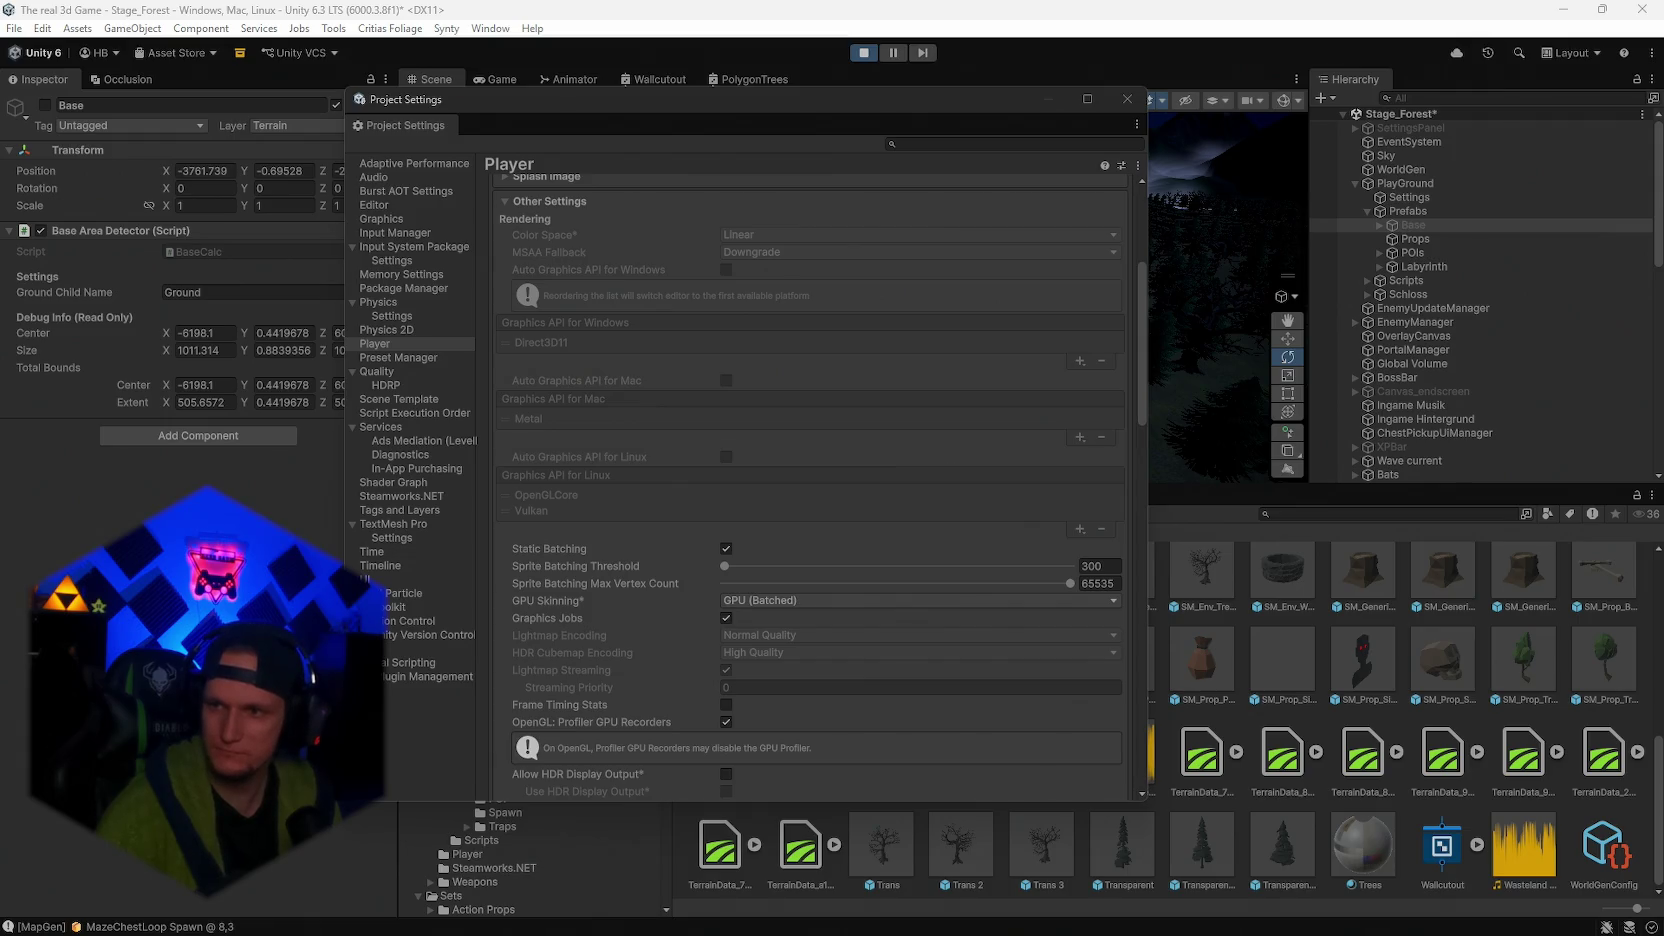
pyautogui.scroll(-2, 959, 543)
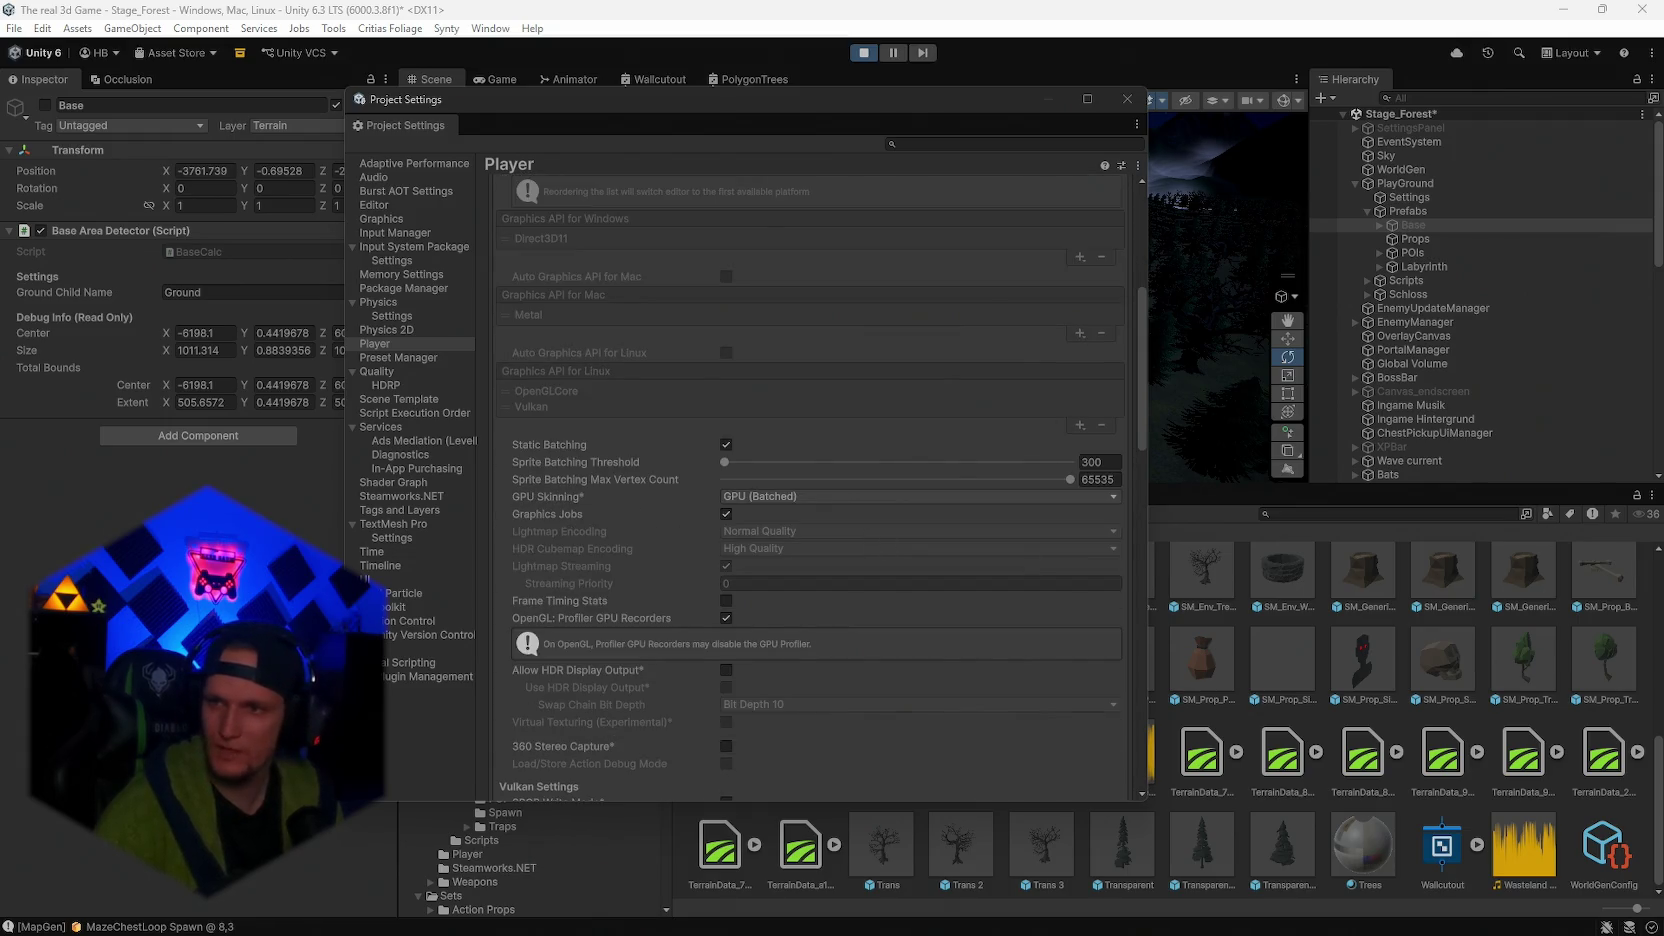
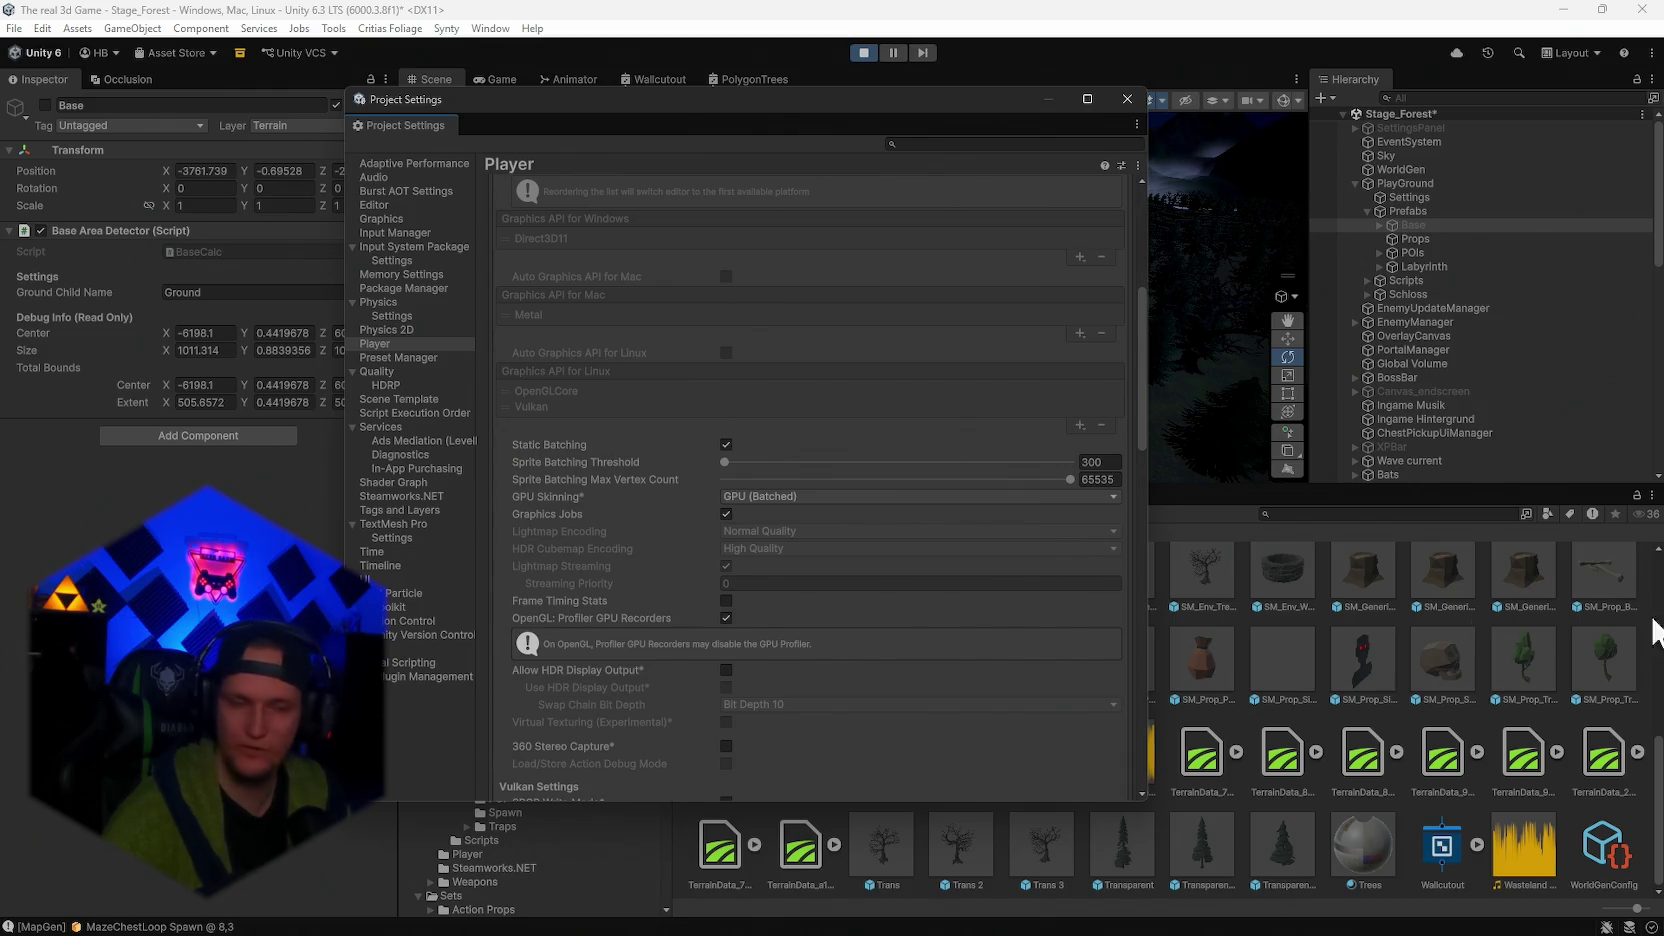
# Uncheck Graphics Jobs, cancel the restart, and uncheck OpenGL: Profiler GPU Recorders in Player settings.
pyautogui.click(725, 514)
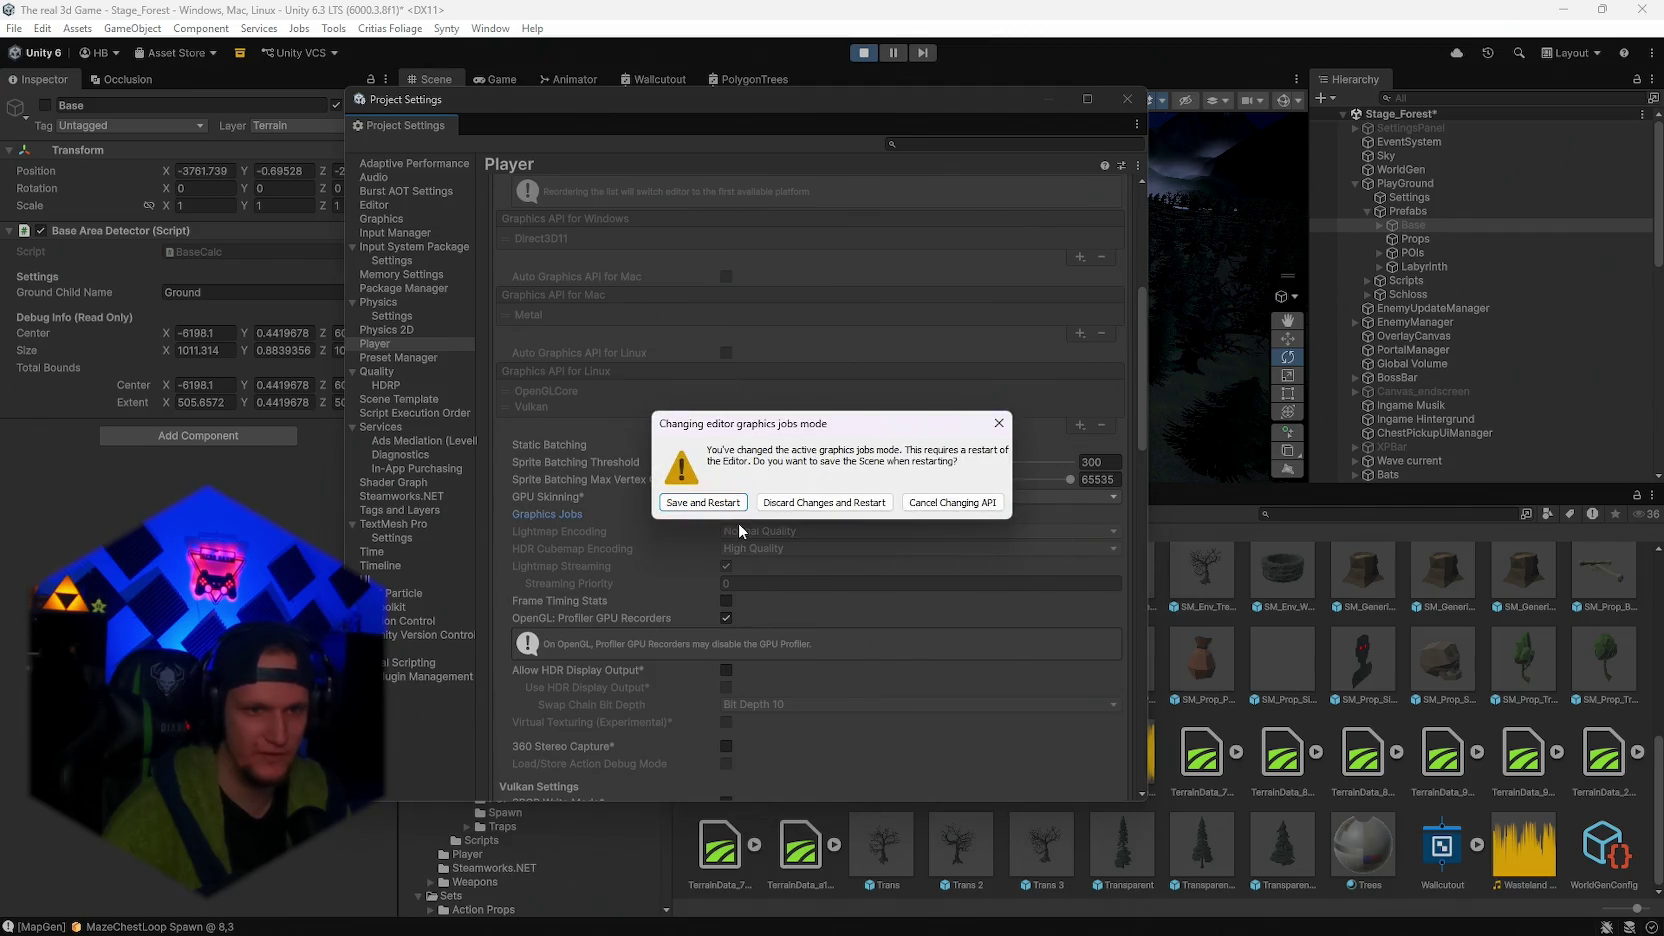
pyautogui.click(950, 503)
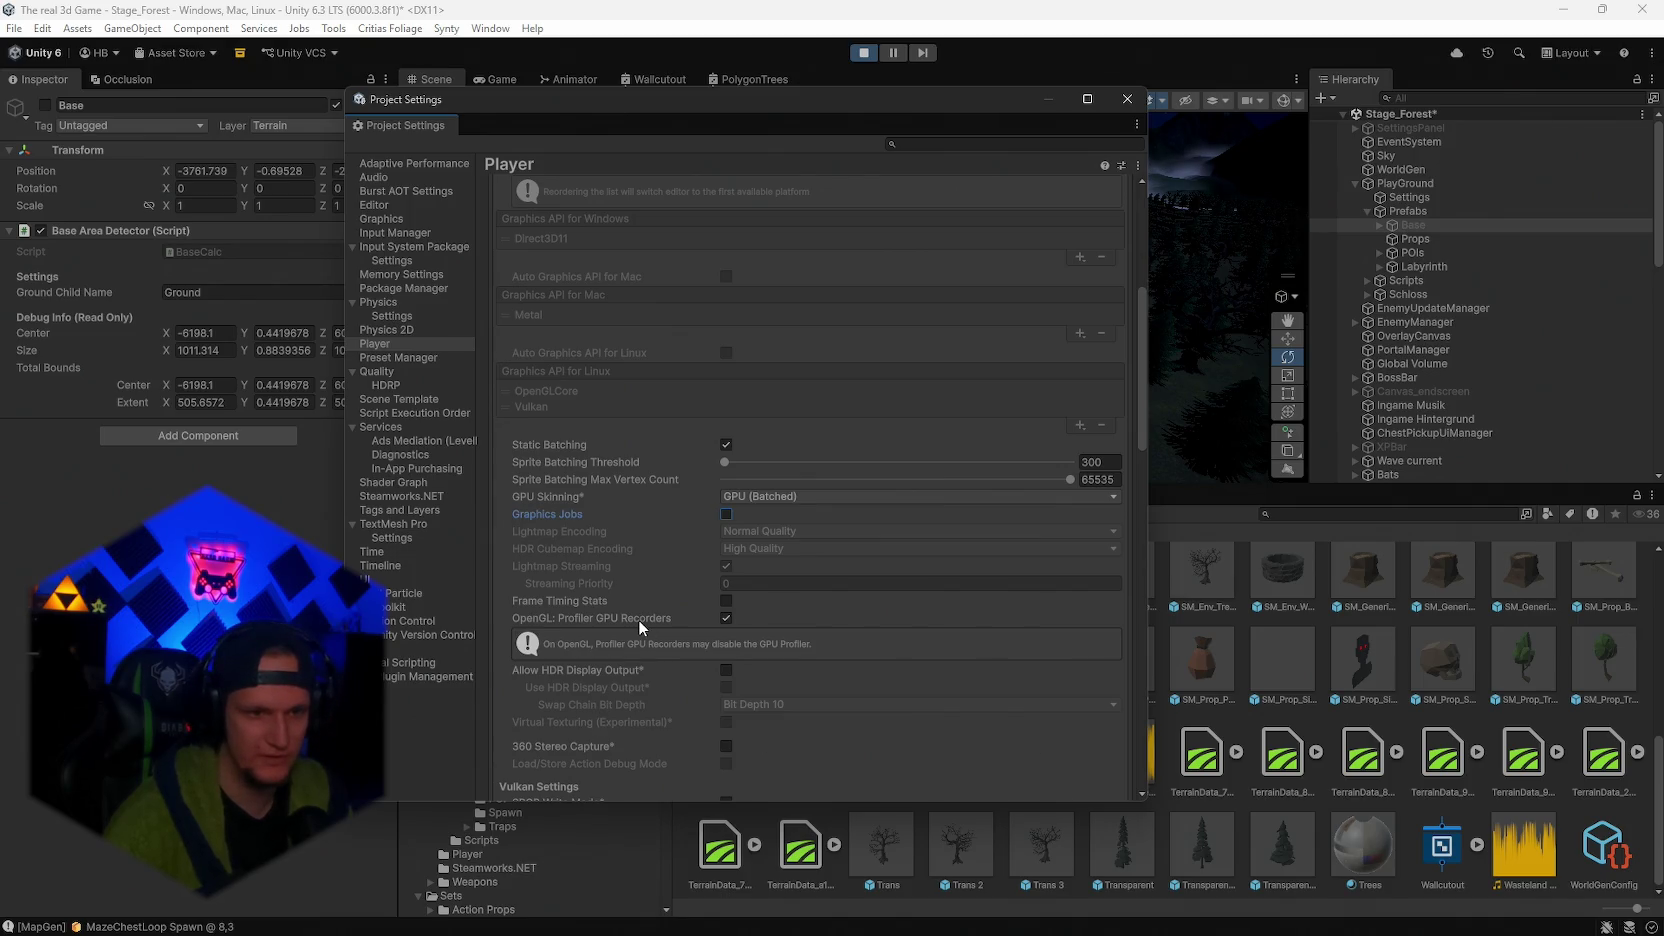
pyautogui.click(727, 617)
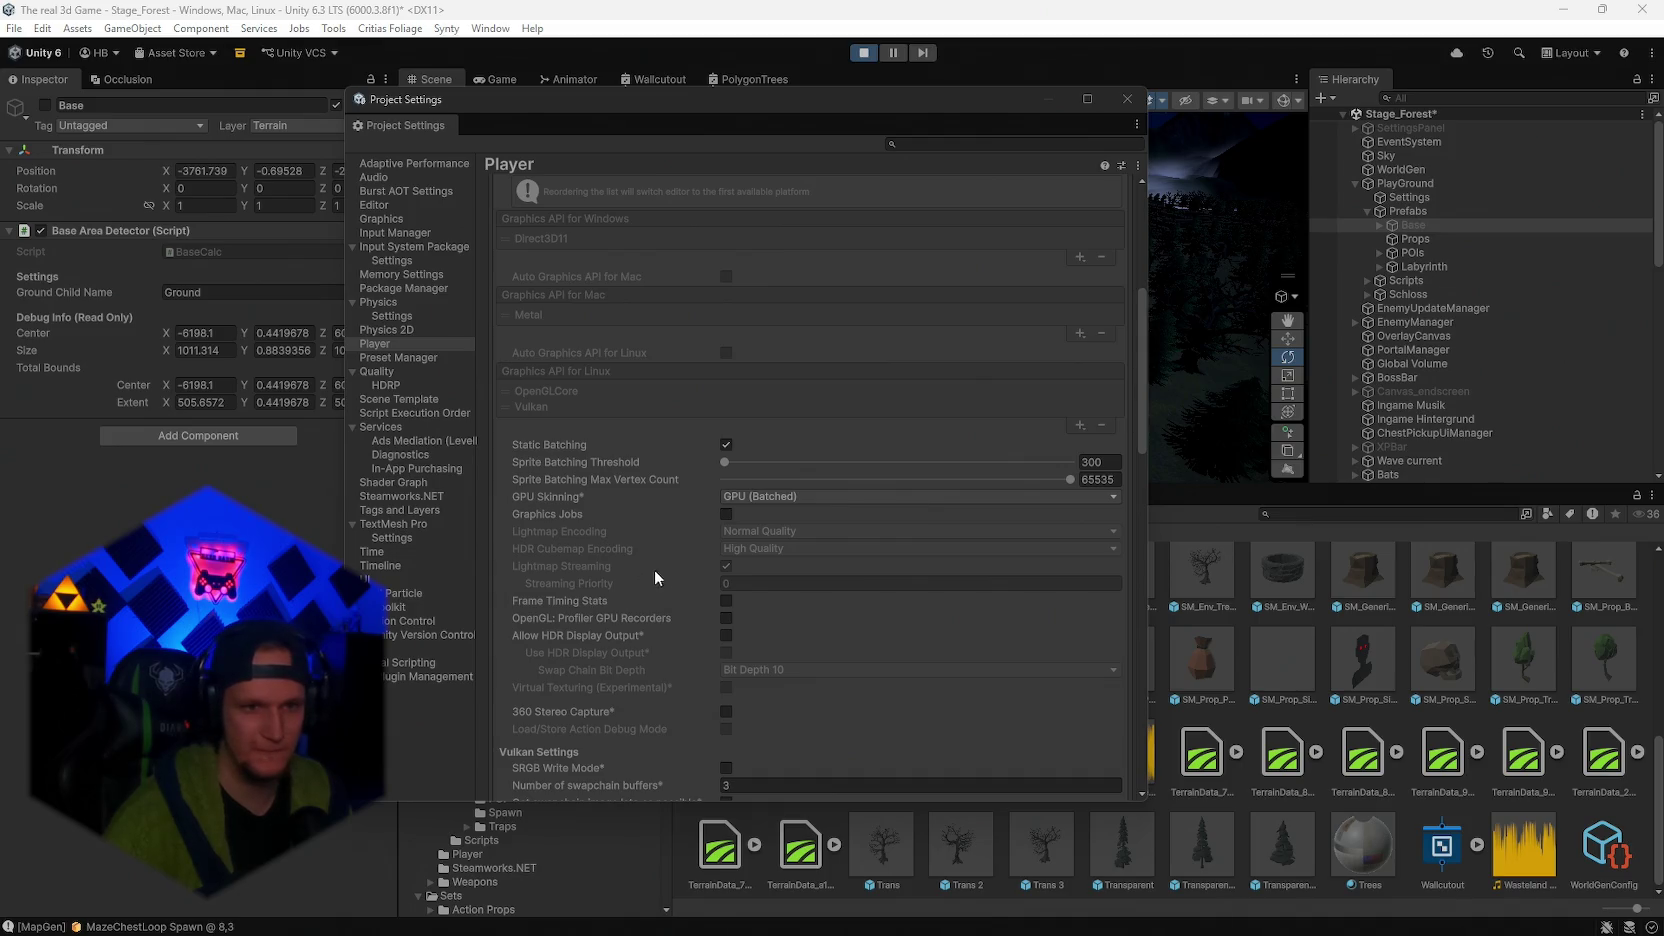
pyautogui.scroll(-5, 630, 592)
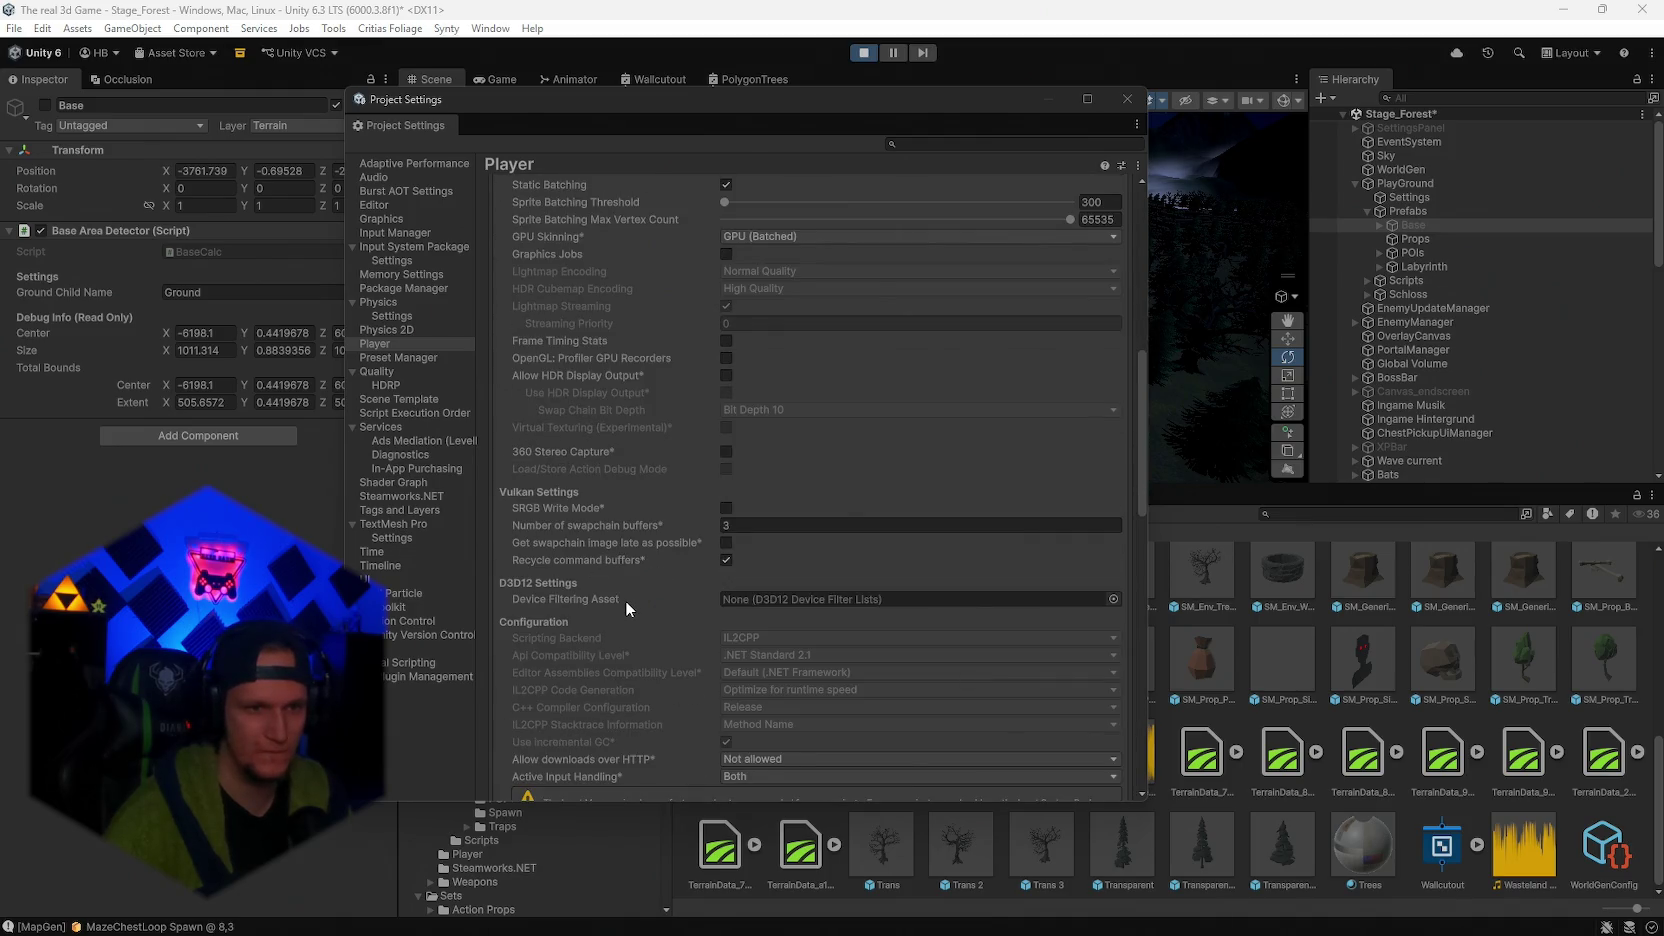
pyautogui.scroll(-15, 625, 601)
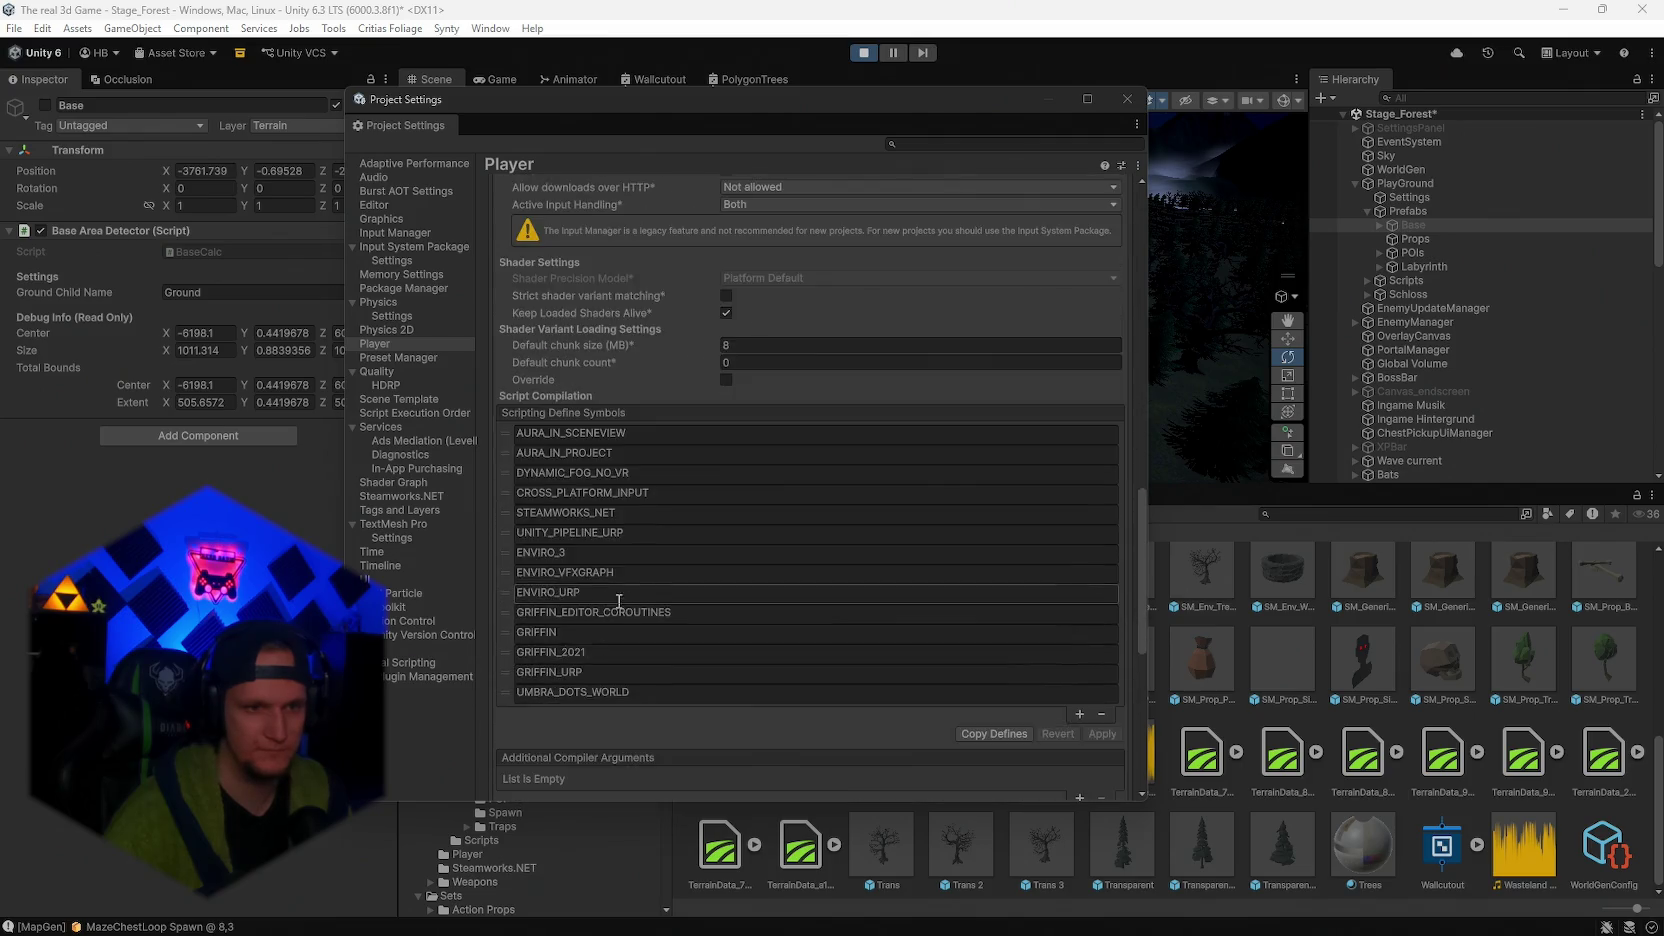
pyautogui.scroll(-7, 503, 593)
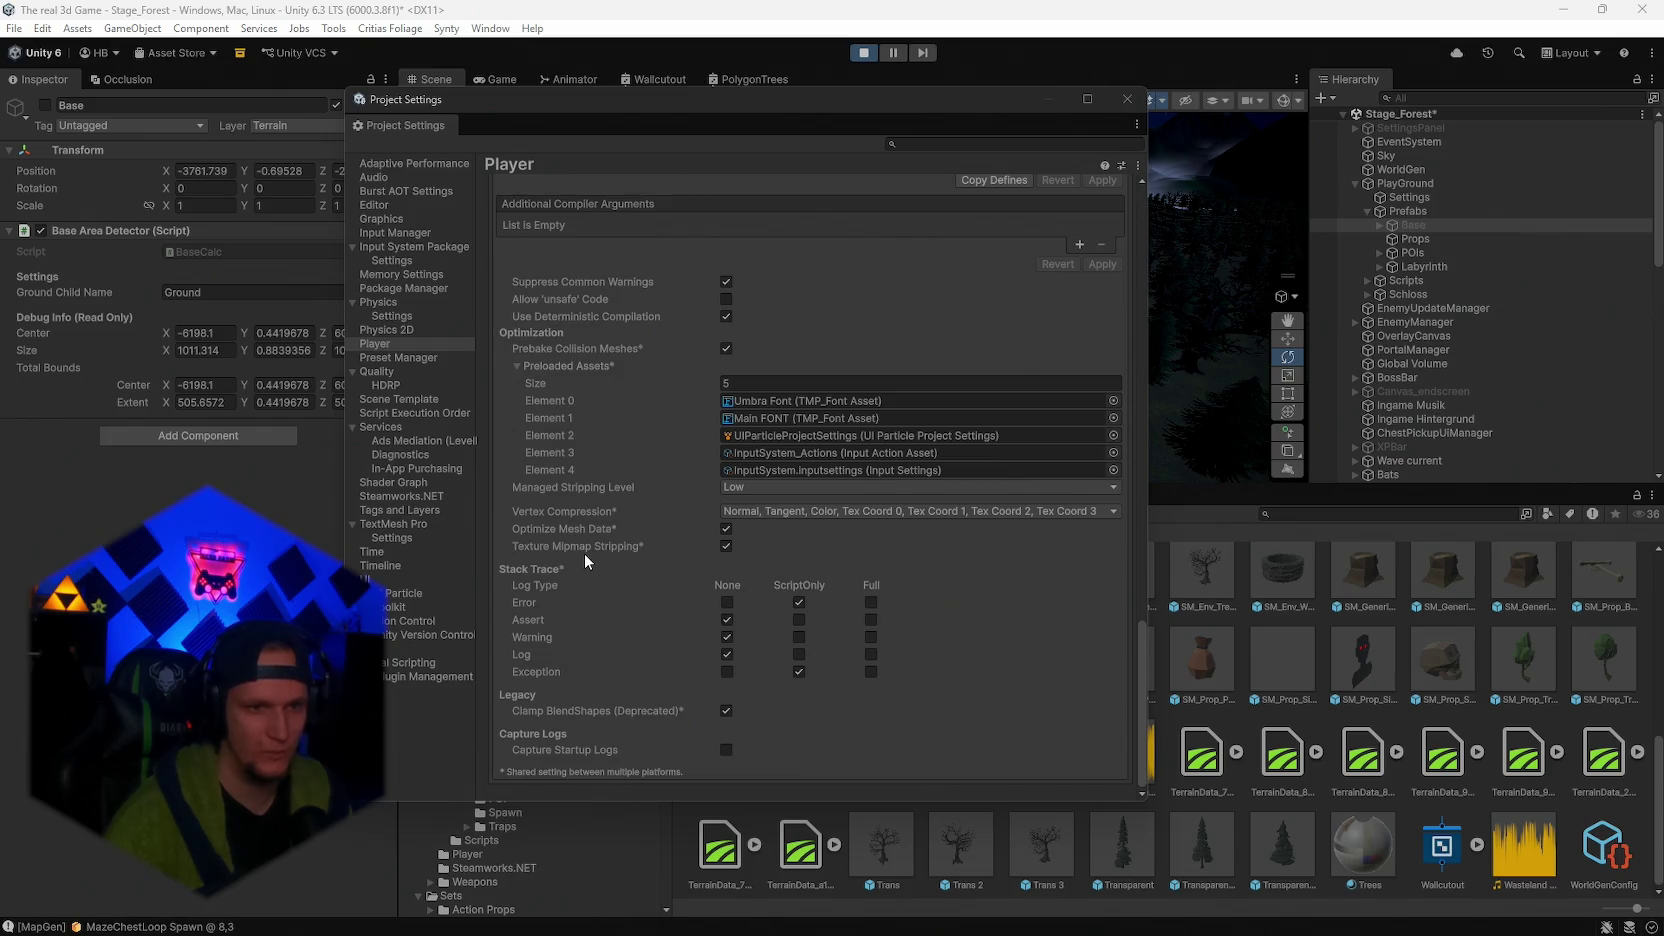
pyautogui.click(600, 529)
pyautogui.rightClick(564, 531)
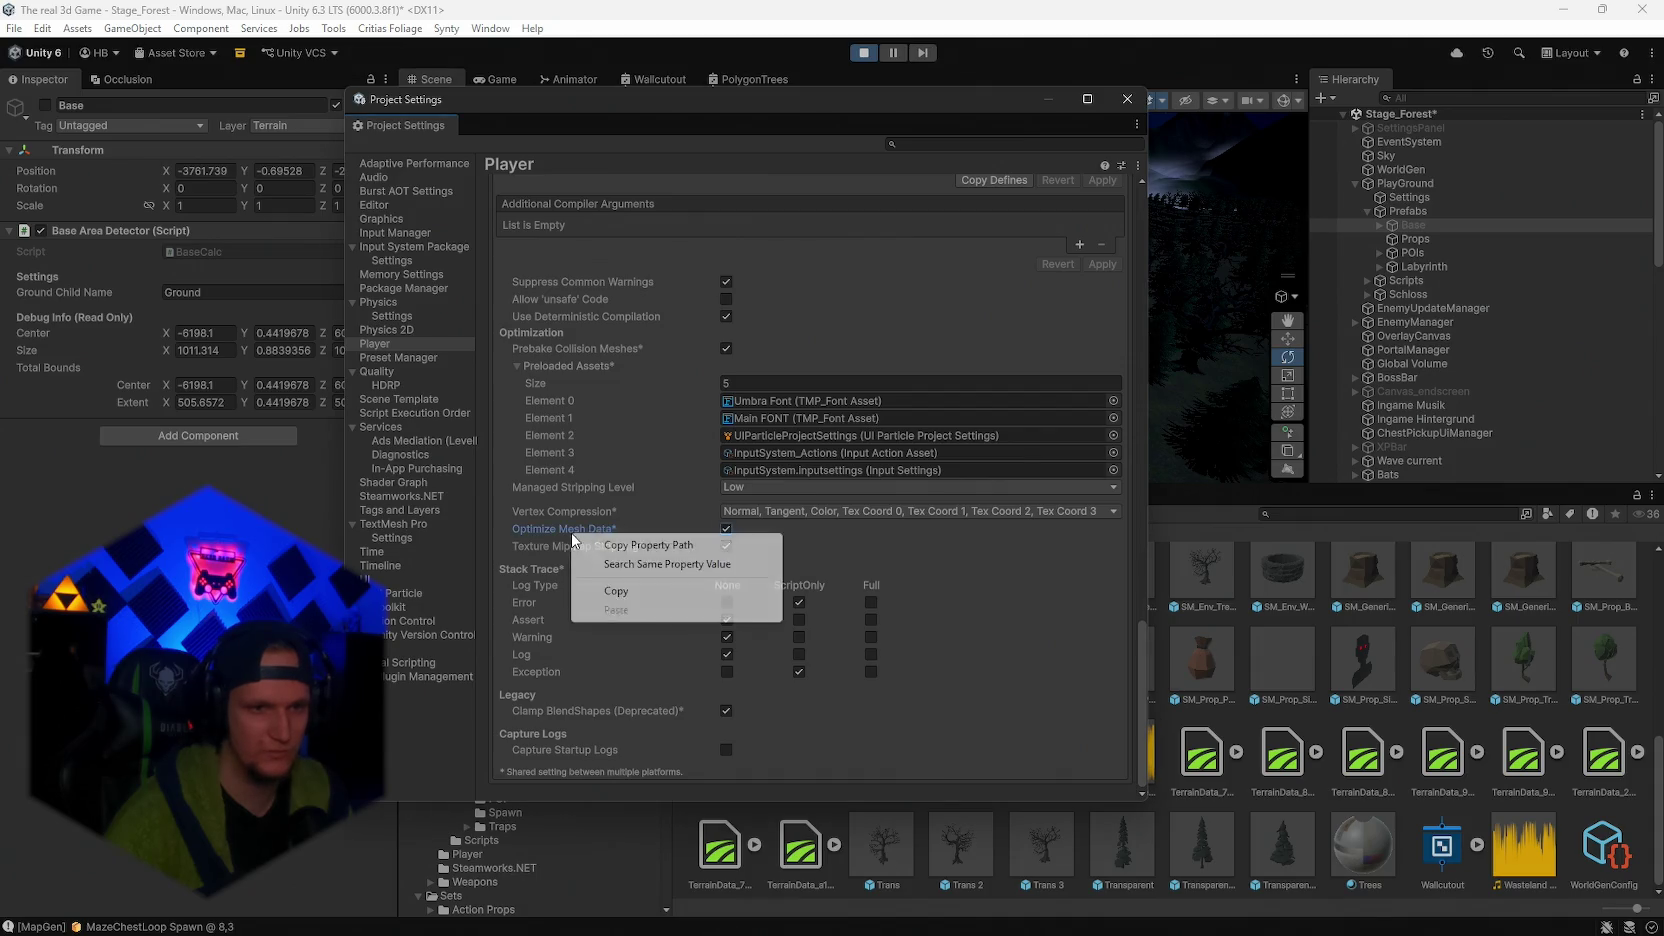
pyautogui.click(555, 533)
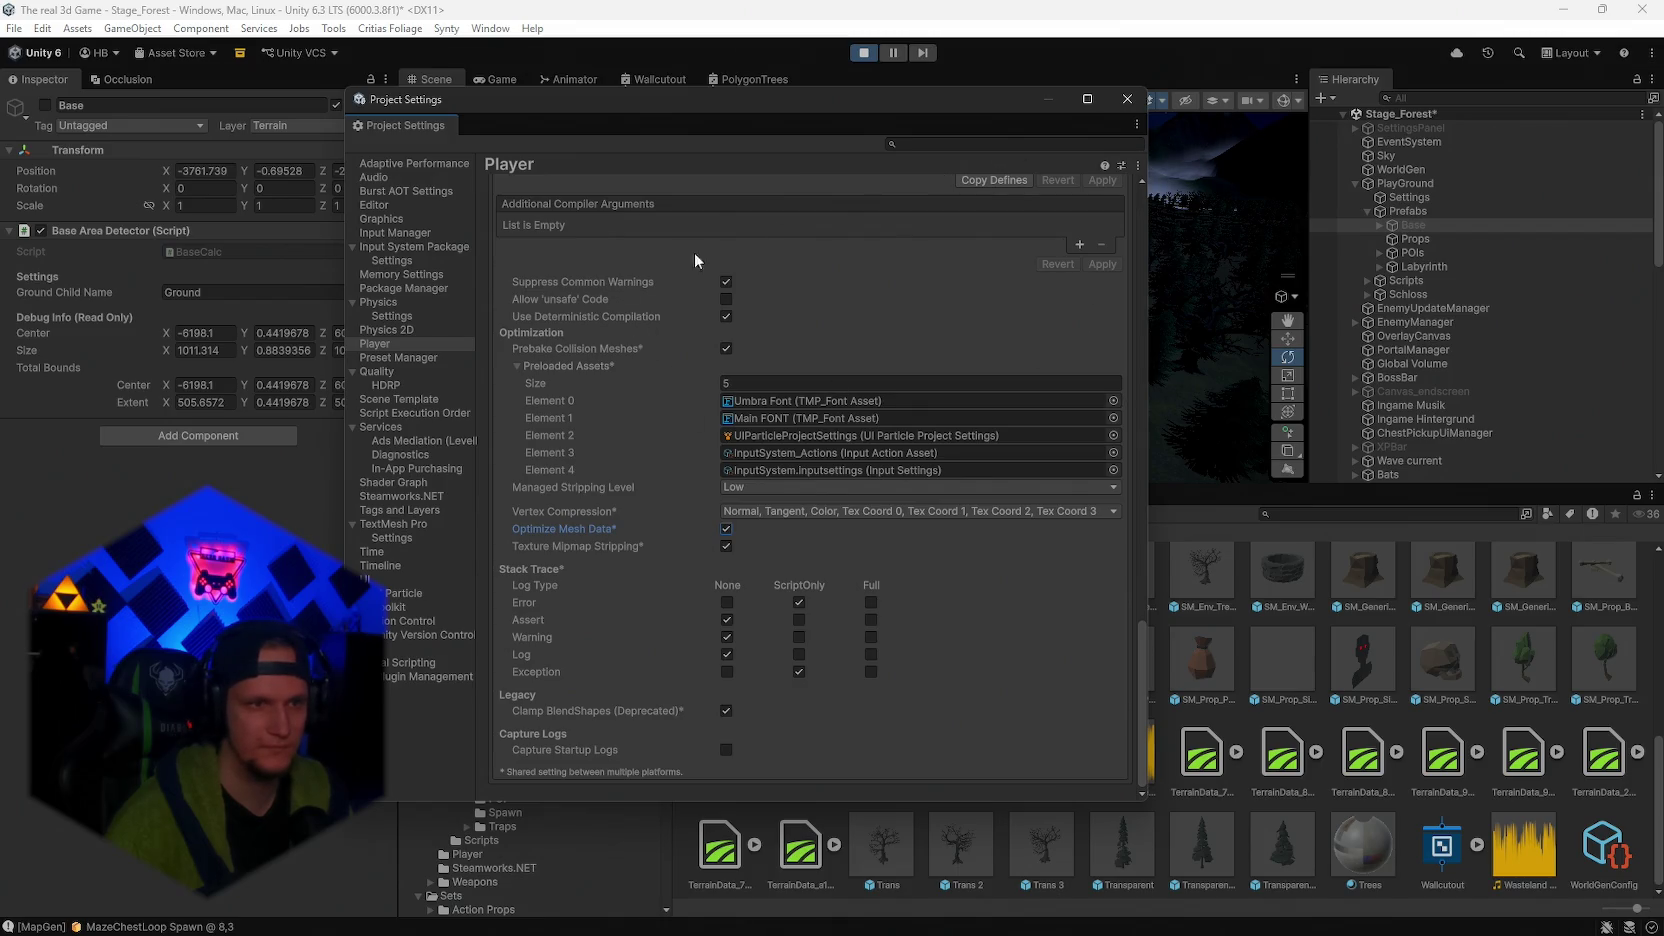
# Open the Graphics settings page and compare the HDRP and URP pipeline tabs.
pyautogui.click(384, 220)
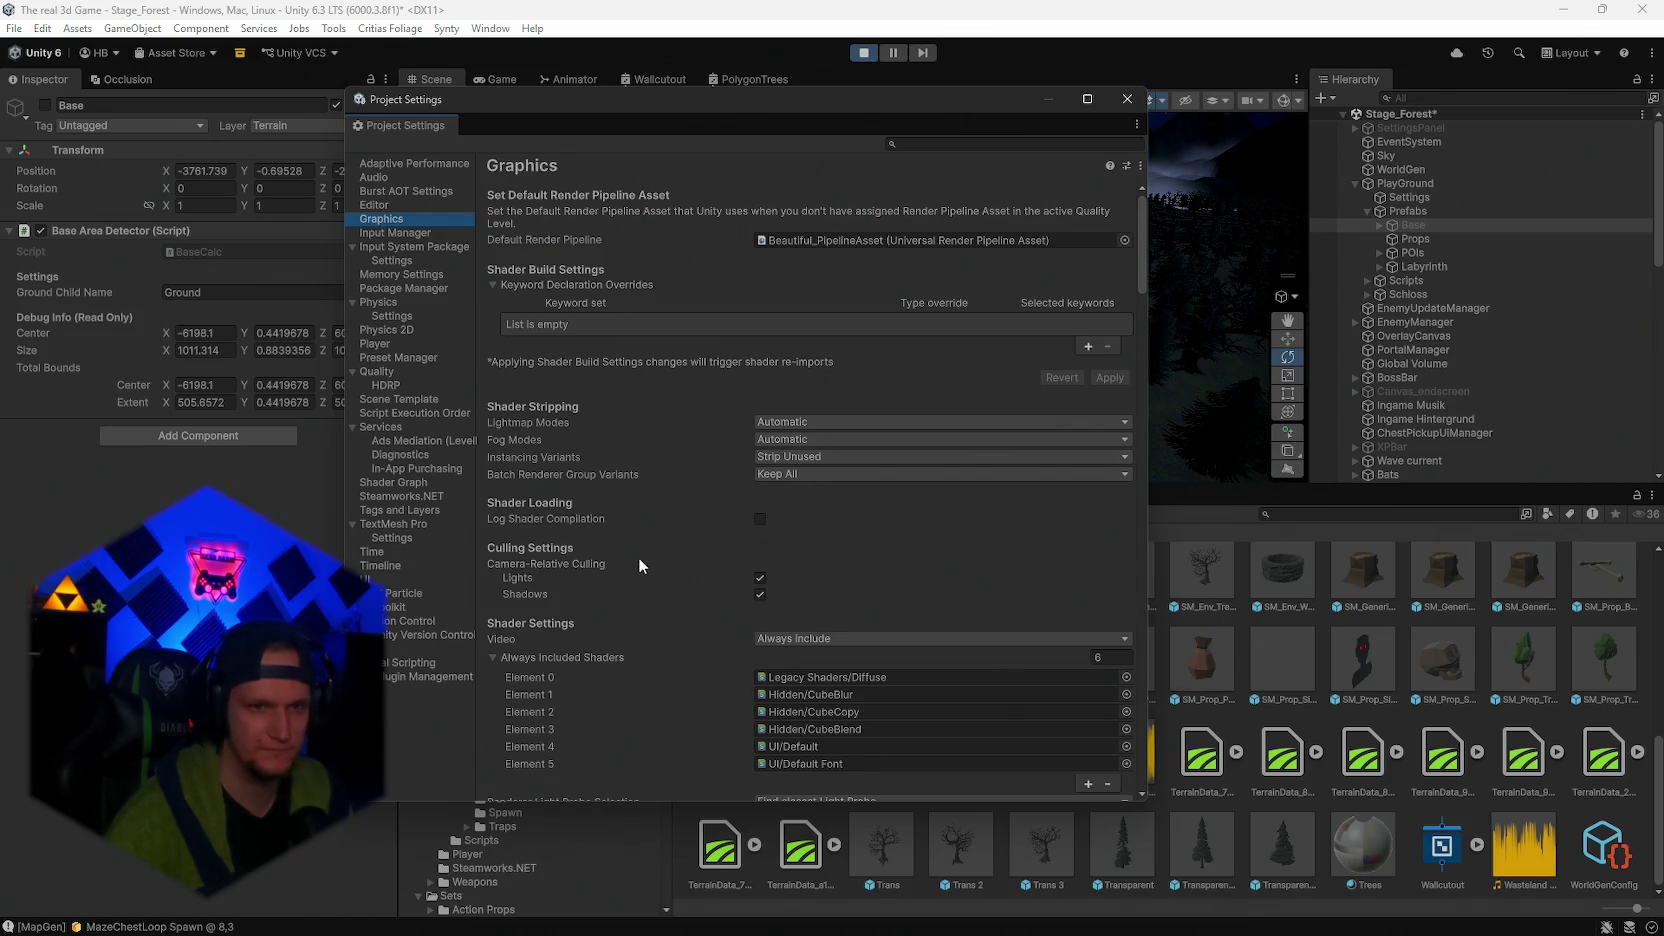
pyautogui.scroll(-5, 644, 533)
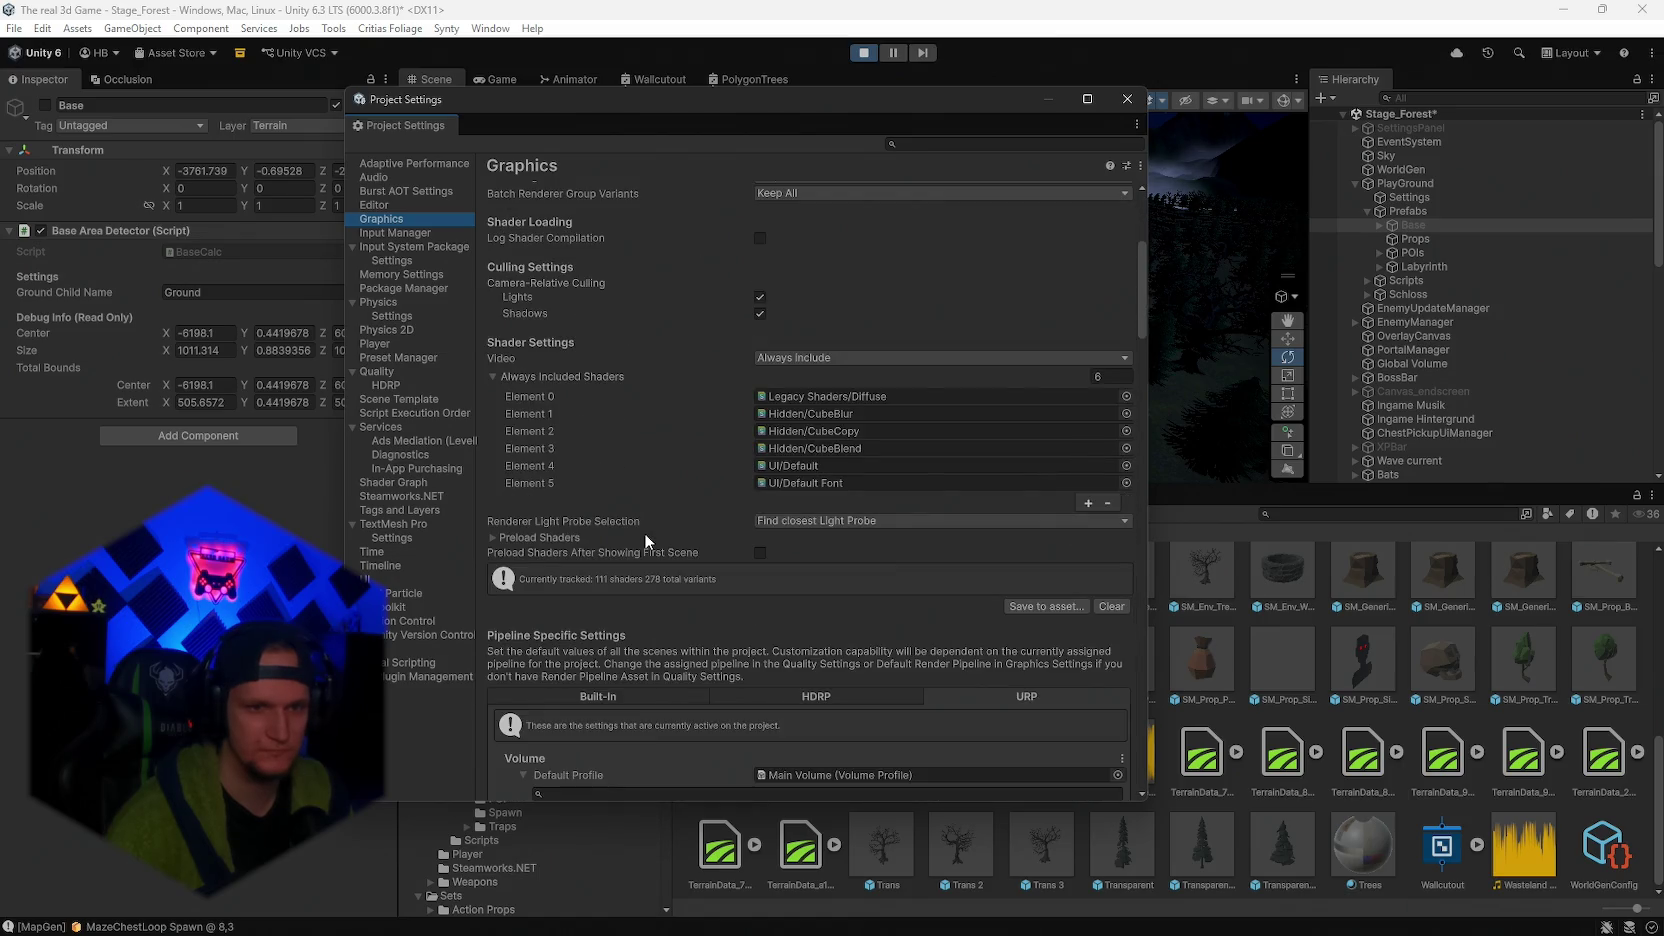
pyautogui.scroll(-7, 644, 592)
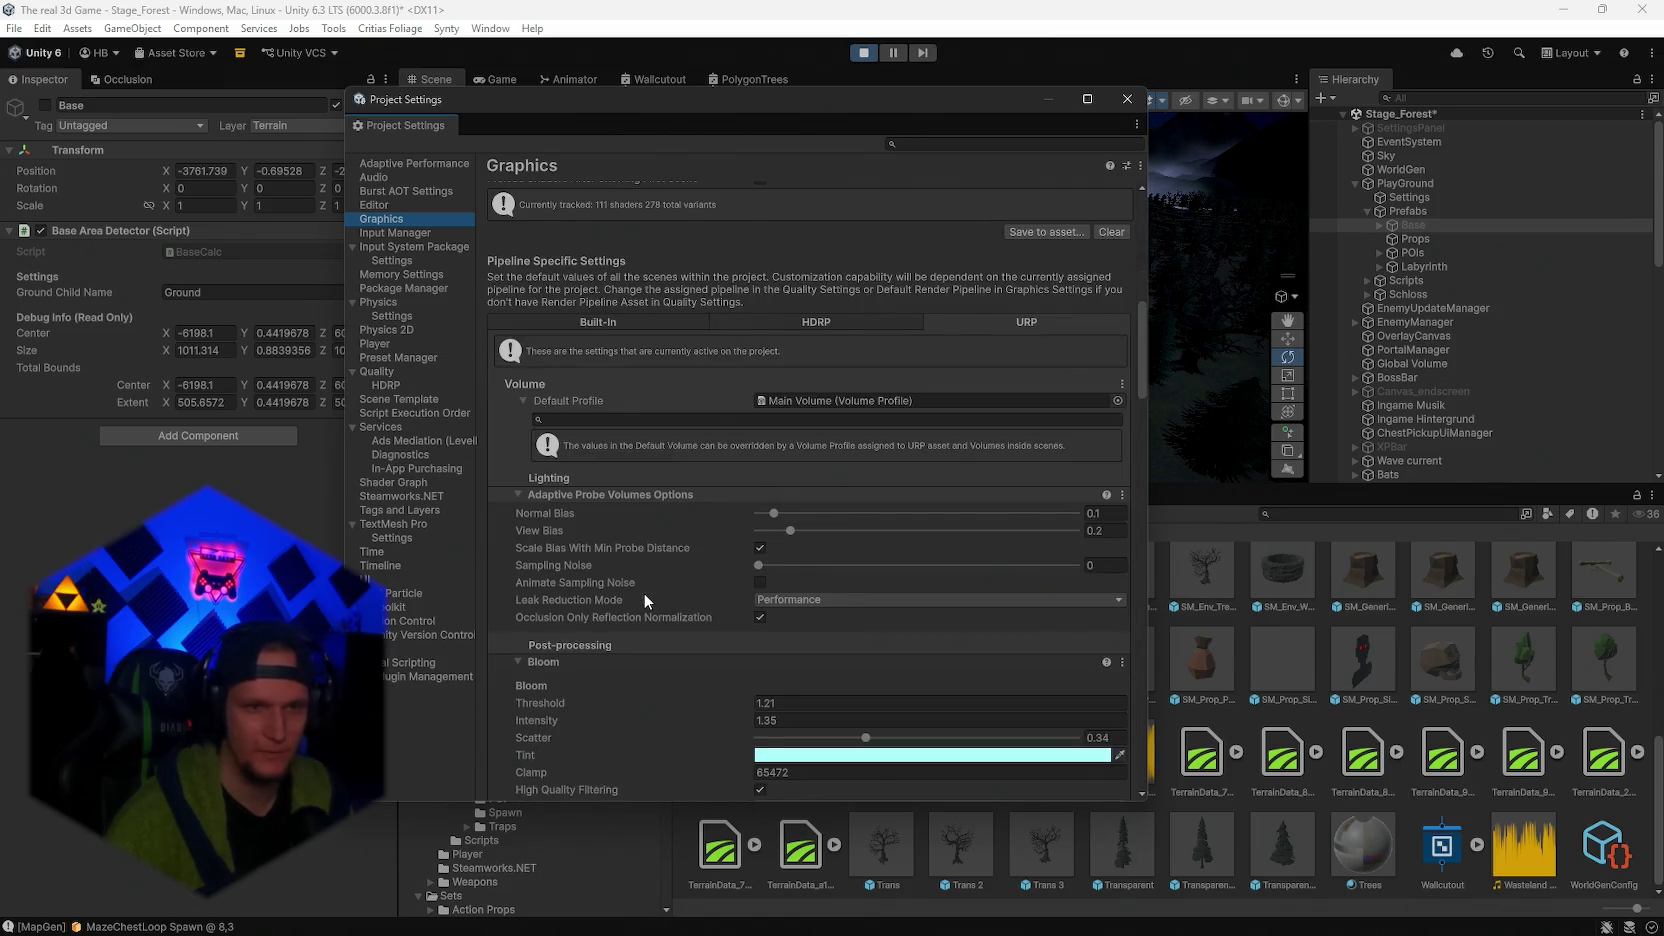
pyautogui.scroll(-1, 644, 592)
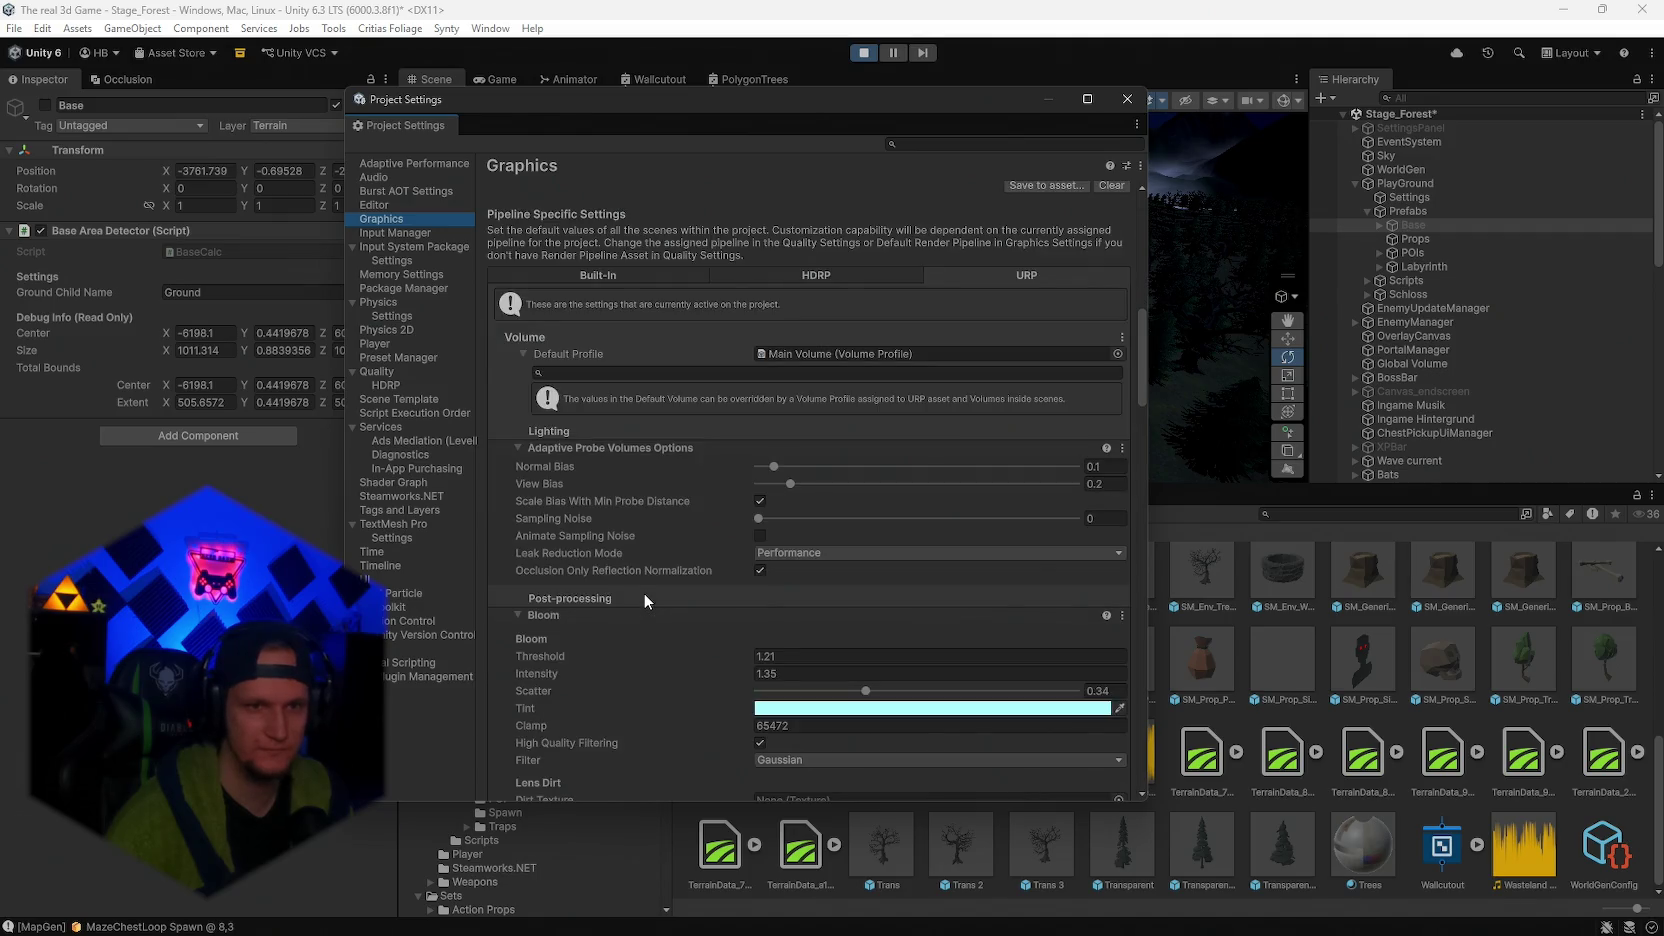
pyautogui.click(826, 270)
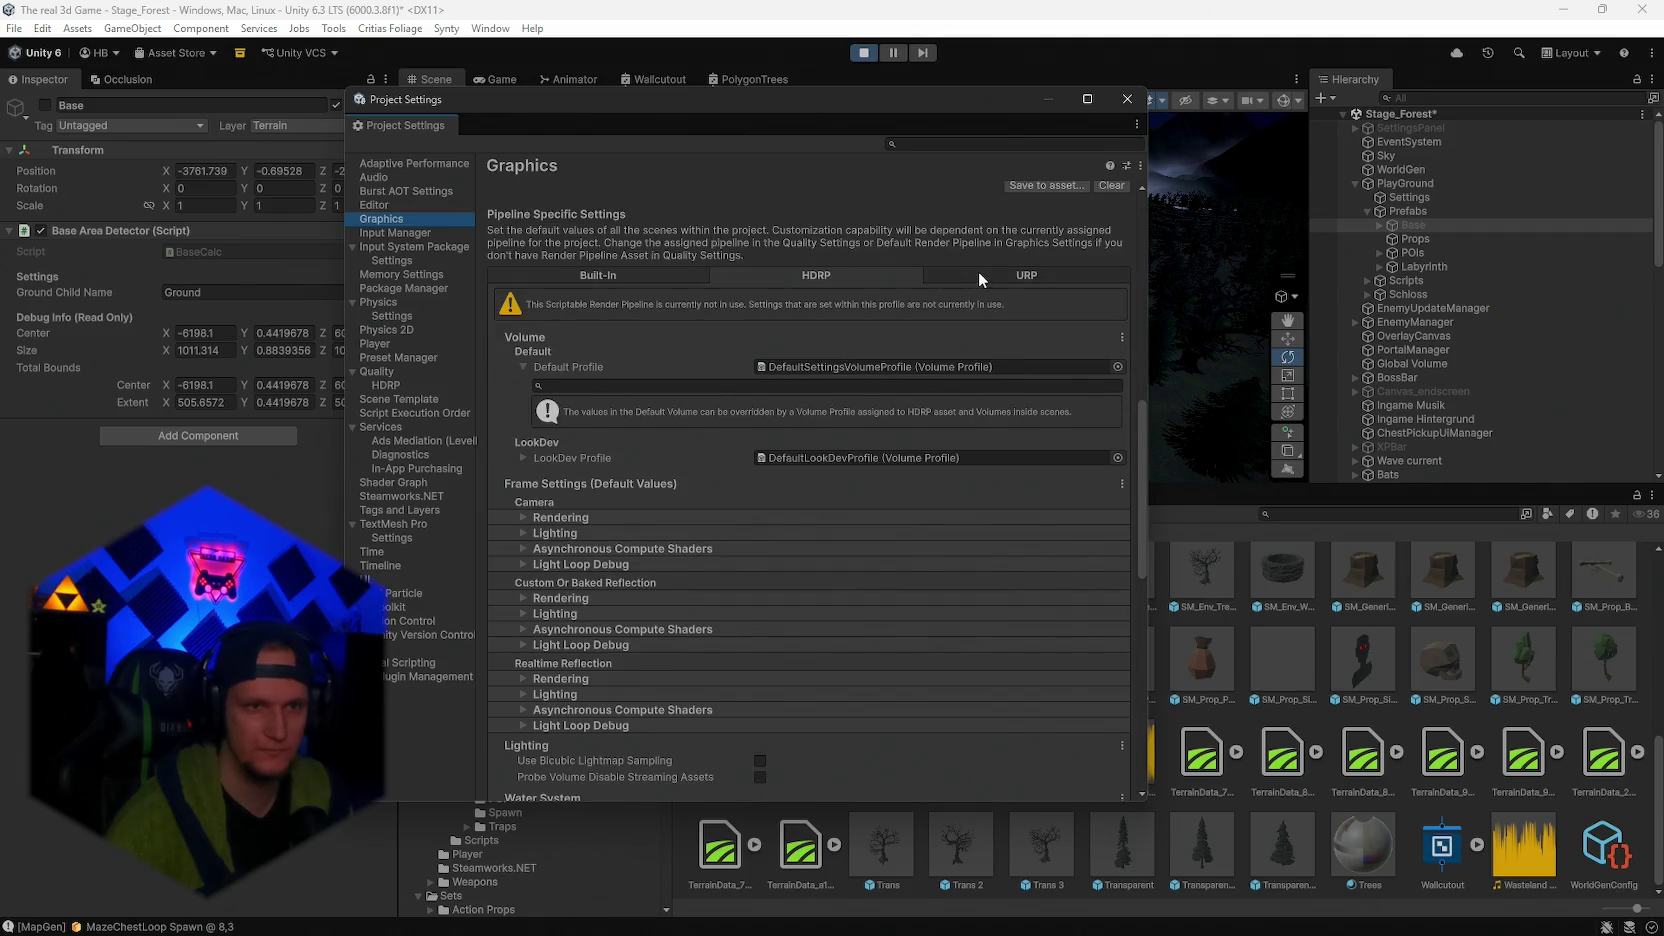
pyautogui.click(978, 270)
# Check the Shader Variant Log Level options, keeping it at Only SRP Shaders.
pyautogui.scroll(-4, 627, 474)
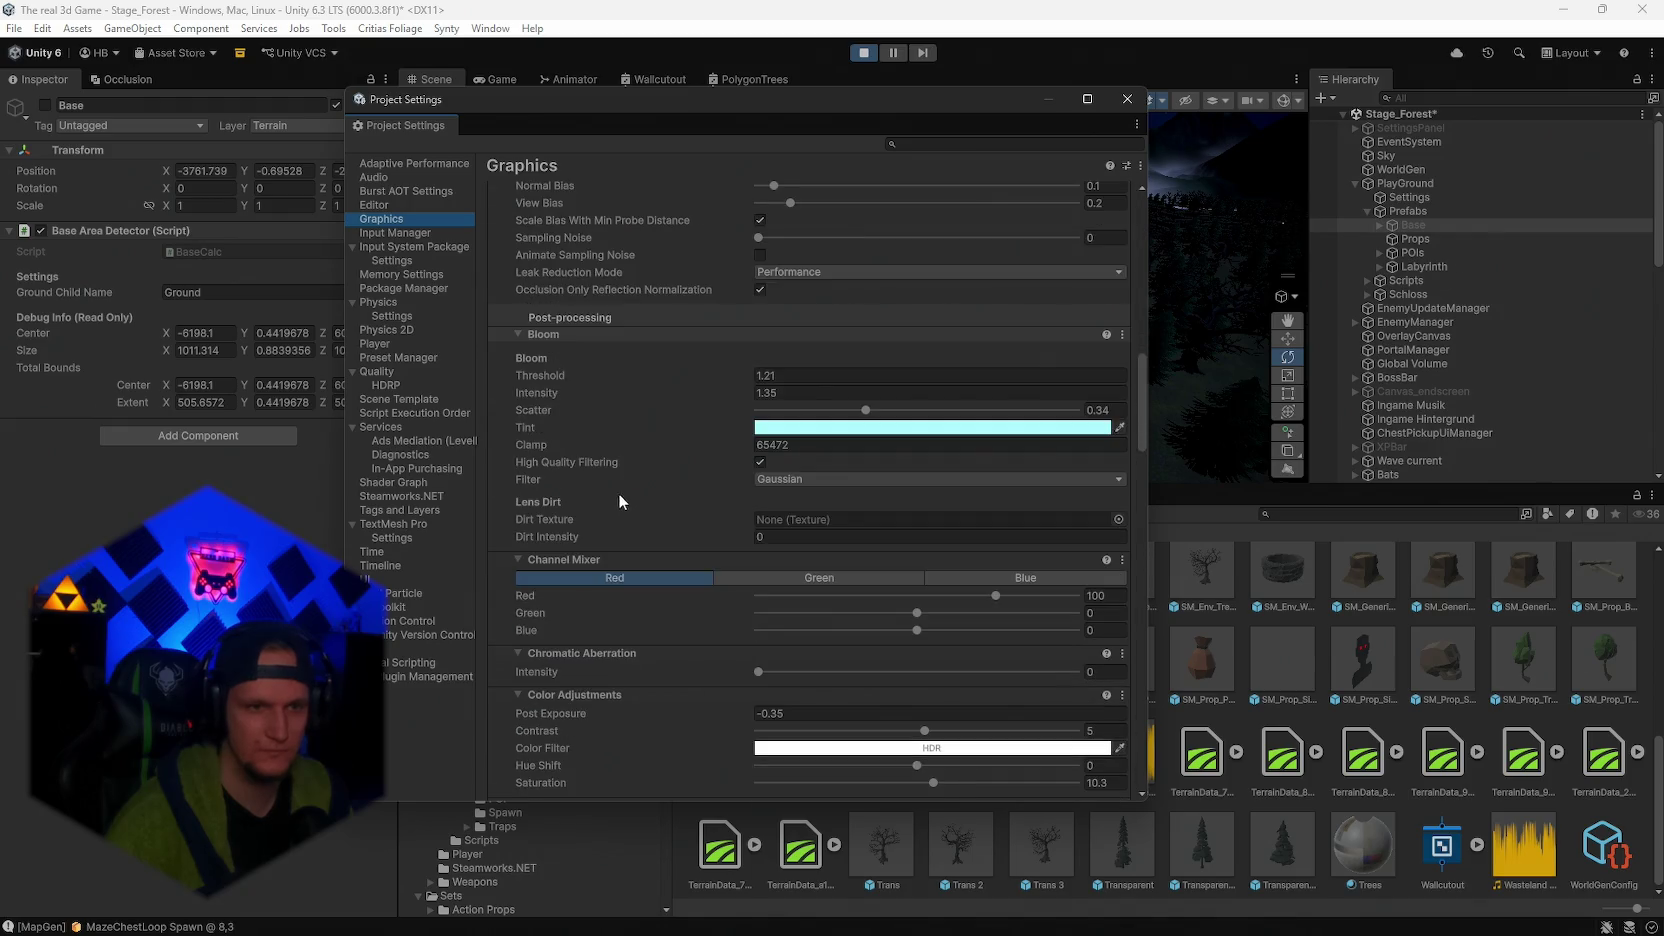
pyautogui.scroll(-8, 618, 518)
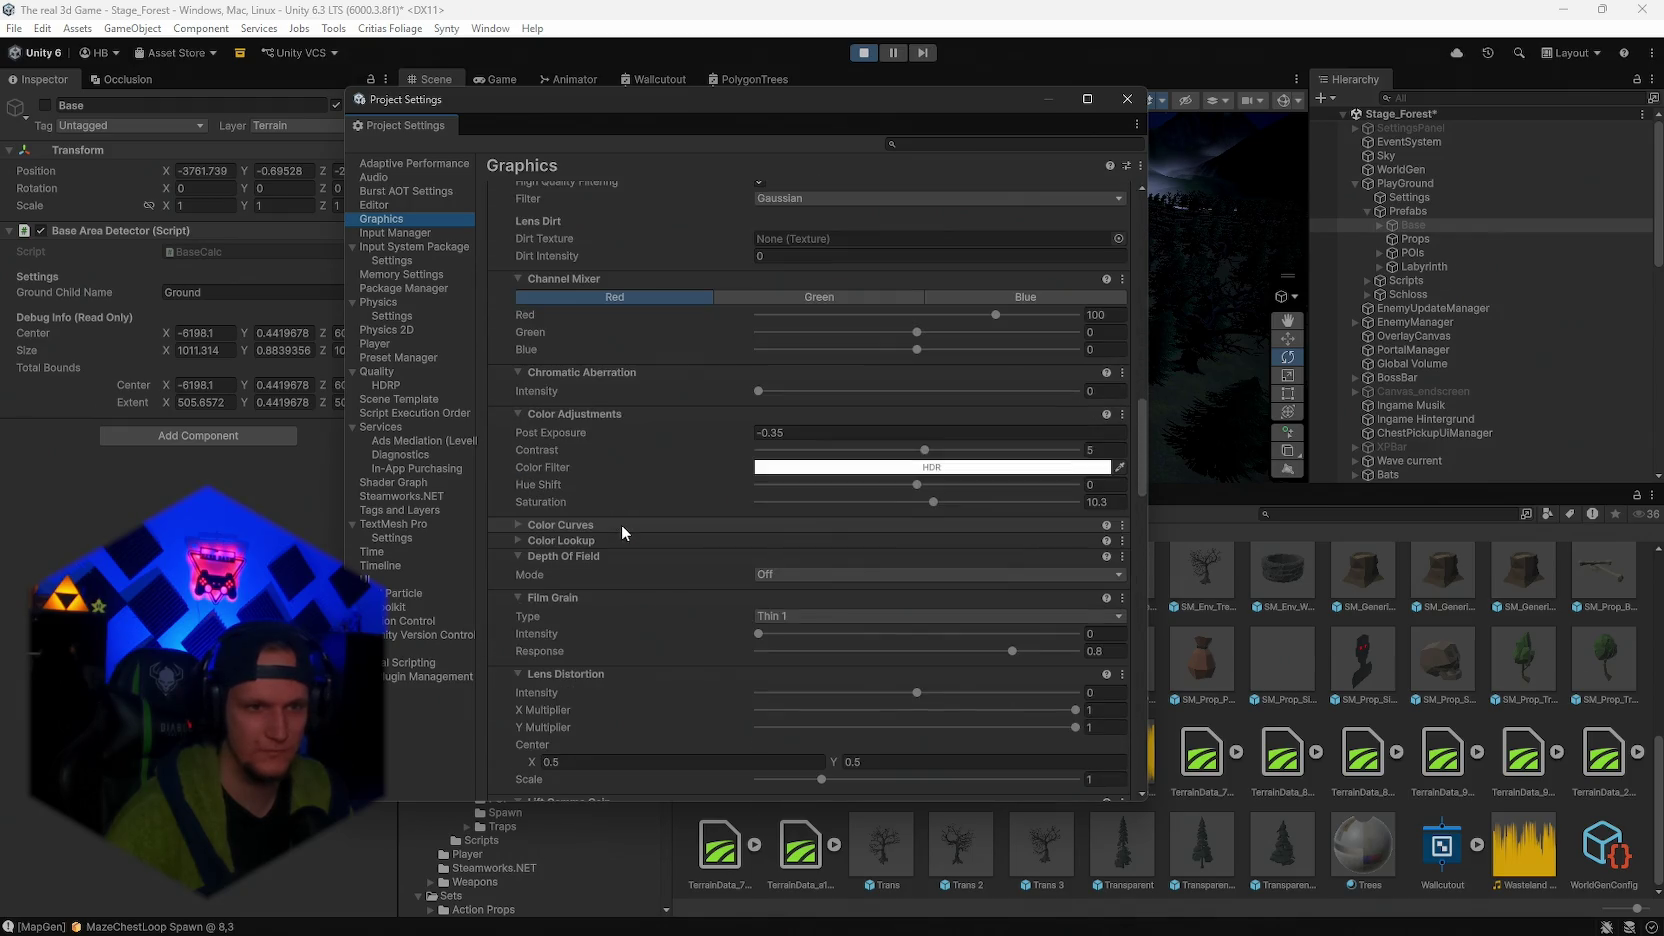
pyautogui.scroll(-20, 621, 524)
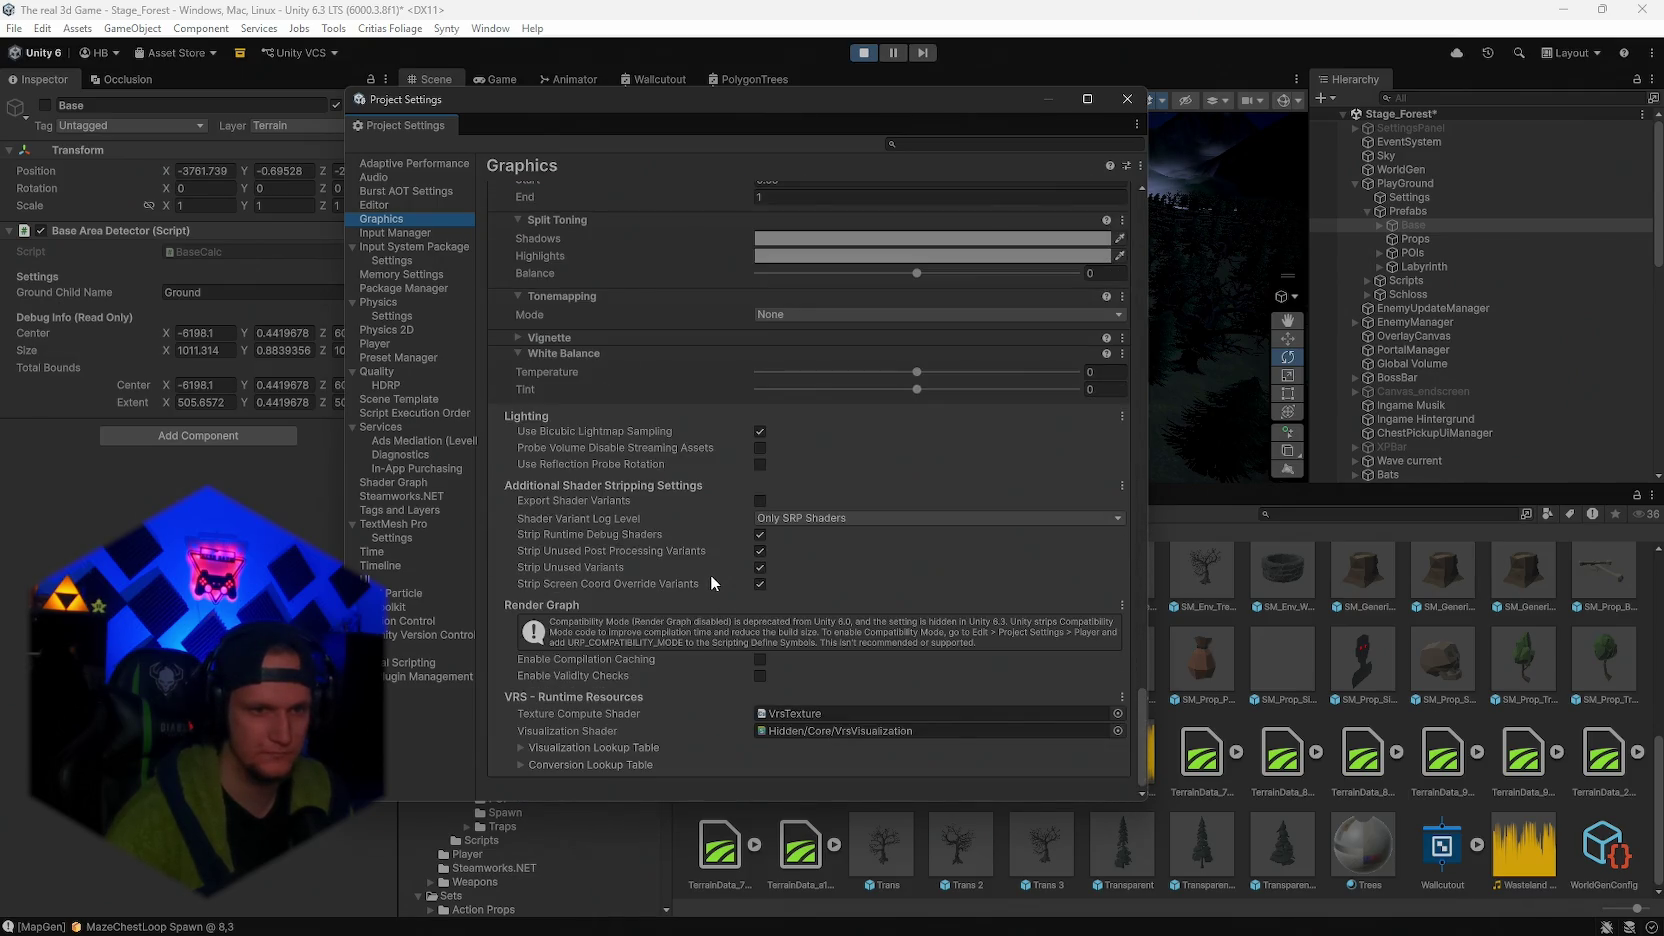
pyautogui.click(807, 518)
pyautogui.click(822, 491)
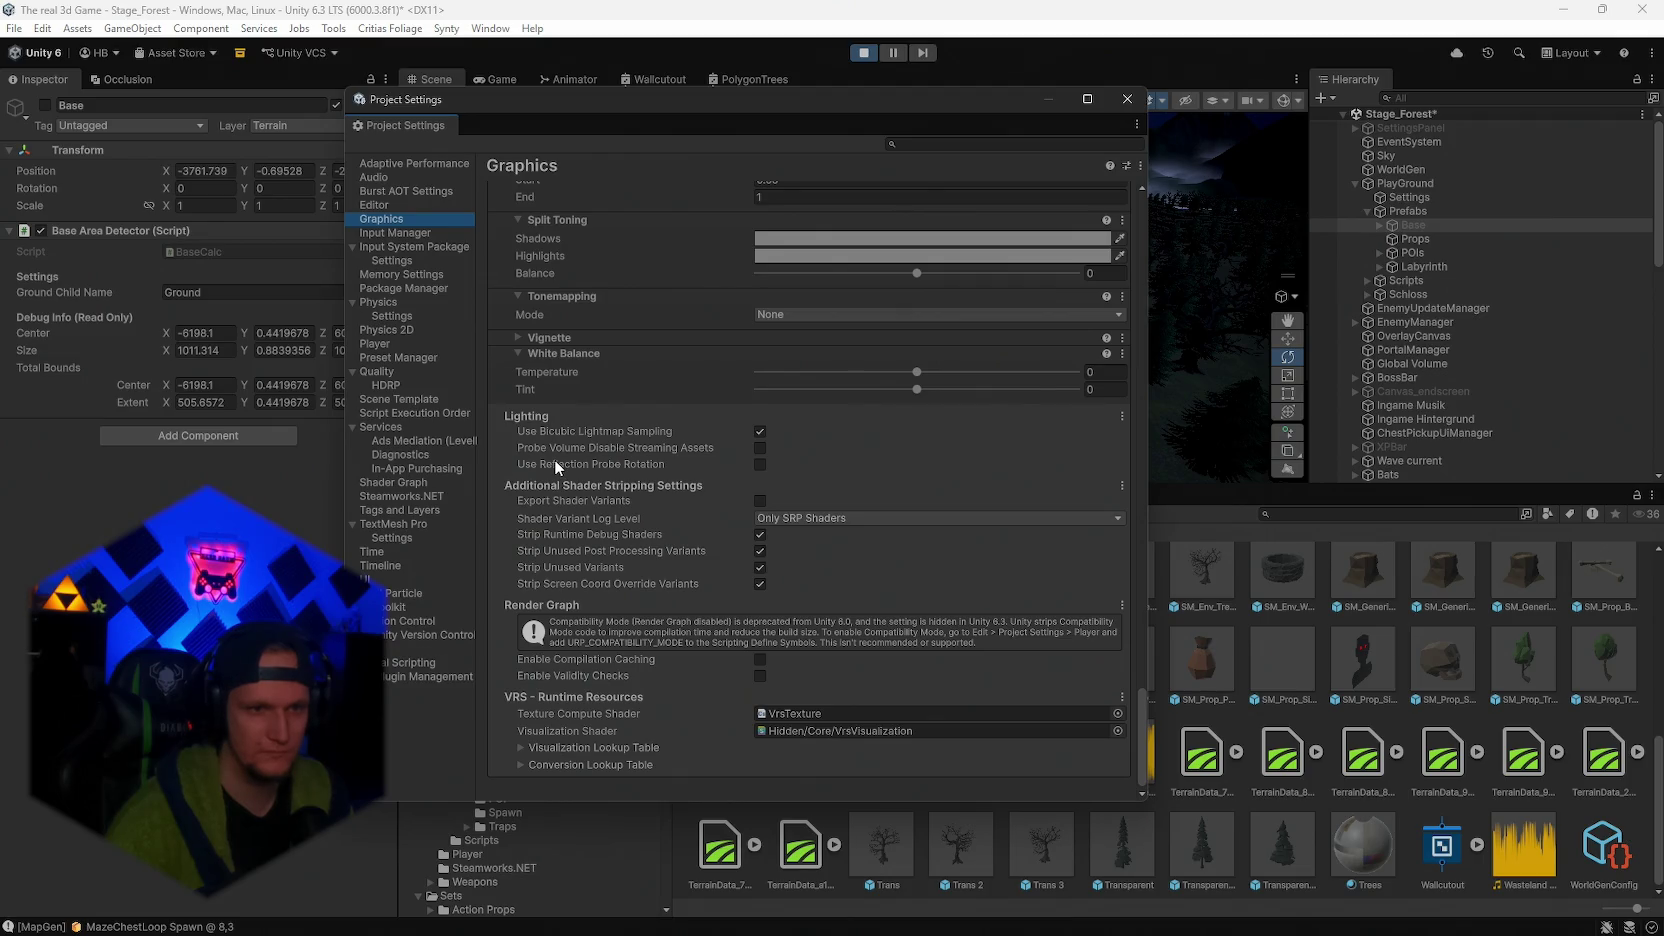
pyautogui.scroll(3, 523, 486)
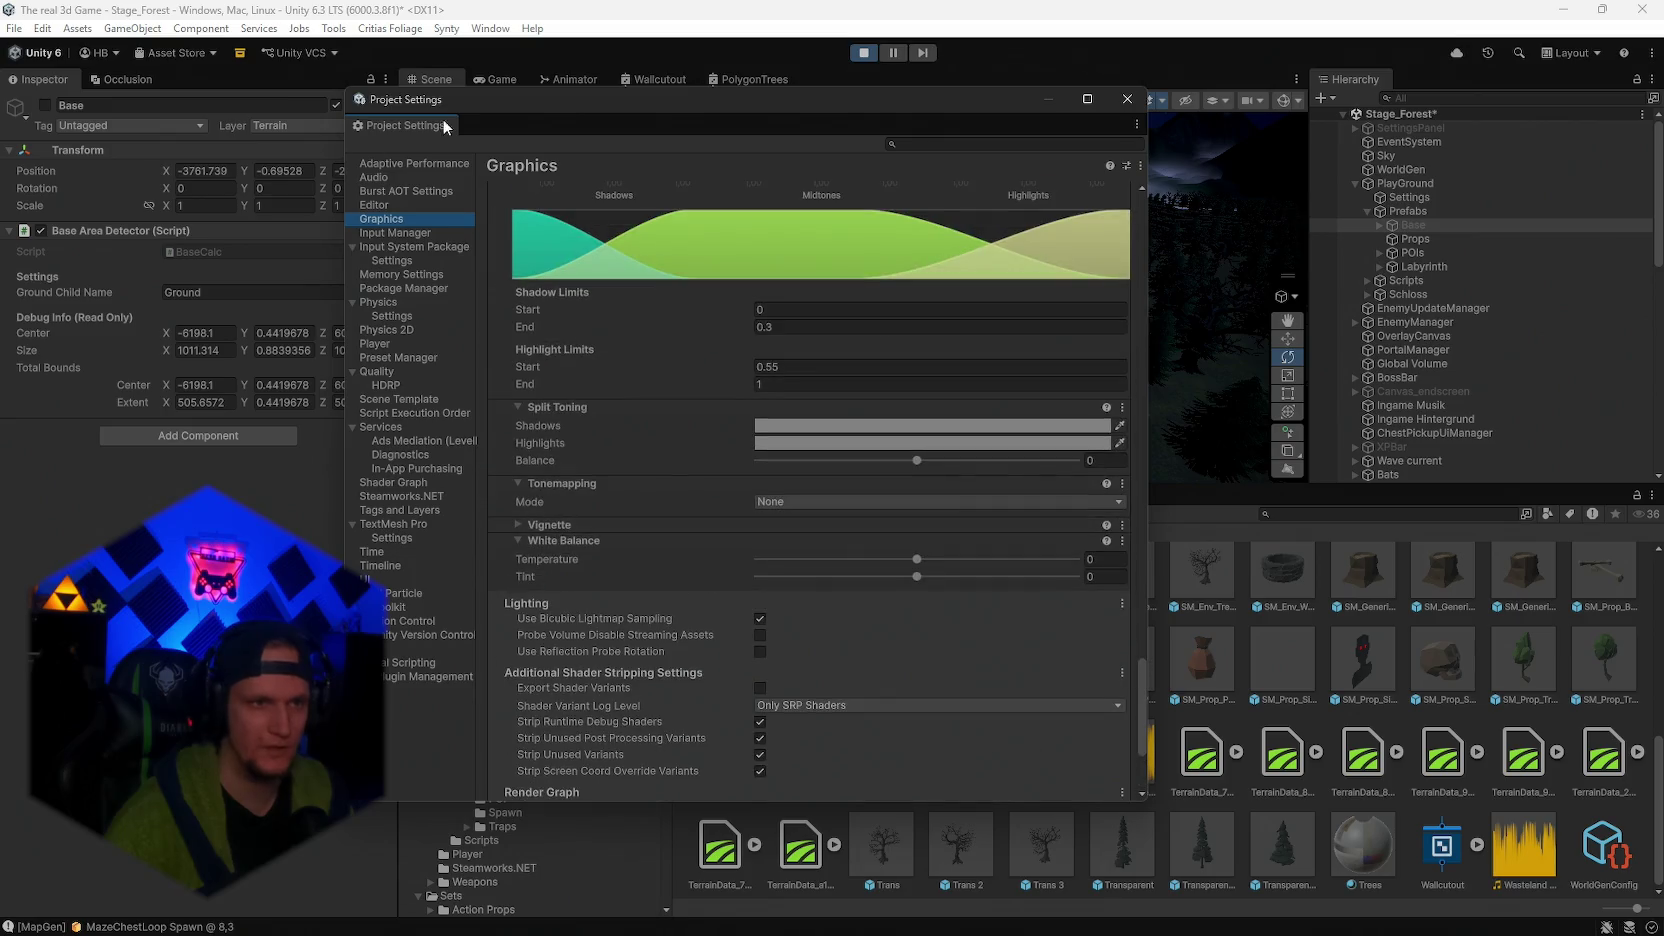
# Close Project Settings and exit Play mode so the scene can be saved.
pyautogui.click(1127, 98)
pyautogui.click(14, 28)
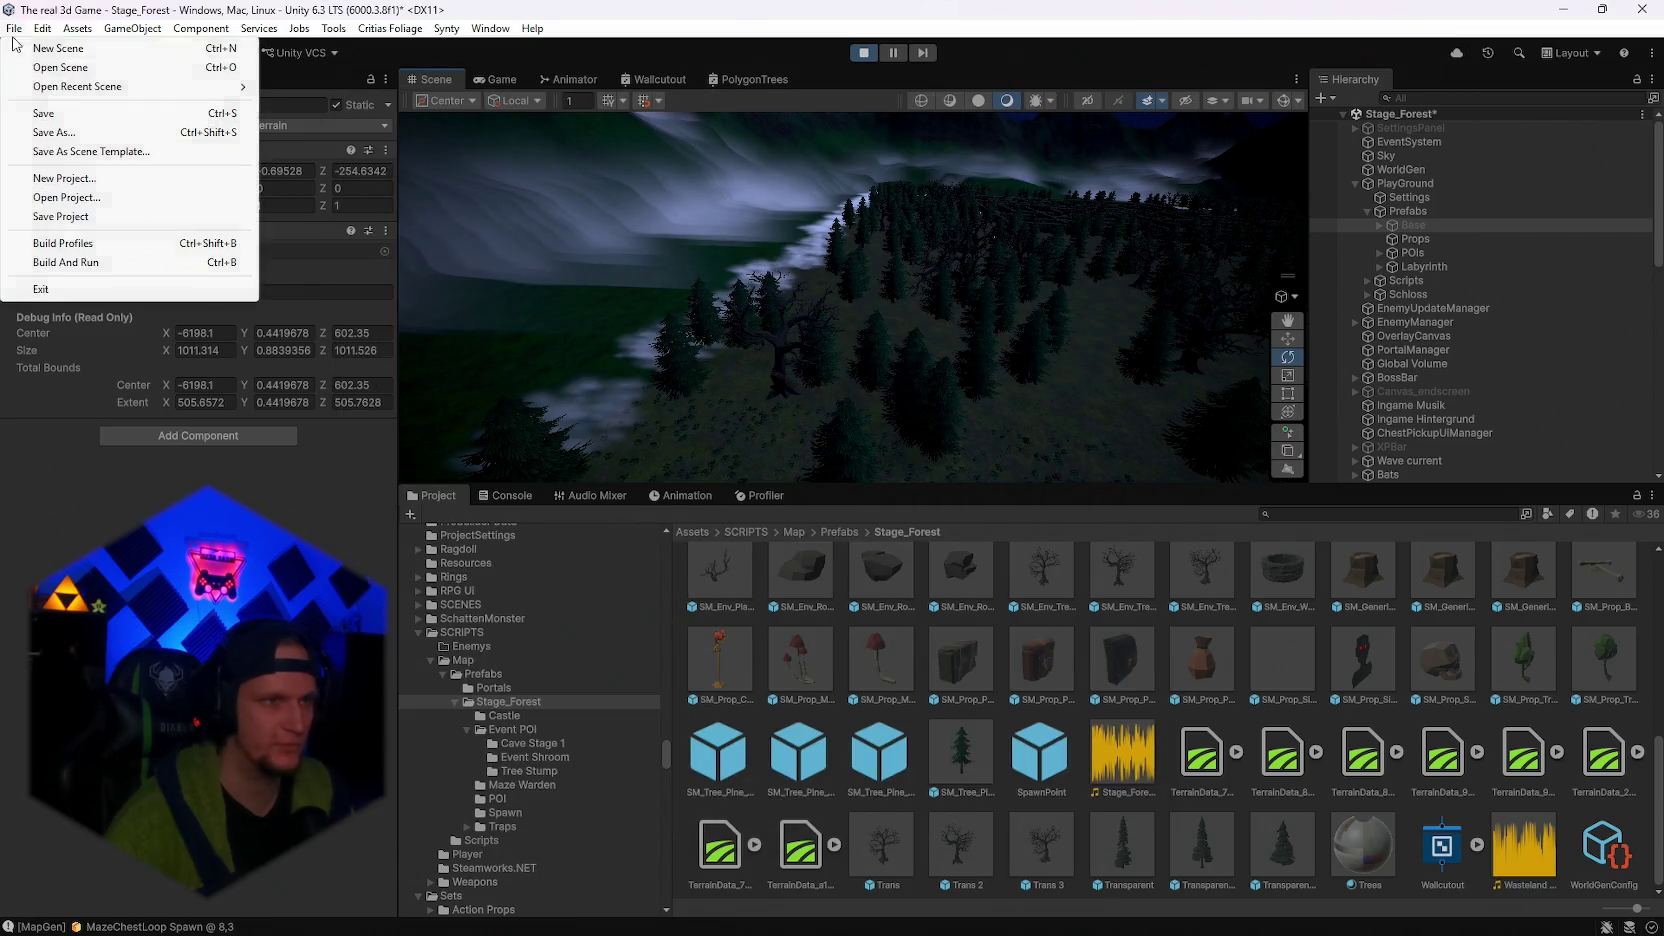
pyautogui.click(57, 113)
pyautogui.click(863, 52)
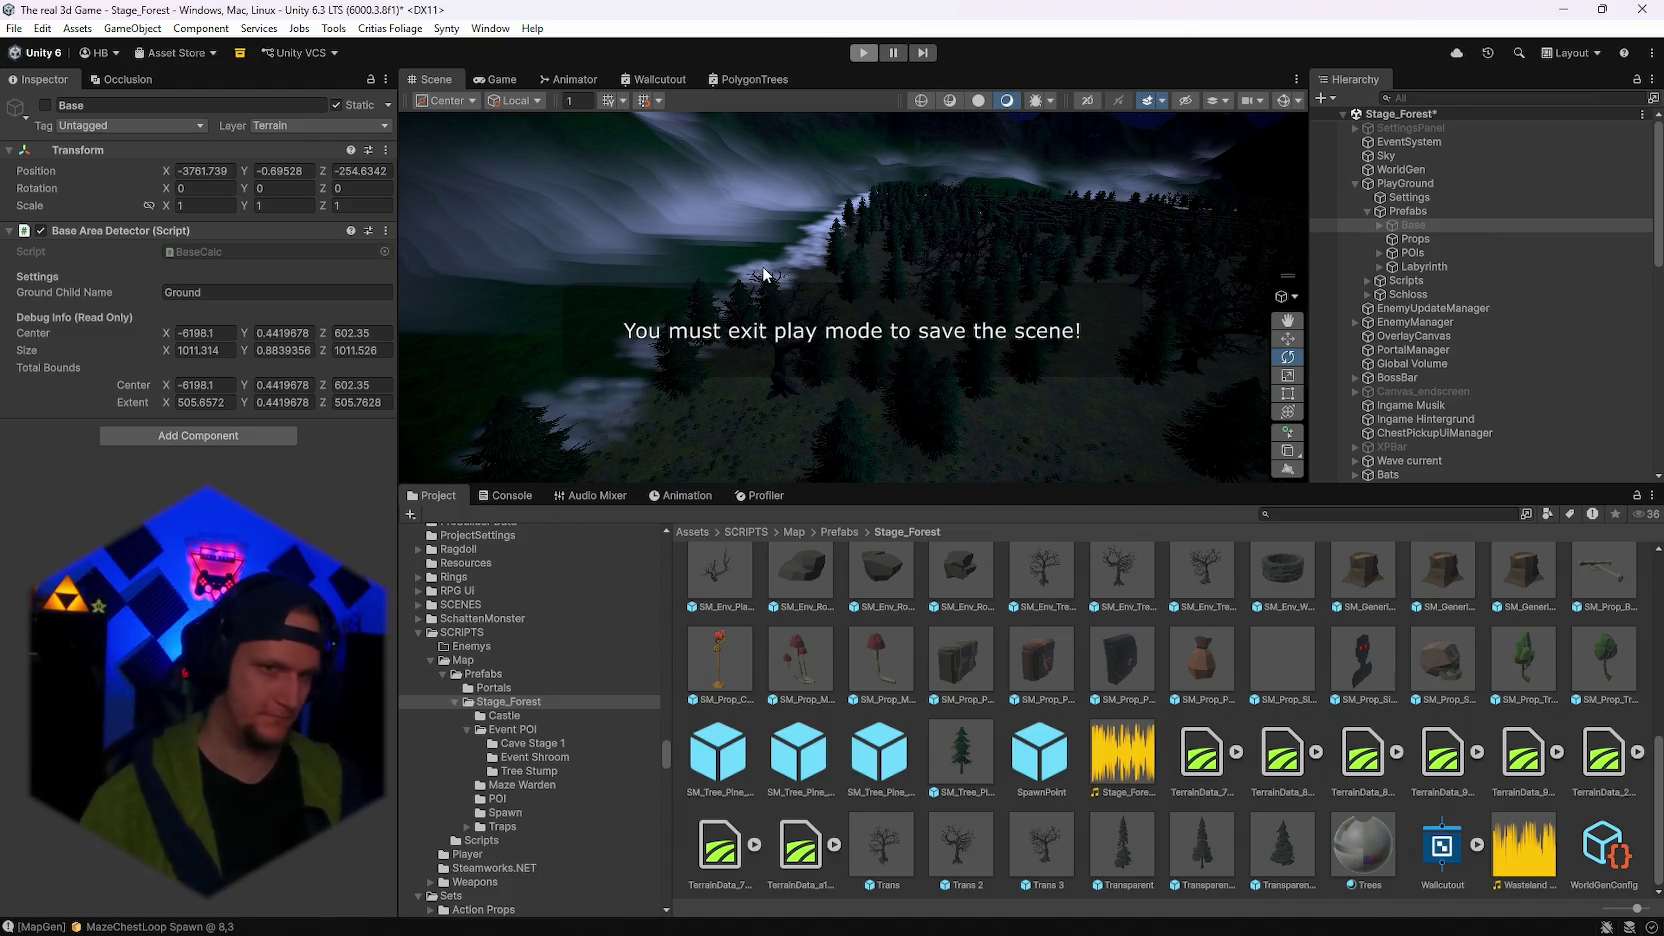
pyautogui.hotkey('ctrl', 'p')
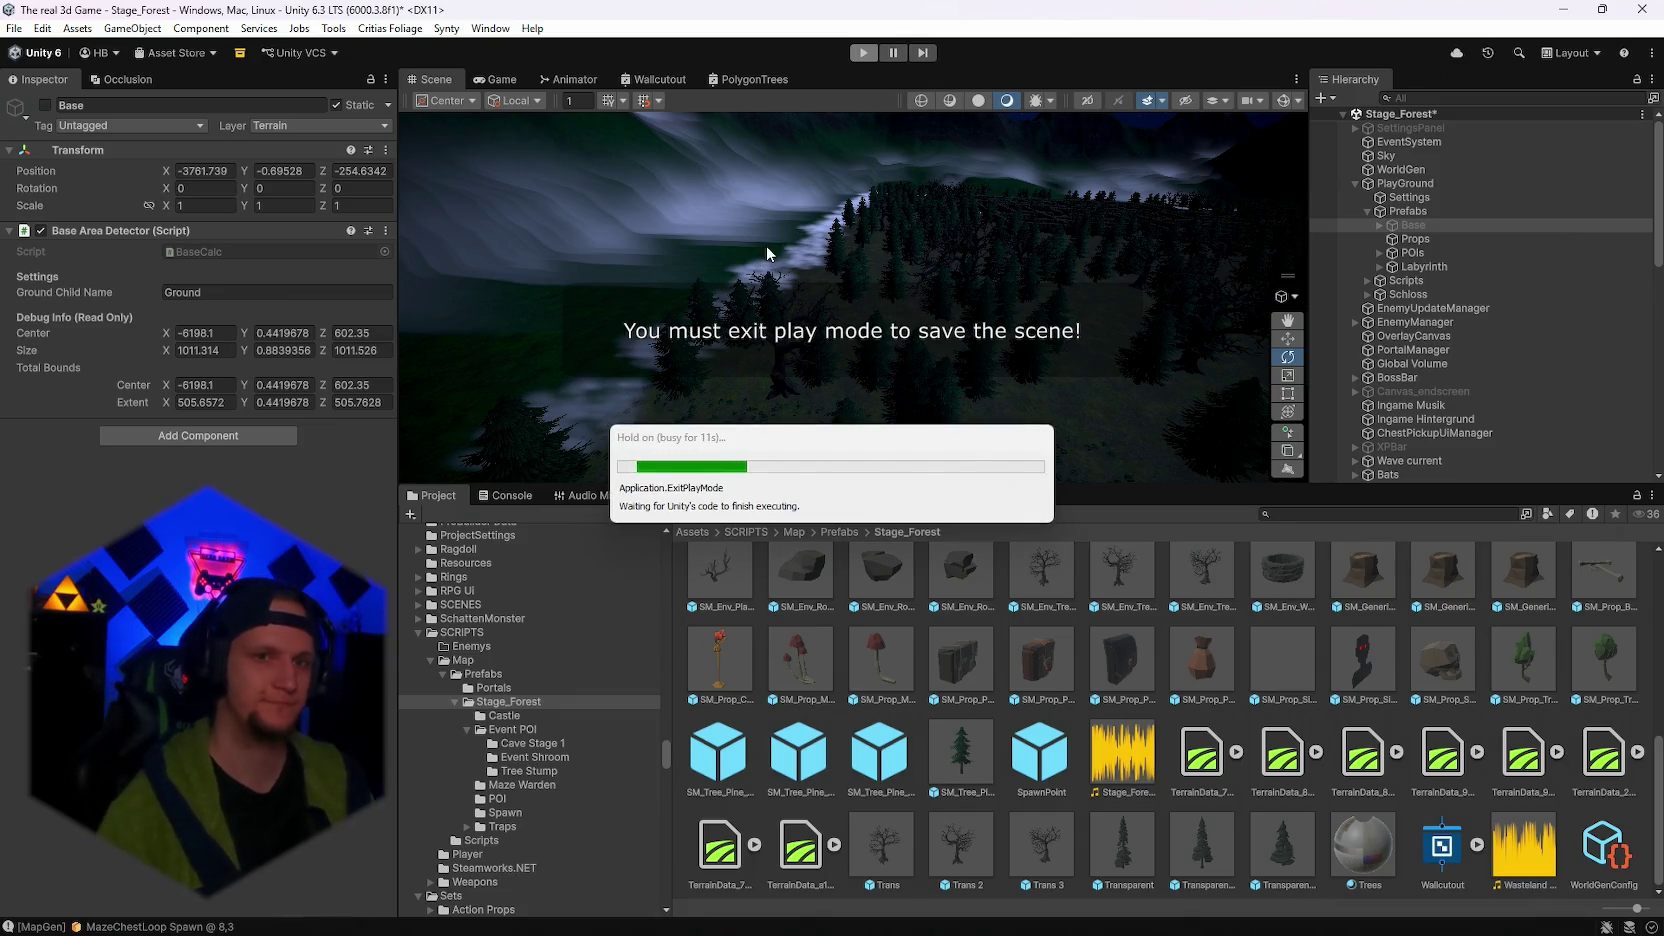
# Save the Stage_Forest scene and the project, then exit the editor.
pyautogui.click(14, 28)
pyautogui.click(45, 113)
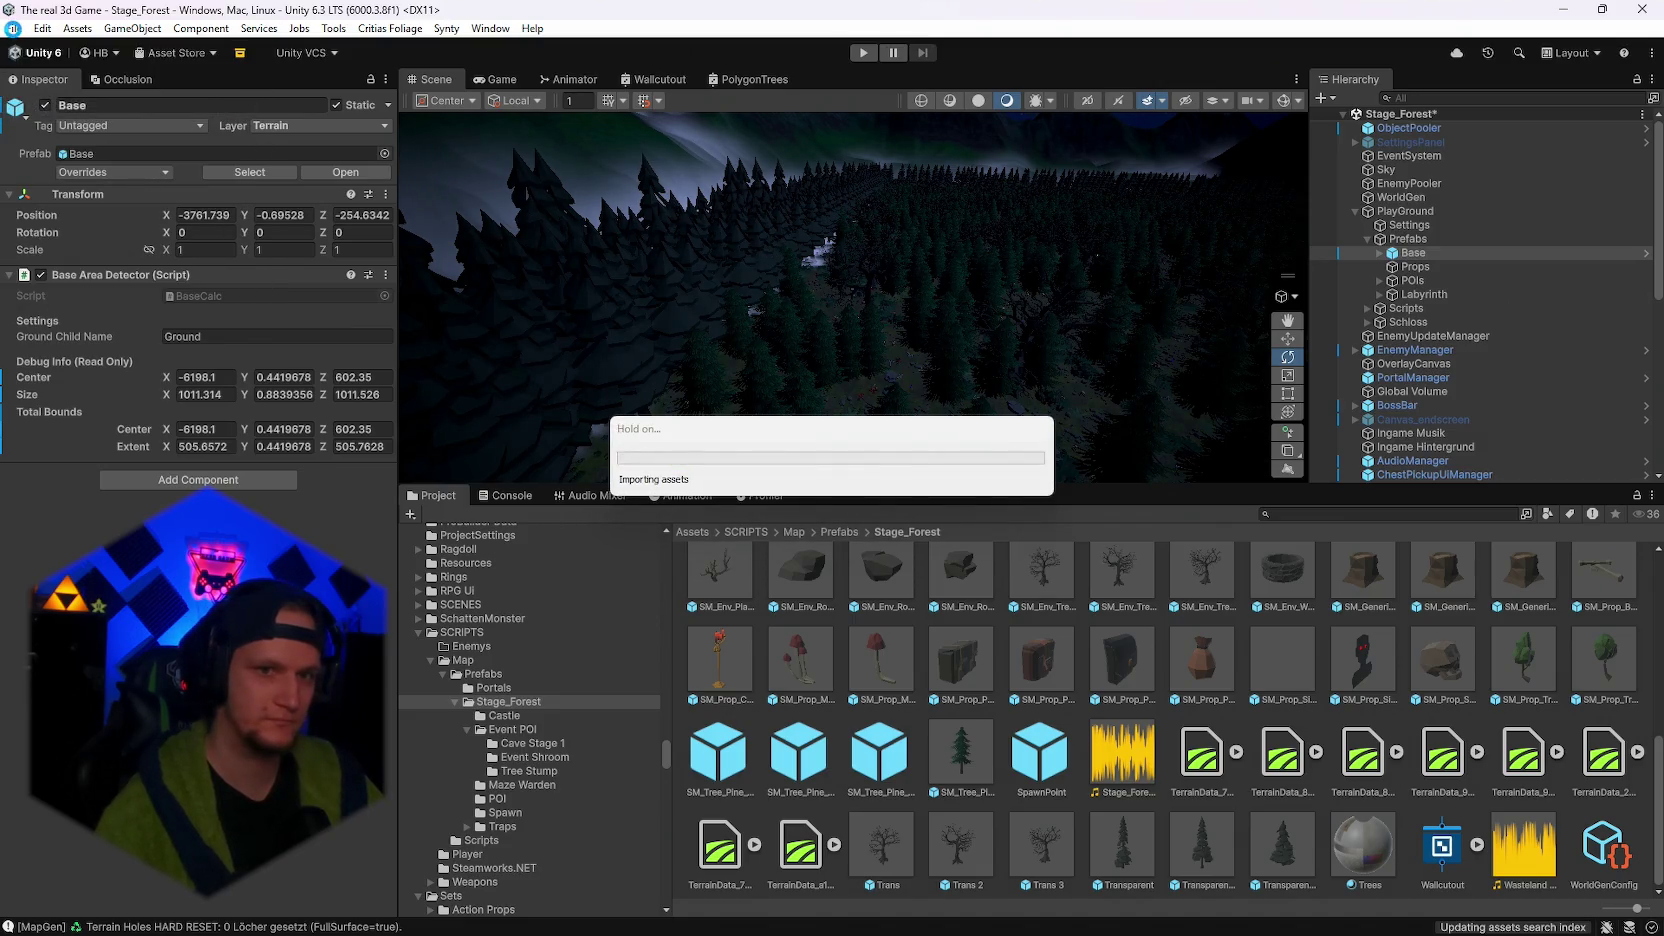
pyautogui.click(14, 28)
pyautogui.click(70, 216)
pyautogui.click(14, 28)
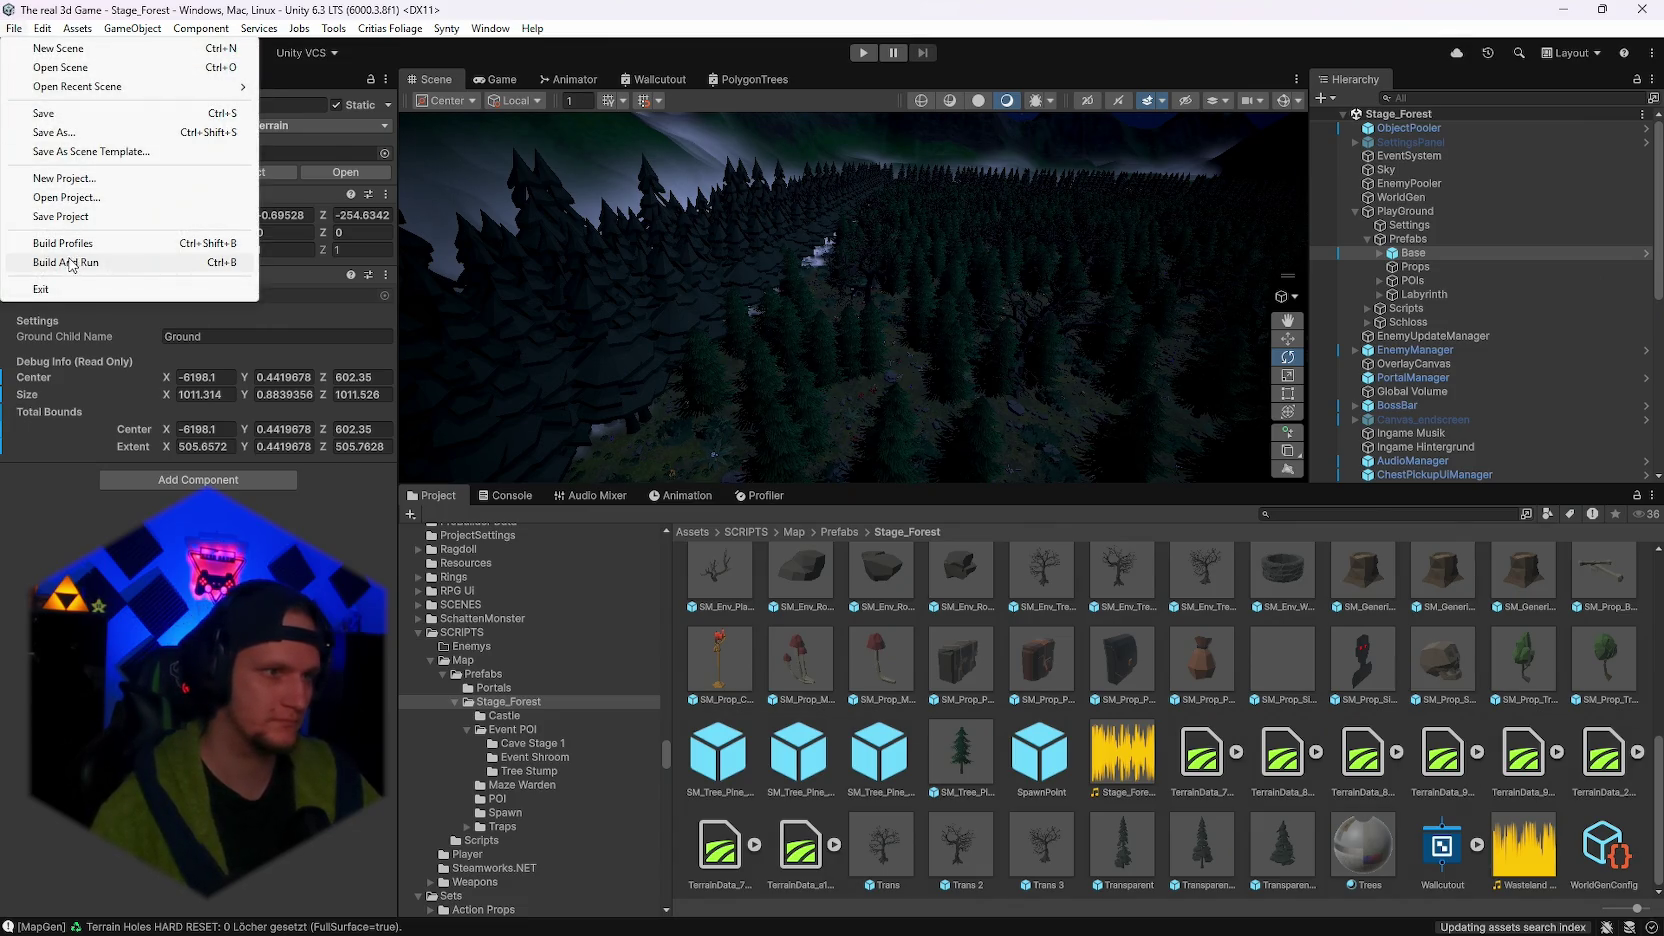
pyautogui.click(1641, 9)
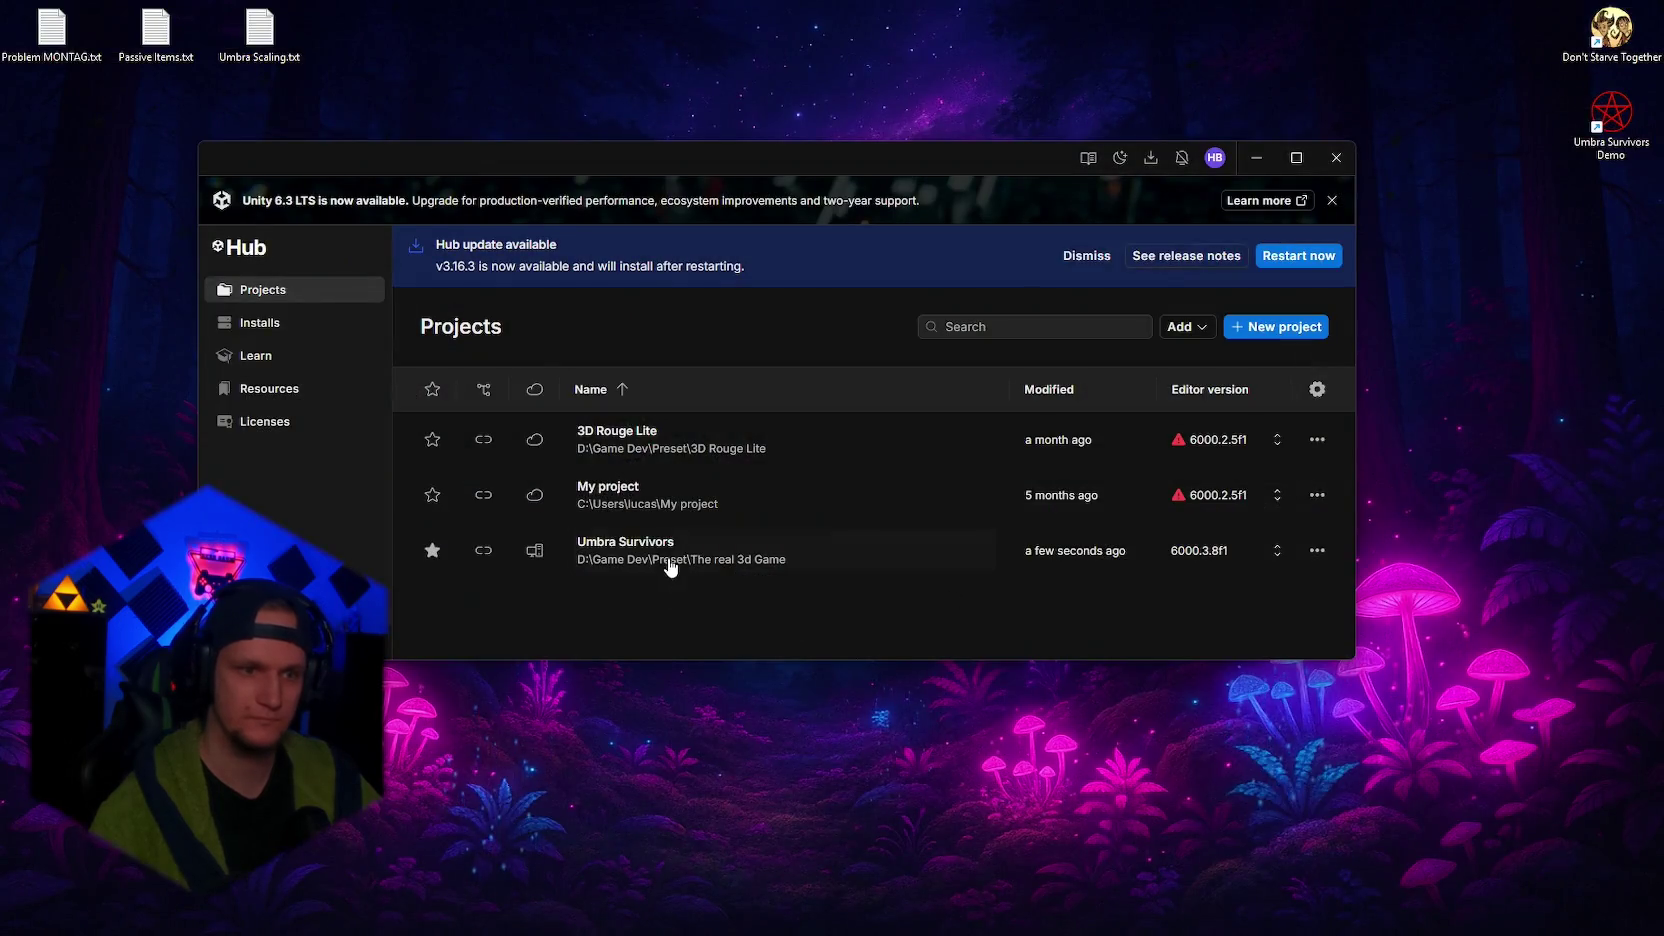
# Reopen Umbra Survivors, dismissing the warning popup and skipping the SE.Live update.
pyautogui.click(668, 563)
pyautogui.moveTo(1160, 930)
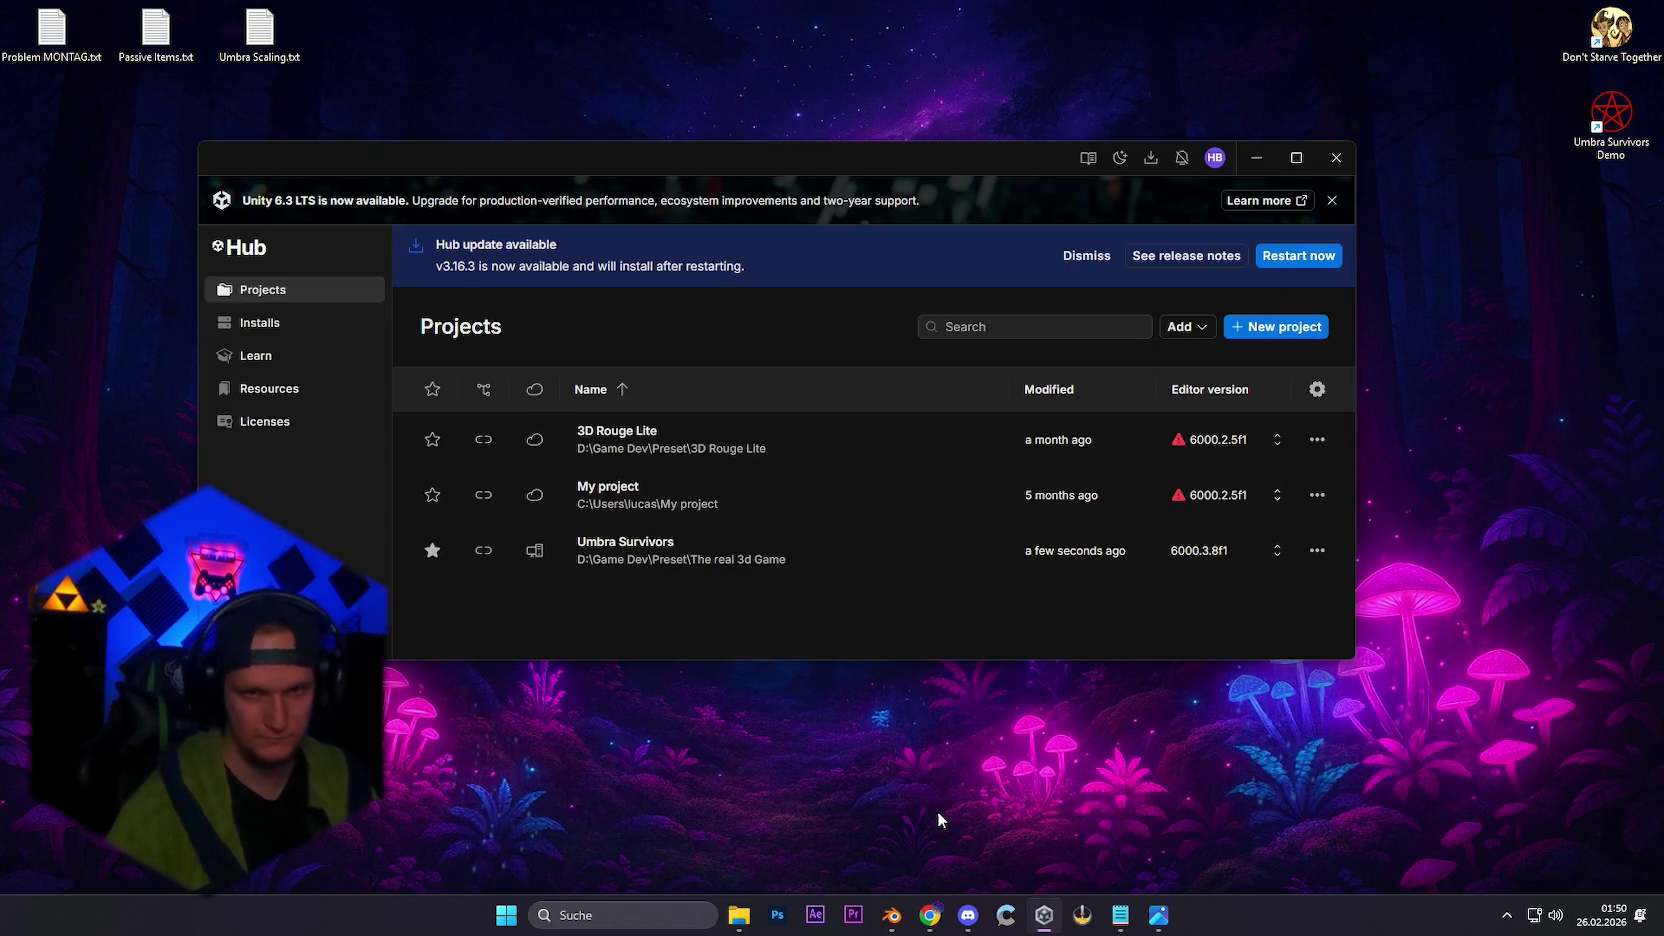
pyautogui.moveTo(975, 918)
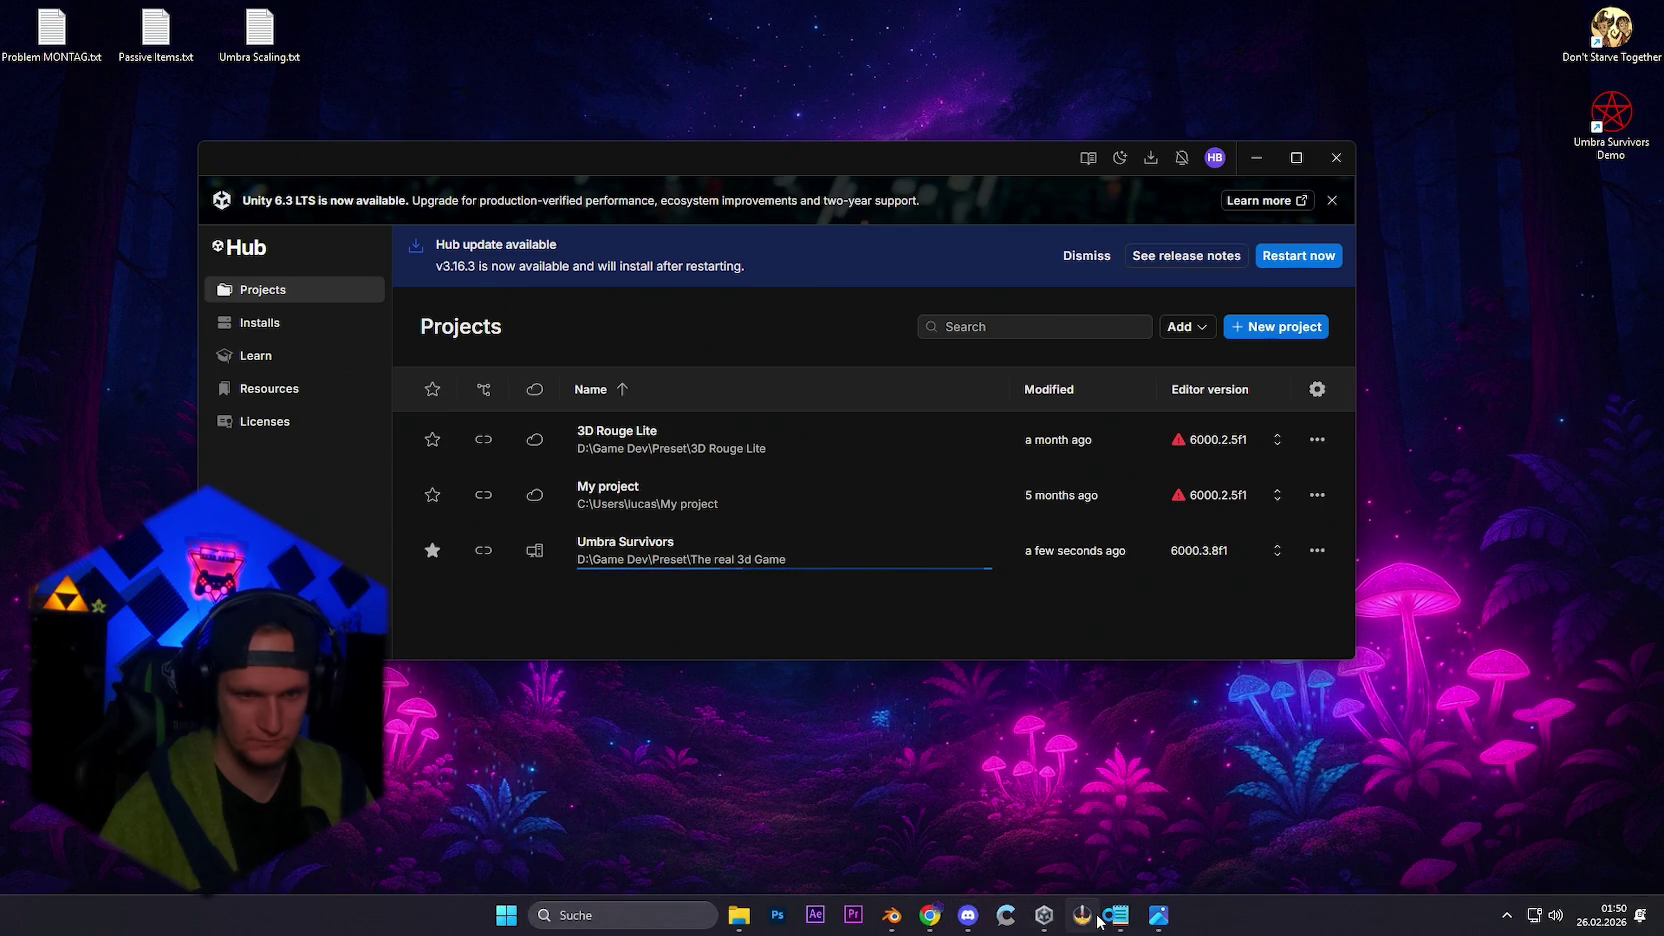
pyautogui.click(977, 494)
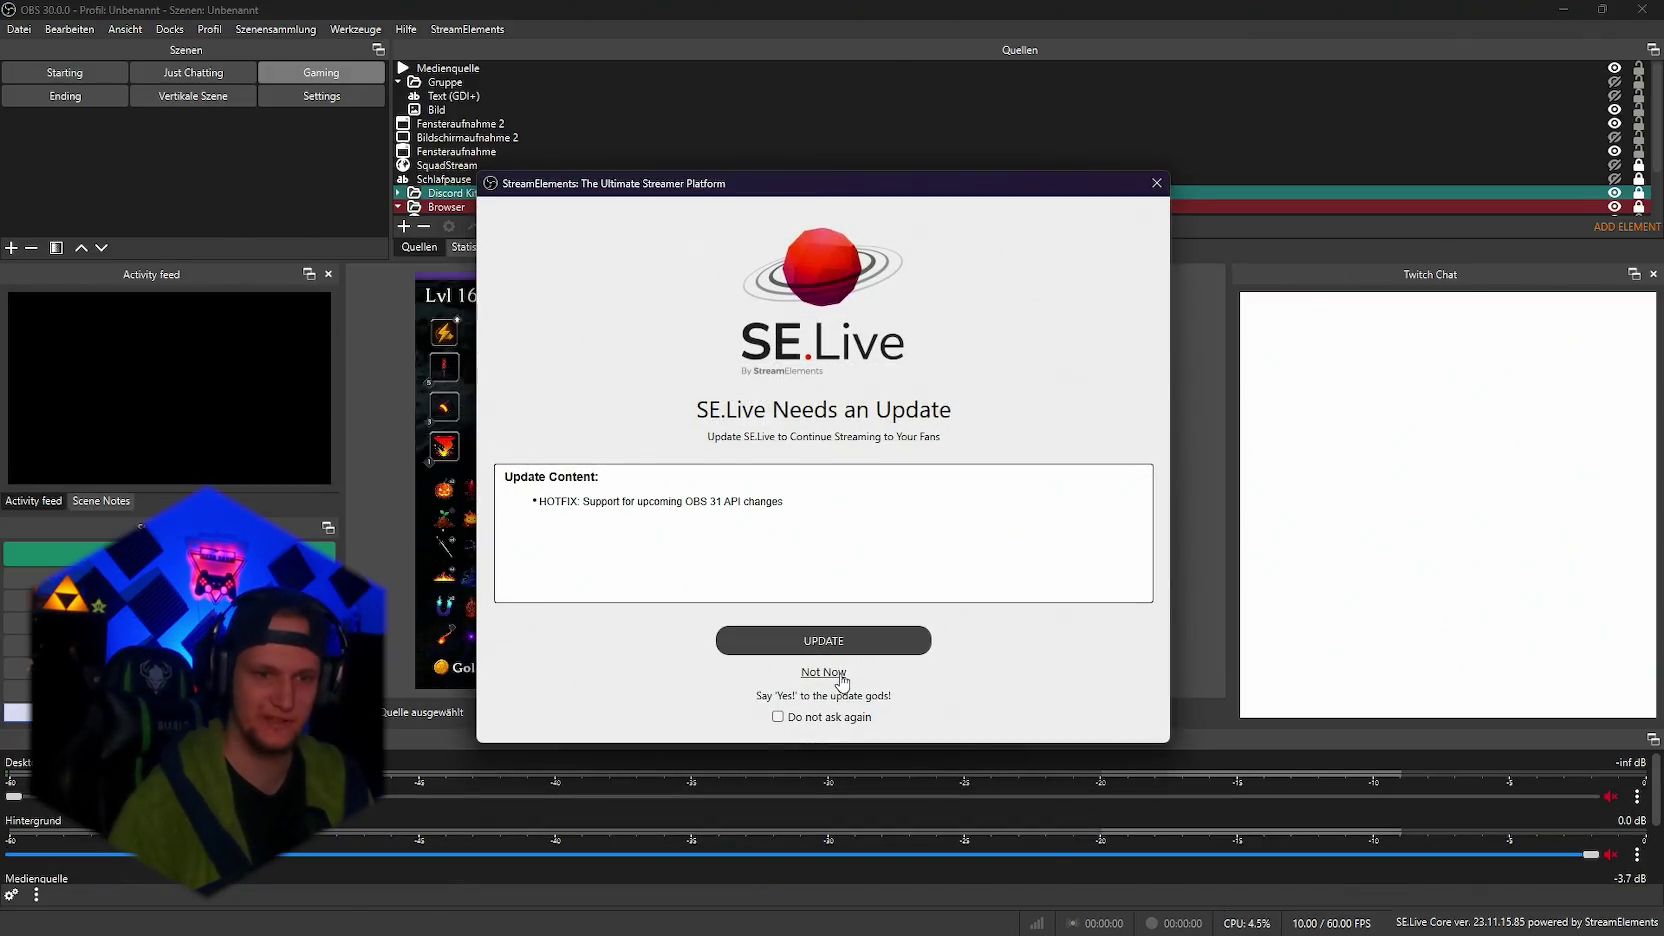
pyautogui.click(826, 673)
# Dismiss OBS's plugin warning and missing-files prompt, then minimize OBS.
pyautogui.click(940, 513)
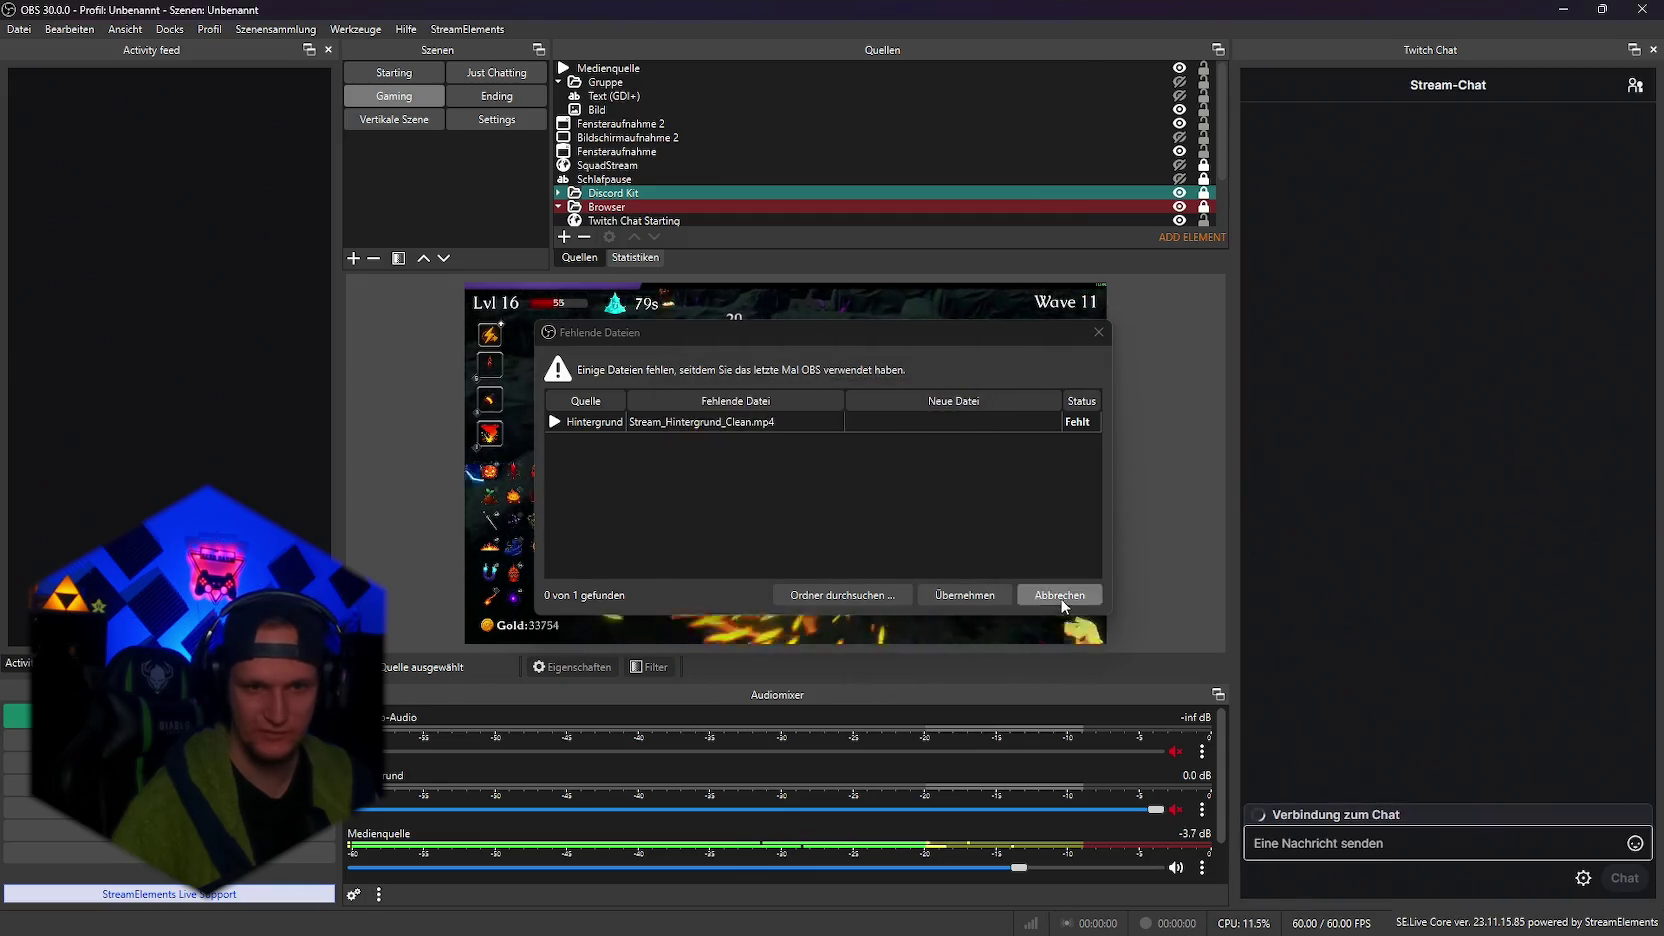
pyautogui.click(1059, 595)
pyautogui.click(1563, 9)
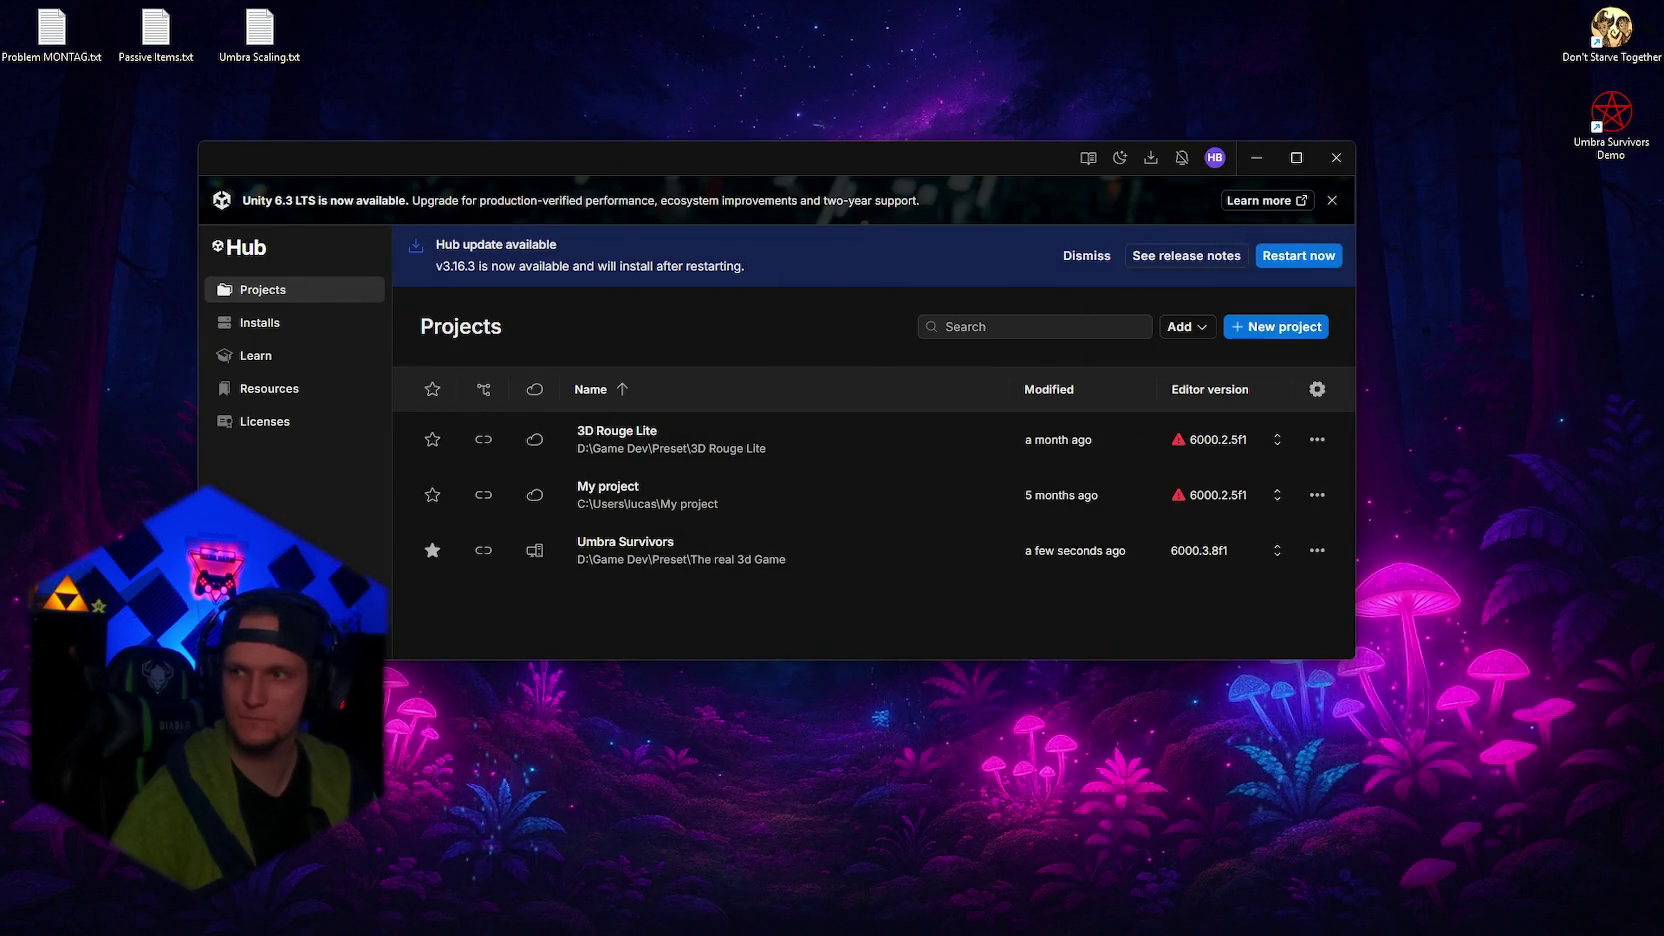
pyautogui.moveTo(855, 930)
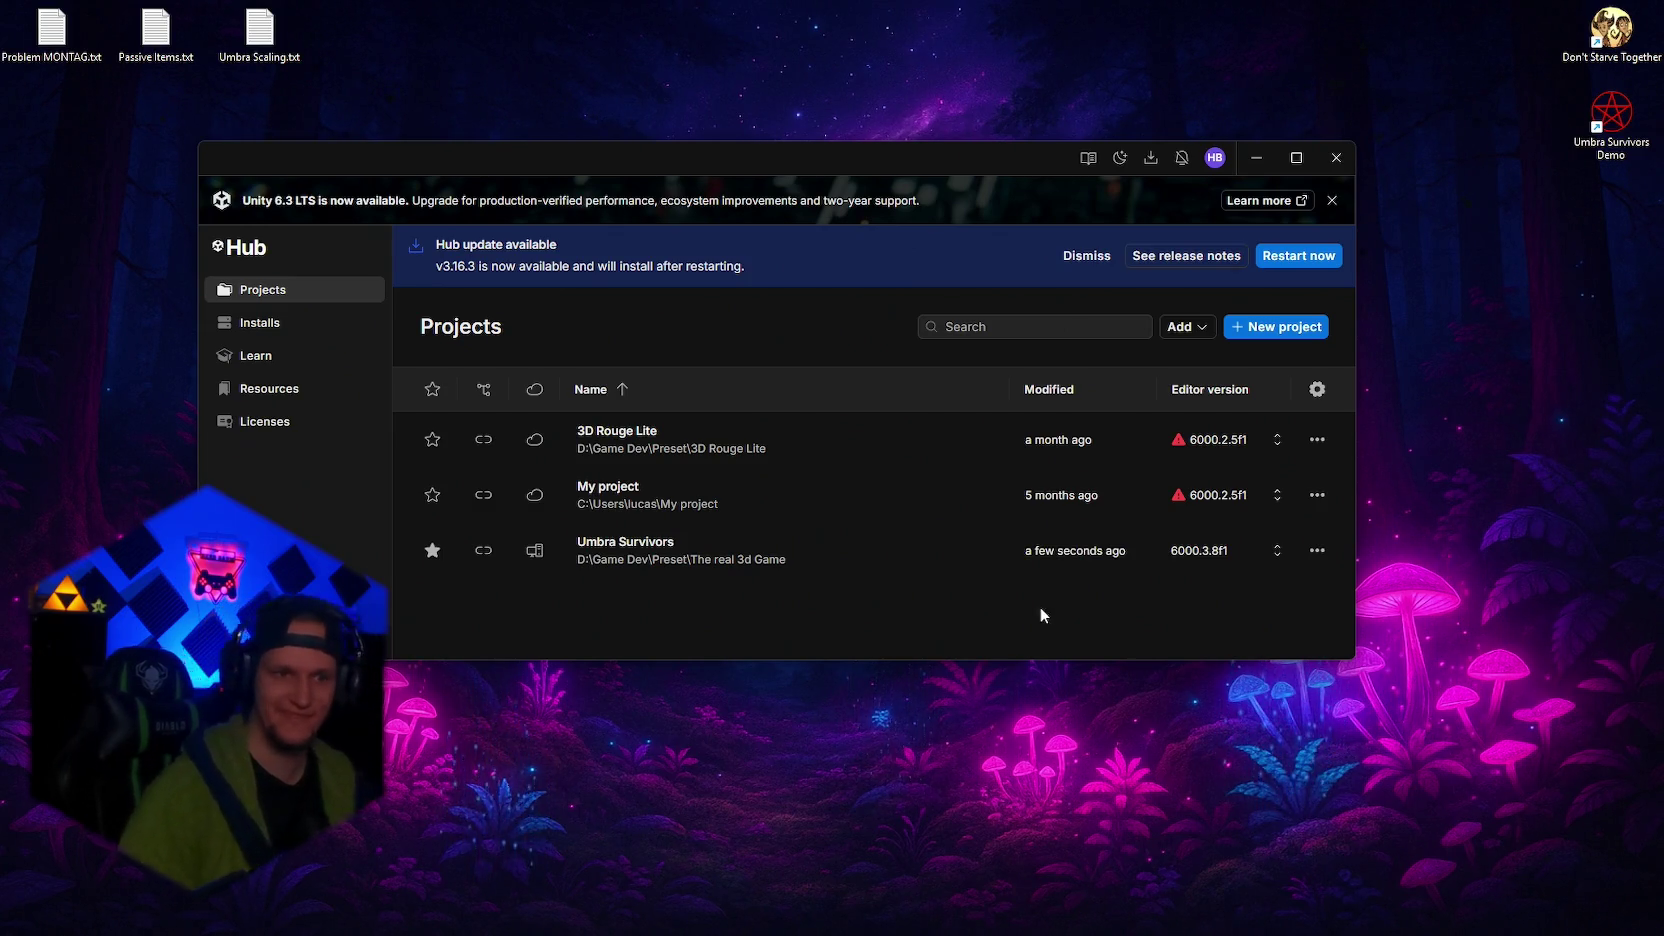
pyautogui.click(880, 555)
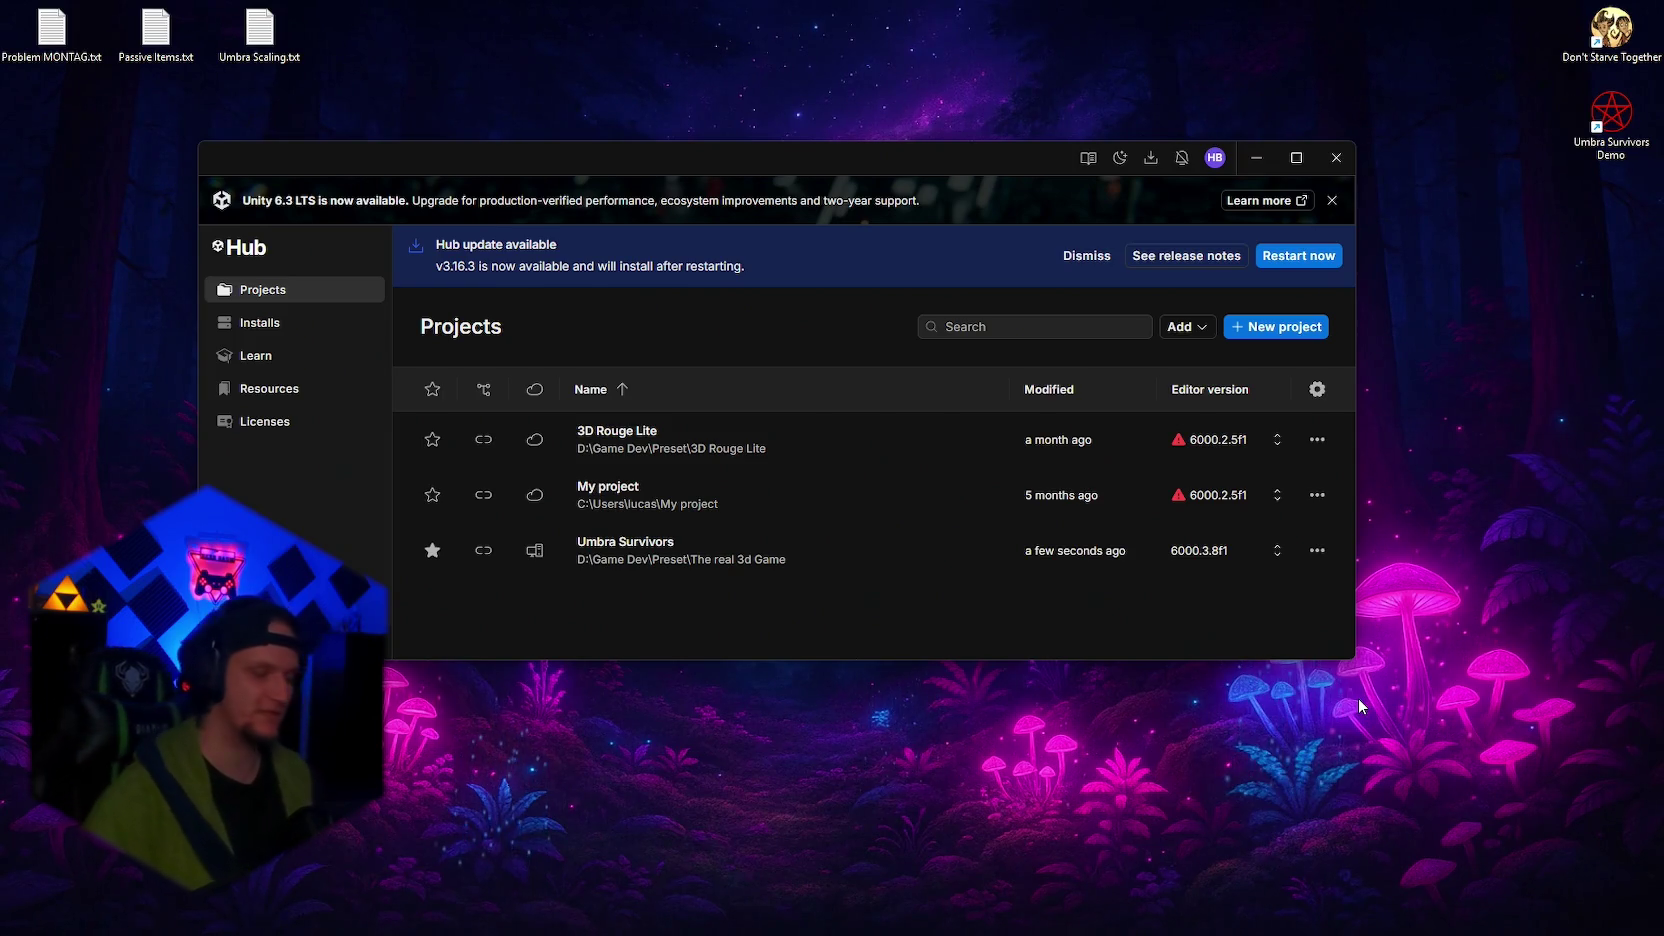
pyautogui.moveTo(930, 930)
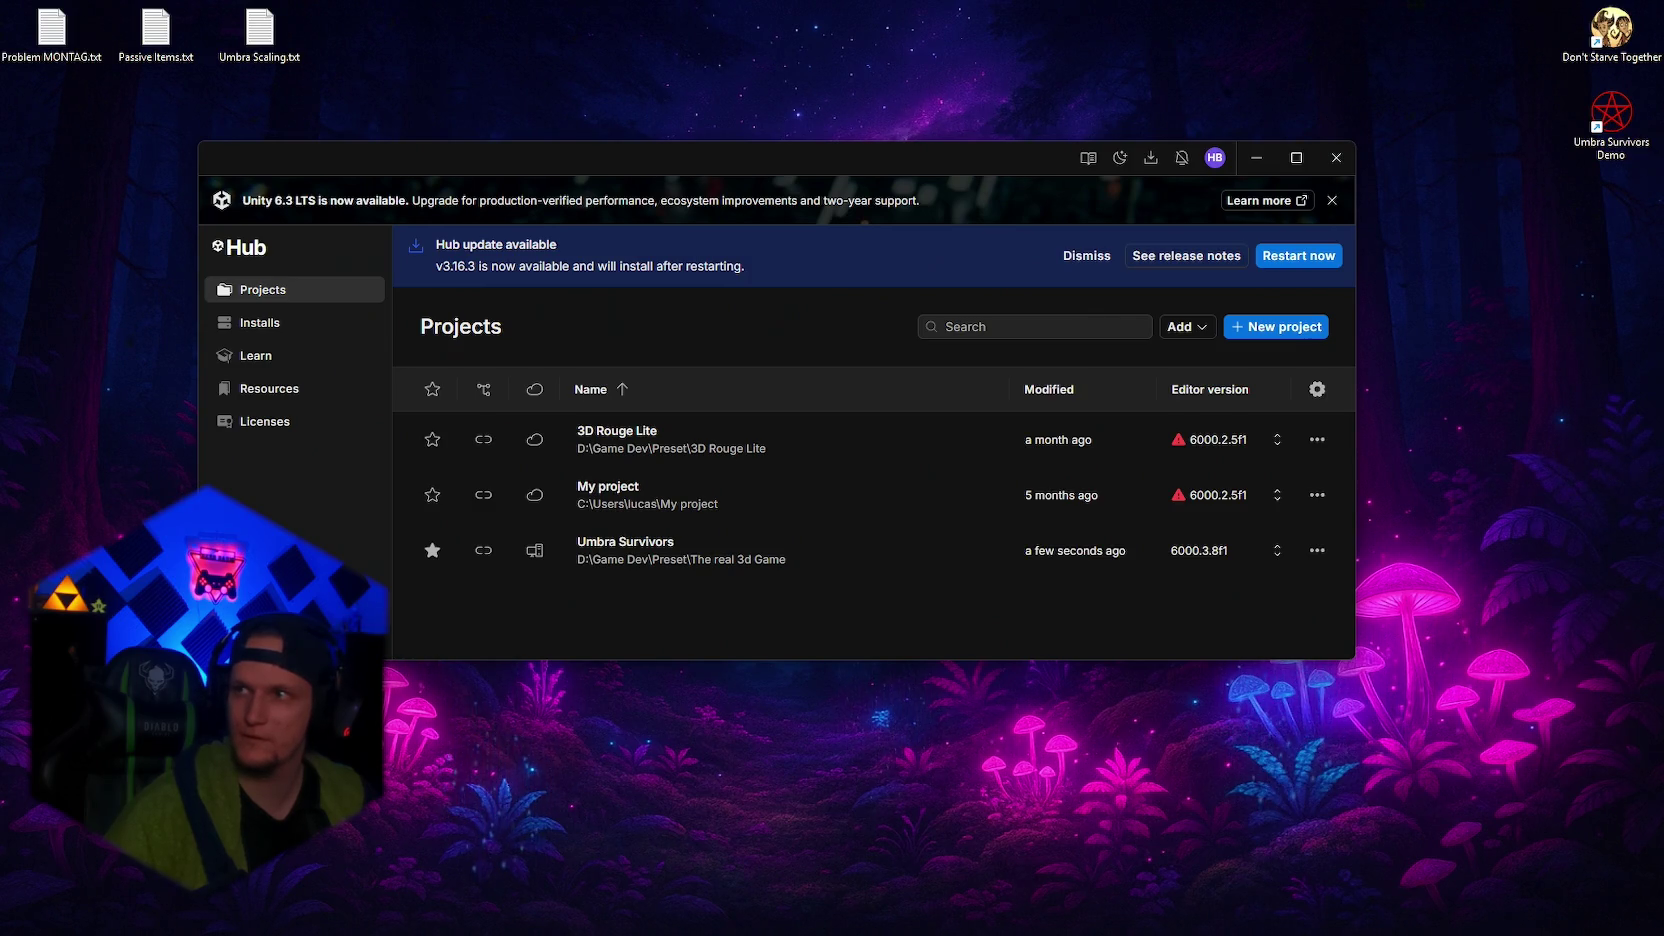
# Scroll through the Umbra Survivors Steamworks landing page in Chrome, then minimize the browser.
pyautogui.hotkey('alt', 'Tab')
pyautogui.scroll(-8, 670, 521)
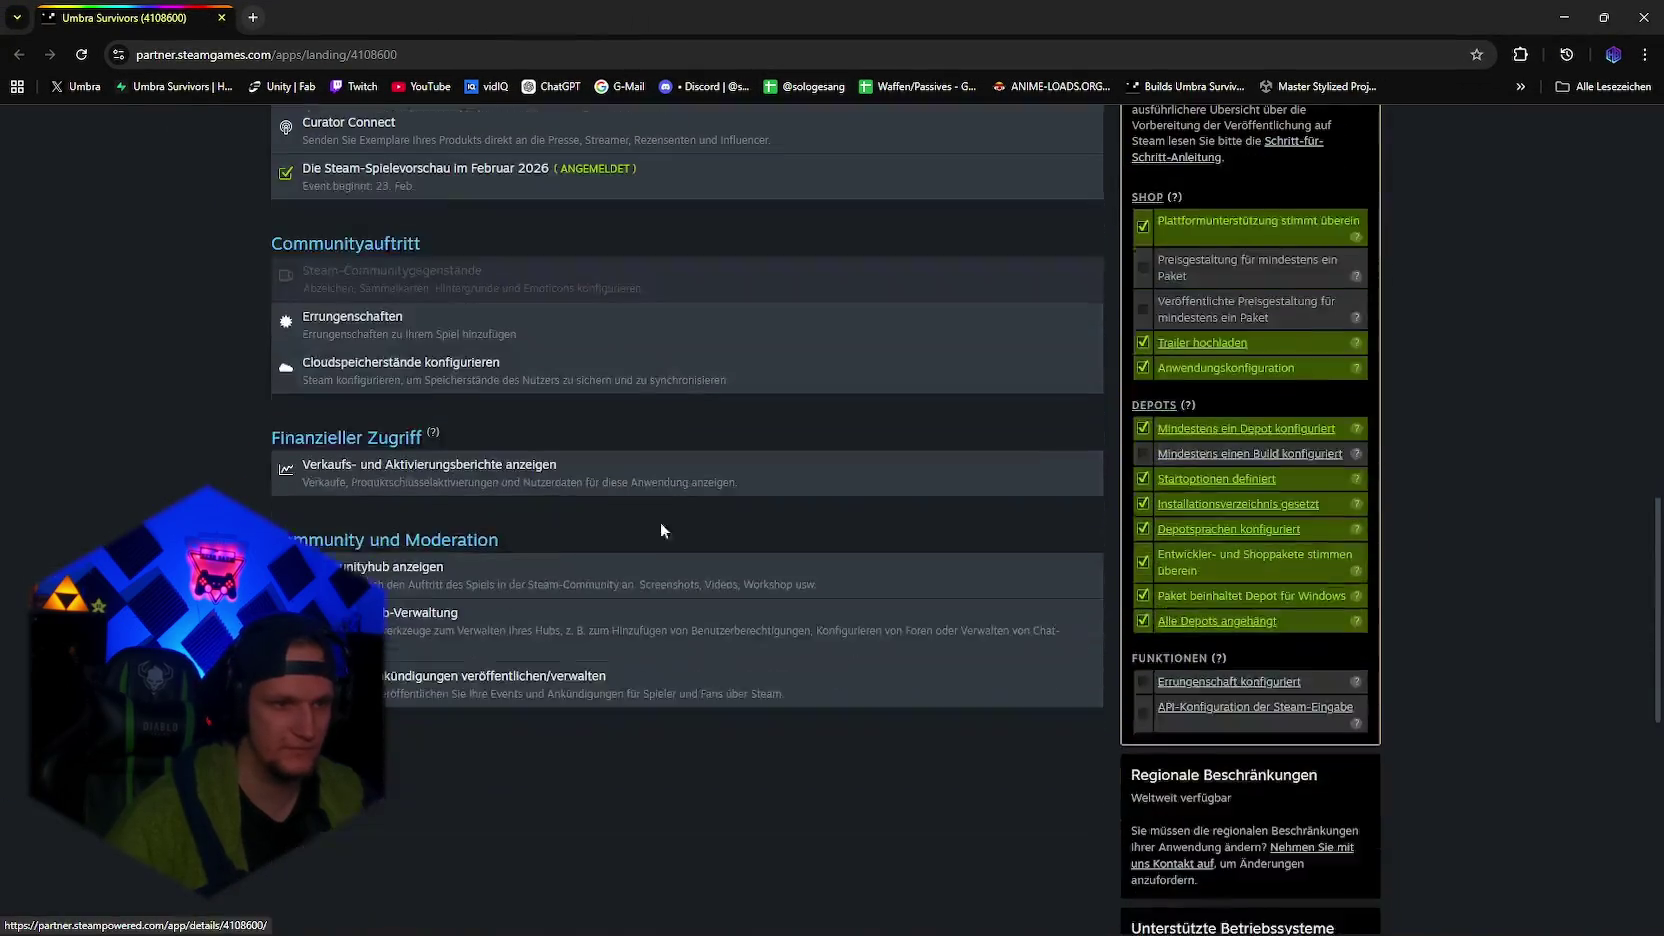
pyautogui.scroll(7, 670, 515)
pyautogui.scroll(-5, 594, 550)
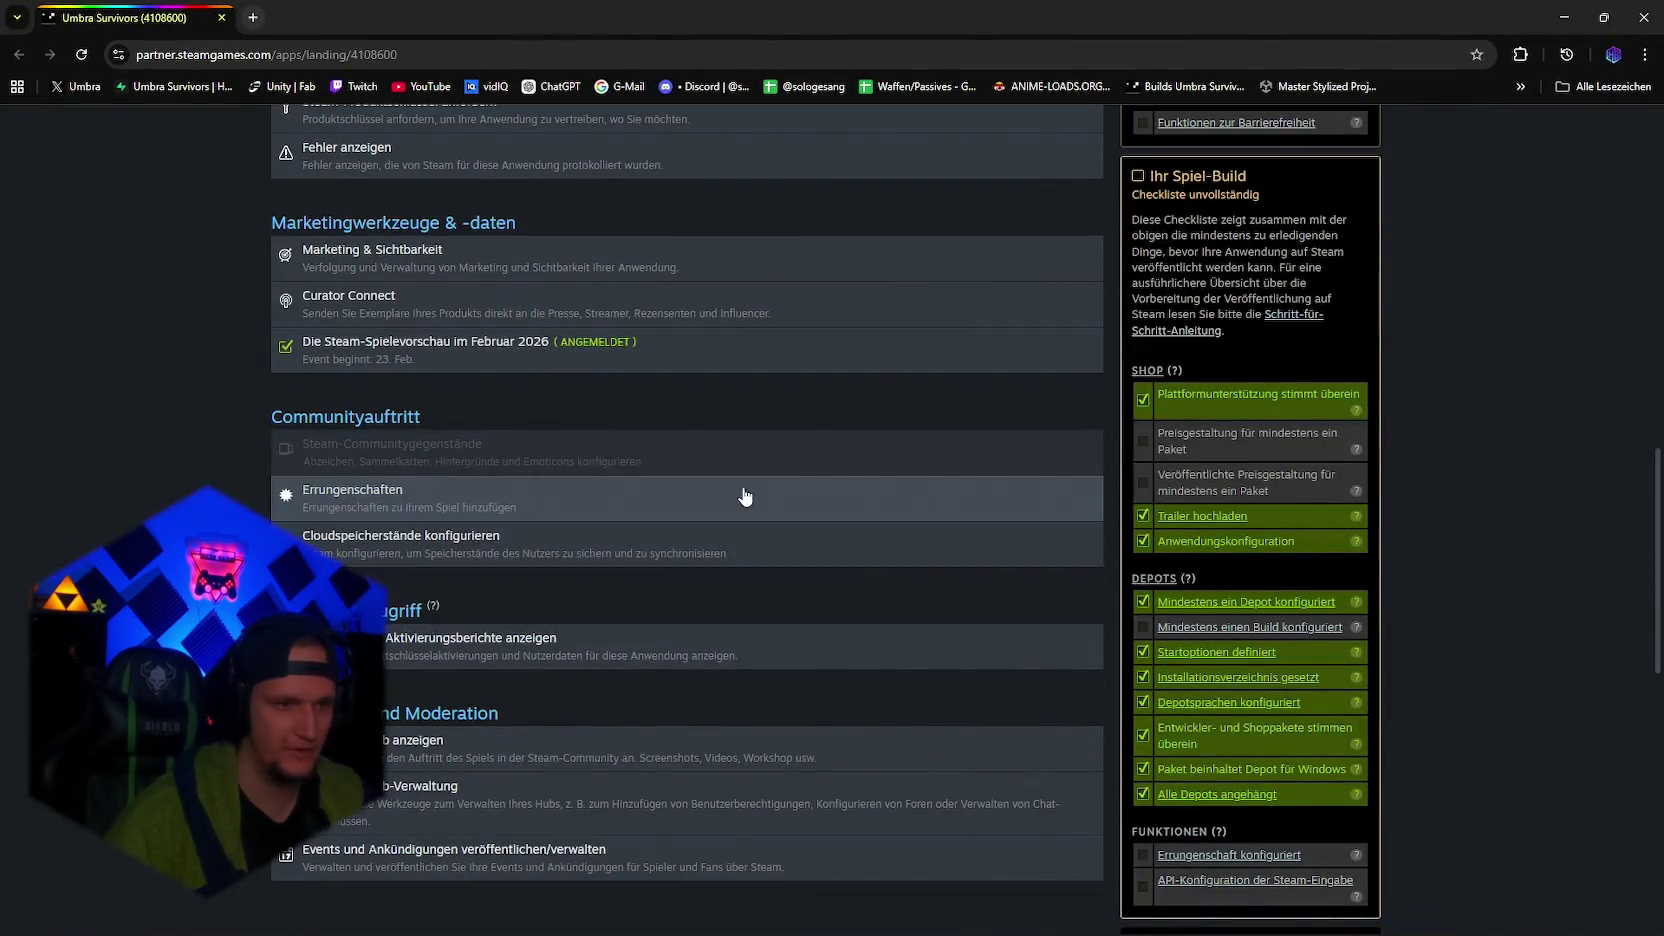
pyautogui.scroll(2, 520, 470)
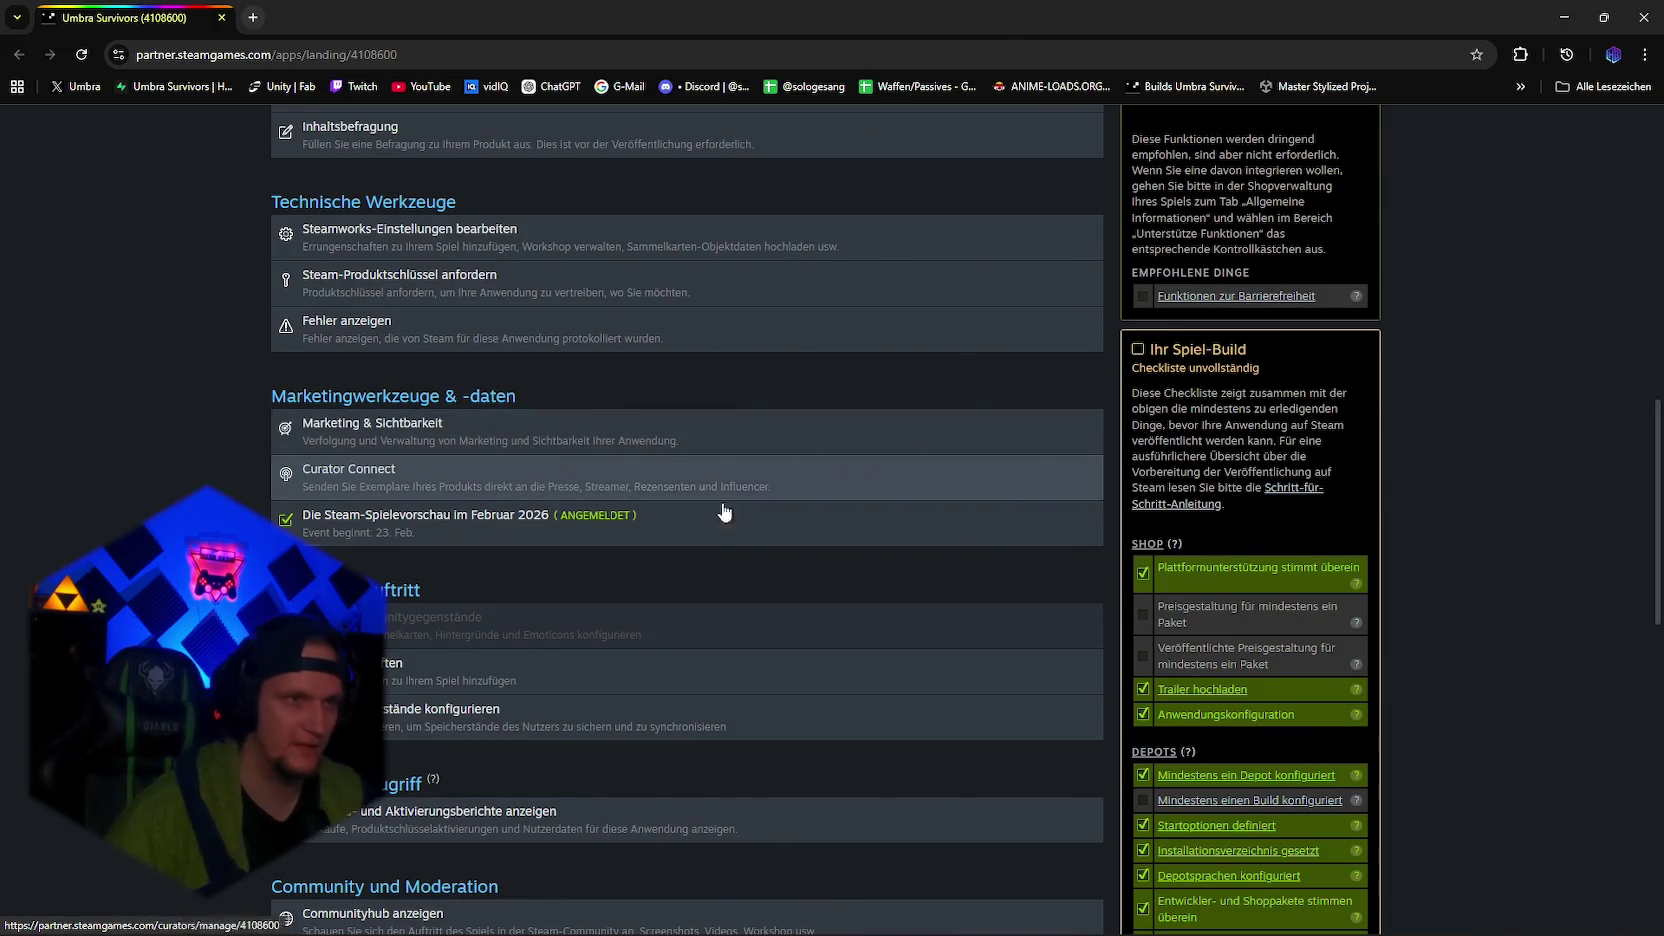
pyautogui.moveTo(1619, 5)
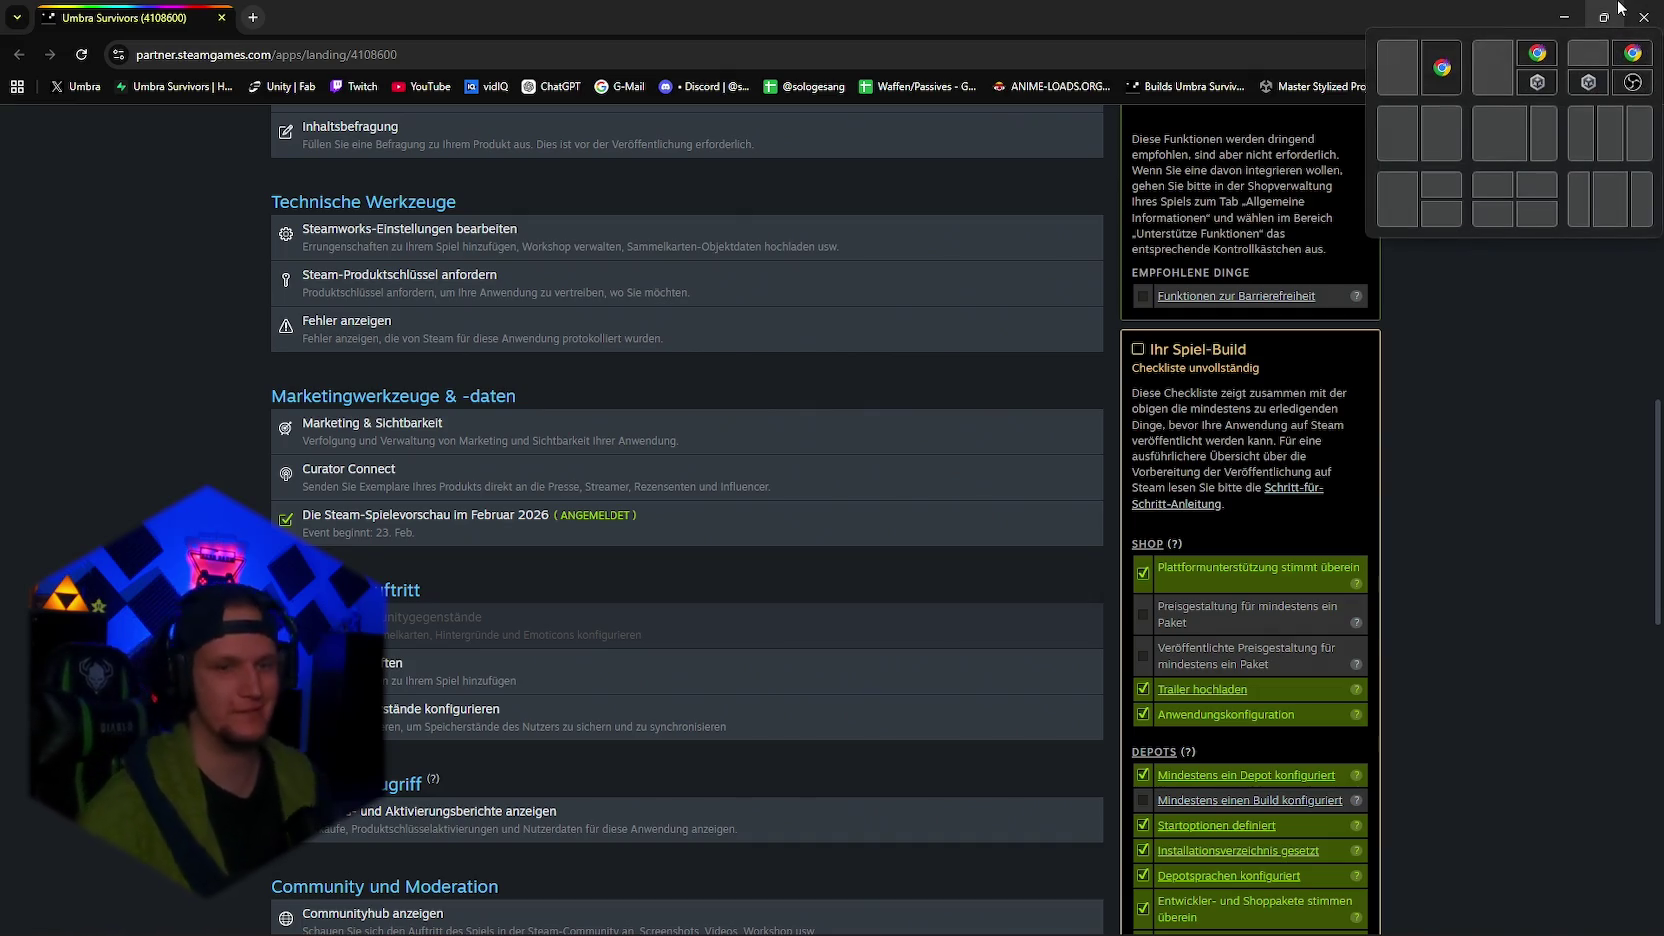
pyautogui.click(1644, 17)
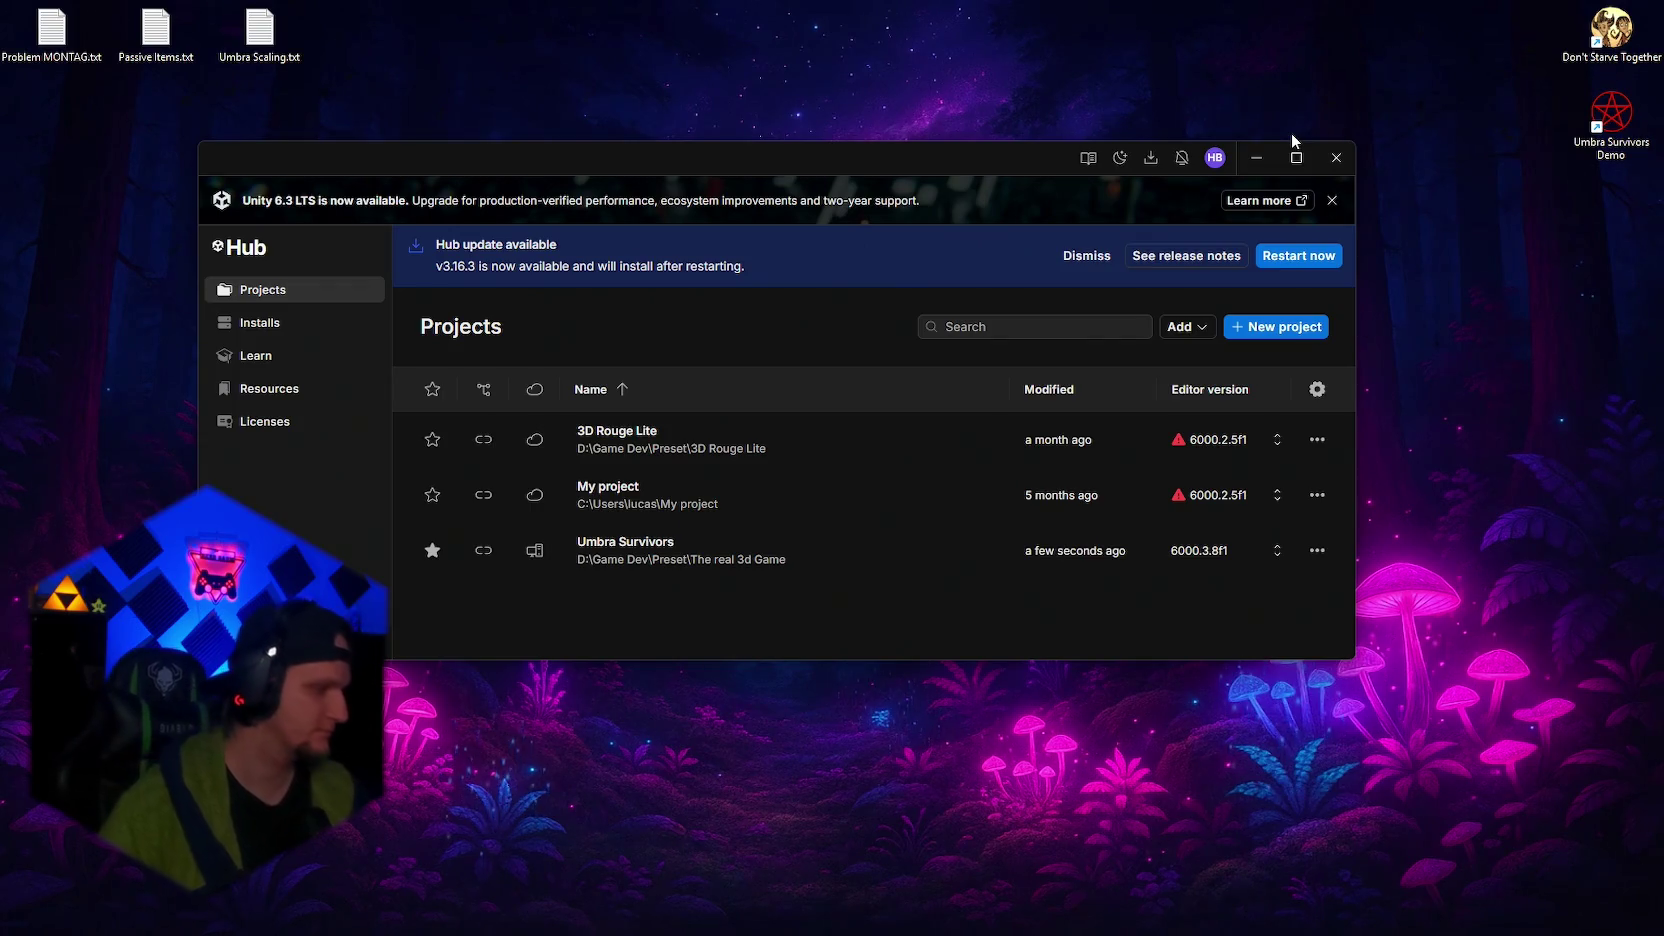
# Reopen Umbra Survivors from Unity Hub and nudge the Hub window slightly down-right.
pyautogui.moveTo(640, 930)
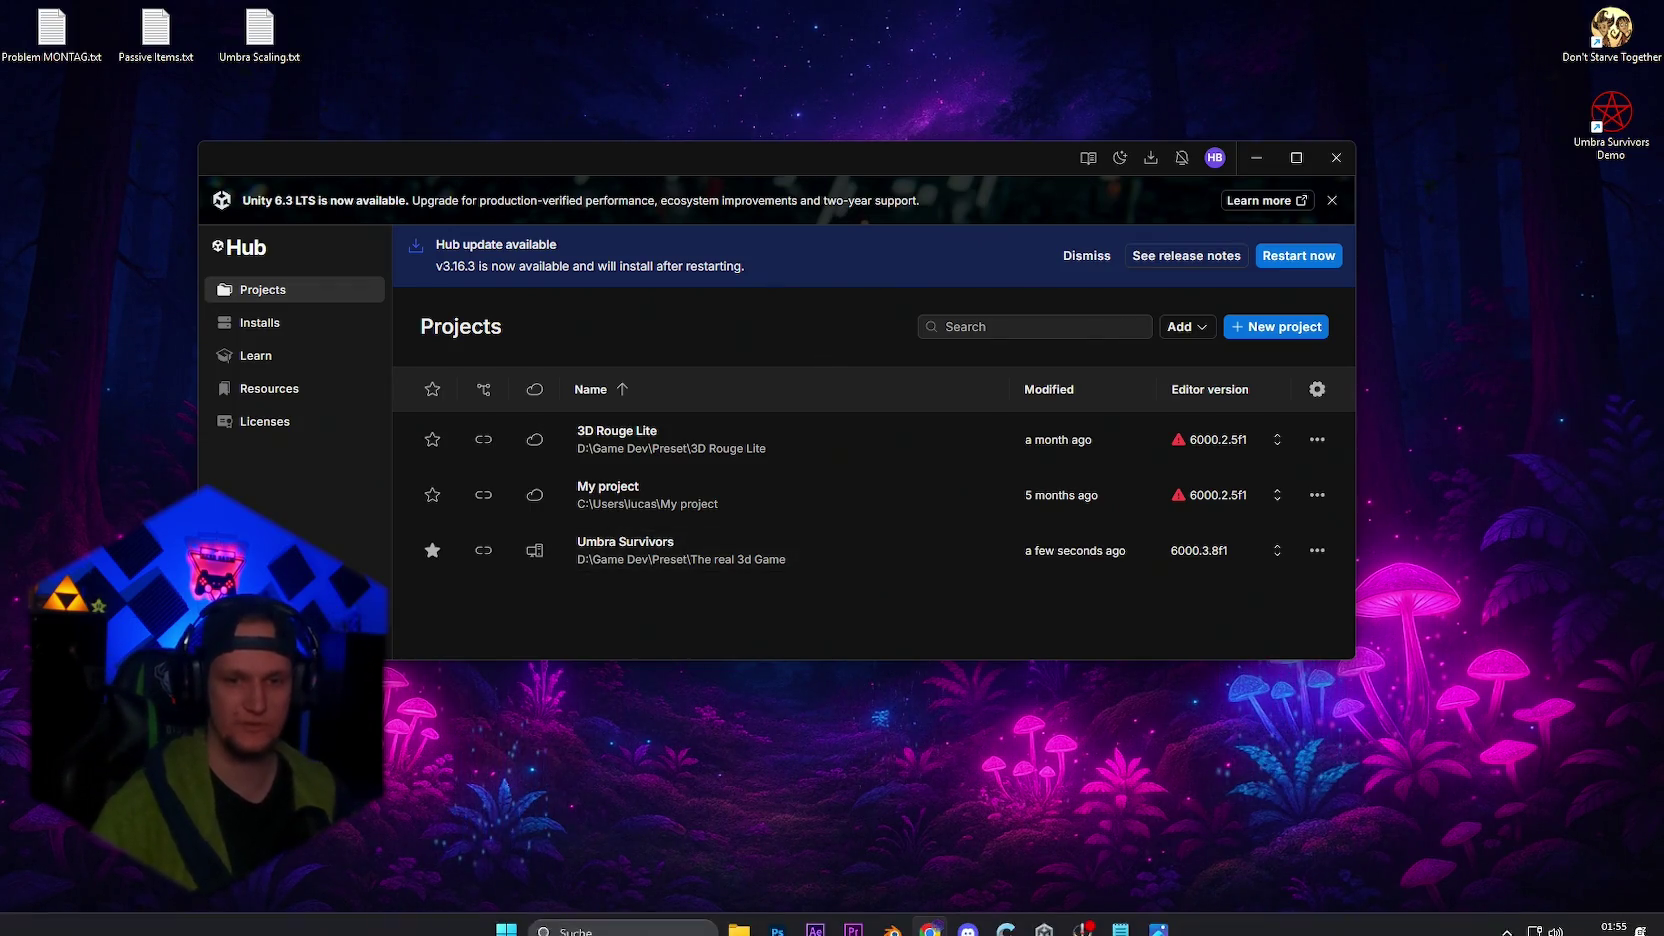
pyautogui.click(705, 561)
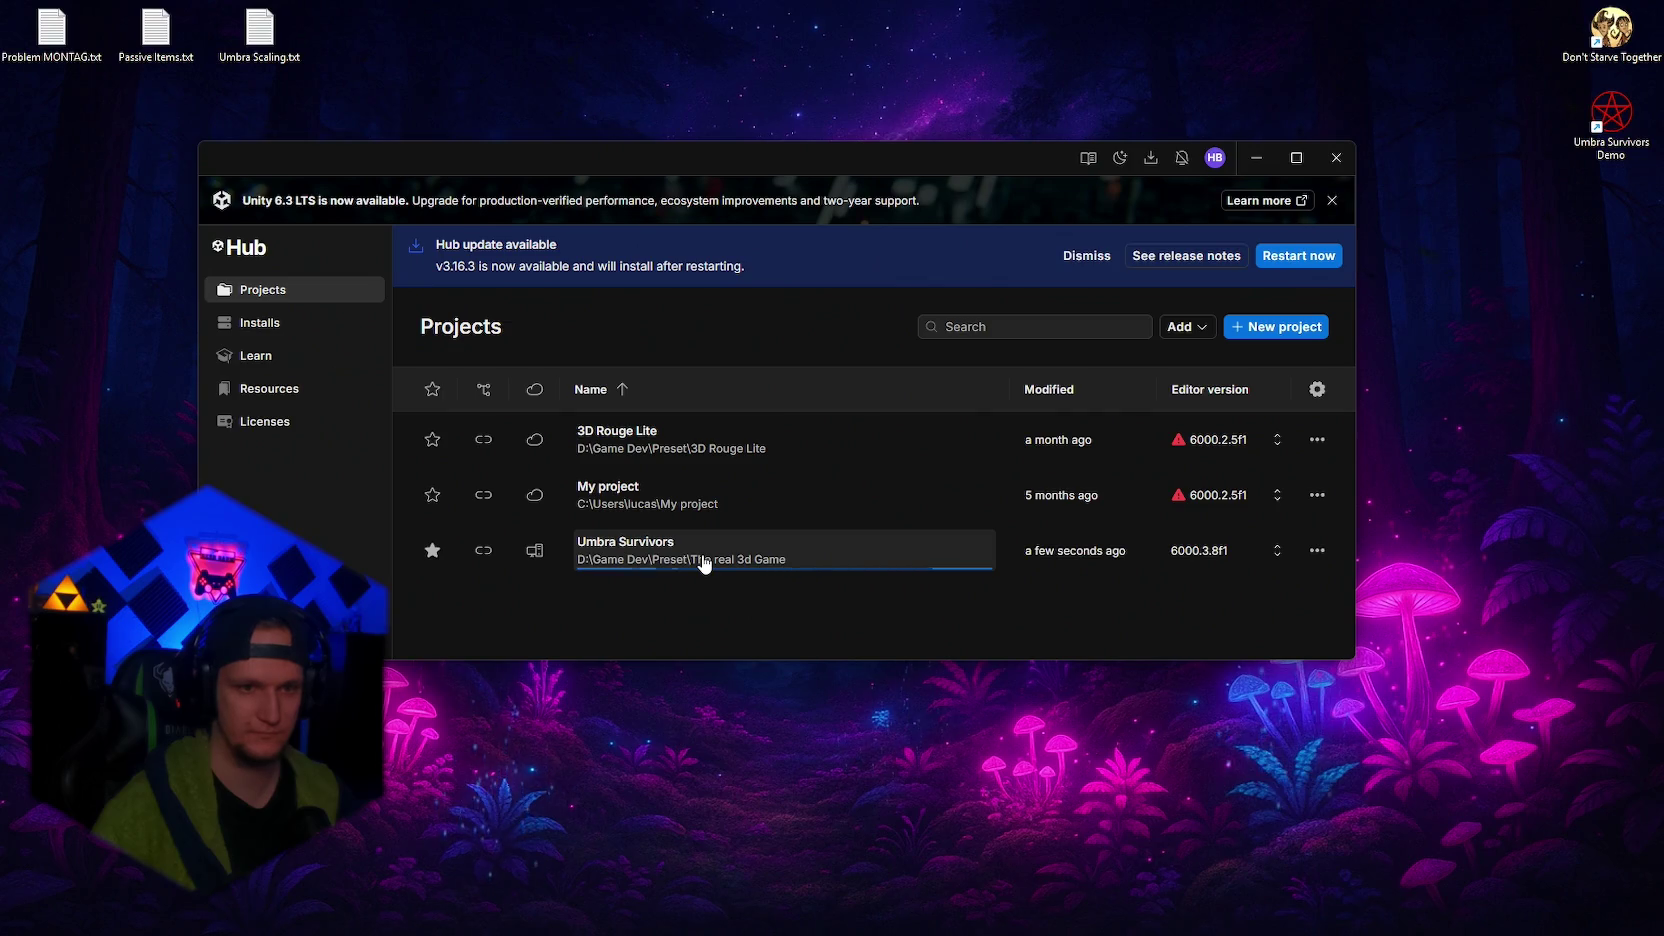
pyautogui.moveTo(785, 170)
pyautogui.mouseDown()
pyautogui.moveTo(980, 165)
pyautogui.moveTo(835, 207)
pyautogui.mouseUp()
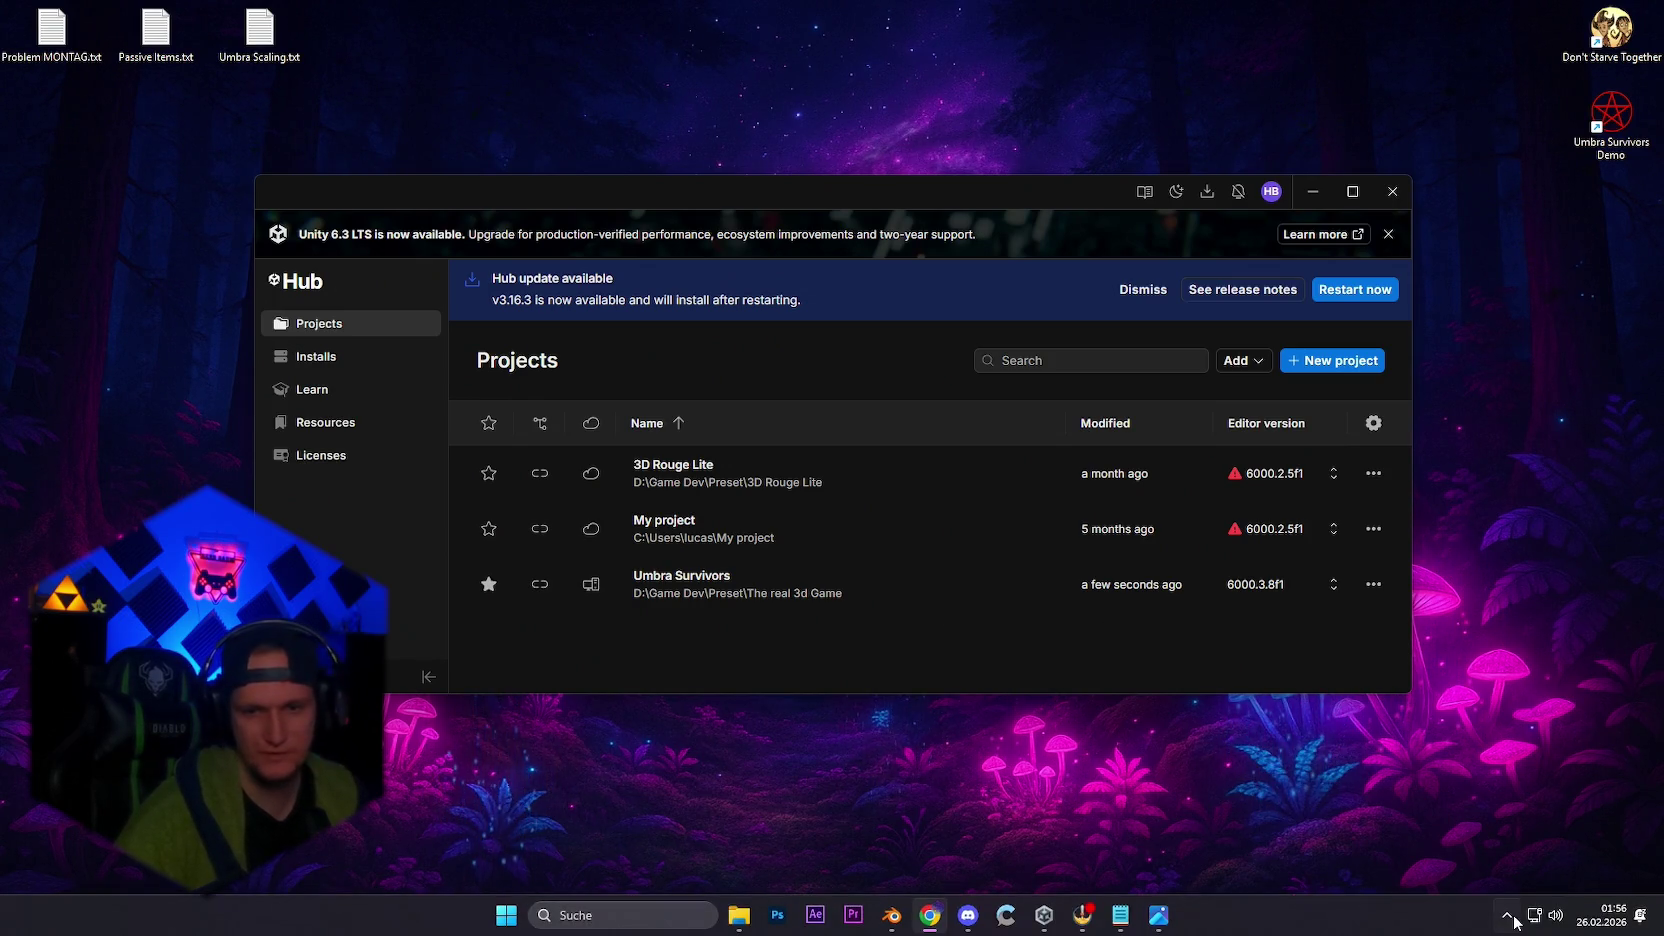
# Quit Unity Hub from the system tray, approve the permission prompt, and relaunch it.
pyautogui.click(1506, 915)
pyautogui.rightClick(1456, 860)
pyautogui.click(1486, 843)
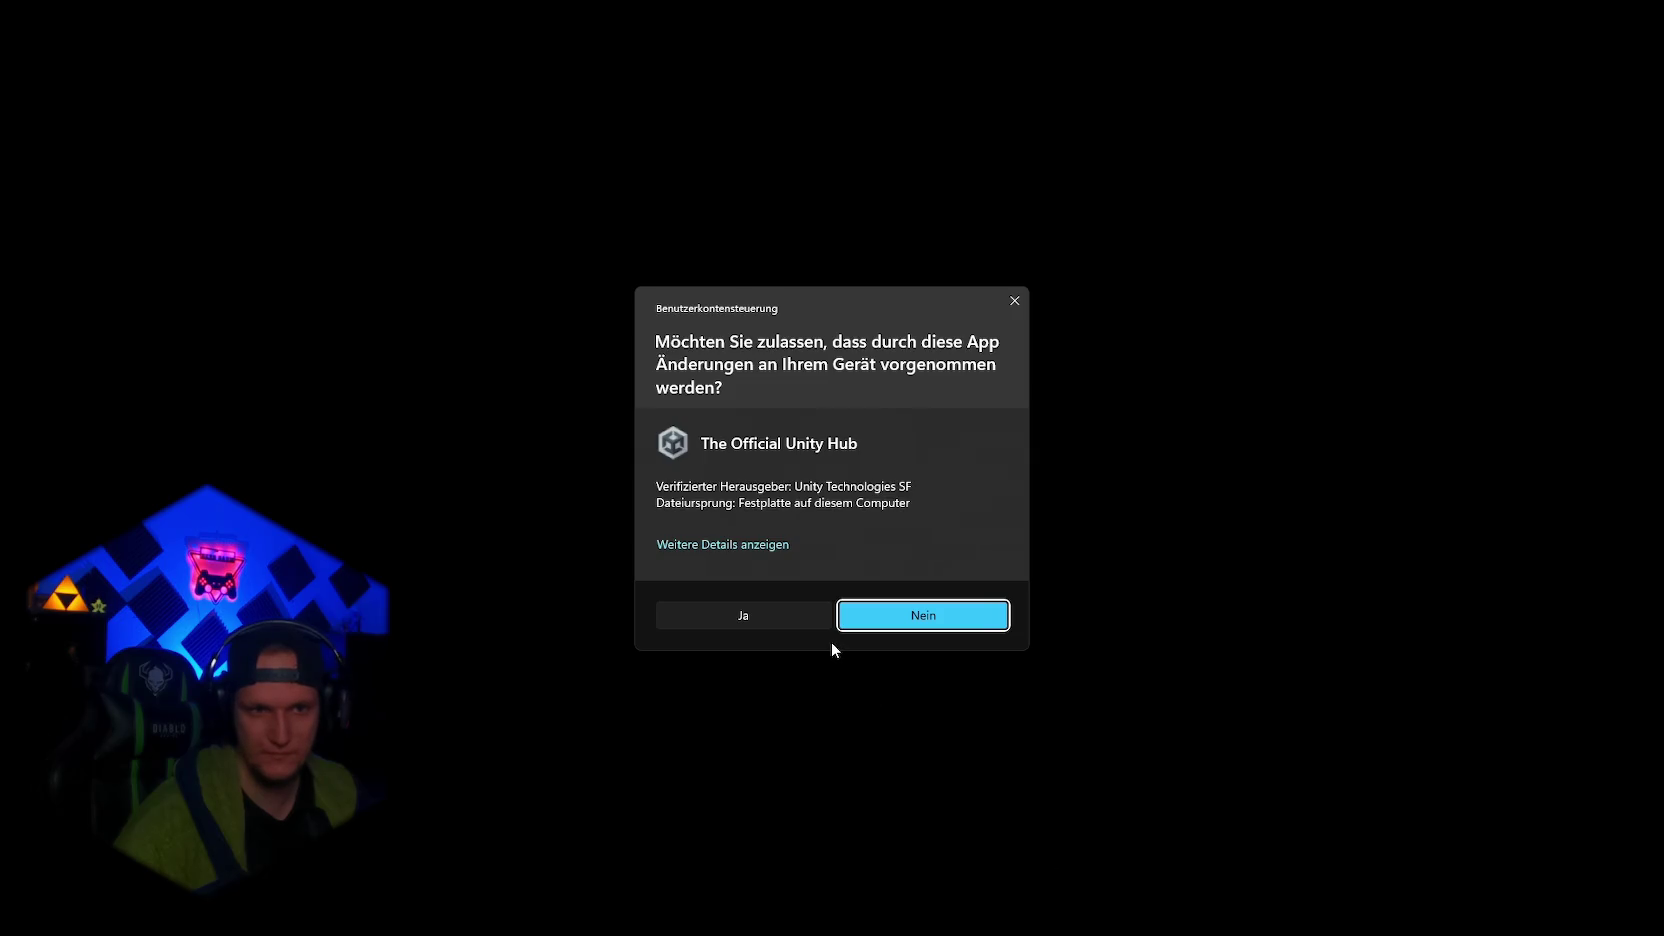
pyautogui.click(772, 614)
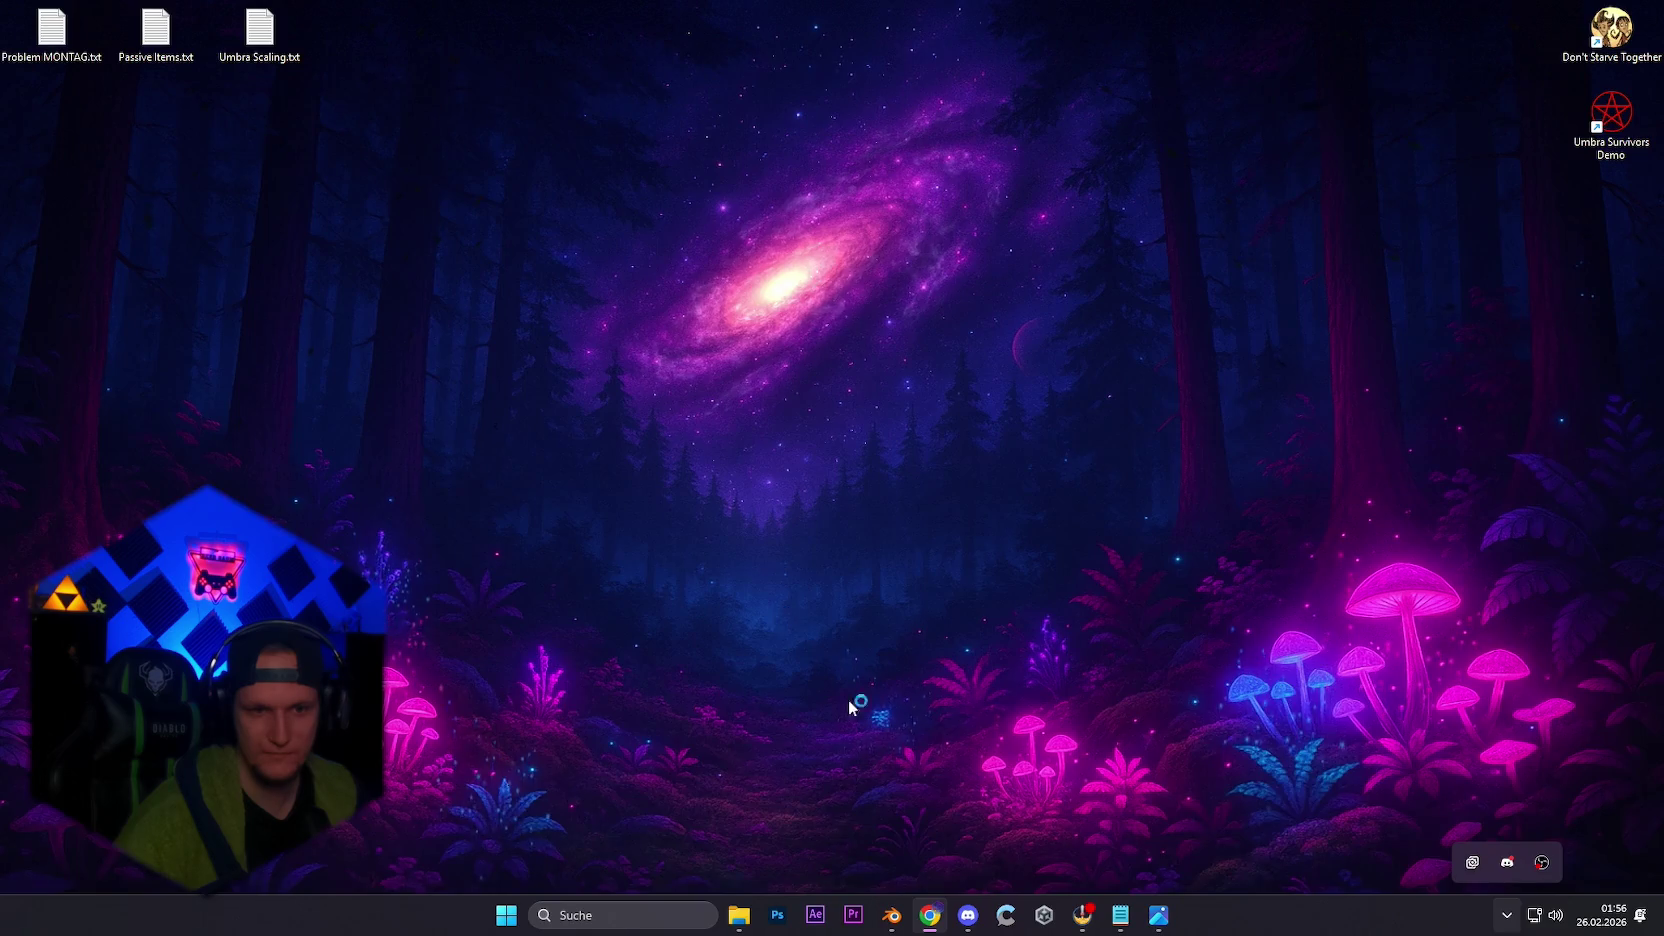
pyautogui.click(1042, 916)
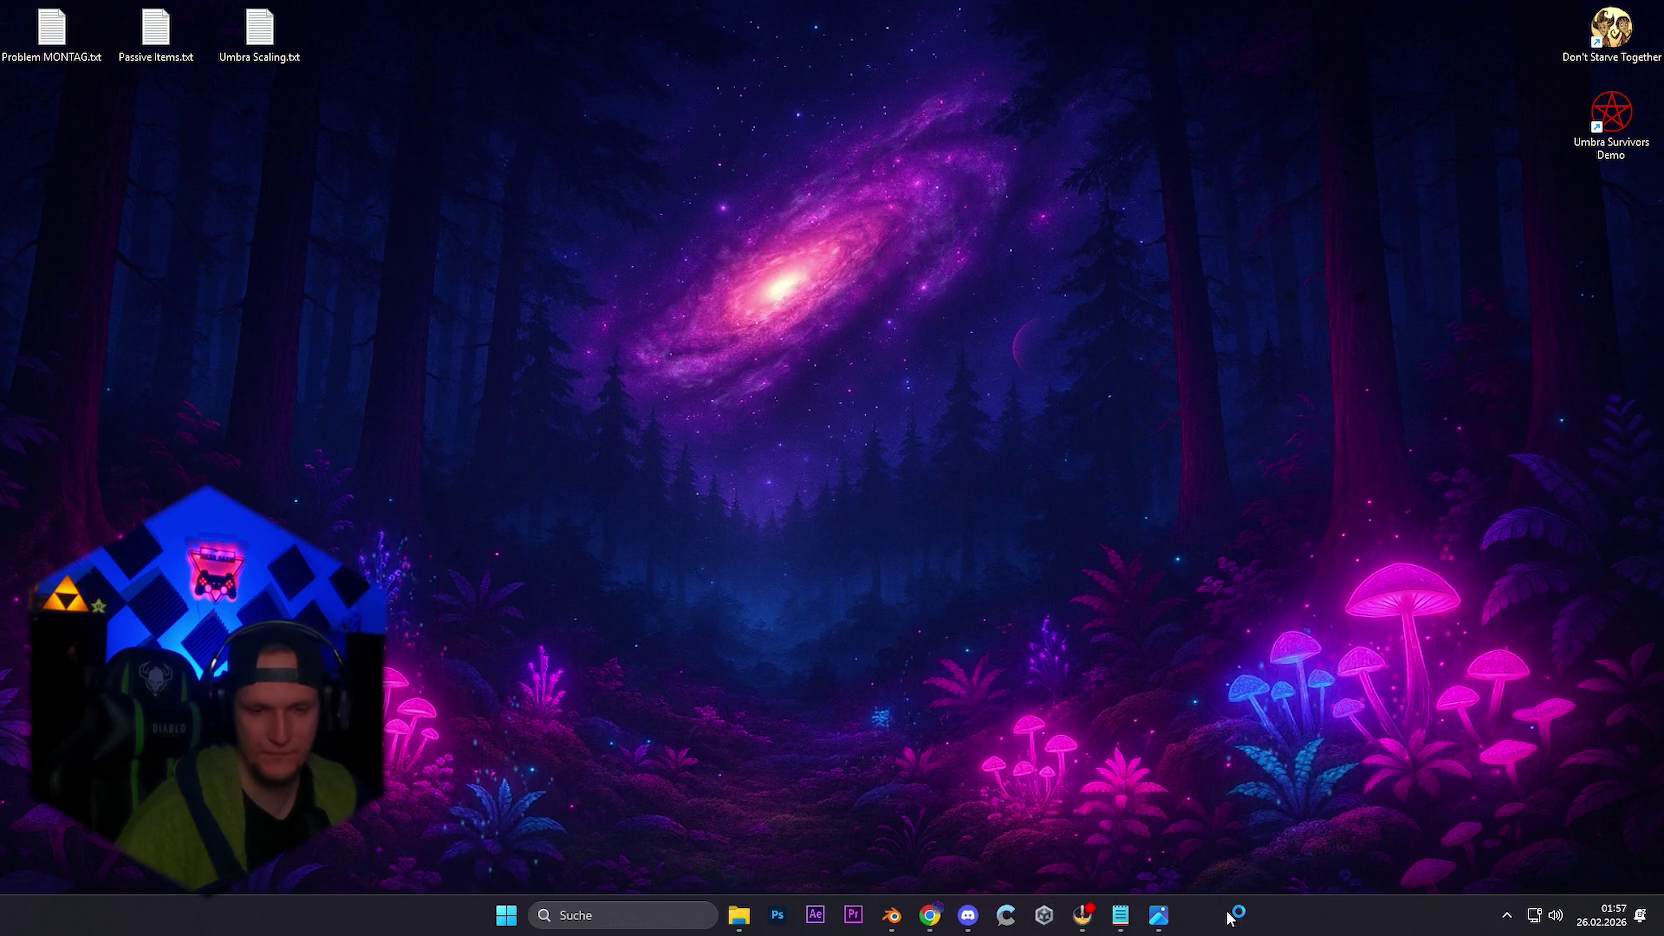
pyautogui.moveTo(1150, 915)
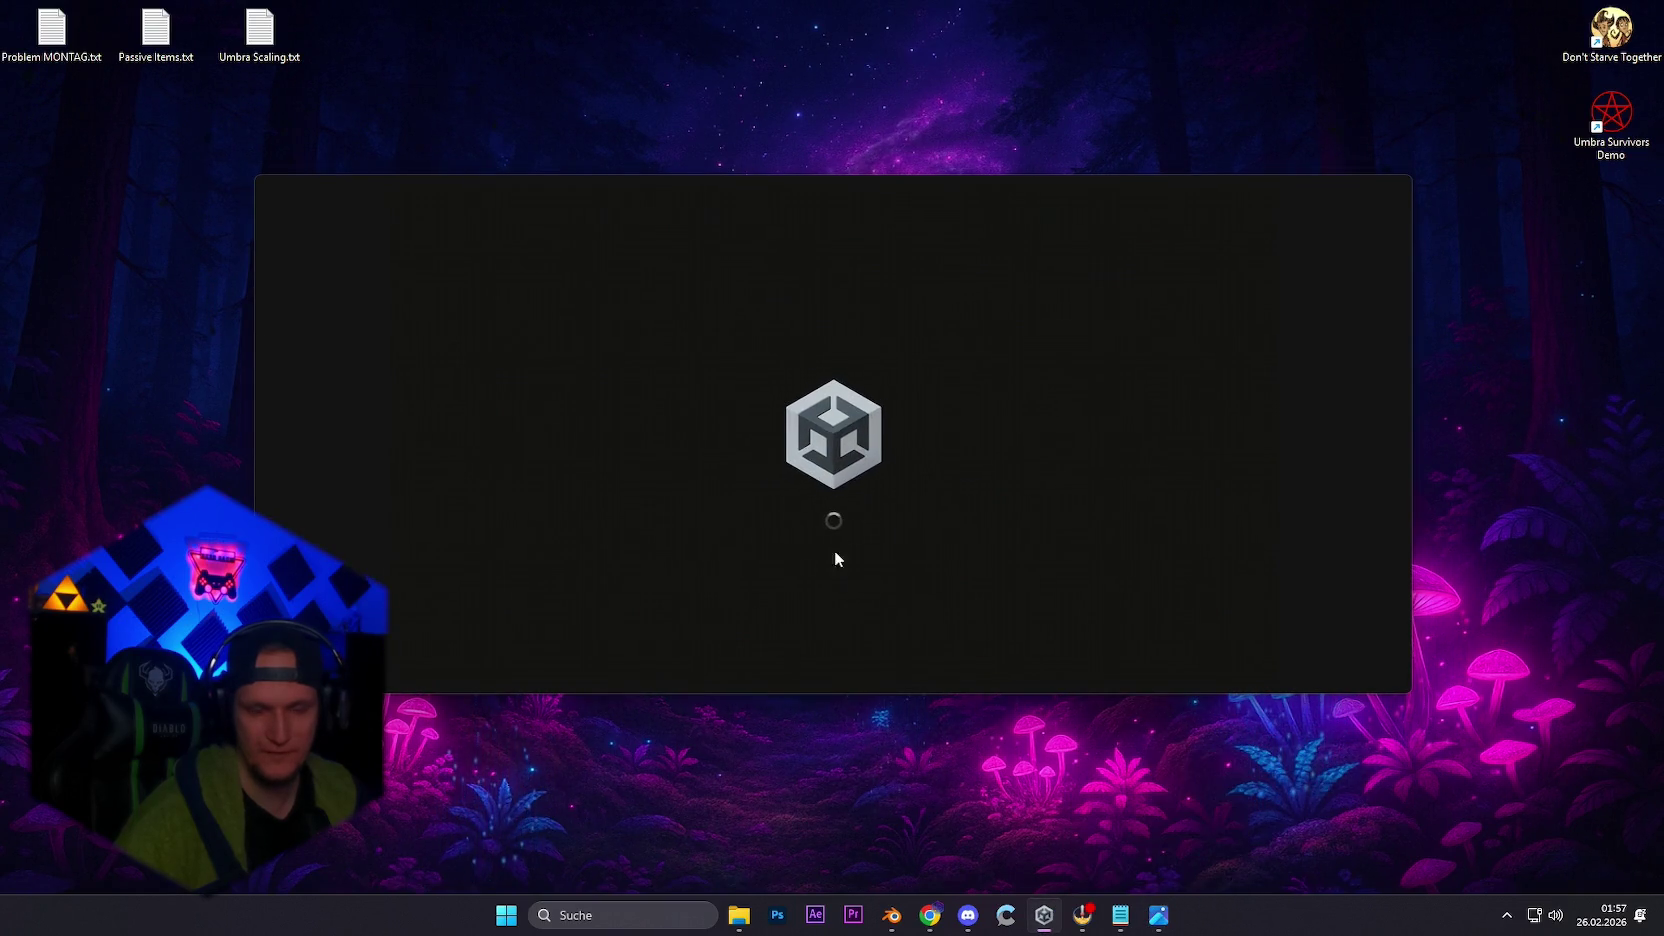
# Start Unity Hub again, move its loading window up and right, and open the Start menu.
pyautogui.rightClick(1290, 912)
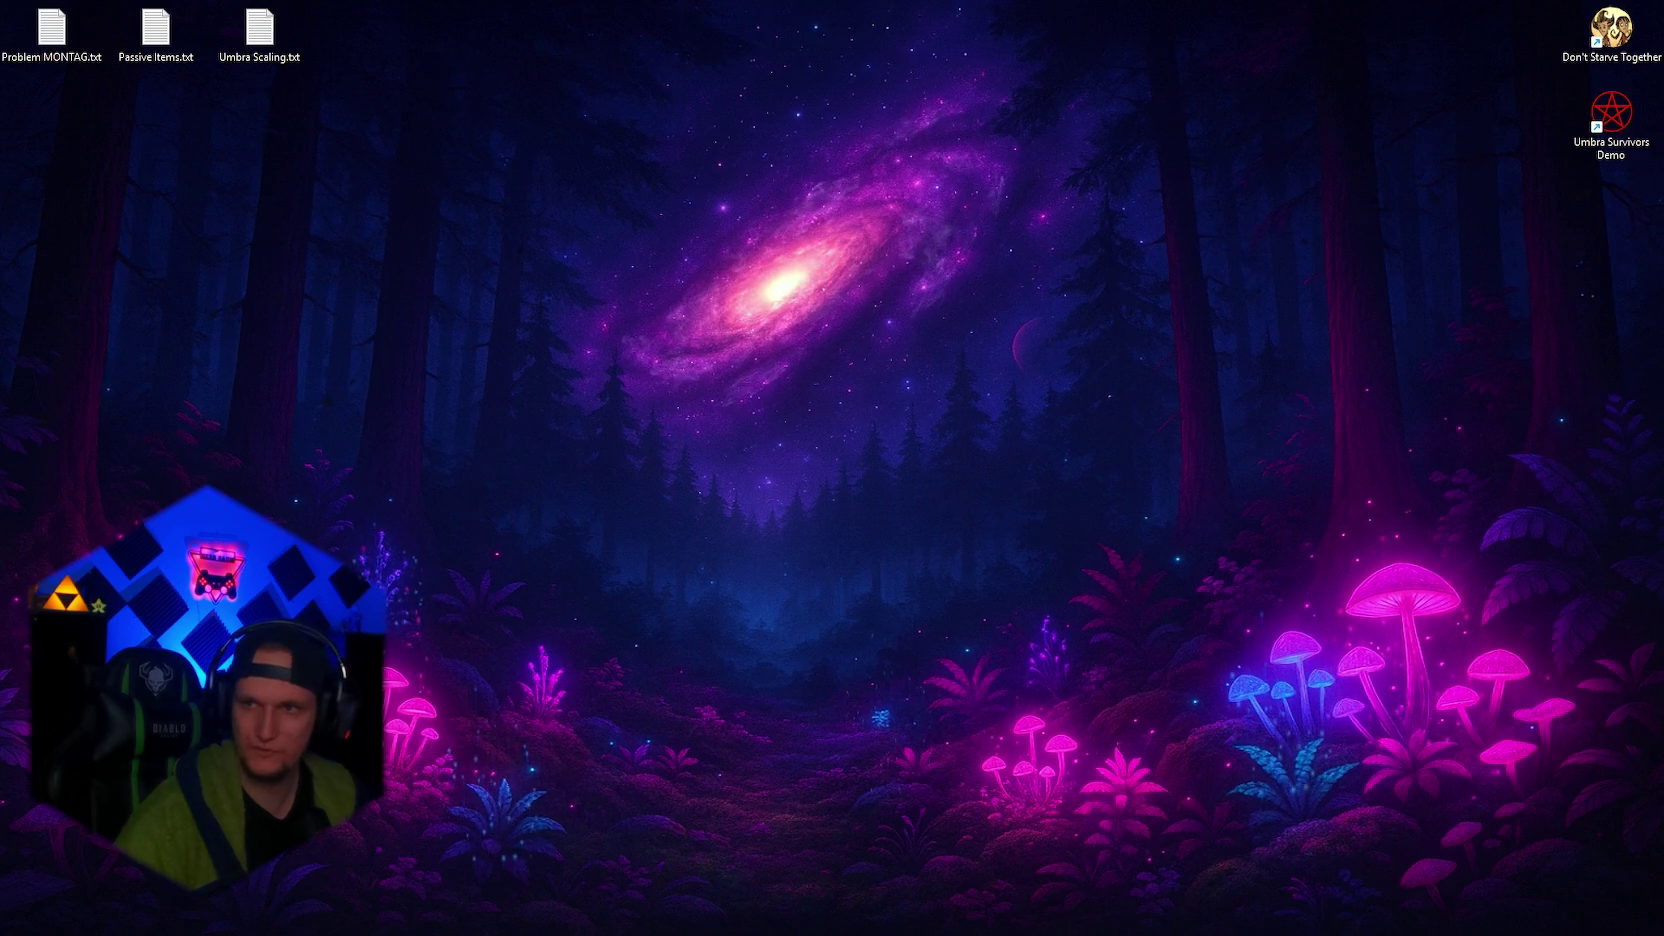
pyautogui.moveTo(1100, 930)
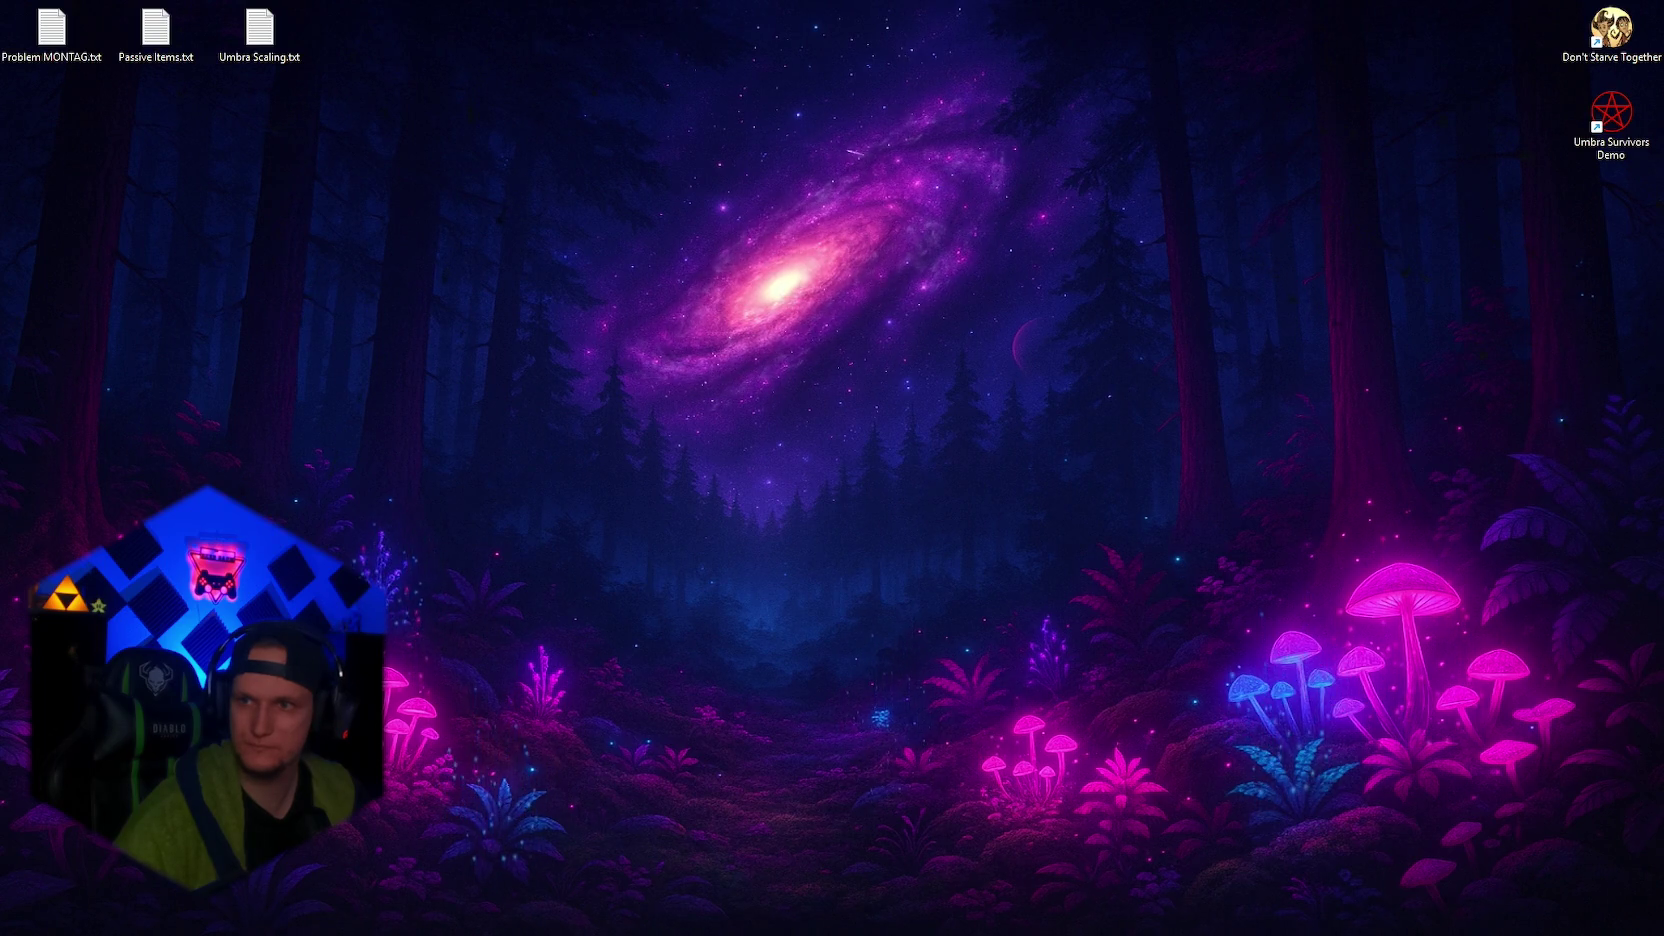
pyautogui.moveTo(1331, 884)
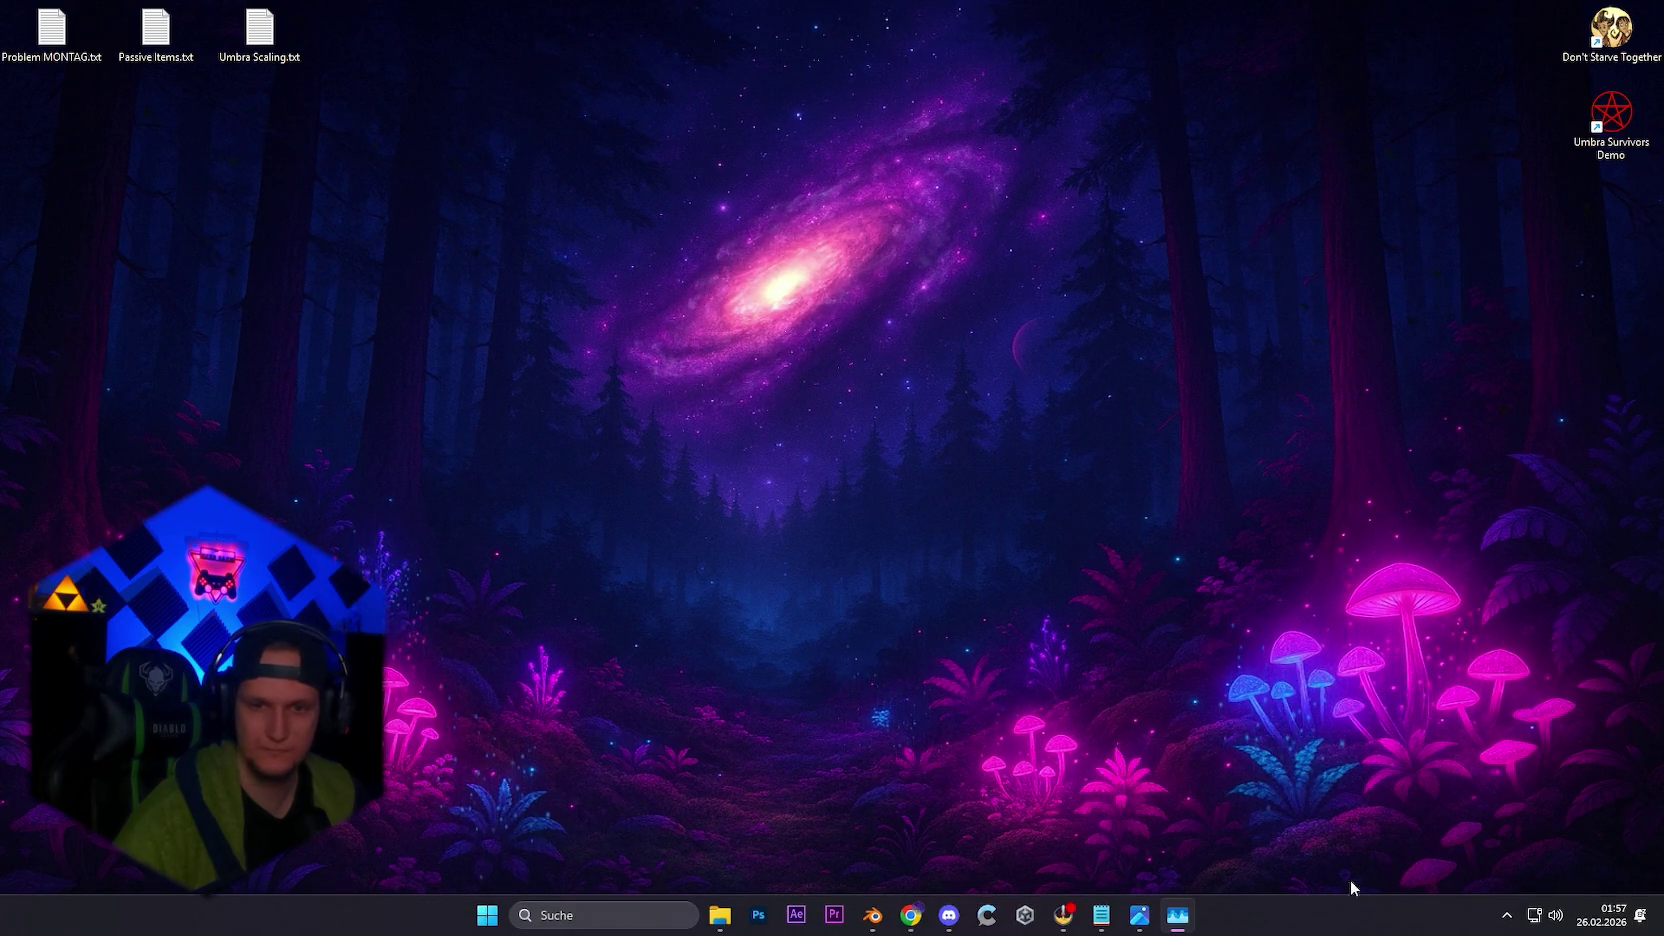
pyautogui.click(1505, 912)
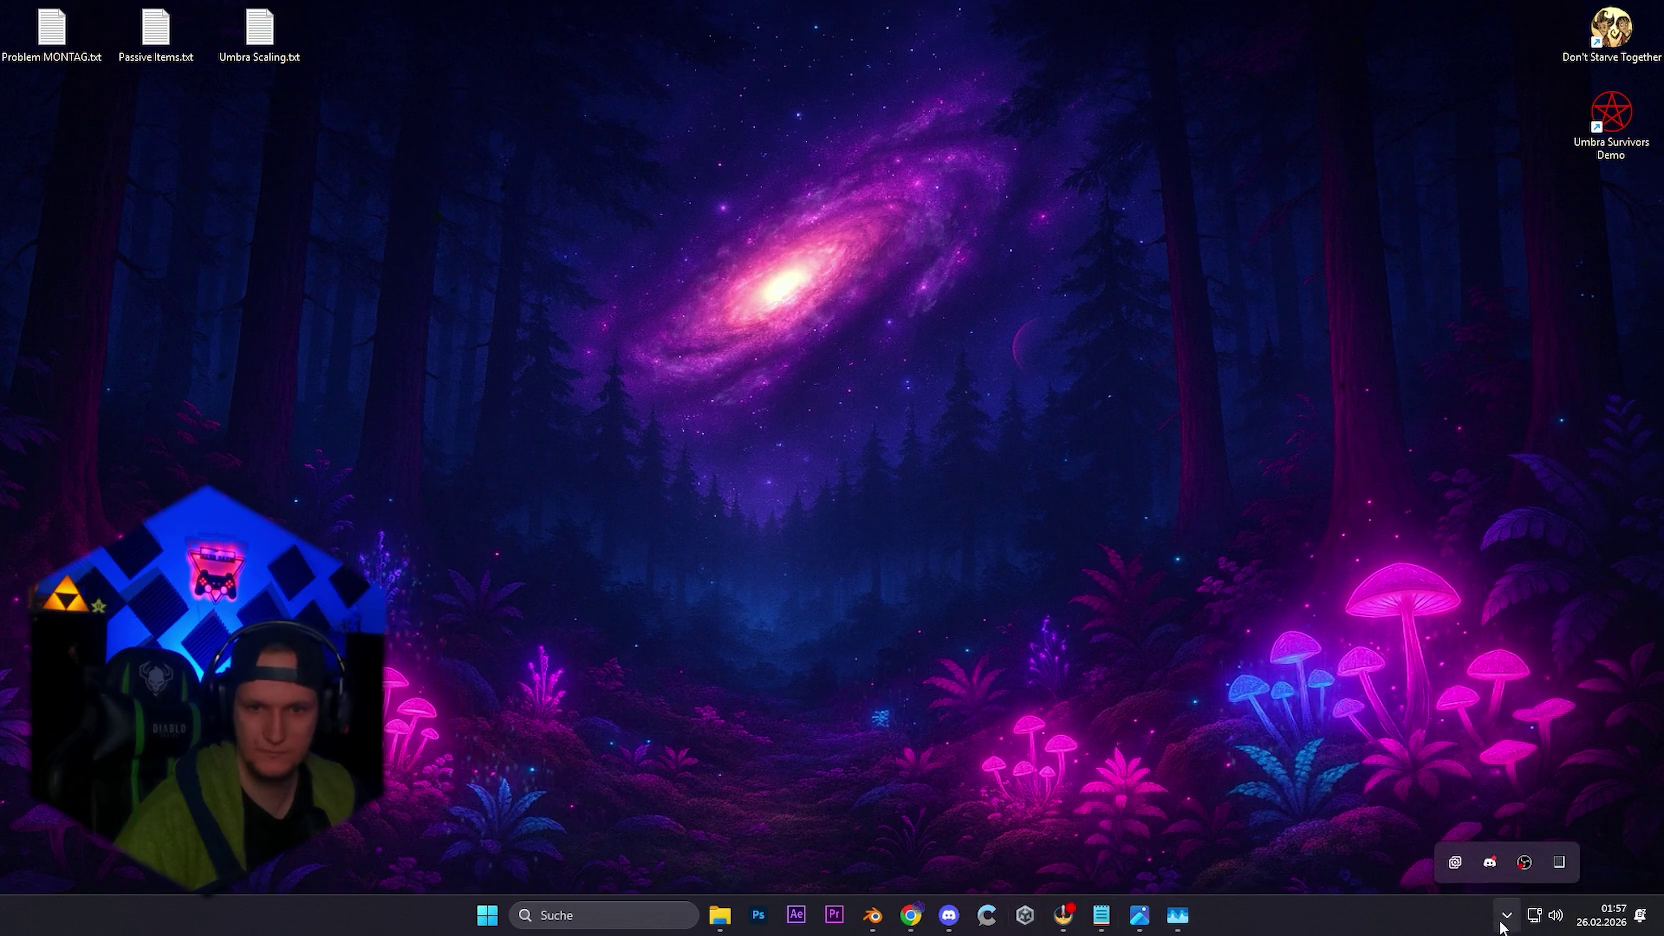
pyautogui.click(1025, 915)
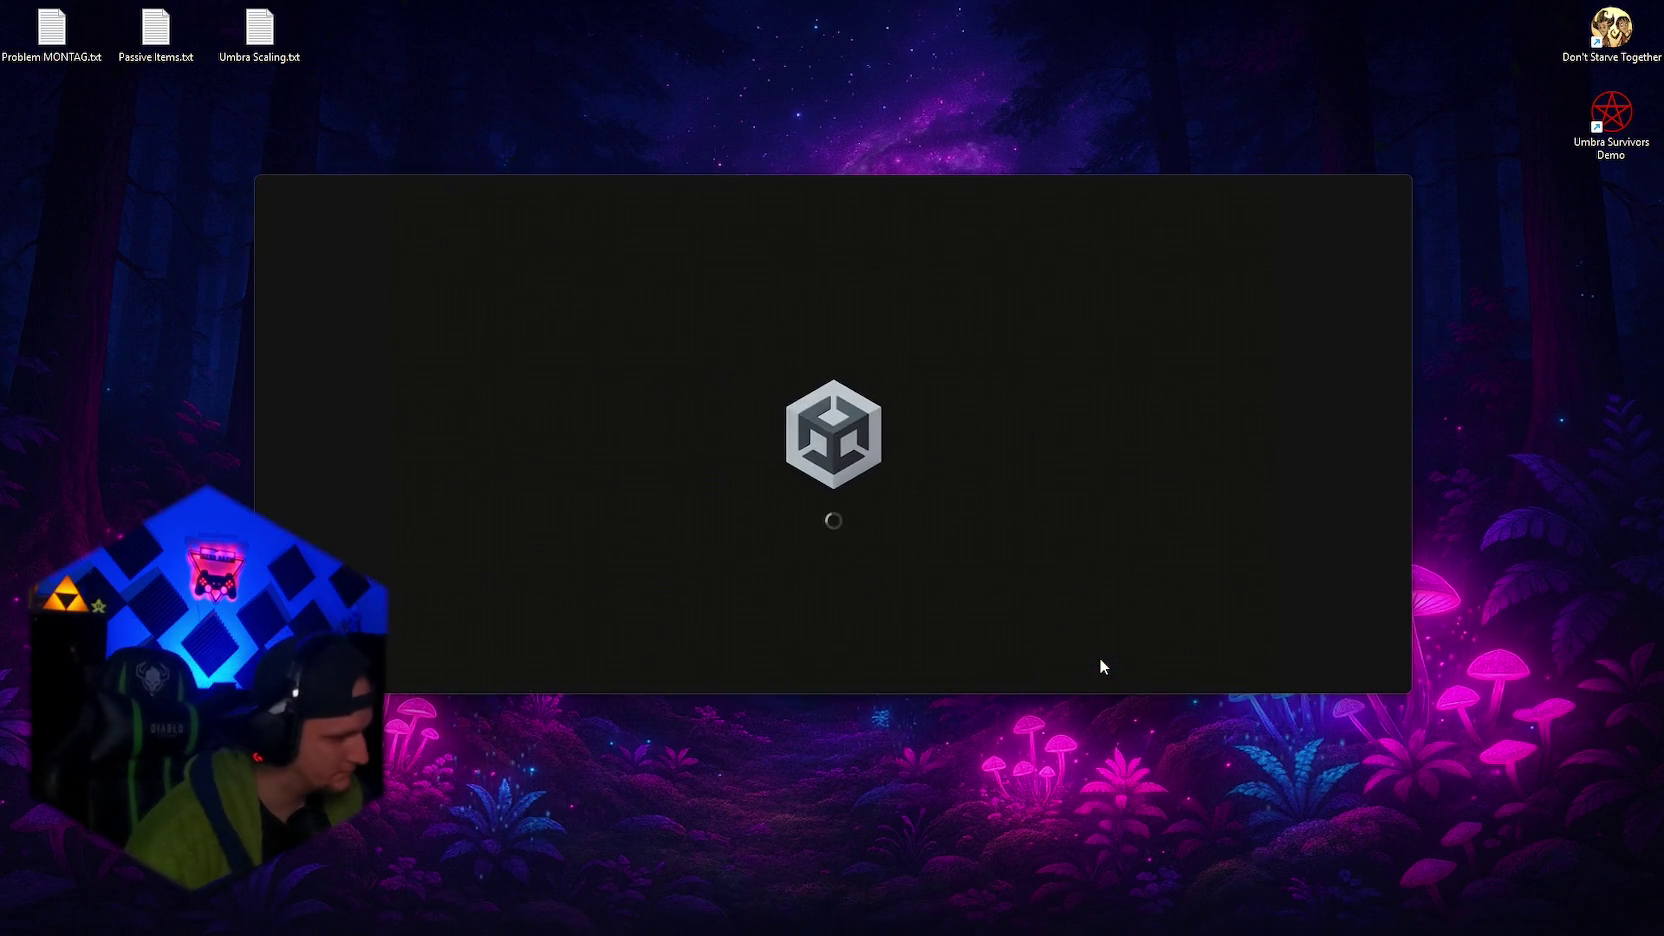
pyautogui.moveTo(871, 184)
pyautogui.mouseDown()
pyautogui.moveTo(870, 157)
pyautogui.moveTo(836, 227)
pyautogui.moveTo(906, 245)
pyautogui.moveTo(926, 208)
pyautogui.moveTo(878, 224)
pyautogui.moveTo(857, 160)
pyautogui.moveTo(828, 195)
pyautogui.moveTo(831, 128)
pyautogui.moveTo(834, 241)
pyautogui.mouseUp()
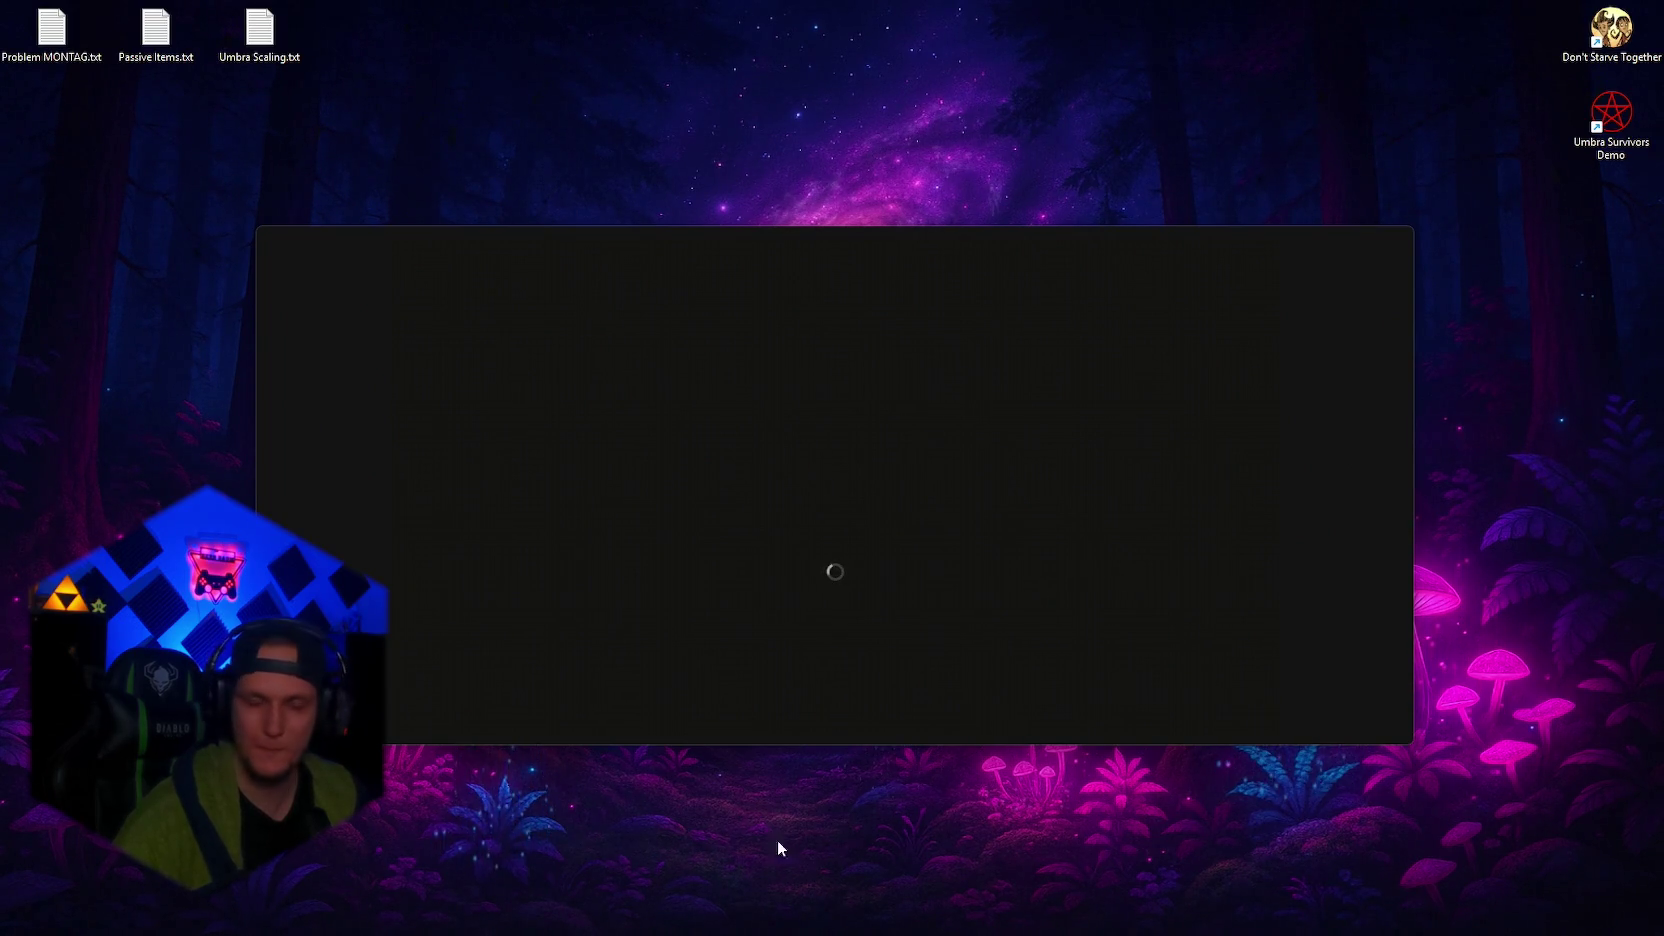
pyautogui.click(506, 915)
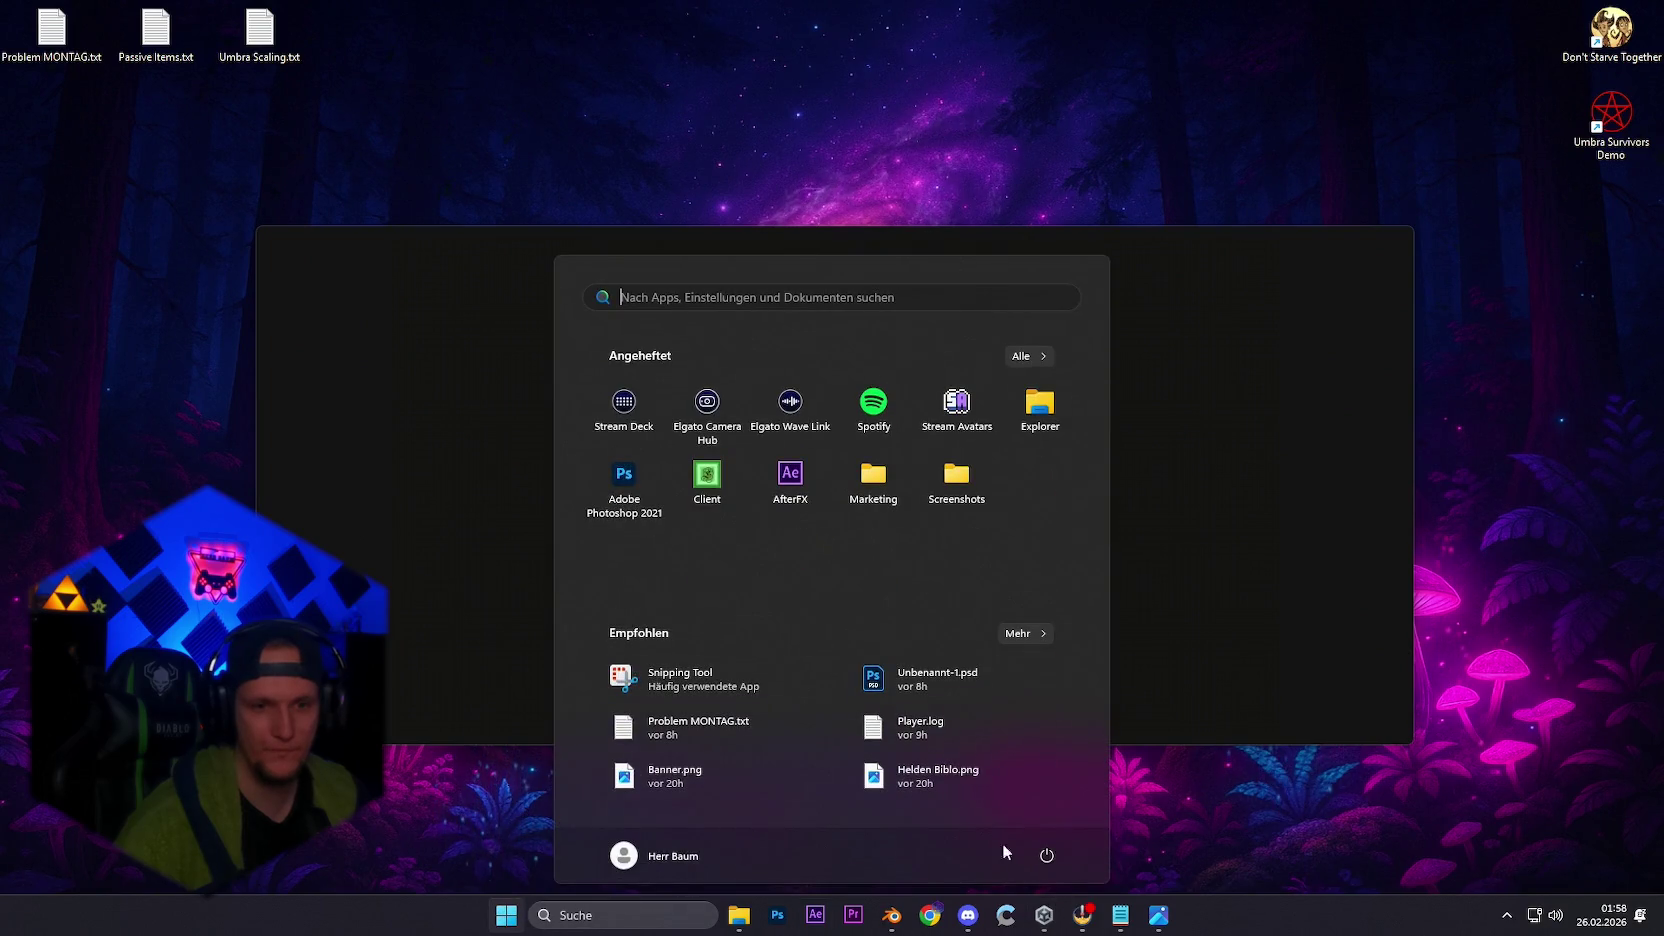
# Restart the computer via Power > Neu starten and sign back in with the PIN.
pyautogui.click(1046, 855)
pyautogui.click(1058, 818)
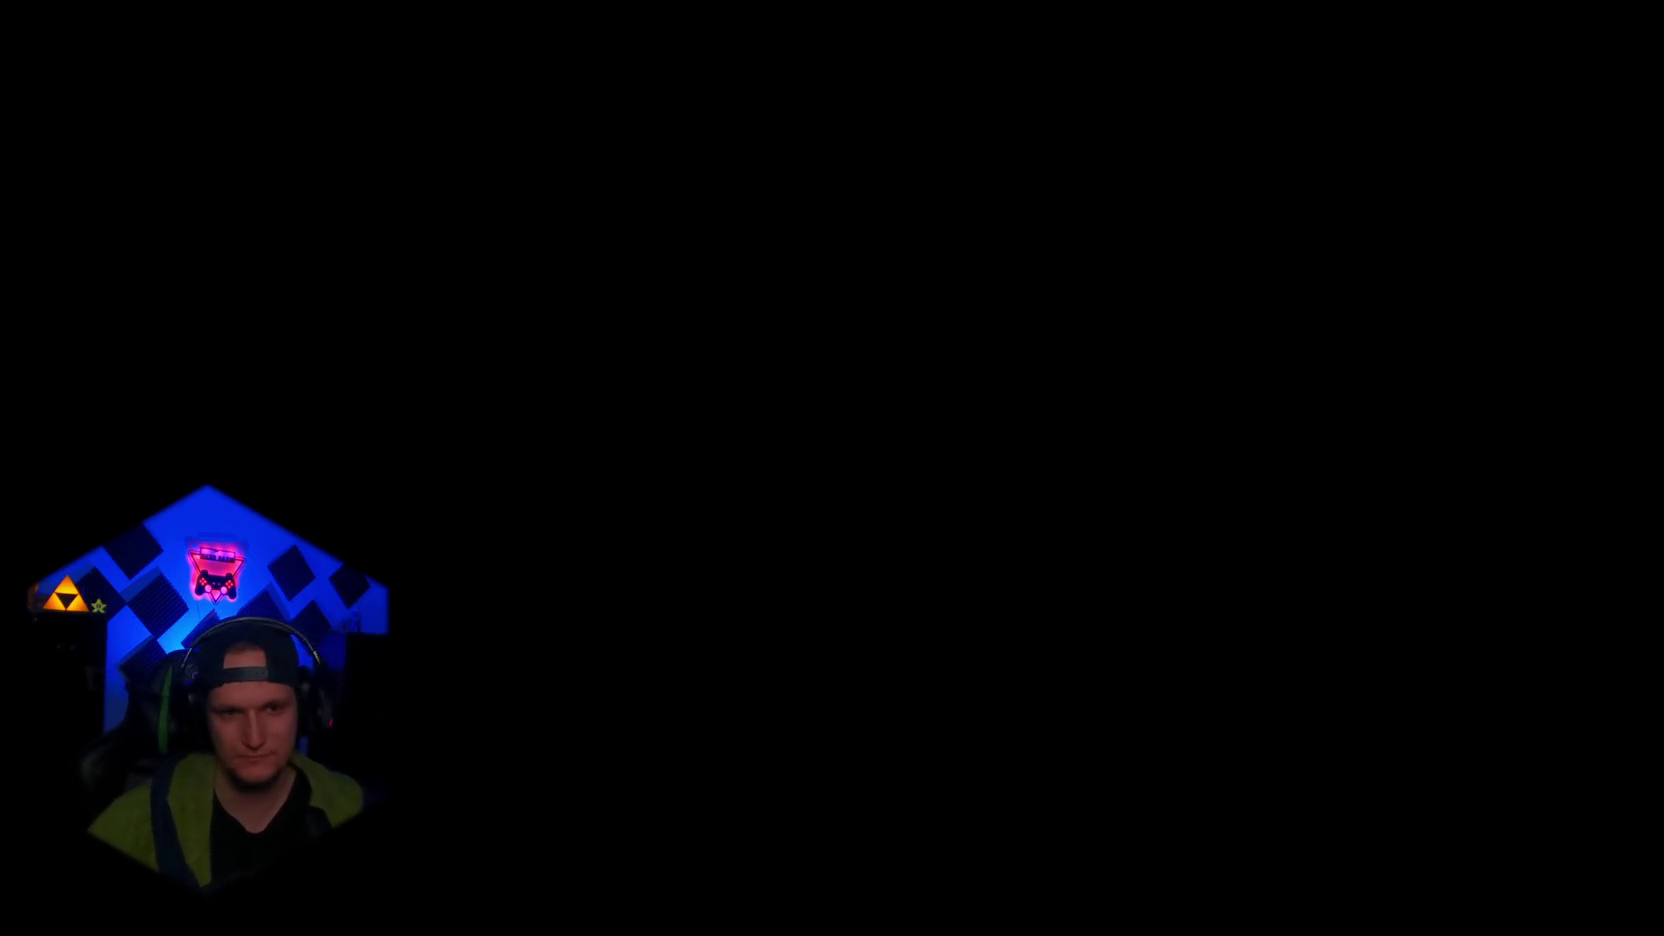
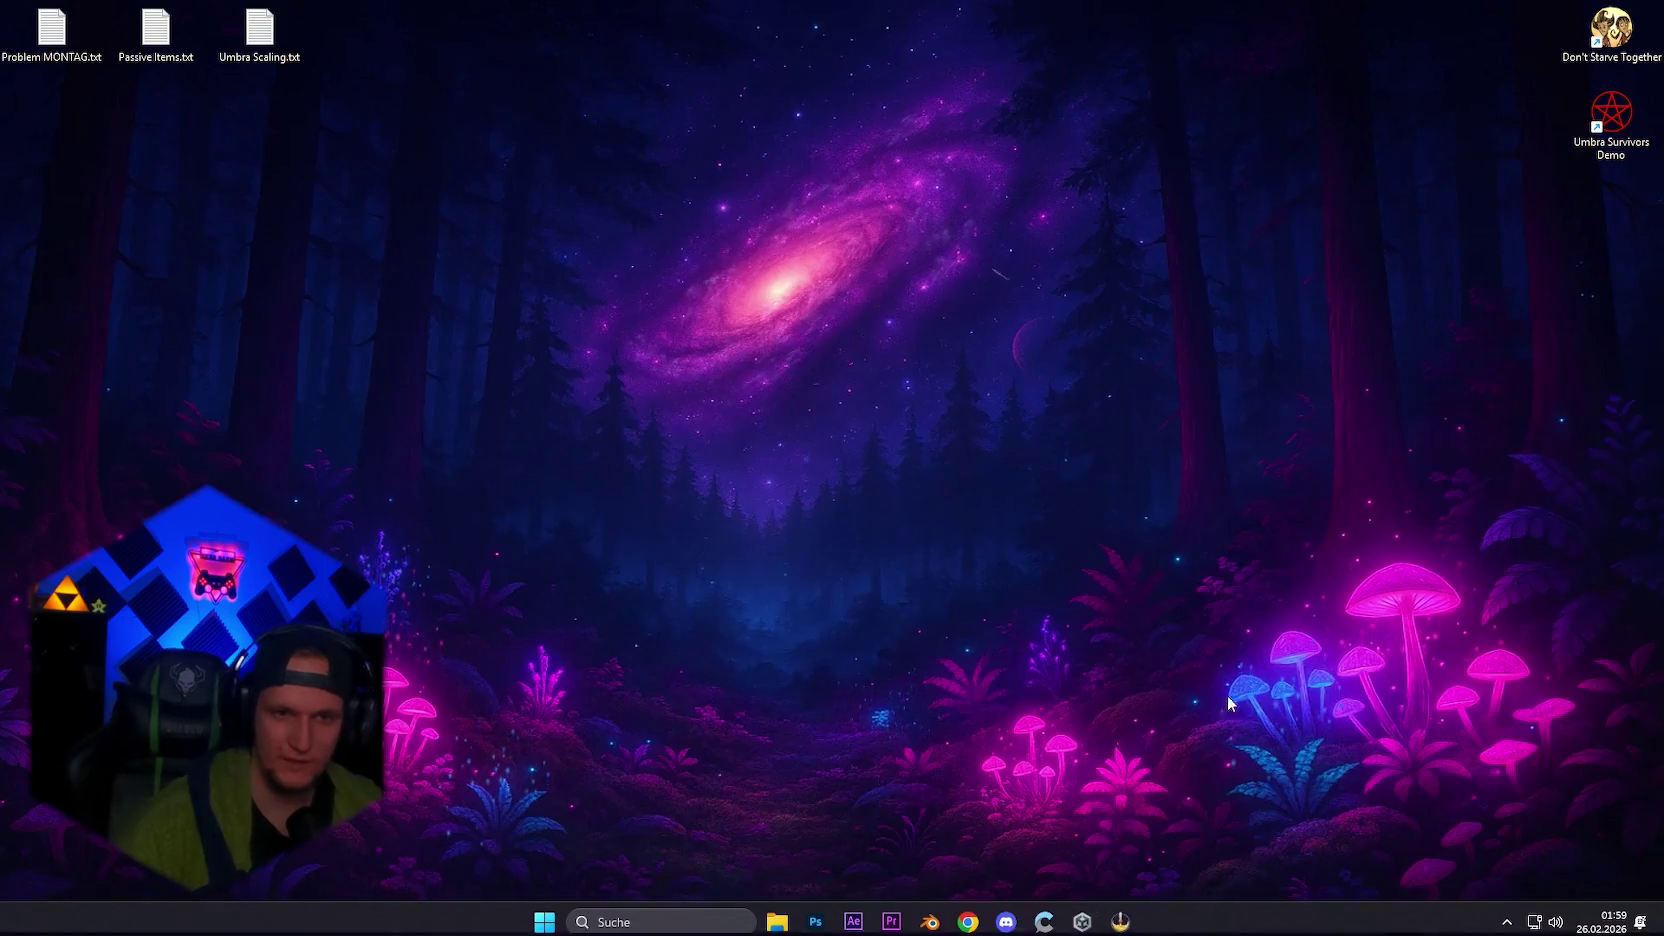
pyautogui.moveTo(1183, 346); pyautogui.dragTo(1105, 421)
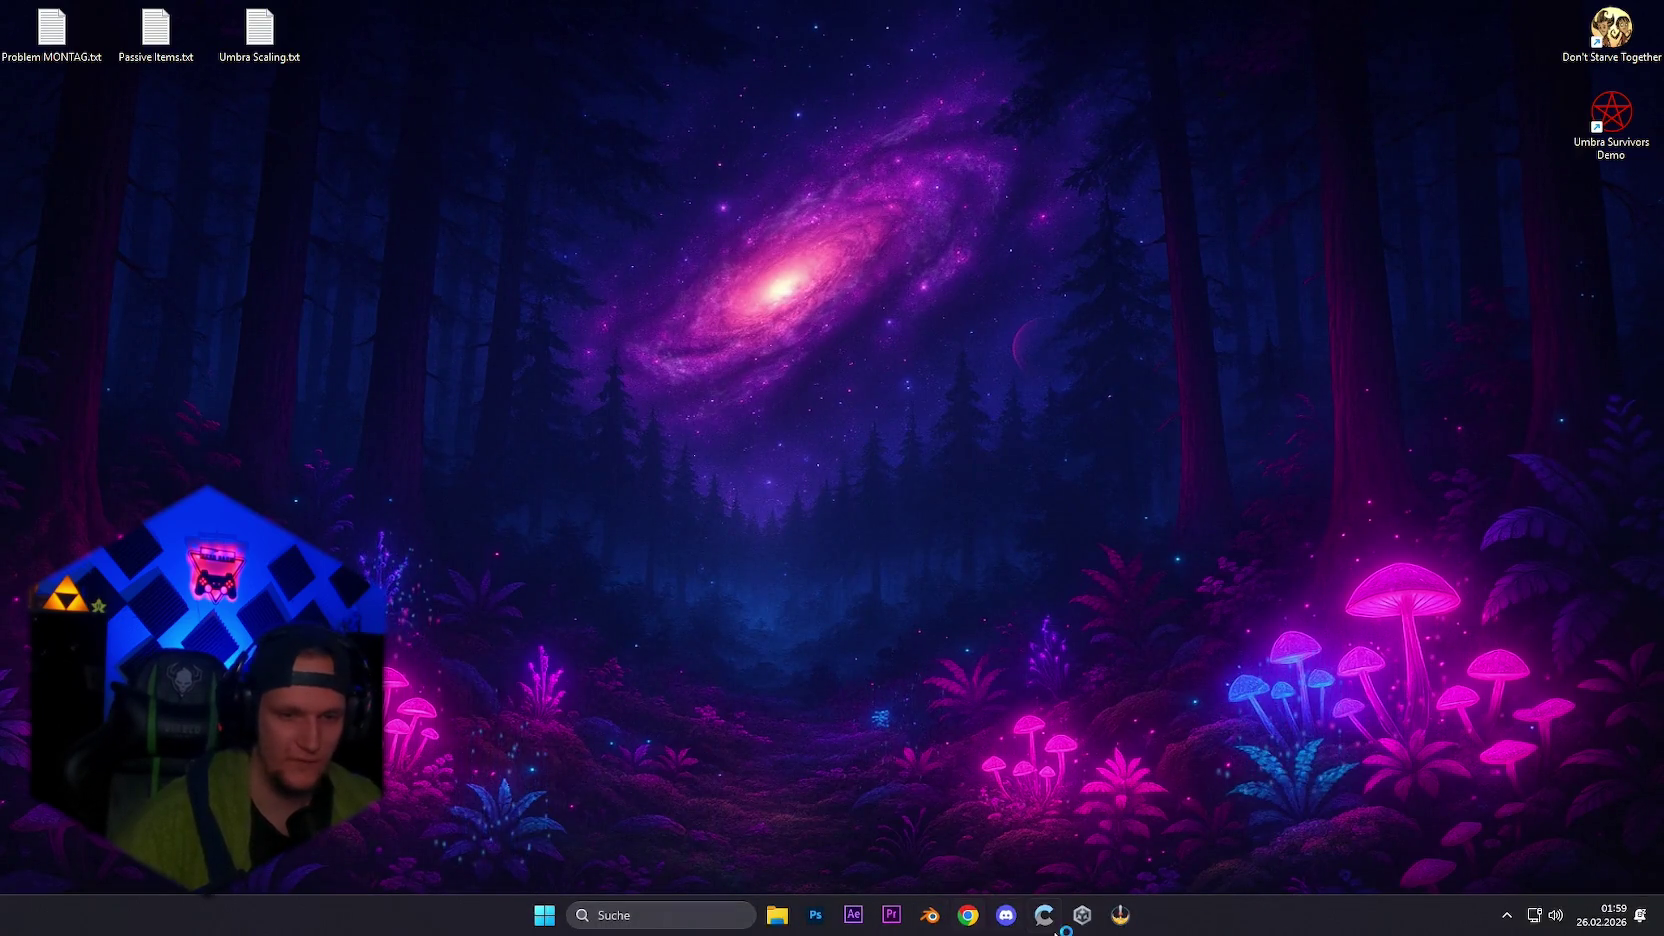
# Launch Unity Hub from the taskbar and drag its window left and down.
pyautogui.click(1067, 915)
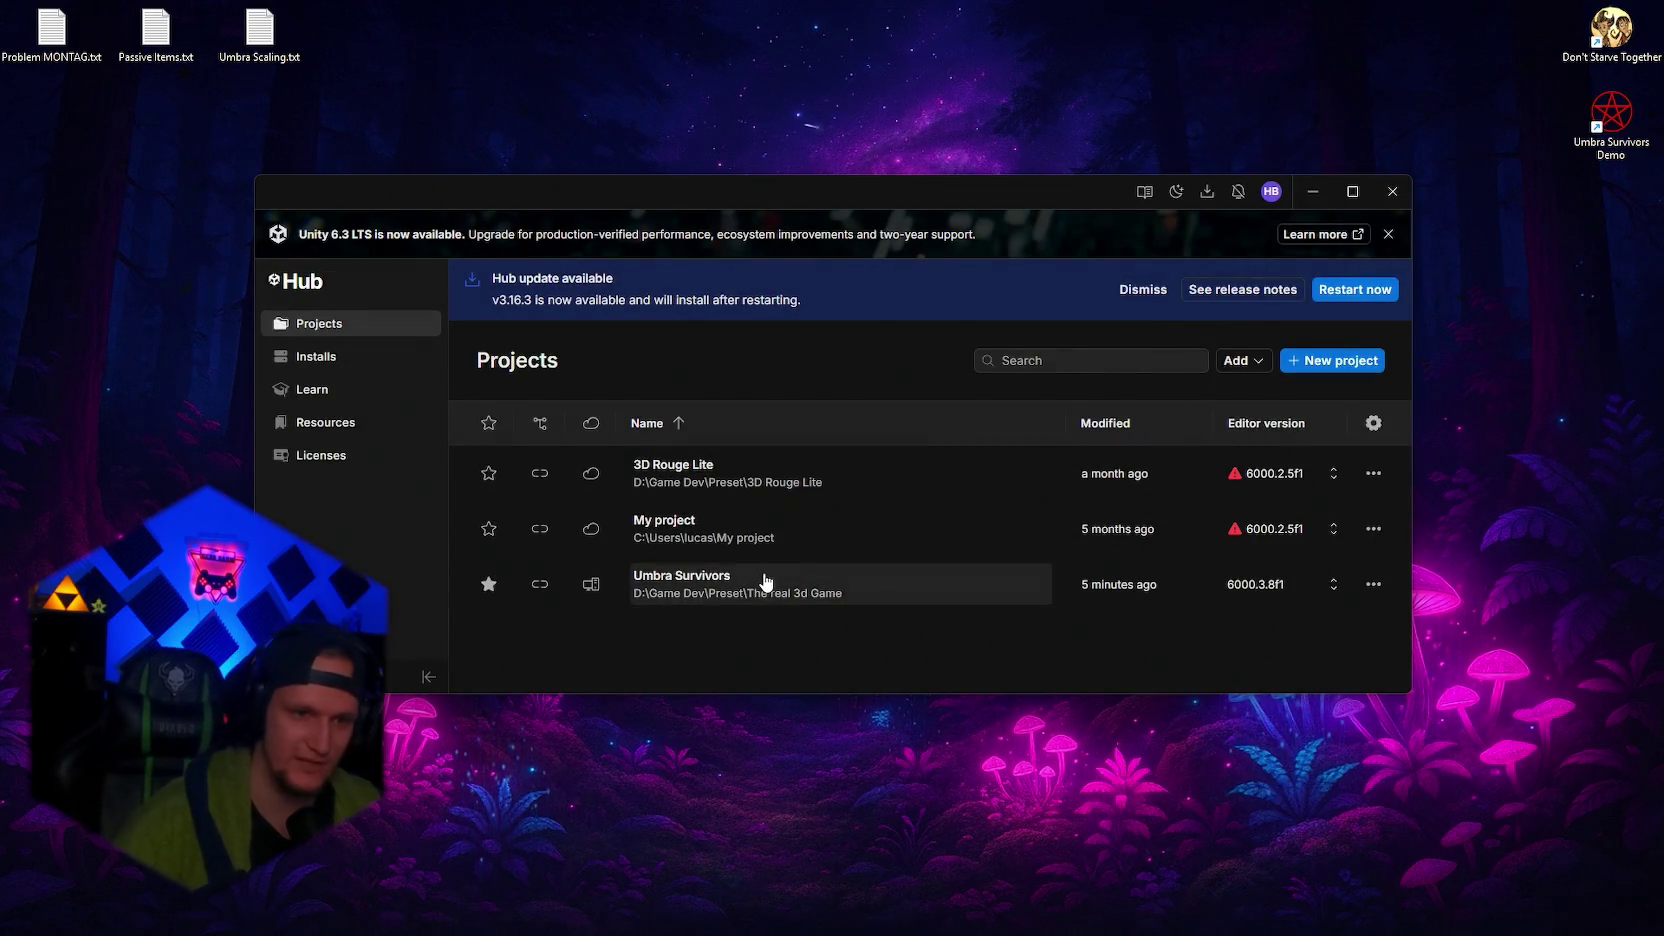
pyautogui.moveTo(1320, 50)
pyautogui.mouseDown()
pyautogui.moveTo(1071, 276)
pyautogui.moveTo(761, 483)
pyautogui.moveTo(840, 492)
pyautogui.moveTo(1274, 59)
pyautogui.moveTo(1196, 137)
pyautogui.moveTo(1190, 117)
pyautogui.mouseUp()
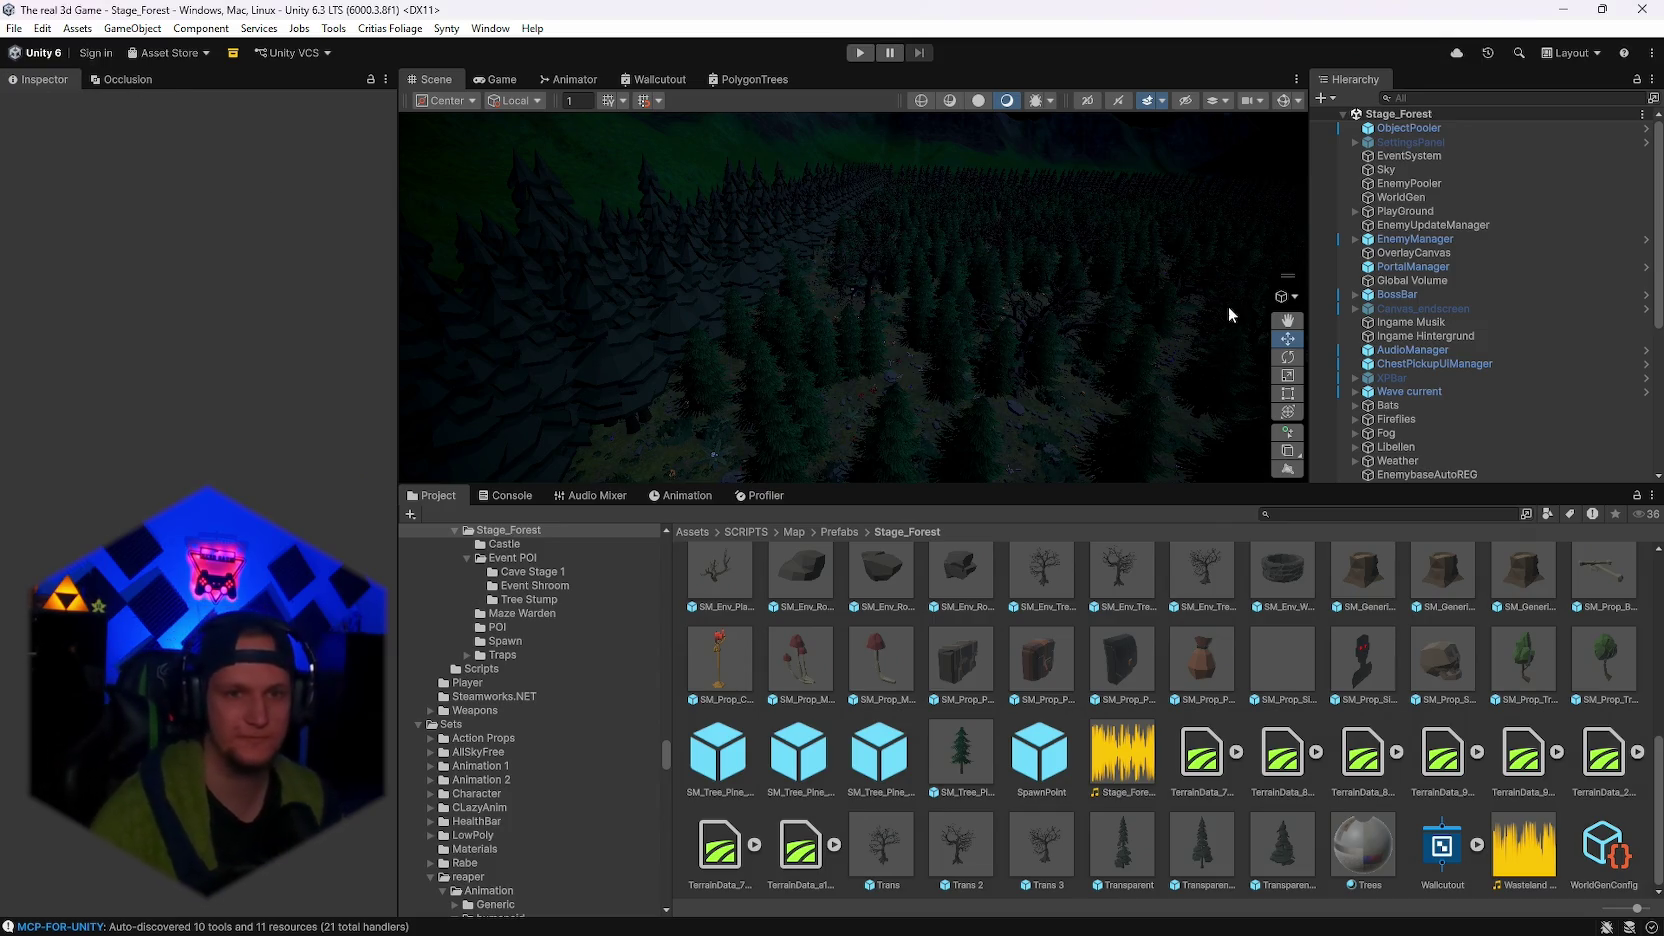
# Look around the forest, enlarge the Scene view with the castle in frame, and launch OBS Studio.
pyautogui.rightClick(975, 290)
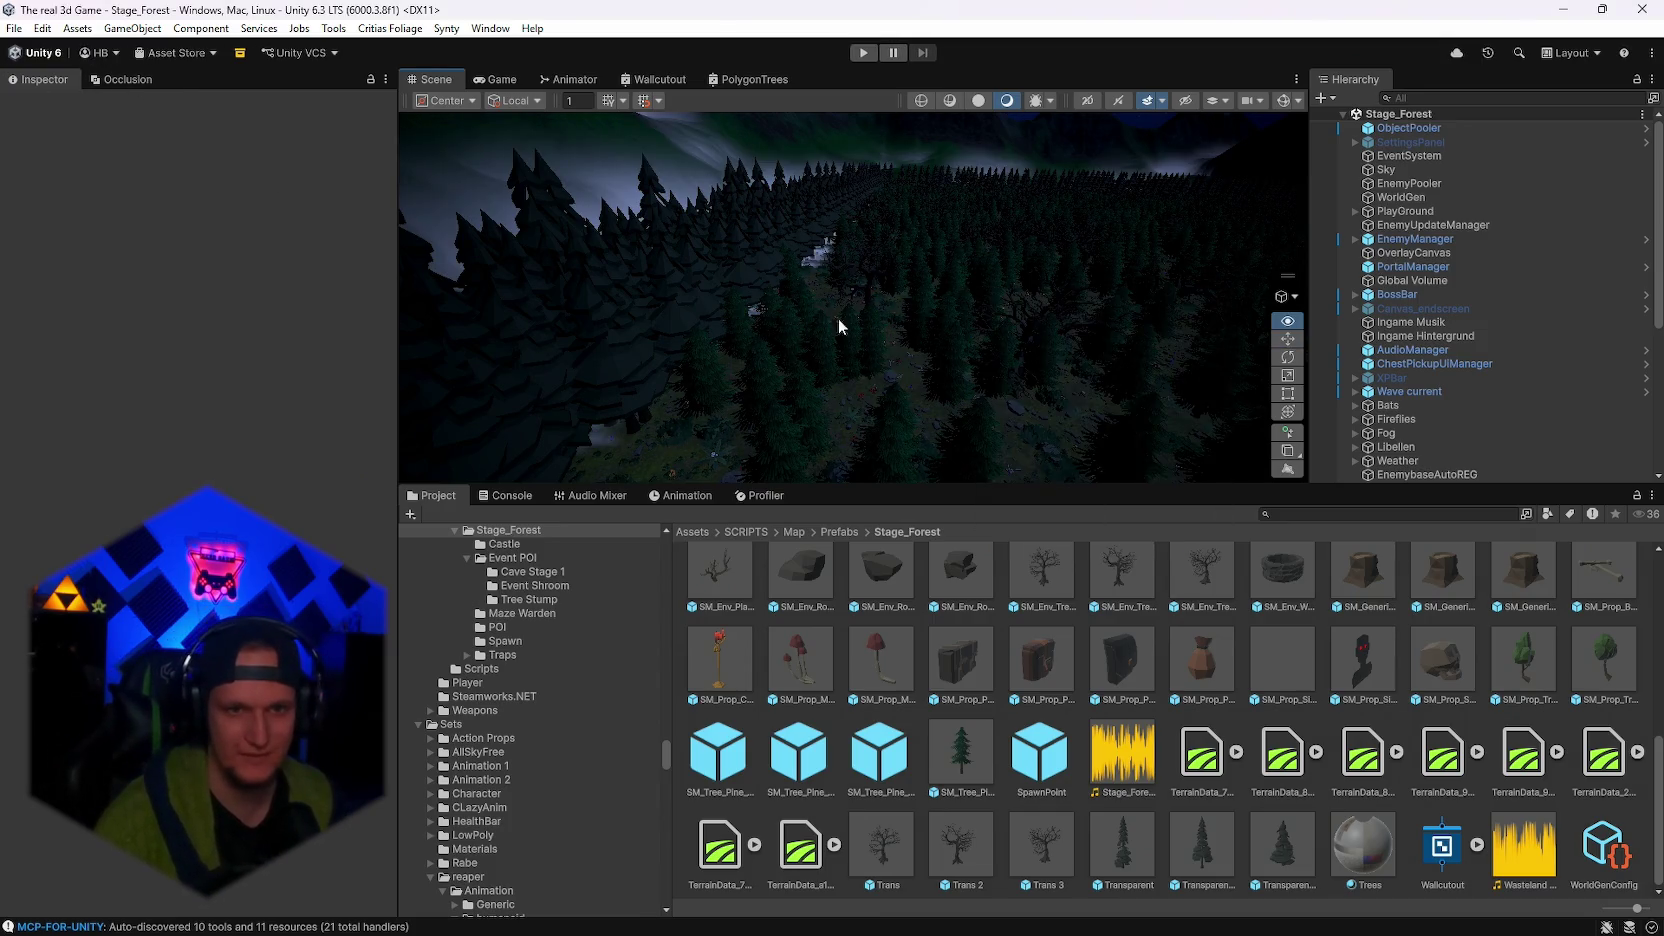
pyautogui.rightClick(928, 316)
pyautogui.moveTo(846, 483); pyautogui.dragTo(846, 519)
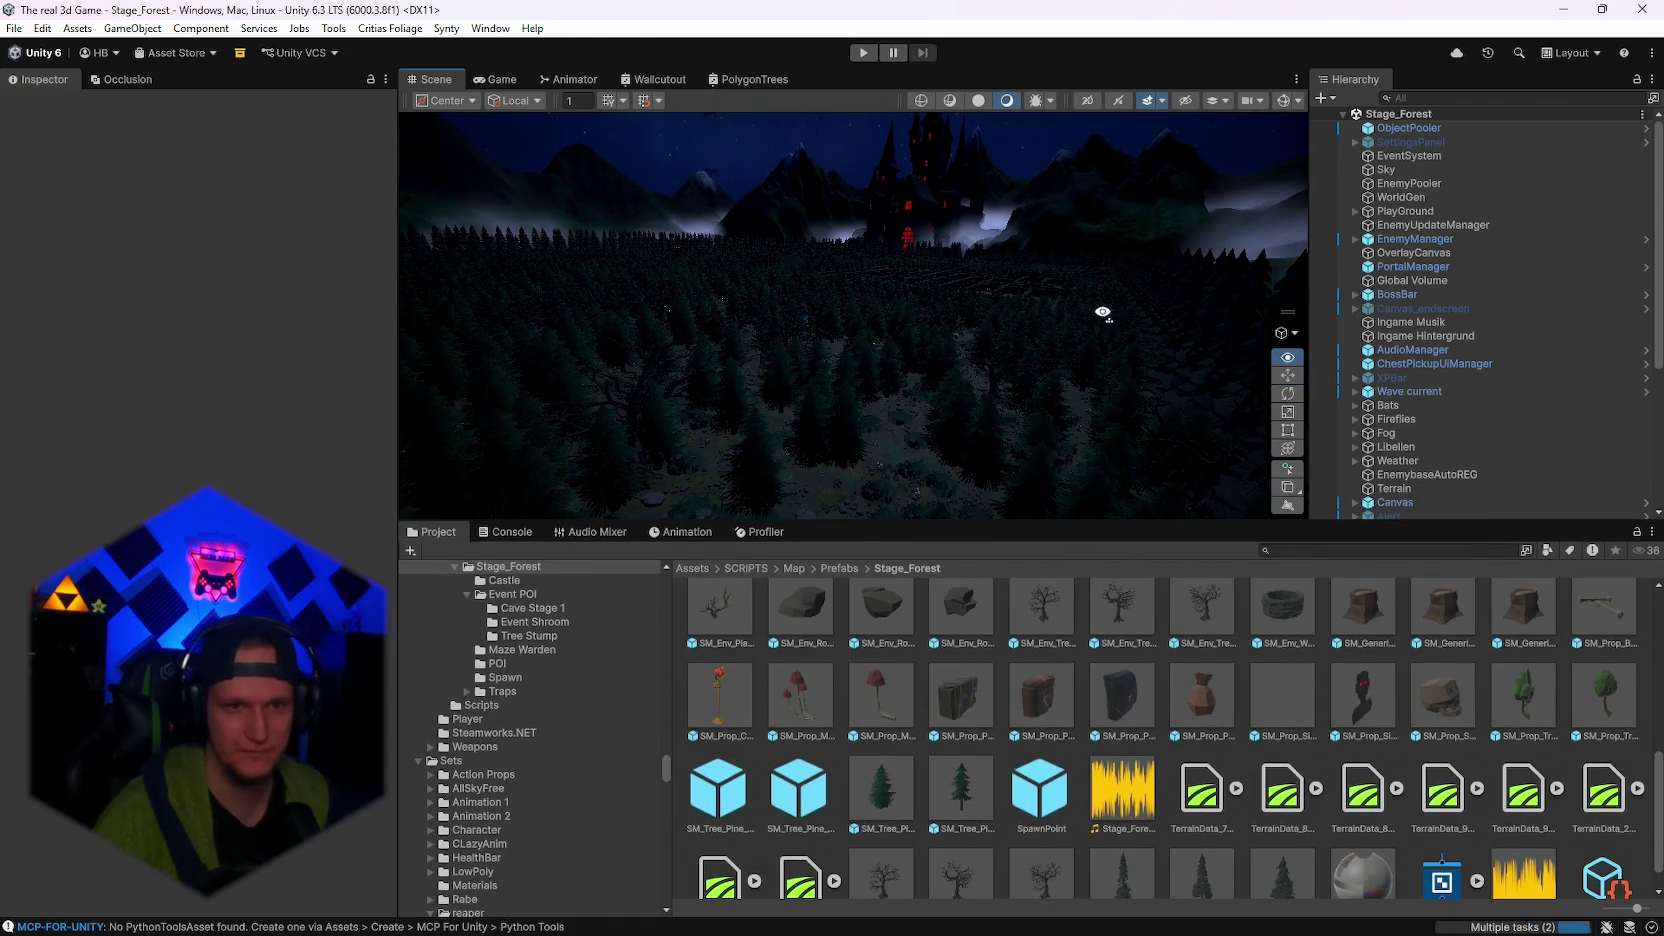
pyautogui.click(1101, 915)
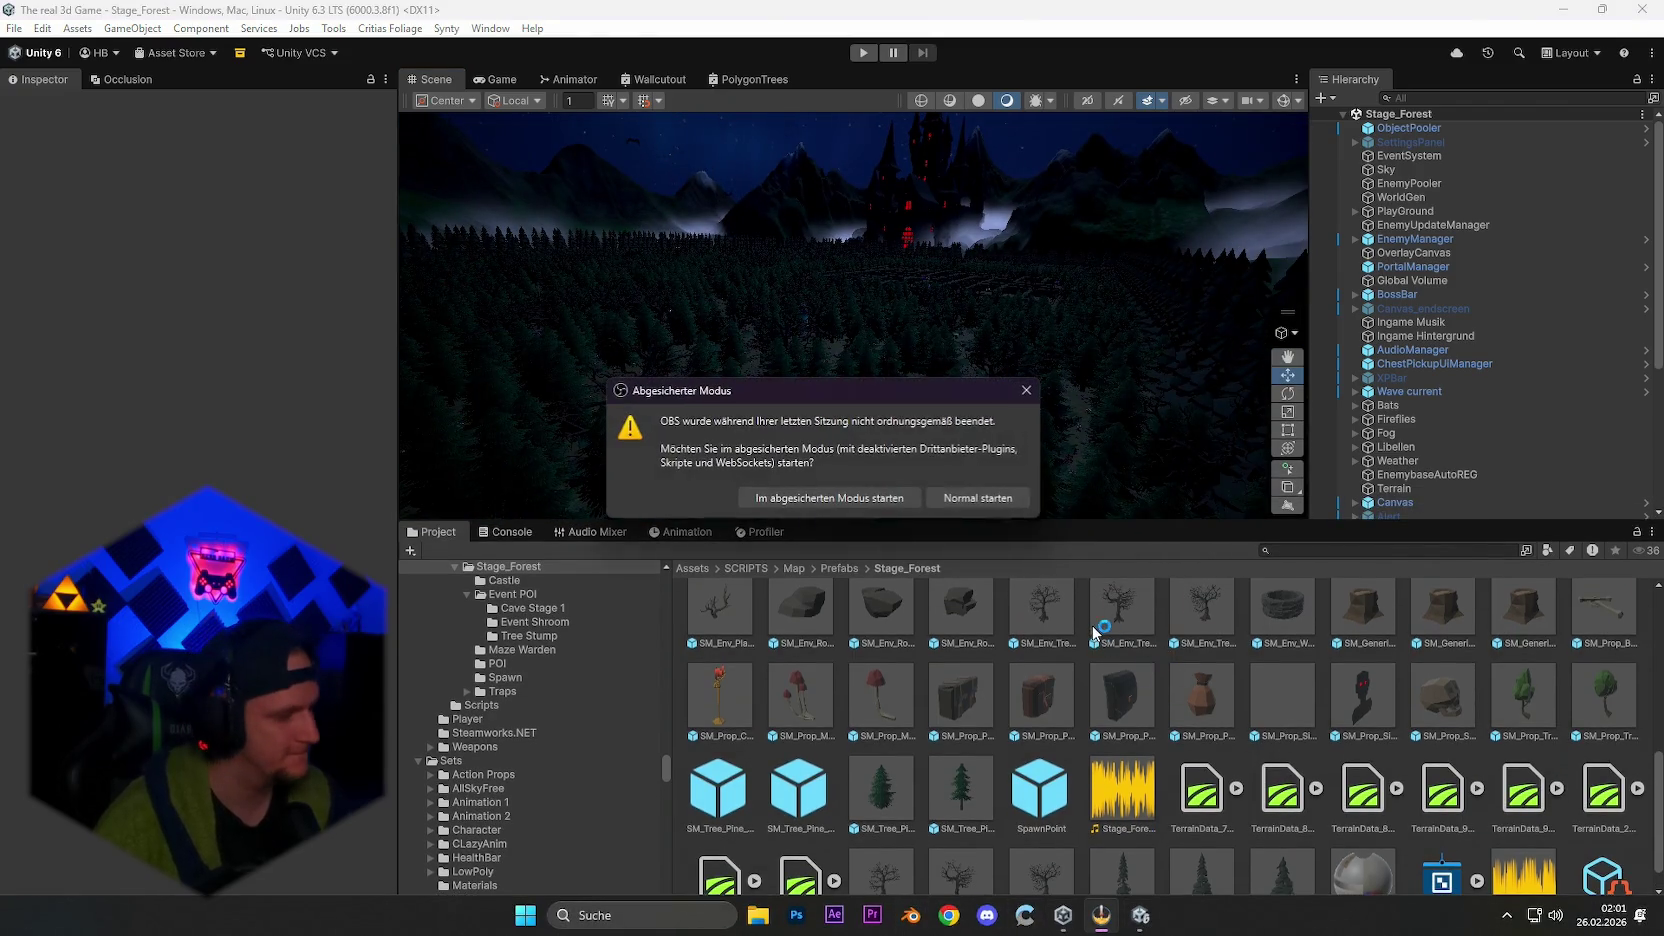
# Start OBS normally, skip the SE.Live update and startup warnings, and move OBS to the second monitor.
pyautogui.click(966, 502)
pyautogui.moveTo(960, 930)
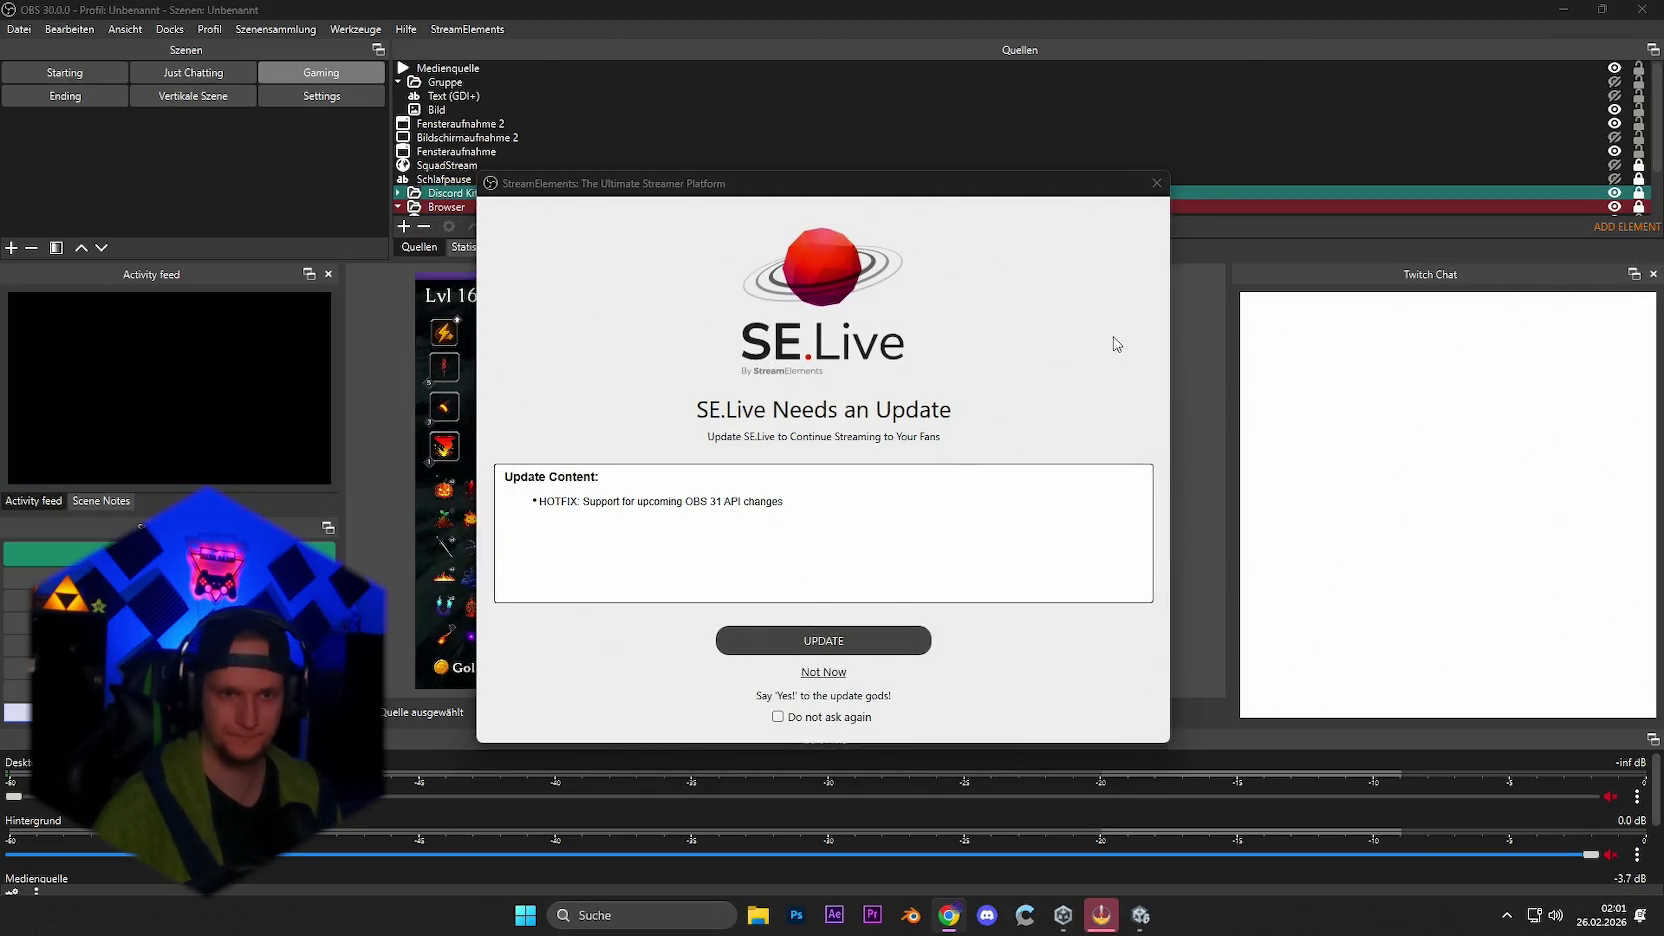
pyautogui.click(823, 672)
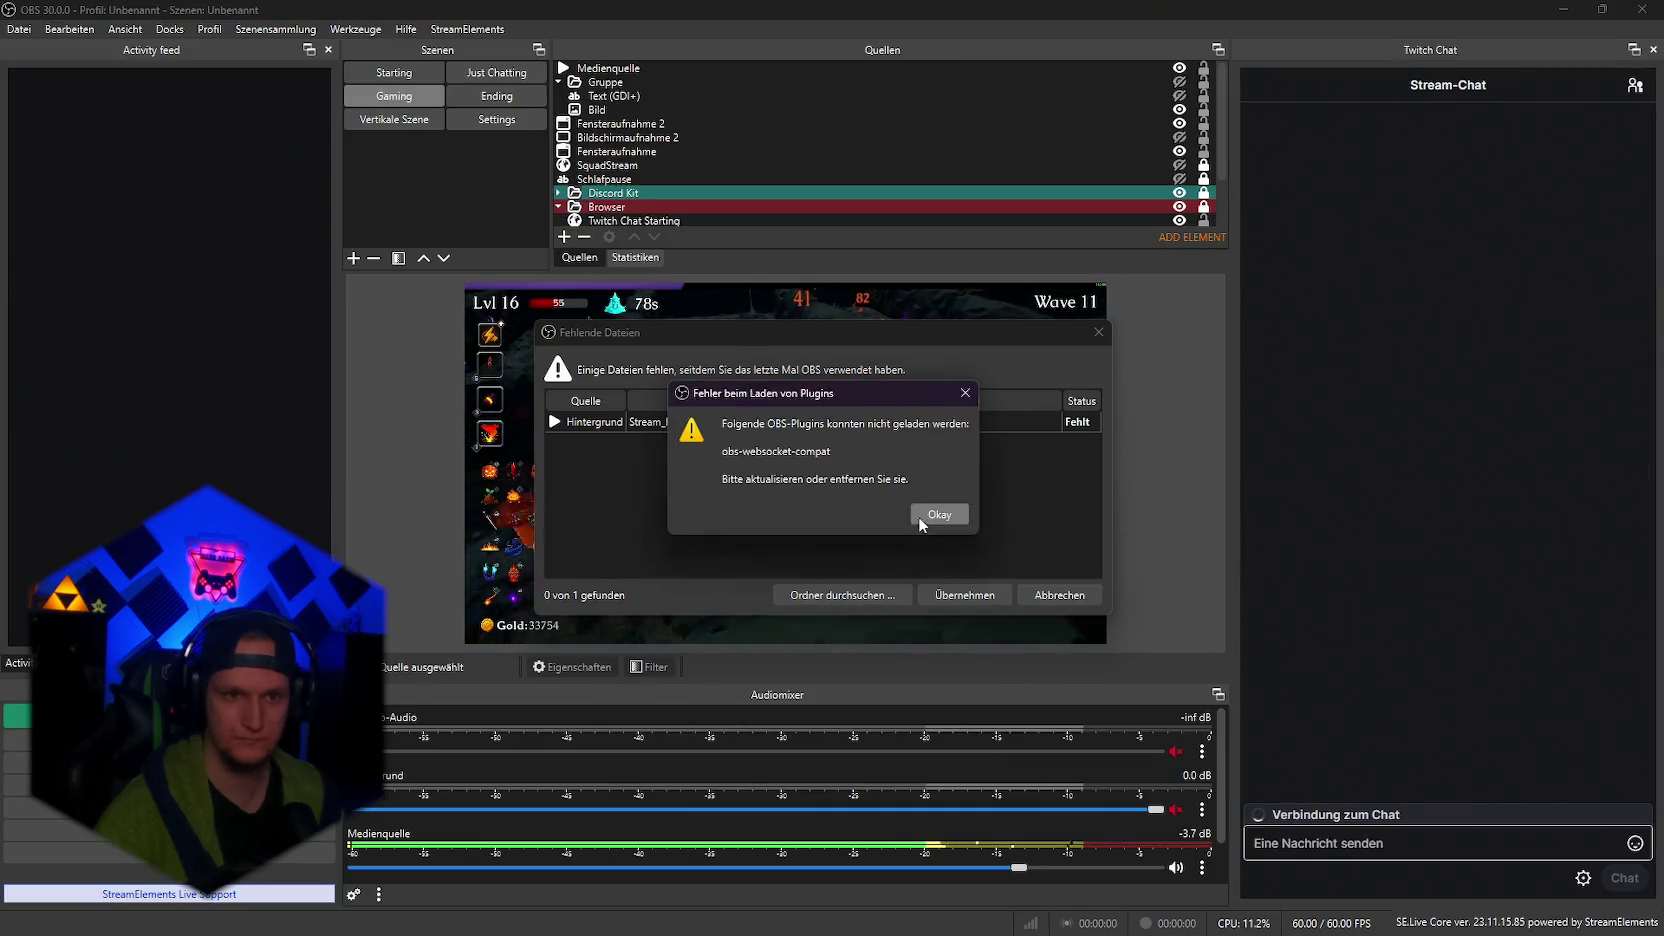
pyautogui.press('Return')
pyautogui.press('Escape')
pyautogui.moveTo(903, 34); pyautogui.dragTo(1663, 150)
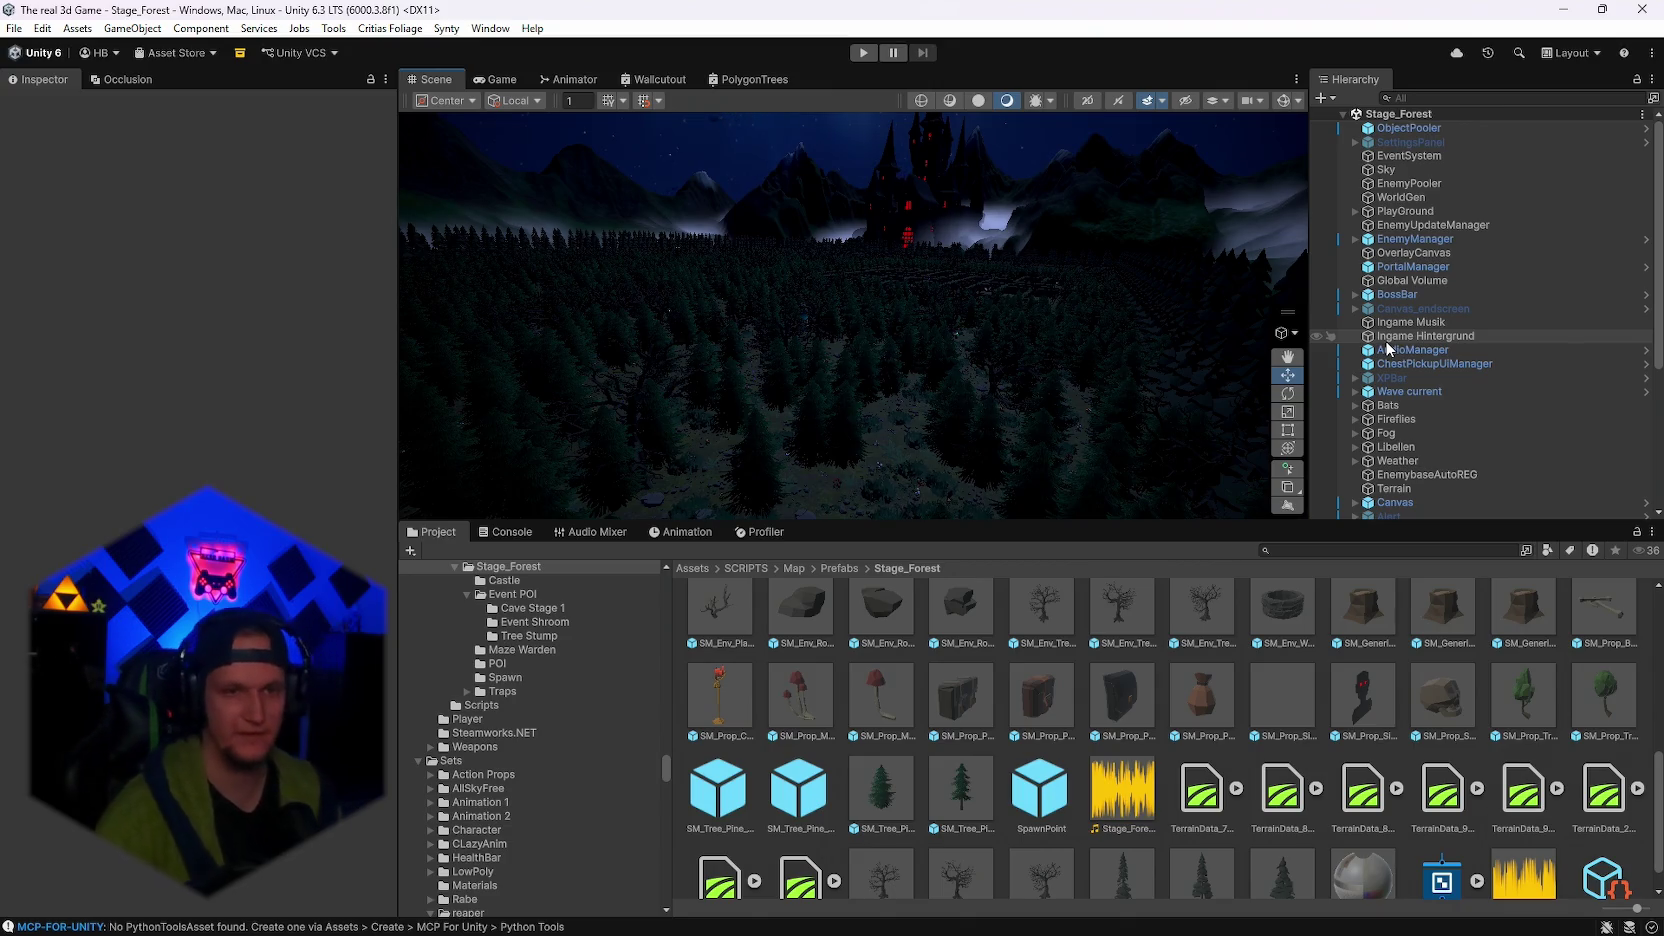
# Turn the camera away from the castle and open the recent Stage_Hub scene.
pyautogui.moveTo(938, 384)
pyautogui.mouseDown()
pyautogui.moveTo(808, 401)
pyautogui.moveTo(761, 442)
pyautogui.moveTo(740, 430)
pyautogui.mouseUp()
pyautogui.click(14, 28)
pyautogui.moveTo(62, 88)
pyautogui.click(333, 104)
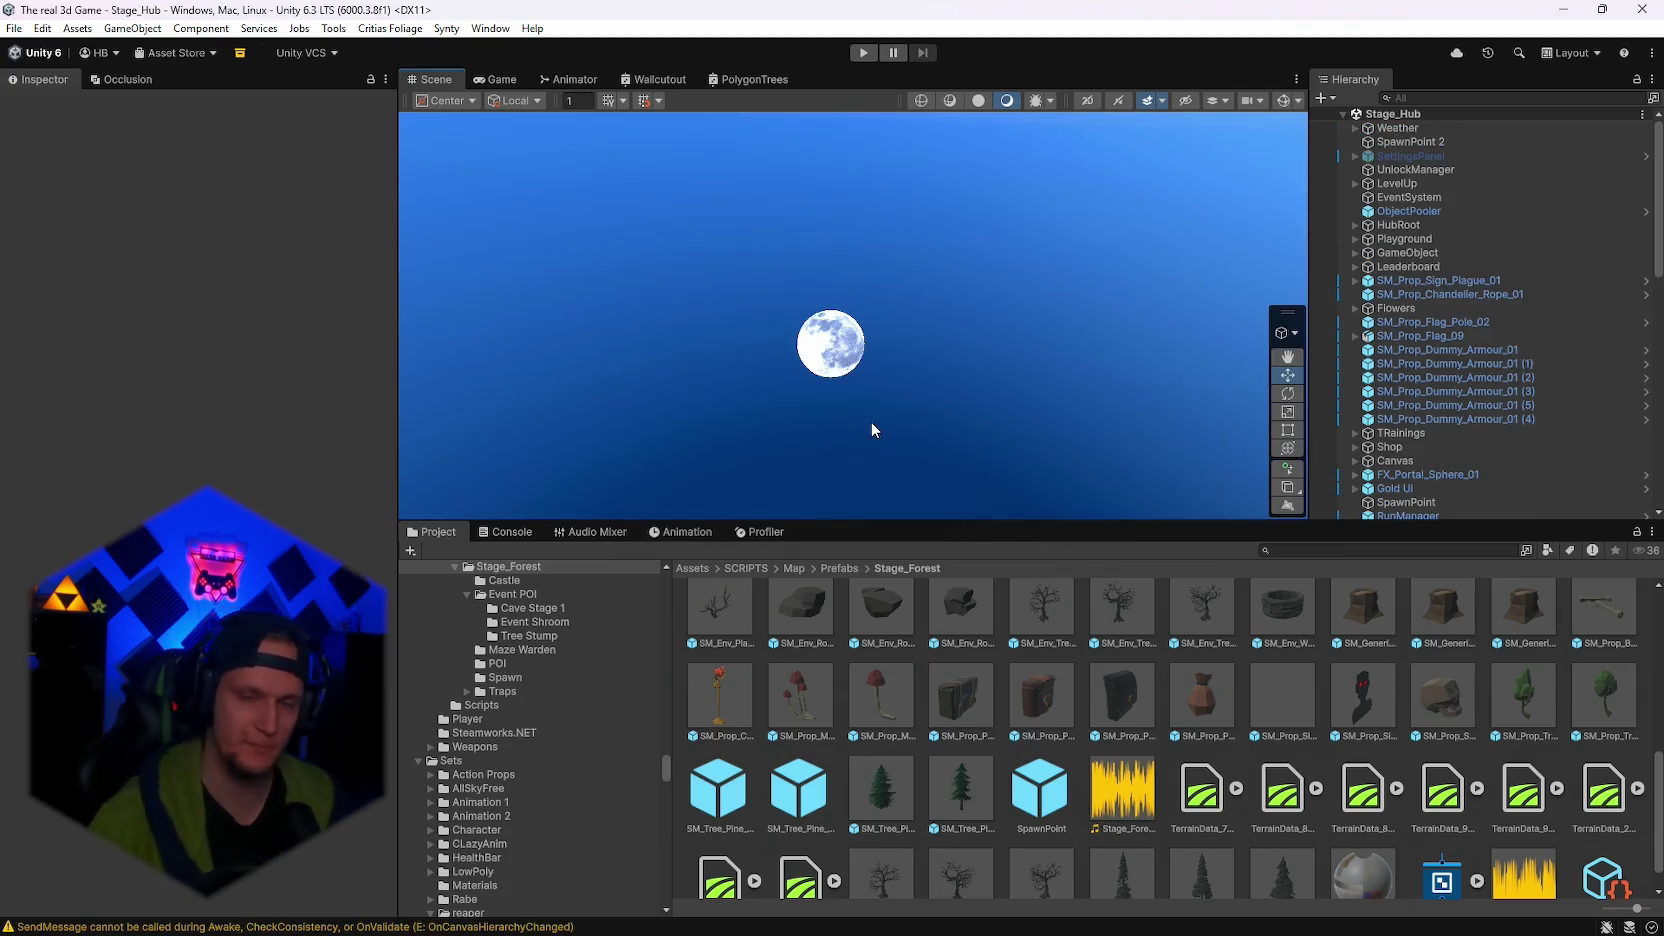
# Select and frame SpawnPoint 2, then pick the SM_Tree_Pine_02 prefab in the Project panel.
pyautogui.click(1394, 141)
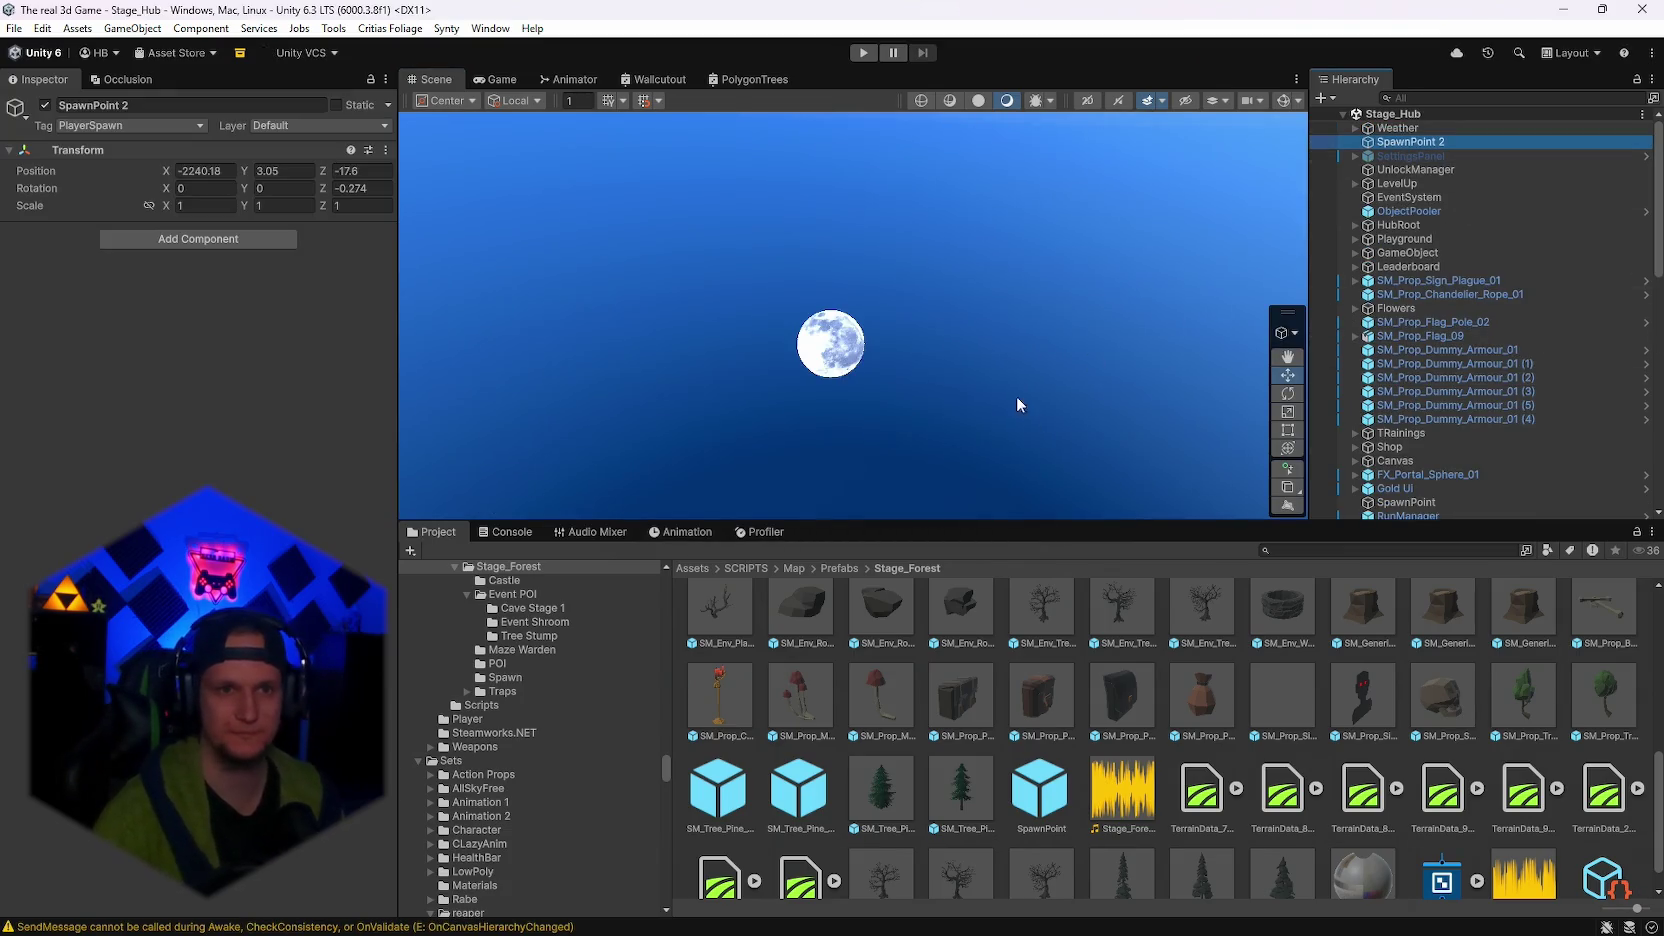
pyautogui.press('f')
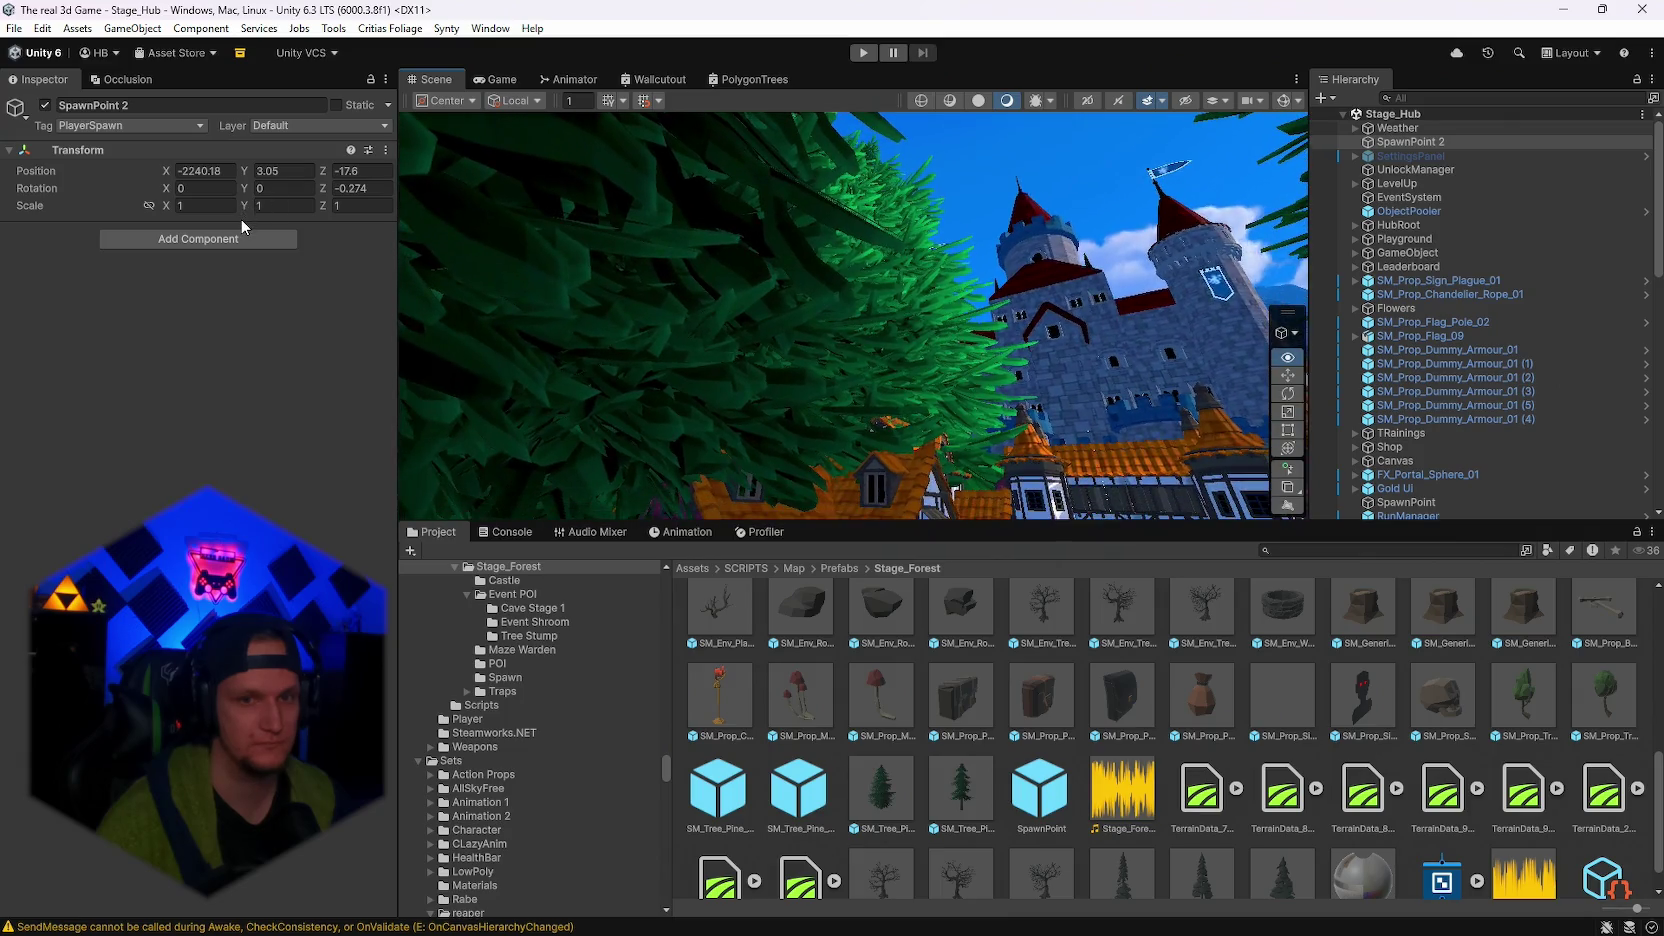
pyautogui.scroll(-1, 985, 700)
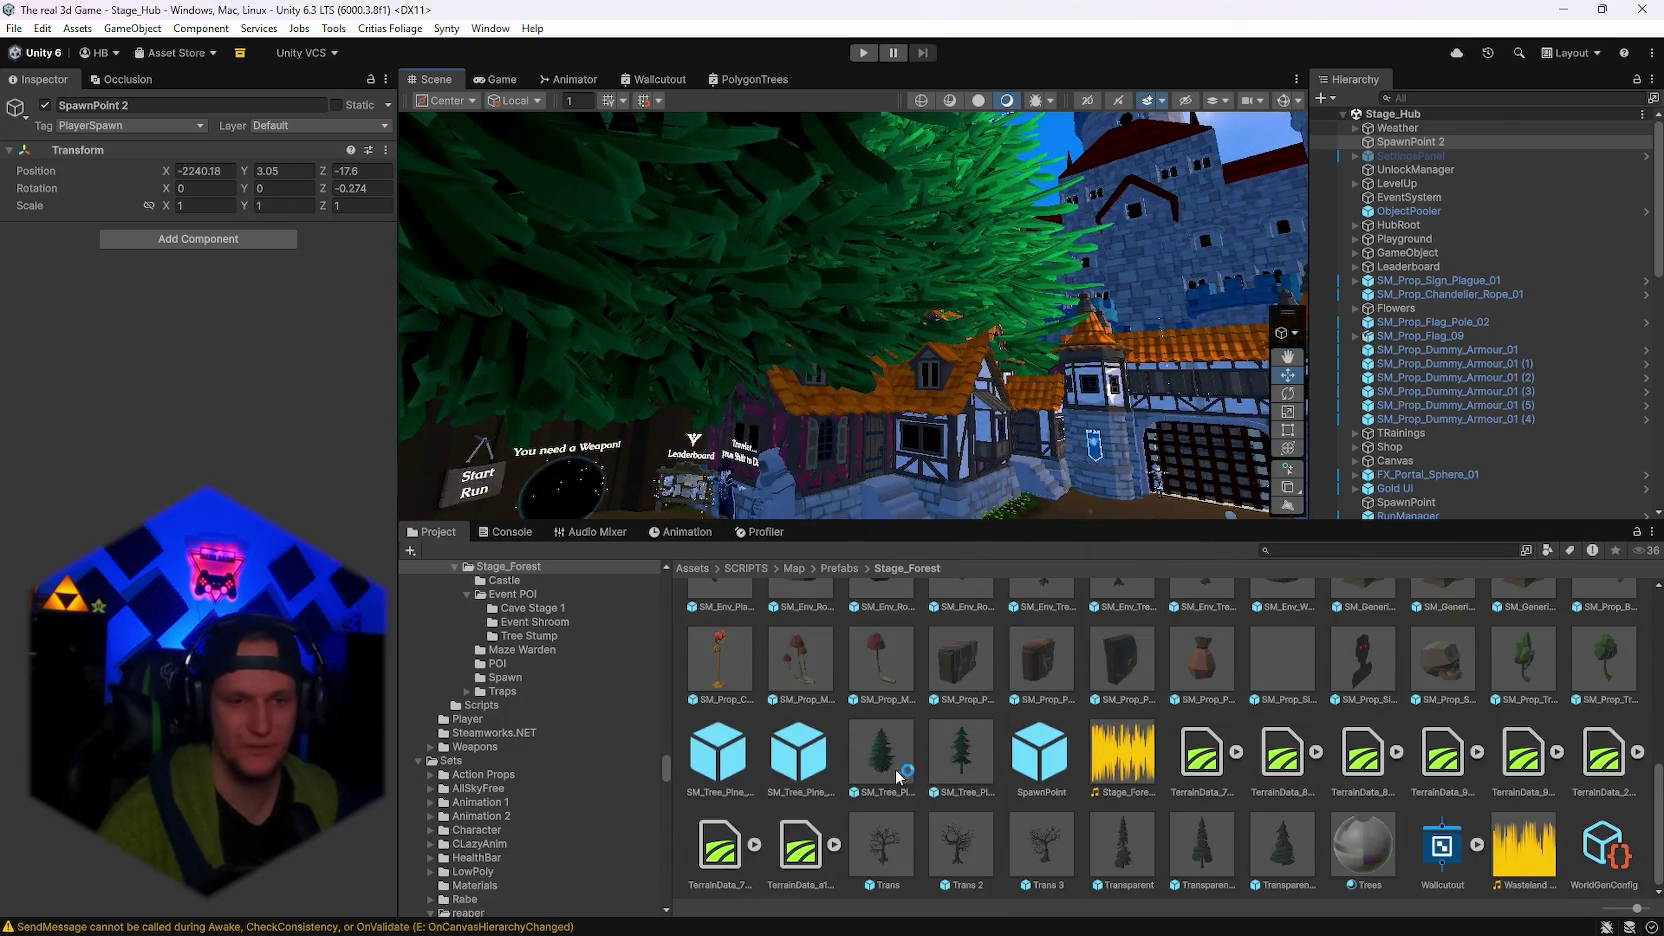
pyautogui.click(904, 759)
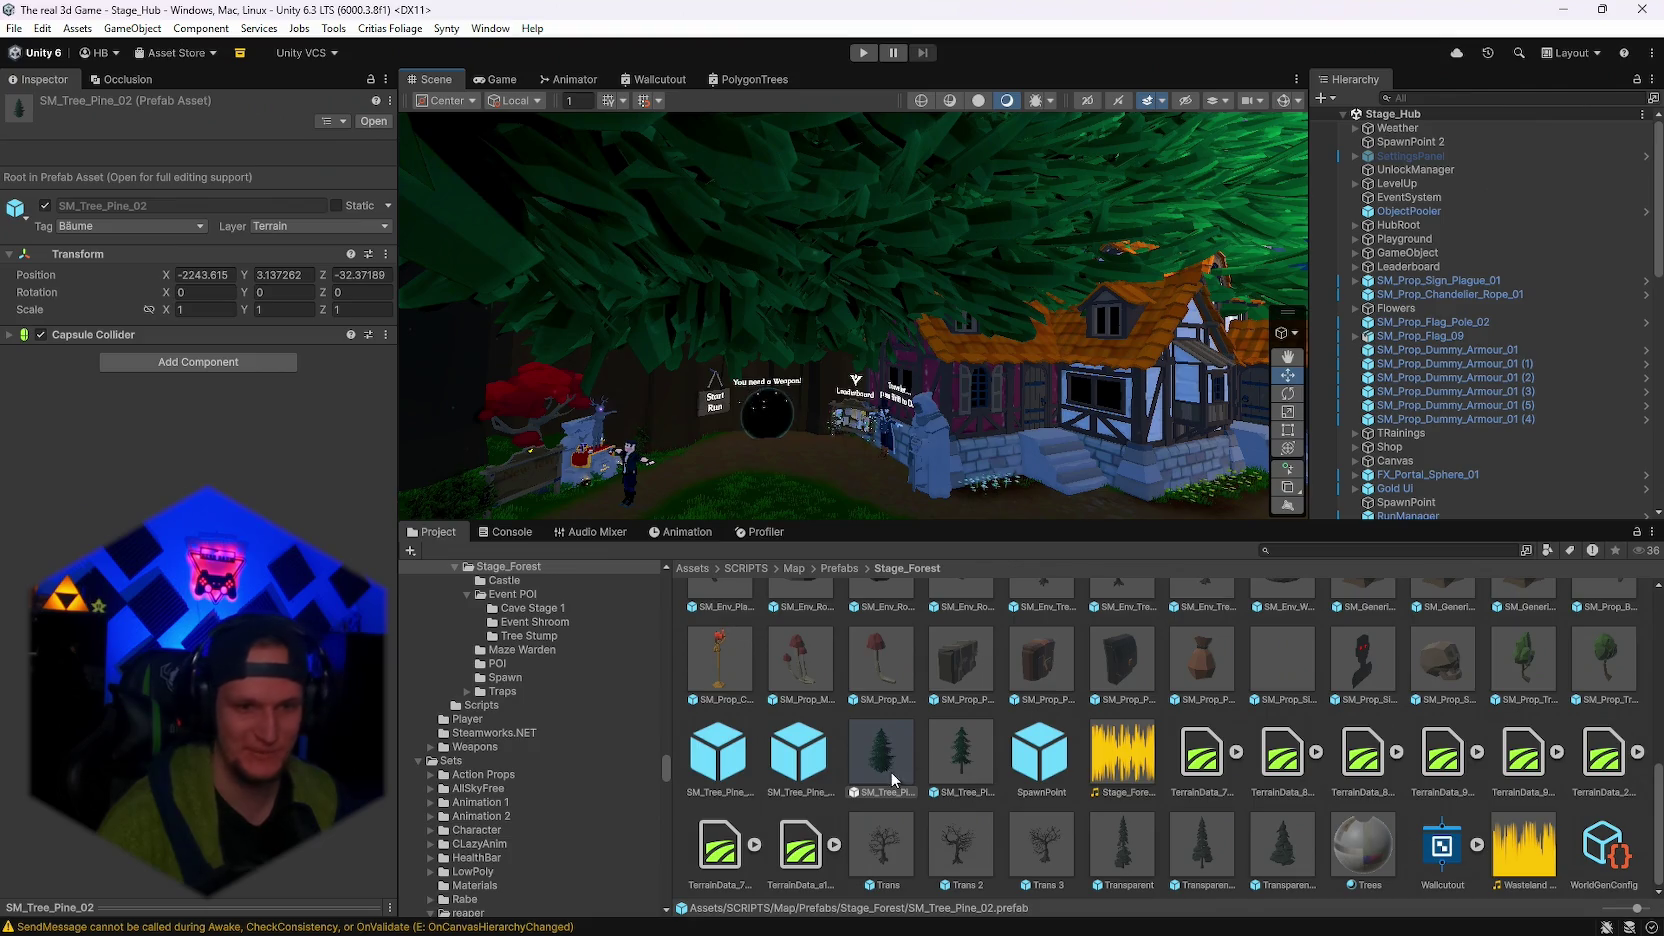
# Open the SM_Tree_Pine_02 prefab, locate its pine model and apply an import Scale Factor of 1.
pyautogui.doubleClick(886, 781)
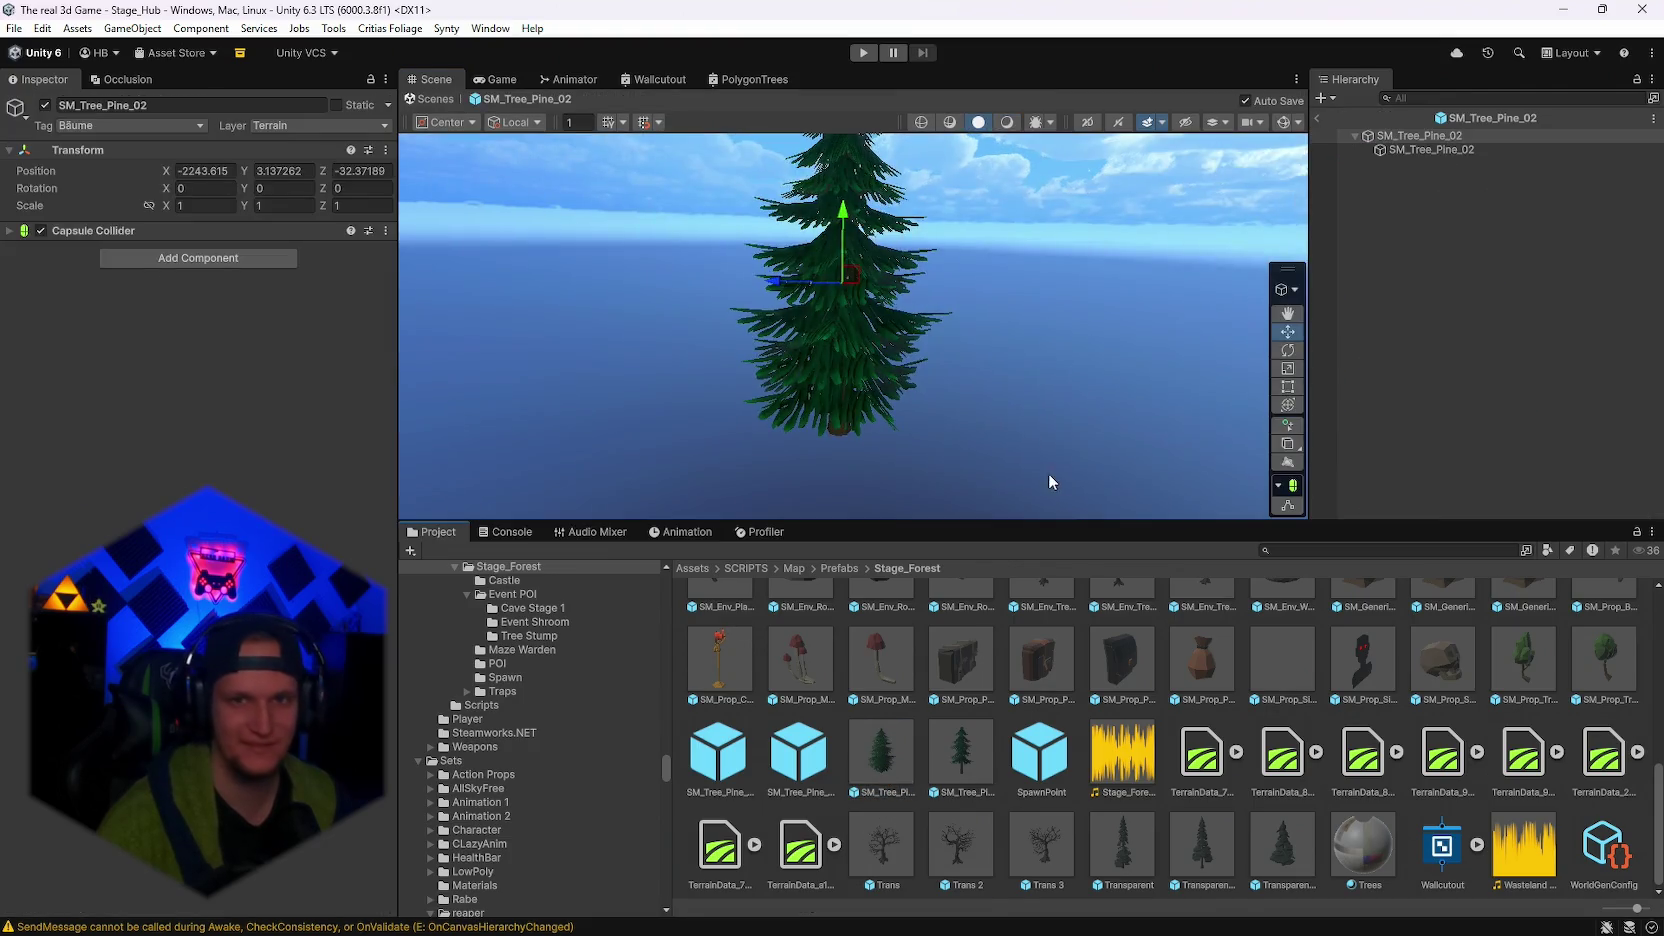
pyautogui.click(1355, 136)
pyautogui.click(1420, 149)
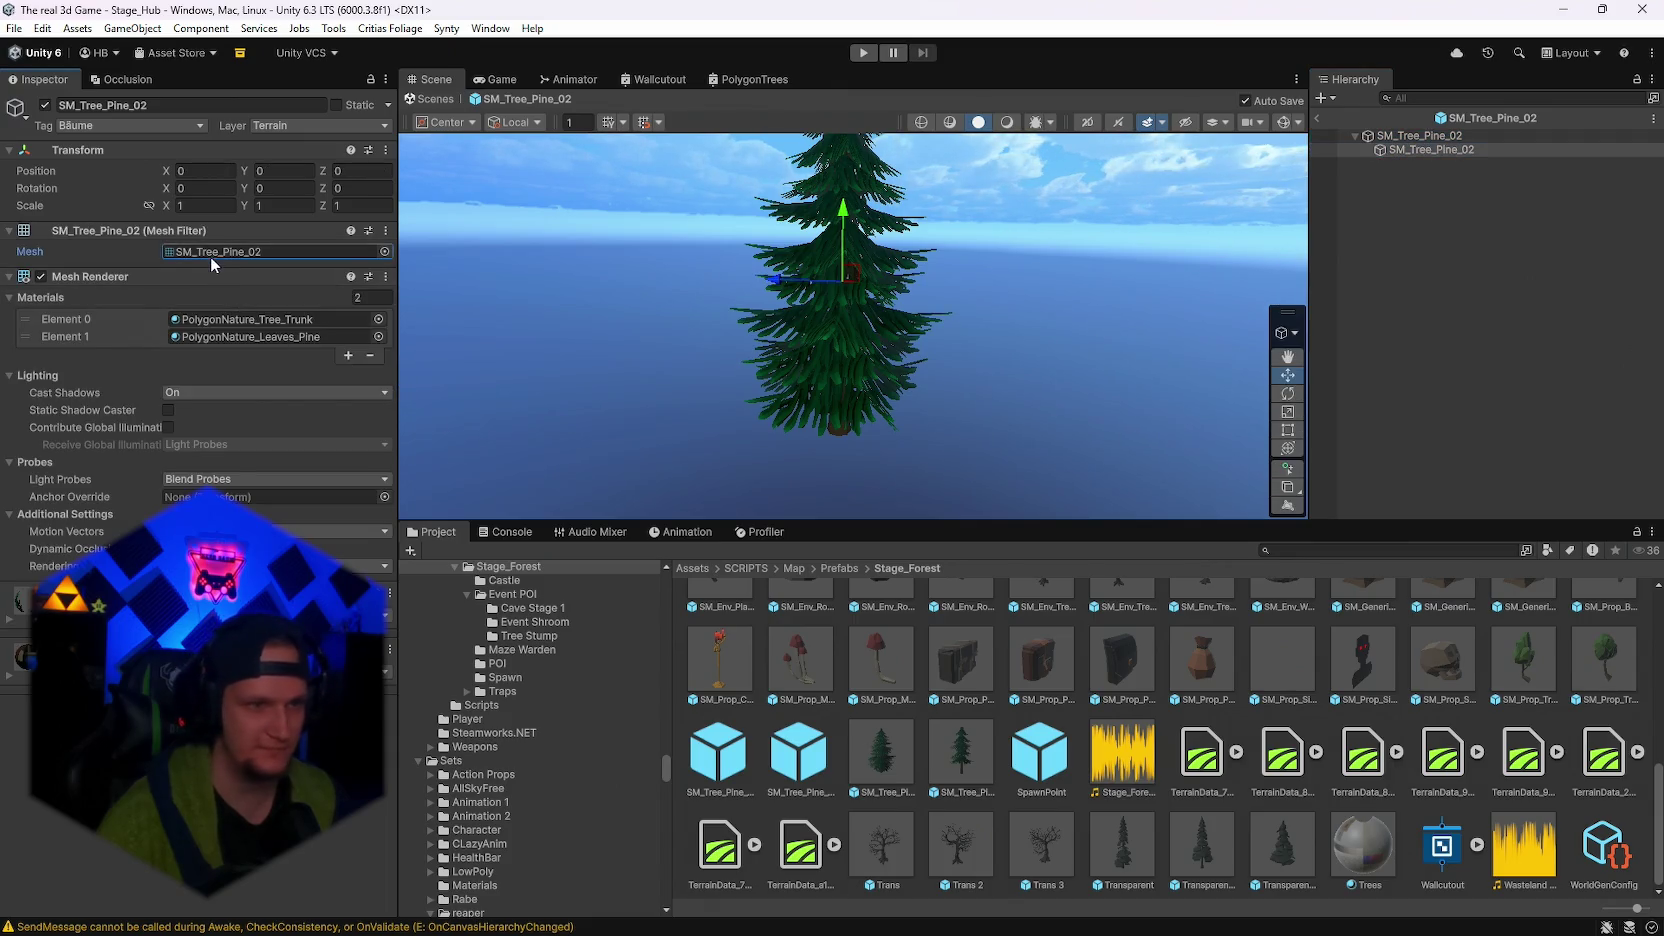
pyautogui.click(211, 256)
pyautogui.click(890, 733)
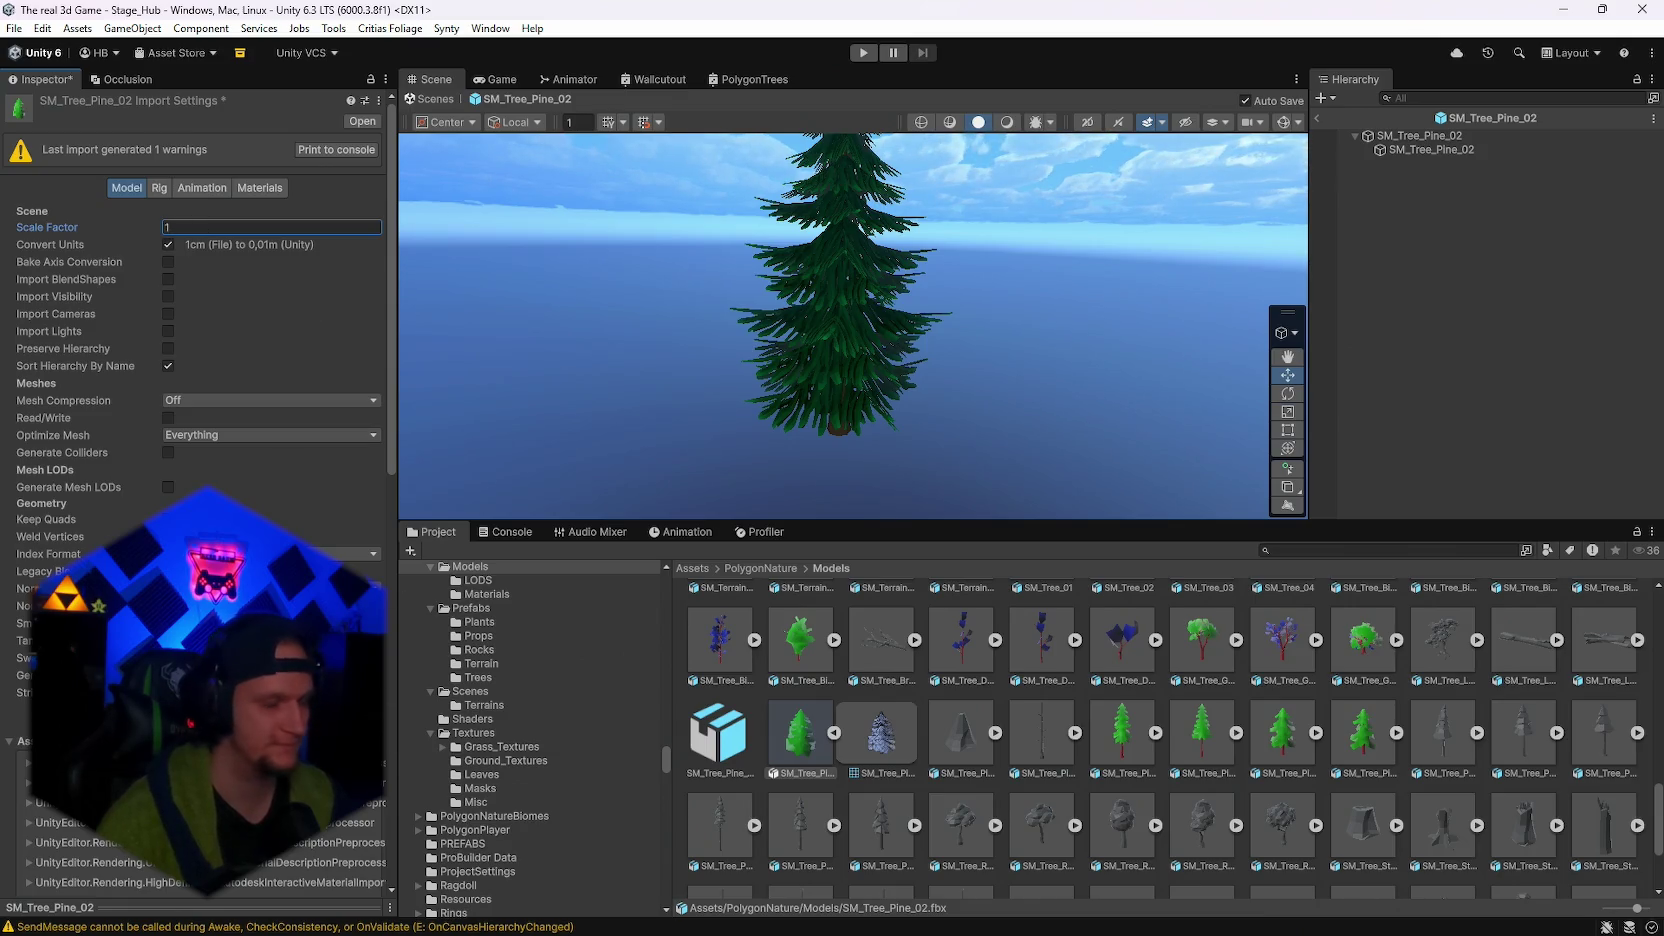
pyautogui.press('Return')
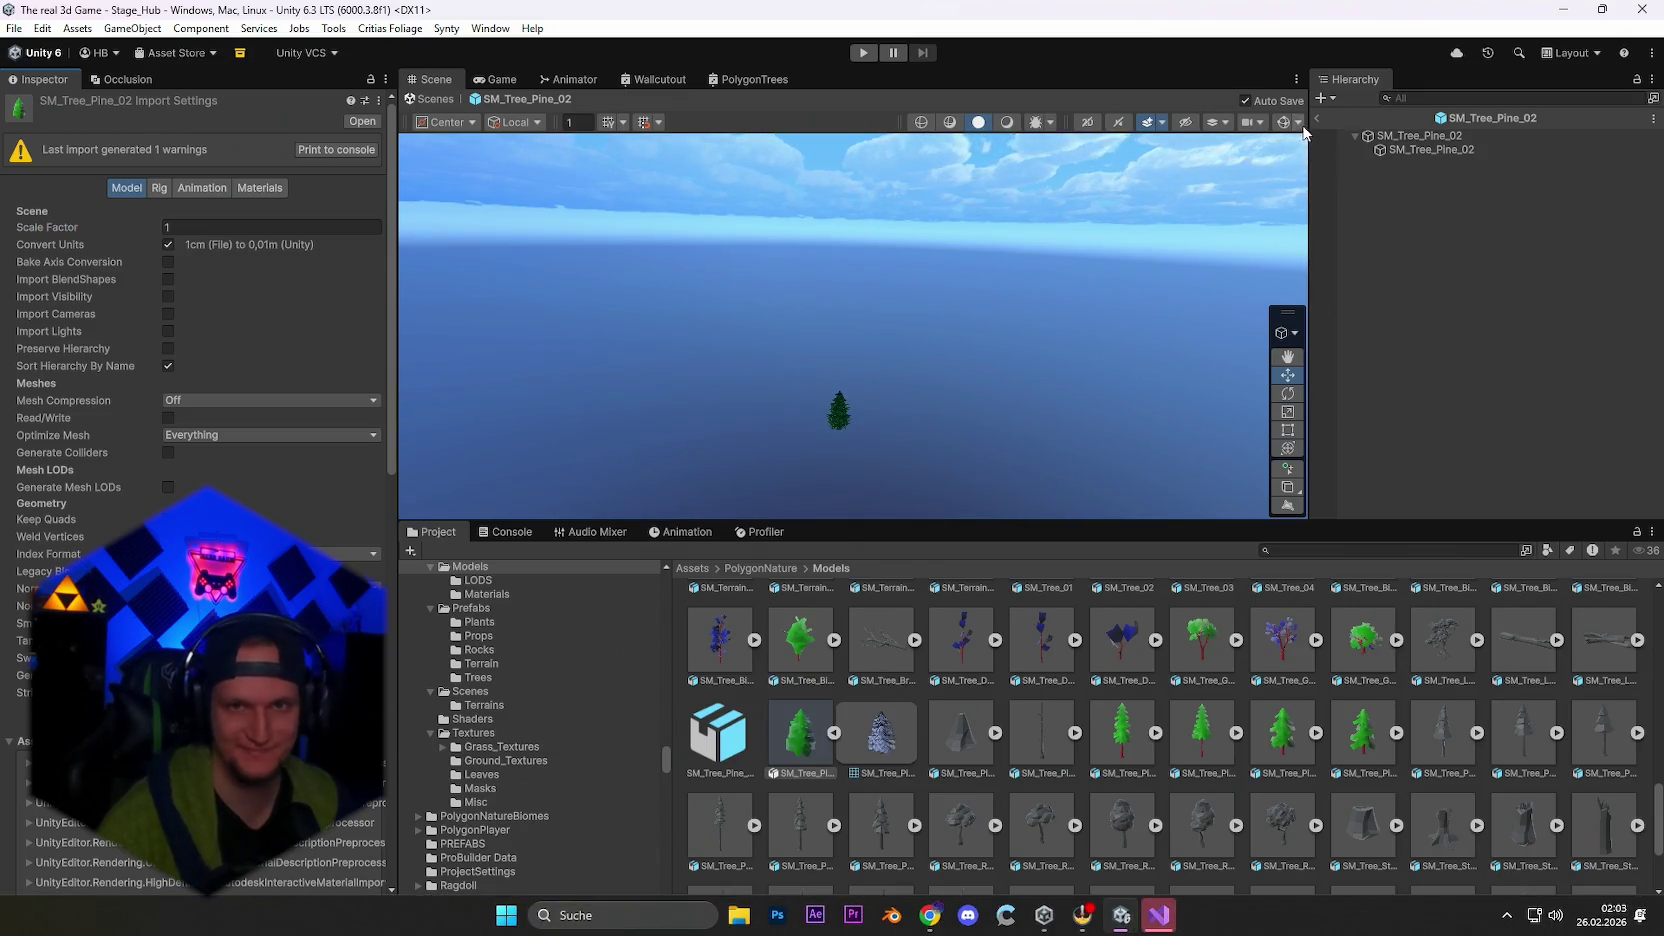
# Exit prefab mode back to Stage_Hub and fly the camera along the forest path.
pyautogui.click(1317, 118)
pyautogui.moveTo(709, 445)
pyautogui.mouseDown()
pyautogui.moveTo(690, 440)
pyautogui.moveTo(758, 459)
pyautogui.moveTo(754, 472)
pyautogui.moveTo(130, 468)
pyautogui.moveTo(1521, 445)
pyautogui.moveTo(877, 478)
pyautogui.moveTo(86, 124)
pyautogui.mouseUp()
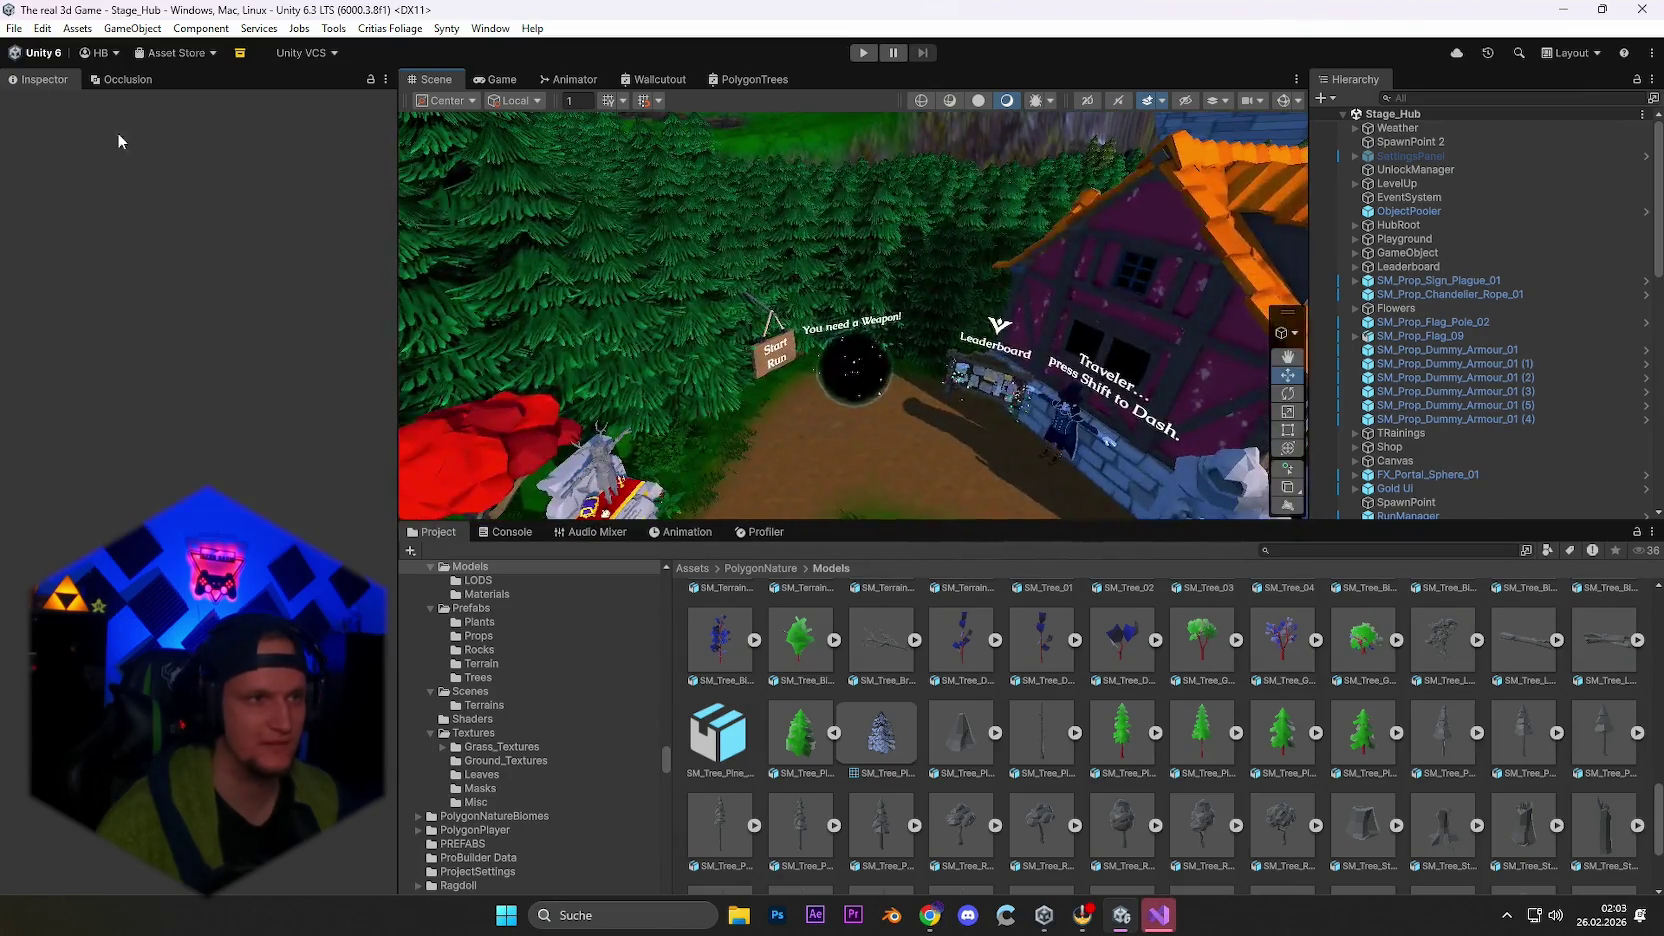
pyautogui.click(14, 28)
# Open the Stage_Forest scene, frame the ObjectPooler and fly the camera into the forest.
pyautogui.moveTo(150, 87)
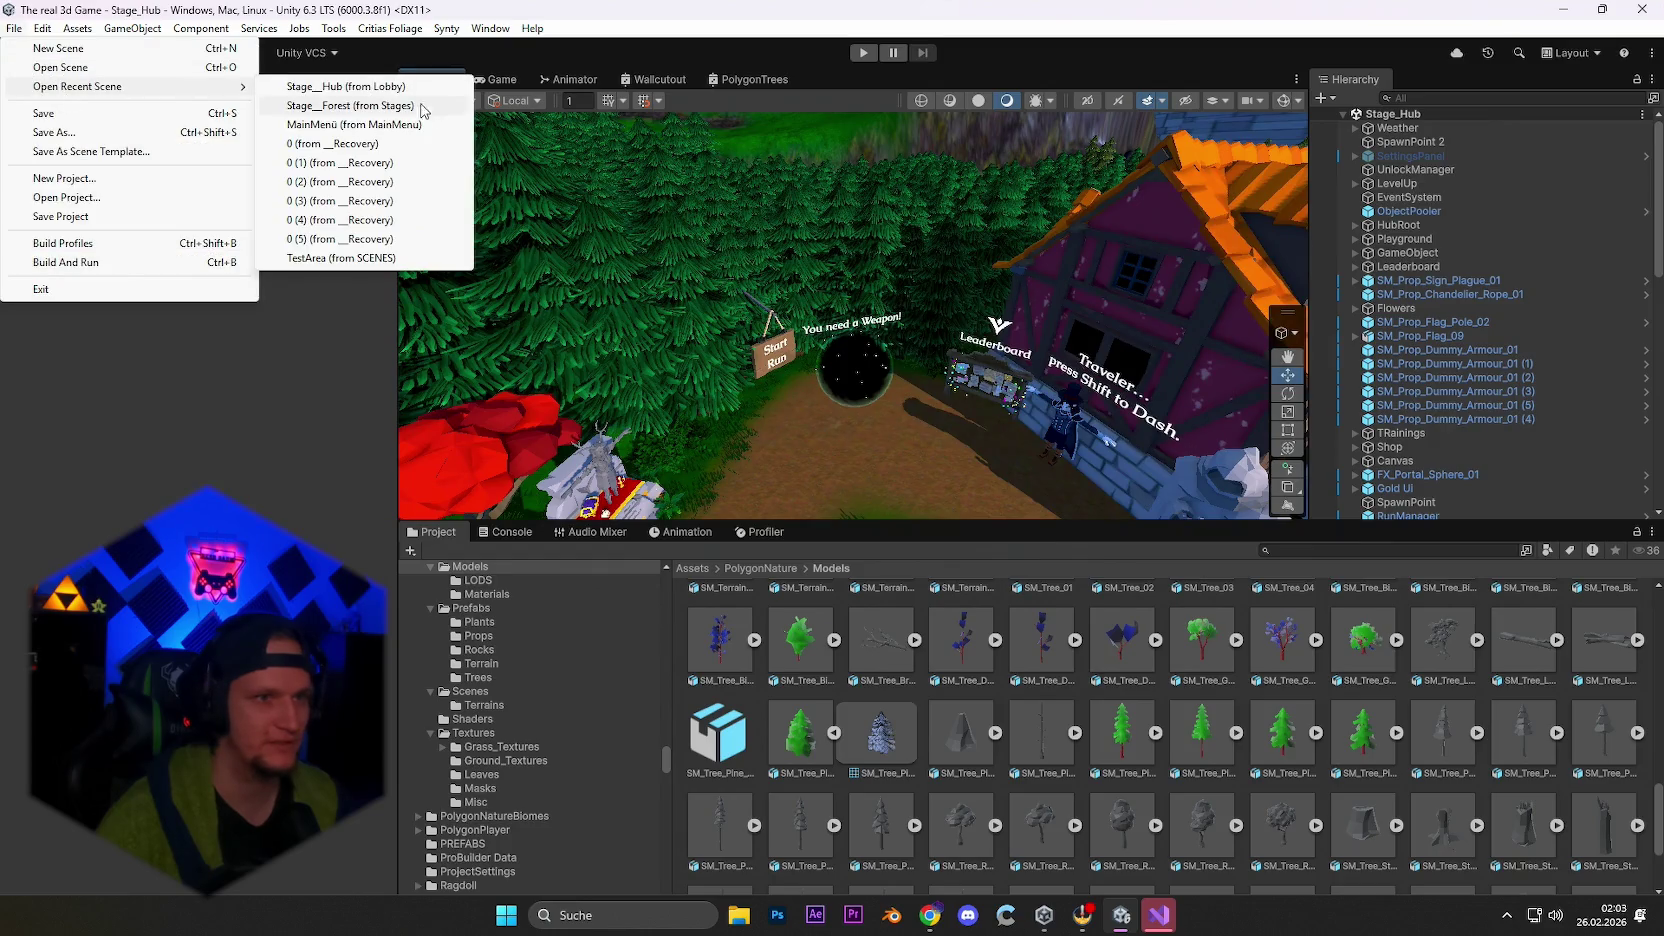
pyautogui.click(348, 106)
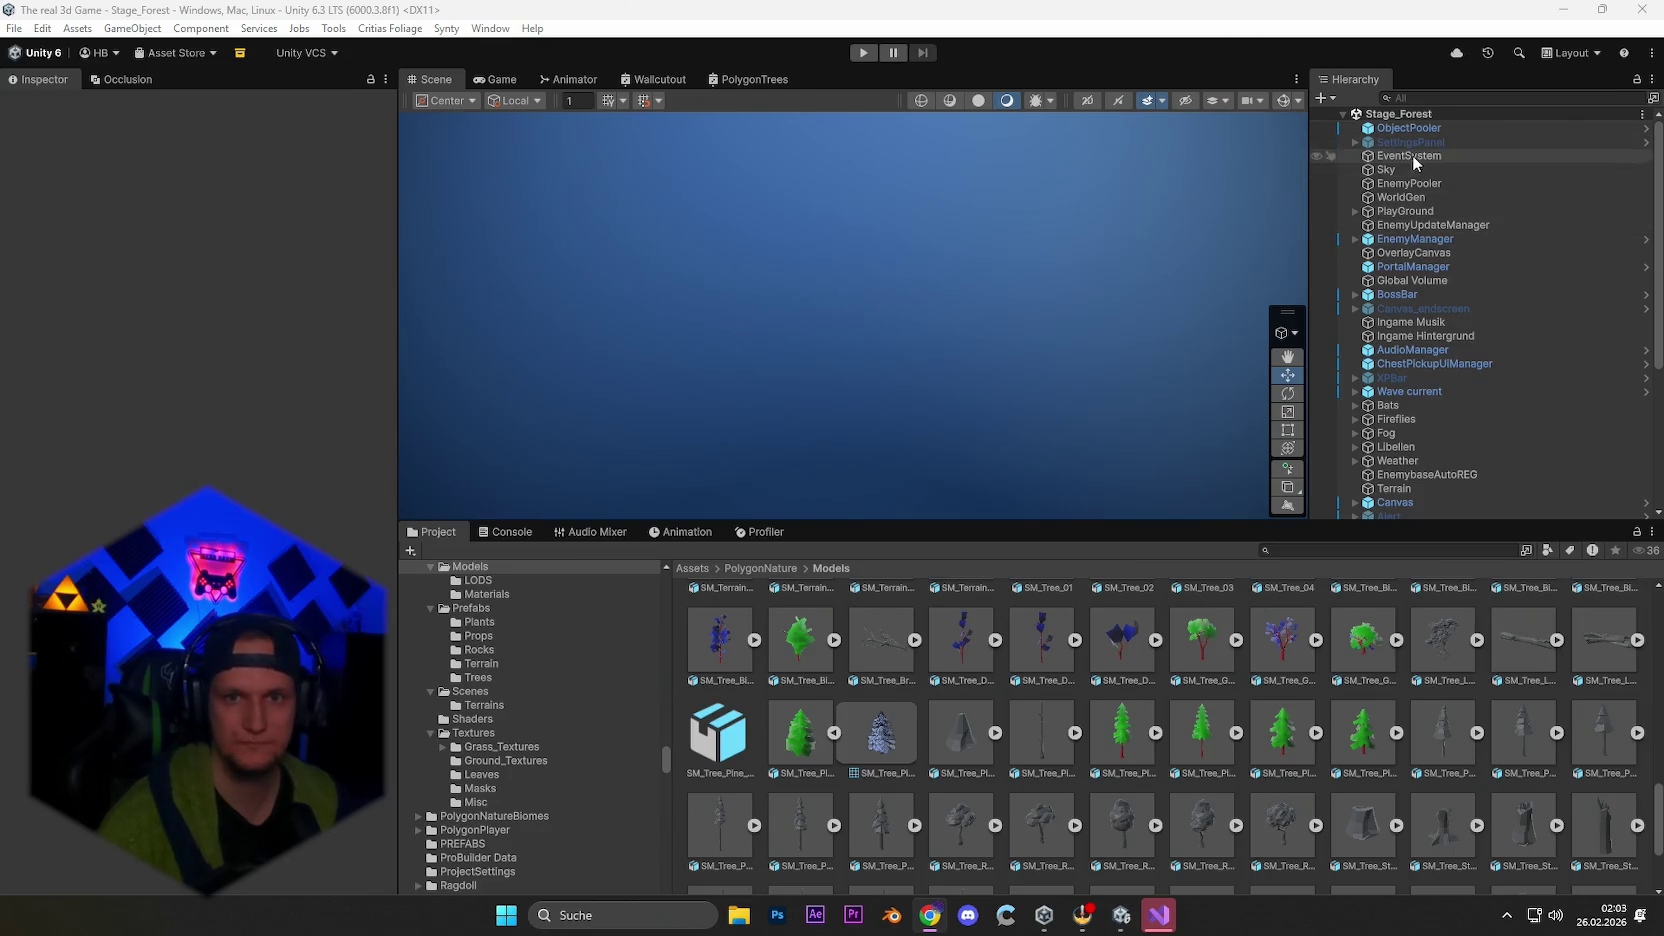
pyautogui.doubleClick(1408, 128)
pyautogui.moveTo(896, 301)
pyautogui.mouseDown()
pyautogui.moveTo(824, 260)
pyautogui.moveTo(437, 322)
pyautogui.moveTo(654, 319)
pyautogui.moveTo(643, 338)
pyautogui.moveTo(805, 373)
pyautogui.moveTo(1078, 360)
pyautogui.moveTo(1139, 310)
pyautogui.moveTo(992, 364)
pyautogui.moveTo(743, 349)
pyautogui.moveTo(760, 400)
pyautogui.mouseUp()
pyautogui.moveTo(905, 350); pyautogui.dragTo(892, 345)
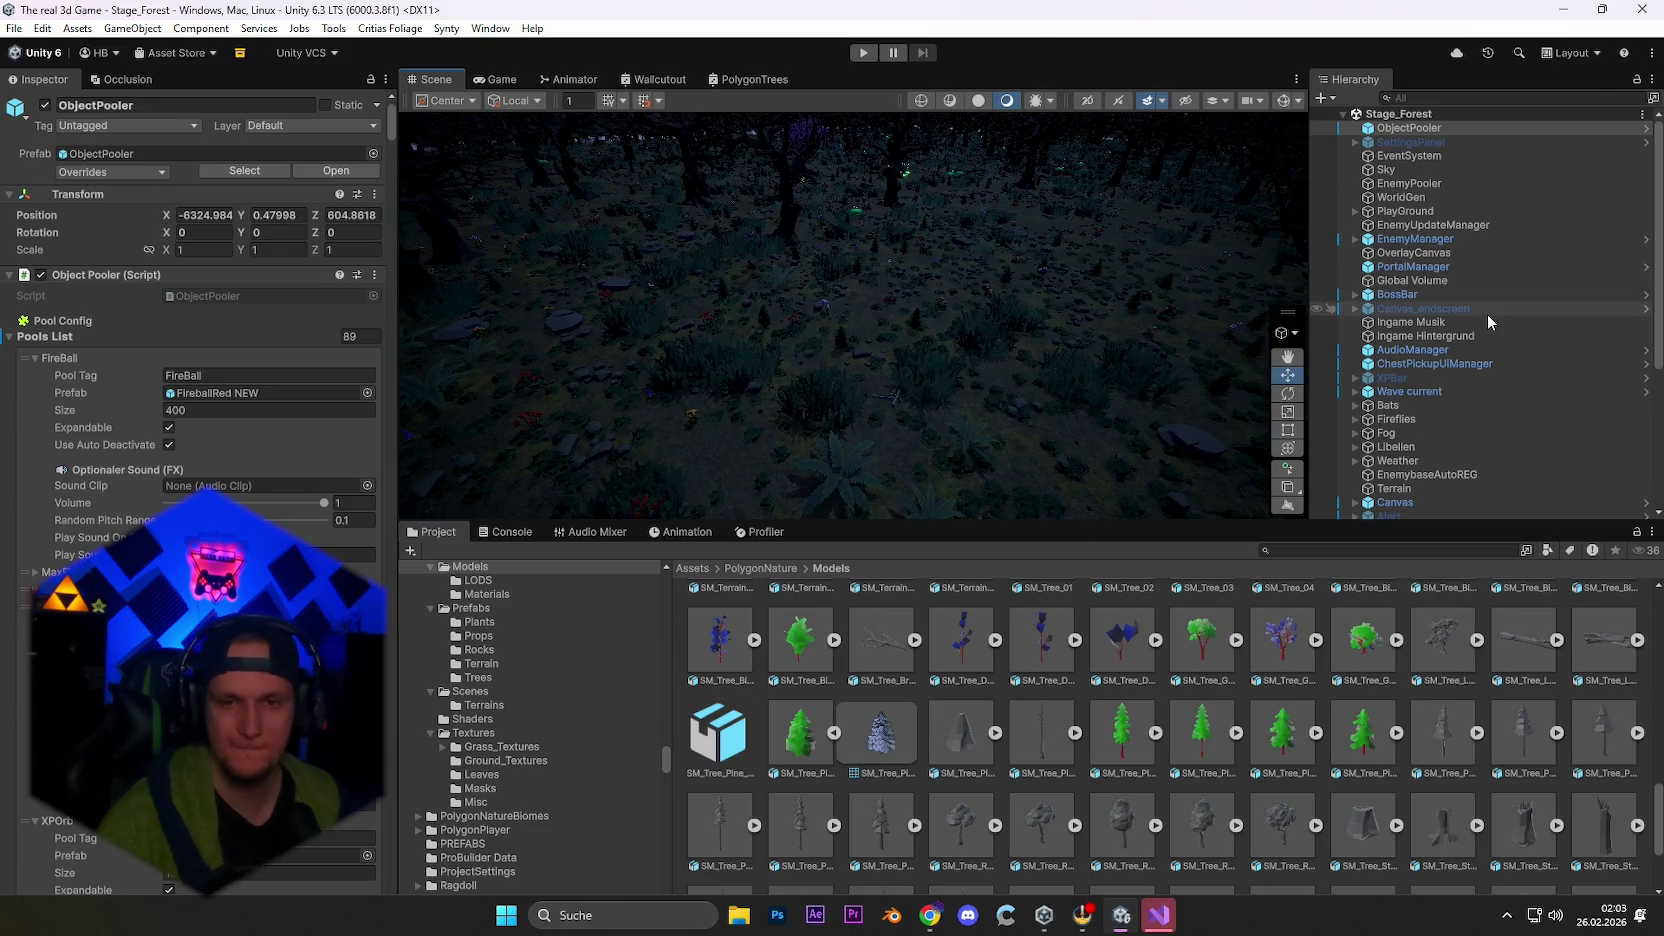
pyautogui.scroll(-5, 1487, 315)
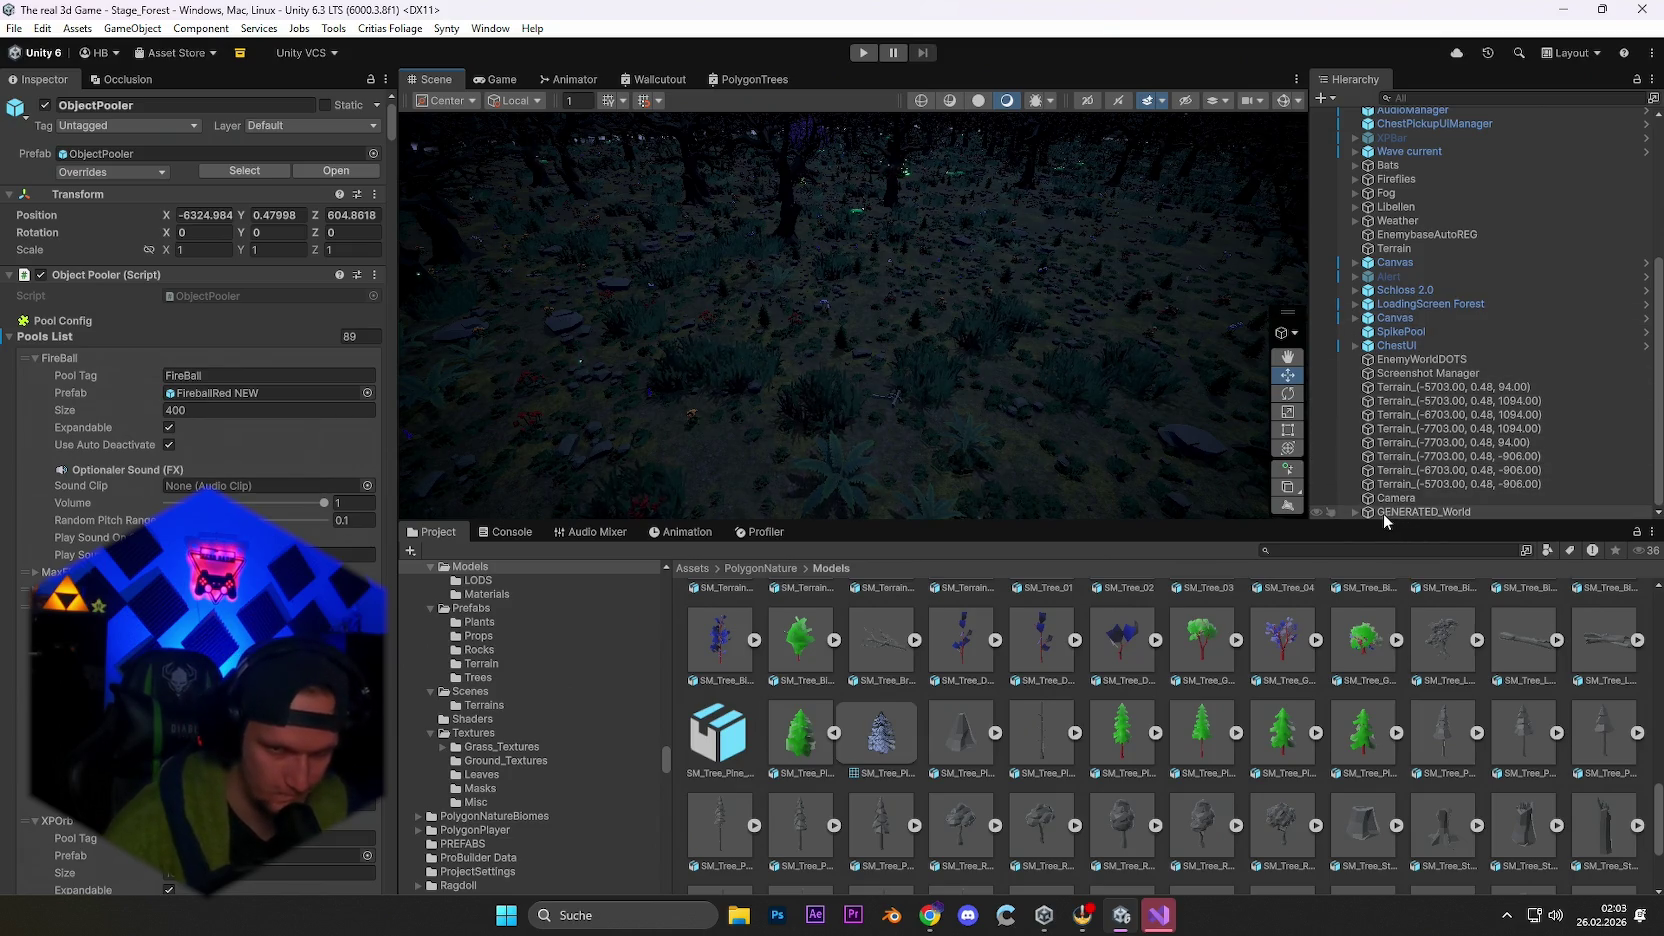
# Expand and inspect GENERATED_World in the Hierarchy, then select WorldGen.
pyautogui.click(1357, 511)
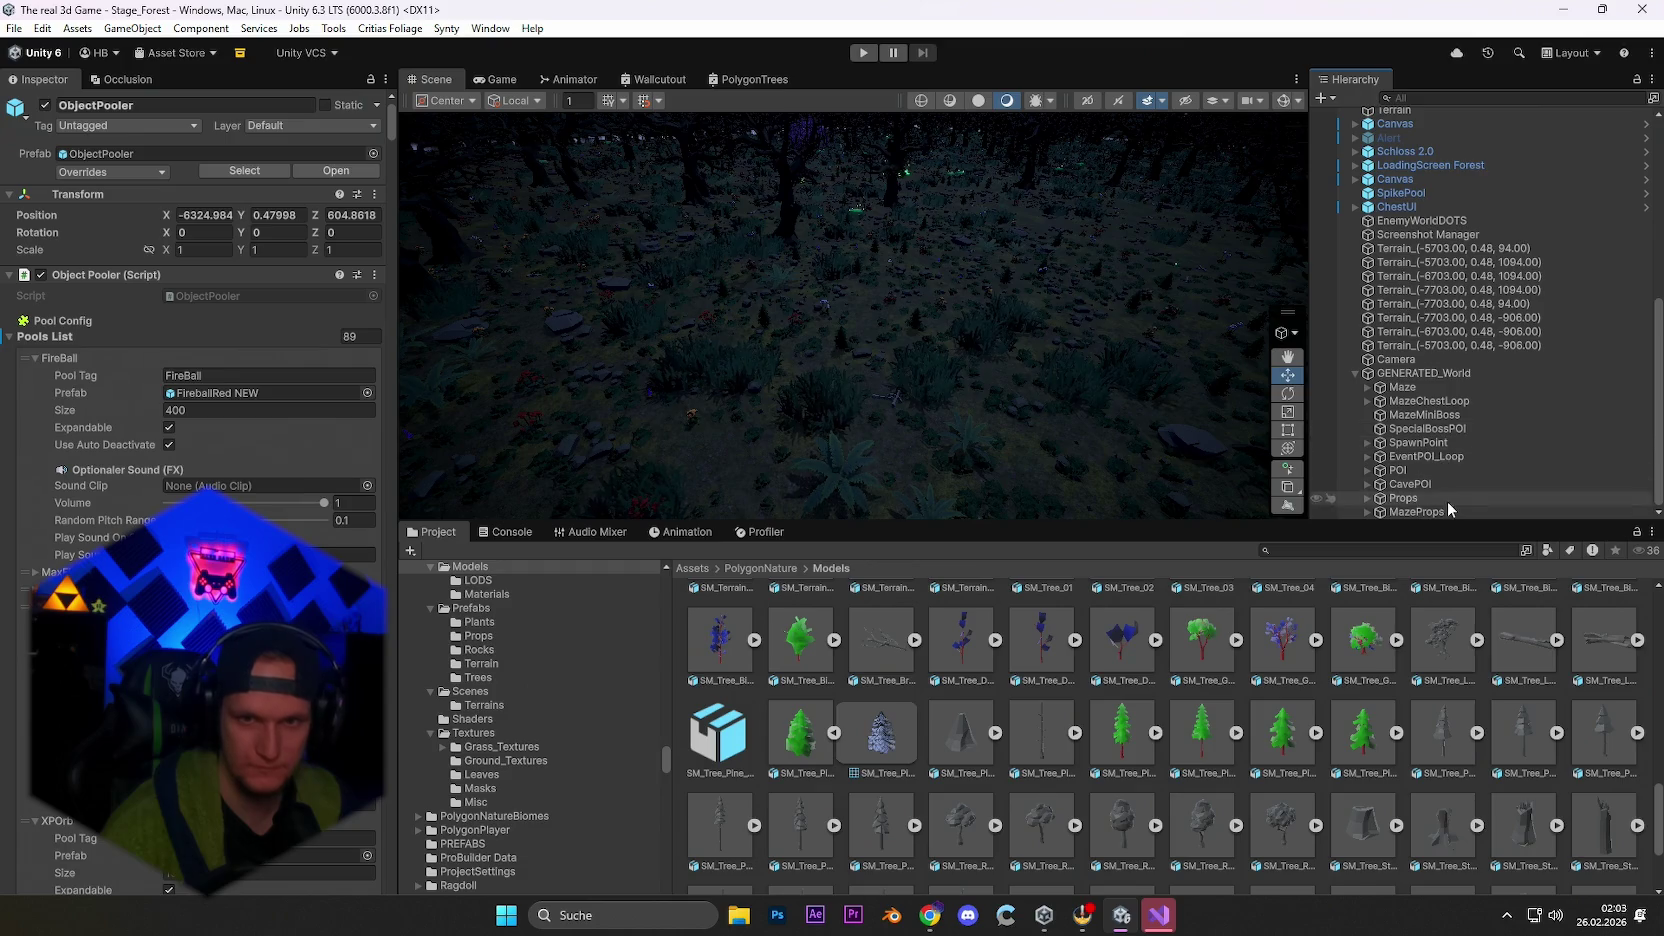
pyautogui.click(1420, 373)
pyautogui.scroll(5, 1500, 360)
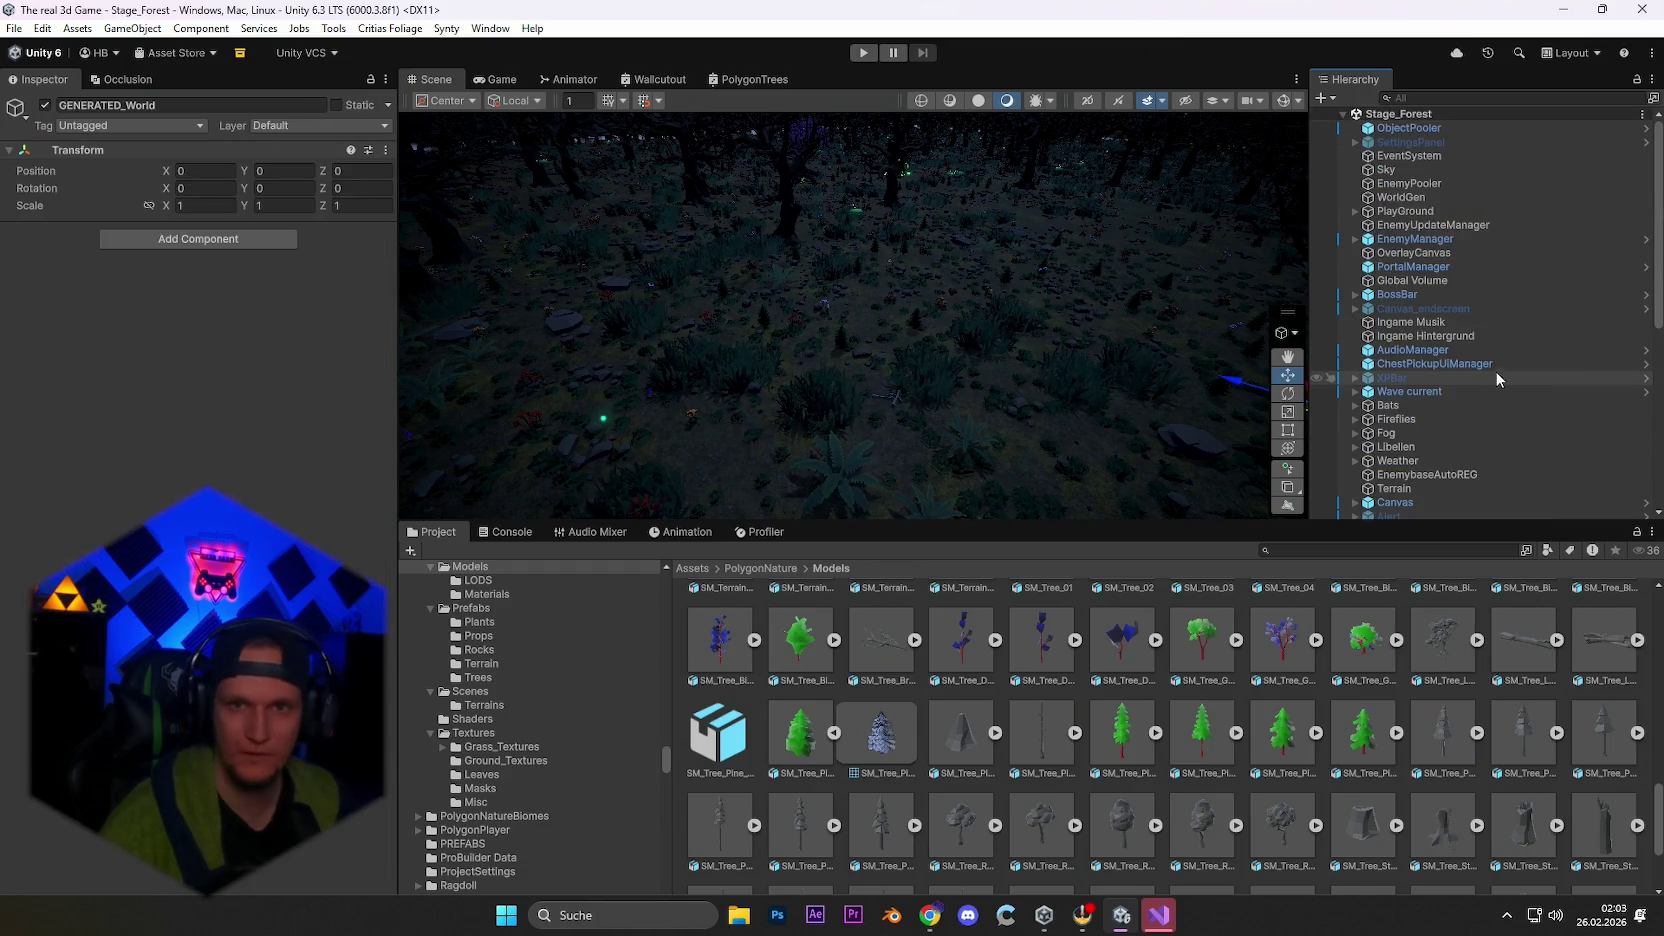
pyautogui.click(1411, 198)
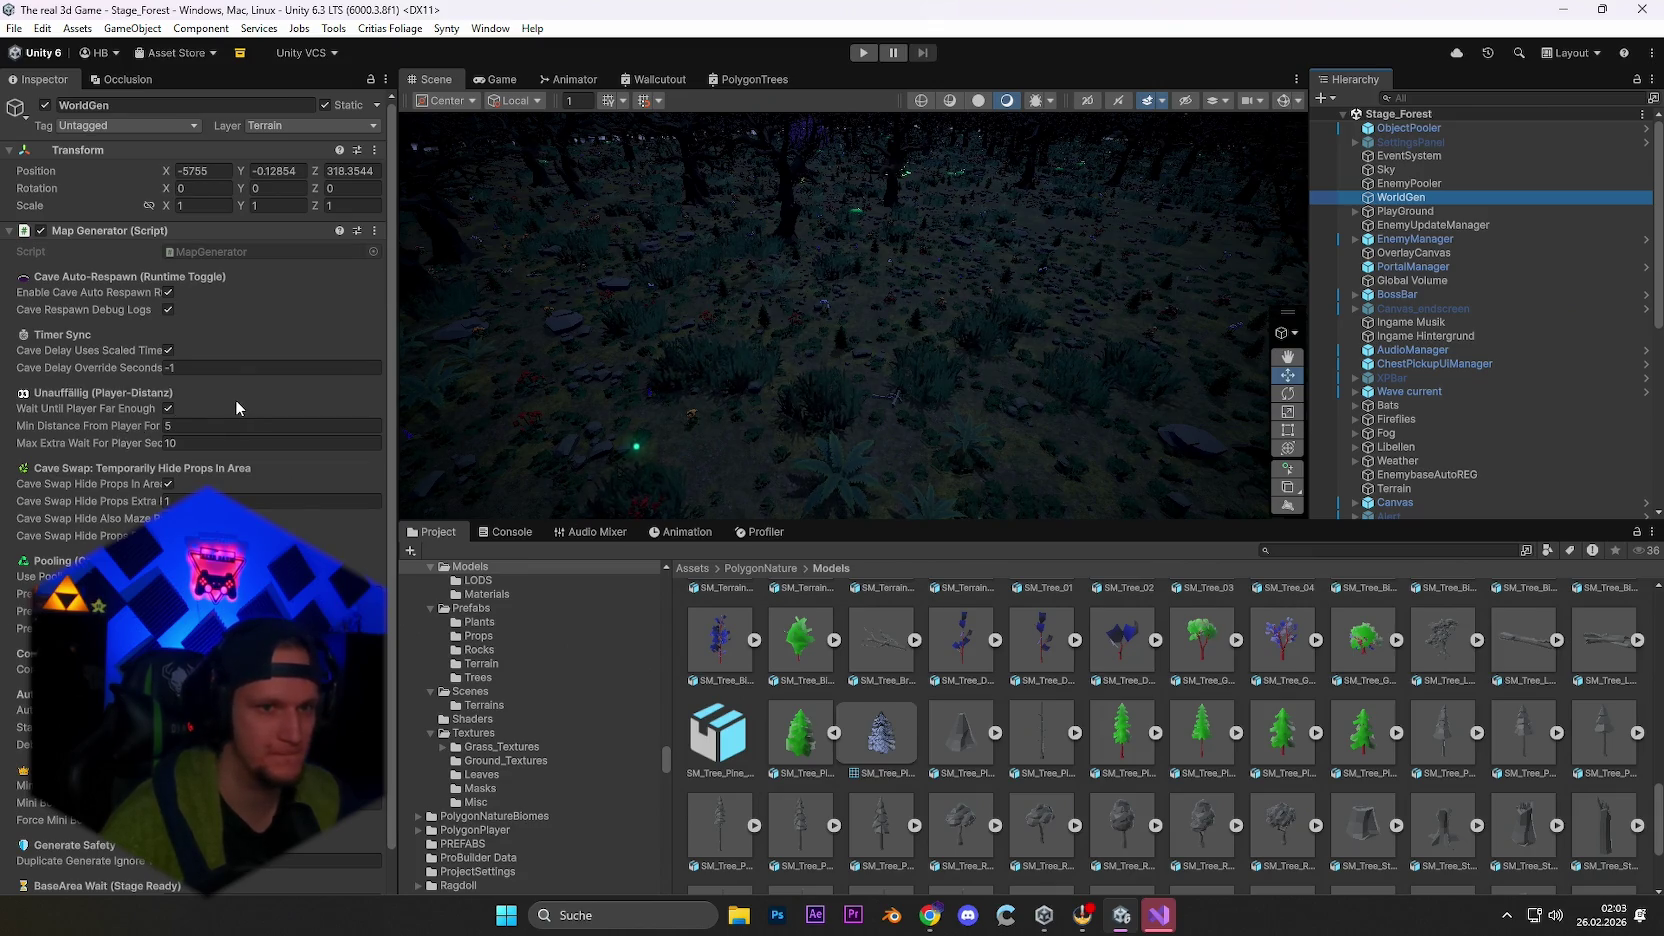
# Locate the WorldGenConfig asset and scroll through its 19 Prop Prefabs entries, led by two SM_Tree_Pine_02 prefabs.
pyautogui.scroll(-2, 211, 353)
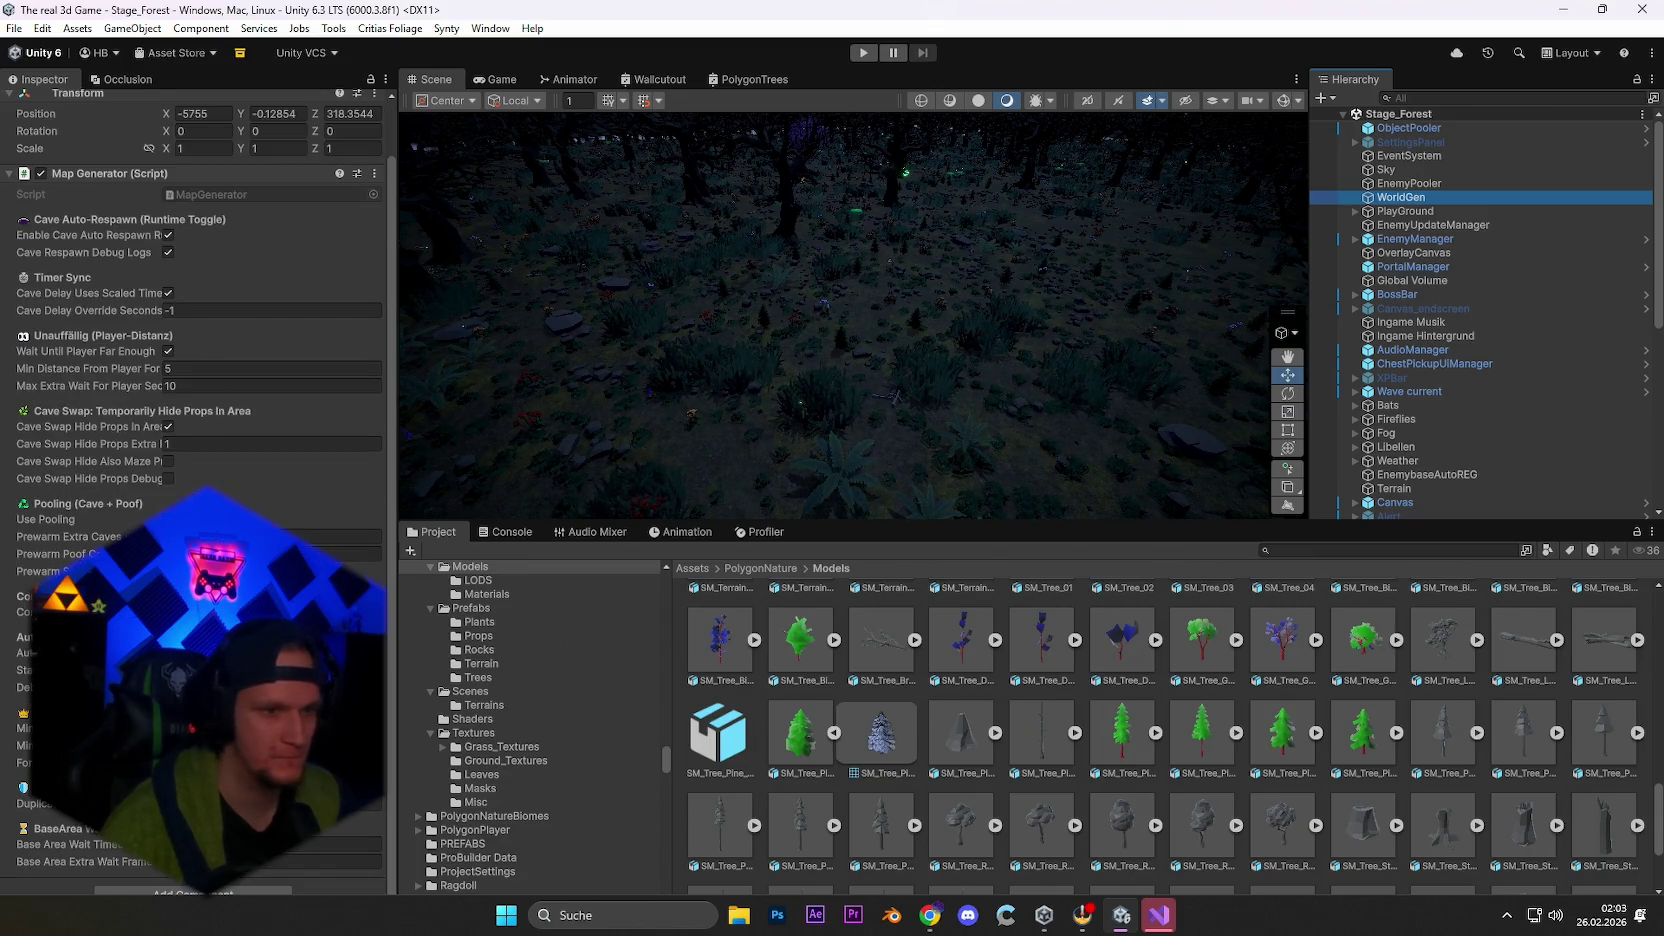
pyautogui.click(270, 612)
pyautogui.moveTo(393, 192); pyautogui.dragTo(391, 780)
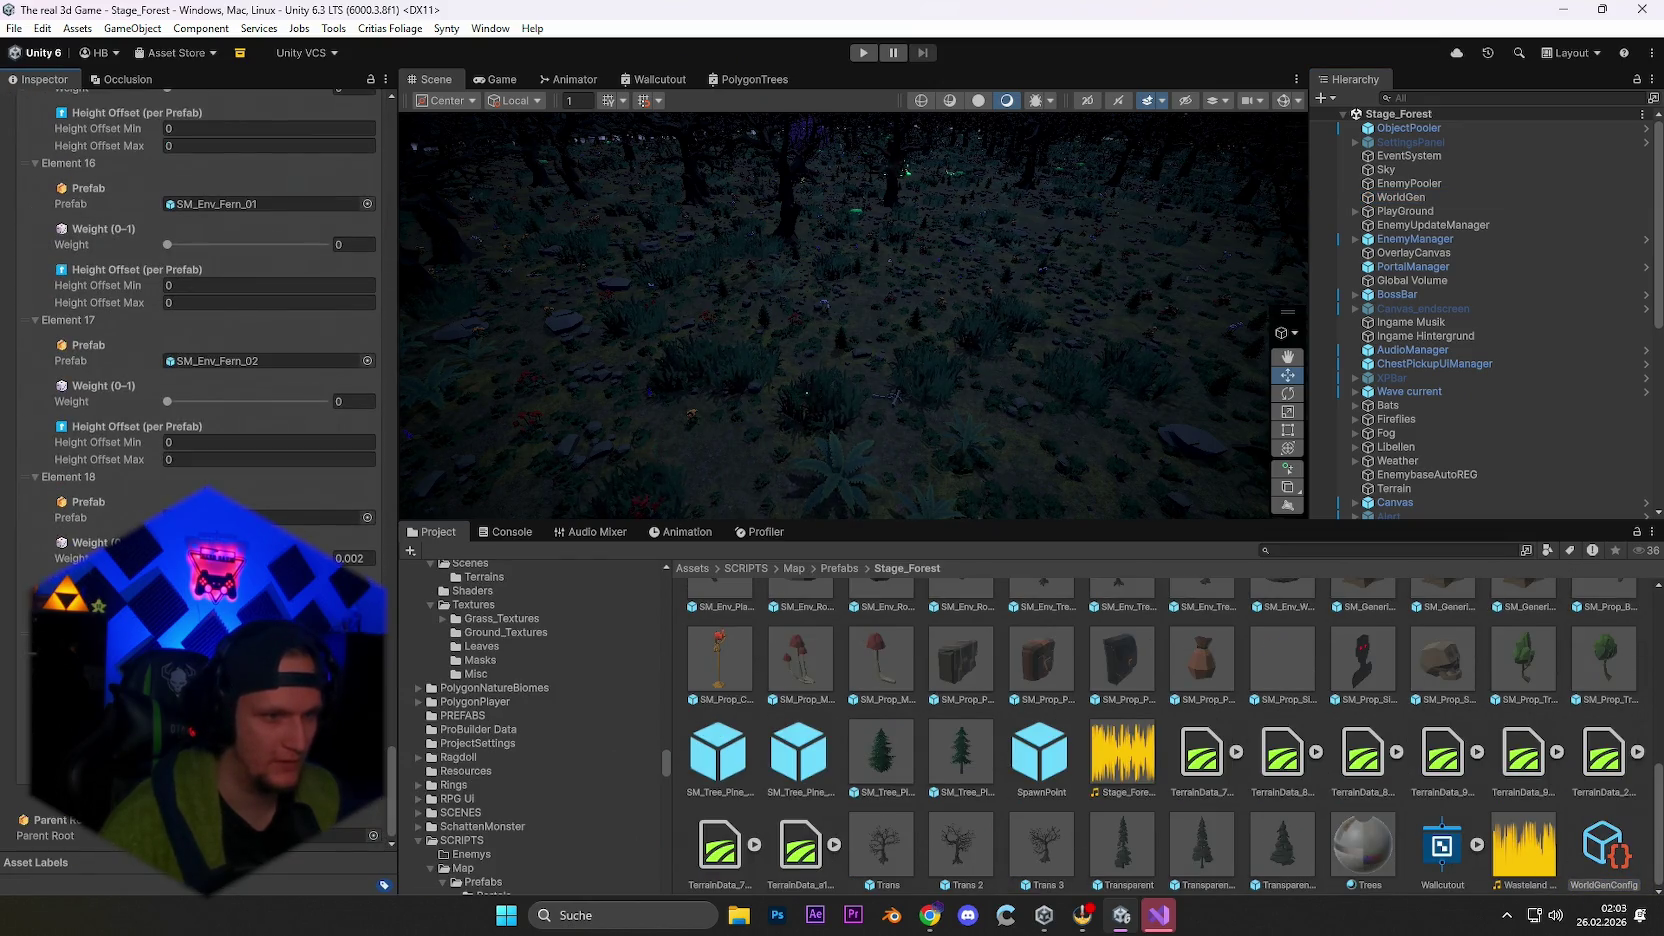
pyautogui.scroll(2, 200, 300)
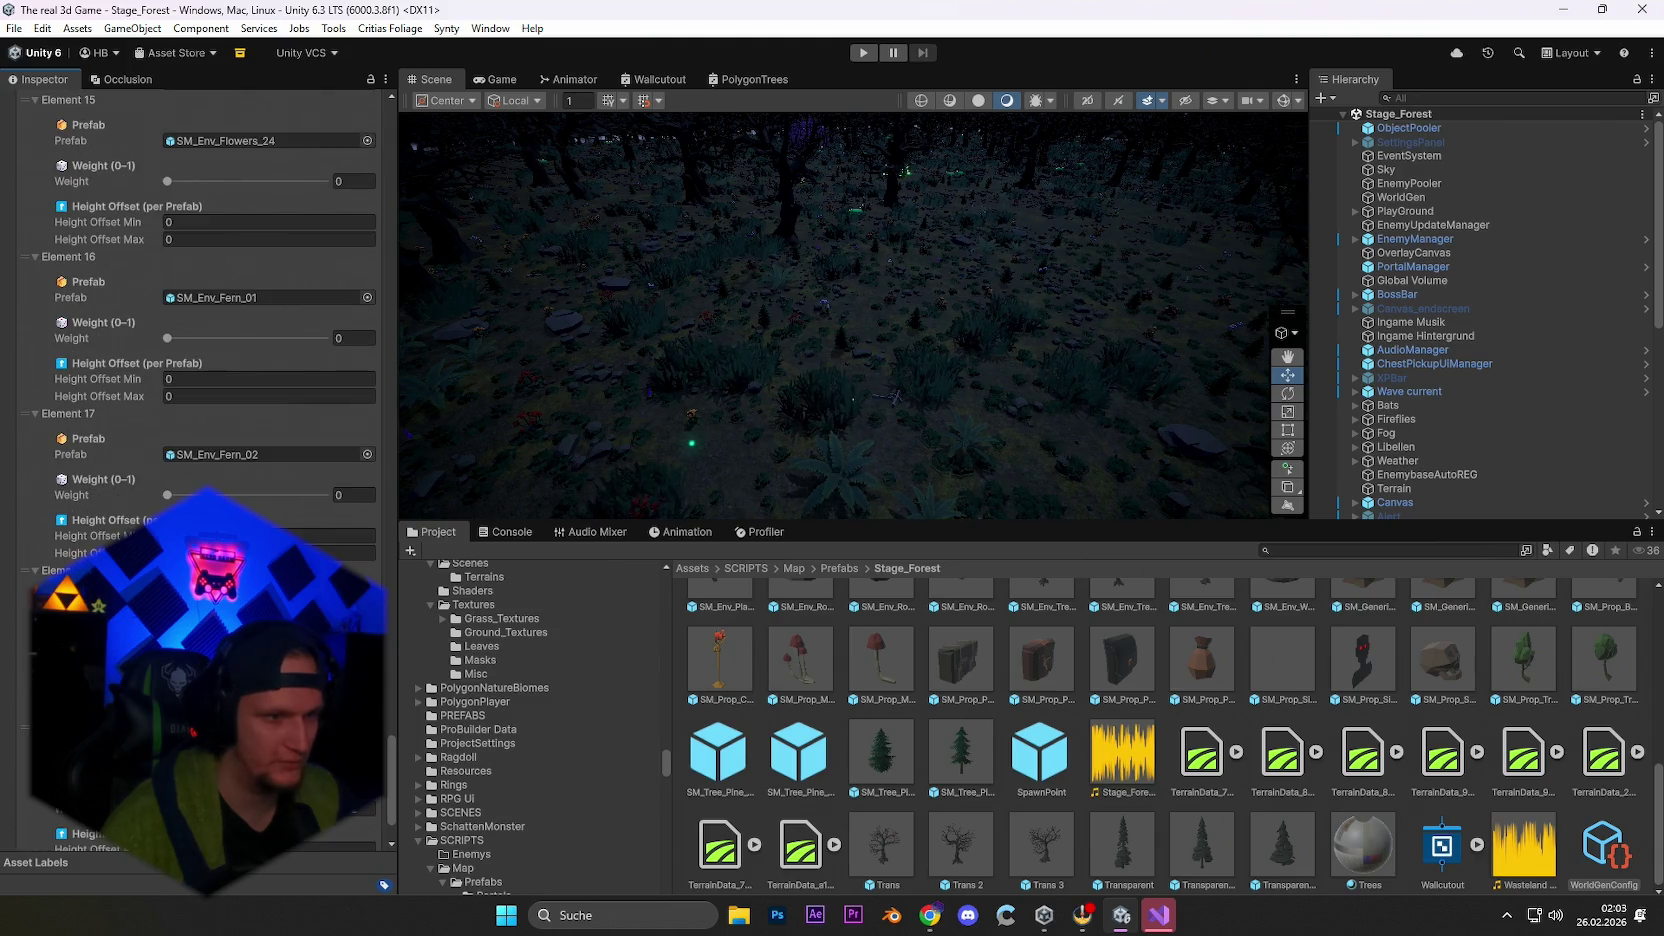
pyautogui.scroll(2, 78, 545)
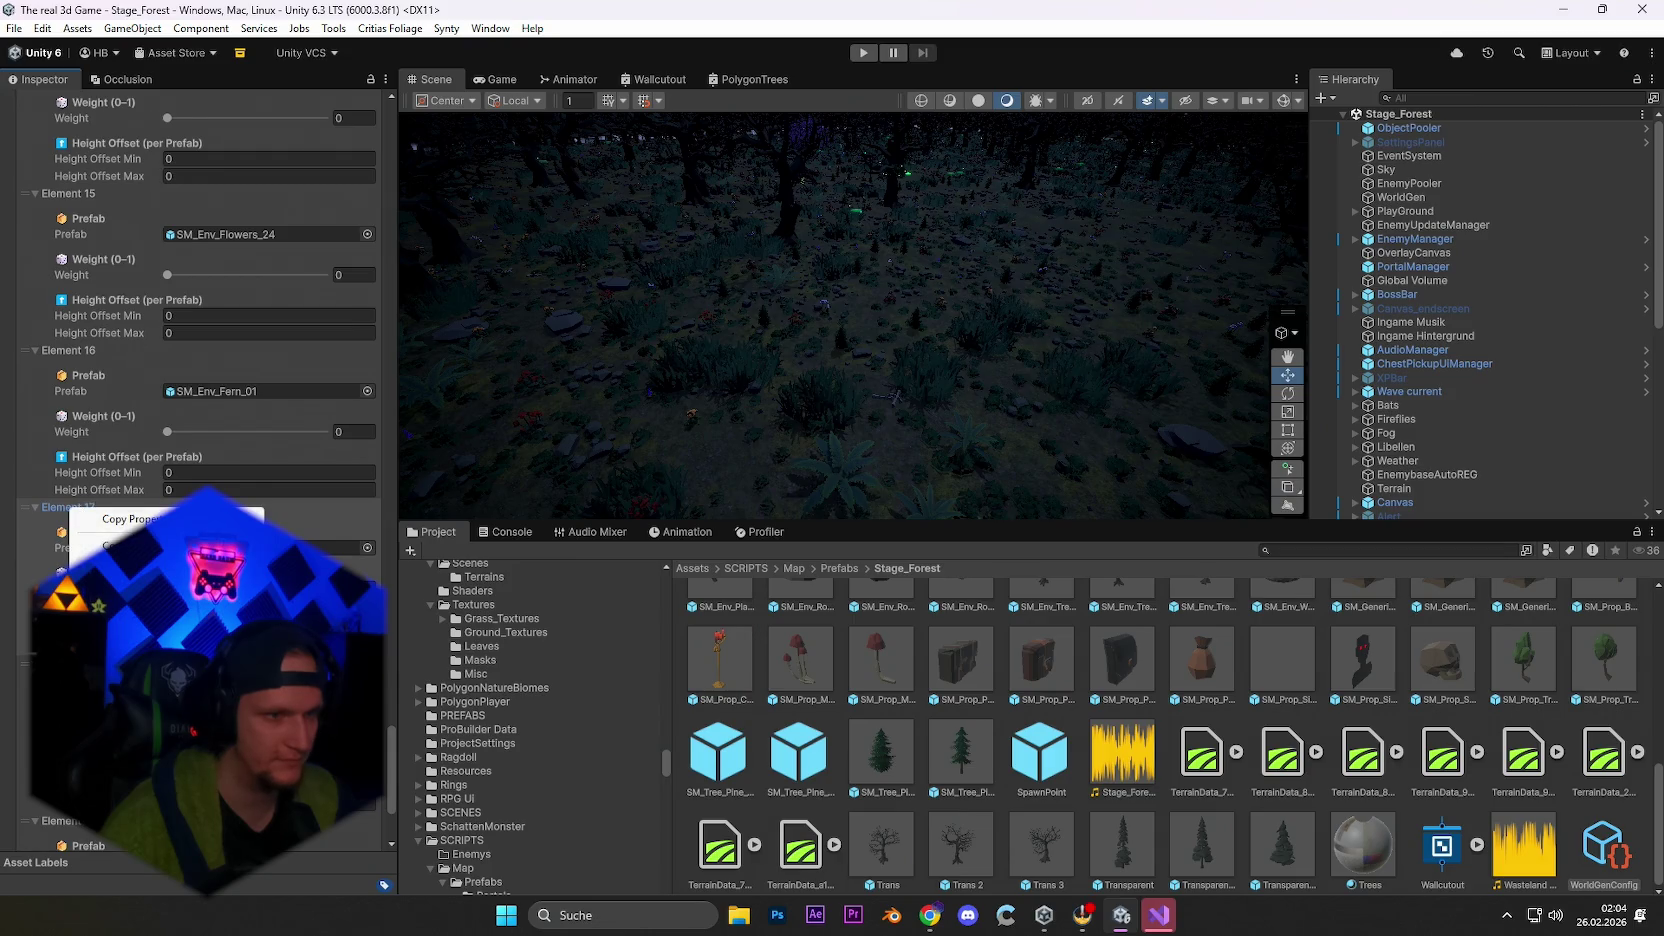
pyautogui.press('Escape')
pyautogui.scroll(3, 117, 505)
pyautogui.moveTo(393, 733)
pyautogui.mouseDown()
pyautogui.moveTo(415, 500)
pyautogui.moveTo(408, 270)
pyautogui.moveTo(390, 494)
pyautogui.moveTo(369, 533)
pyautogui.mouseUp()
# Delete Element 3 and both SM_Env_Pebbles_01 entries from the Prop Prefabs list.
pyautogui.click(59, 366)
pyautogui.rightClick(60, 374)
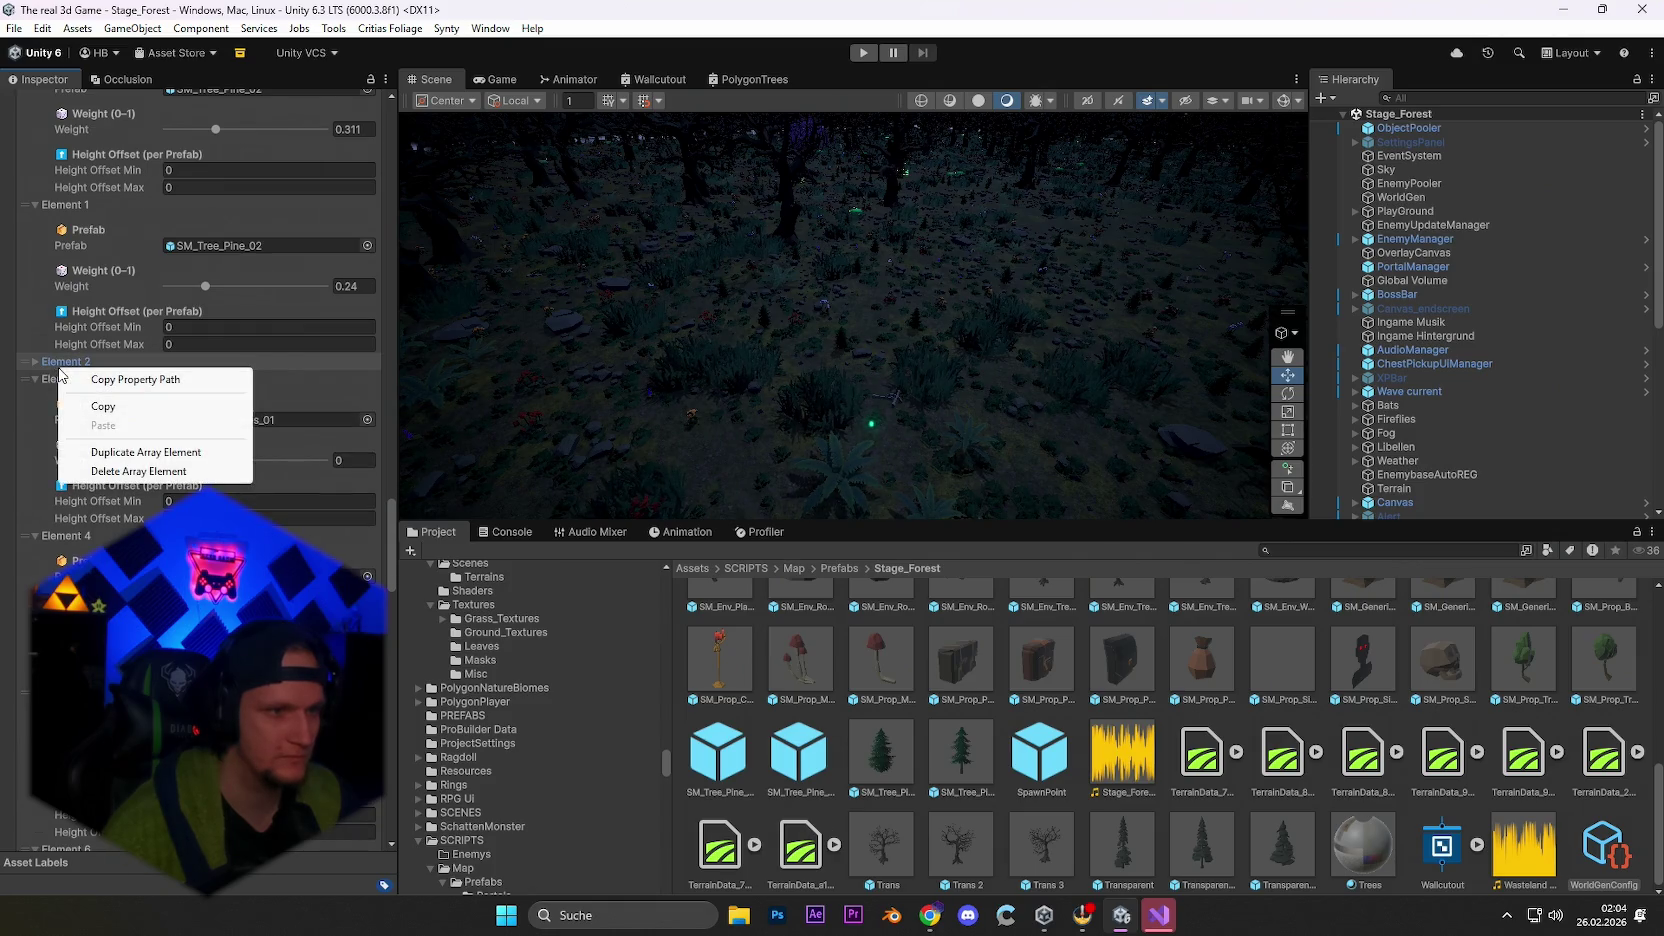
pyautogui.click(115, 471)
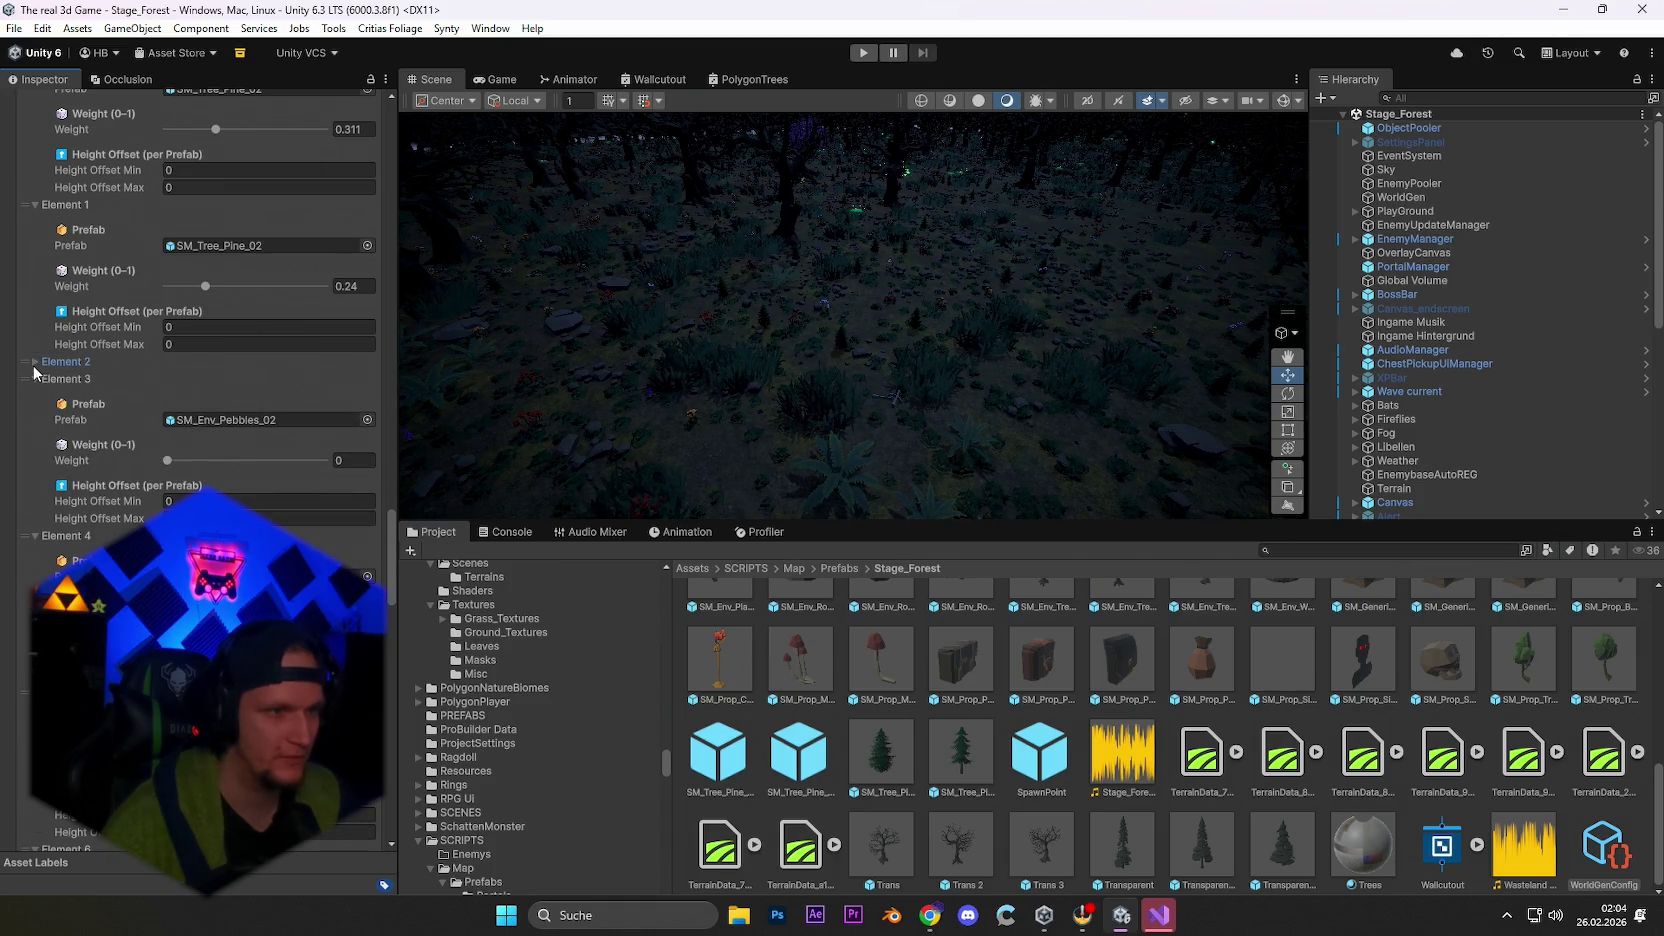
pyautogui.click(65, 364)
pyautogui.rightClick(69, 368)
pyautogui.click(130, 467)
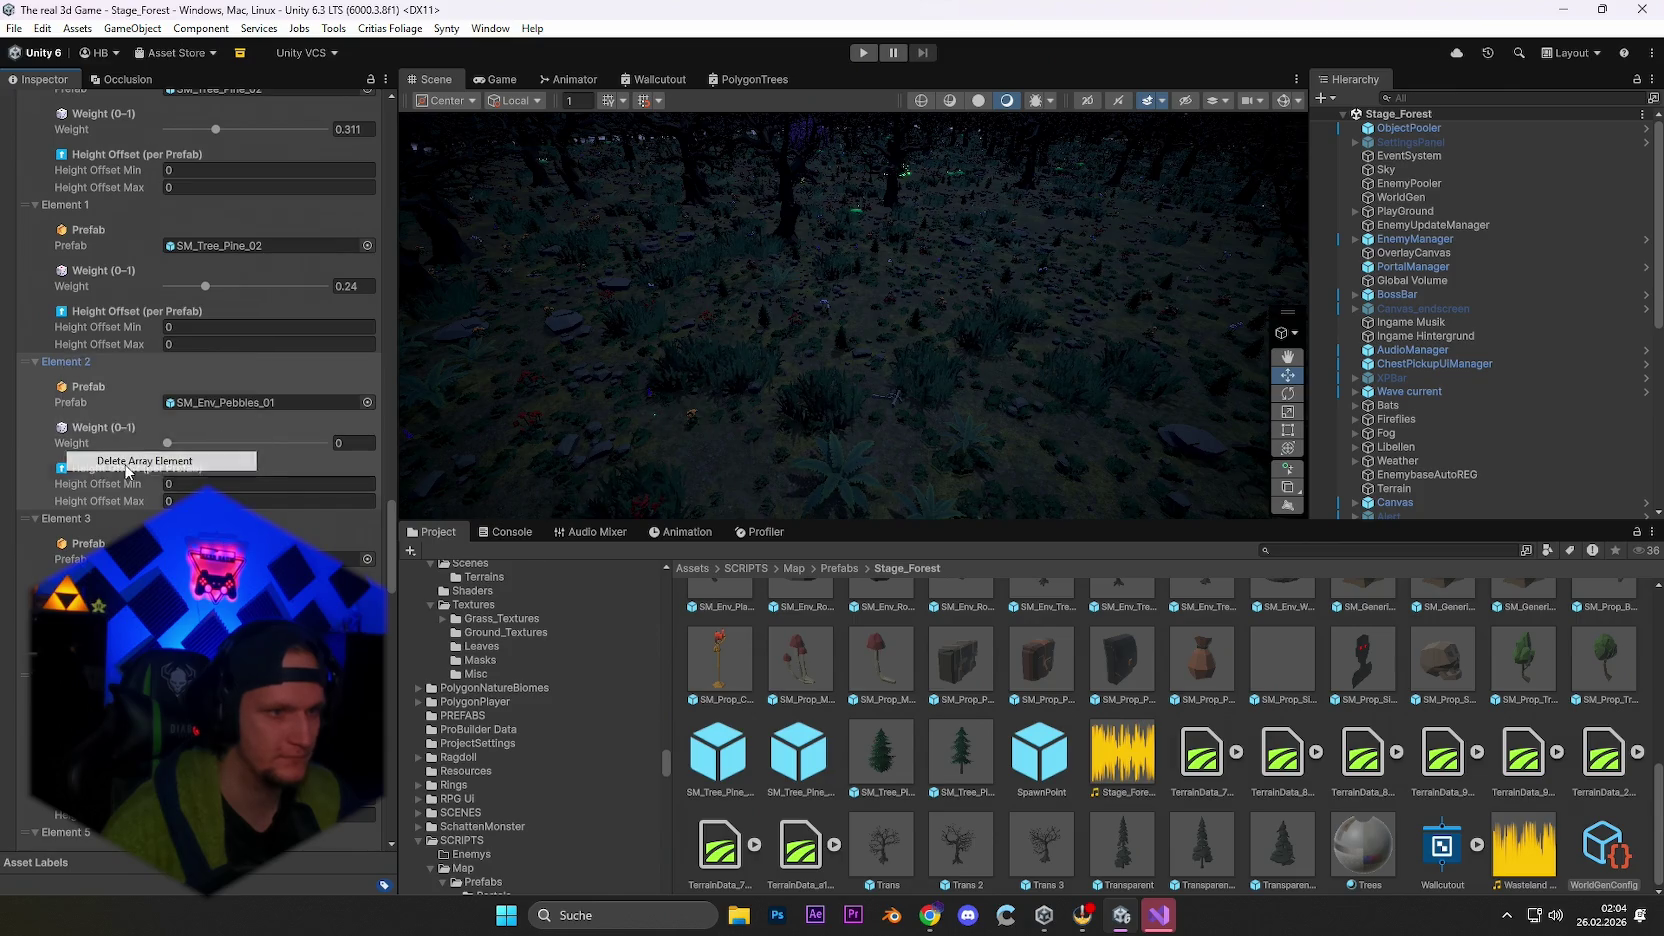
pyautogui.rightClick(71, 366)
pyautogui.click(150, 467)
# Delete the SM_Env_Flower_01 entry and two more unwanted entries, keeping the Trans entry.
pyautogui.rightClick(70, 364)
pyautogui.click(150, 467)
pyautogui.rightClick(83, 370)
pyautogui.click(130, 467)
pyautogui.rightClick(85, 368)
pyautogui.click(140, 467)
pyautogui.rightClick(82, 368)
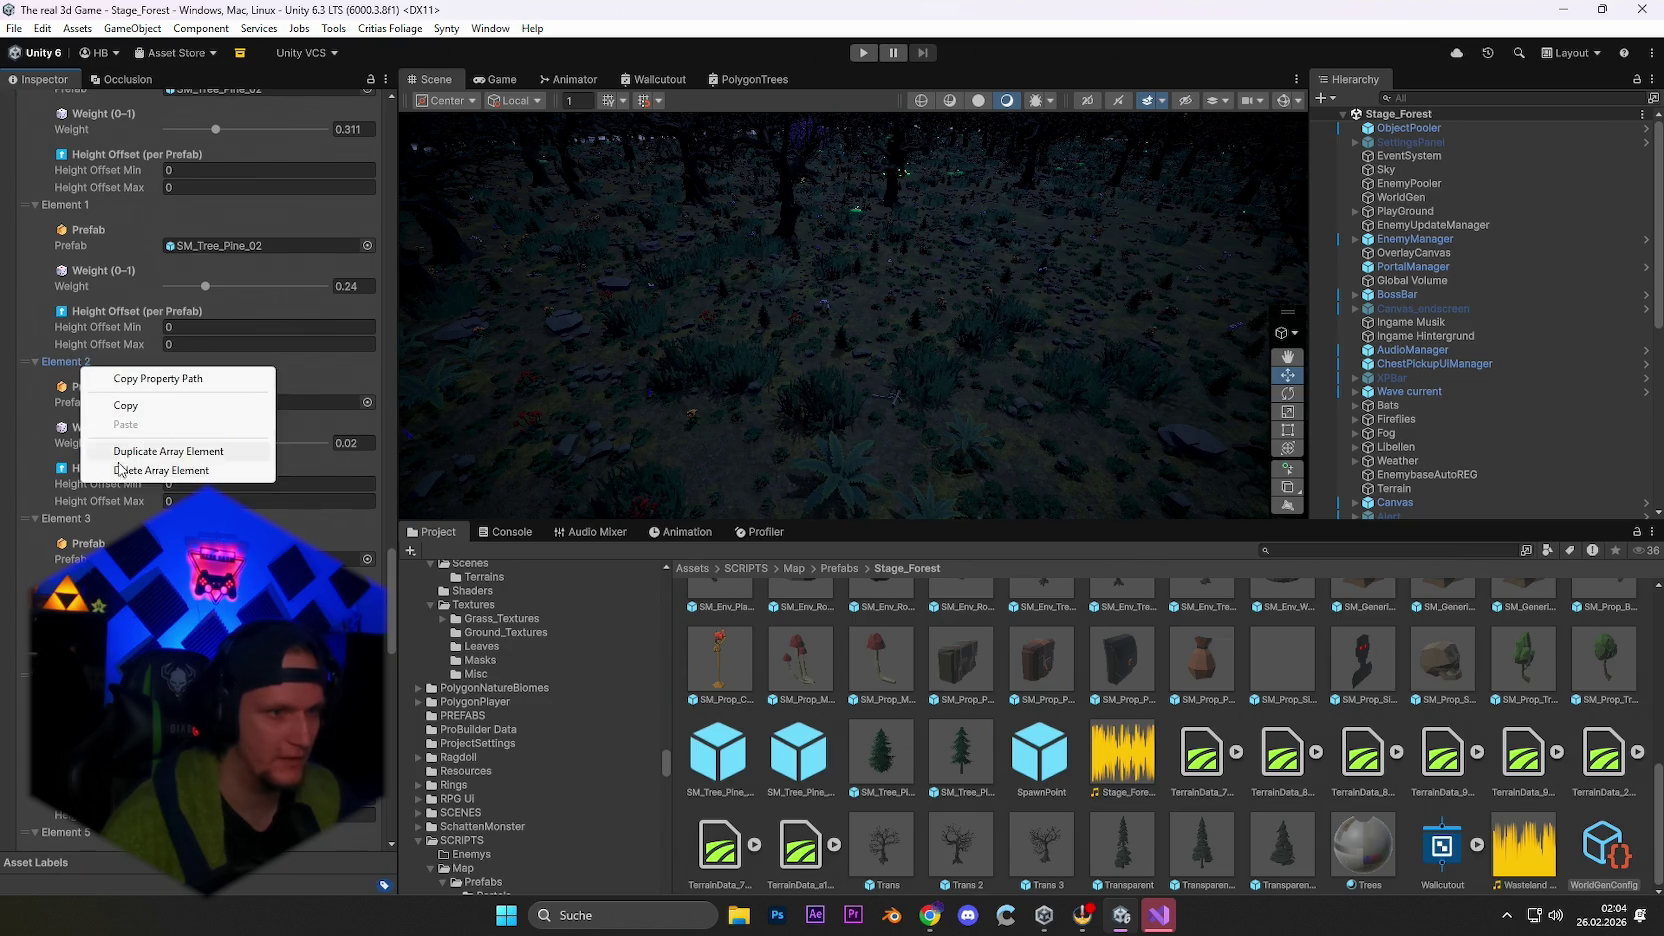
pyautogui.click(23, 405)
# Scroll further down the prop list and delete Element 5.
pyautogui.scroll(-5, 109, 485)
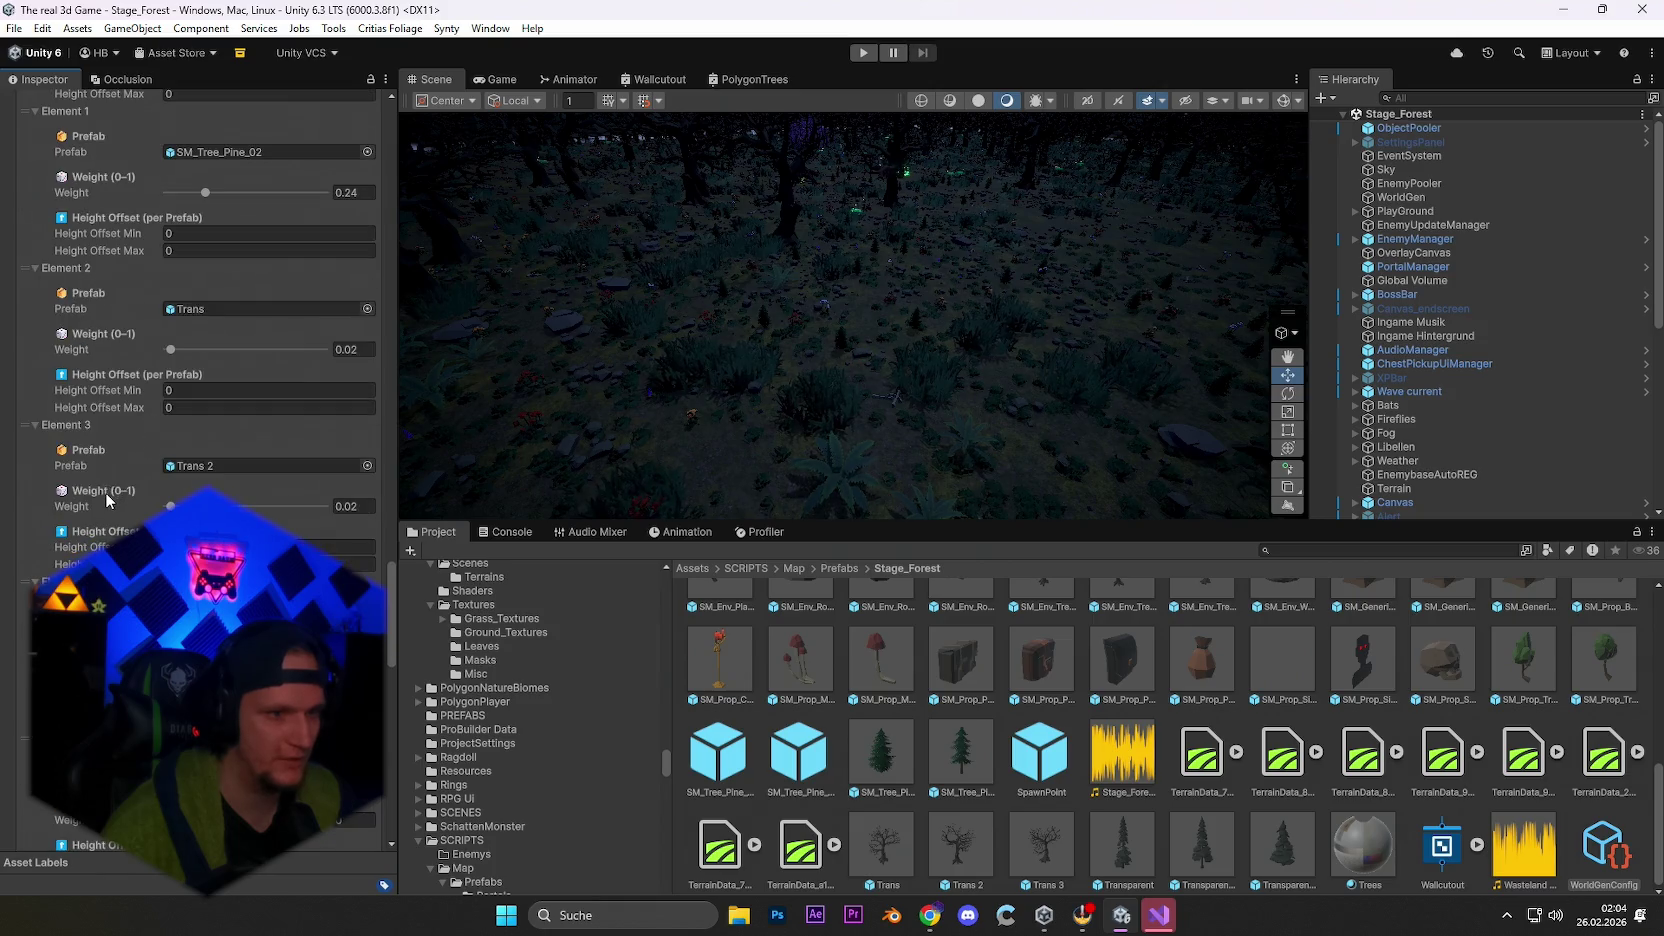
pyautogui.scroll(-1, 106, 491)
pyautogui.scroll(-1, 108, 491)
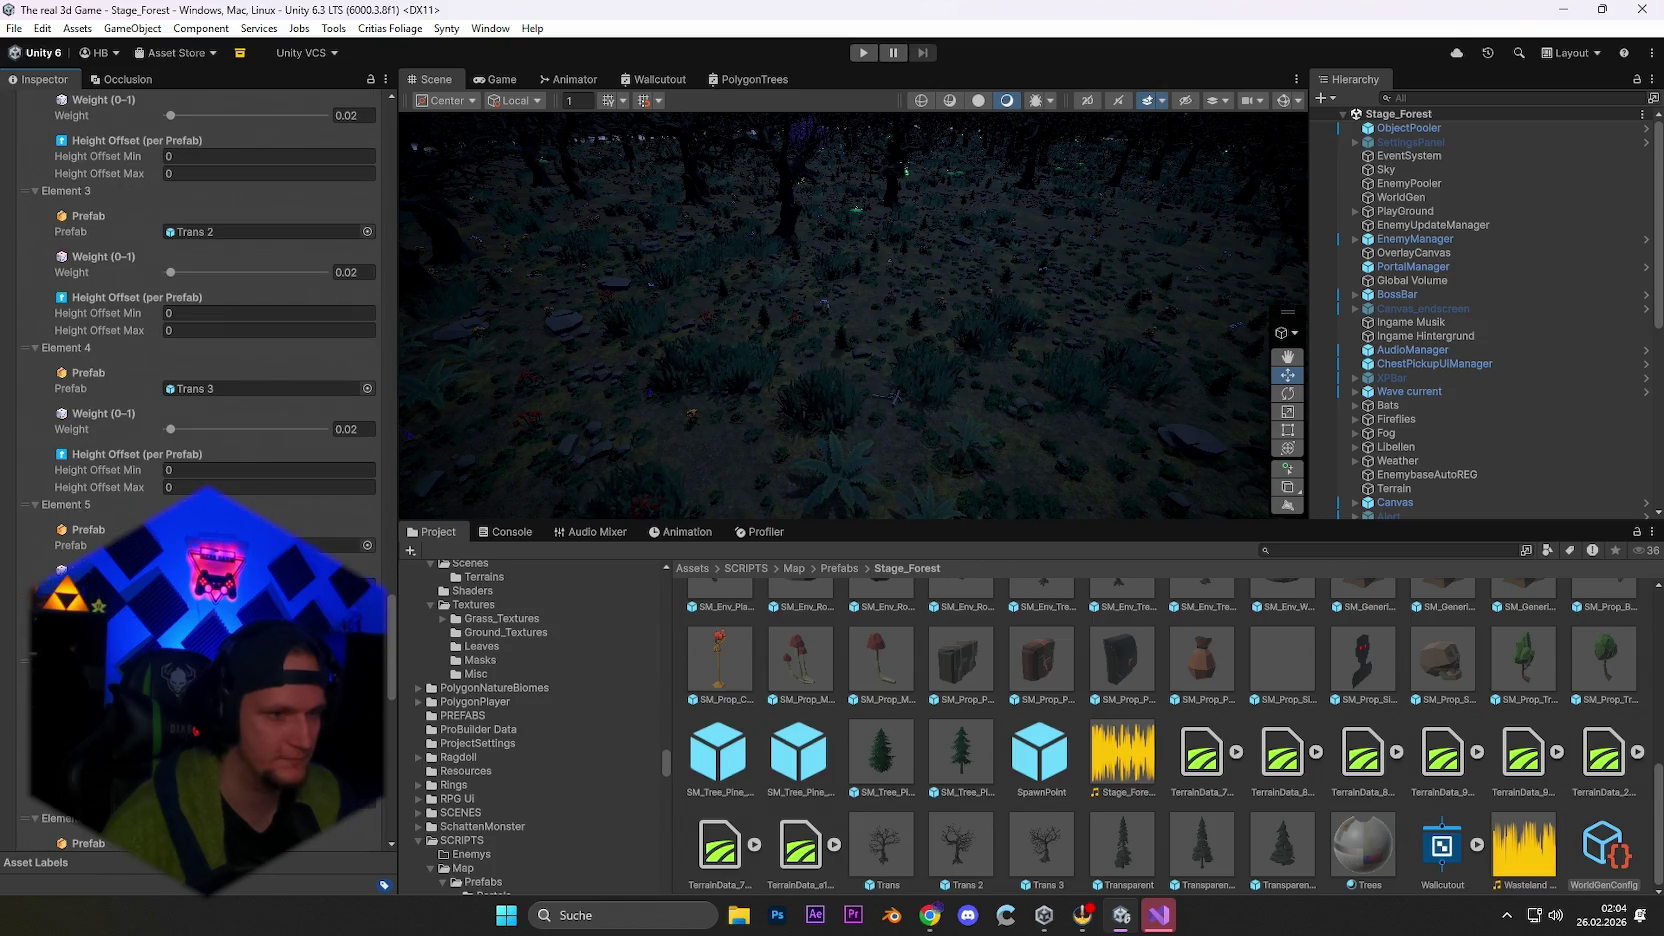
pyautogui.click(78, 508)
pyautogui.click(38, 506)
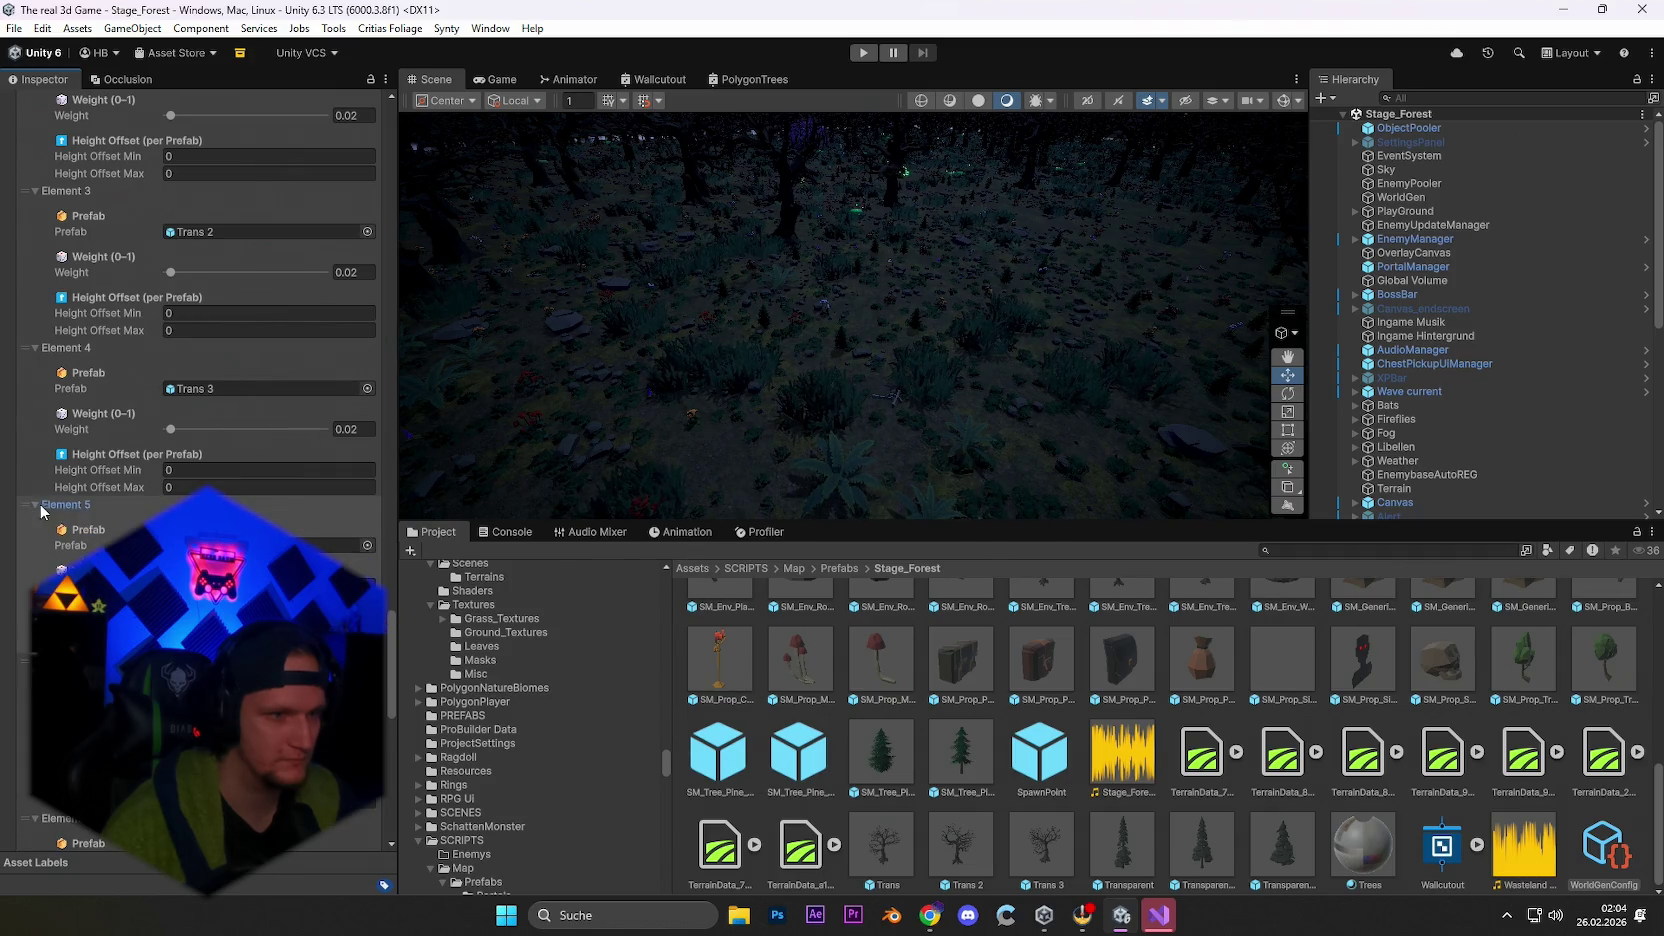
pyautogui.click(92, 530)
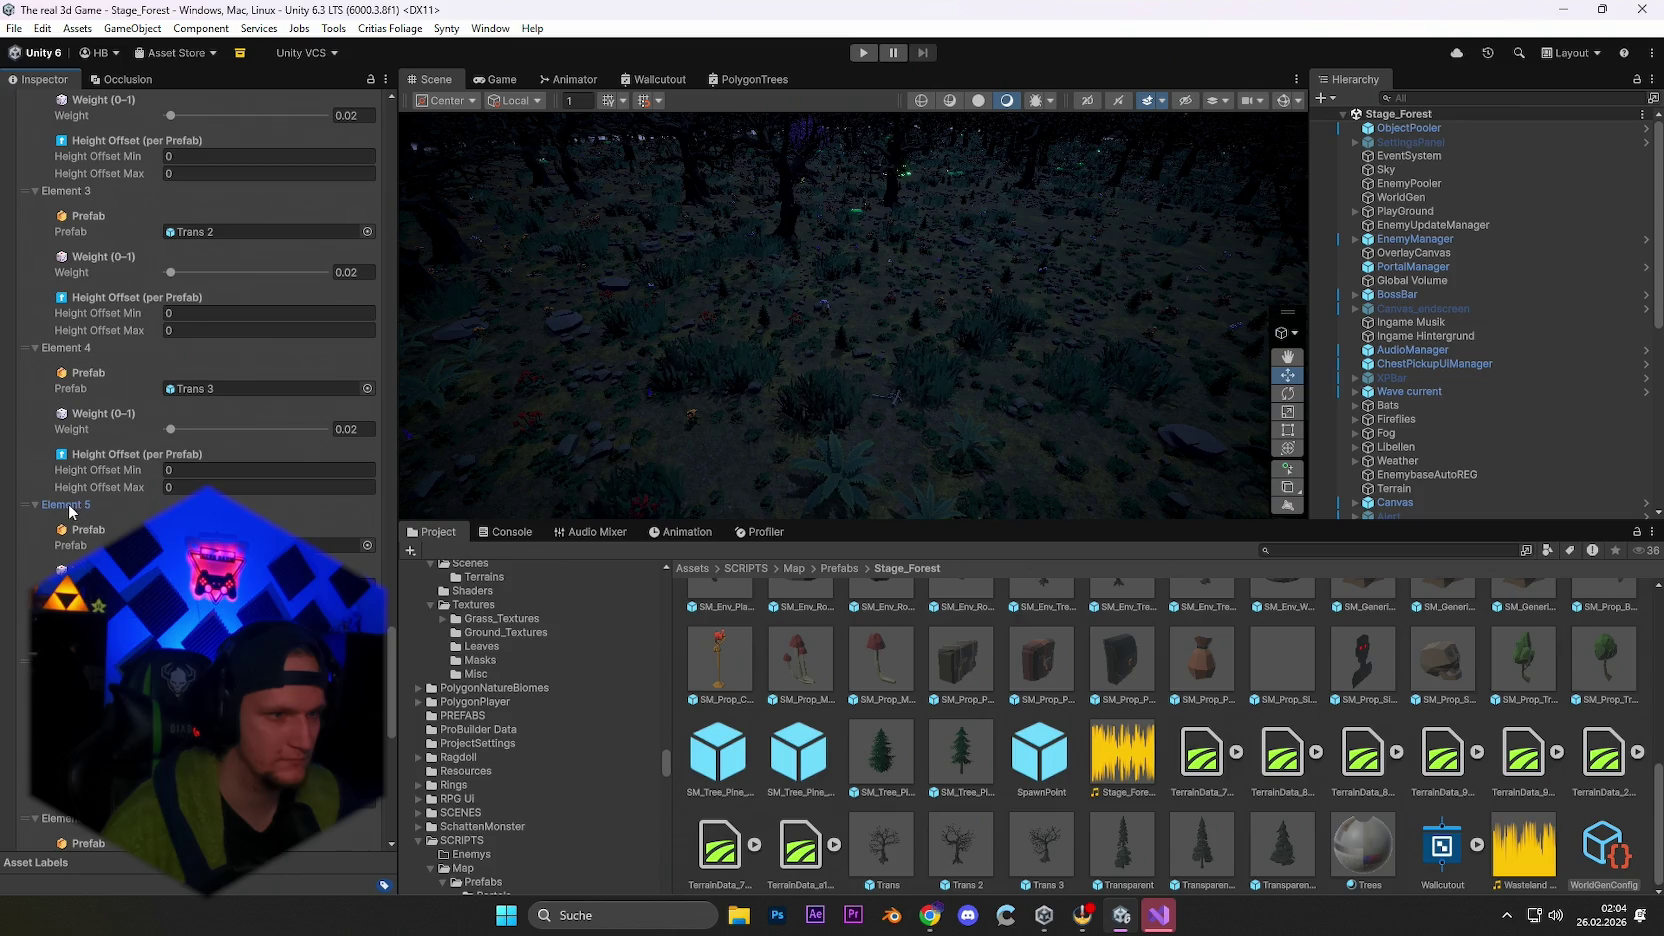
pyautogui.press('Escape')
pyautogui.rightClick(75, 508)
pyautogui.click(102, 547)
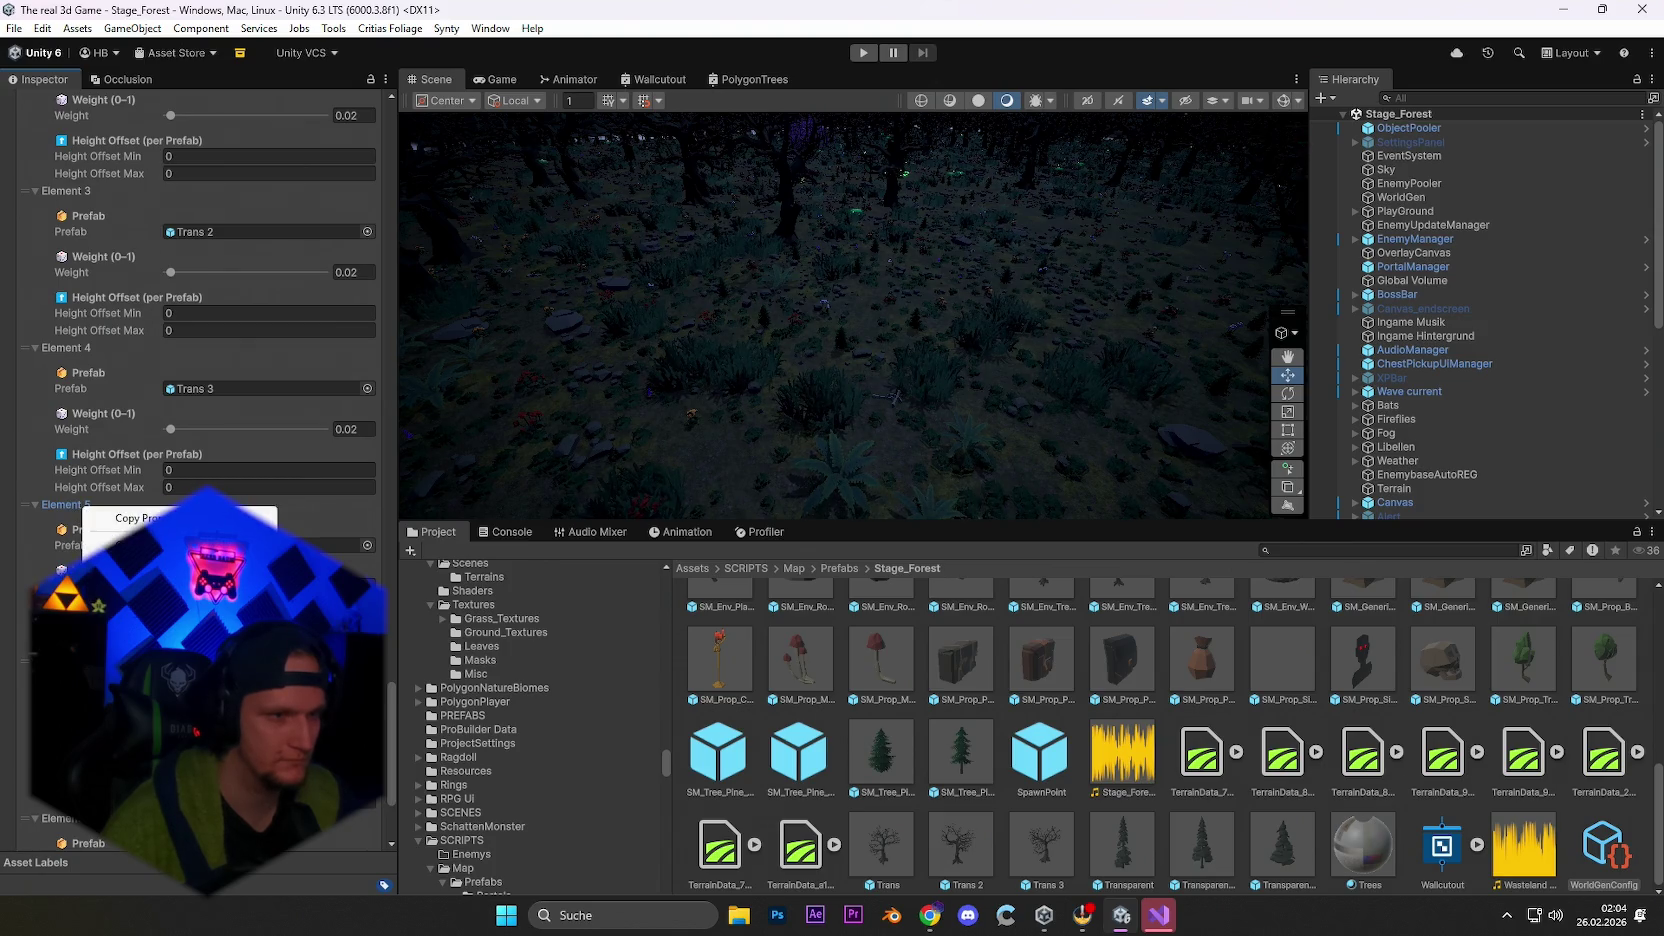
pyautogui.click(140, 585)
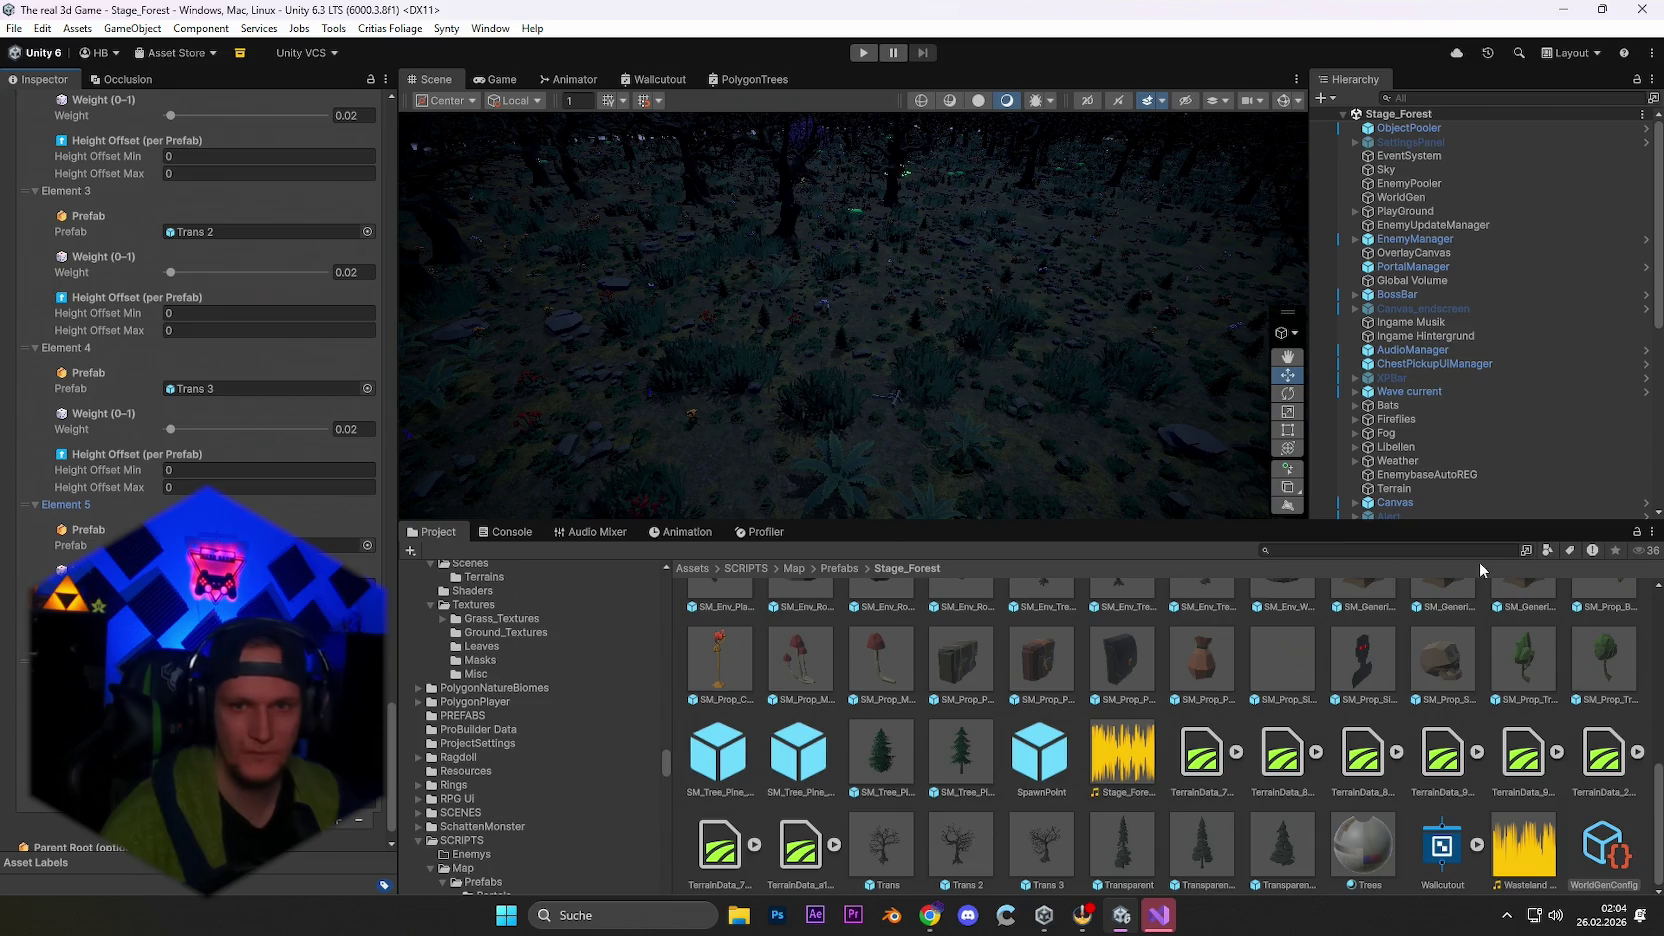
# Scroll back through the trimmed Prop Prefabs list in the Inspector.
pyautogui.scroll(2, 123, 533)
pyautogui.moveTo(396, 749)
pyautogui.mouseDown()
pyautogui.moveTo(451, 403)
pyautogui.moveTo(439, 601)
pyautogui.mouseUp()
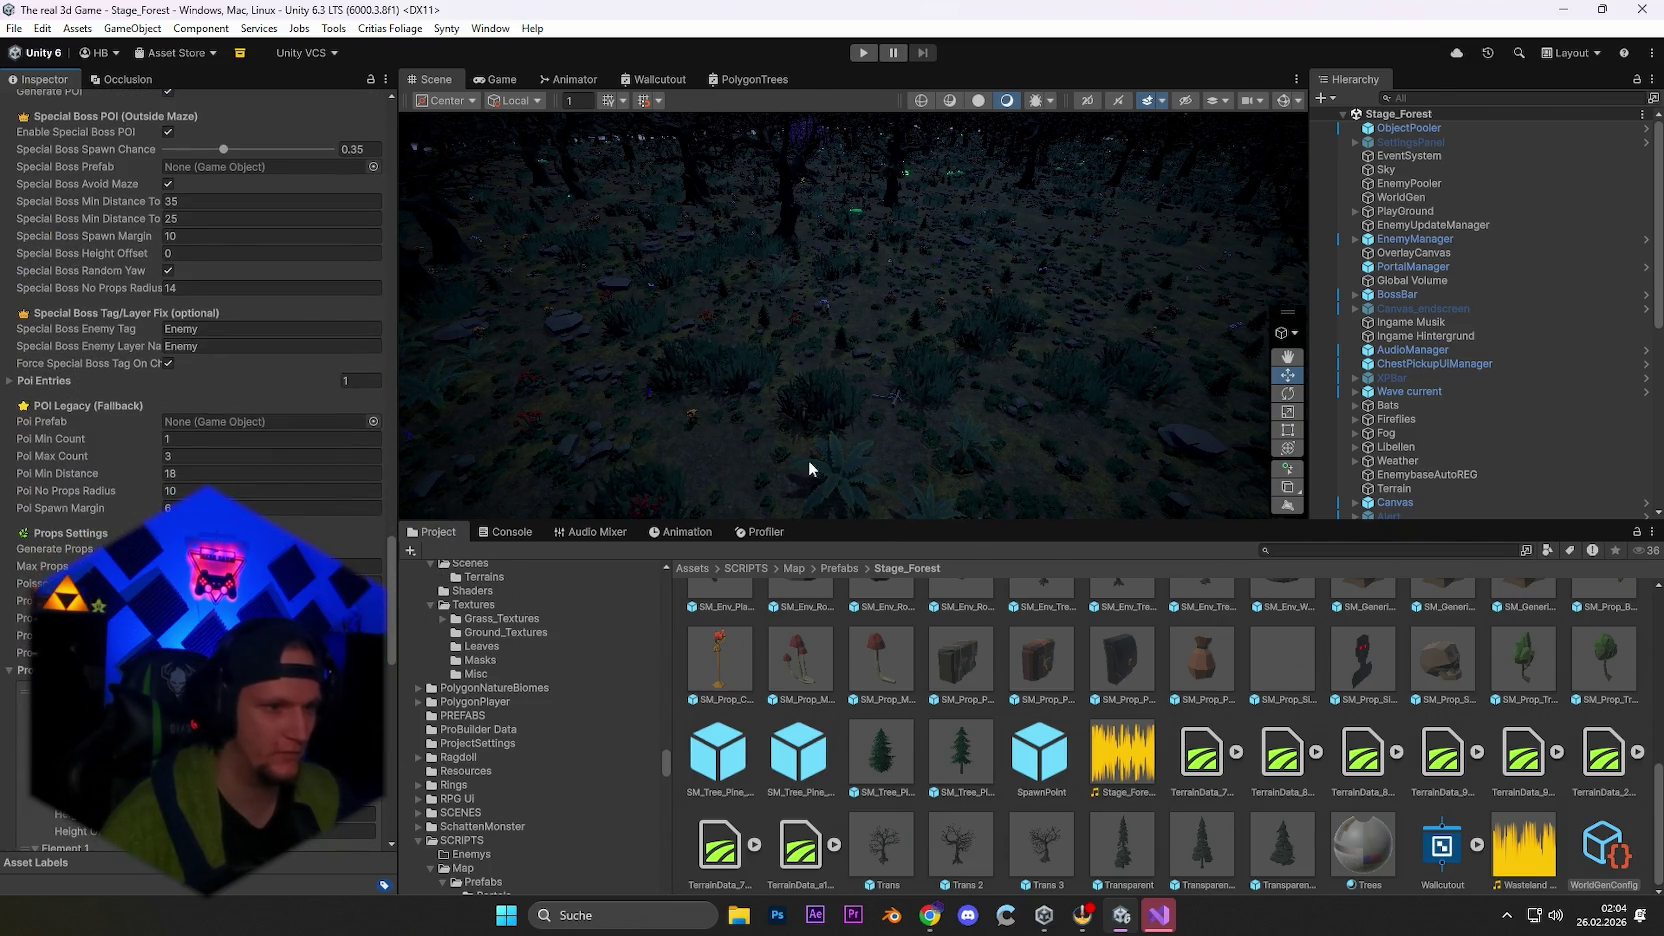
pyautogui.scroll(-4, 1450, 472)
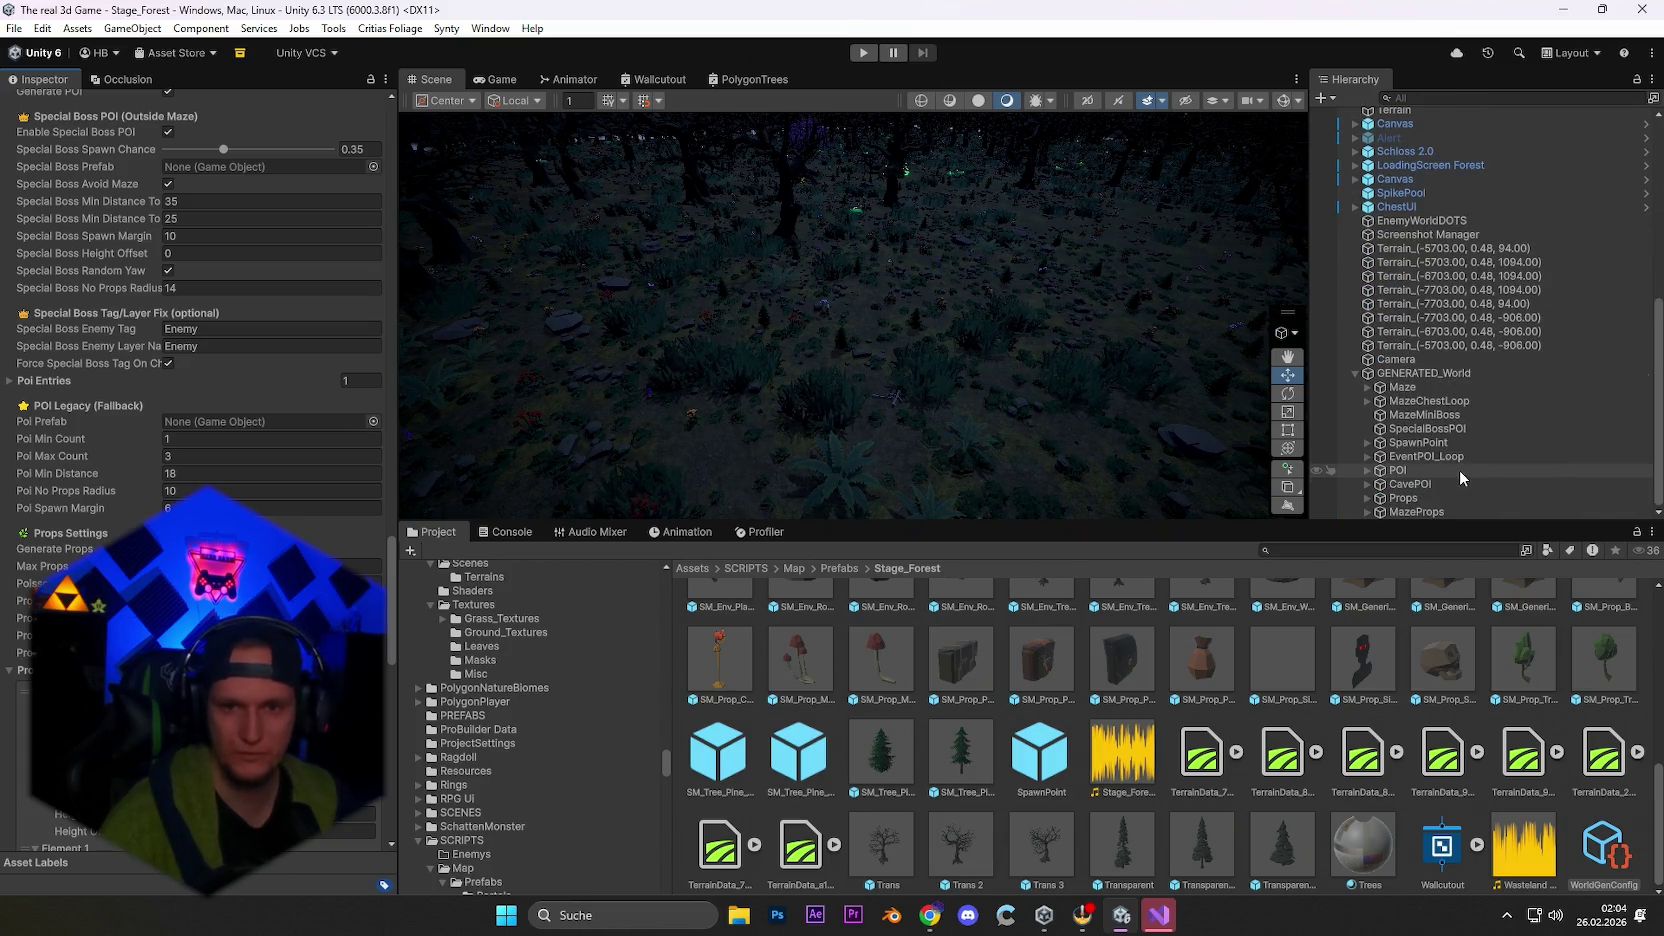
pyautogui.scroll(4, 1459, 469)
pyautogui.scroll(1, 1448, 398)
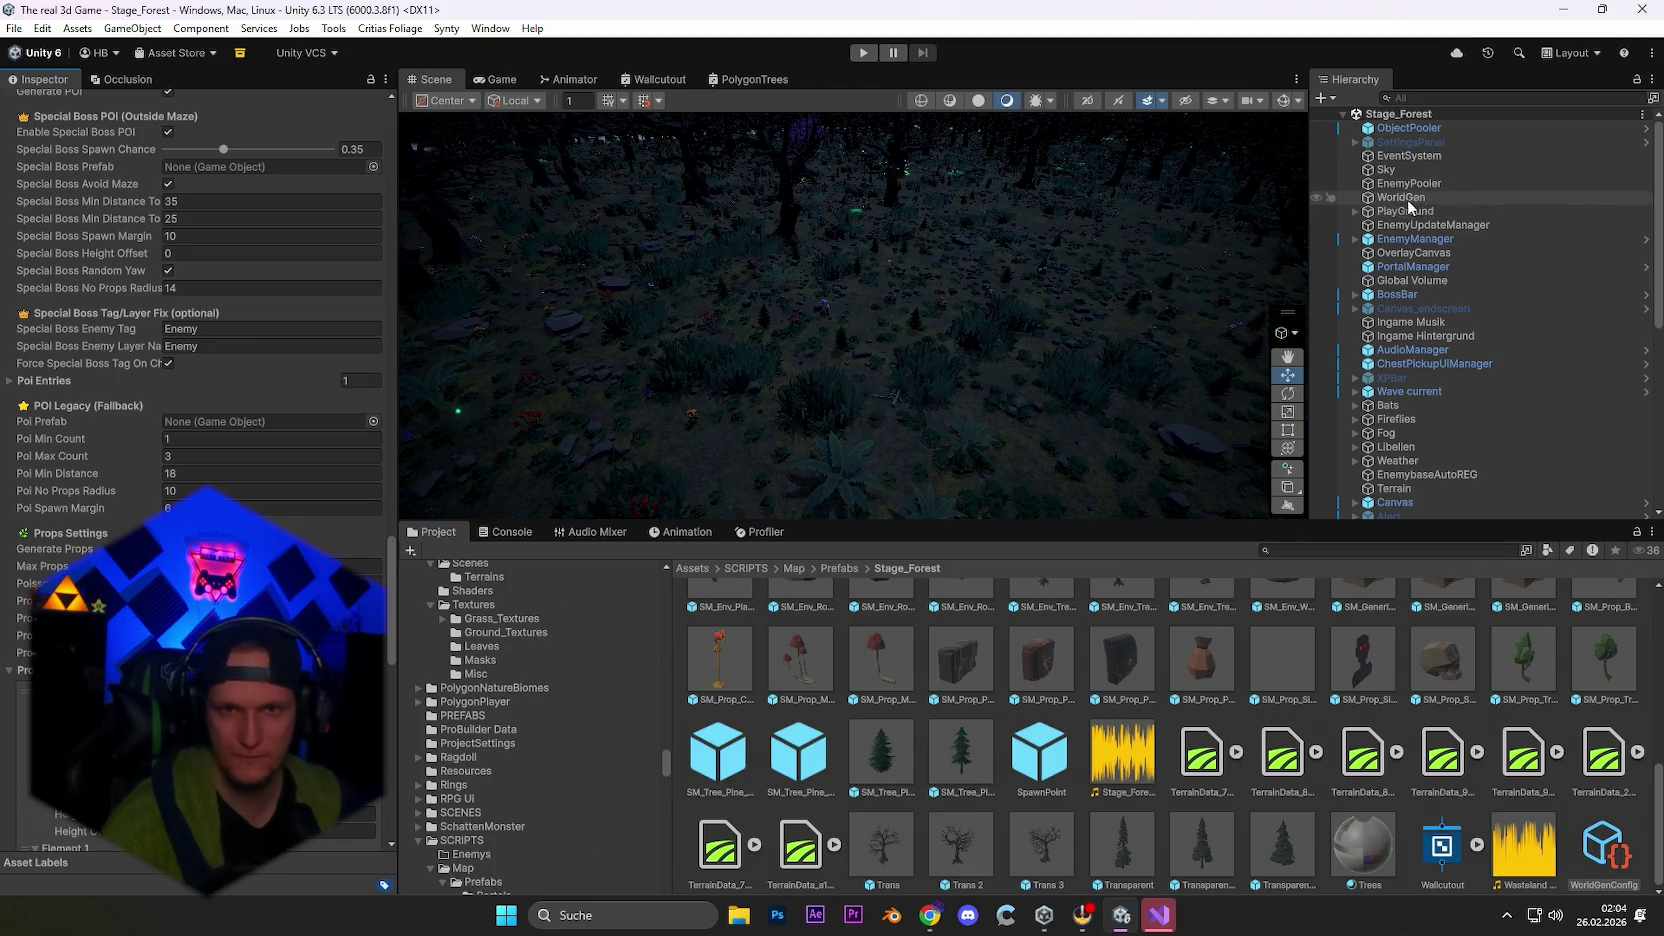
# Run Generate World from WorldGen's Map Generator menu and orbit from the maze to the forest.
pyautogui.click(1424, 198)
pyautogui.click(378, 174)
pyautogui.click(455, 422)
pyautogui.moveTo(627, 240)
pyautogui.mouseDown()
pyautogui.moveTo(98, 254)
pyautogui.moveTo(1595, 264)
pyautogui.moveTo(1561, 344)
pyautogui.moveTo(1518, 380)
pyautogui.moveTo(1328, 259)
pyautogui.moveTo(1122, 185)
pyautogui.moveTo(1210, 240)
pyautogui.mouseUp()
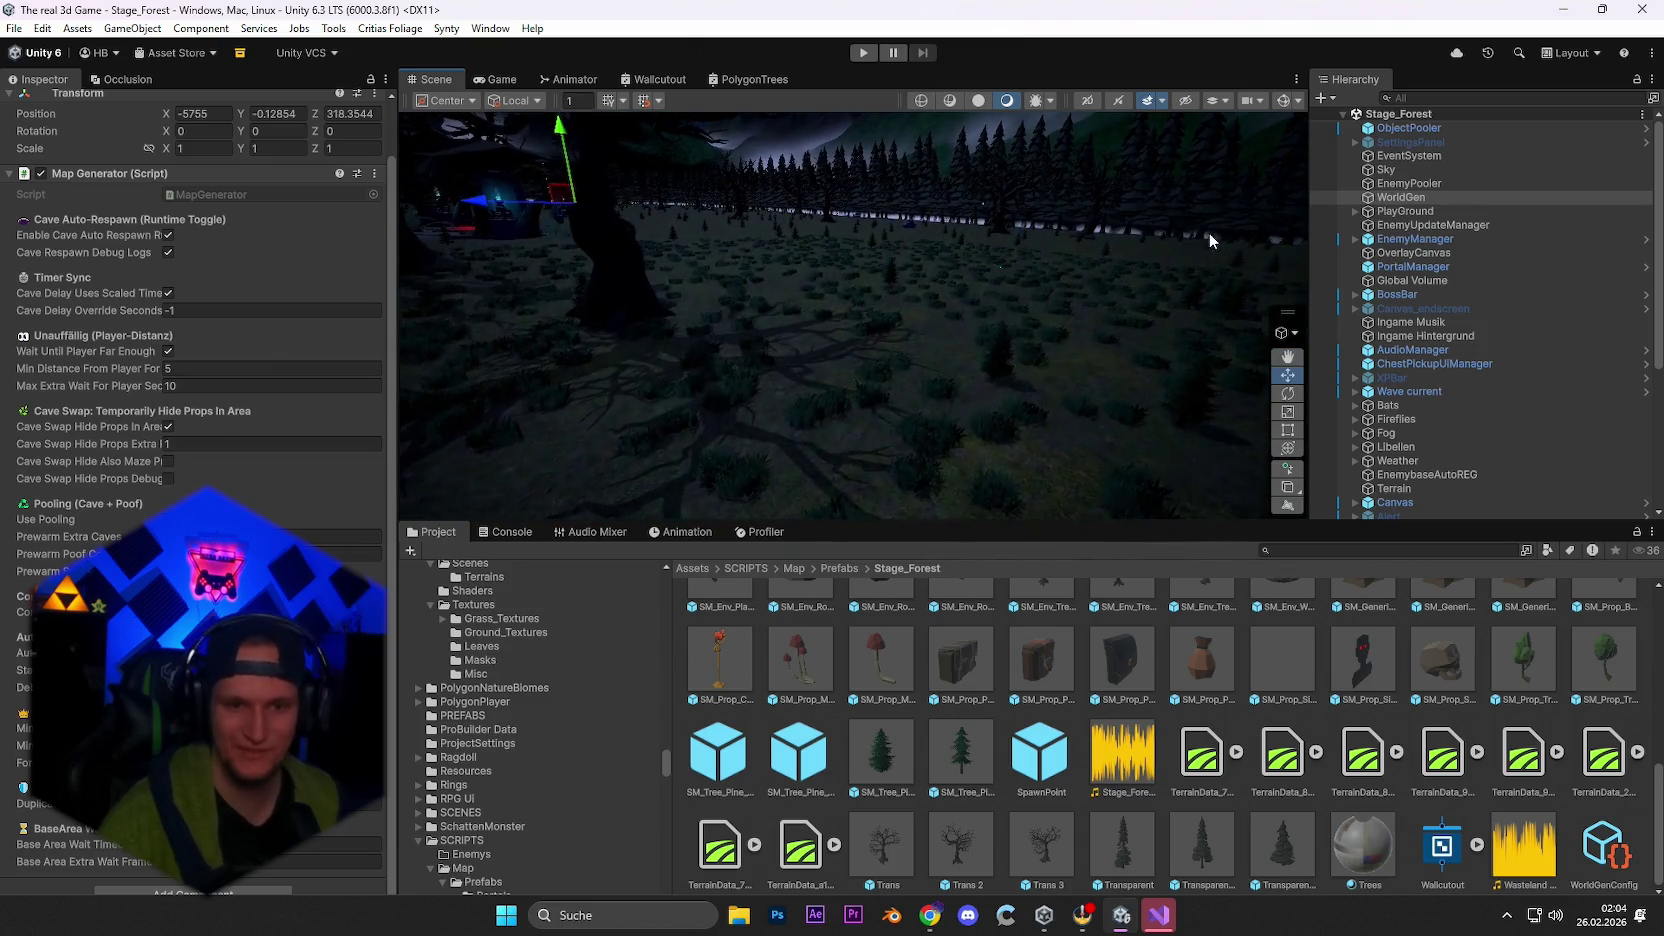
pyautogui.click(910, 750)
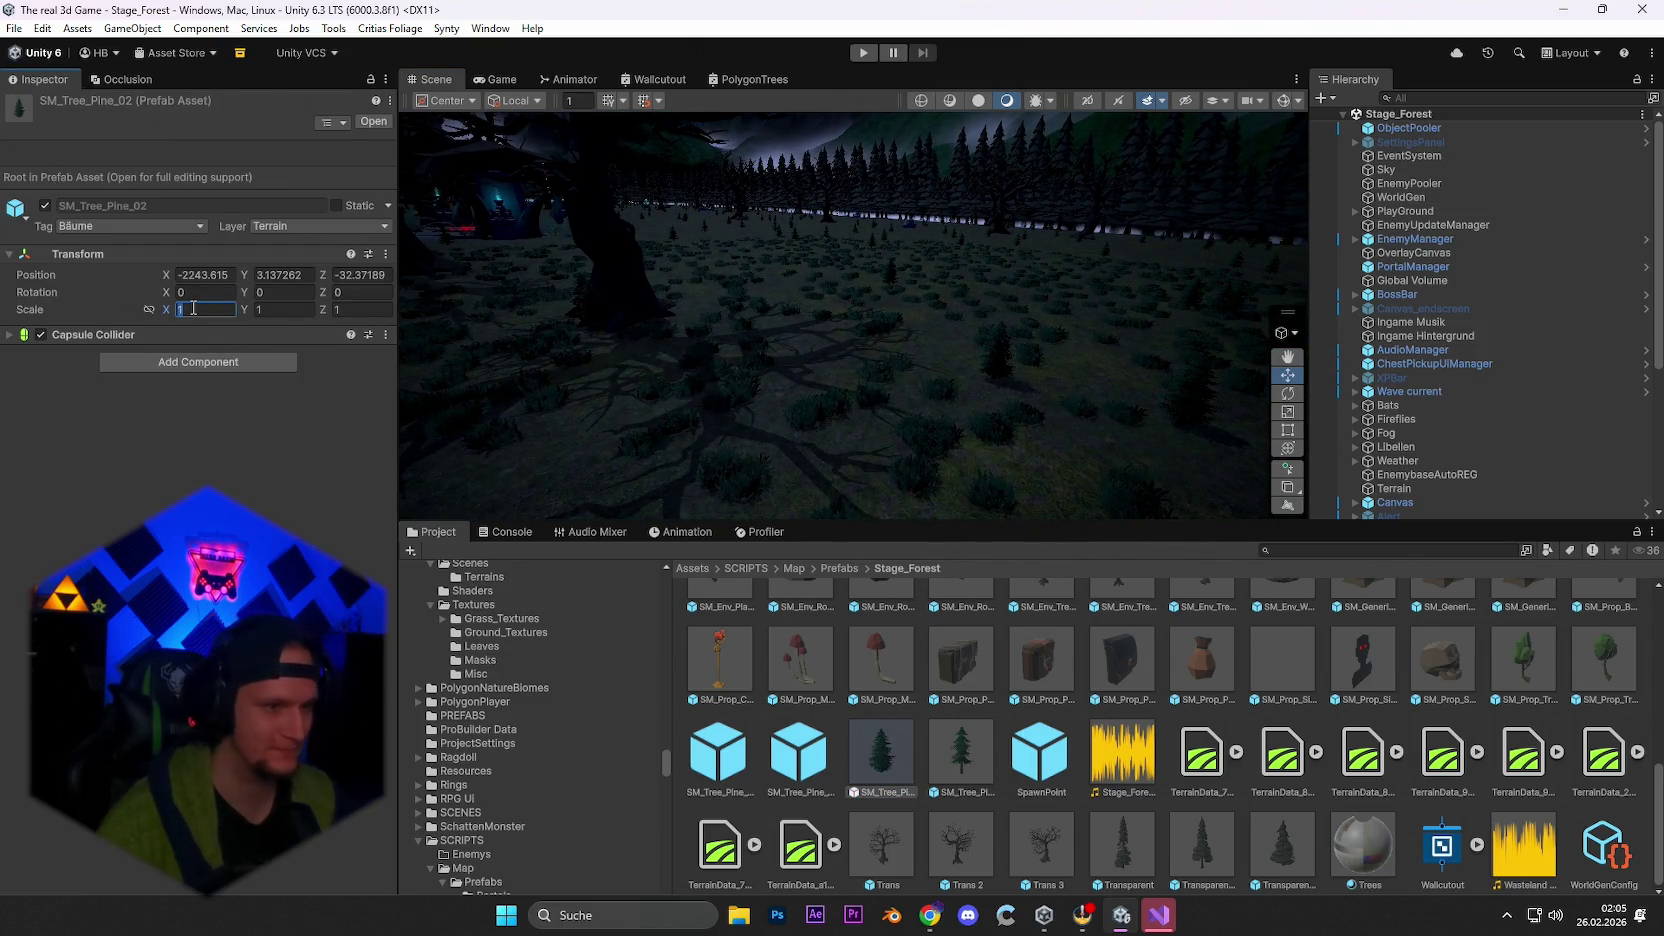
# Set the SM_Tree_Pine_02 prefab's Transform scale to 7 on each axis.
pyautogui.write('7')
pyautogui.press('Tab')
pyautogui.write('7')
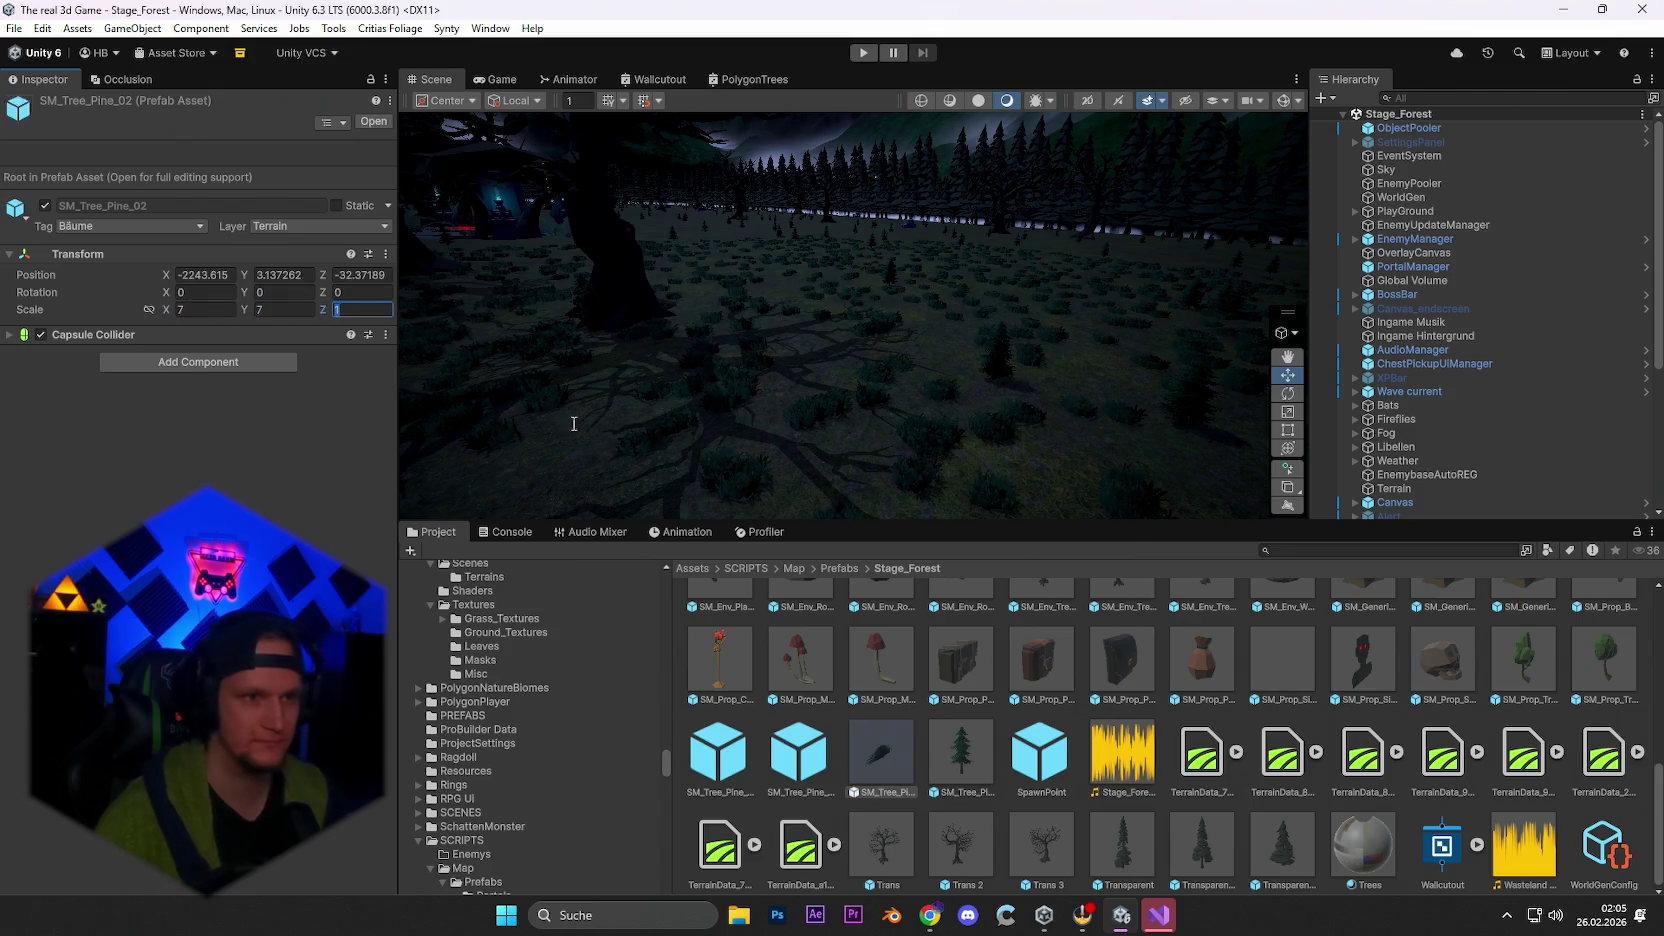
pyautogui.scroll(-3, 1442, 433)
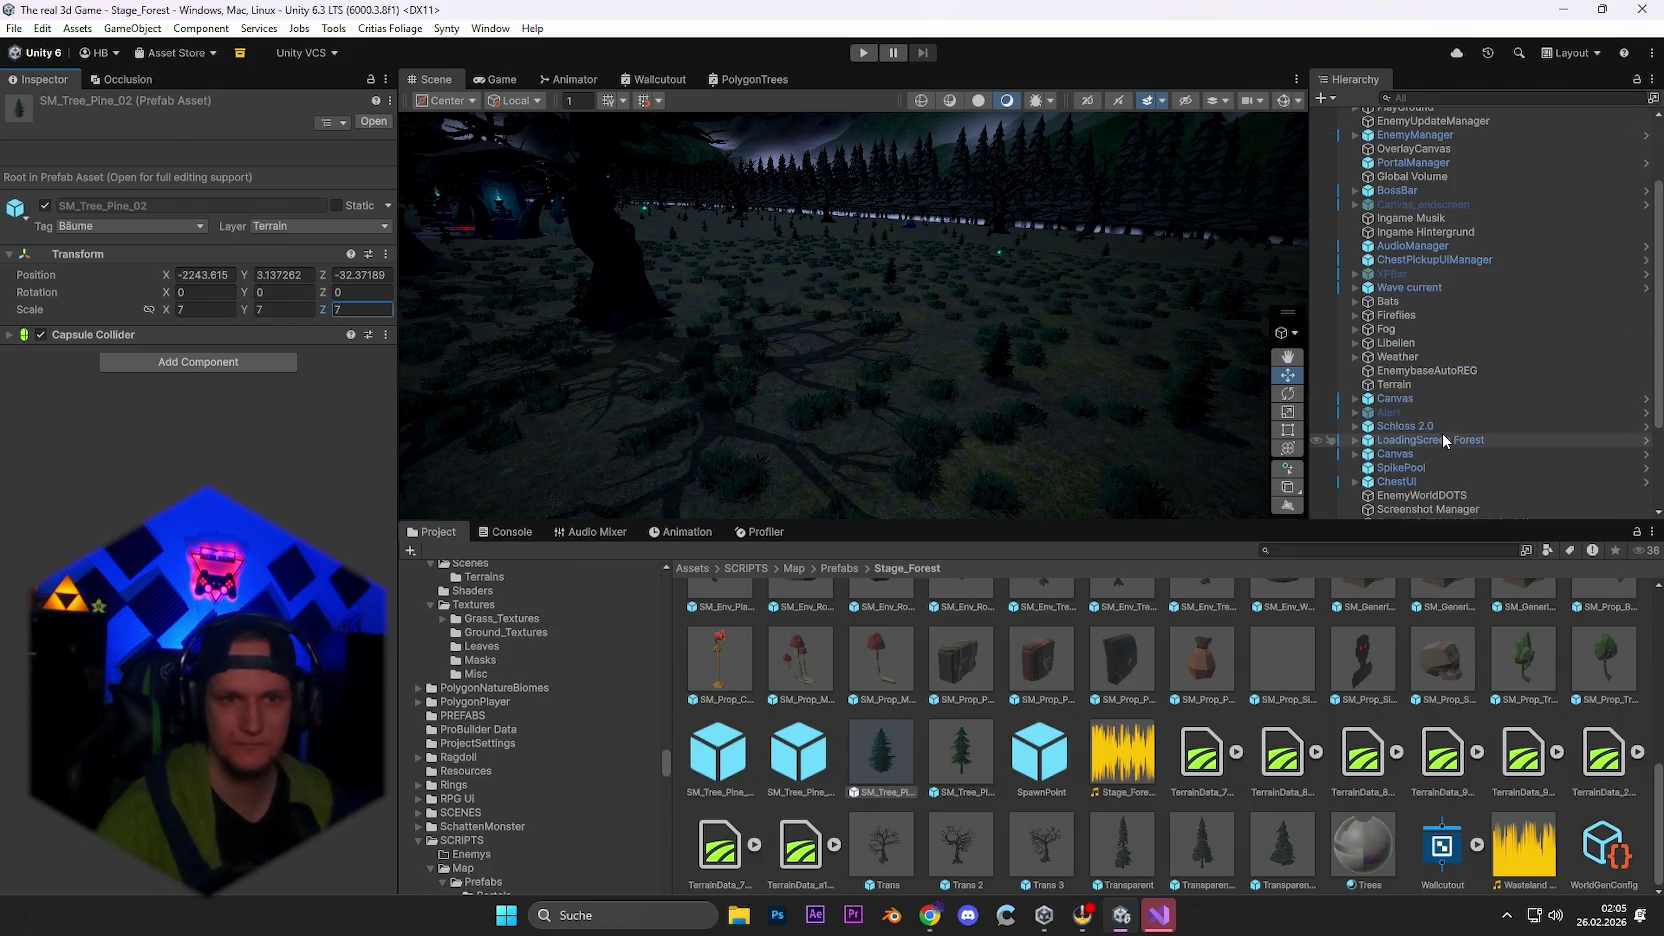
pyautogui.scroll(3, 1438, 413)
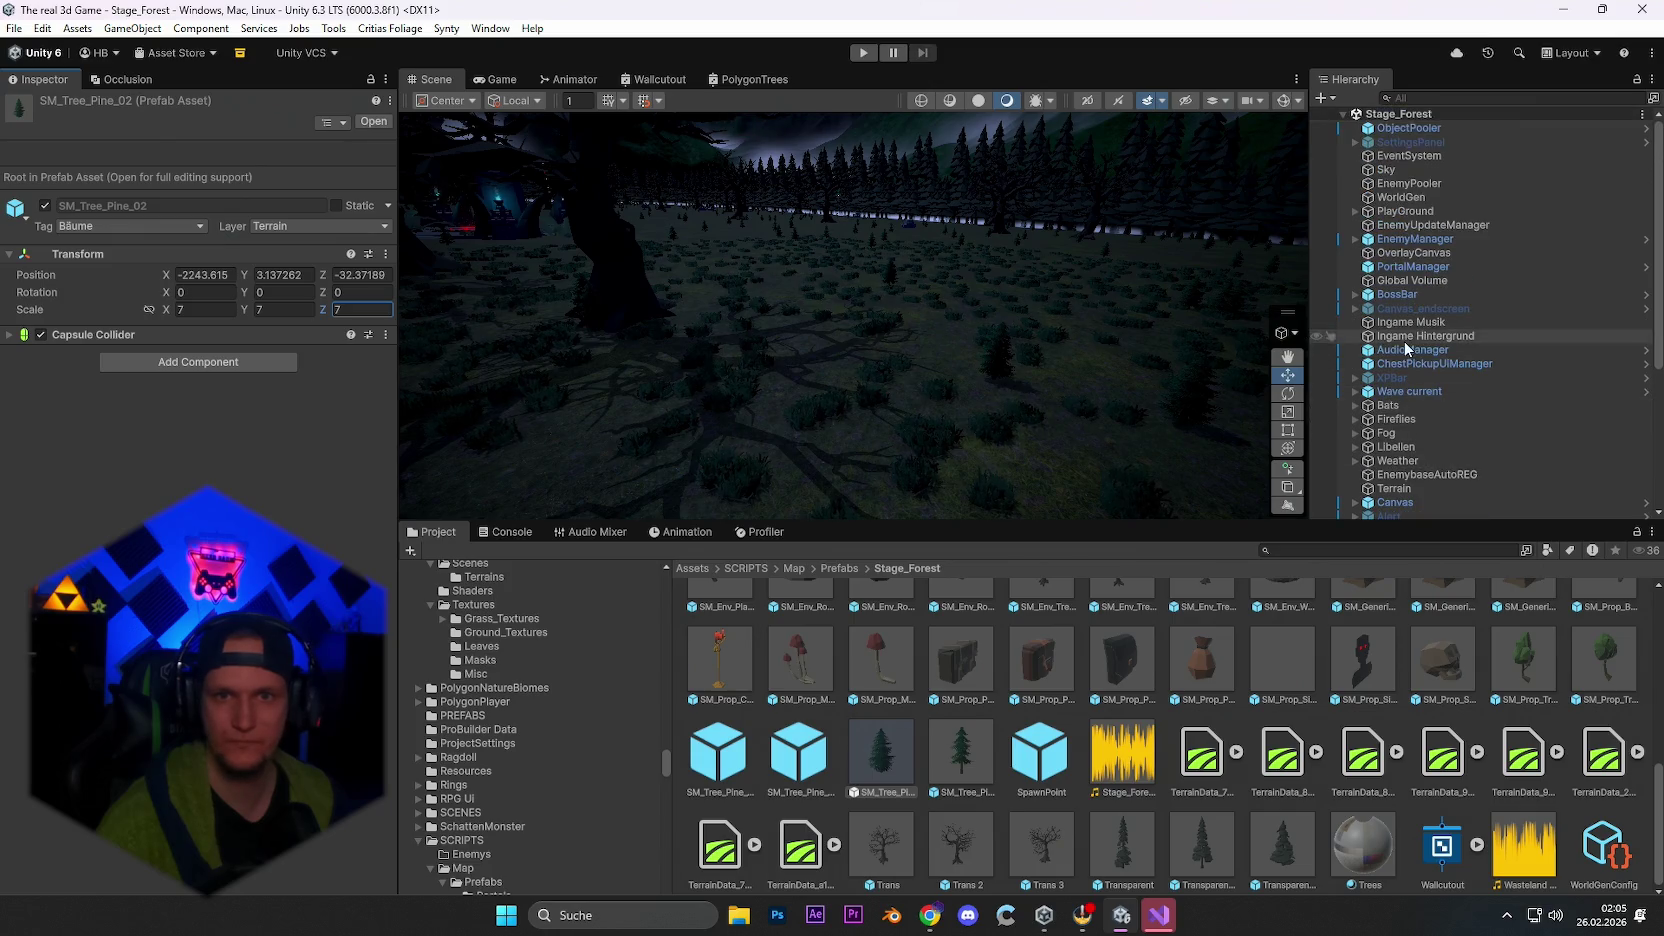
# Select WorldGen, run Generate World again and fly around the regenerated forest.
pyautogui.click(1416, 198)
pyautogui.click(373, 233)
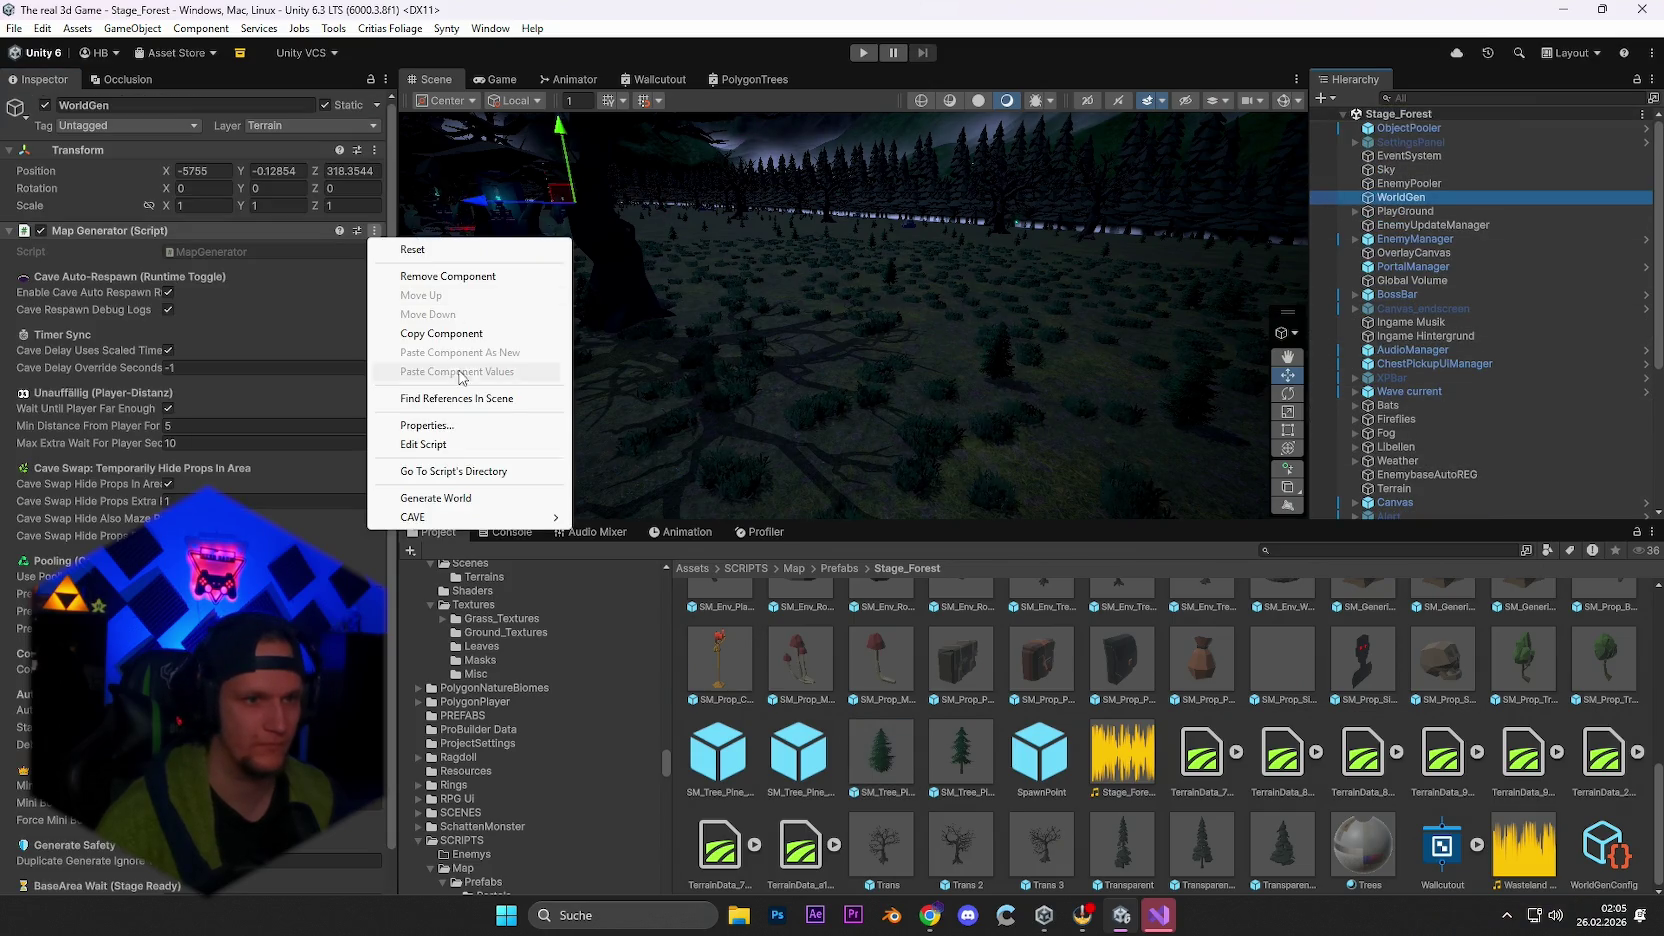
pyautogui.click(432, 497)
pyautogui.moveTo(870, 391)
pyautogui.mouseDown()
pyautogui.moveTo(968, 318)
pyautogui.moveTo(487, 307)
pyautogui.moveTo(367, 354)
pyautogui.moveTo(276, 355)
pyautogui.moveTo(386, 377)
pyautogui.moveTo(457, 364)
pyautogui.moveTo(556, 404)
pyautogui.moveTo(1088, 431)
pyautogui.moveTo(1181, 468)
pyautogui.moveTo(542, 360)
pyautogui.moveTo(561, 319)
pyautogui.moveTo(960, 390)
pyautogui.mouseUp()
# In WorldGenConfig, drag Prop Prefabs Element 0's SM_Tree_Pine_02 weight from 0.311 down to 0.171.
pyautogui.click(1604, 848)
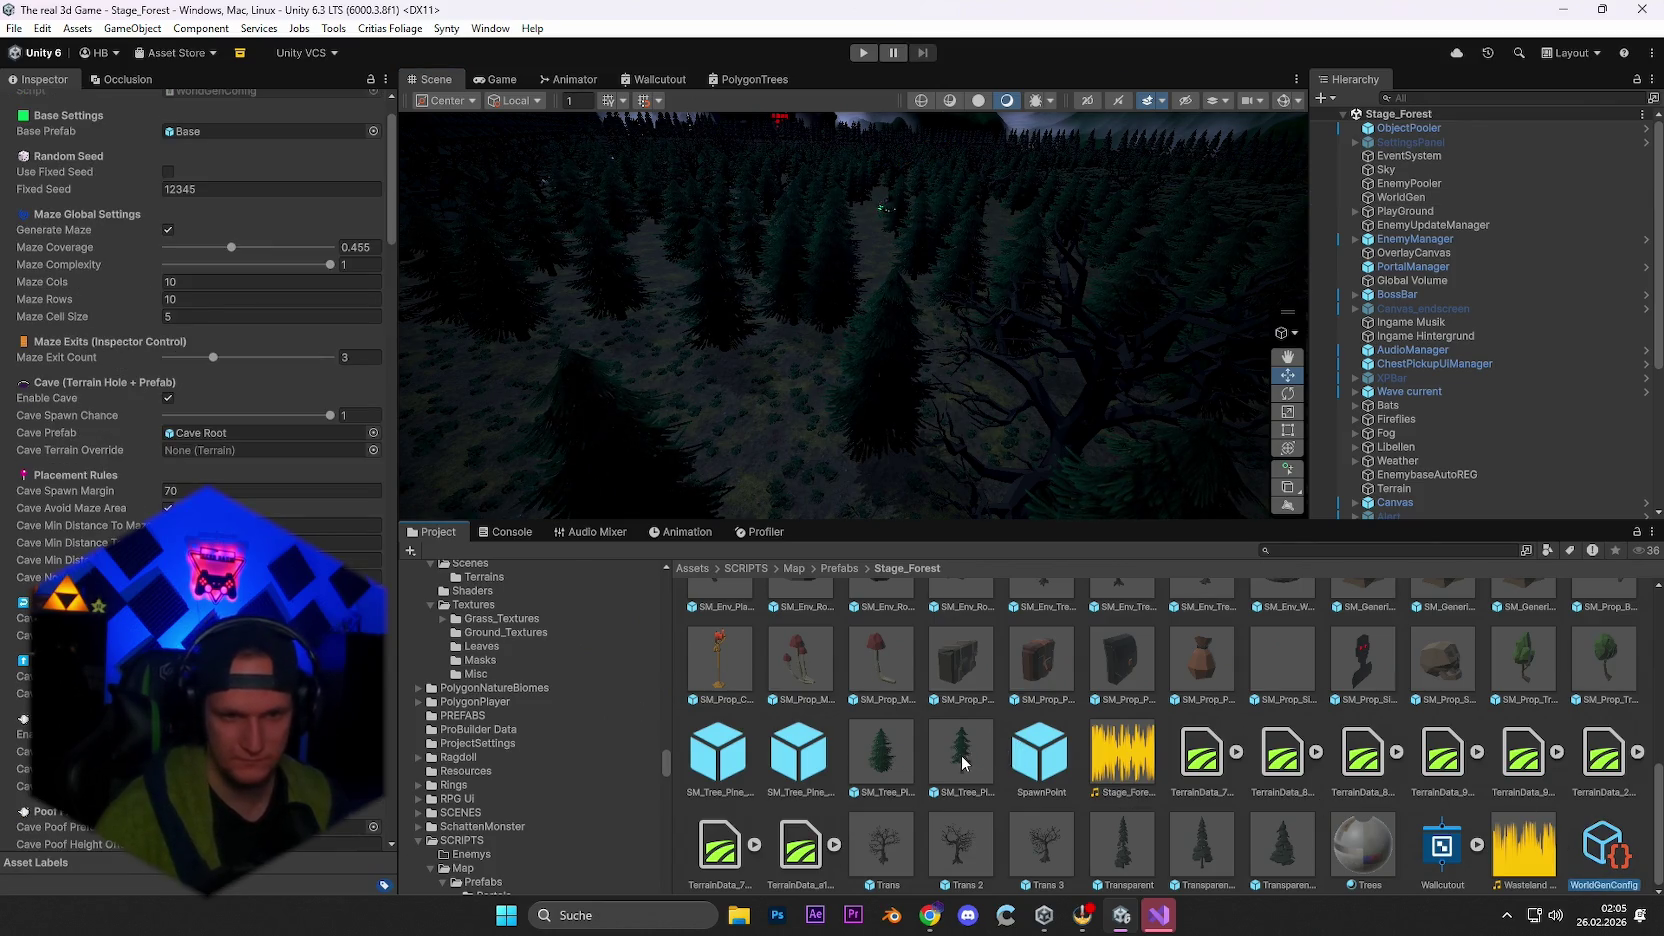
pyautogui.moveTo(855, 505)
pyautogui.mouseDown()
pyautogui.moveTo(836, 427)
pyautogui.moveTo(765, 457)
pyautogui.moveTo(720, 445)
pyautogui.moveTo(860, 390)
pyautogui.moveTo(887, 358)
pyautogui.moveTo(751, 285)
pyautogui.mouseUp()
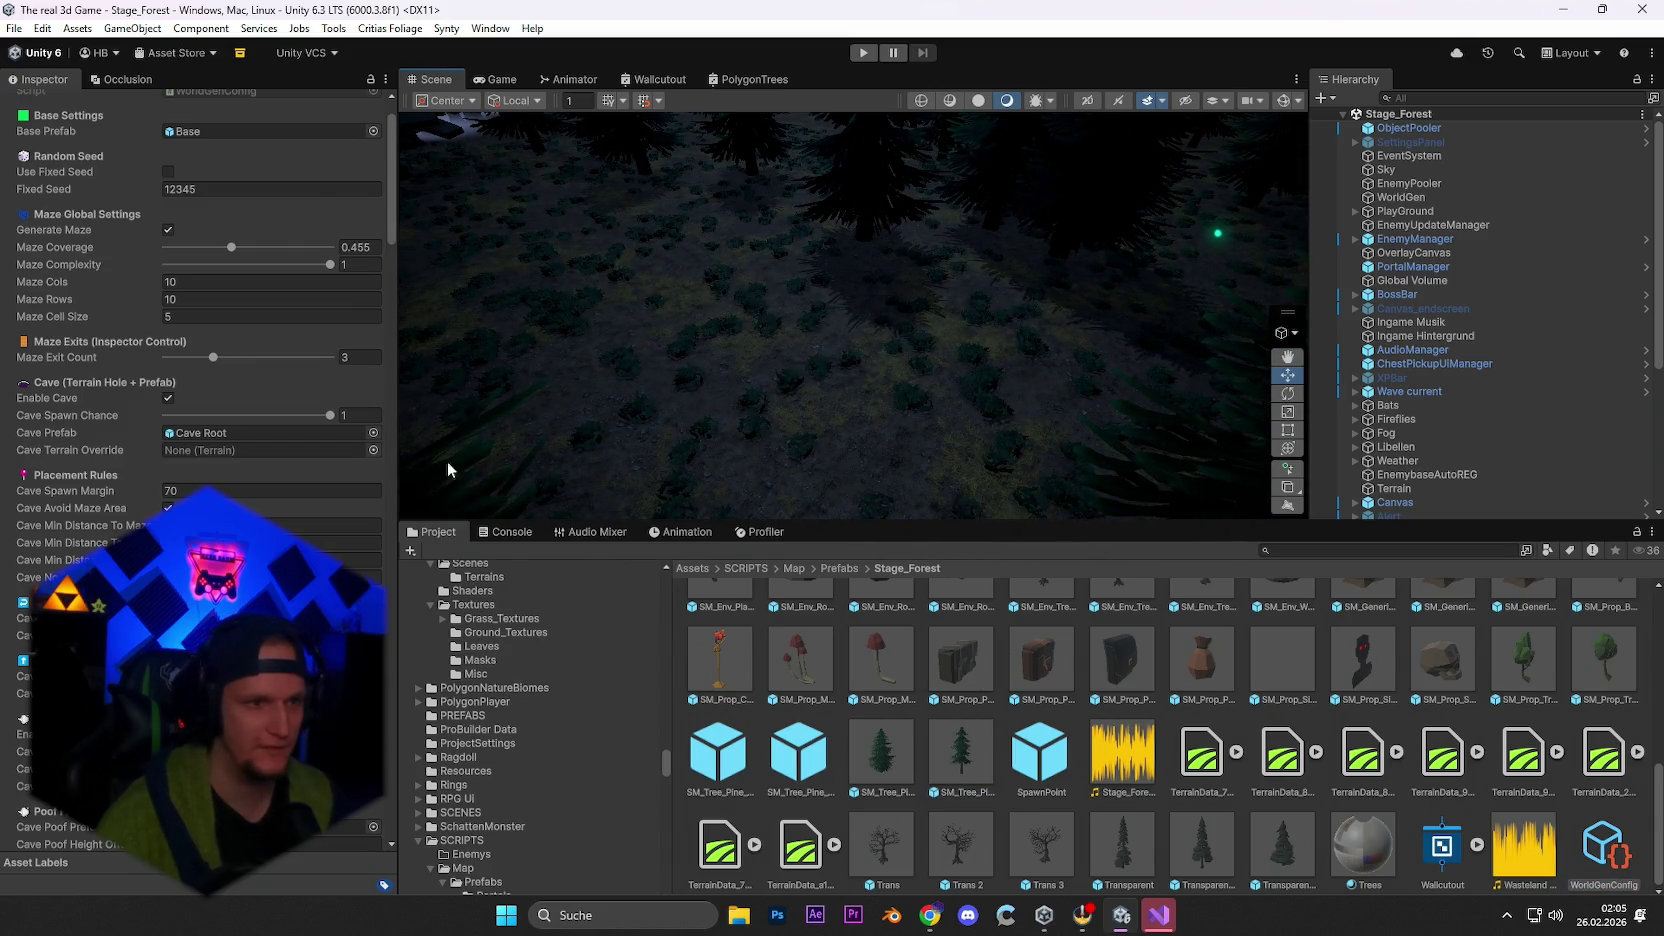
pyautogui.moveTo(389, 166); pyautogui.dragTo(390, 765)
pyautogui.scroll(15, 299, 491)
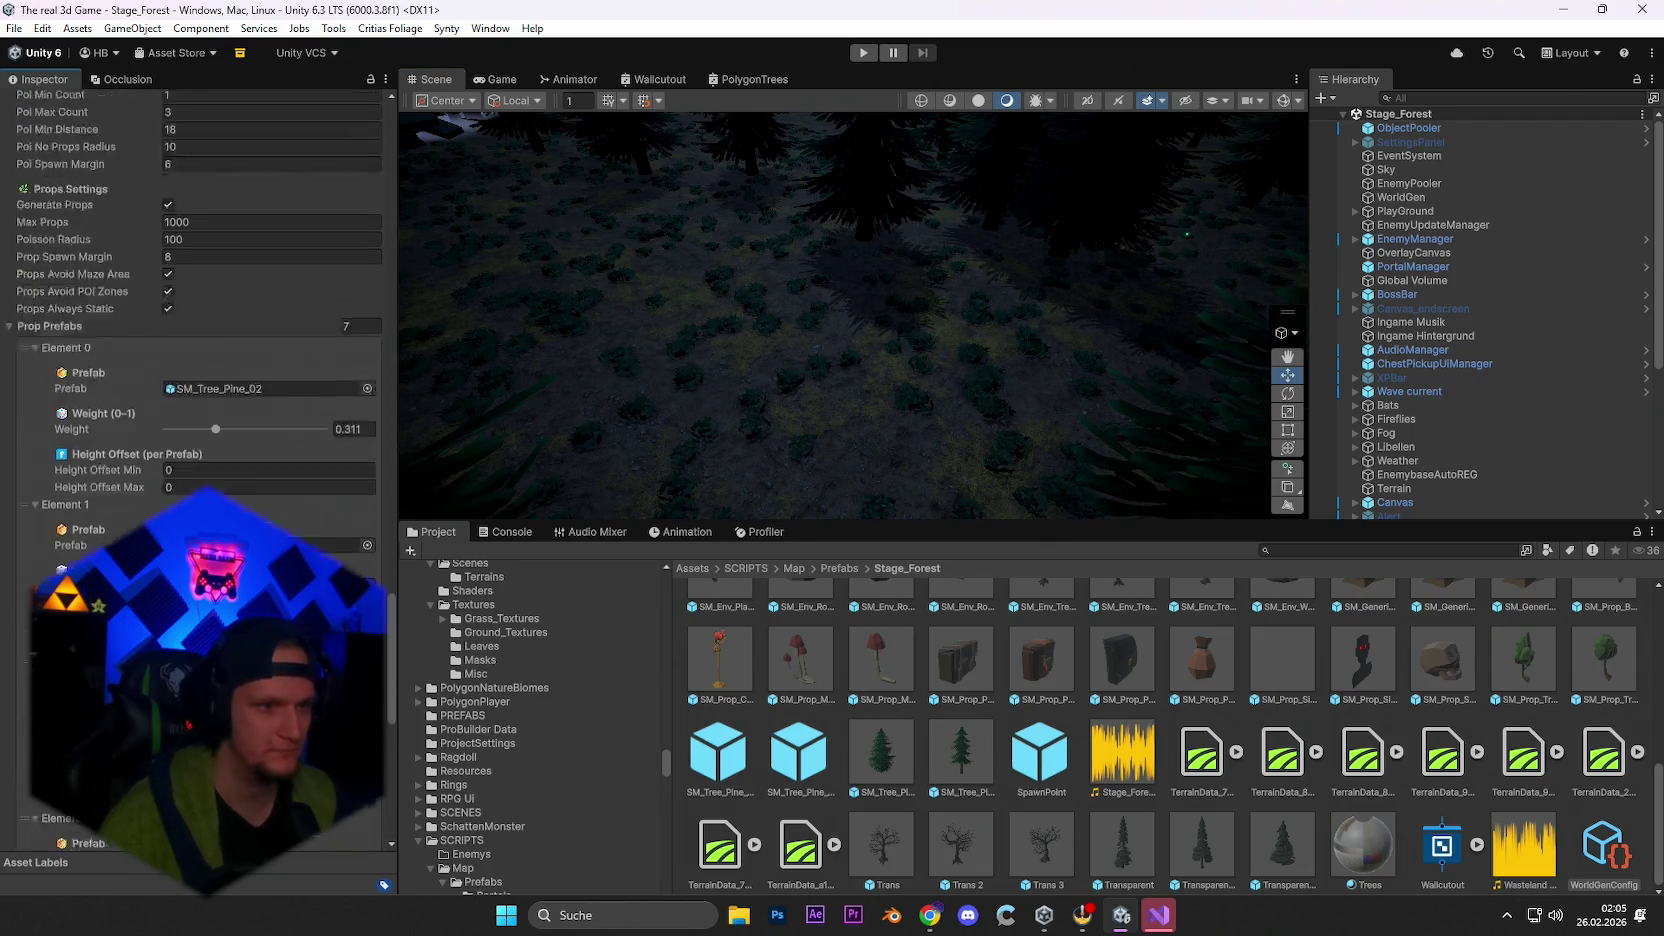
pyautogui.scroll(-15, 299, 491)
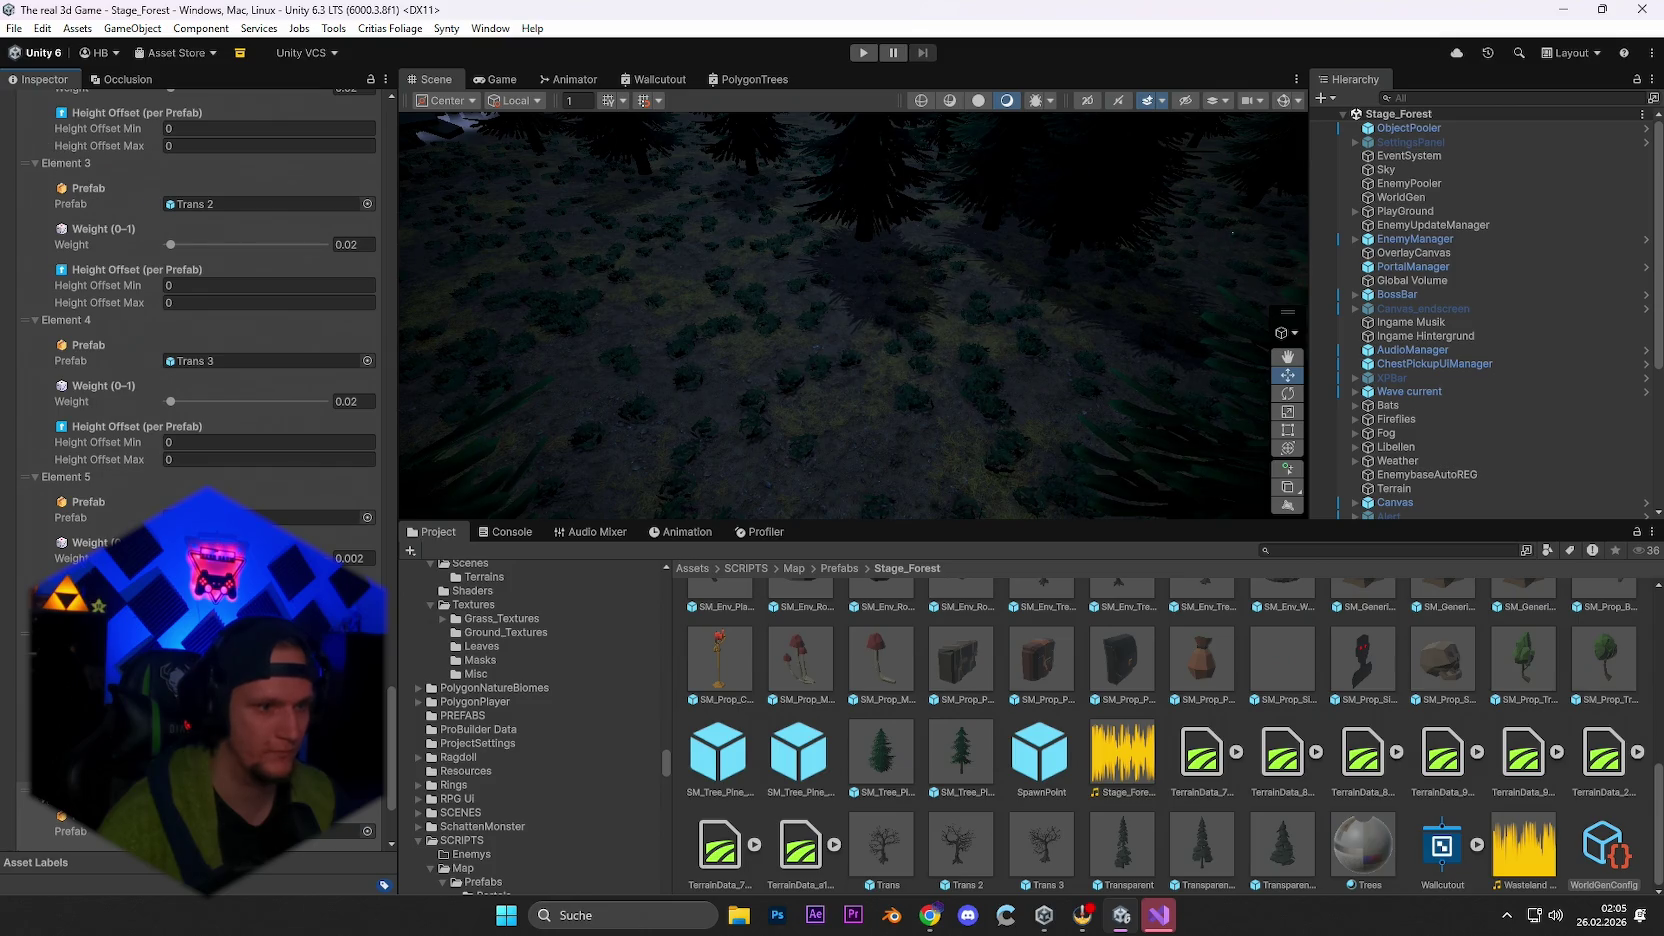
pyautogui.scroll(-3, 200, 300)
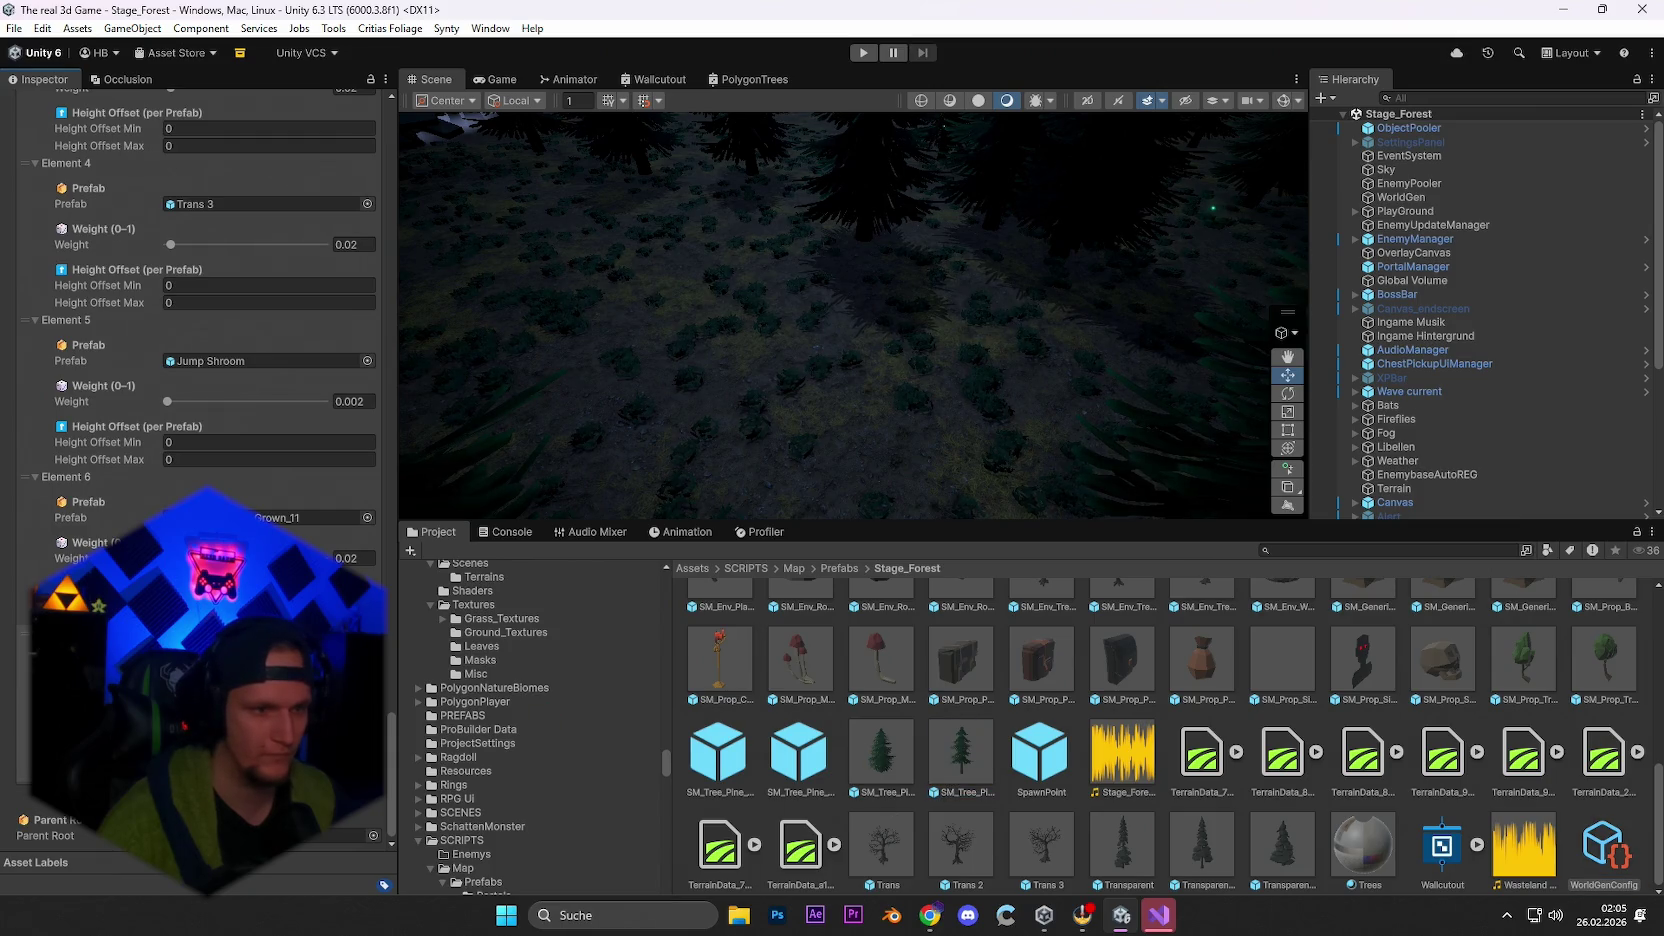
pyautogui.moveTo(392, 758)
pyautogui.mouseDown()
pyautogui.moveTo(390, 573)
pyautogui.moveTo(390, 760)
pyautogui.moveTo(390, 605)
pyautogui.mouseUp()
pyautogui.moveTo(961, 752)
pyautogui.mouseDown()
pyautogui.moveTo(875, 777)
pyautogui.moveTo(270, 562)
pyautogui.mouseUp()
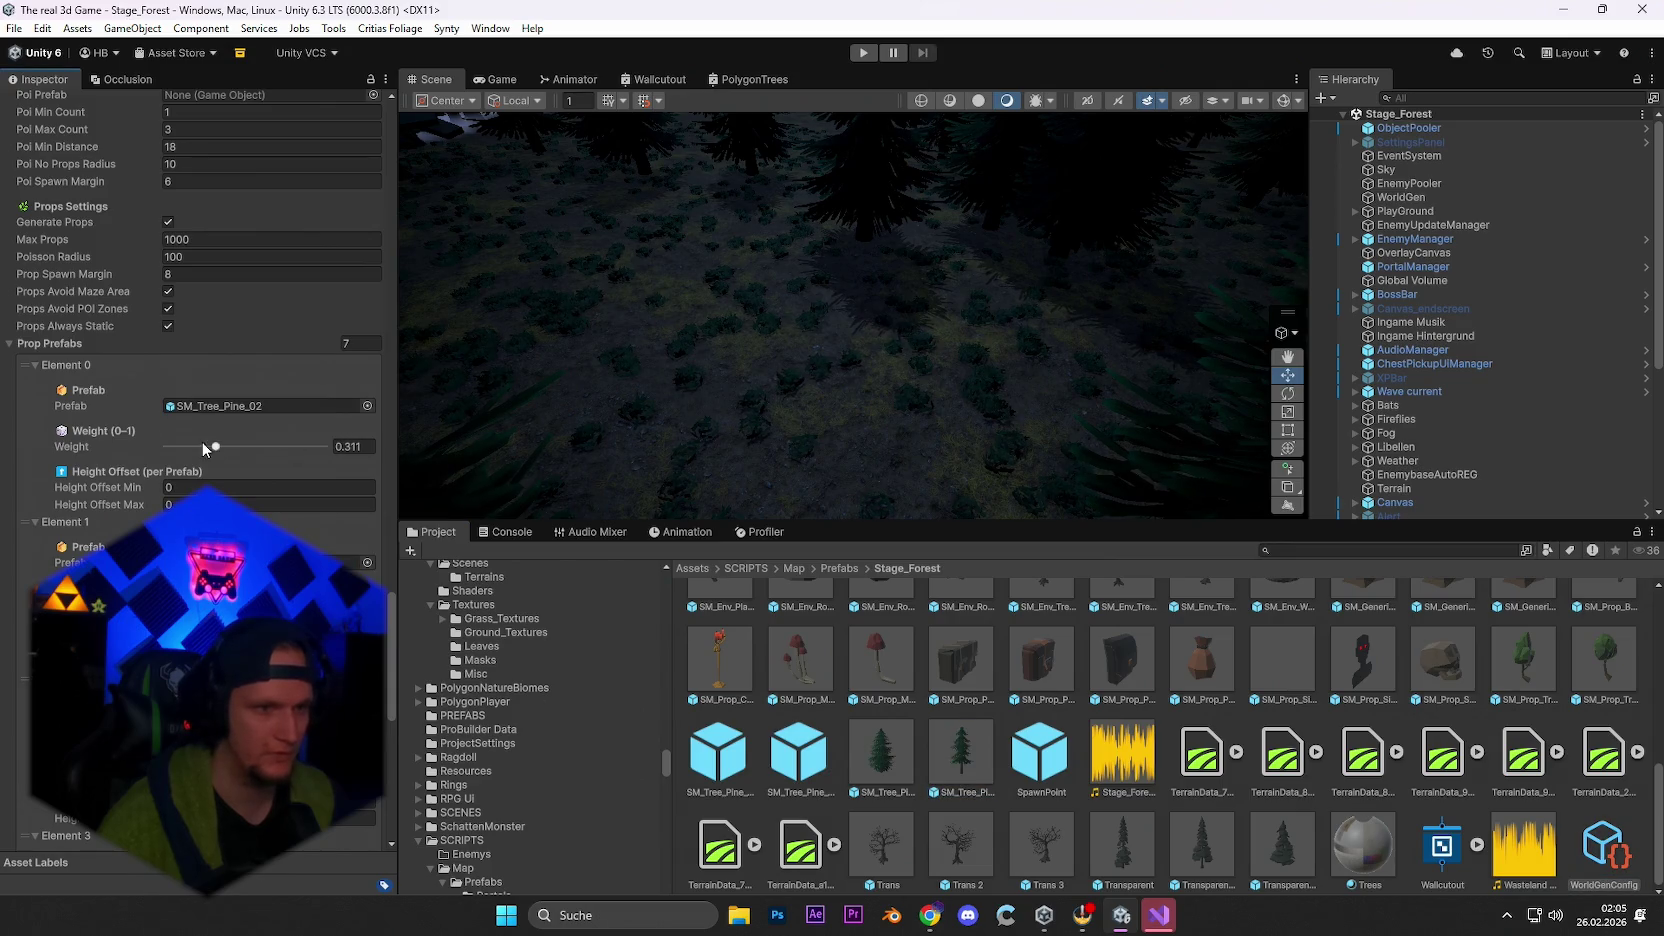
pyautogui.moveTo(202, 447); pyautogui.dragTo(194, 446)
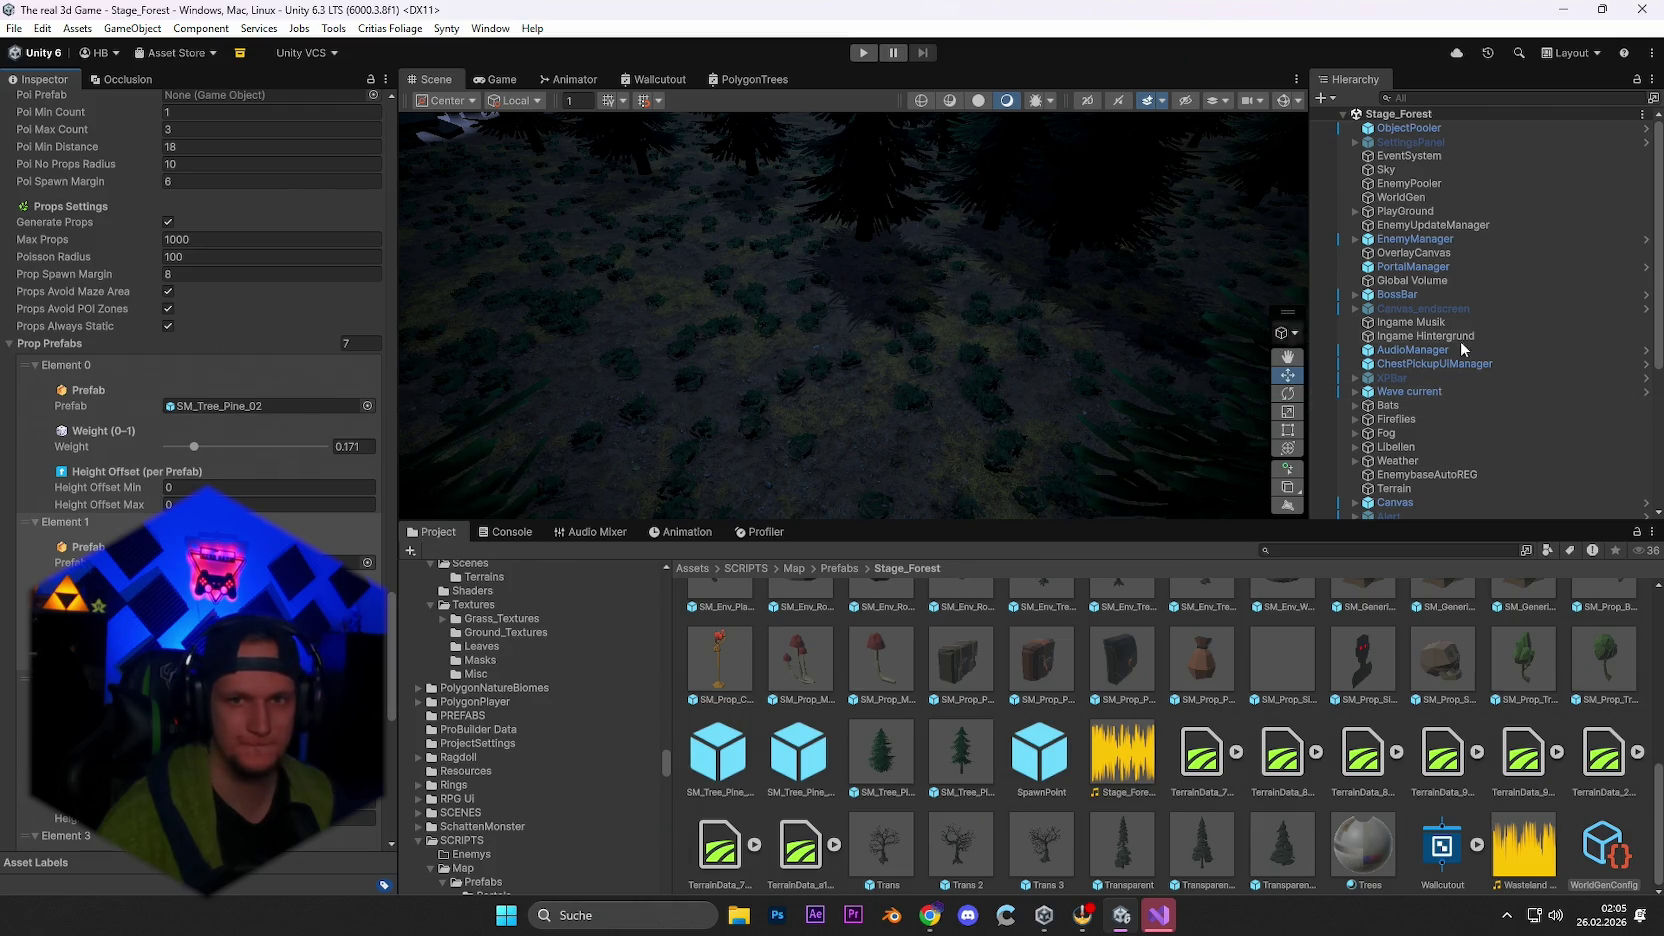
pyautogui.click(1401, 197)
pyautogui.click(374, 173)
pyautogui.moveTo(554, 413)
pyautogui.mouseDown()
pyautogui.moveTo(789, 320)
pyautogui.moveTo(924, 174)
pyautogui.moveTo(910, 175)
pyautogui.moveTo(929, 186)
pyautogui.moveTo(917, 215)
pyautogui.moveTo(998, 247)
pyautogui.moveTo(973, 249)
pyautogui.moveTo(1070, 267)
pyautogui.moveTo(1230, 256)
pyautogui.mouseUp()
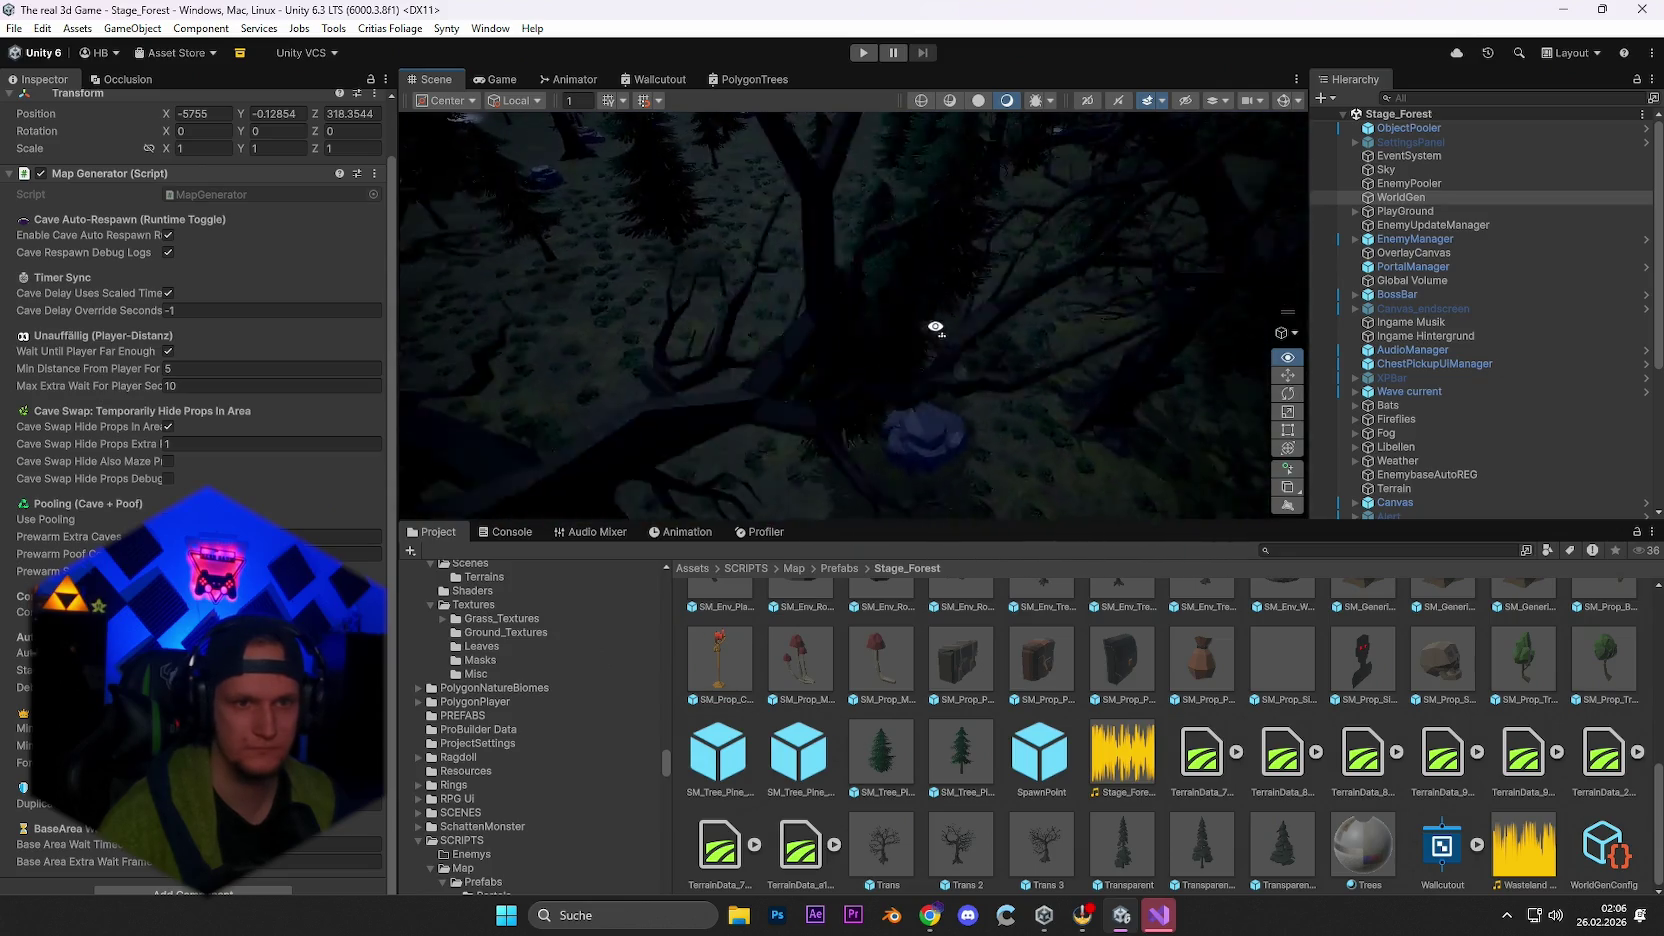
pyautogui.moveTo(931, 327); pyautogui.dragTo(789, 241)
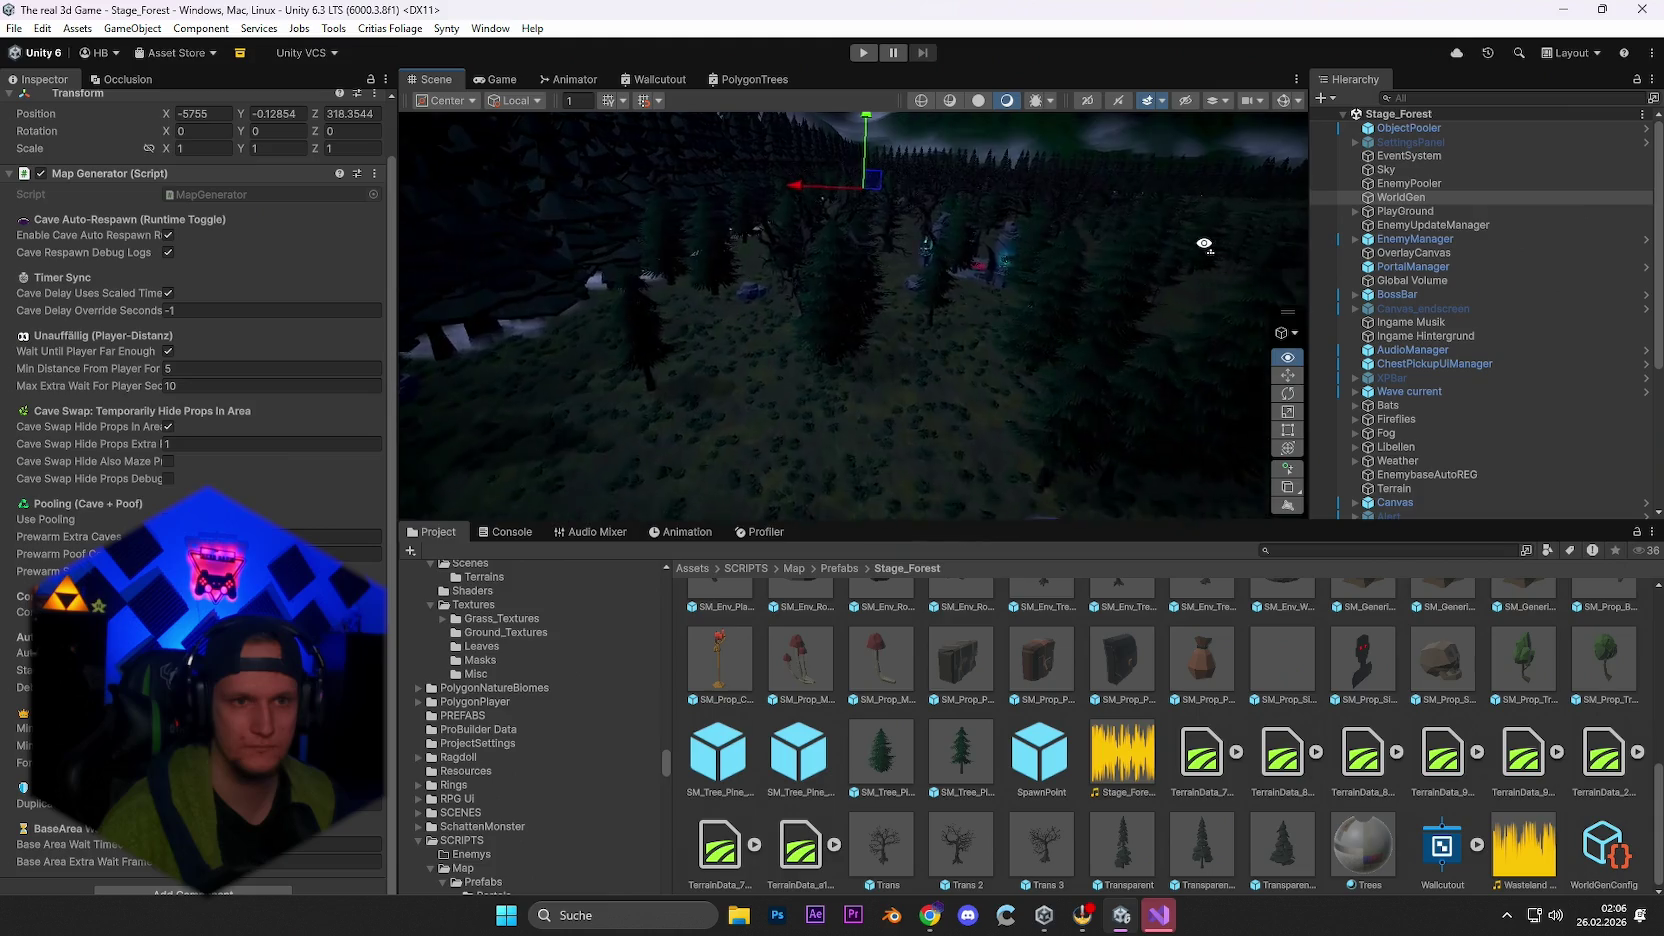
pyautogui.moveTo(1204, 244); pyautogui.dragTo(1148, 294)
pyautogui.moveTo(960, 250); pyautogui.dragTo(550, 207)
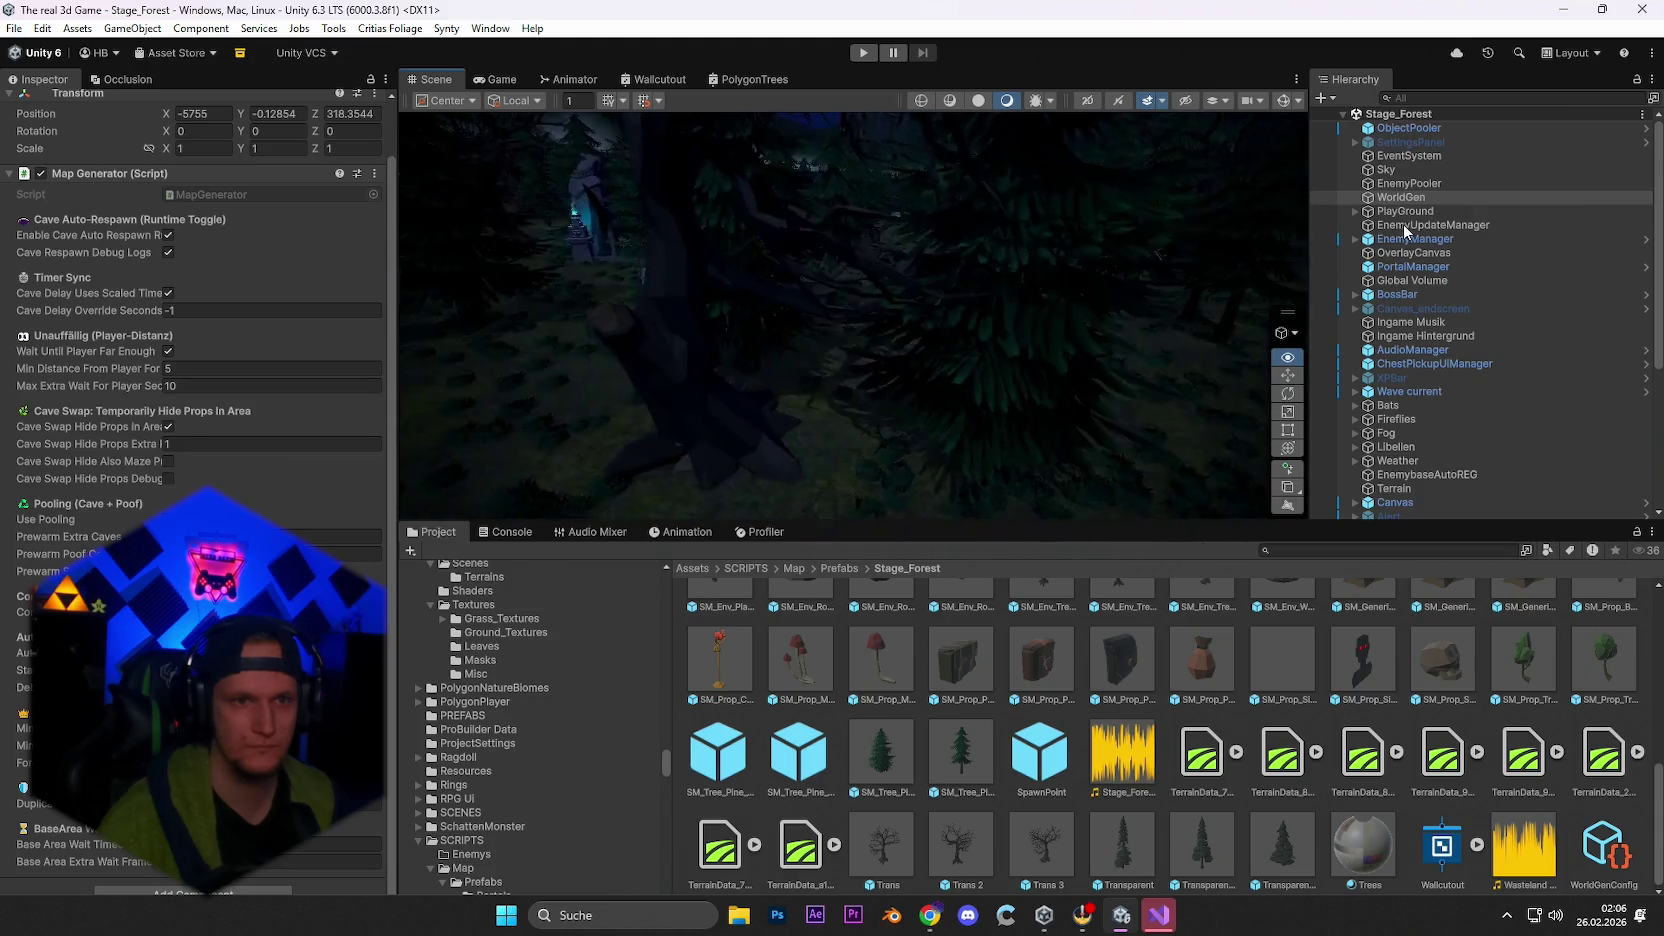
pyautogui.moveTo(1130, 190); pyautogui.dragTo(1045, 171)
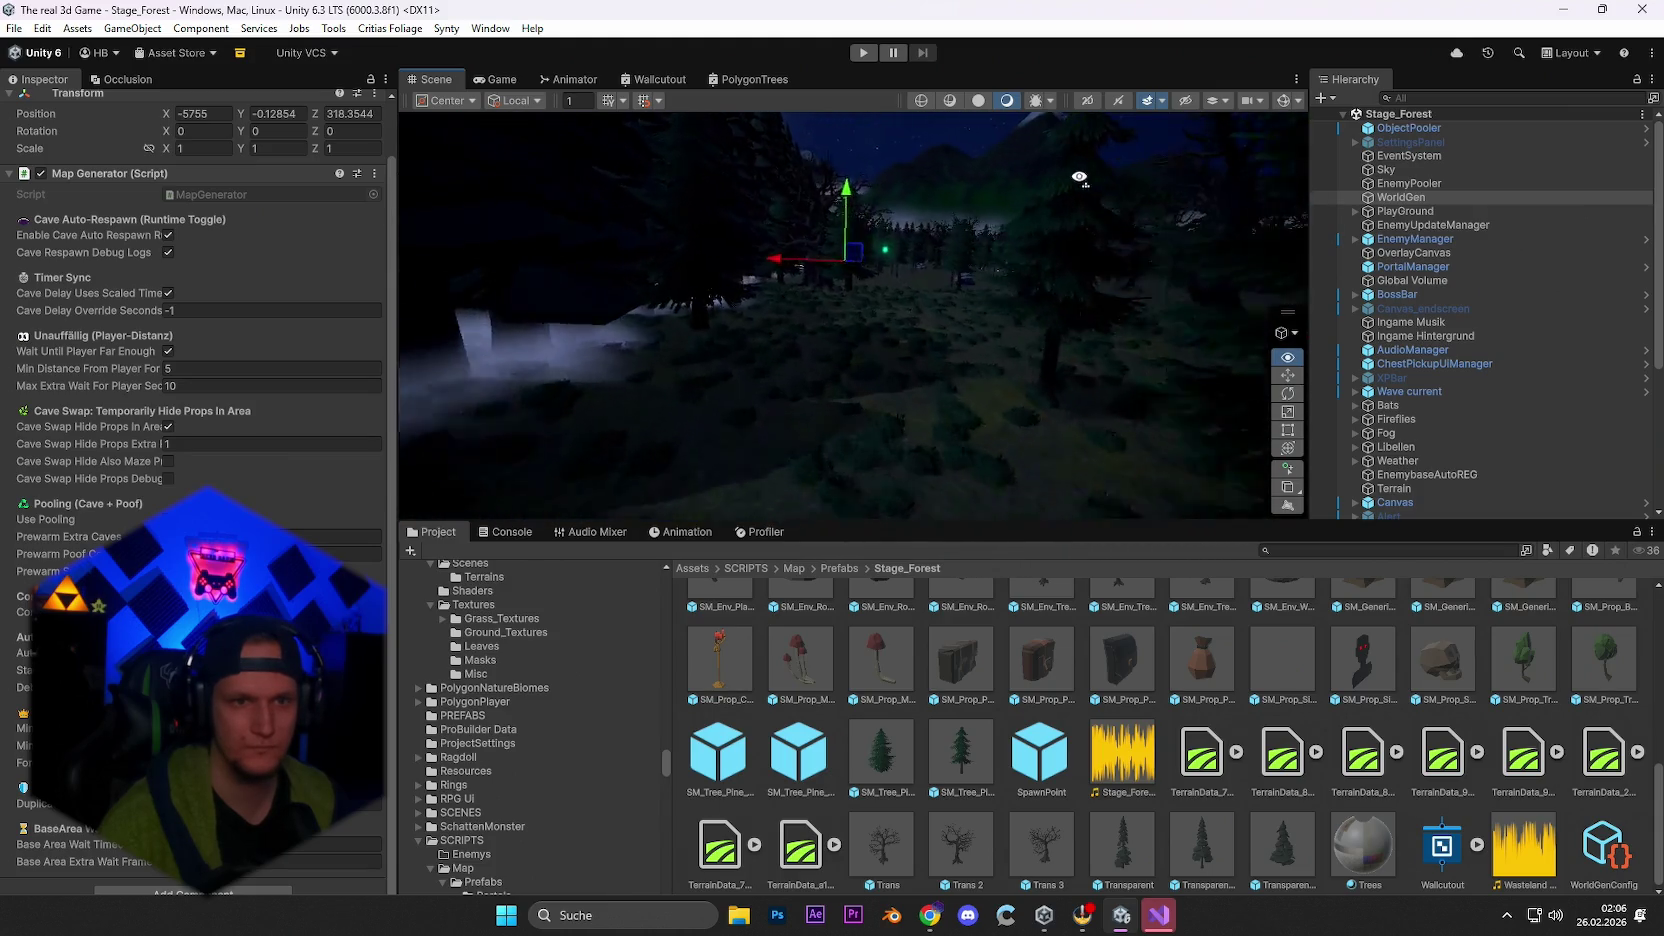
pyautogui.moveTo(1268, 192)
pyautogui.mouseDown()
pyautogui.moveTo(1220, 230)
pyautogui.moveTo(1124, 240)
pyautogui.mouseUp()
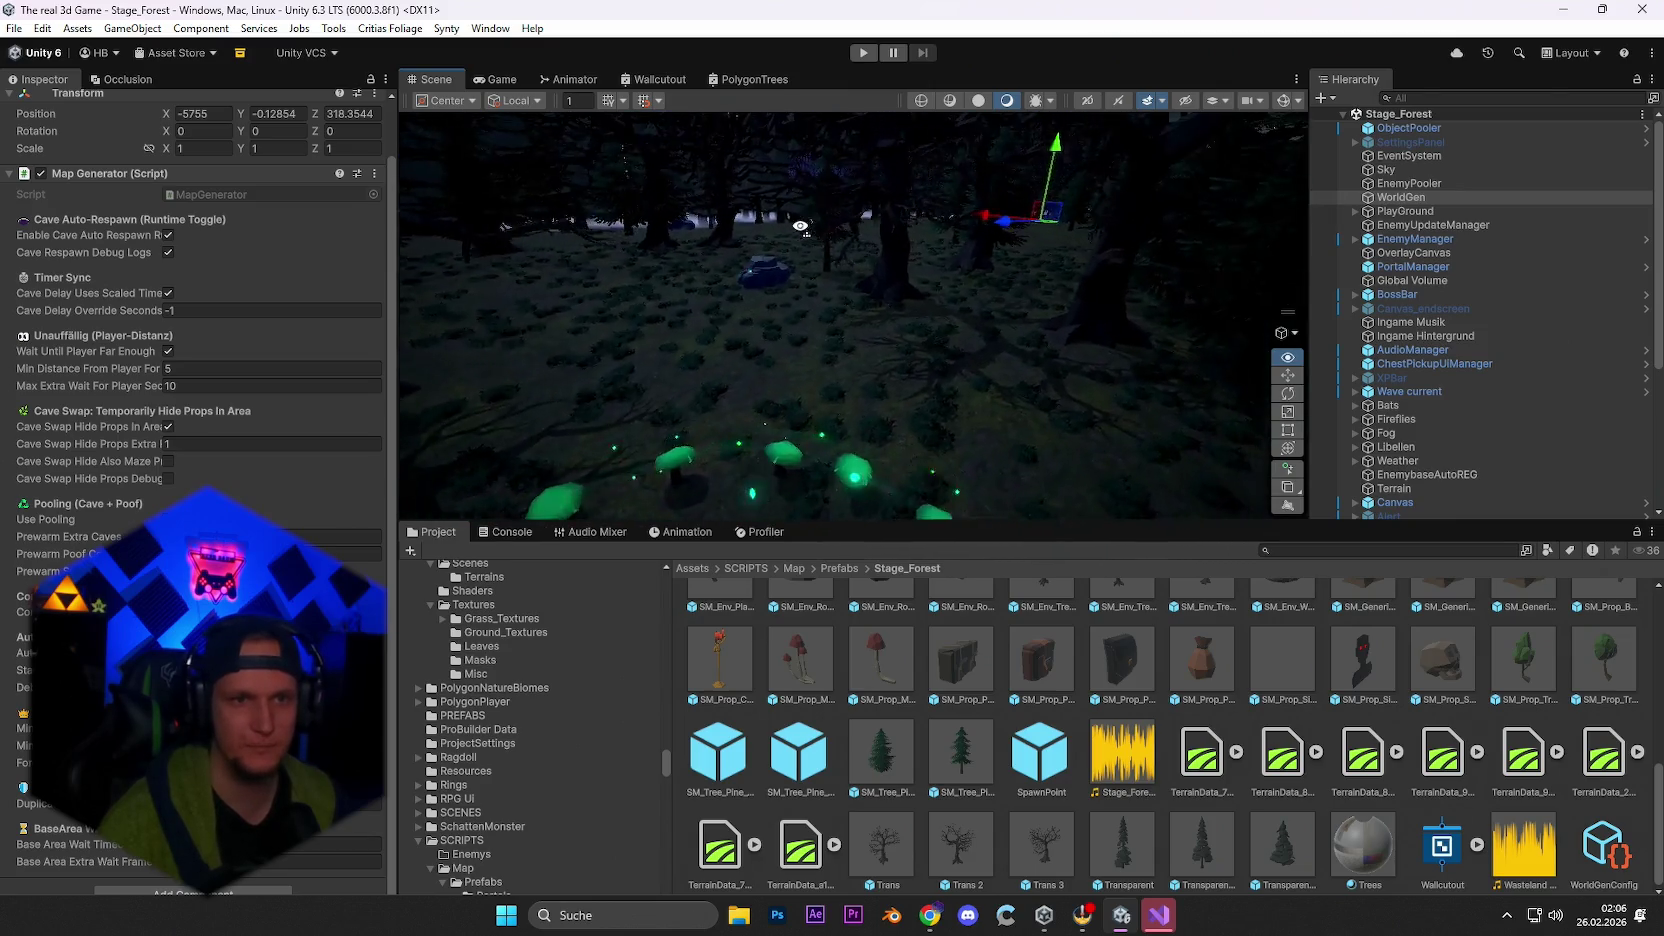
pyautogui.moveTo(801, 227); pyautogui.dragTo(1179, 212)
pyautogui.moveTo(1070, 234)
pyautogui.mouseDown()
pyautogui.moveTo(1055, 265)
pyautogui.moveTo(1310, 242)
pyautogui.mouseUp()
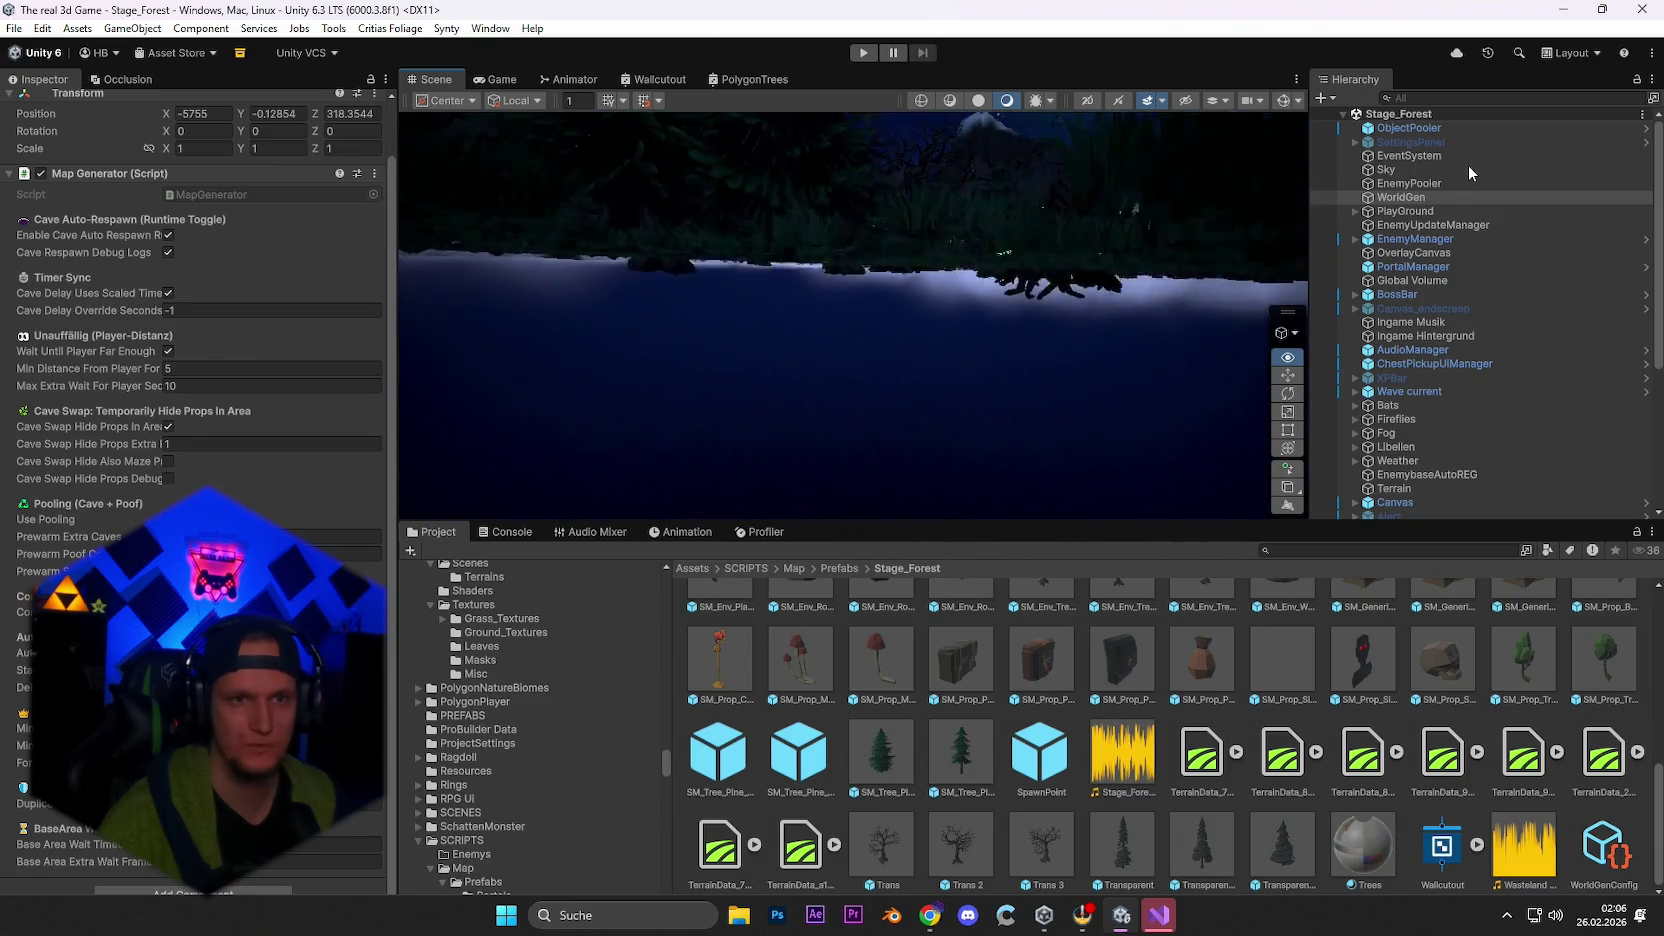
pyautogui.press('f')
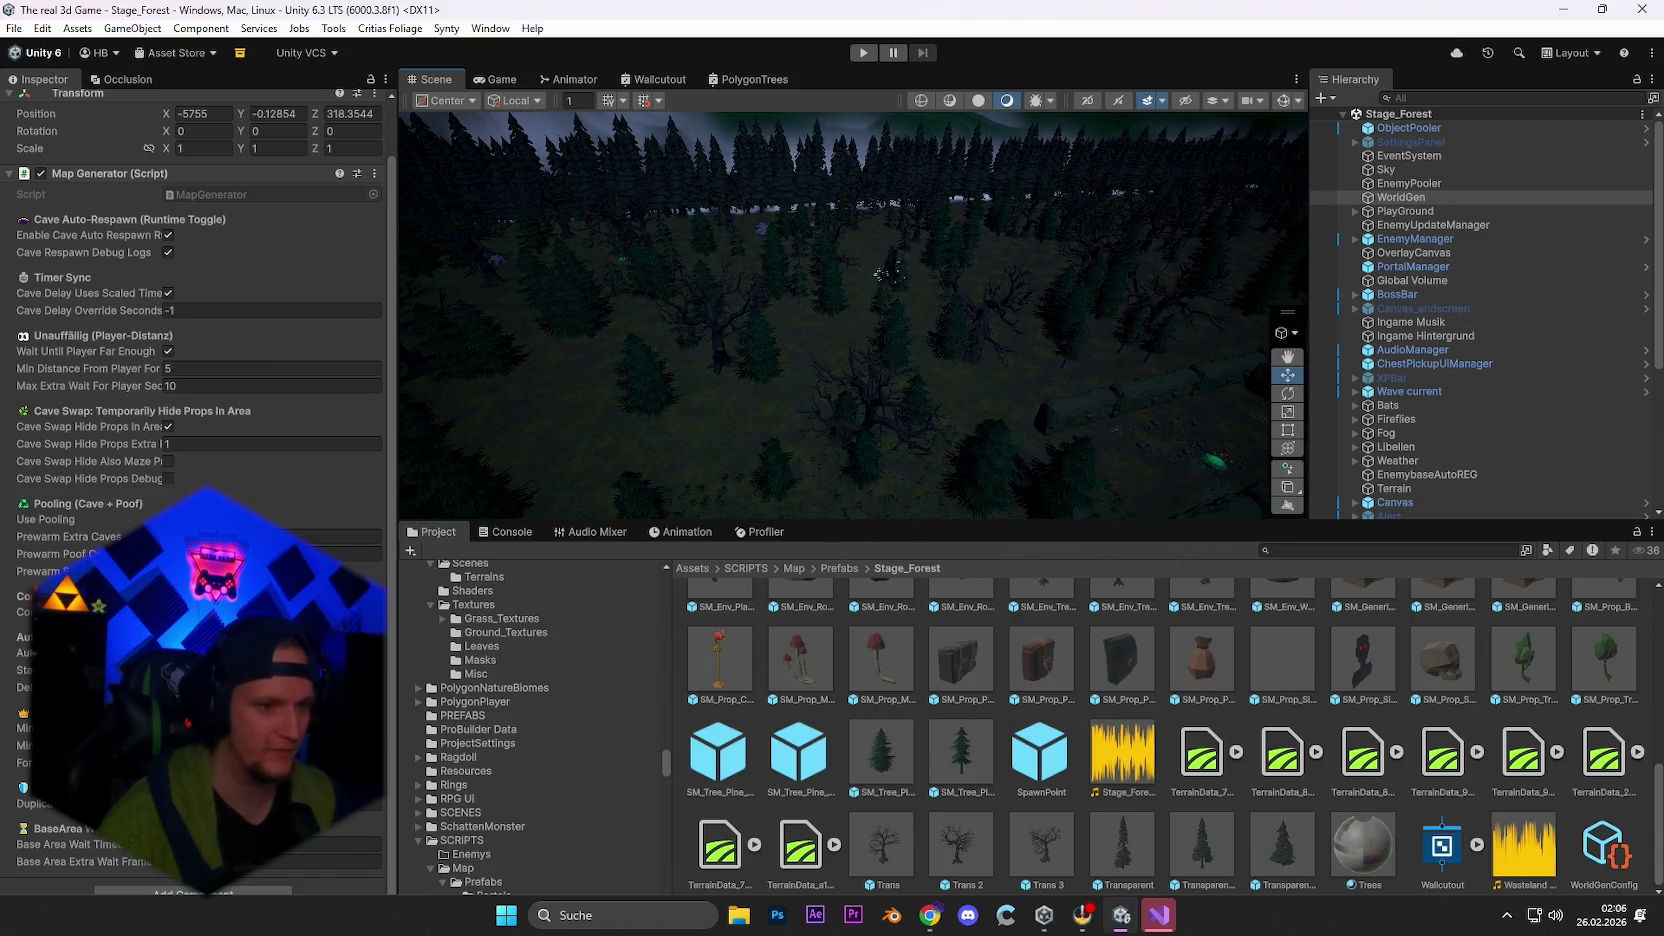
pyautogui.moveTo(982, 463)
pyautogui.mouseDown()
pyautogui.moveTo(1005, 316)
pyautogui.moveTo(866, 308)
pyautogui.moveTo(898, 334)
pyautogui.moveTo(955, 331)
pyautogui.moveTo(862, 342)
pyautogui.moveTo(1229, 282)
pyautogui.moveTo(1300, 245)
pyautogui.moveTo(1233, 223)
pyautogui.moveTo(1134, 292)
pyautogui.moveTo(1151, 323)
pyautogui.moveTo(1175, 316)
pyautogui.moveTo(897, 348)
pyautogui.mouseUp()
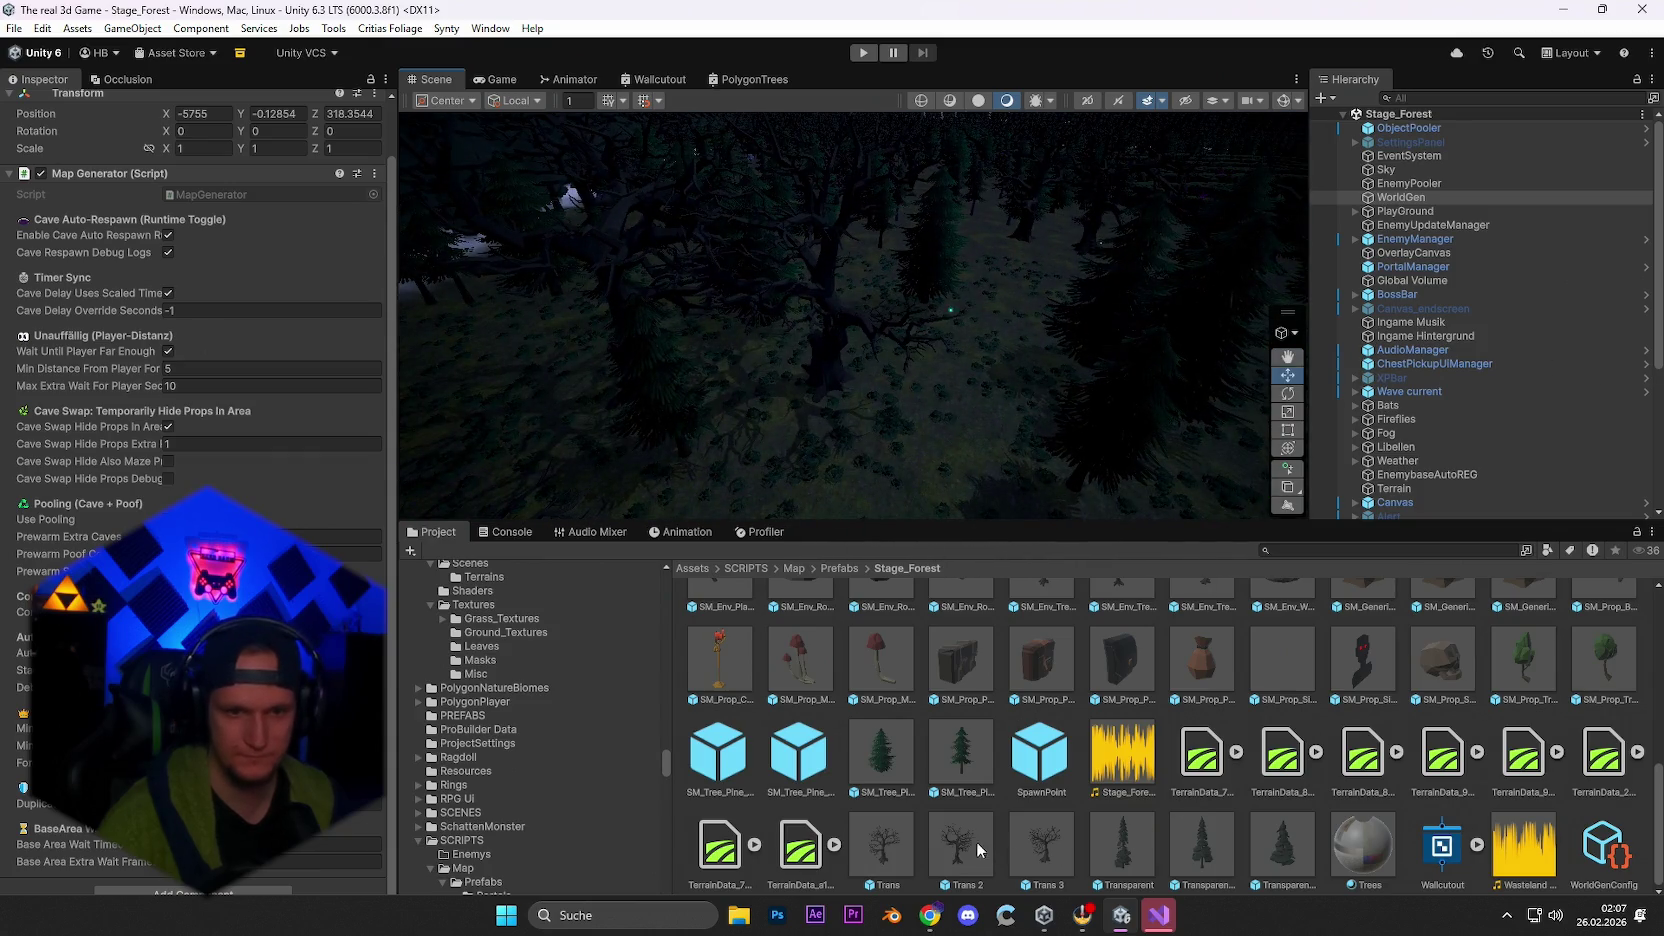
# Put the Trans, Trans 2 and Trans 3 prefabs and their children on layer 7: Terrain.
pyautogui.click(880, 840)
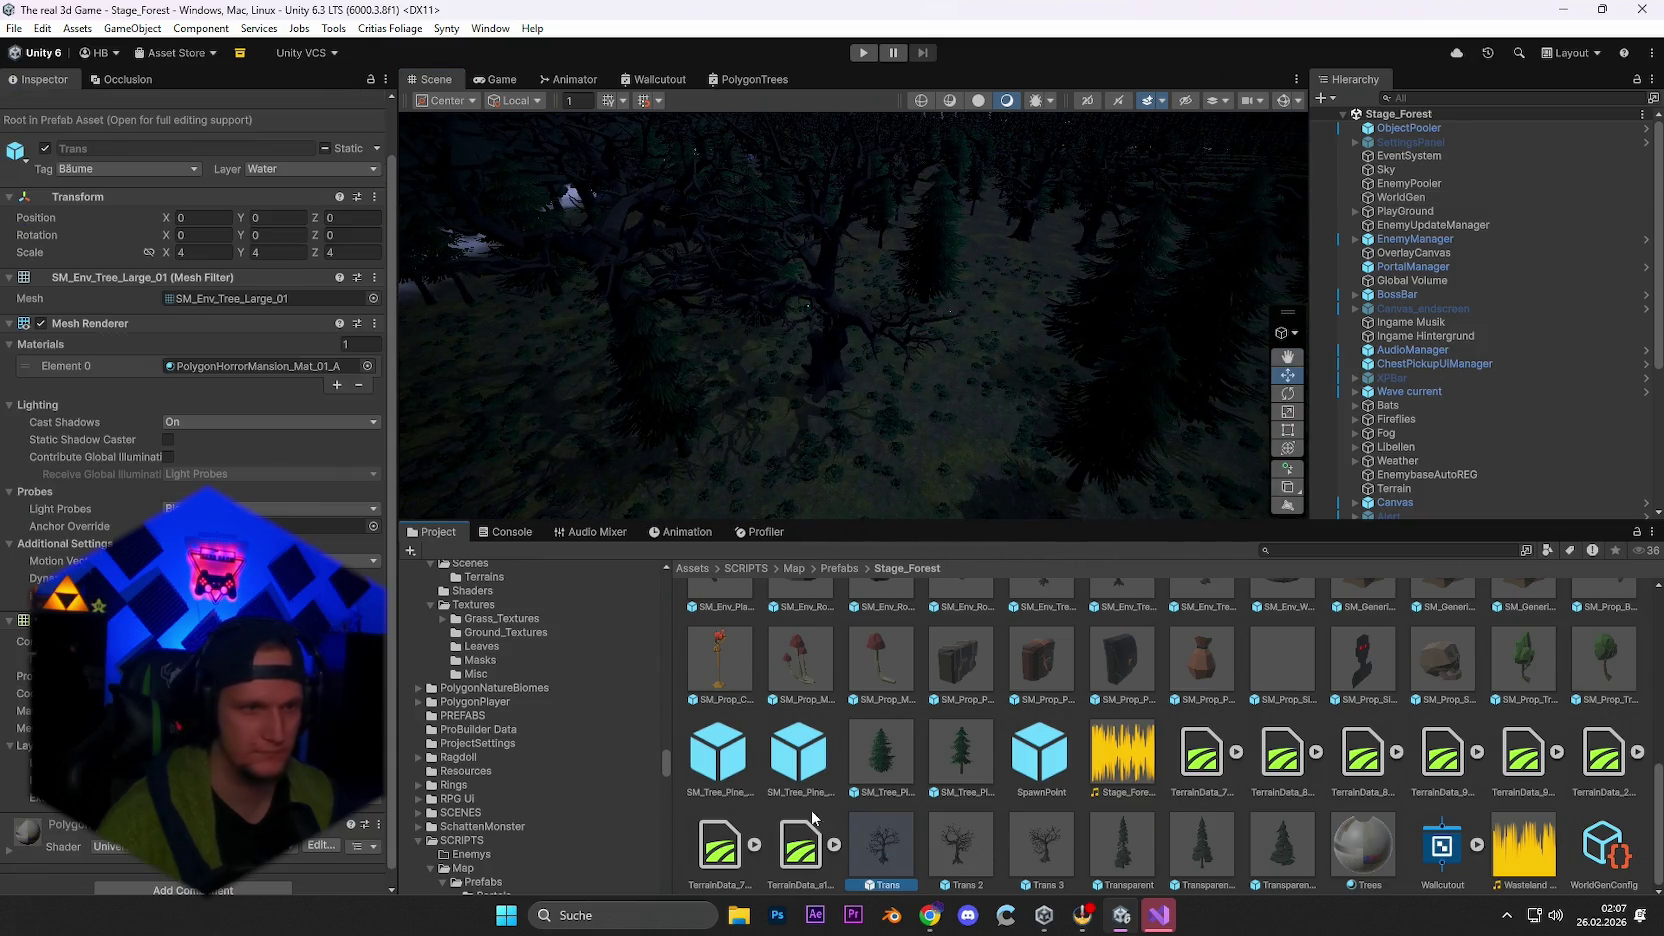
pyautogui.click(270, 172)
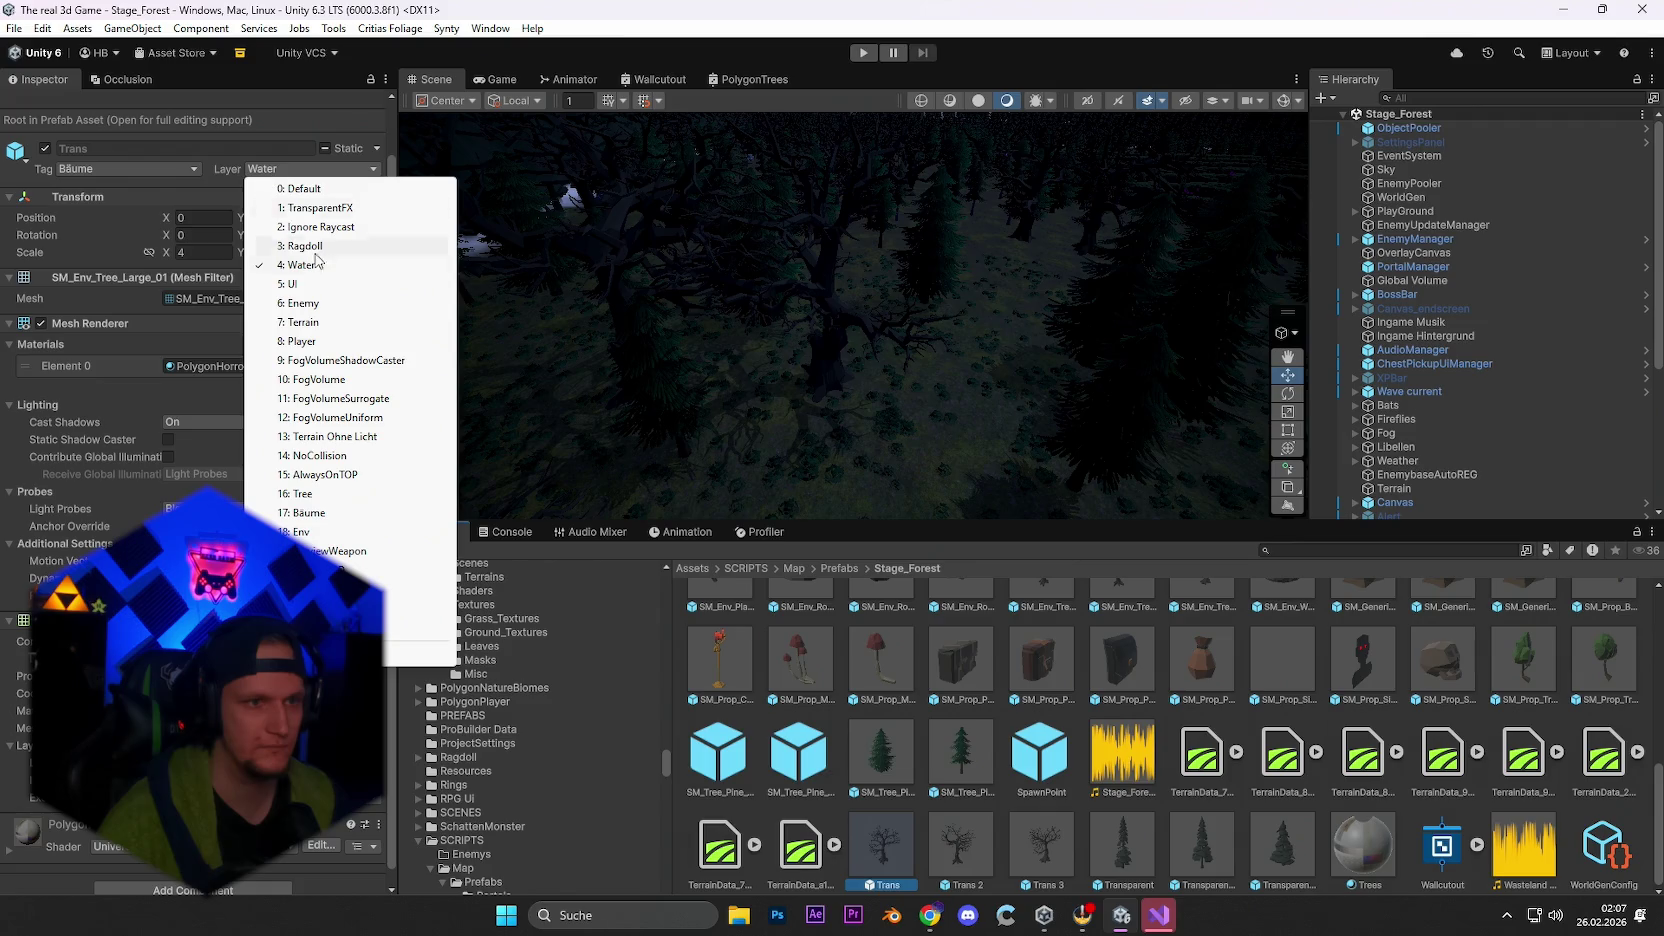
pyautogui.click(331, 323)
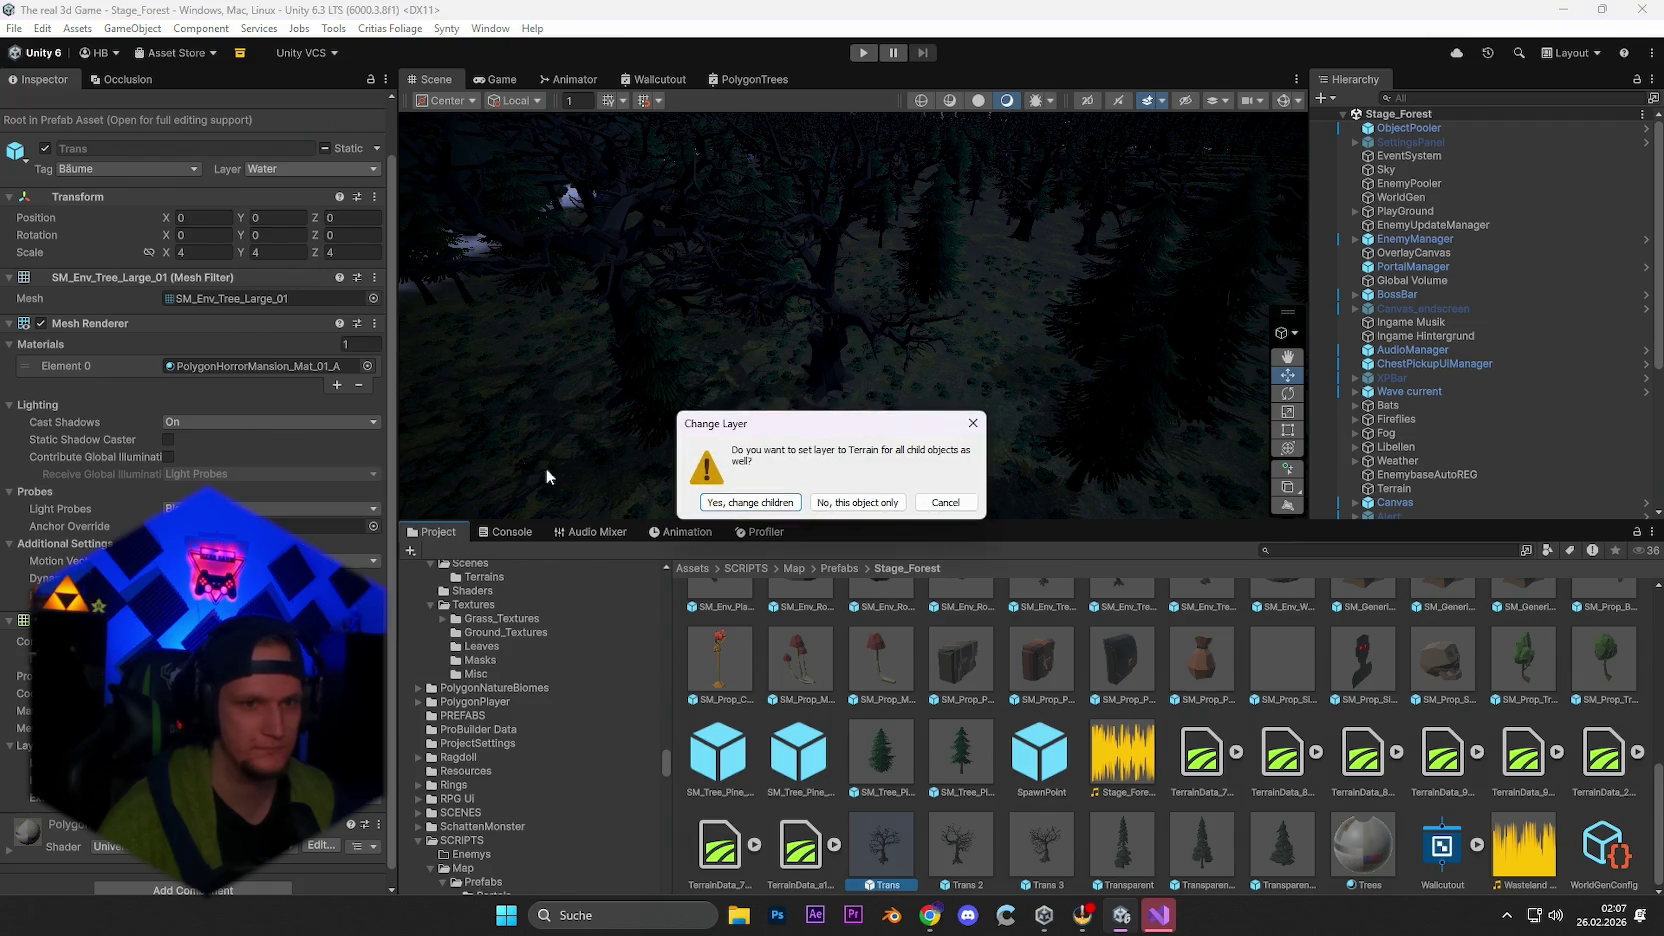
pyautogui.click(774, 508)
pyautogui.click(960, 845)
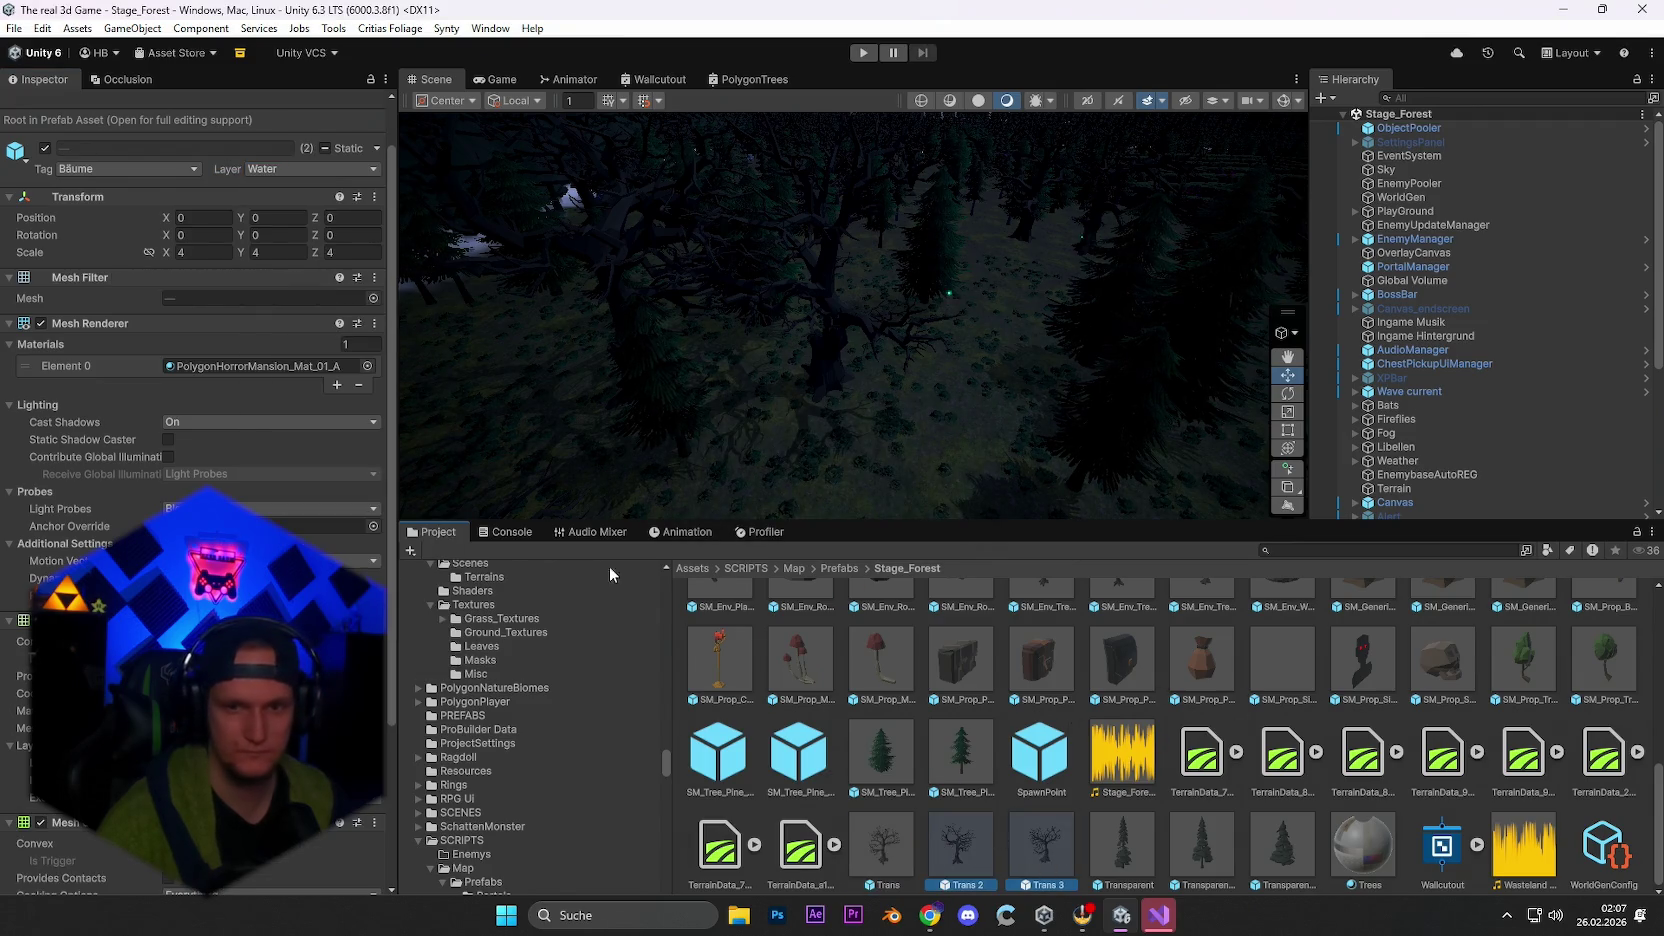
pyautogui.click(288, 172)
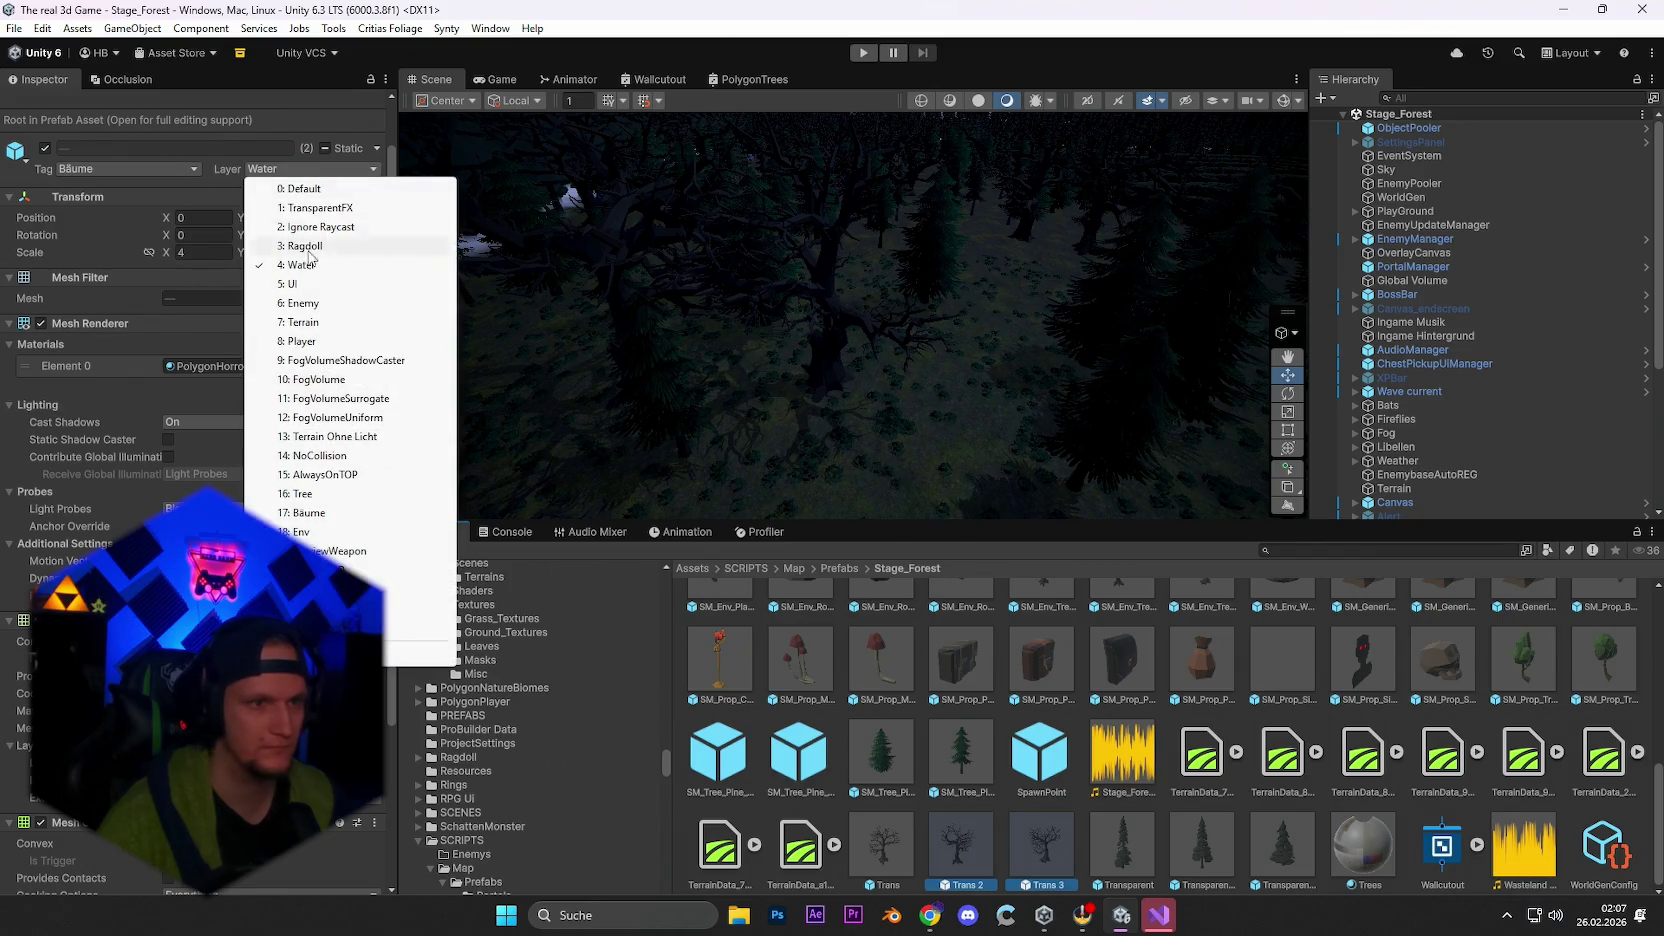
pyautogui.click(318, 324)
pyautogui.click(752, 510)
# Tag the SM_Tree_Pine_Small_01 prefab Bäume.
pyautogui.moveTo(904, 356)
pyautogui.mouseDown()
pyautogui.moveTo(1201, 314)
pyautogui.moveTo(1101, 500)
pyautogui.mouseUp()
pyautogui.click(907, 740)
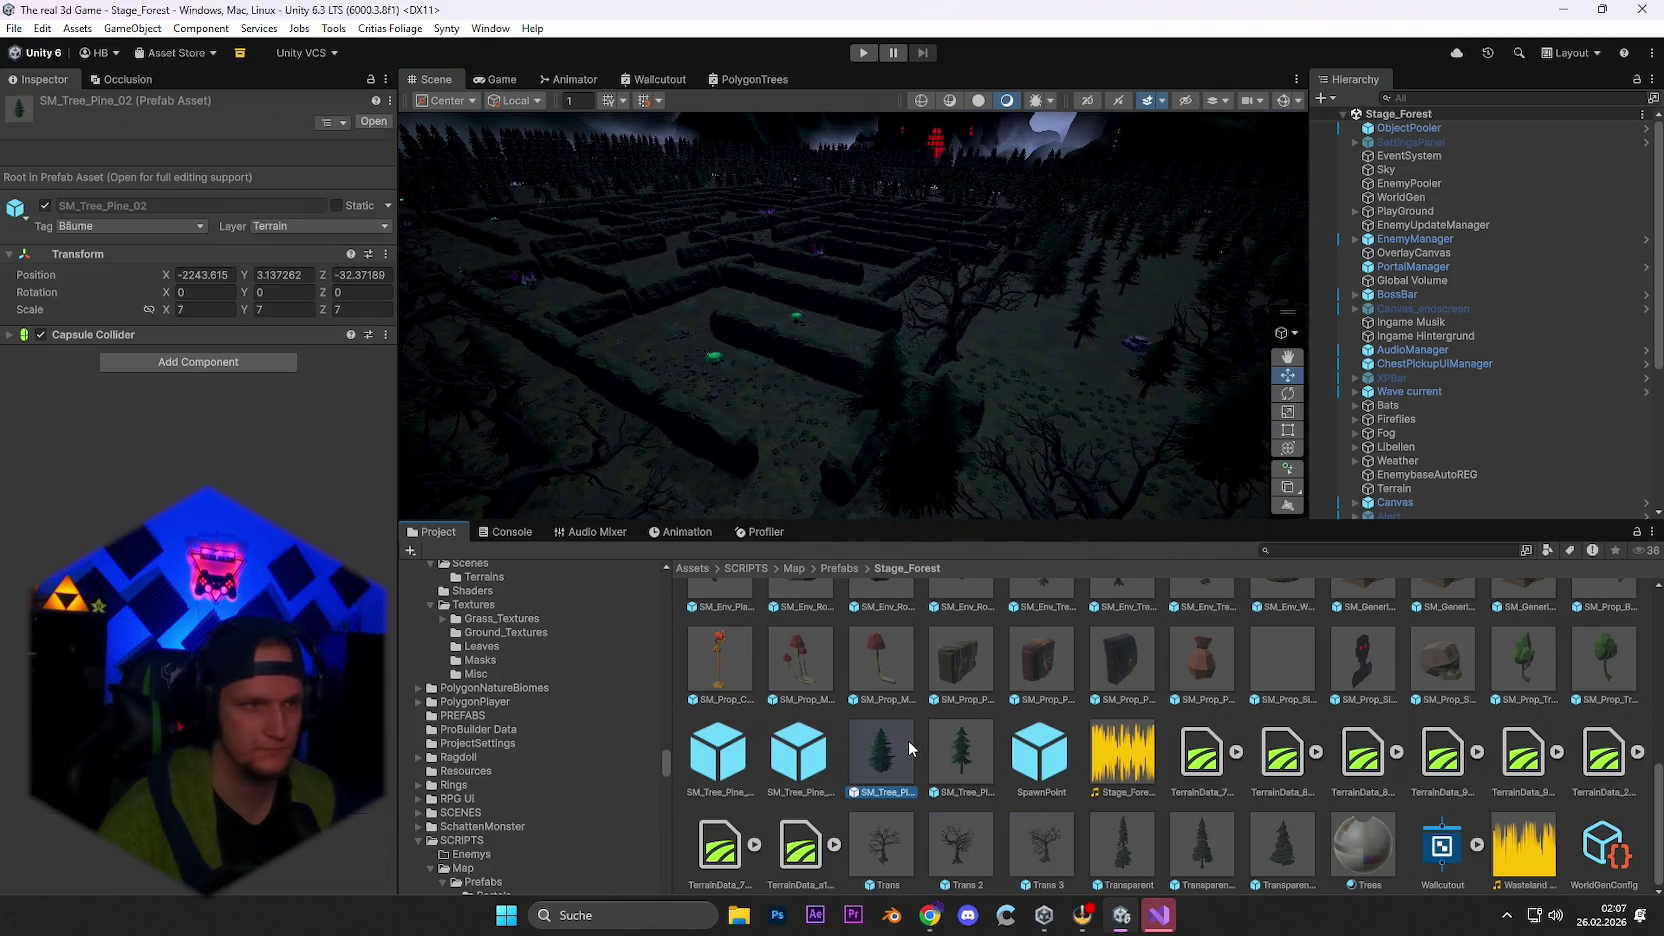
pyautogui.click(968, 742)
pyautogui.click(98, 227)
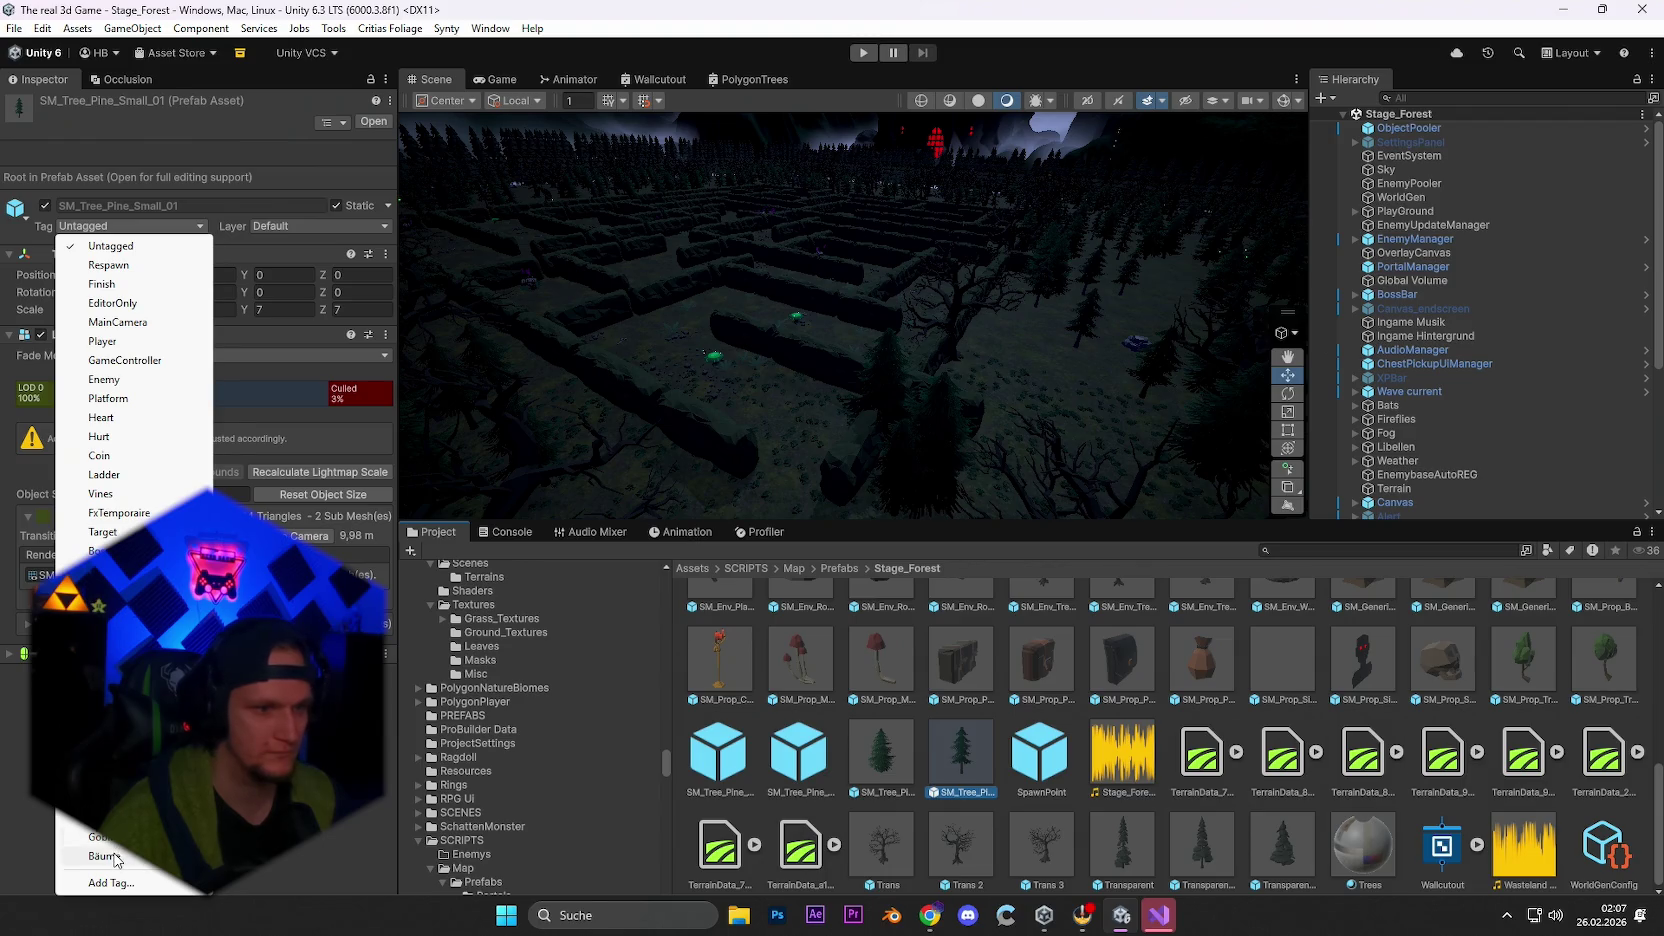
pyautogui.click(103, 856)
# Check SM_Tree_Pine_02 in Prefab Mode, leaving its child mesh Untagged, then return to the scene.
pyautogui.doubleClick(907, 751)
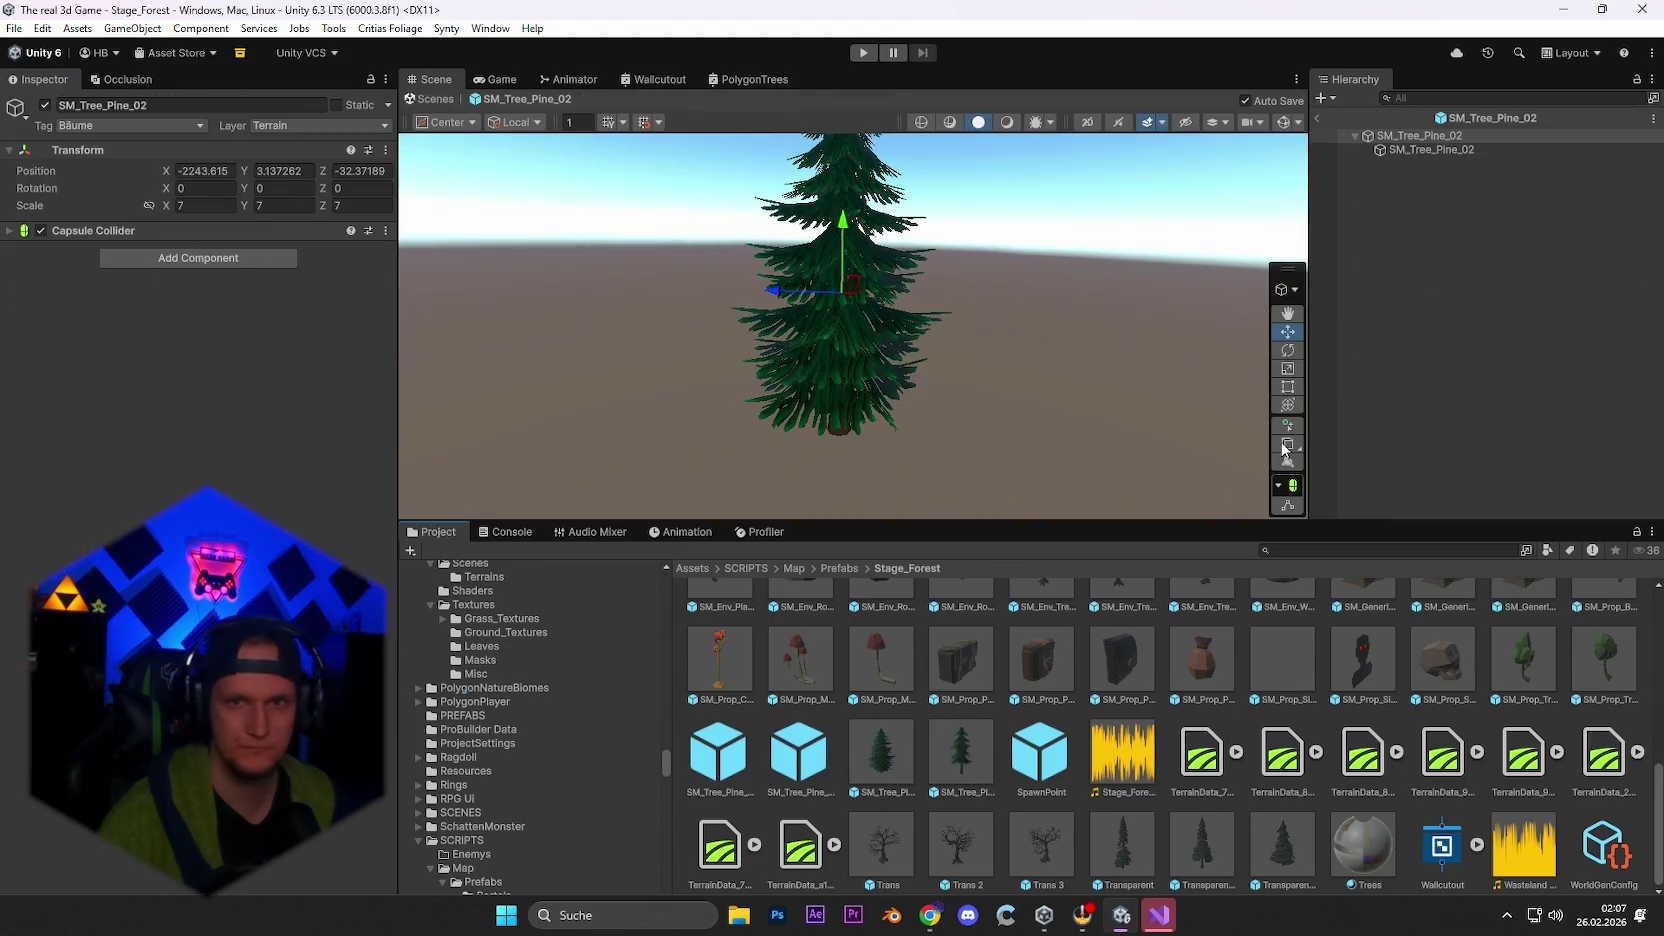
pyautogui.click(1424, 150)
pyautogui.click(92, 126)
pyautogui.click(100, 143)
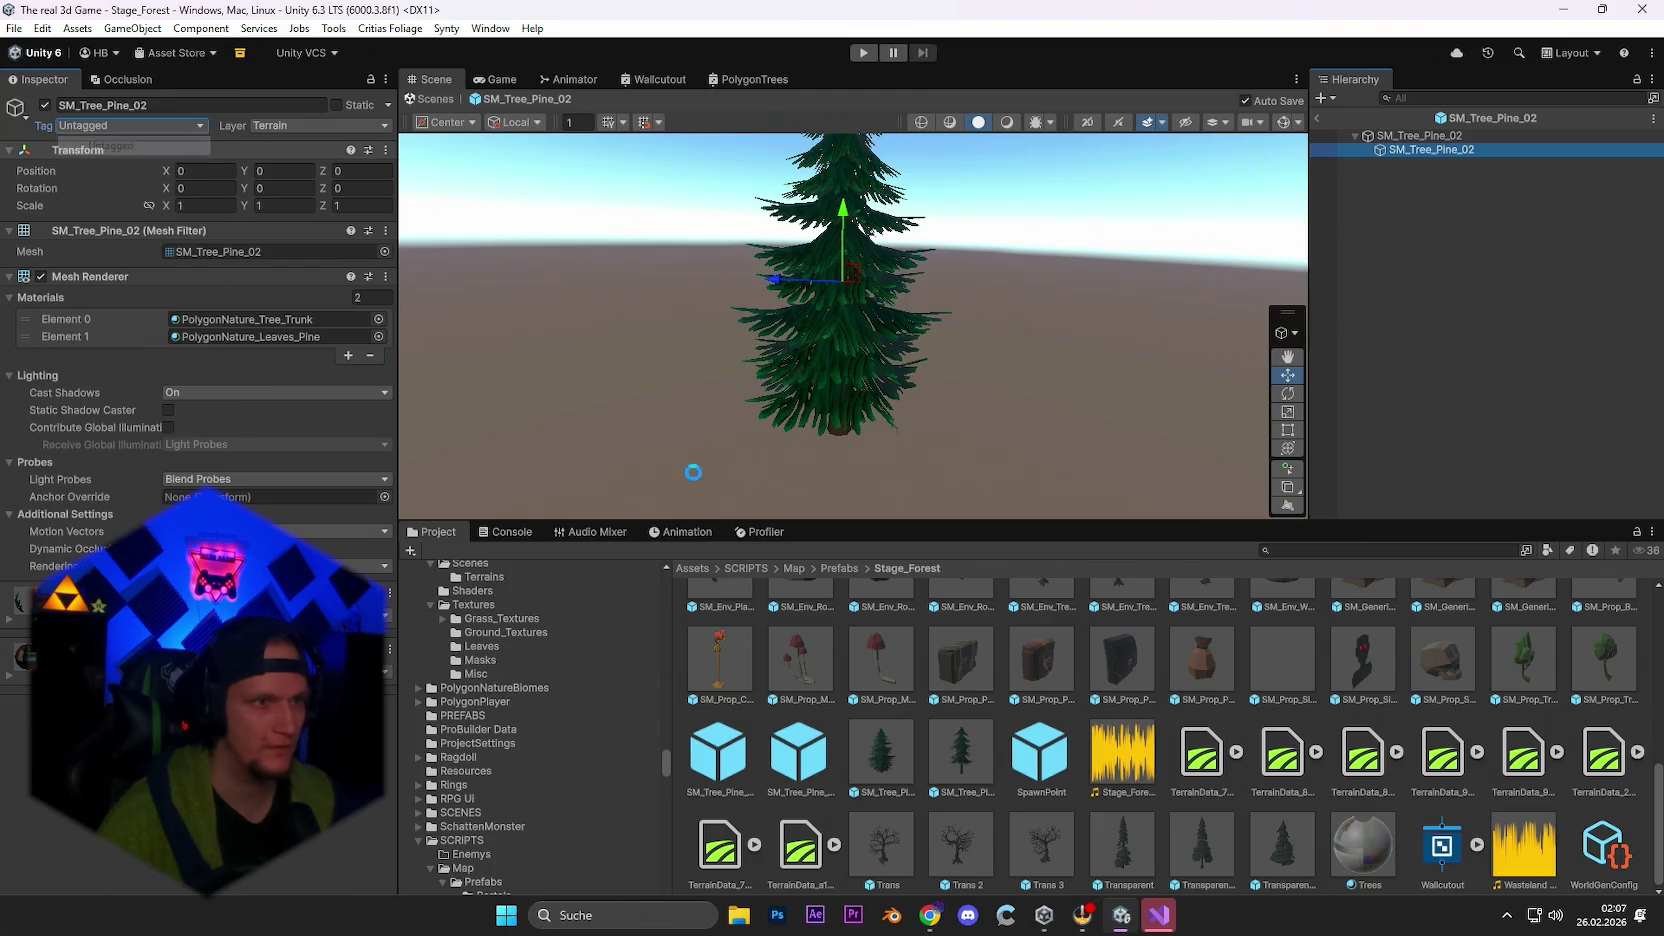
pyautogui.click(890, 766)
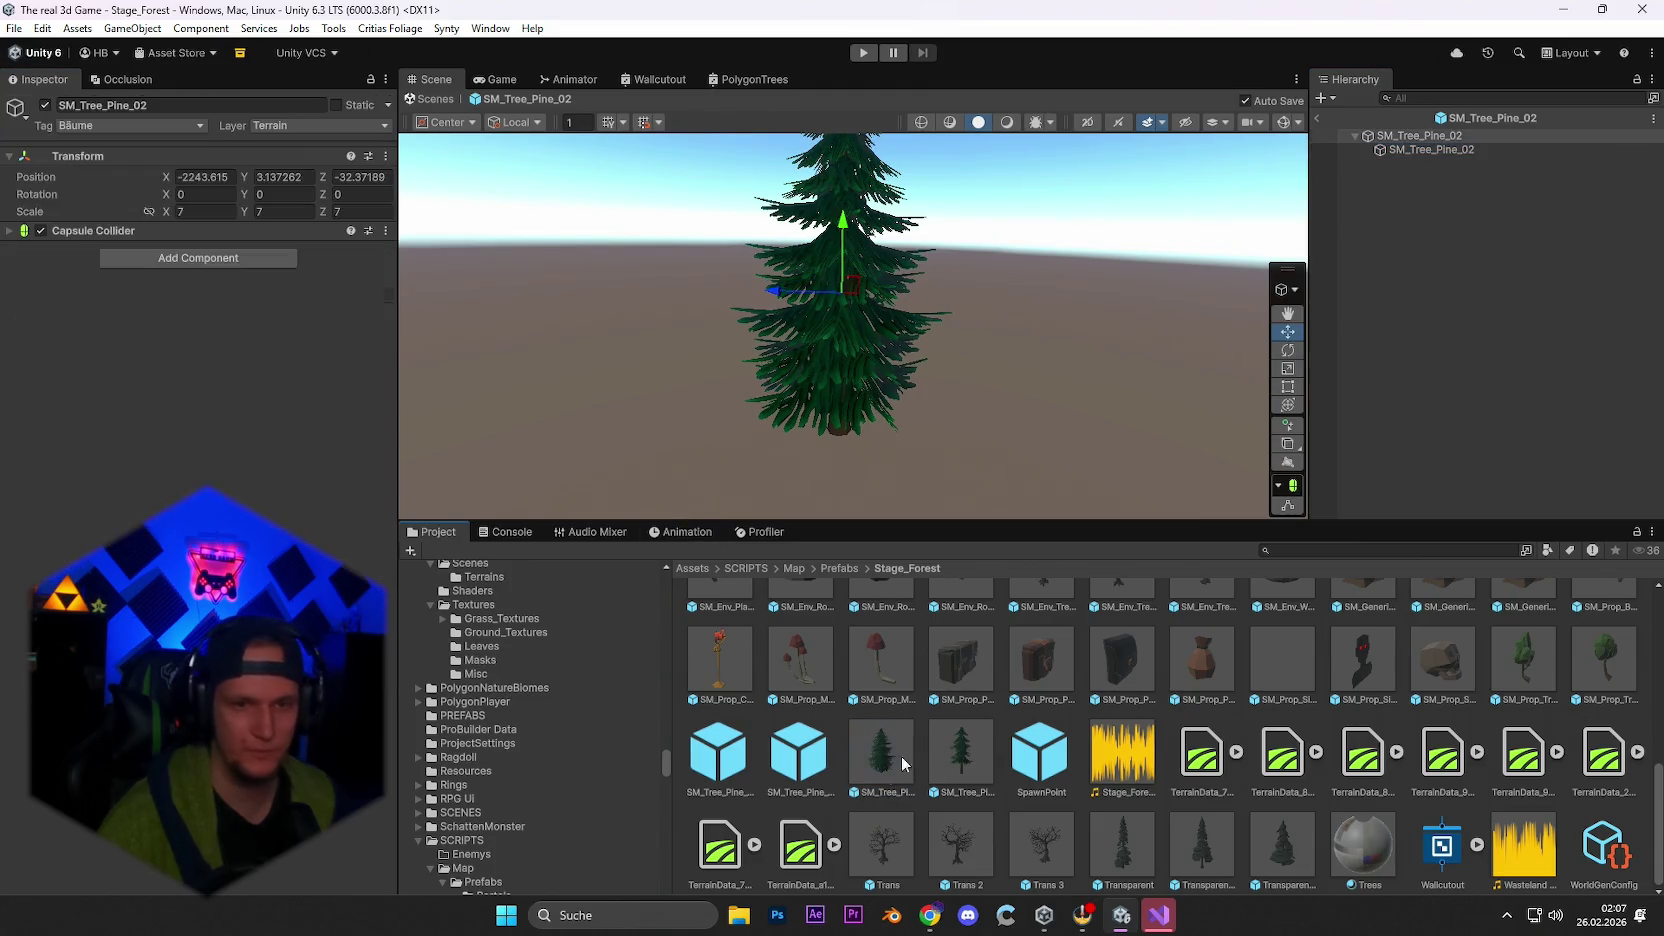
pyautogui.click(1320, 124)
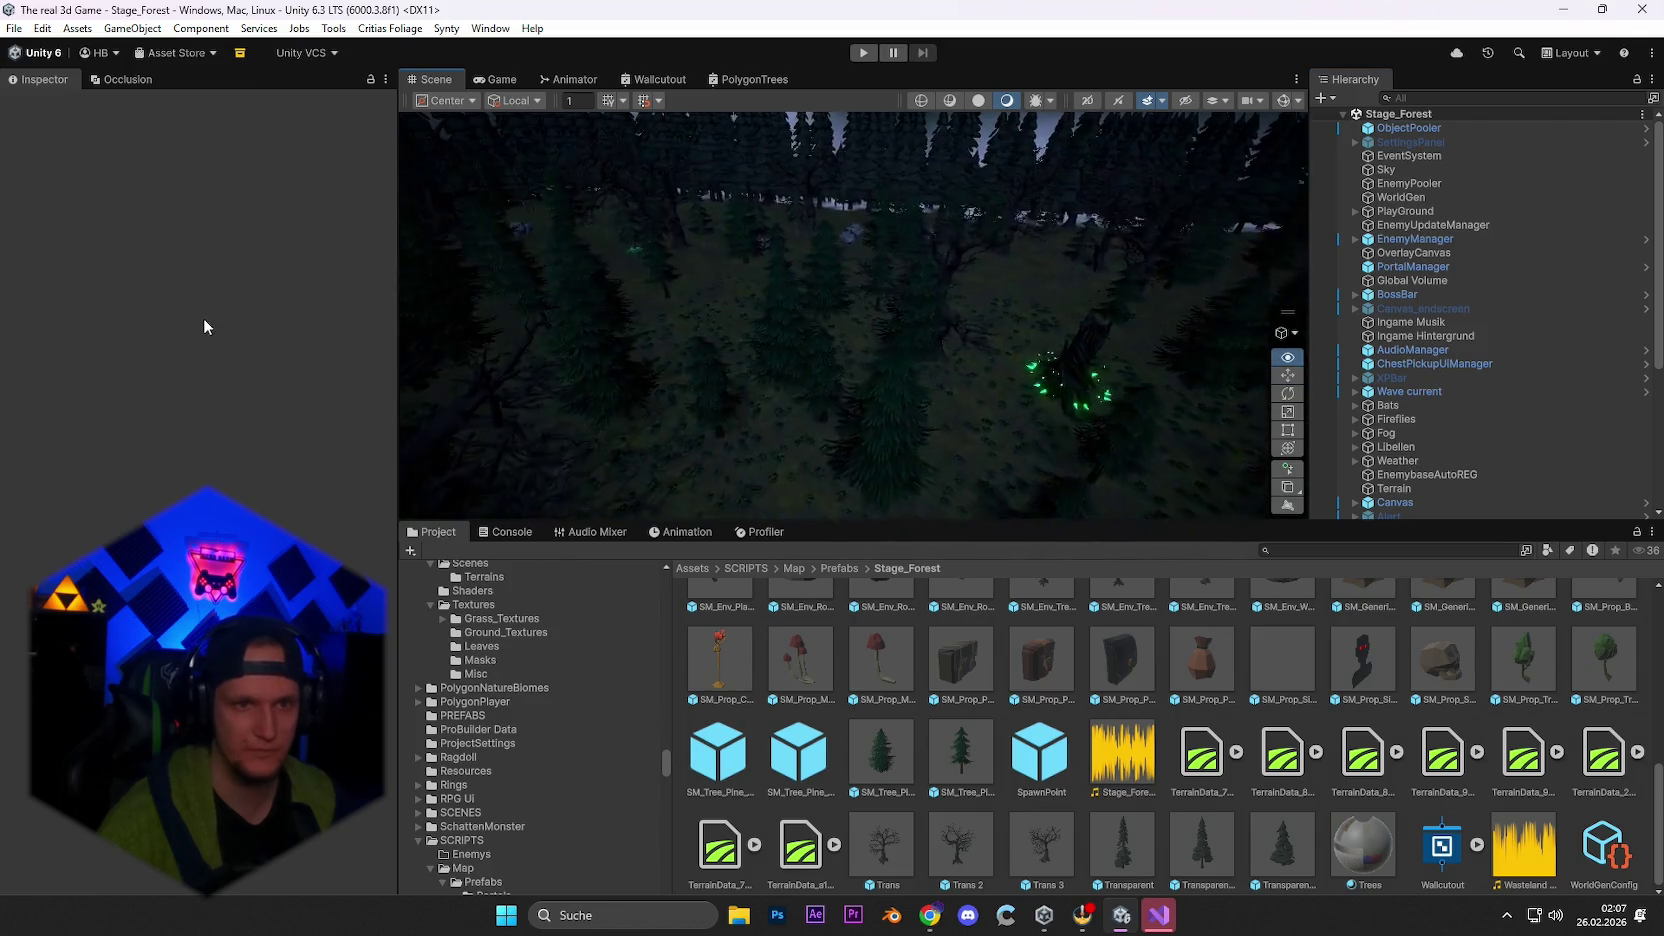
# Delete GENERATED_World from the Hierarchy, leaving the terrain clear of the maze.
pyautogui.moveTo(460, 282)
pyautogui.mouseDown()
pyautogui.moveTo(608, 240)
pyautogui.moveTo(266, 368)
pyautogui.moveTo(1603, 294)
pyautogui.moveTo(1499, 263)
pyautogui.moveTo(876, 297)
pyautogui.moveTo(1459, 451)
pyautogui.mouseUp()
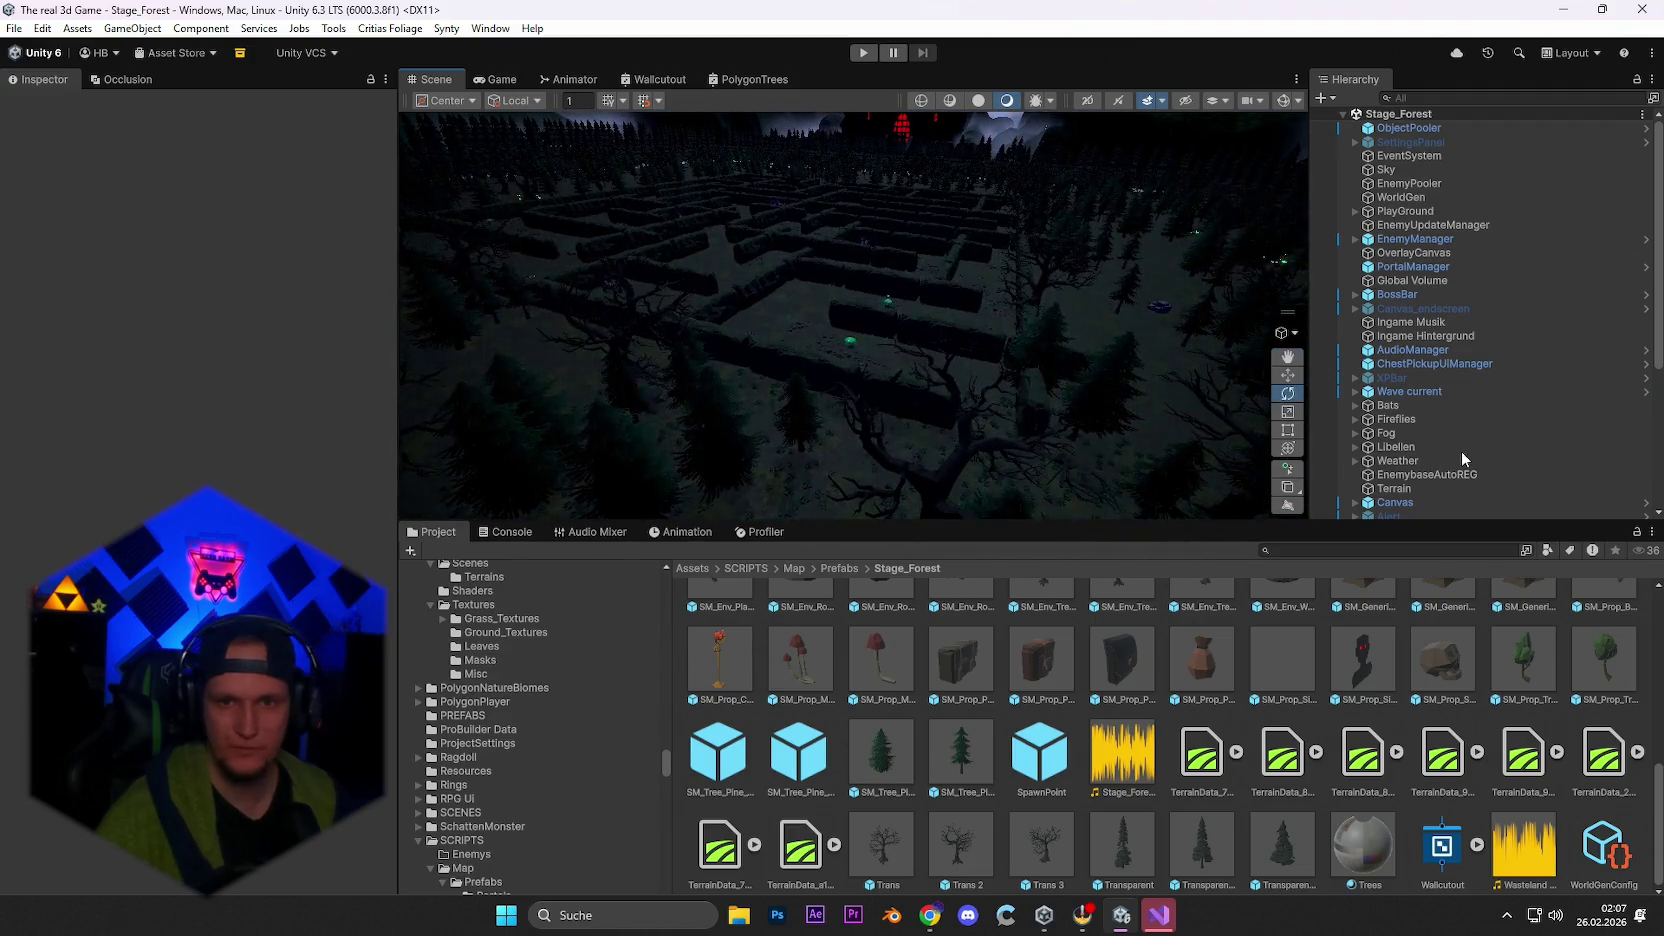
pyautogui.scroll(-5, 1433, 424)
pyautogui.click(1403, 512)
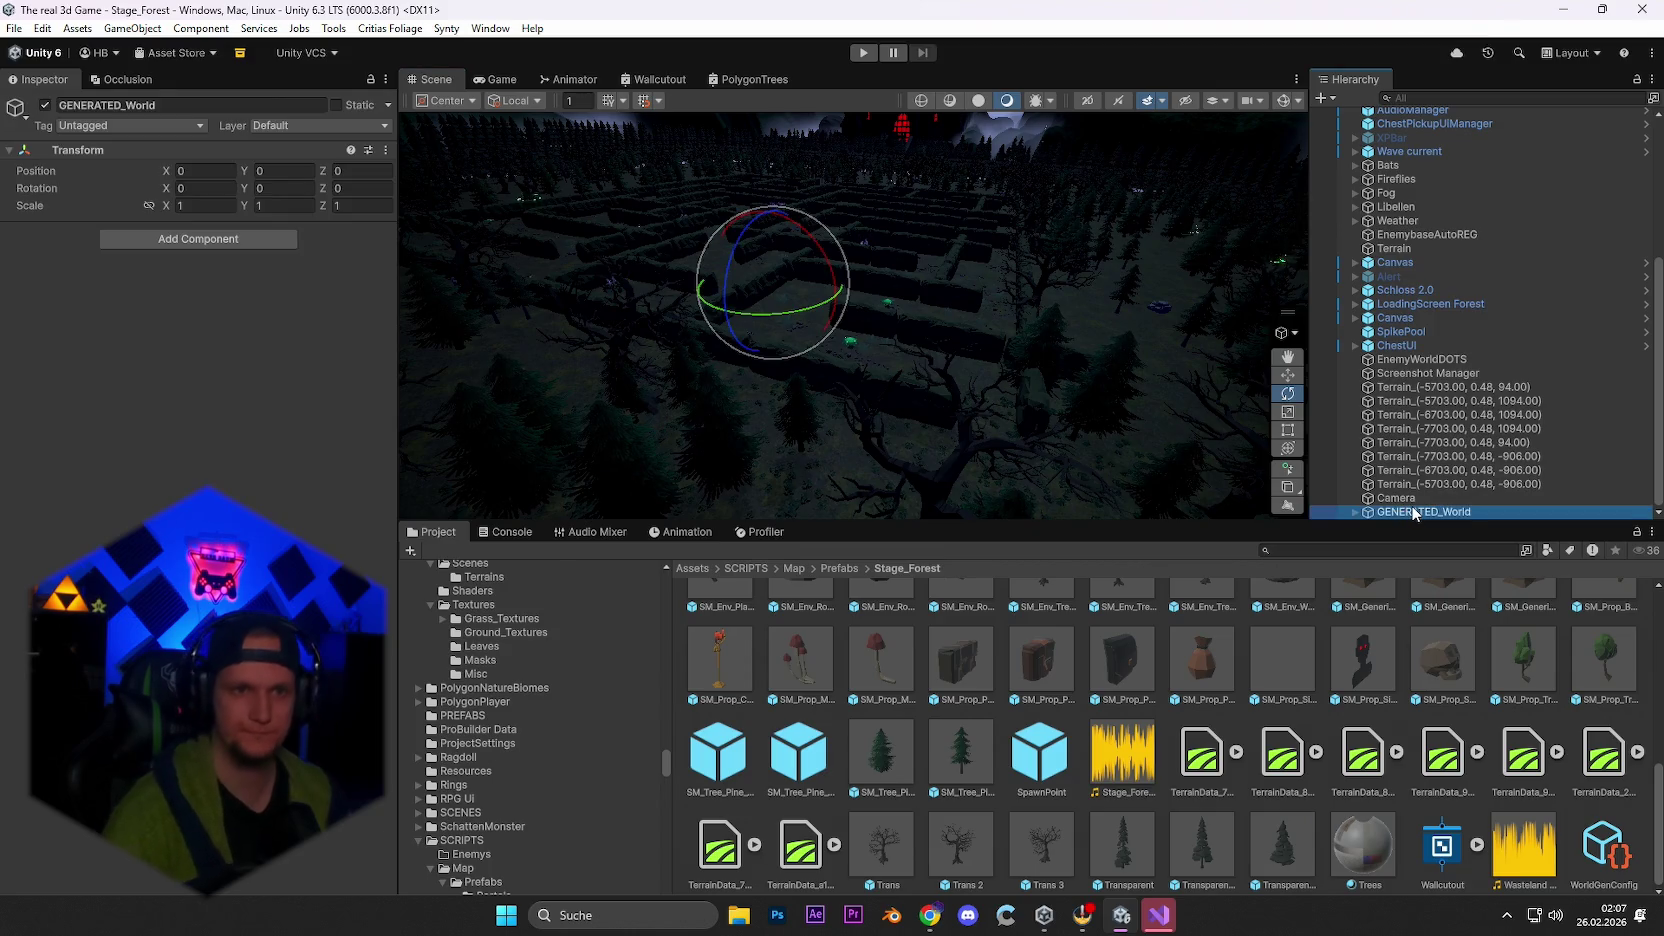
pyautogui.press('Delete')
pyautogui.moveTo(865, 279)
pyautogui.mouseDown()
pyautogui.moveTo(574, 231)
pyautogui.moveTo(546, 271)
pyautogui.moveTo(564, 294)
pyautogui.moveTo(483, 371)
pyautogui.moveTo(869, 375)
pyautogui.moveTo(1122, 345)
pyautogui.moveTo(1139, 316)
pyautogui.moveTo(1110, 331)
pyautogui.moveTo(1151, 464)
pyautogui.moveTo(1189, 130)
pyautogui.moveTo(1088, 223)
pyautogui.moveTo(1174, 260)
pyautogui.moveTo(1212, 318)
pyautogui.moveTo(334, 290)
pyautogui.moveTo(15, 327)
pyautogui.moveTo(378, 309)
pyautogui.moveTo(394, 282)
pyautogui.moveTo(471, 304)
pyautogui.moveTo(416, 367)
pyautogui.moveTo(377, 380)
pyautogui.moveTo(1514, 292)
pyautogui.moveTo(1174, 286)
pyautogui.moveTo(1159, 302)
pyautogui.mouseUp()
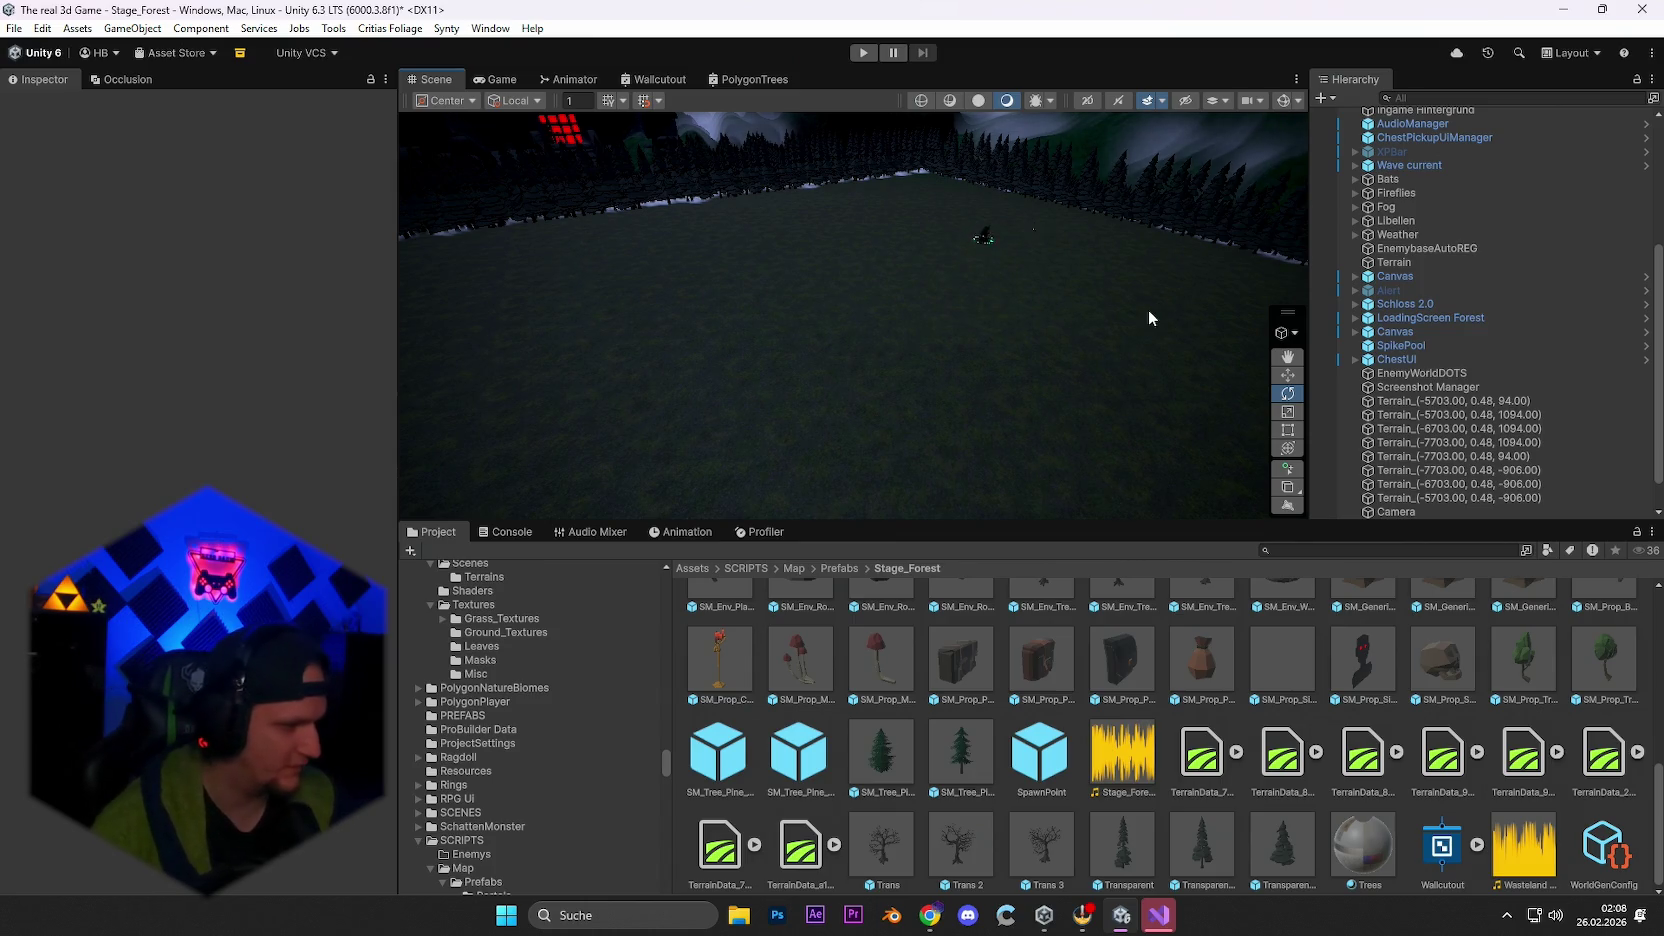
pyautogui.moveTo(1149, 311)
pyautogui.mouseDown()
pyautogui.moveTo(1032, 297)
pyautogui.moveTo(1175, 240)
pyautogui.moveTo(1073, 279)
pyautogui.moveTo(962, 290)
pyautogui.moveTo(839, 279)
pyautogui.moveTo(934, 221)
pyautogui.moveTo(58, 204)
pyautogui.moveTo(101, 178)
pyautogui.moveTo(136, 211)
pyautogui.moveTo(52, 278)
pyautogui.moveTo(482, 238)
pyautogui.moveTo(648, 244)
pyautogui.moveTo(617, 260)
pyautogui.moveTo(706, 316)
pyautogui.moveTo(1058, 249)
pyautogui.moveTo(1138, 217)
pyautogui.mouseUp()
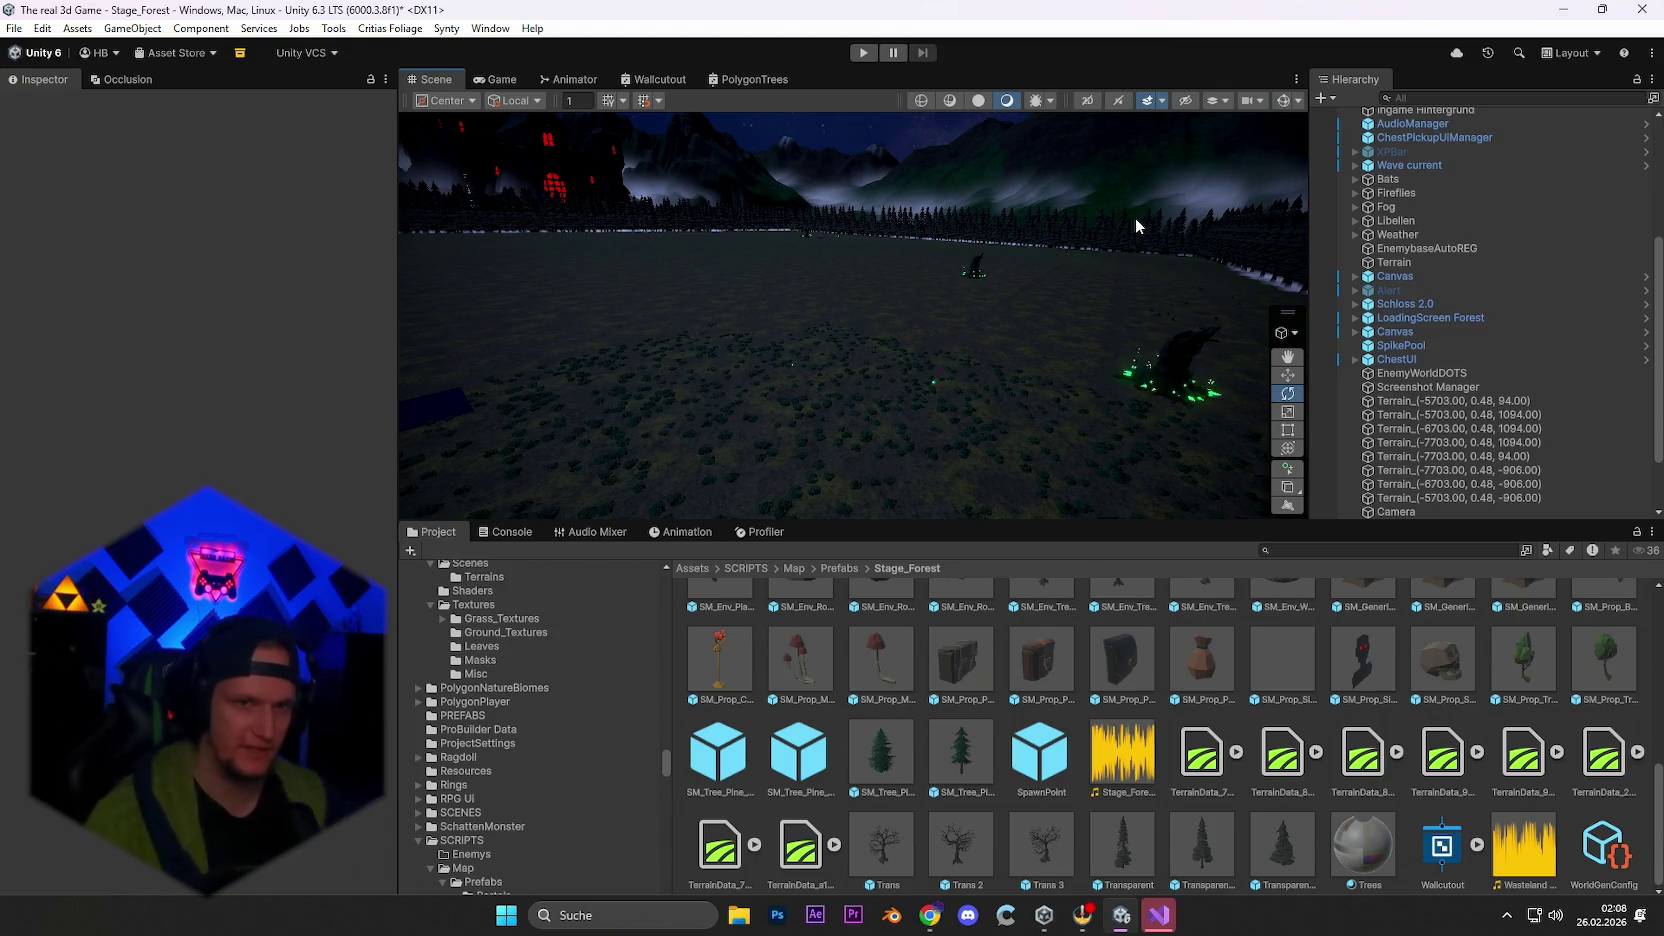
pyautogui.moveTo(1135, 217)
pyautogui.mouseDown()
pyautogui.moveTo(906, 279)
pyautogui.moveTo(940, 267)
pyautogui.moveTo(921, 357)
pyautogui.moveTo(836, 323)
pyautogui.moveTo(761, 345)
pyautogui.moveTo(610, 293)
pyautogui.moveTo(420, 286)
pyautogui.moveTo(249, 308)
pyautogui.moveTo(724, 286)
pyautogui.moveTo(149, 353)
pyautogui.mouseUp()
pyautogui.moveTo(1596, 348); pyautogui.dragTo(840, 298)
# Select the Terrain tile, switch to Paint Details, and start adding a new detail mesh.
pyautogui.click(770, 297)
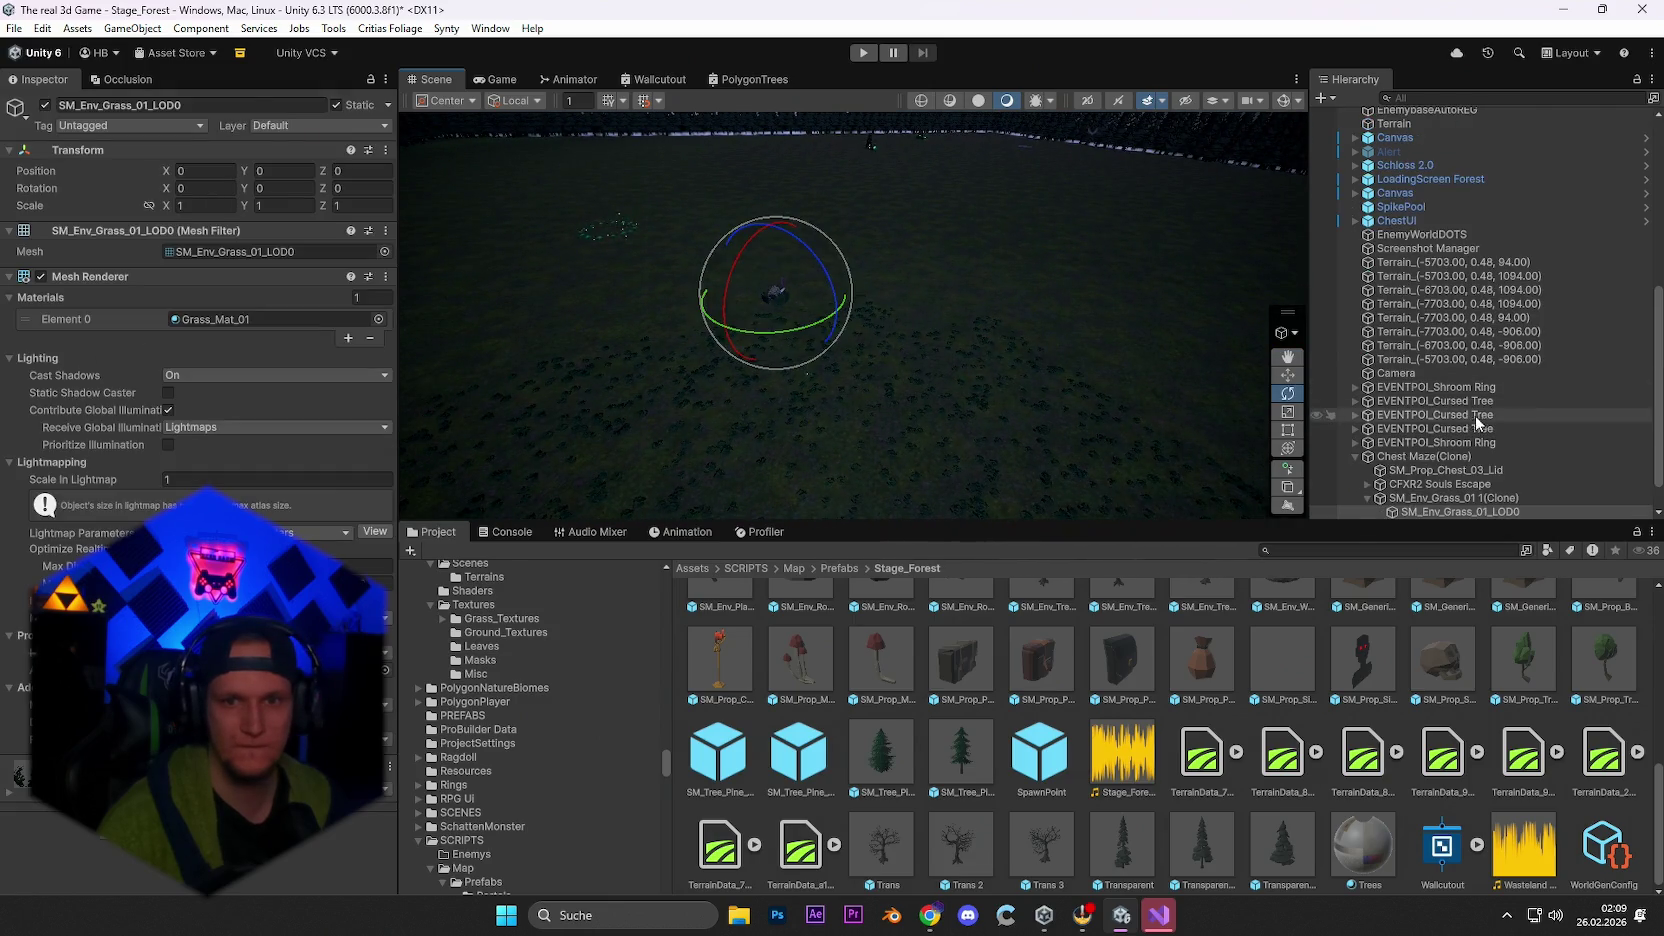
pyautogui.moveTo(1044, 367)
pyautogui.mouseDown()
pyautogui.moveTo(1068, 348)
pyautogui.moveTo(1170, 345)
pyautogui.moveTo(947, 345)
pyautogui.moveTo(1044, 332)
pyautogui.moveTo(1062, 368)
pyautogui.moveTo(1300, 372)
pyautogui.moveTo(103, 355)
pyautogui.moveTo(515, 428)
pyautogui.mouseUp()
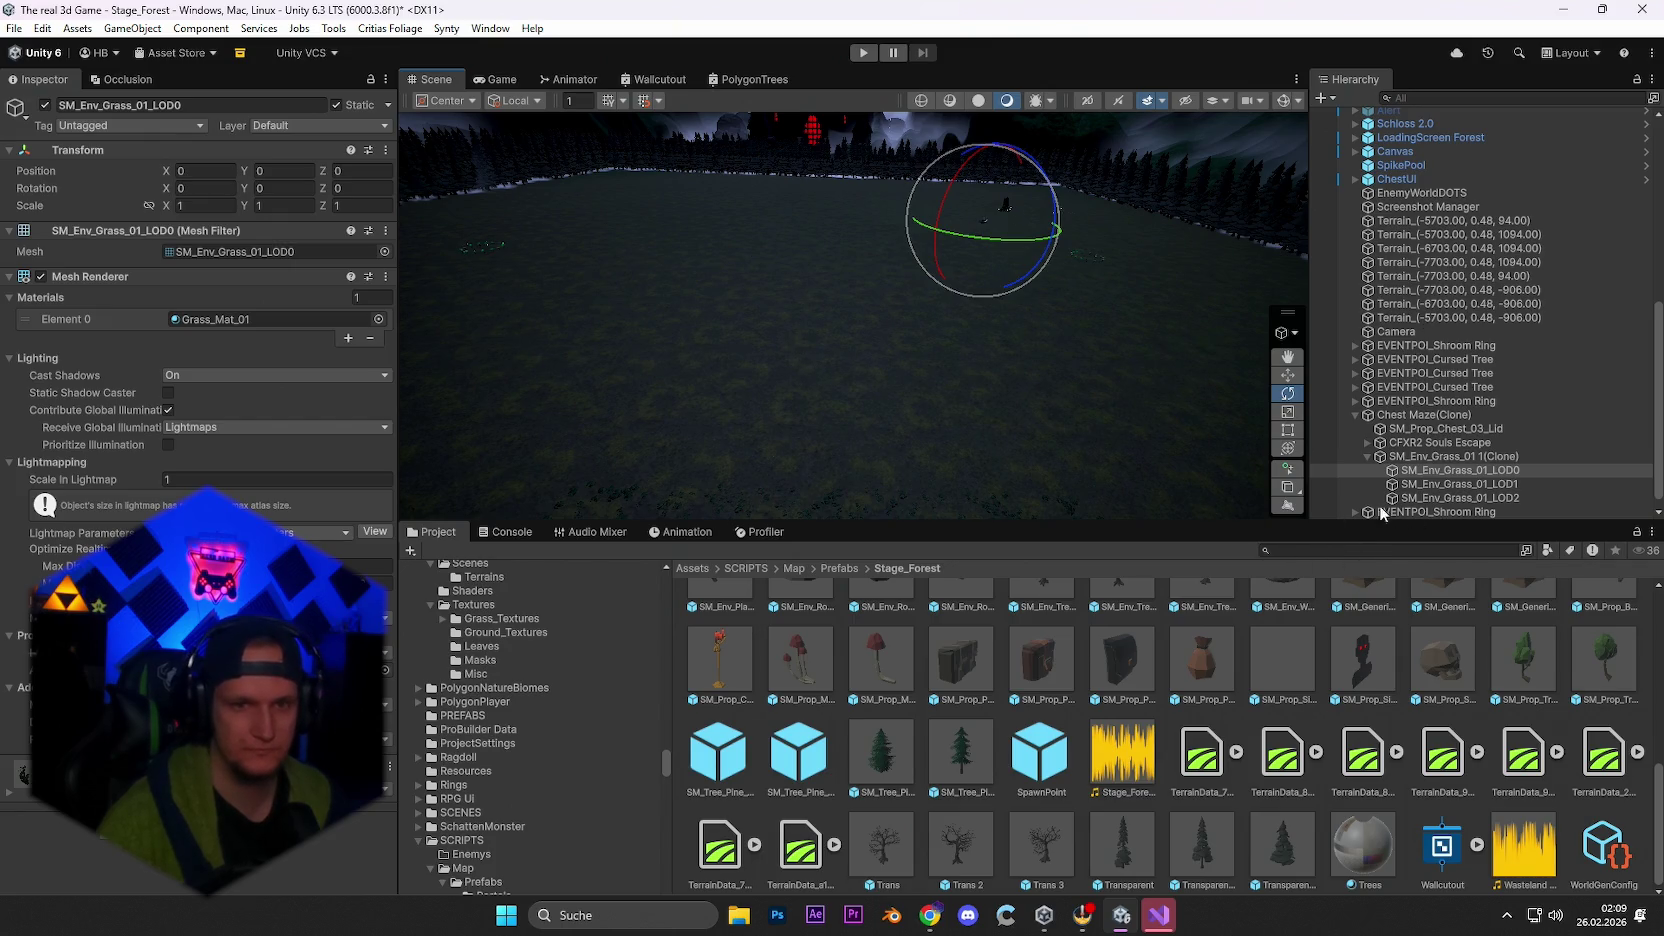
pyautogui.click(1364, 440)
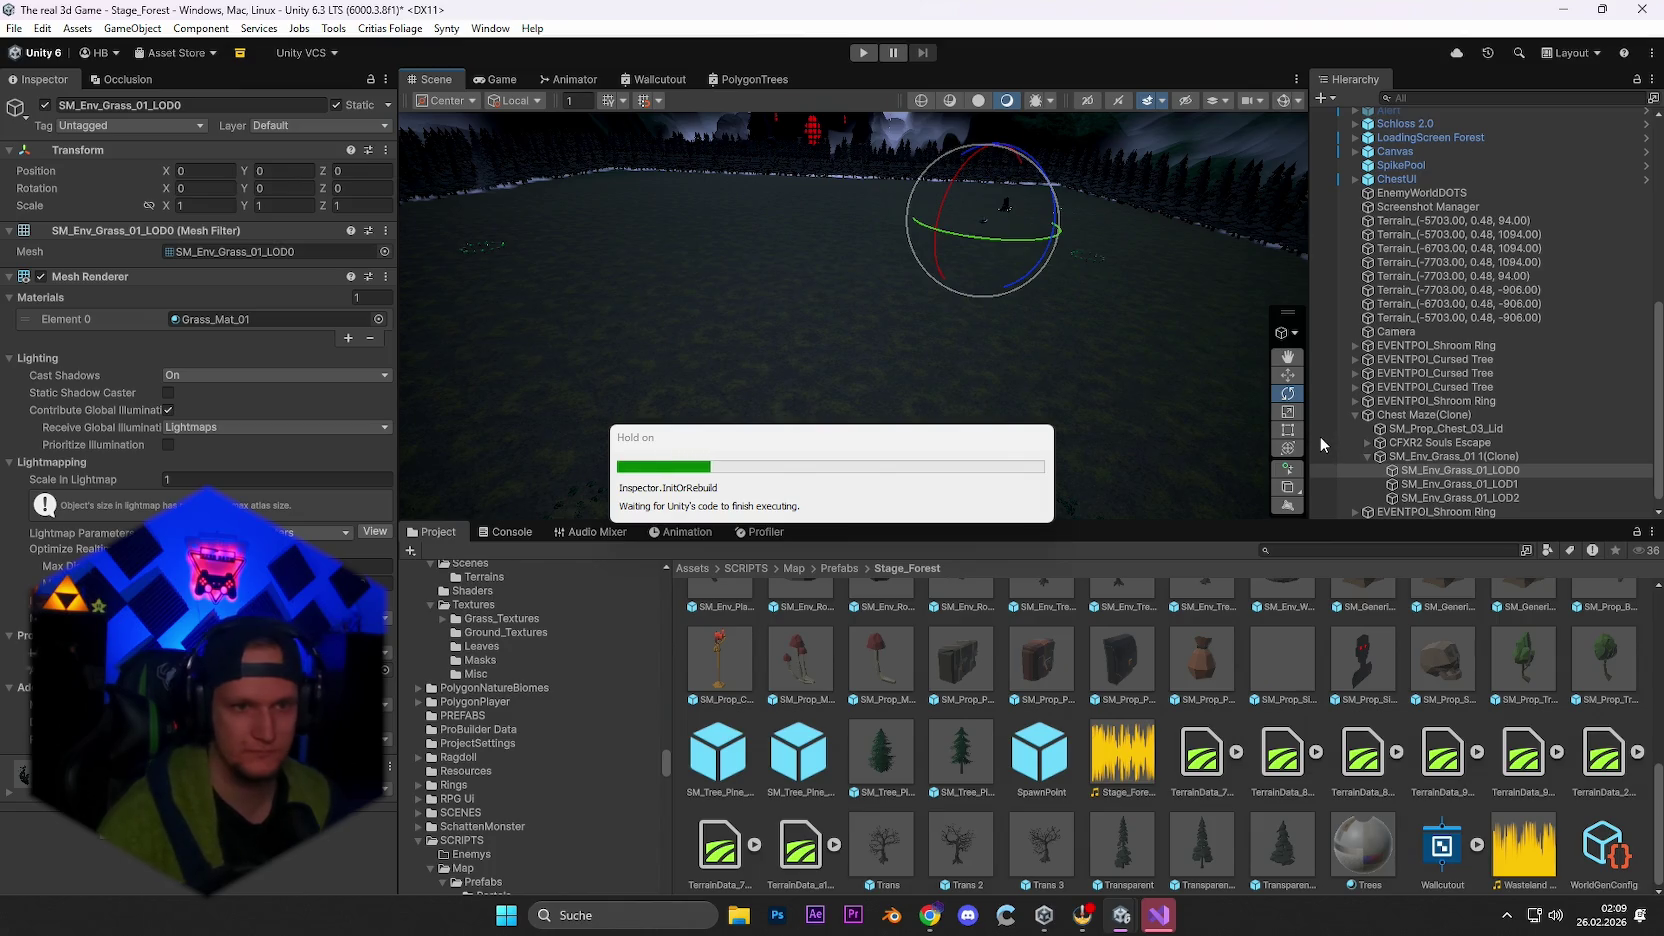
pyautogui.scroll(3, 1490, 423)
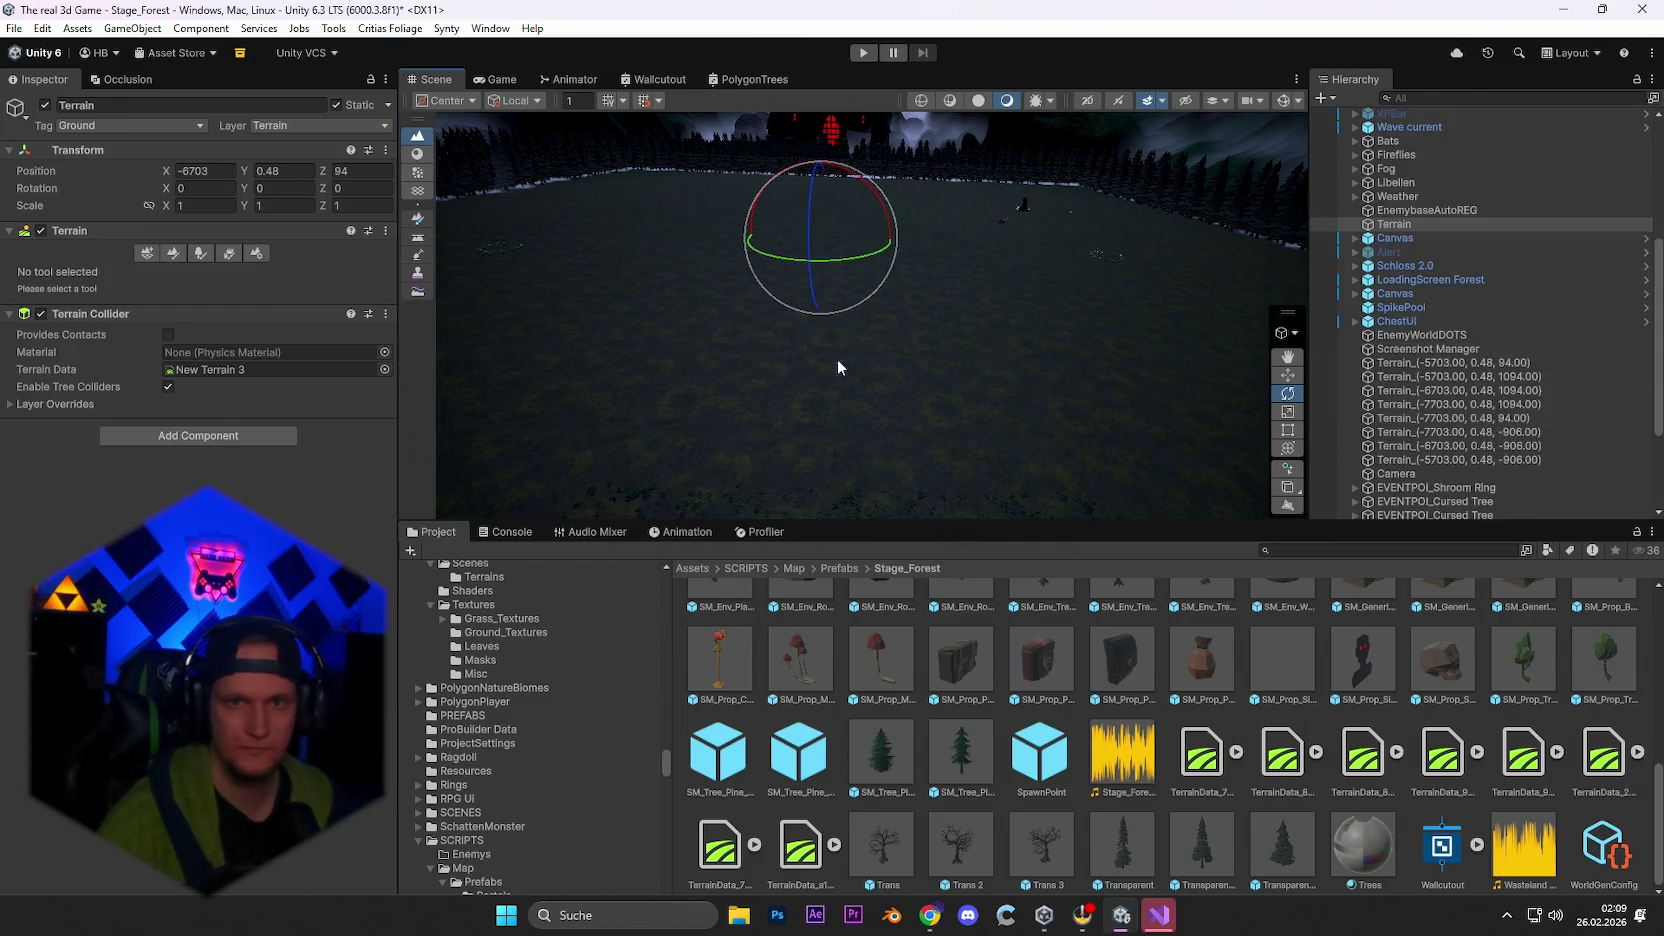
pyautogui.click(228, 253)
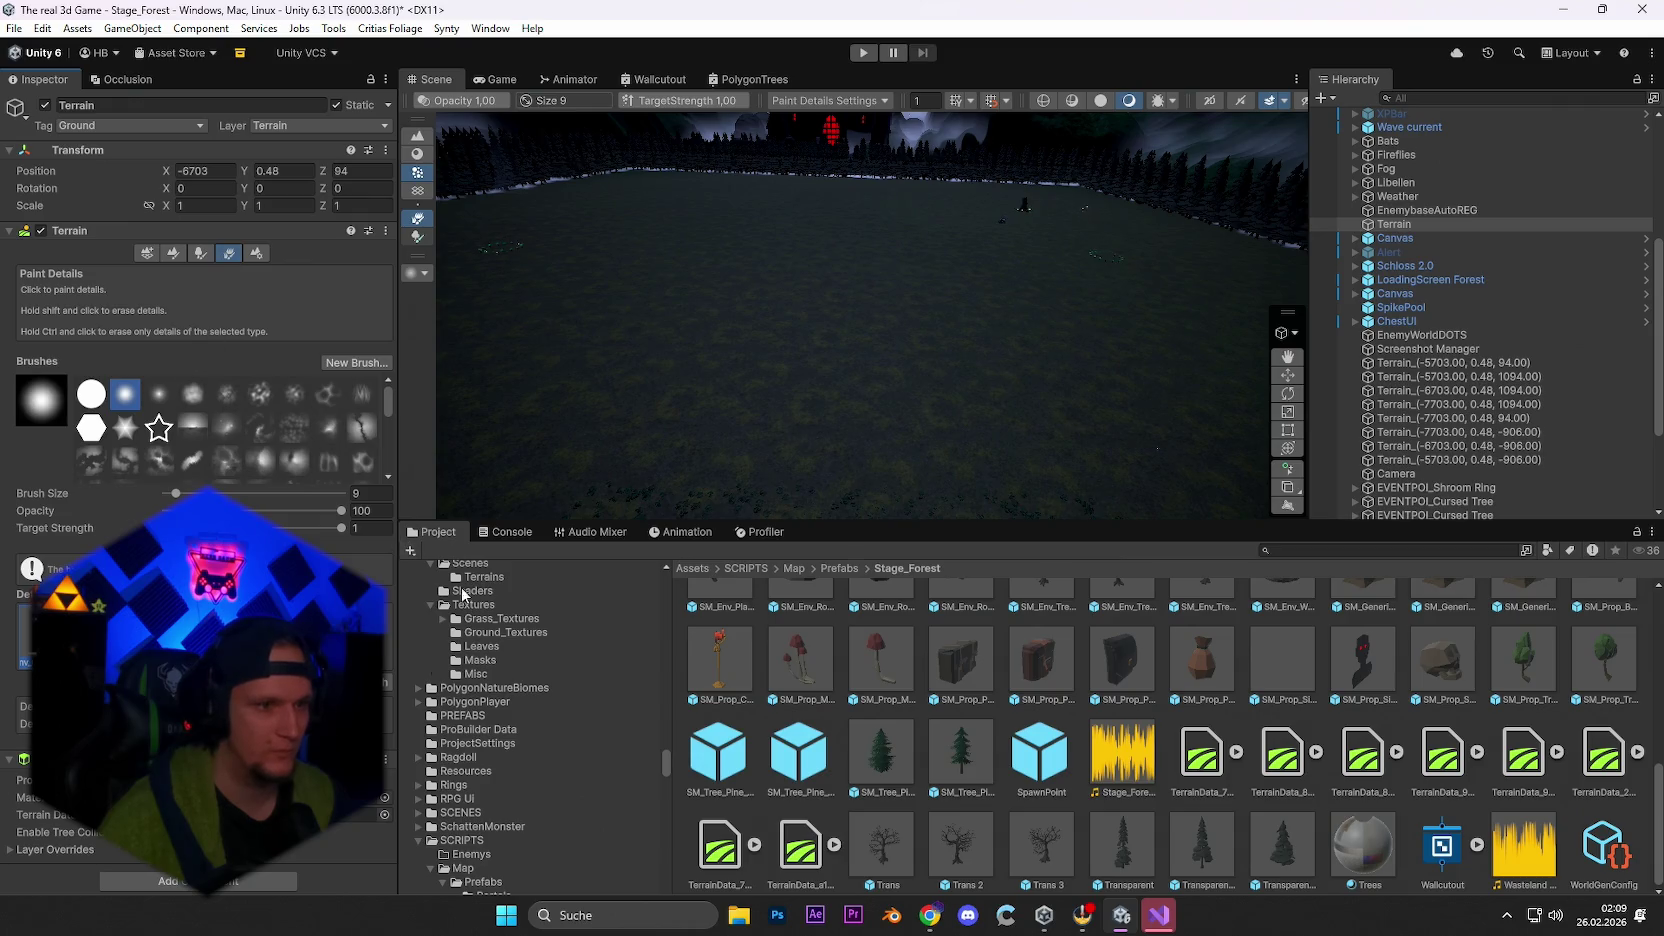
pyautogui.scroll(10, 1020, 771)
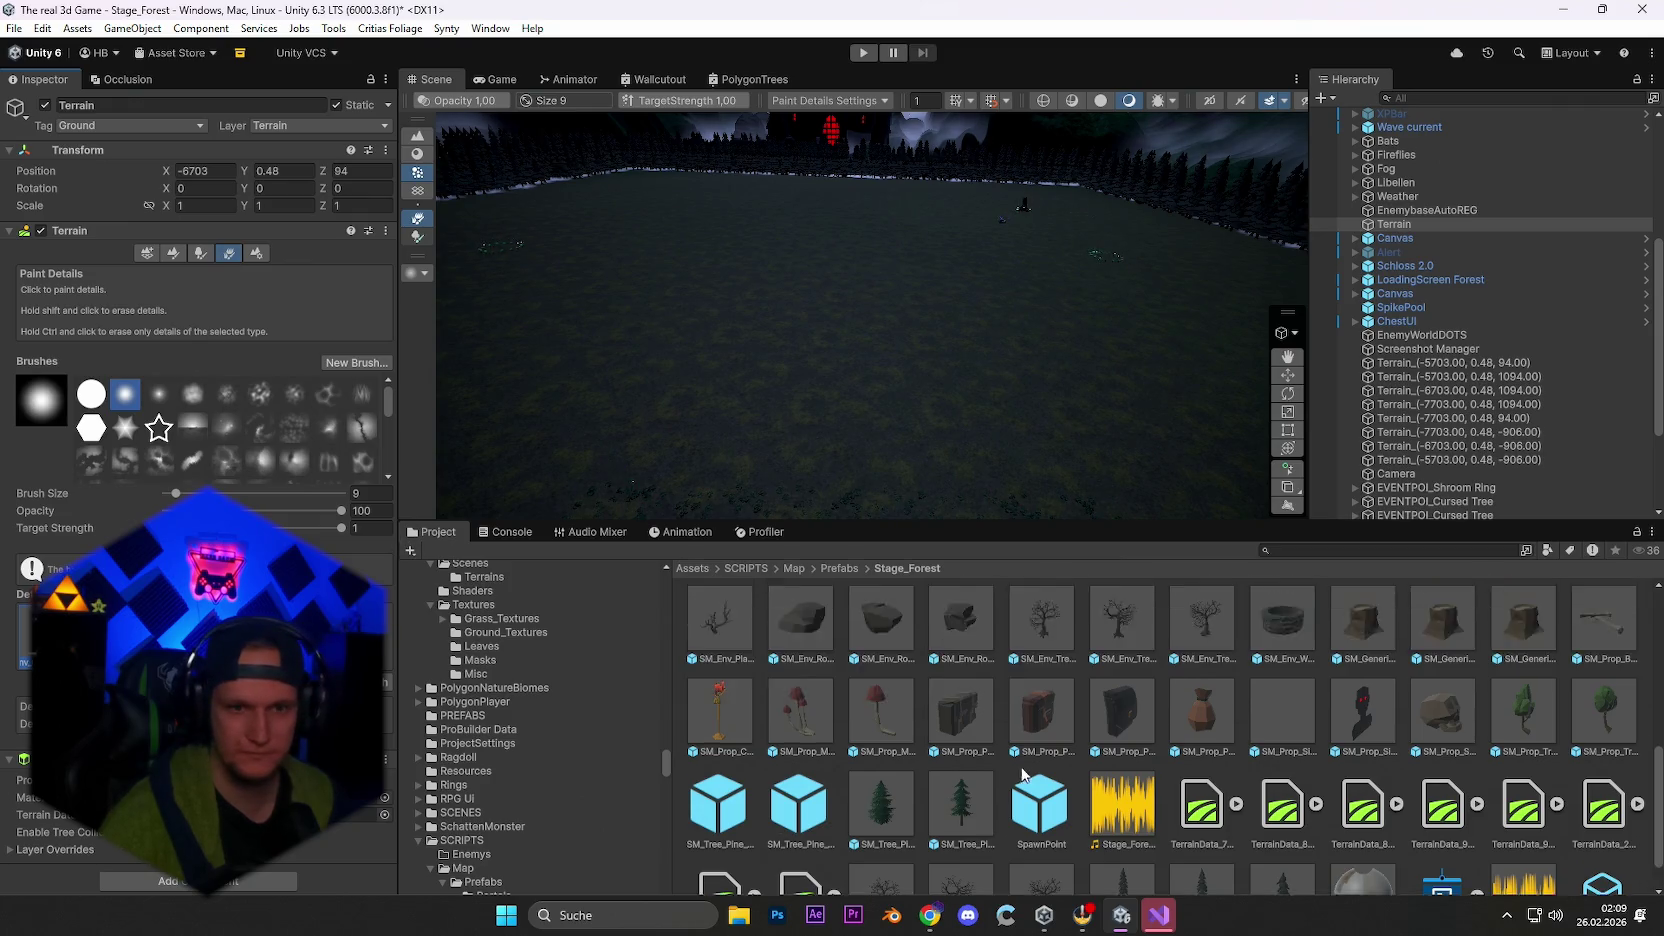
pyautogui.scroll(1, 1020, 777)
pyautogui.scroll(-4, 1020, 777)
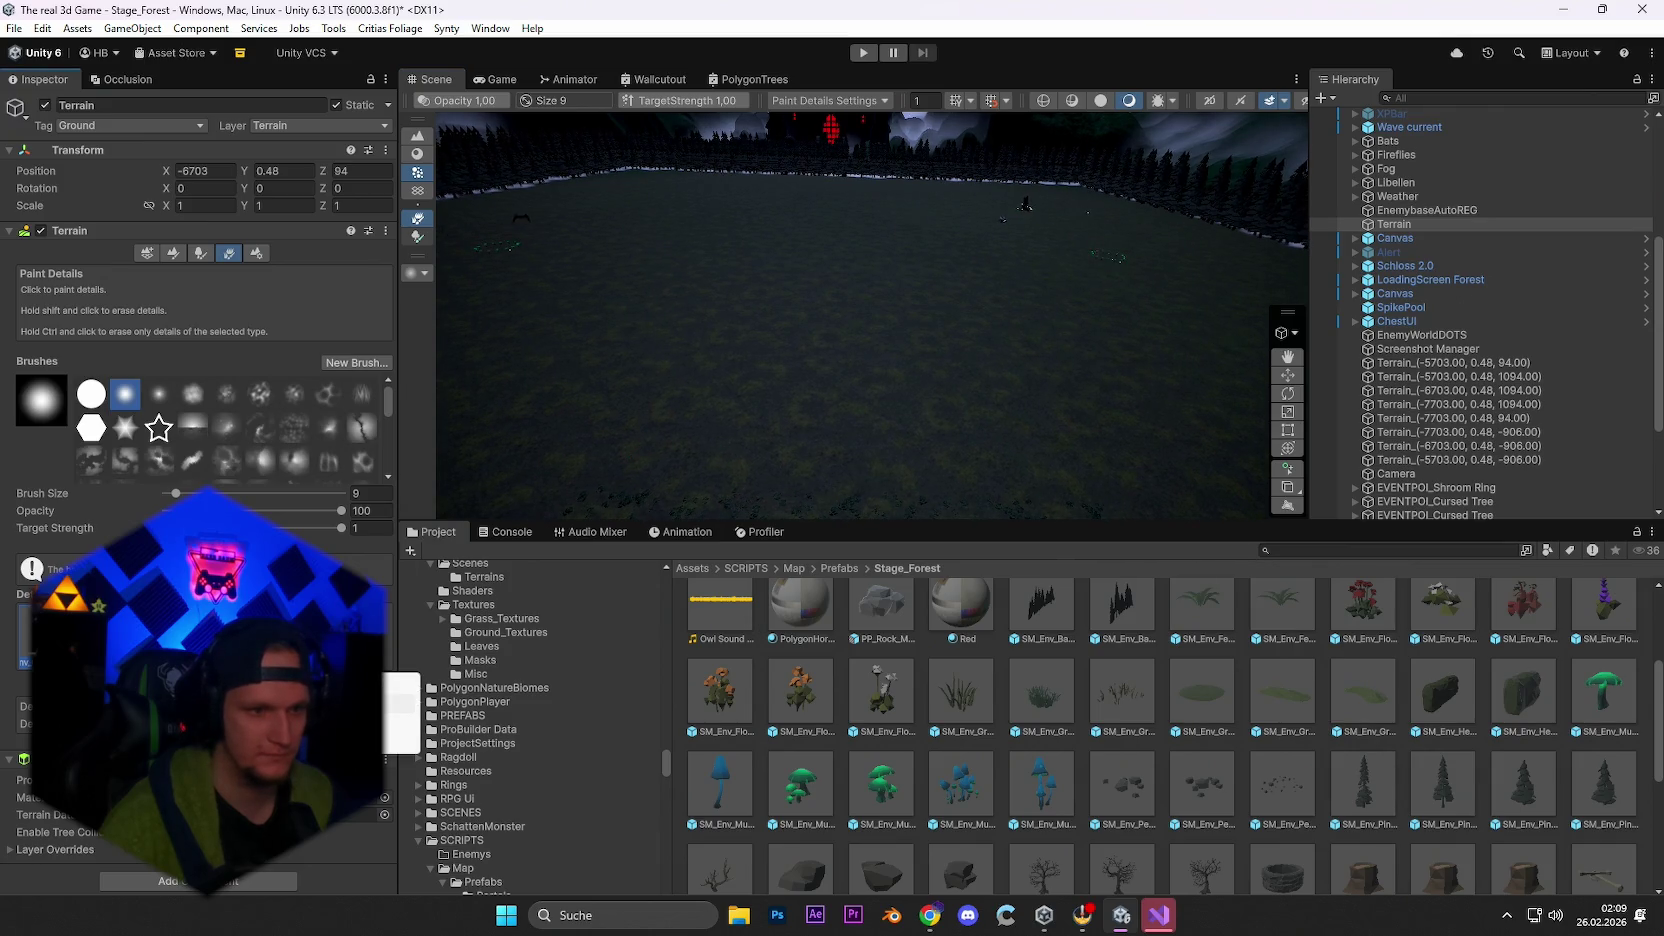
pyautogui.click(402, 686)
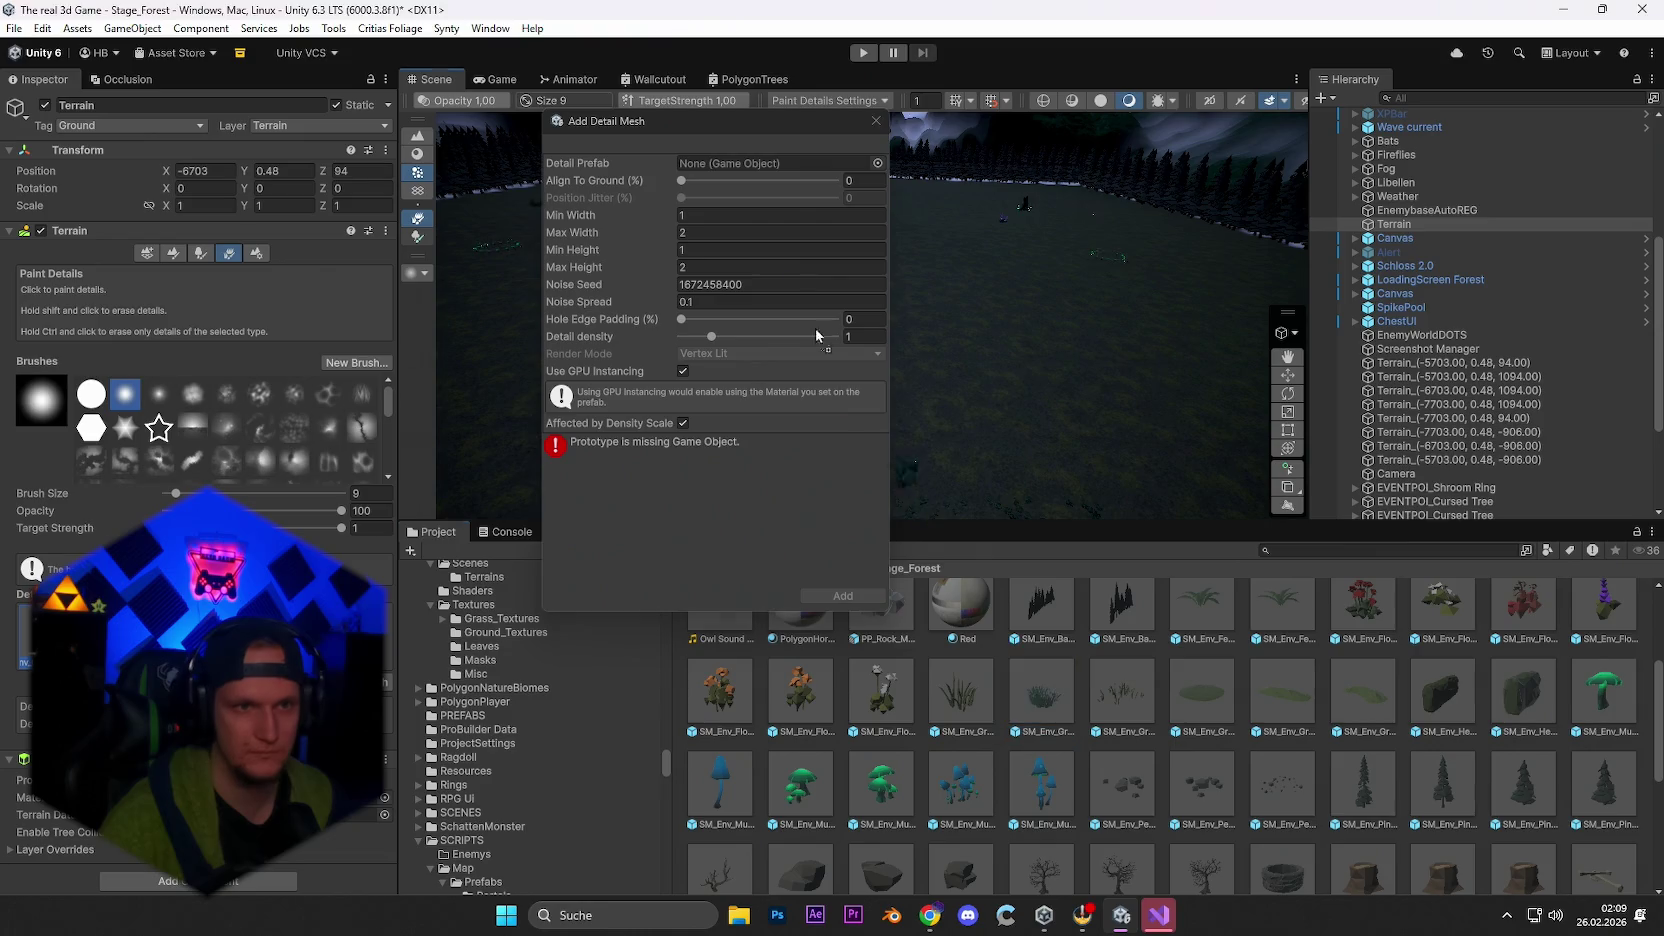
# Close the Add Detail Mesh dialog and briefly inspect the grass prefab in Prefab Mode.
pyautogui.moveTo(736, 156); pyautogui.dragTo(738, 160)
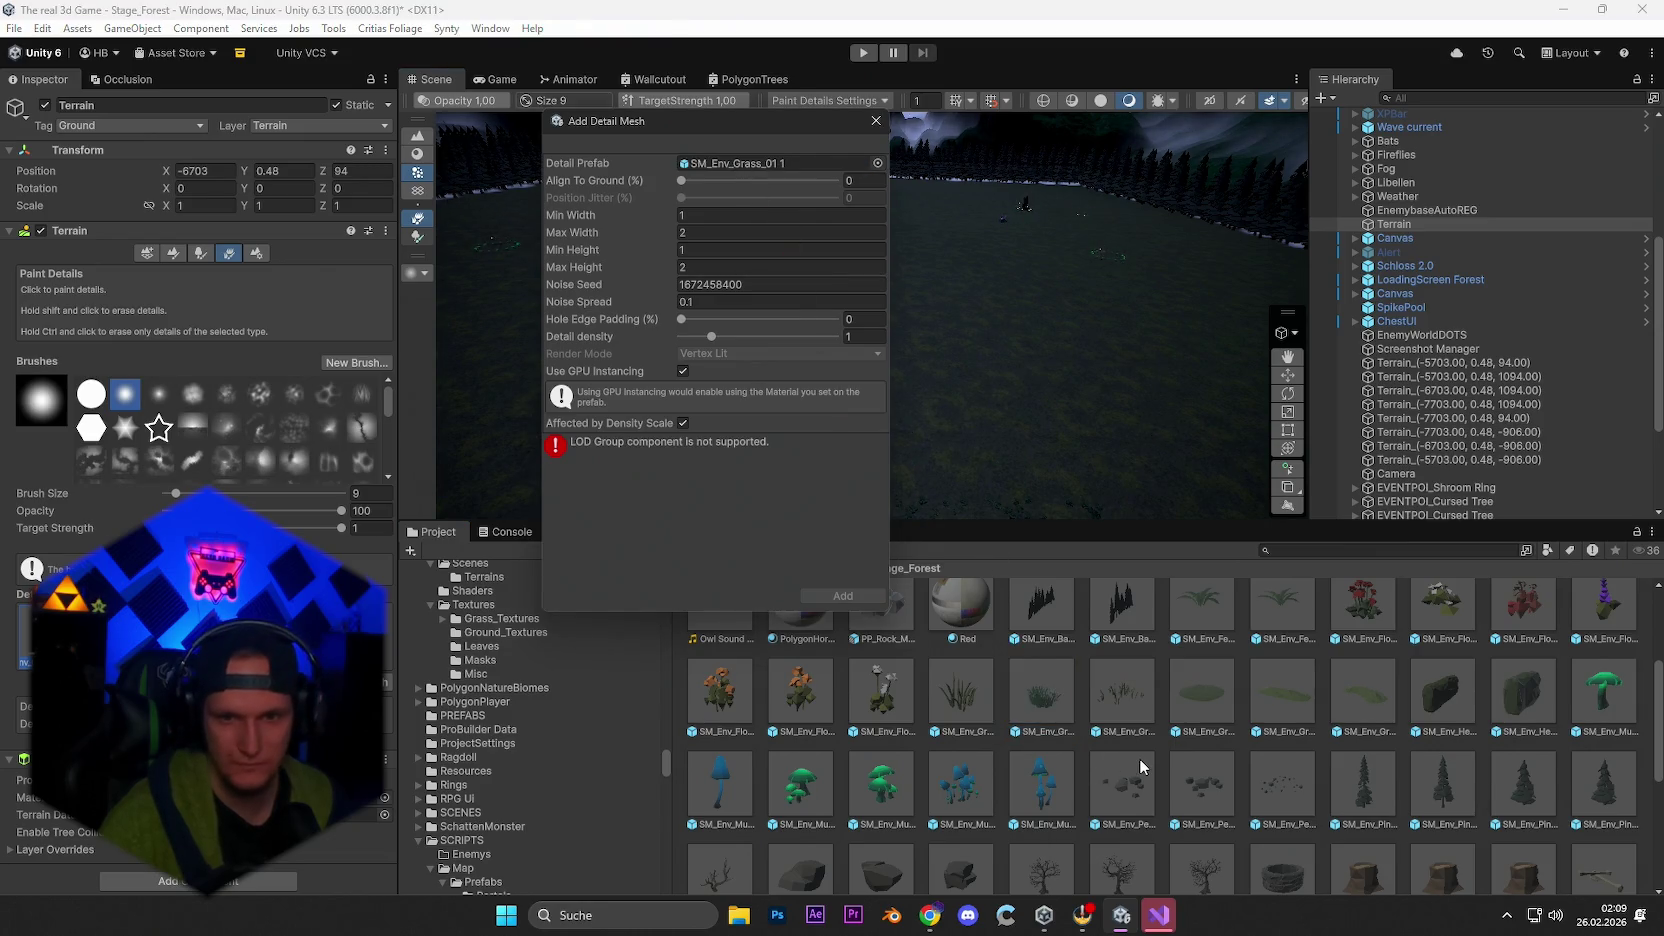
pyautogui.scroll(-3, 1139, 758)
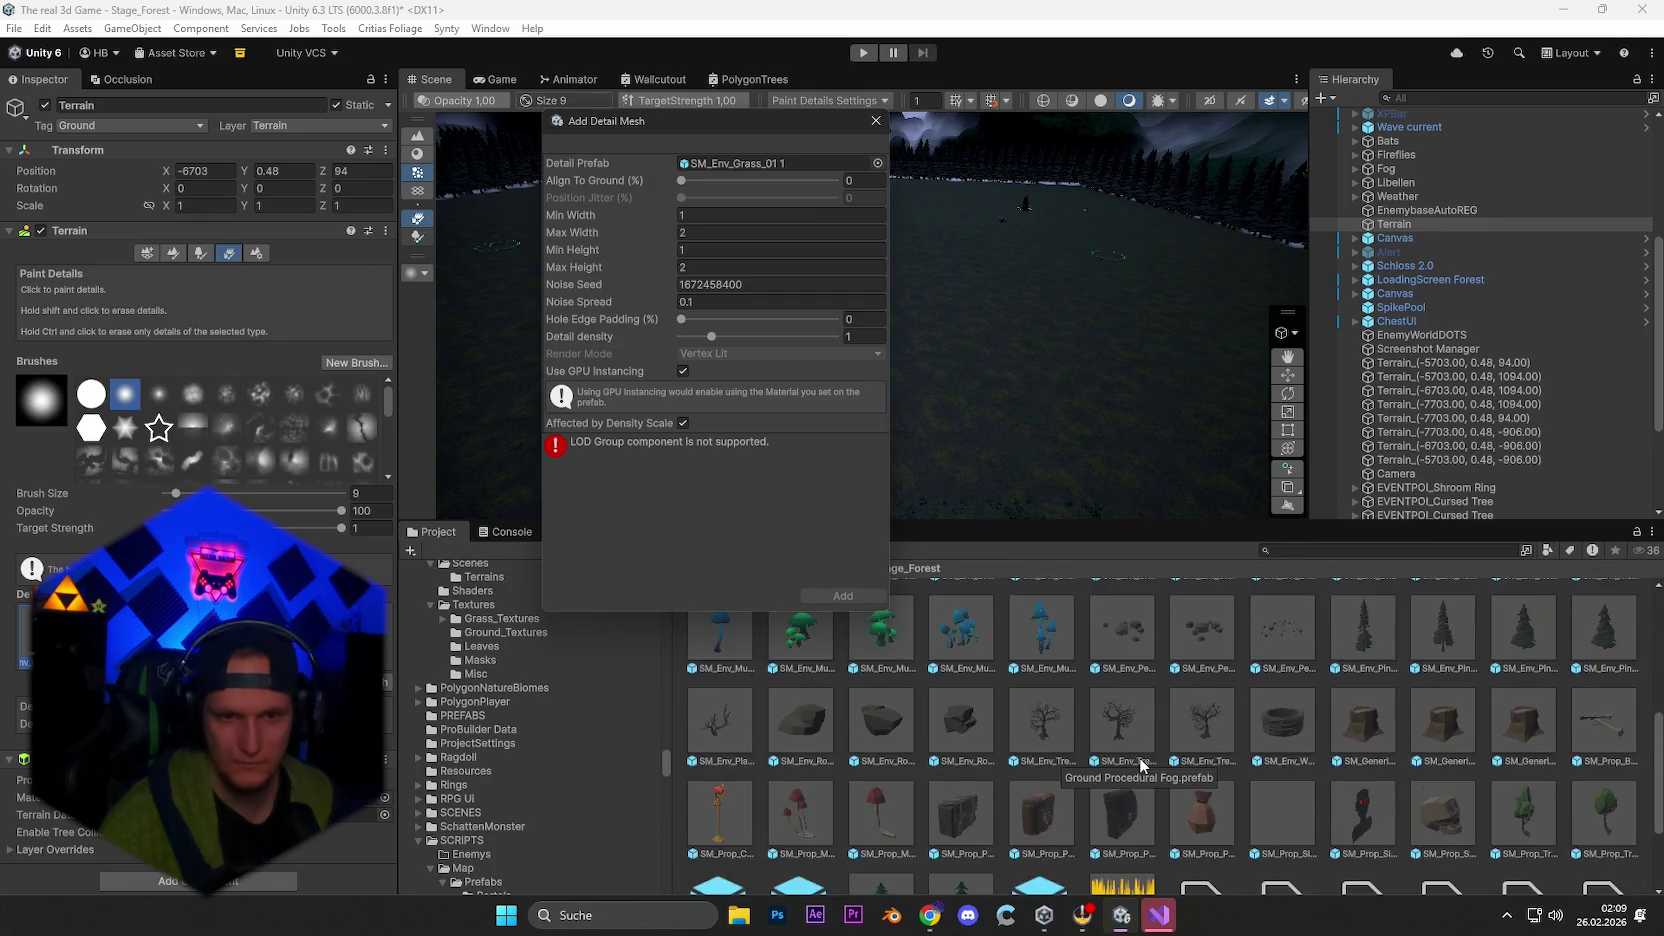
pyautogui.scroll(-3, 1139, 757)
pyautogui.scroll(3, 1156, 798)
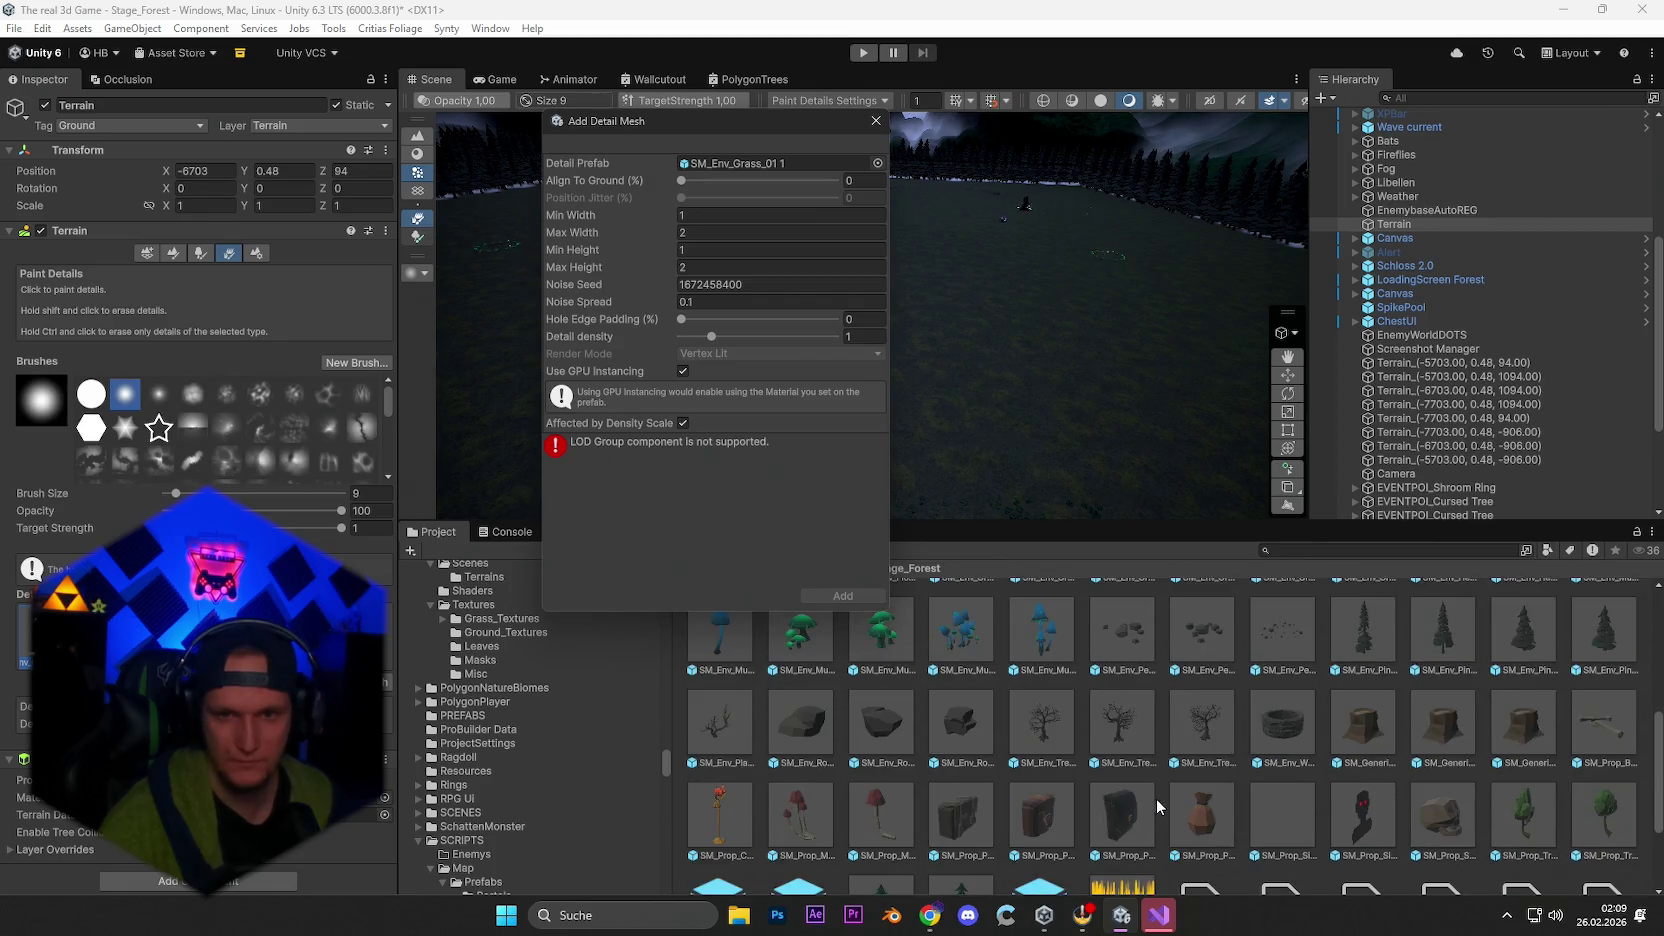
pyautogui.scroll(3, 1156, 798)
pyautogui.click(877, 121)
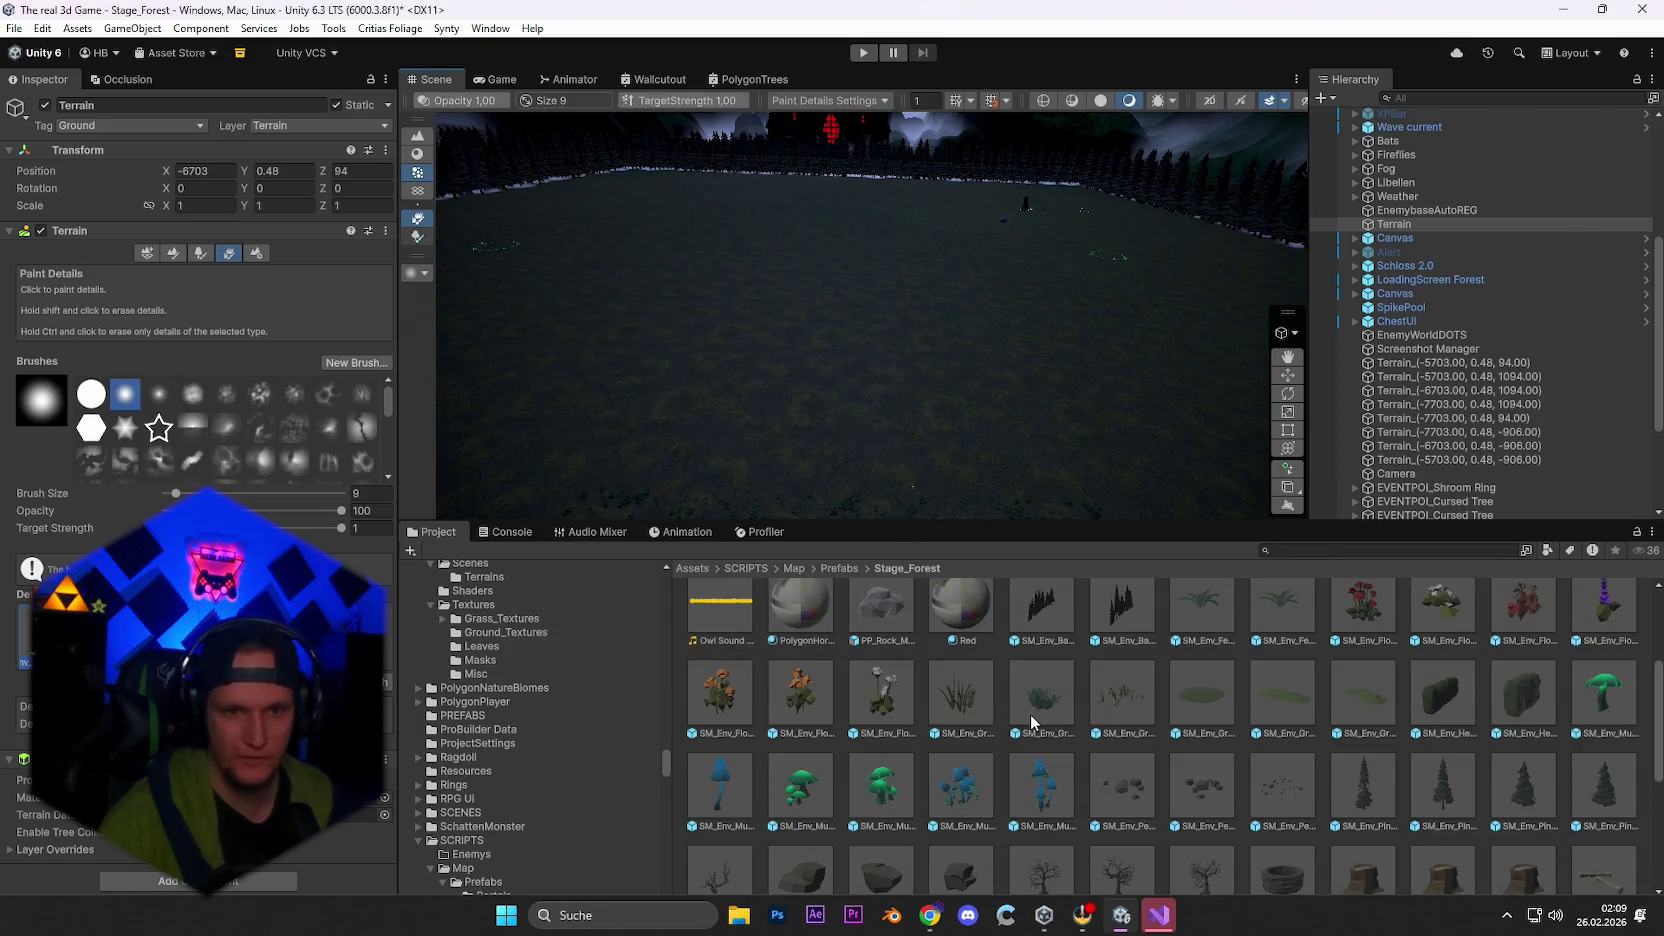
pyautogui.doubleClick(1030, 714)
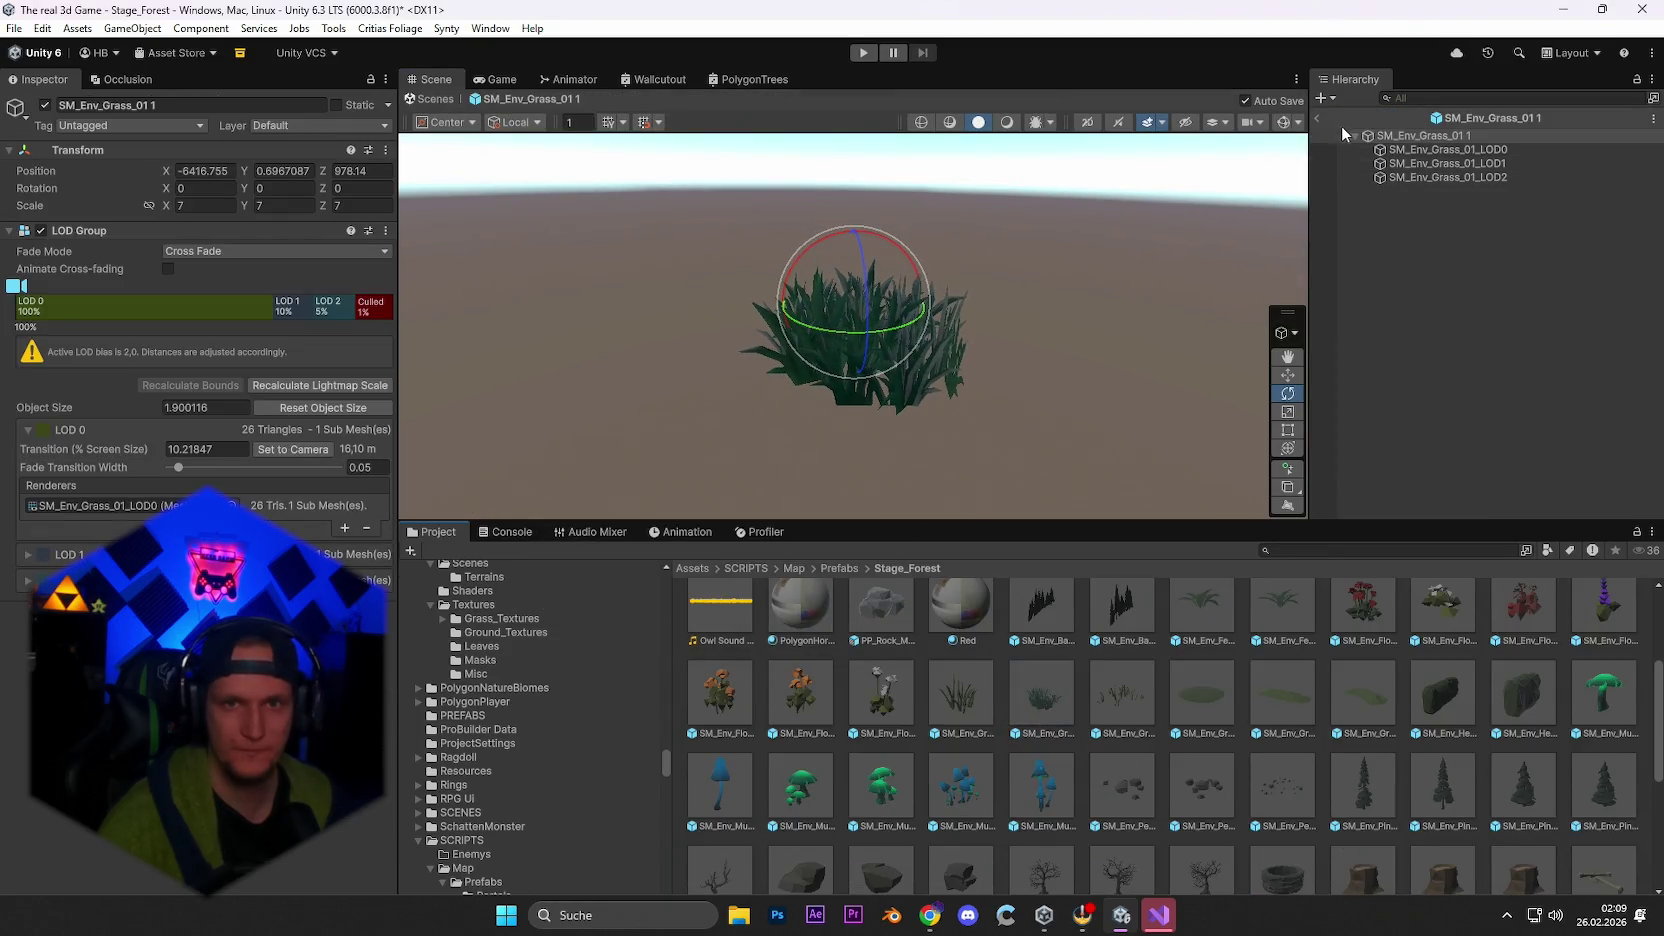
pyautogui.click(1317, 118)
# Filter project assets by 'gras' and select the SM_Env_Grass_01 boden REal 1 prefab.
pyautogui.scroll(3, 1100, 730)
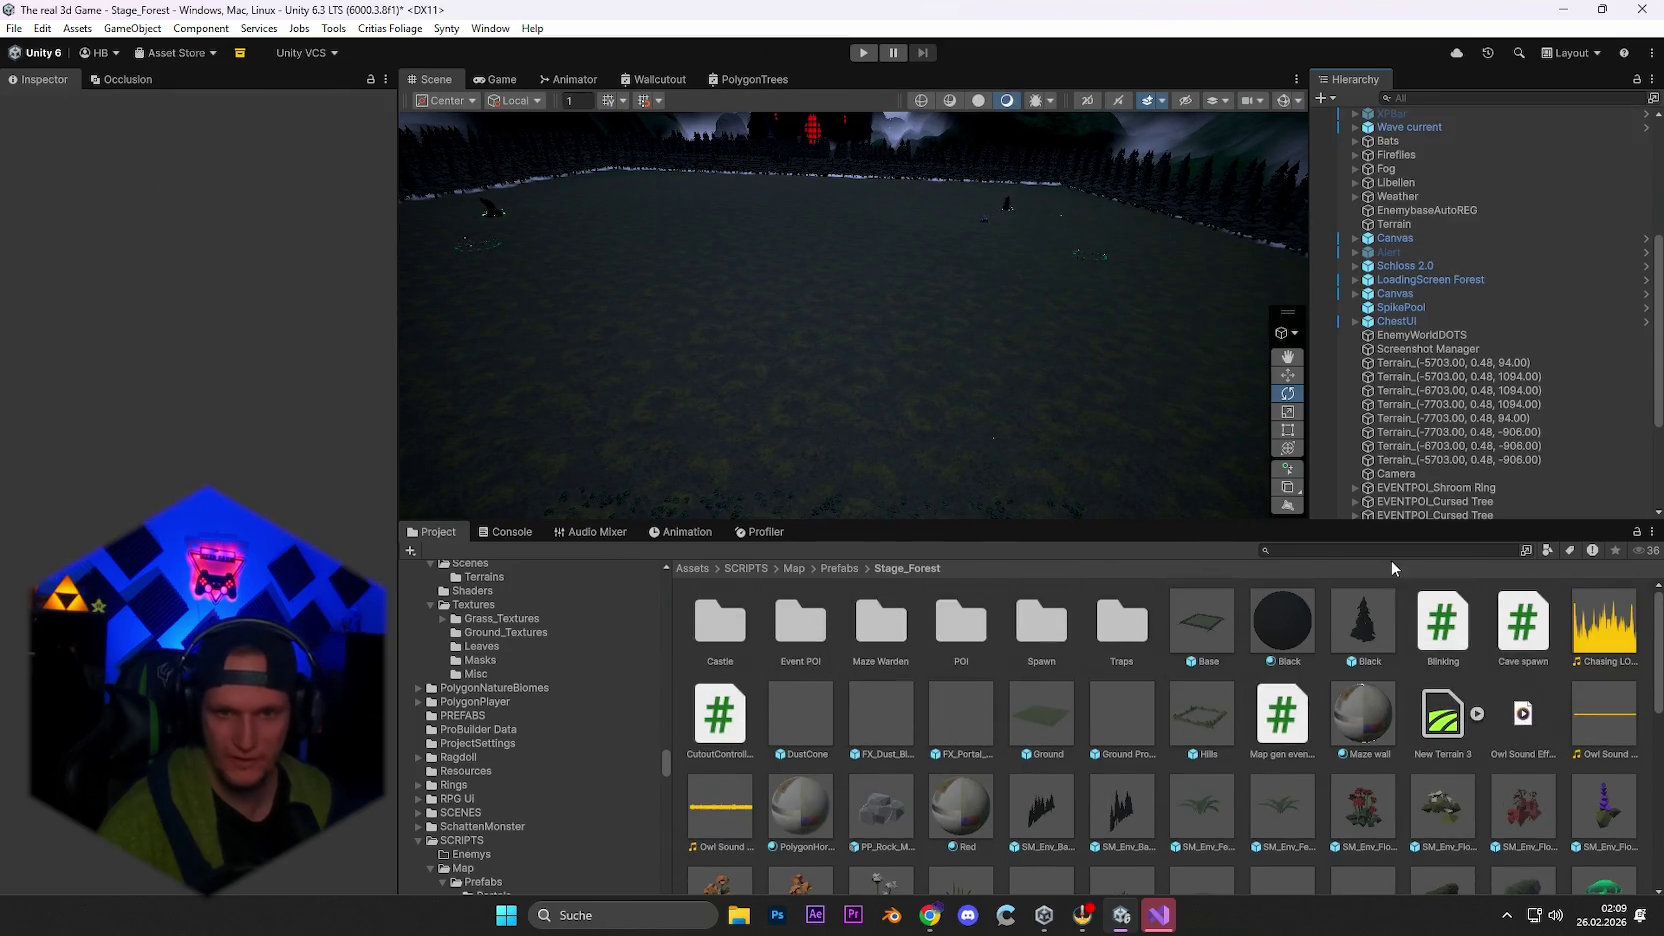
pyautogui.write('gras')
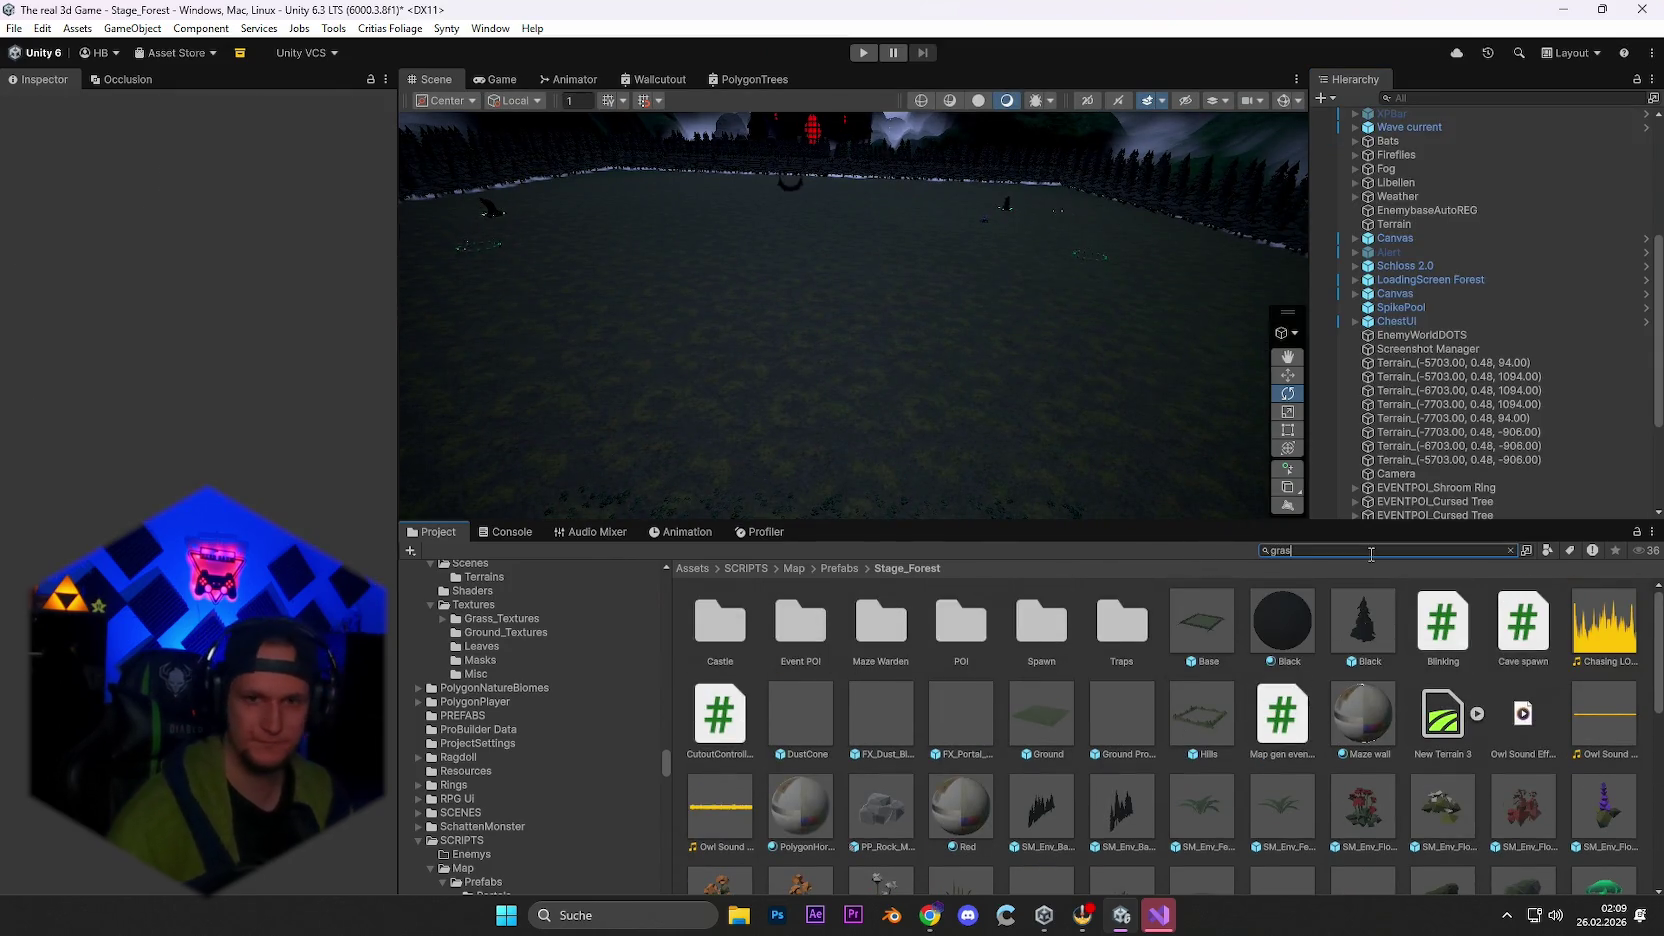
pyautogui.scroll(-10, 1182, 630)
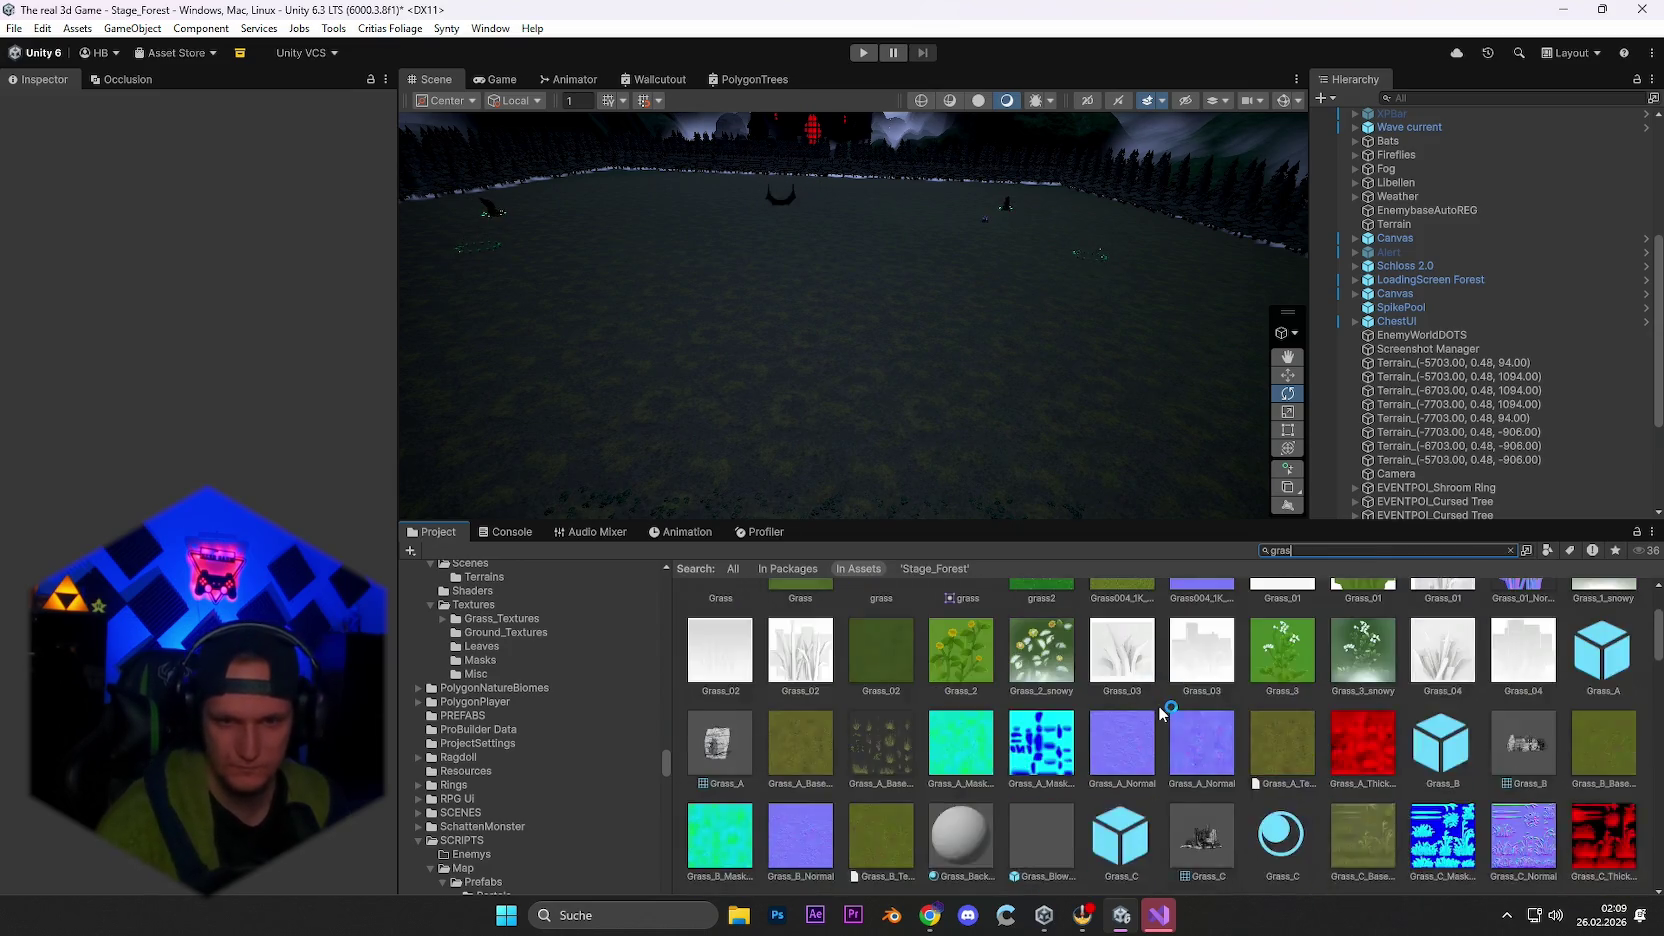
pyautogui.scroll(-5, 1026, 701)
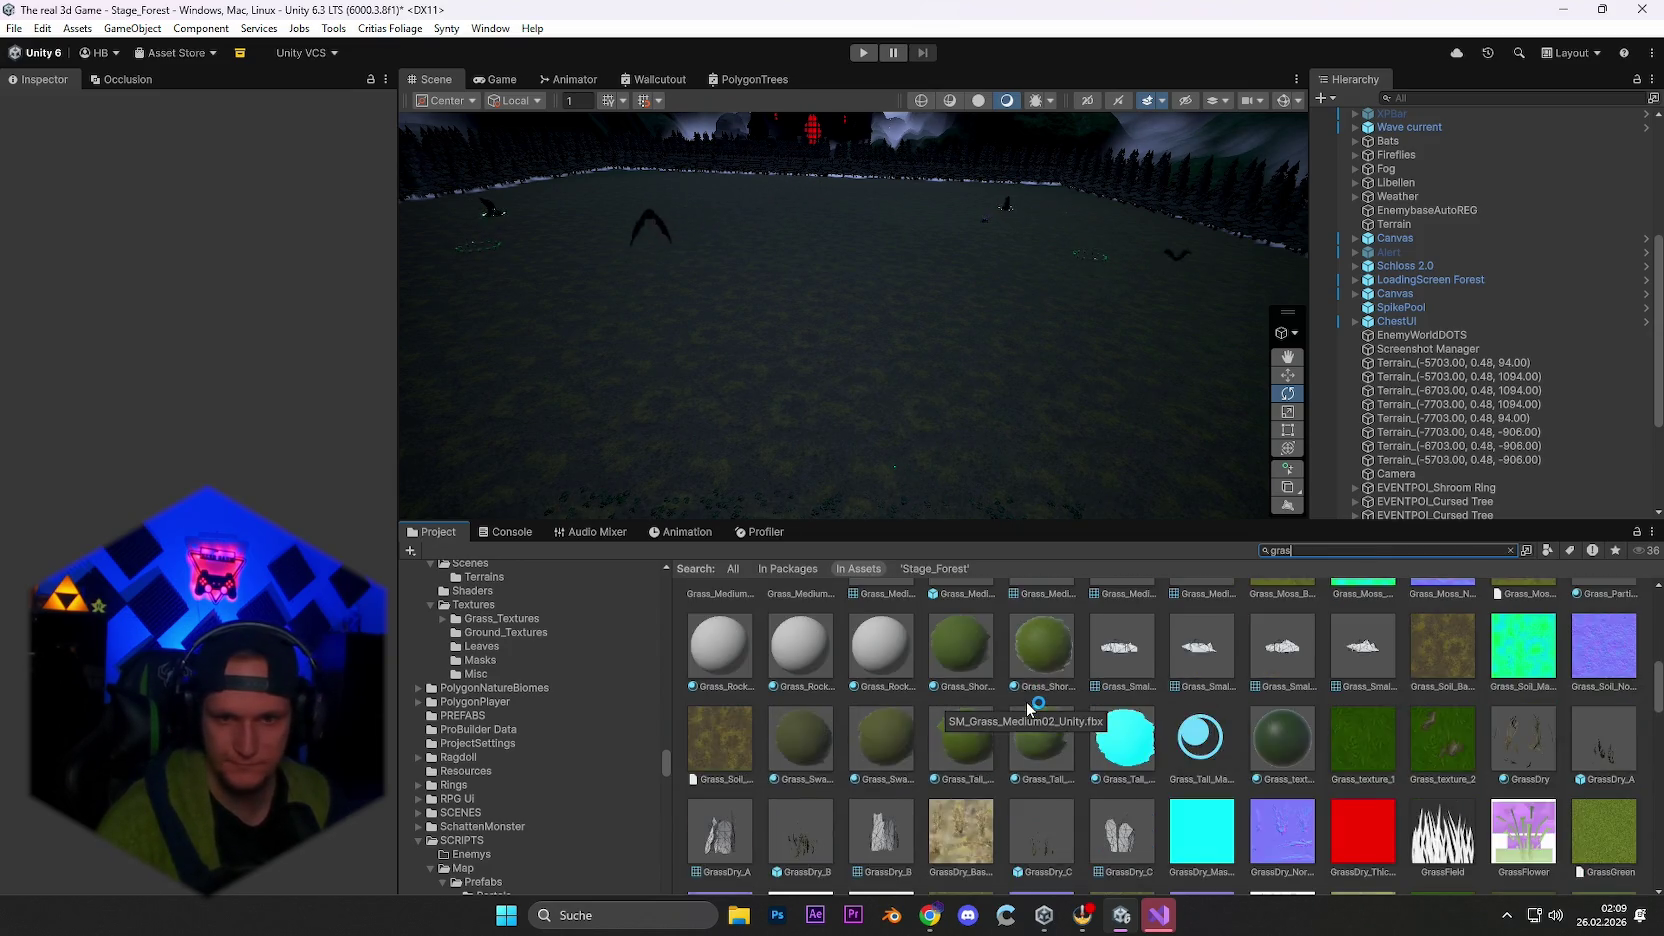
pyautogui.moveTo(982, 467)
pyautogui.mouseDown()
pyautogui.moveTo(1021, 412)
pyautogui.moveTo(1056, 436)
pyautogui.moveTo(966, 383)
pyautogui.moveTo(1047, 342)
pyautogui.moveTo(1090, 462)
pyautogui.mouseUp()
pyautogui.scroll(-10, 1024, 759)
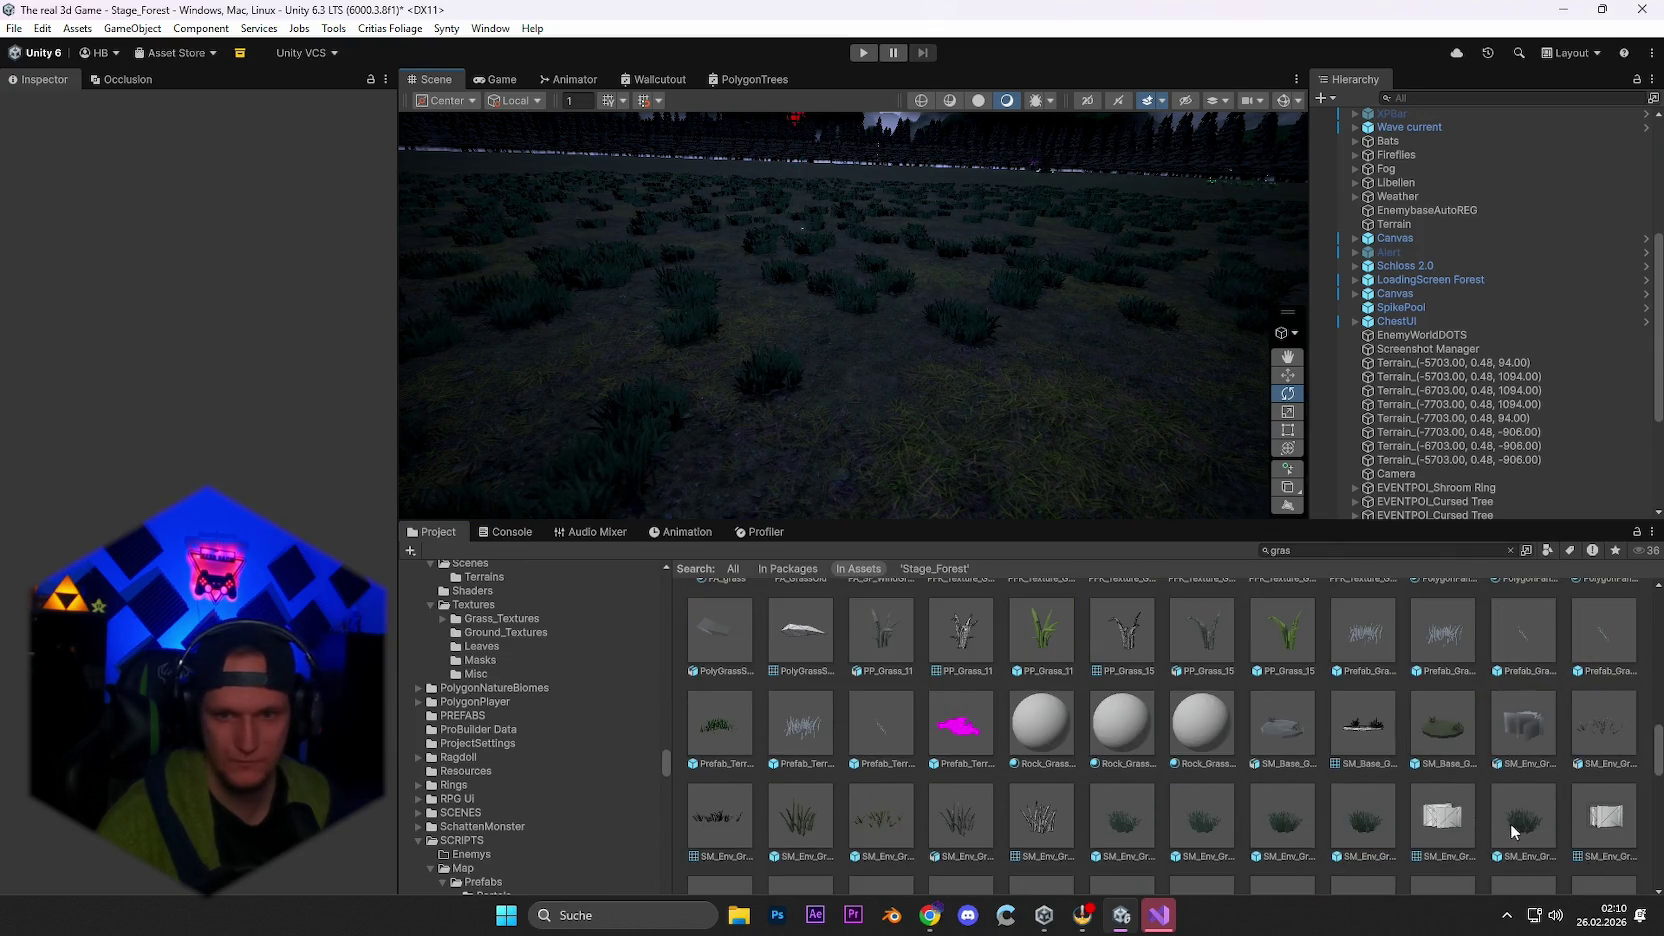
pyautogui.moveTo(785, 455); pyautogui.dragTo(1260, 809)
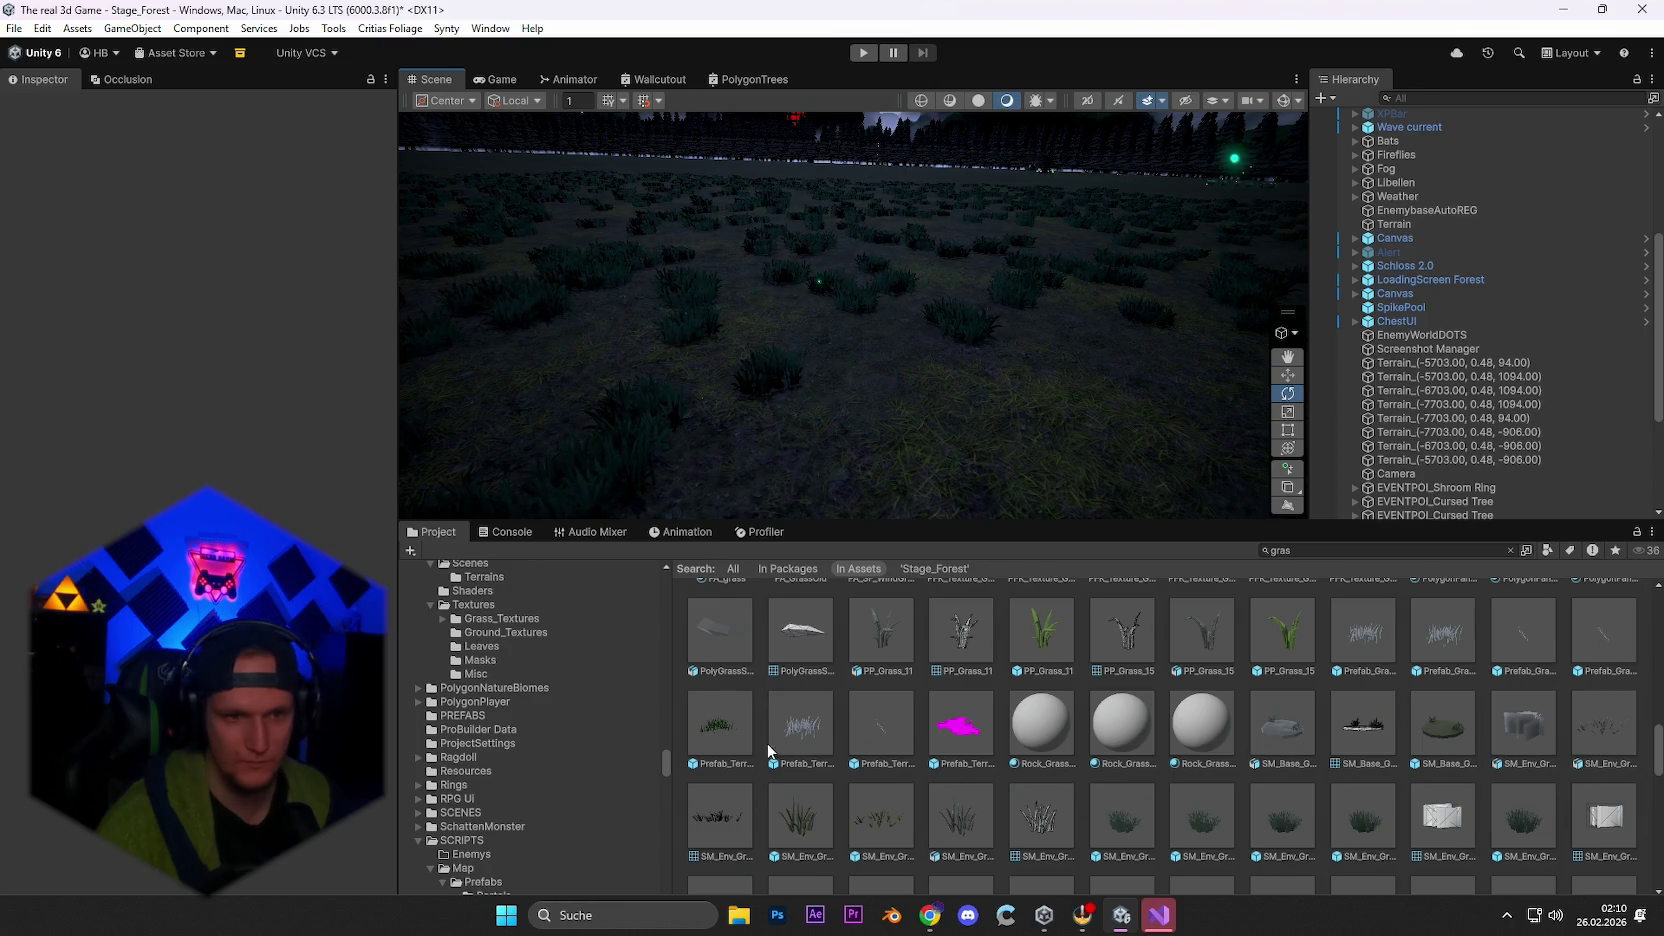
pyautogui.moveTo(1390, 838)
pyautogui.mouseDown()
pyautogui.moveTo(977, 483)
pyautogui.moveTo(743, 475)
pyautogui.moveTo(1239, 816)
pyautogui.moveTo(1205, 815)
pyautogui.moveTo(869, 349)
pyautogui.moveTo(941, 390)
pyautogui.moveTo(1193, 783)
pyautogui.moveTo(936, 390)
pyautogui.moveTo(877, 364)
pyautogui.moveTo(1086, 783)
pyautogui.moveTo(958, 397)
pyautogui.moveTo(682, 406)
pyautogui.moveTo(995, 415)
pyautogui.moveTo(742, 413)
pyautogui.moveTo(871, 370)
pyautogui.moveTo(1000, 700)
pyautogui.moveTo(1106, 835)
pyautogui.mouseUp()
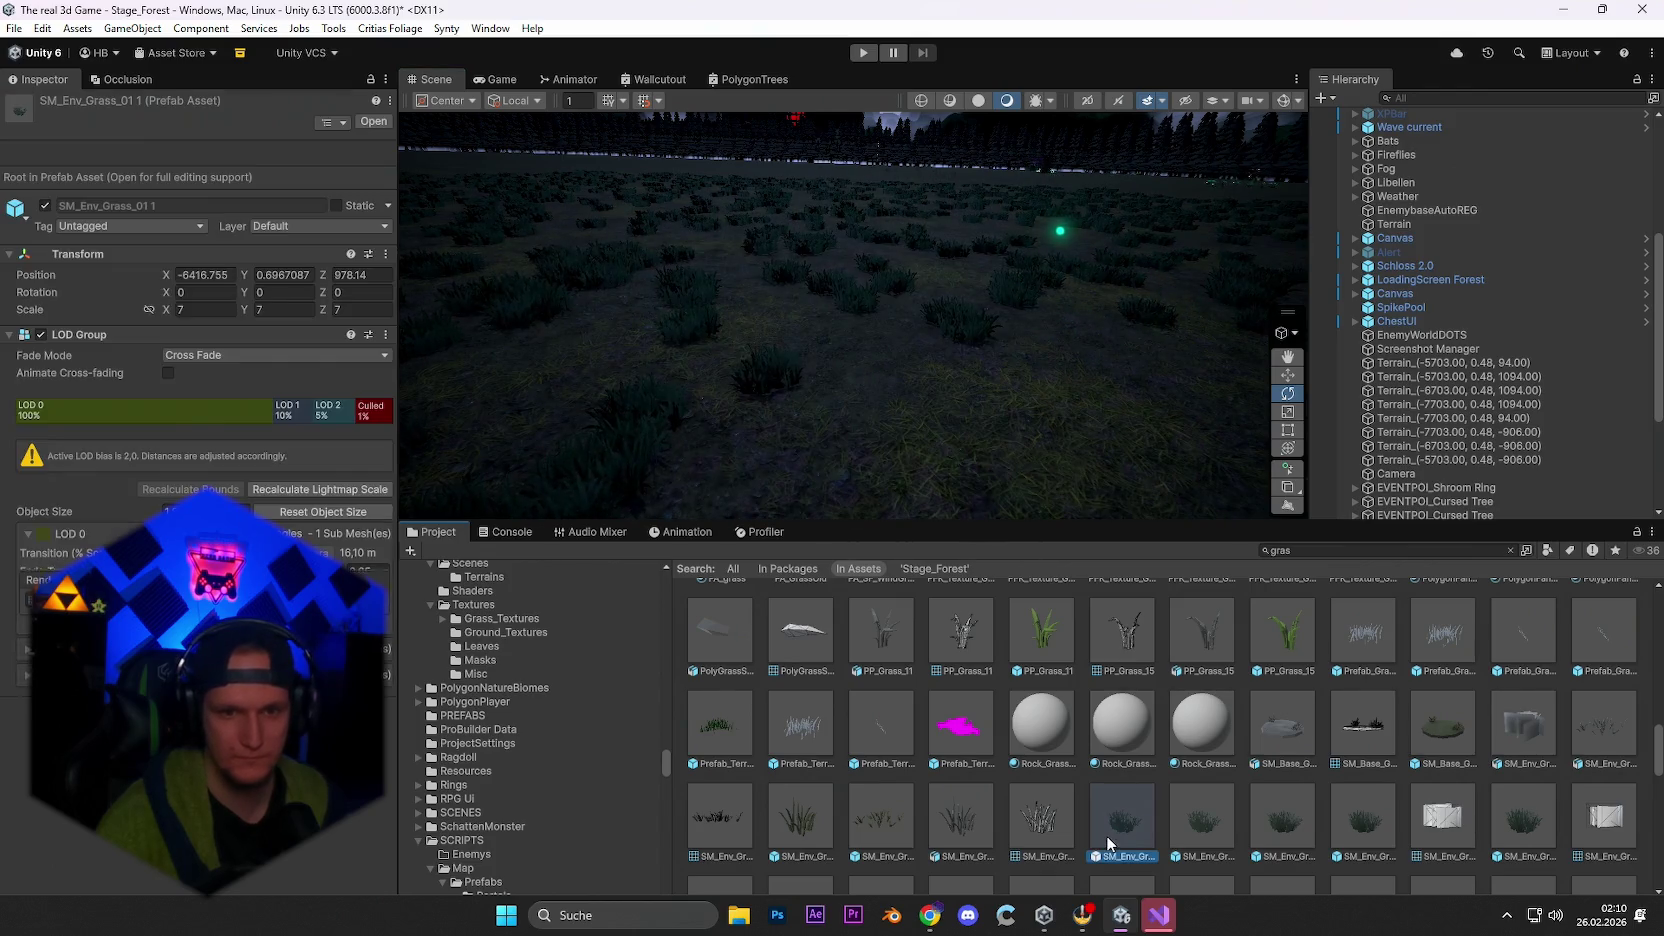
pyautogui.click(1283, 822)
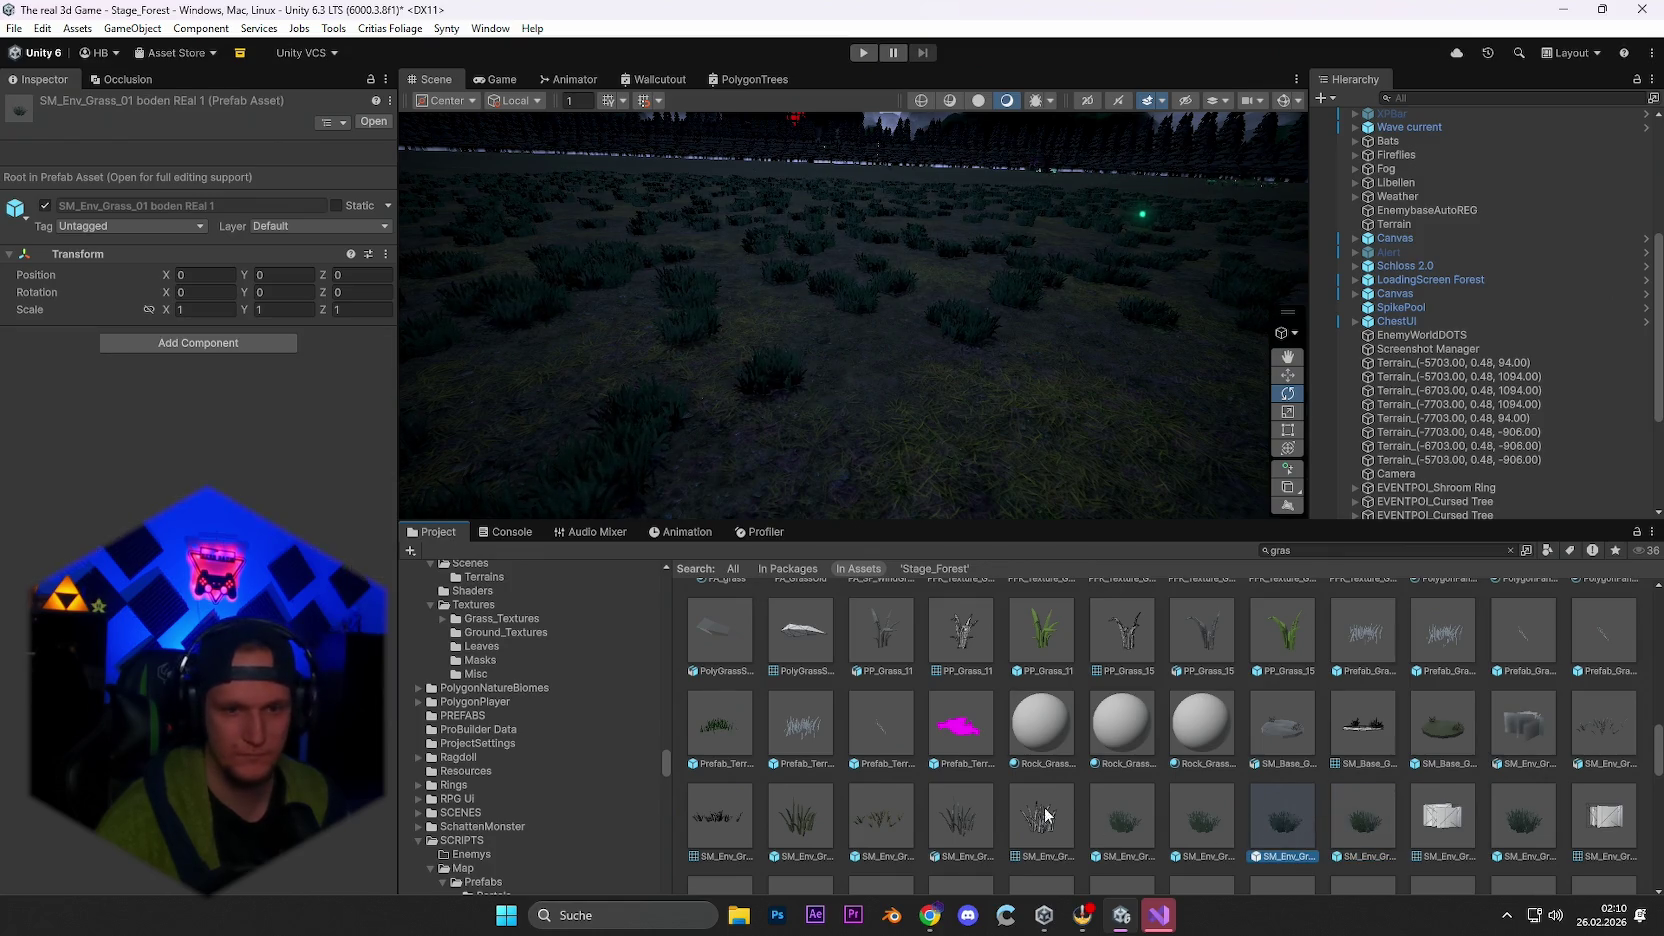
# Search 'stage_' in the Project window and open the Stage_Forest folder.
pyautogui.click(1314, 551)
pyautogui.write('stage_')
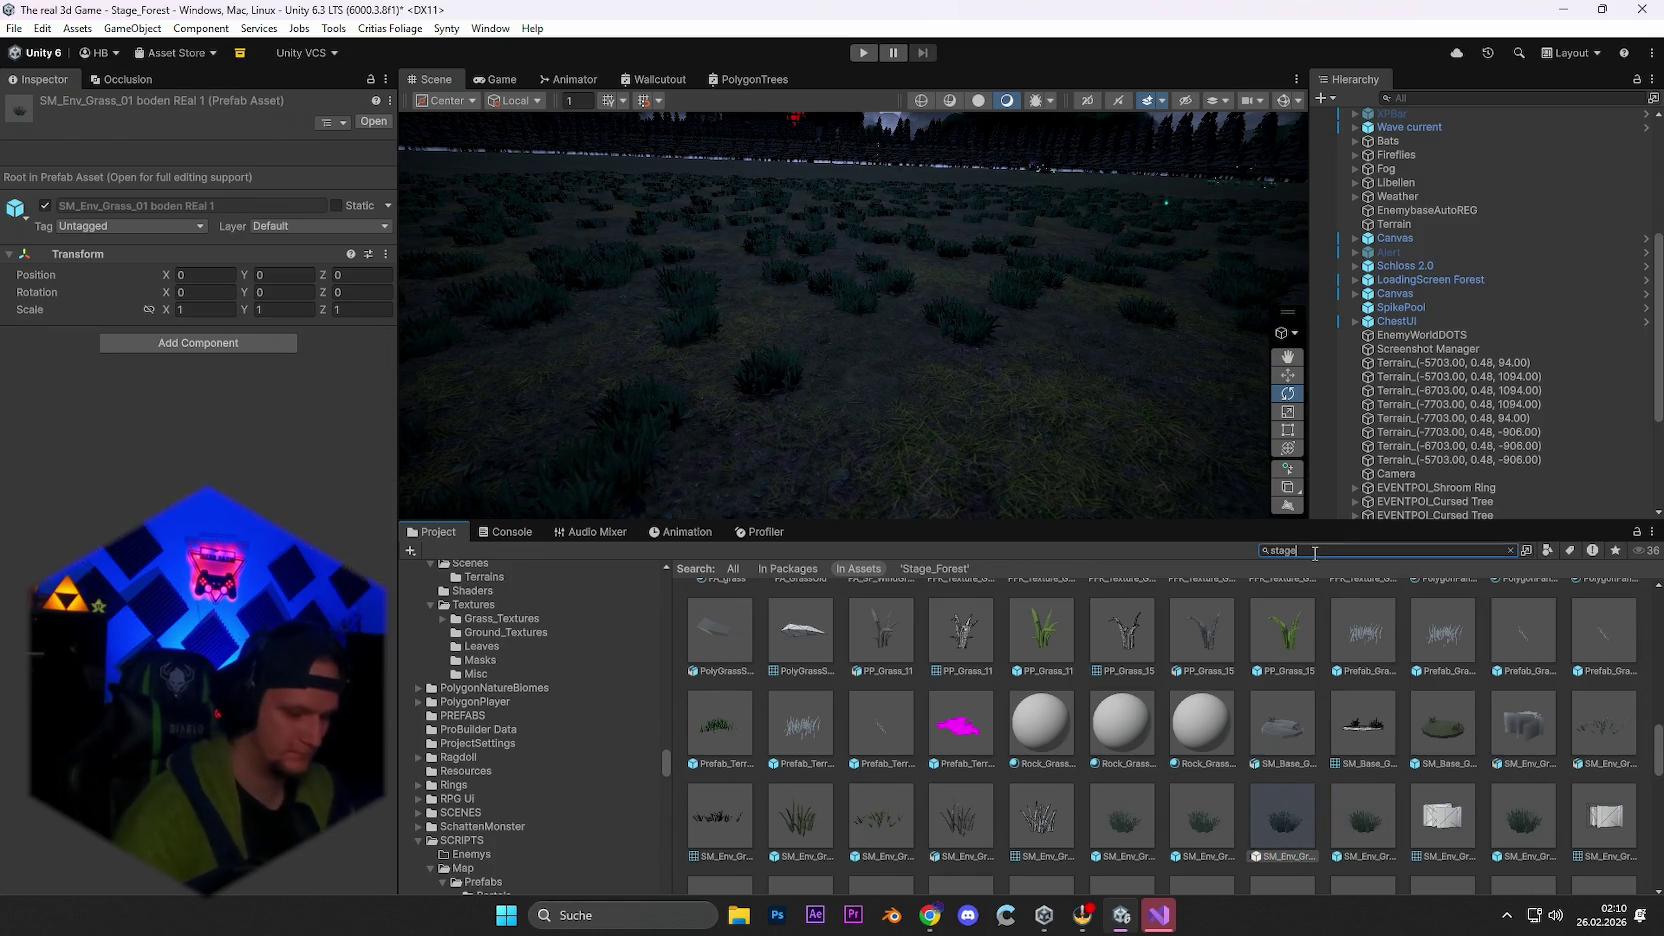
pyautogui.click(800, 628)
pyautogui.doubleClick(800, 628)
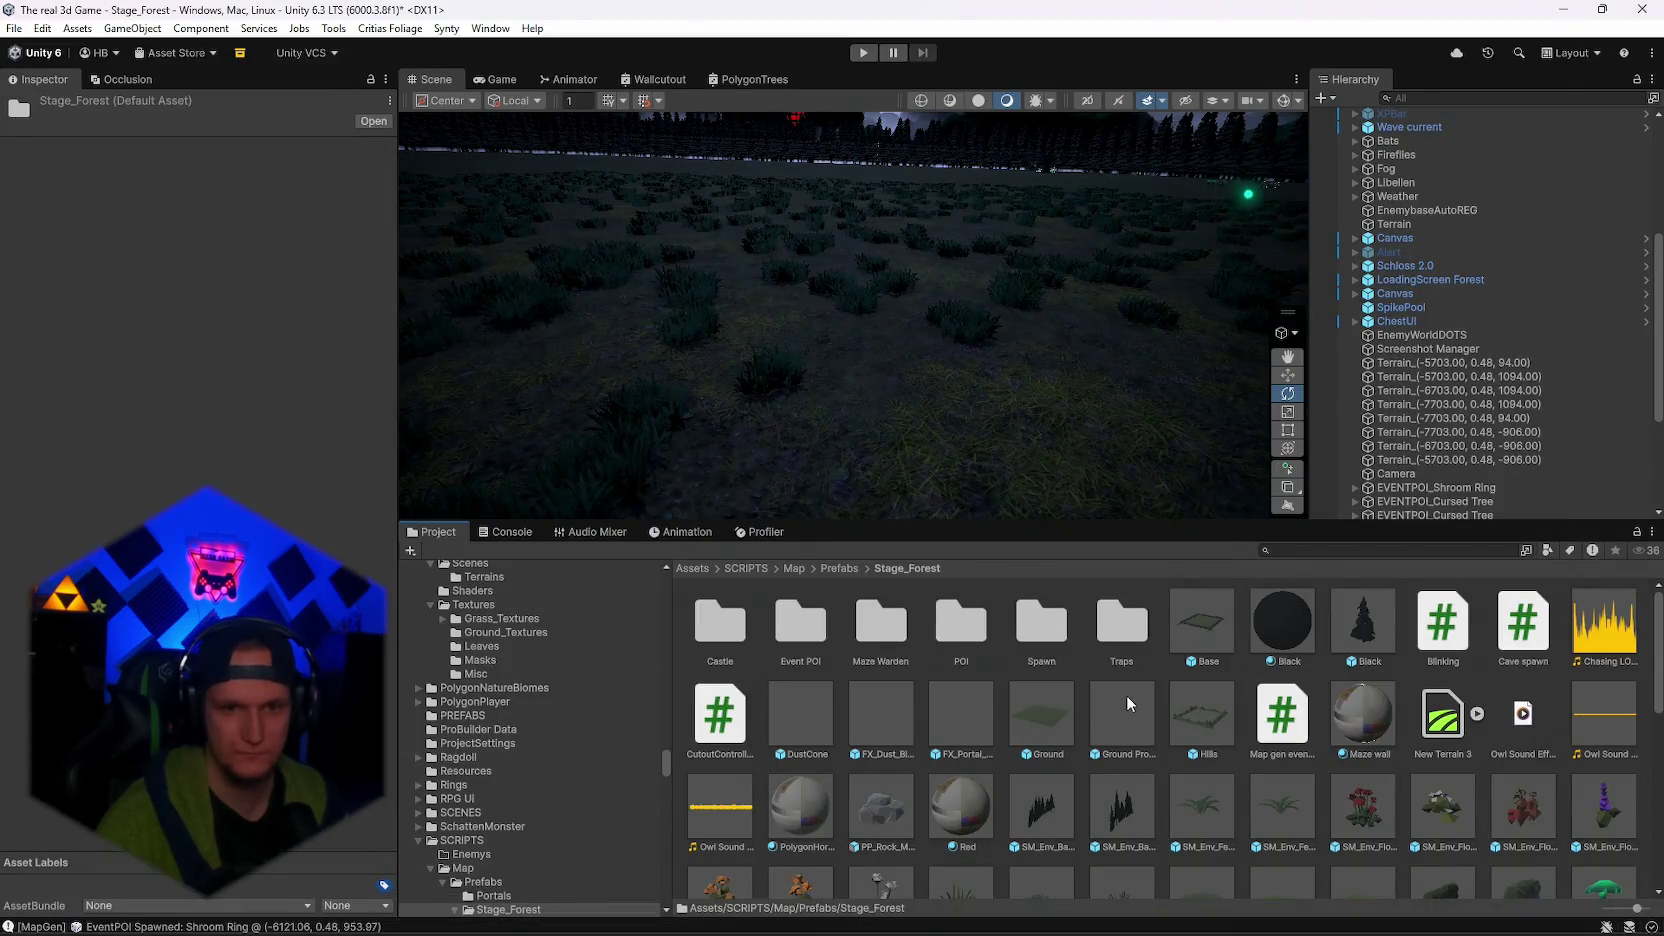
pyautogui.scroll(-3, 1230, 768)
pyautogui.scroll(-2, 1240, 780)
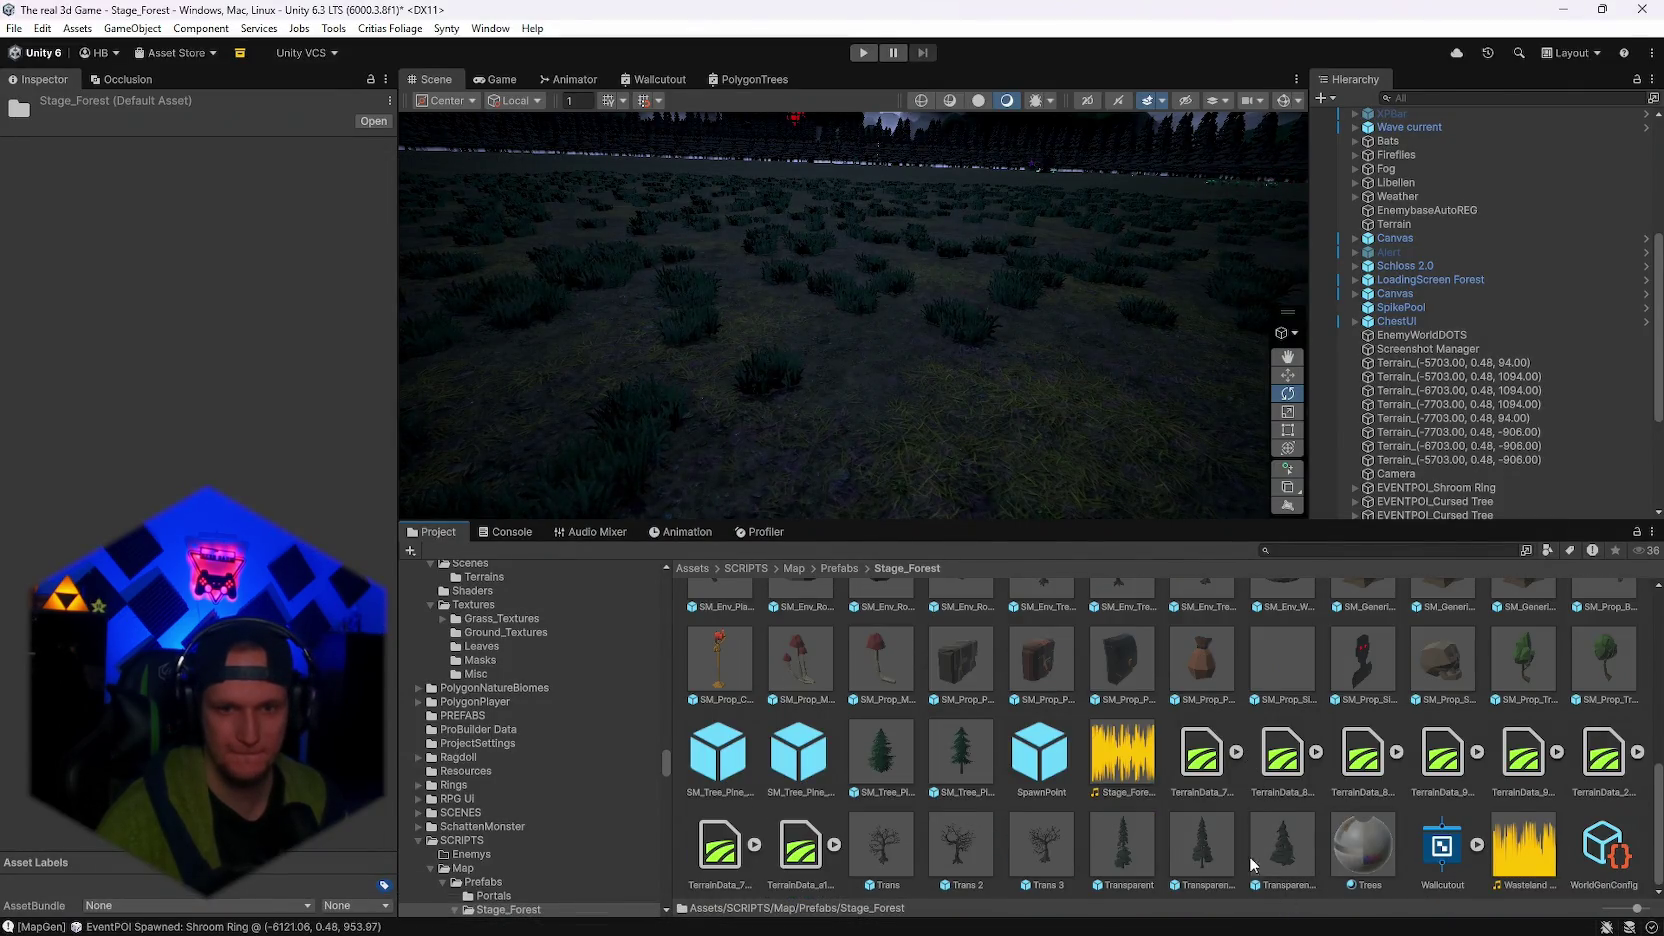
pyautogui.click(1234, 893)
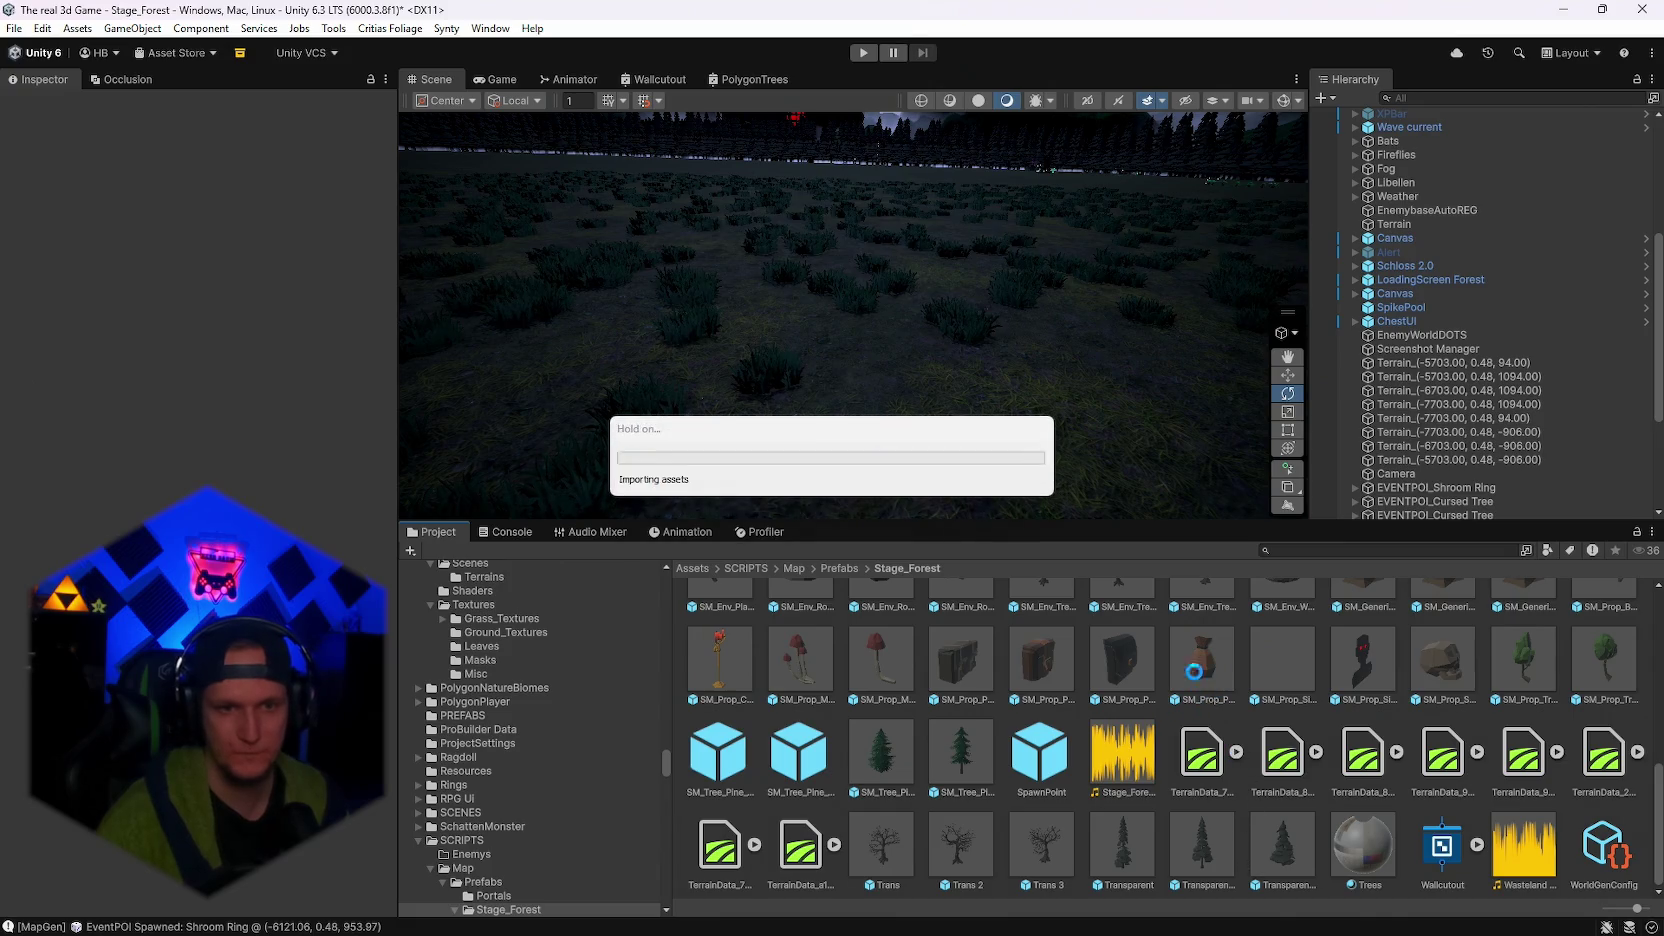
# Select the Terrain to show its Paint Details settings.
pyautogui.scroll(-3, 1405, 377)
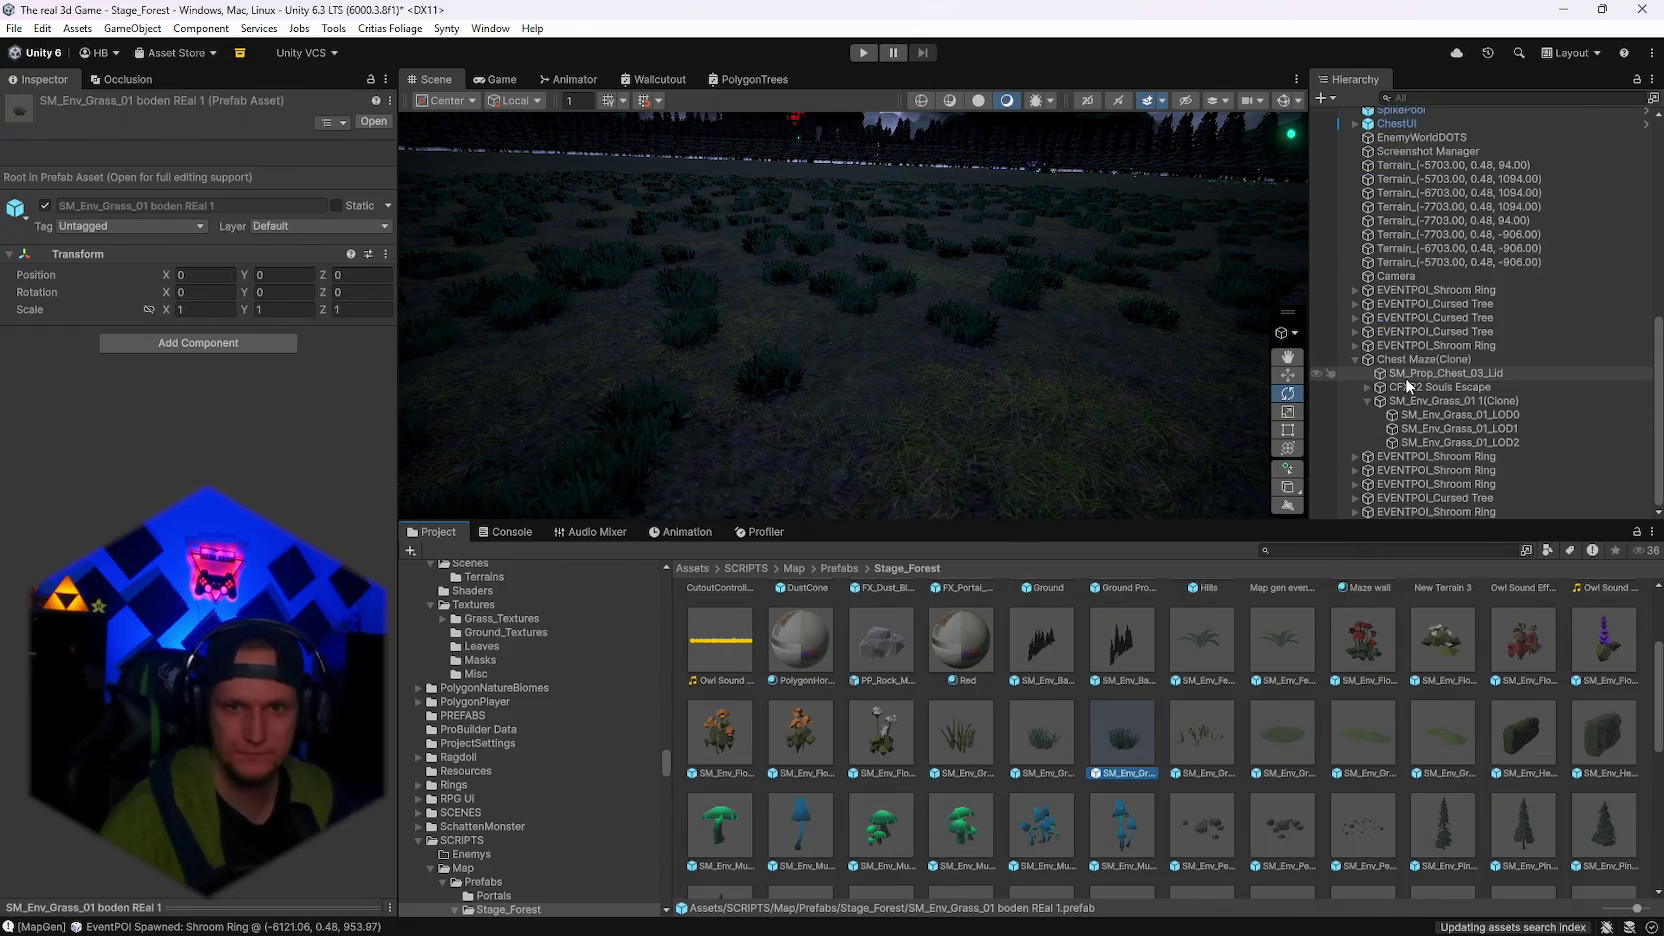
pyautogui.scroll(10, 1430, 433)
pyautogui.click(1410, 389)
pyautogui.scroll(-3, 1112, 667)
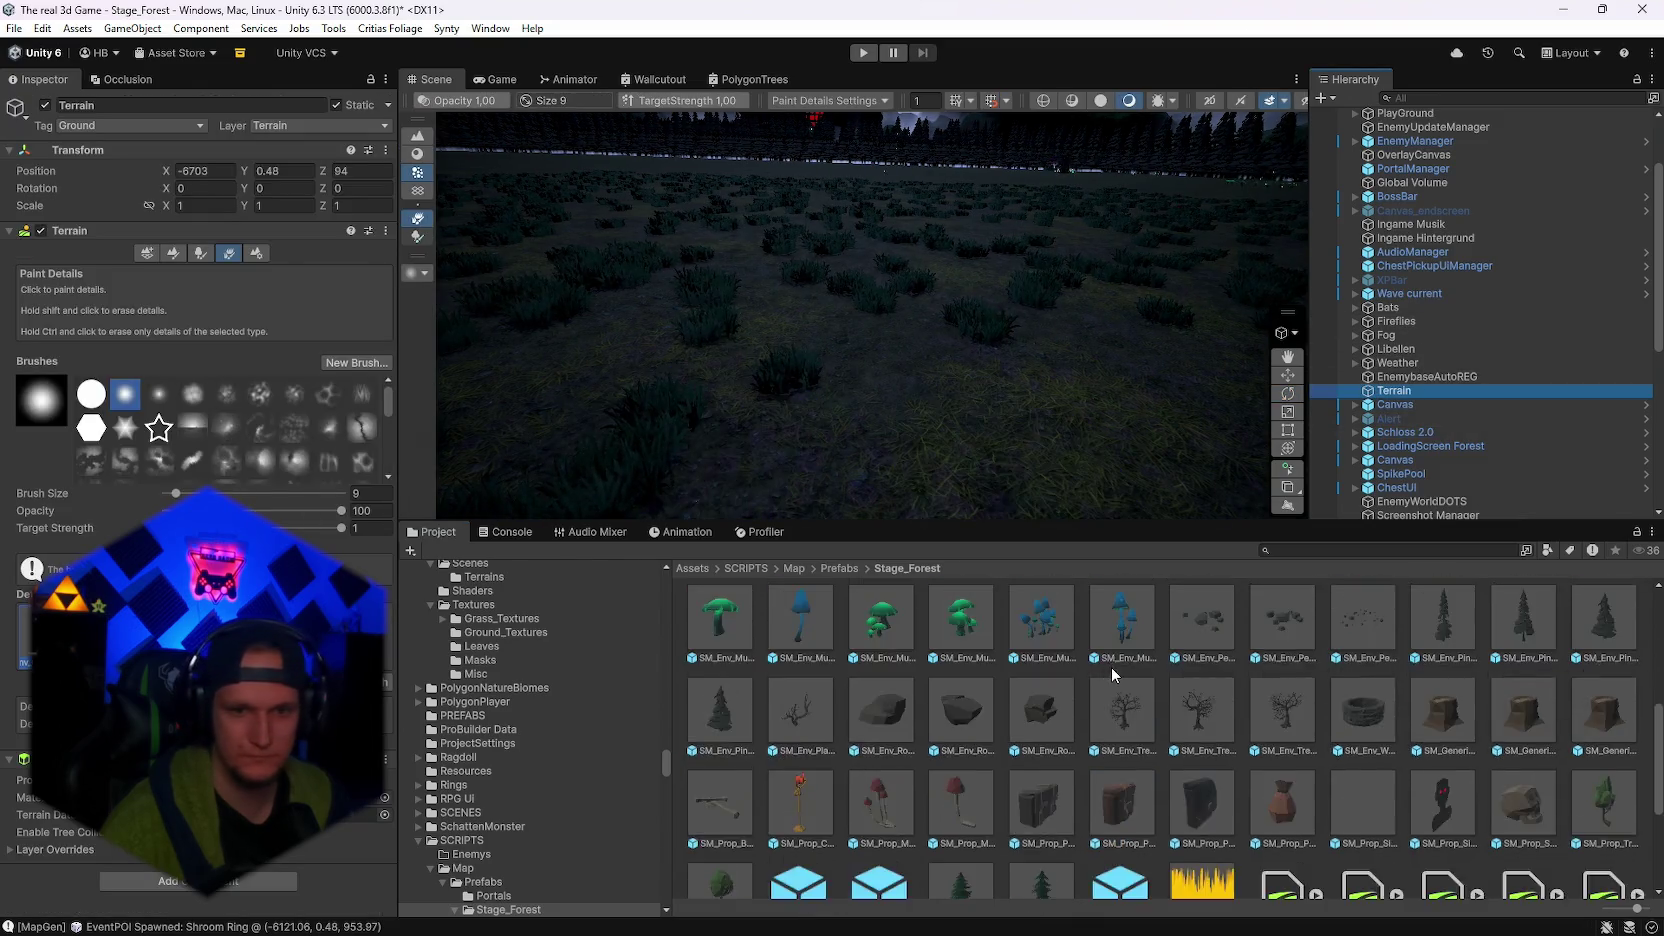
# In Add Detail Mesh, drag SM_Env_Grass_01 1 into the Detail Prefab slot.
pyautogui.scroll(1, 1140, 700)
pyautogui.moveTo(1122, 688)
pyautogui.mouseDown()
pyautogui.moveTo(1040, 460)
pyautogui.moveTo(970, 438)
pyautogui.moveTo(656, 654)
pyautogui.mouseUp()
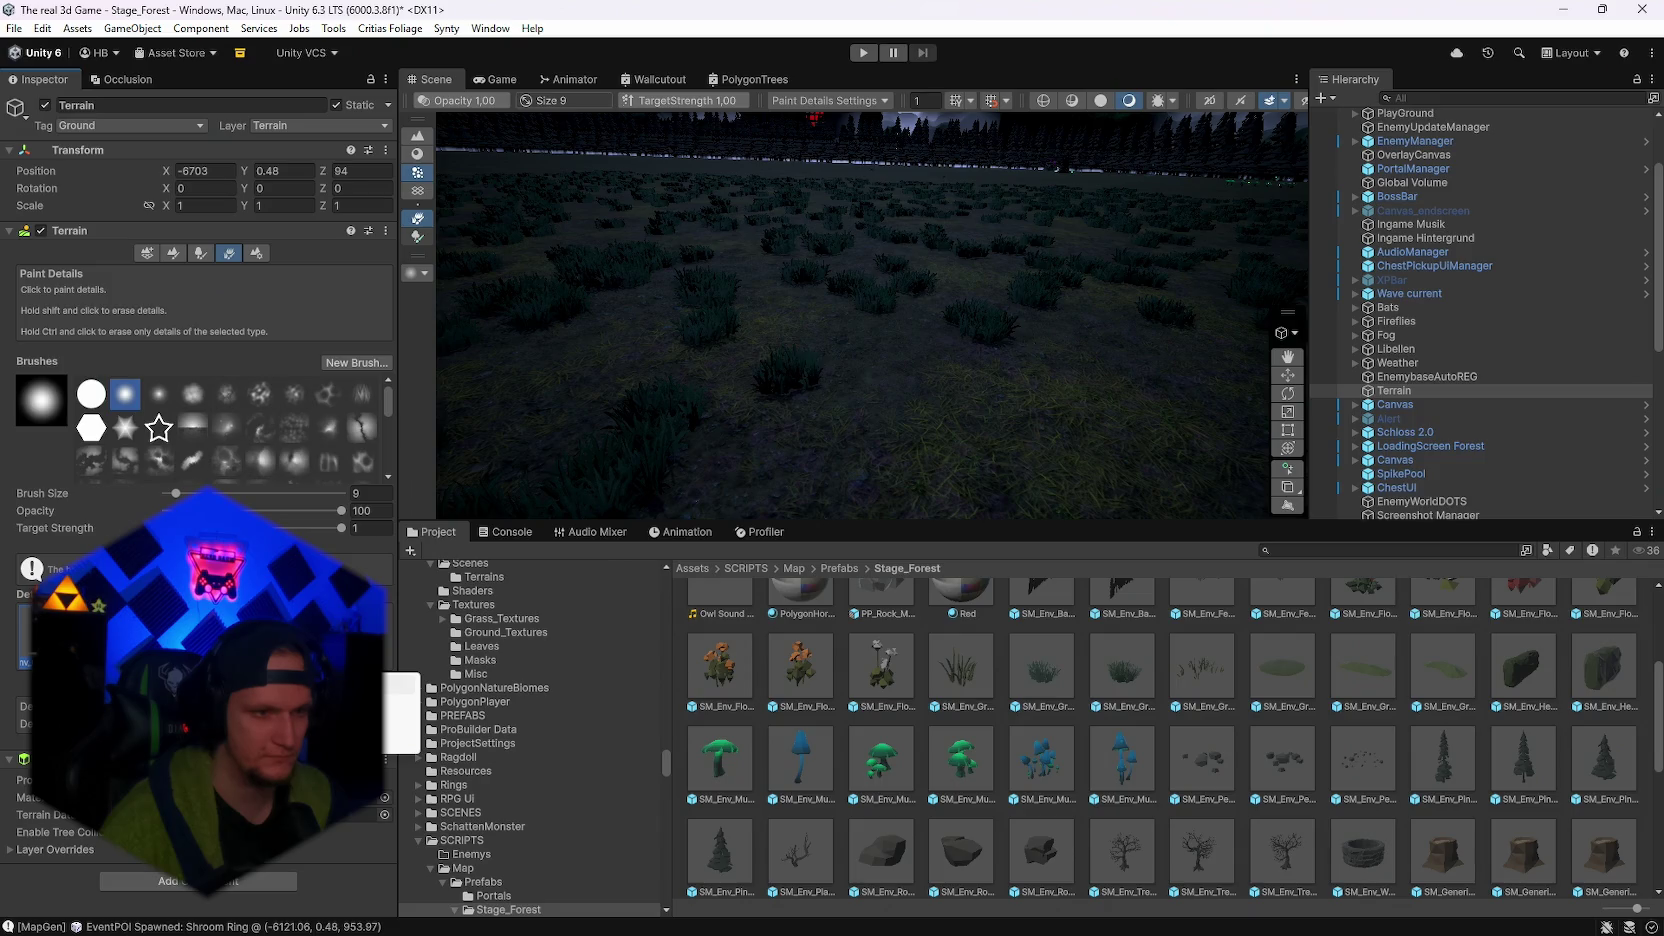
pyautogui.click(270, 687)
pyautogui.click(717, 164)
pyautogui.moveTo(1039, 636); pyautogui.dragTo(712, 166)
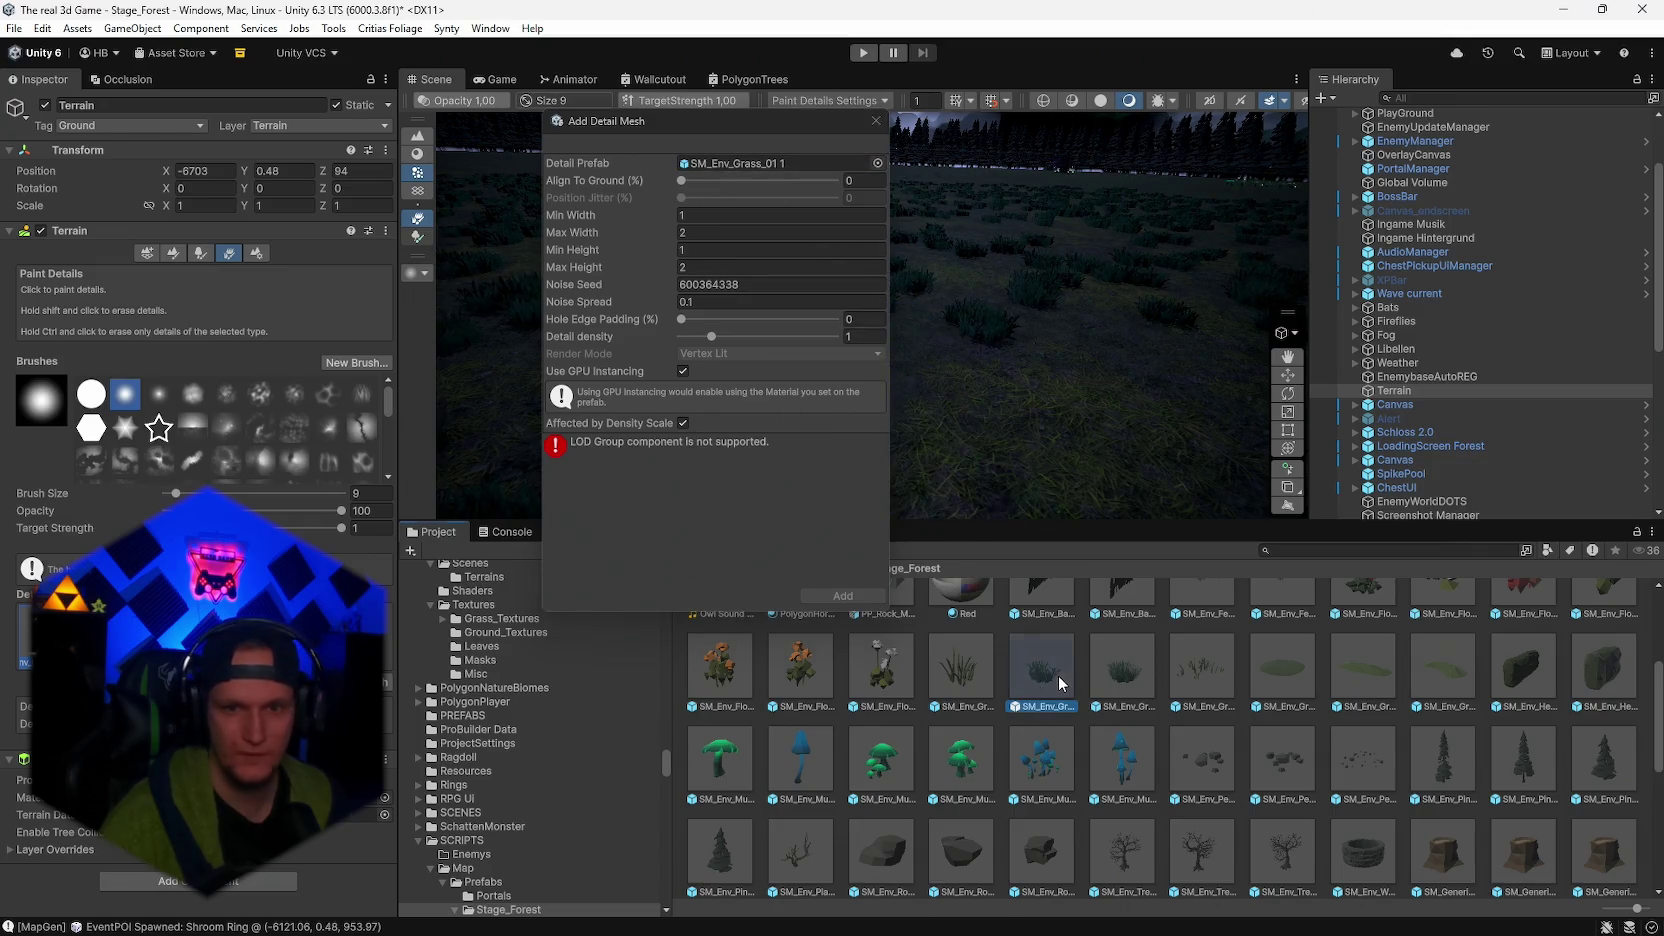
pyautogui.click(1055, 676)
pyautogui.moveTo(1120, 668)
pyautogui.mouseDown()
pyautogui.moveTo(1115, 685)
pyautogui.moveTo(681, 180)
pyautogui.moveTo(705, 164)
pyautogui.mouseUp()
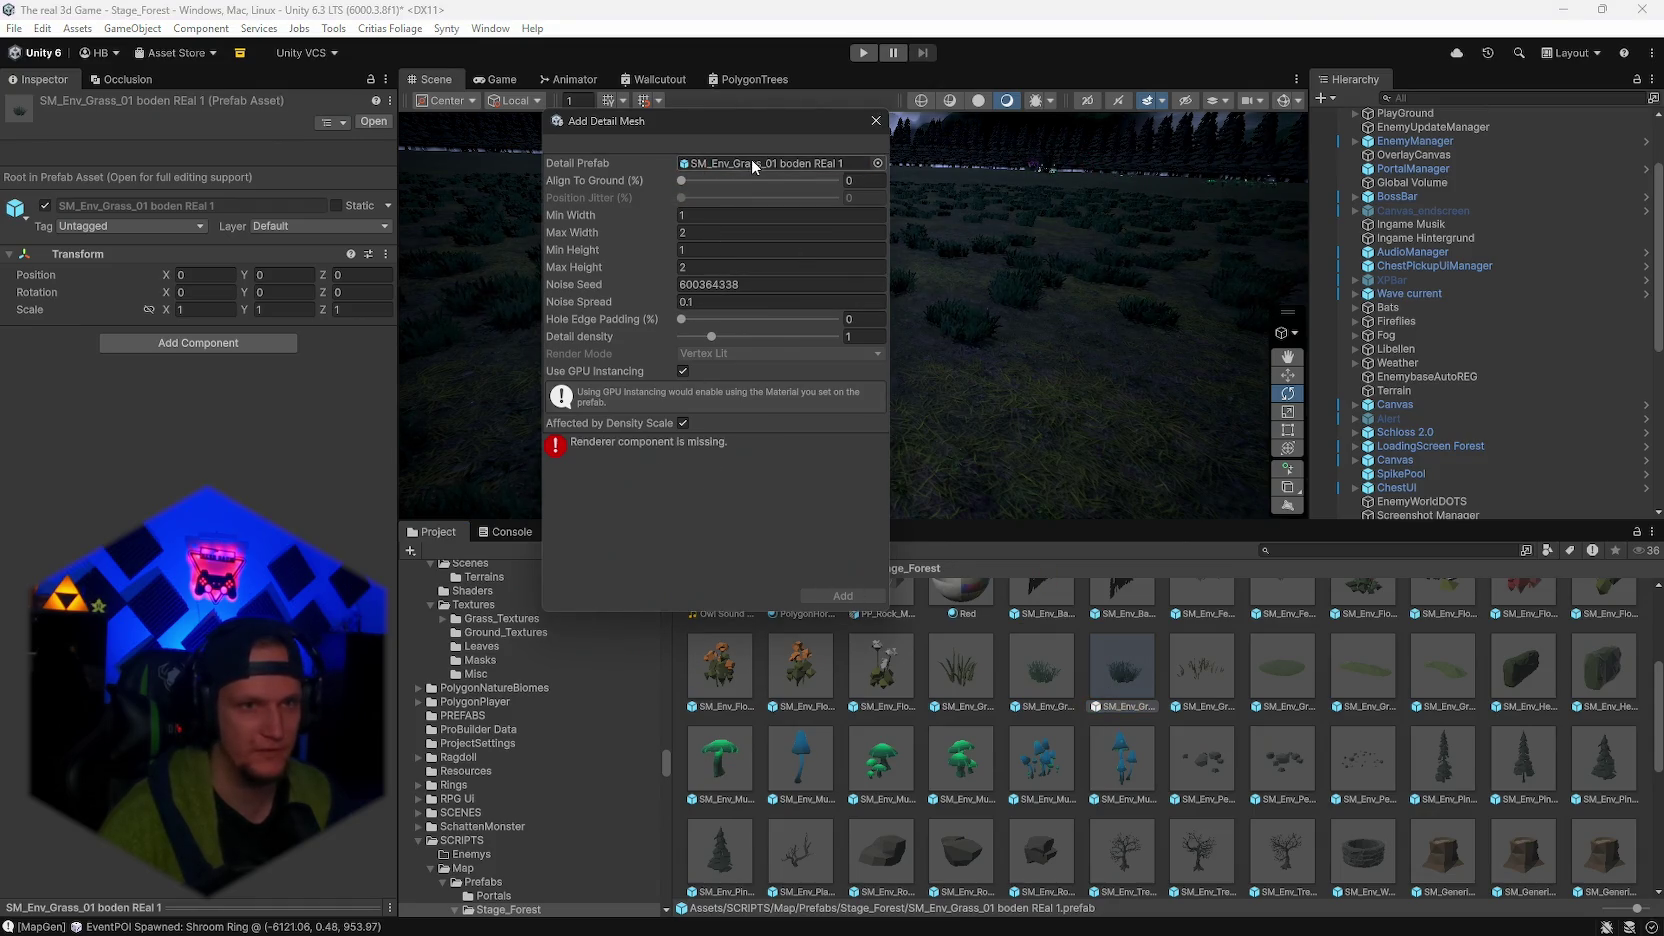
pyautogui.moveTo(1060, 654); pyautogui.dragTo(998, 441)
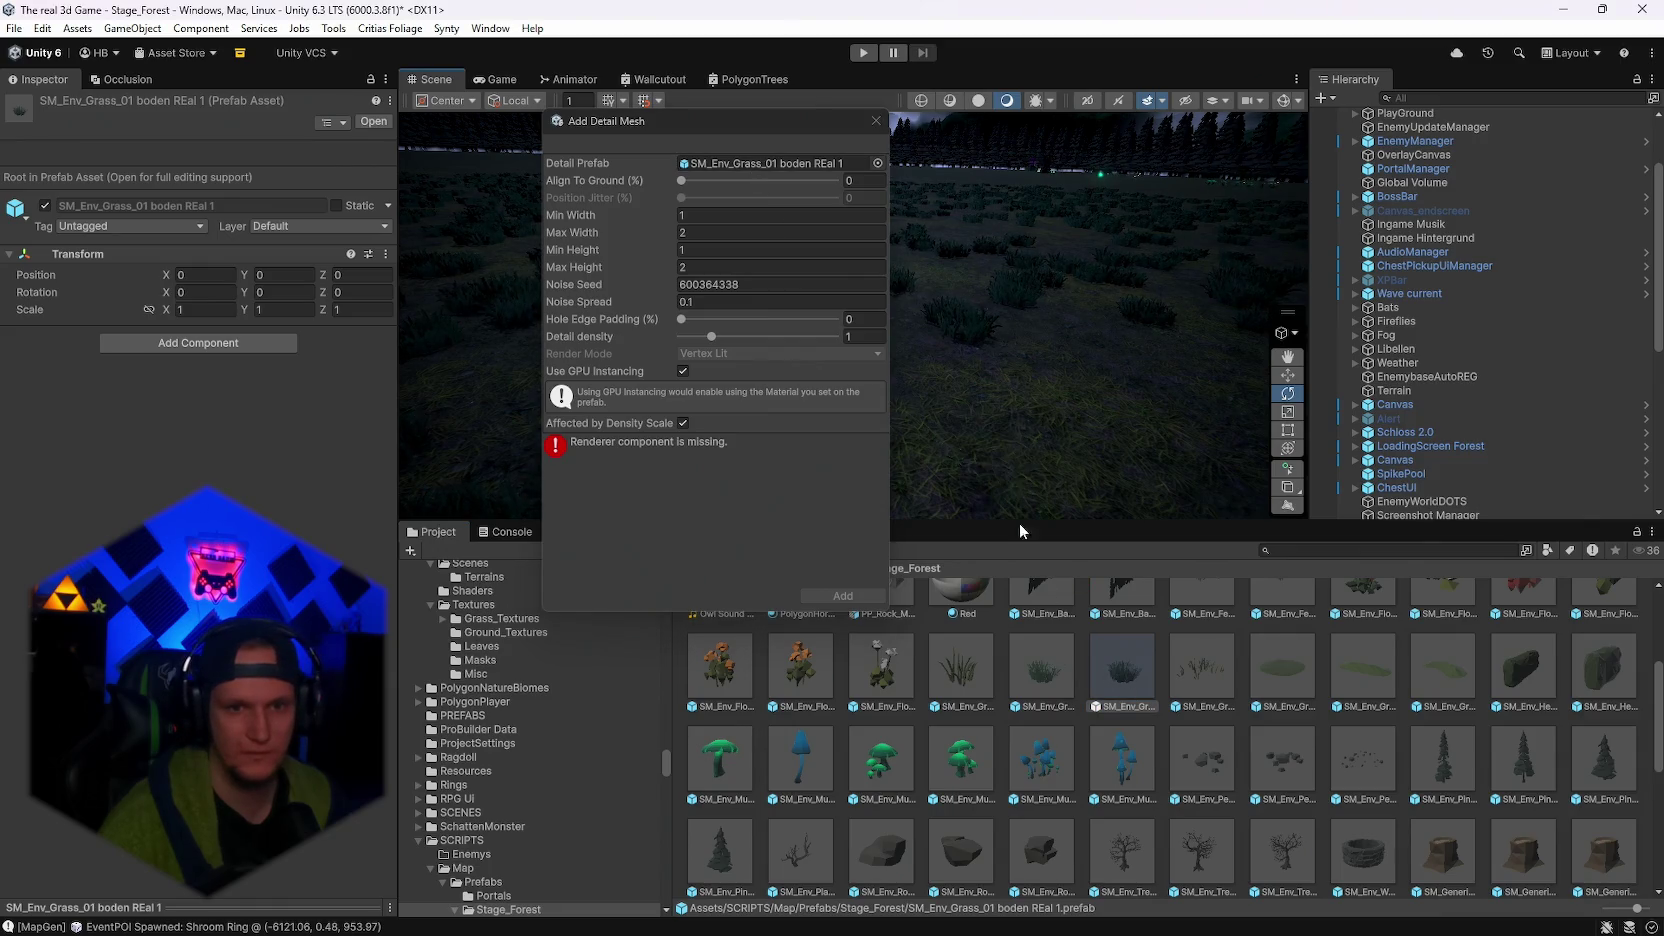
pyautogui.moveTo(1122, 665)
pyautogui.mouseDown()
pyautogui.moveTo(1011, 350)
pyautogui.moveTo(1028, 627)
pyautogui.mouseUp()
pyautogui.click(1020, 664)
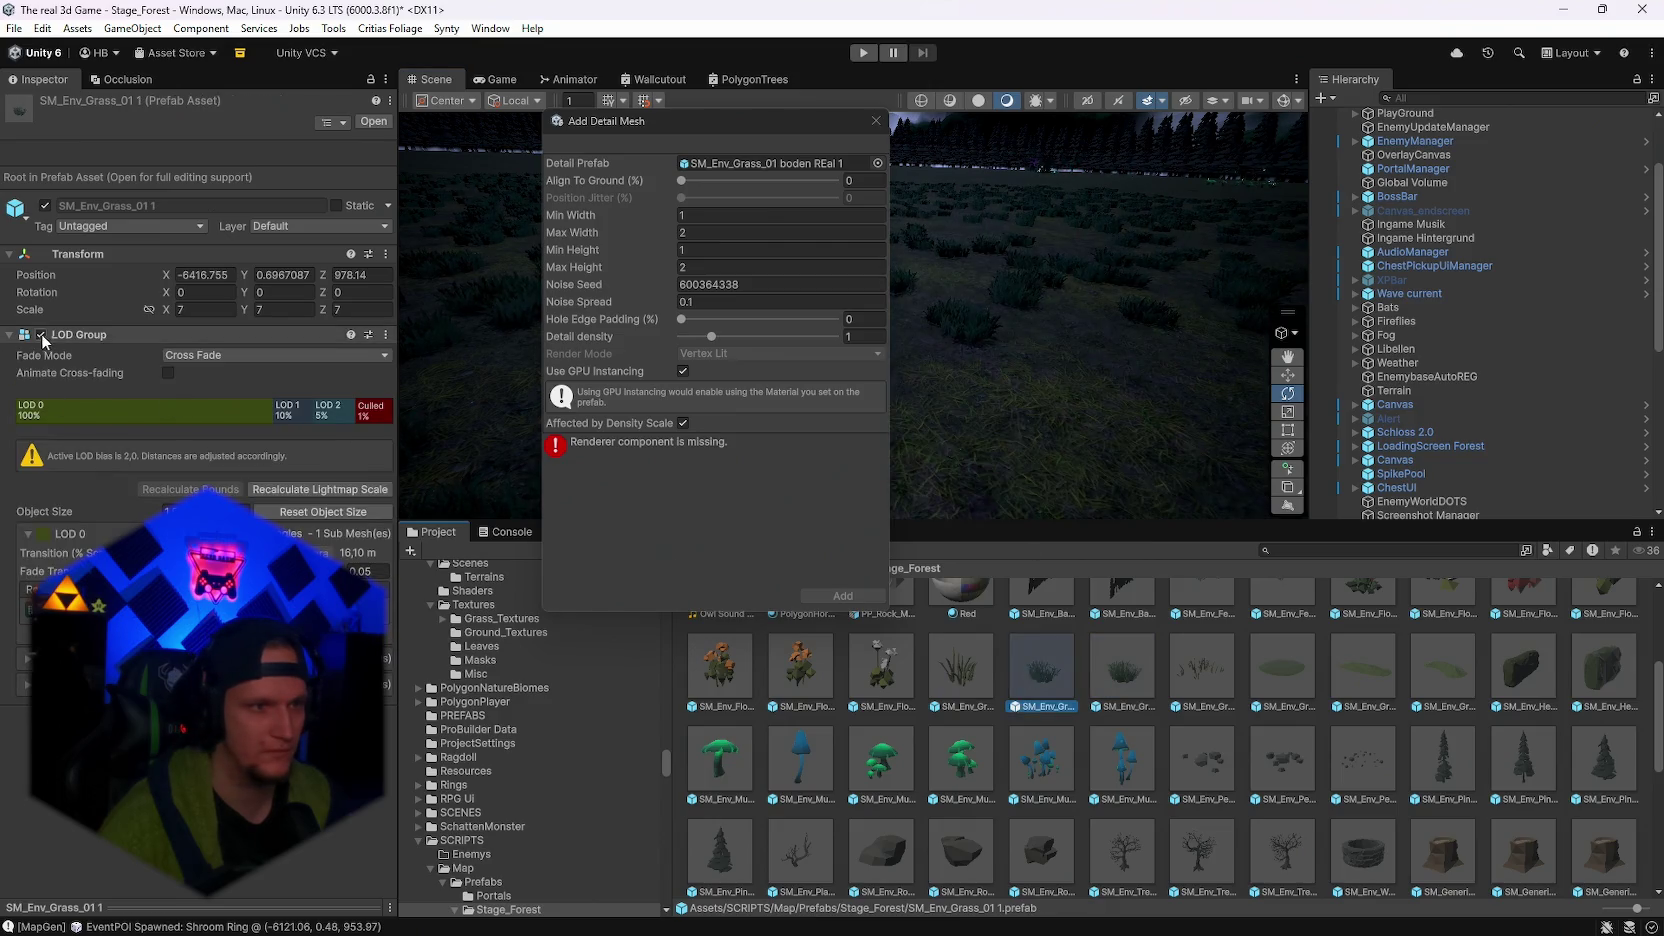
pyautogui.moveTo(1046, 685); pyautogui.dragTo(760, 163)
# Remove the LOD Group component from SM_Env_Grass_01 1, reassign it, and close the dialog.
pyautogui.rightClick(93, 336)
pyautogui.click(141, 378)
pyautogui.moveTo(1045, 665)
pyautogui.mouseDown()
pyautogui.moveTo(1045, 166)
pyautogui.moveTo(720, 168)
pyautogui.mouseUp()
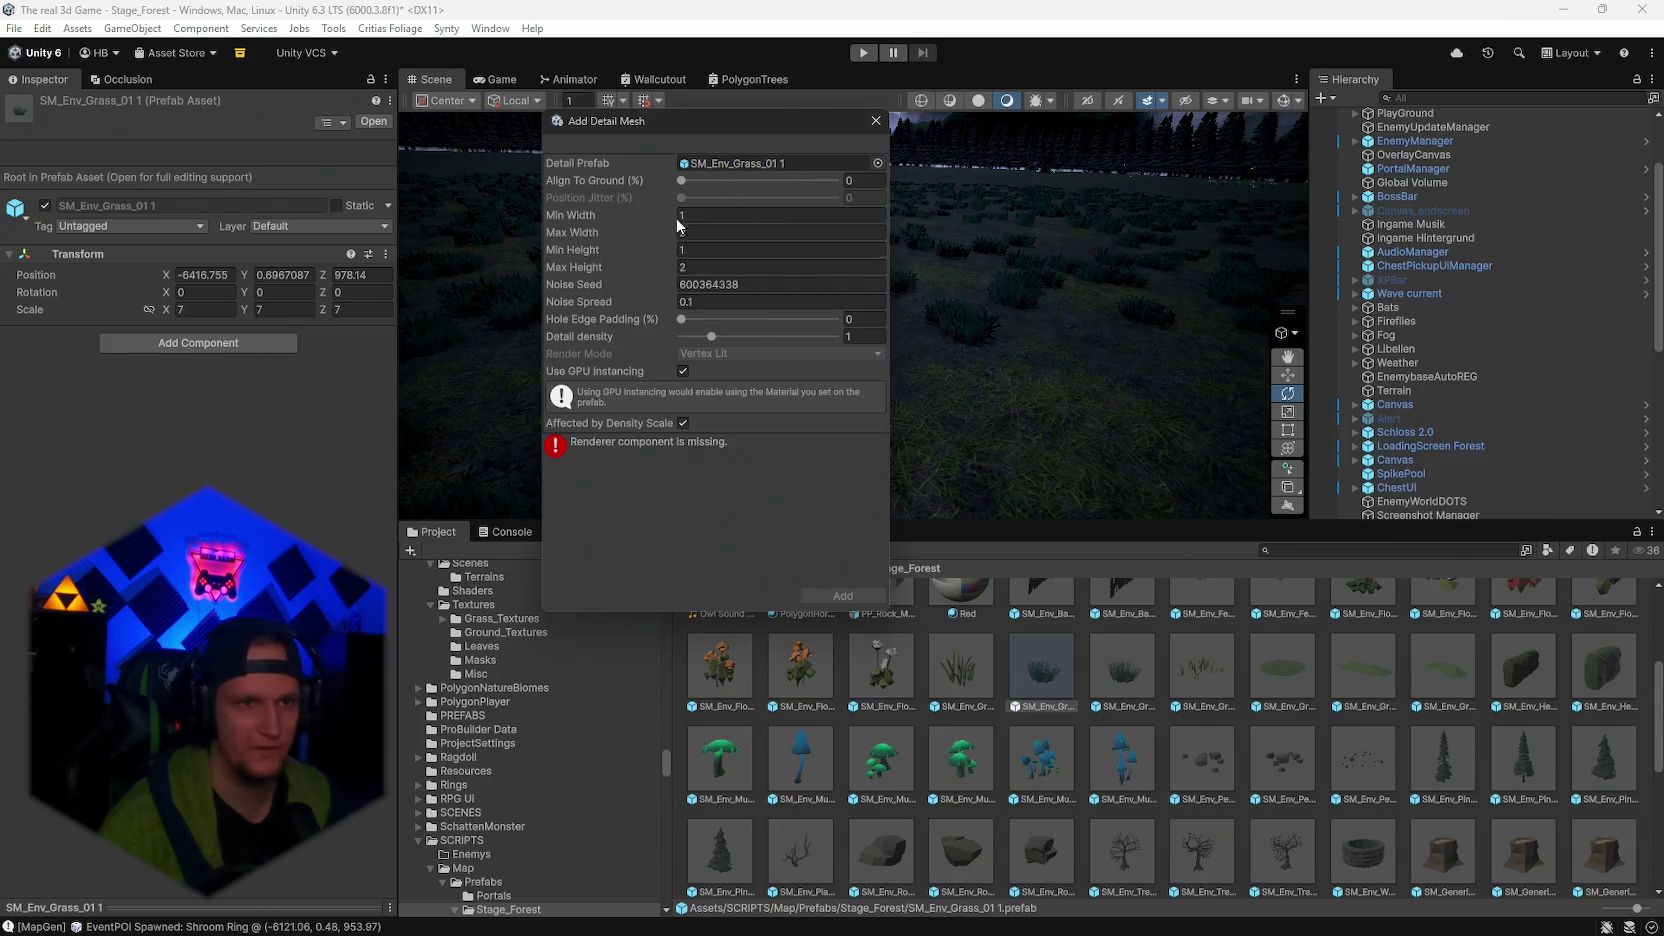
pyautogui.click(876, 120)
pyautogui.moveTo(945, 481)
pyautogui.mouseDown()
pyautogui.moveTo(873, 360)
pyautogui.moveTo(780, 390)
pyautogui.moveTo(545, 391)
pyautogui.moveTo(962, 453)
pyautogui.mouseUp()
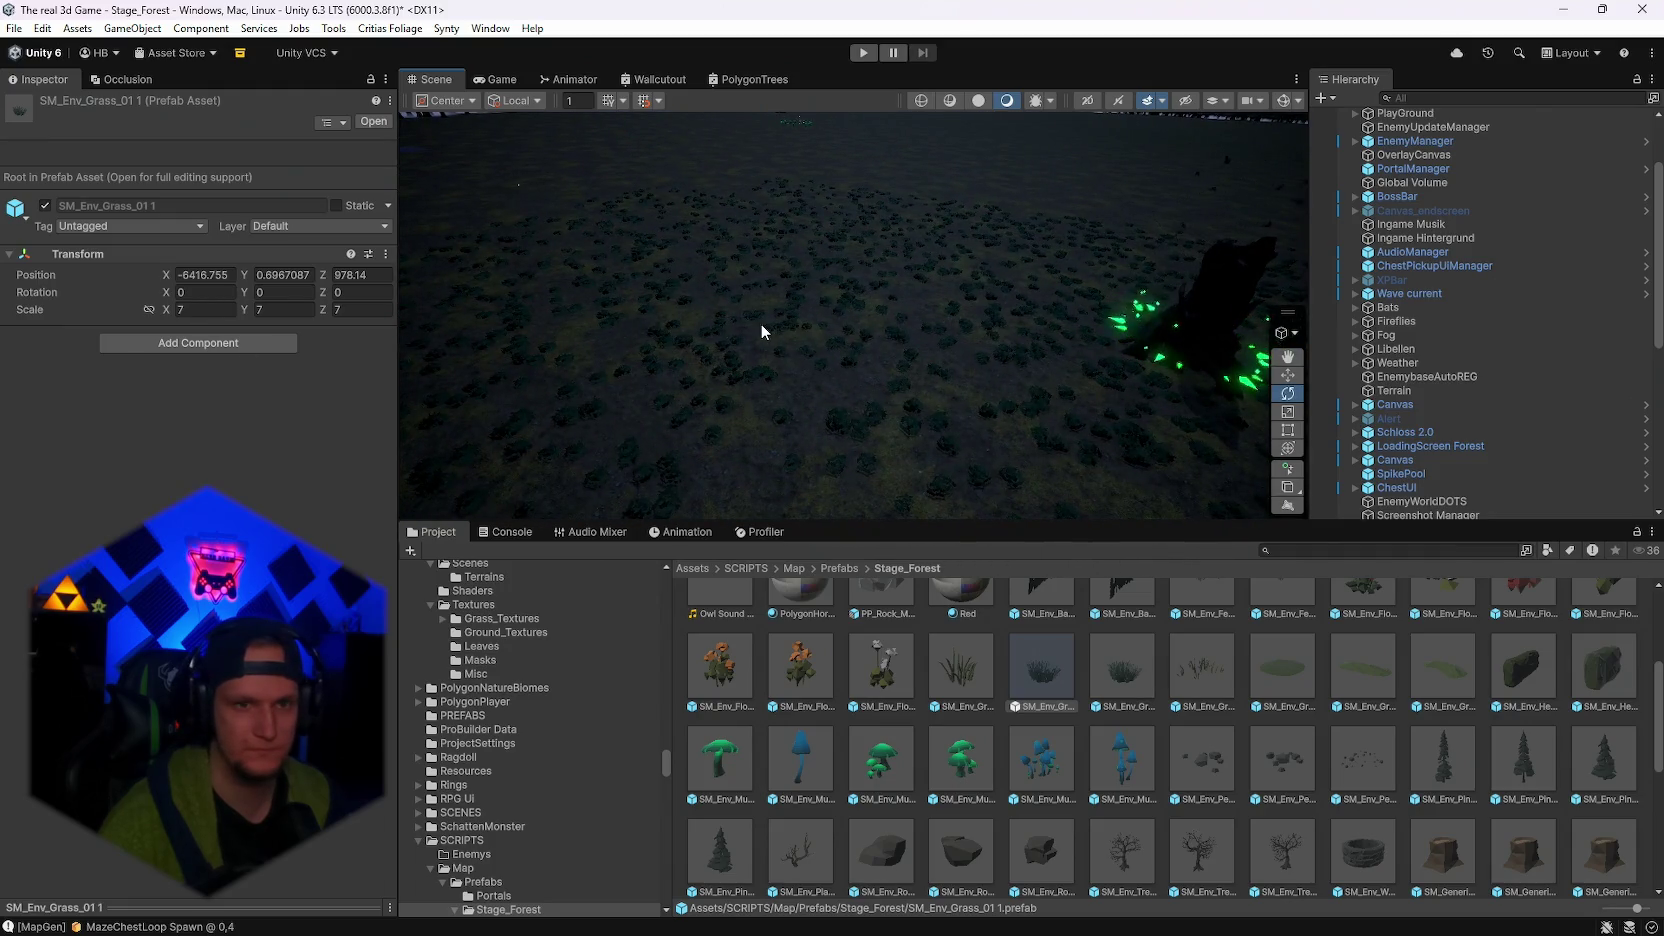
# Set detail brush size to 17 and give the grass detail mesh a Max Height of 2.74.
pyautogui.click(764, 324)
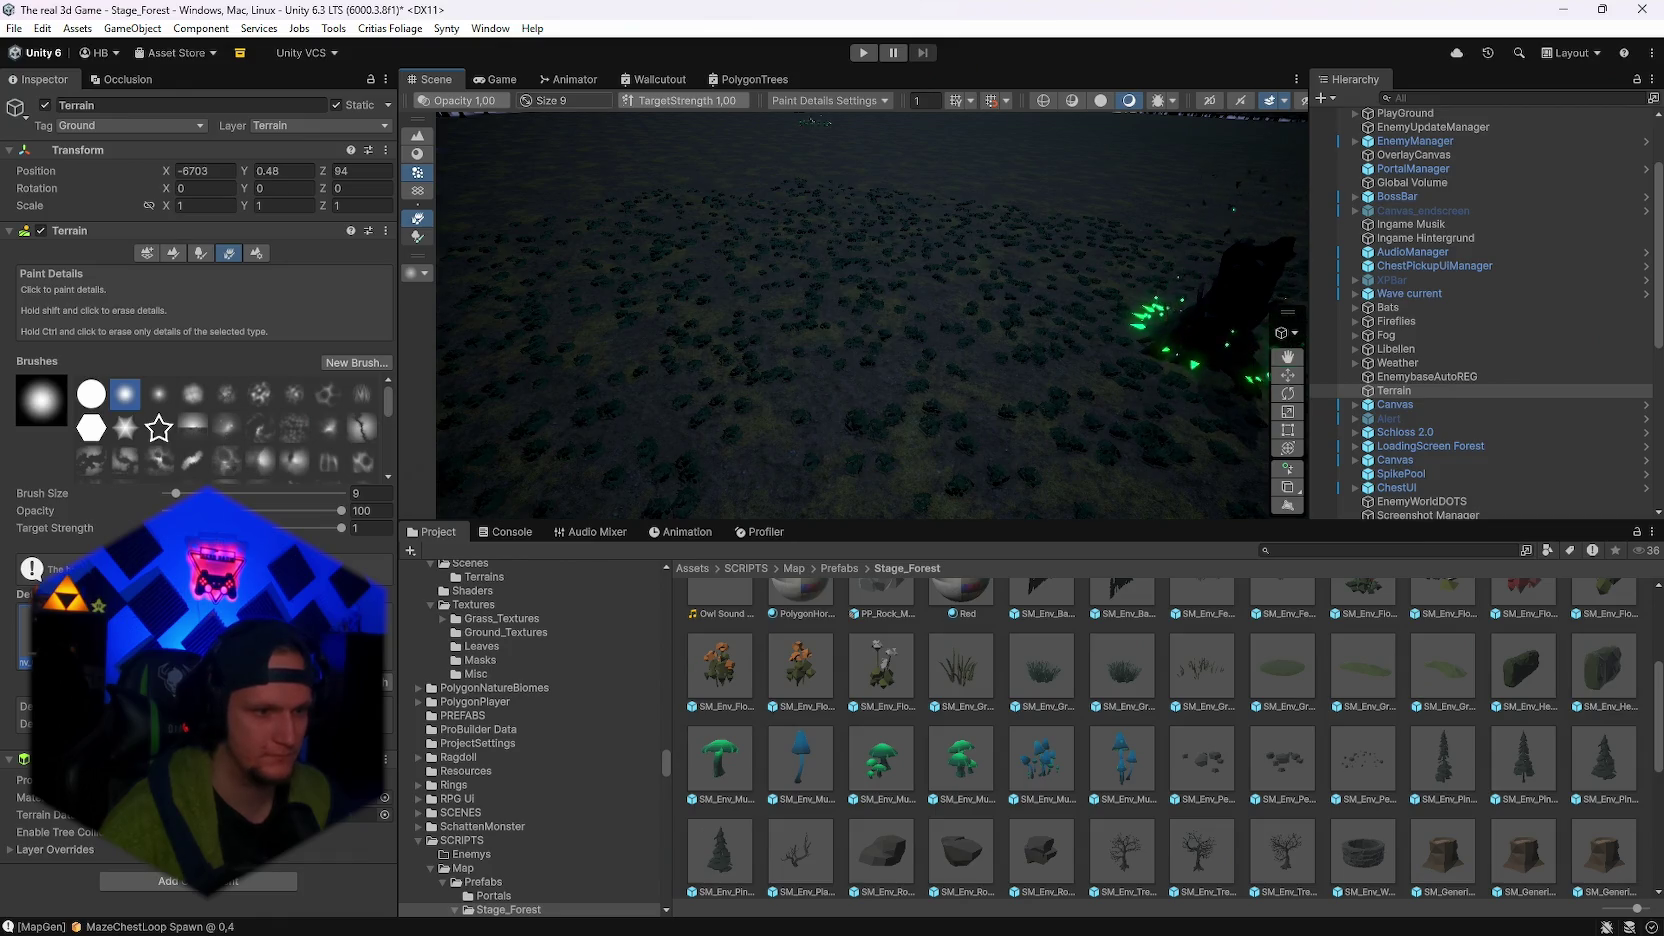
pyautogui.moveTo(178, 494); pyautogui.dragTo(182, 494)
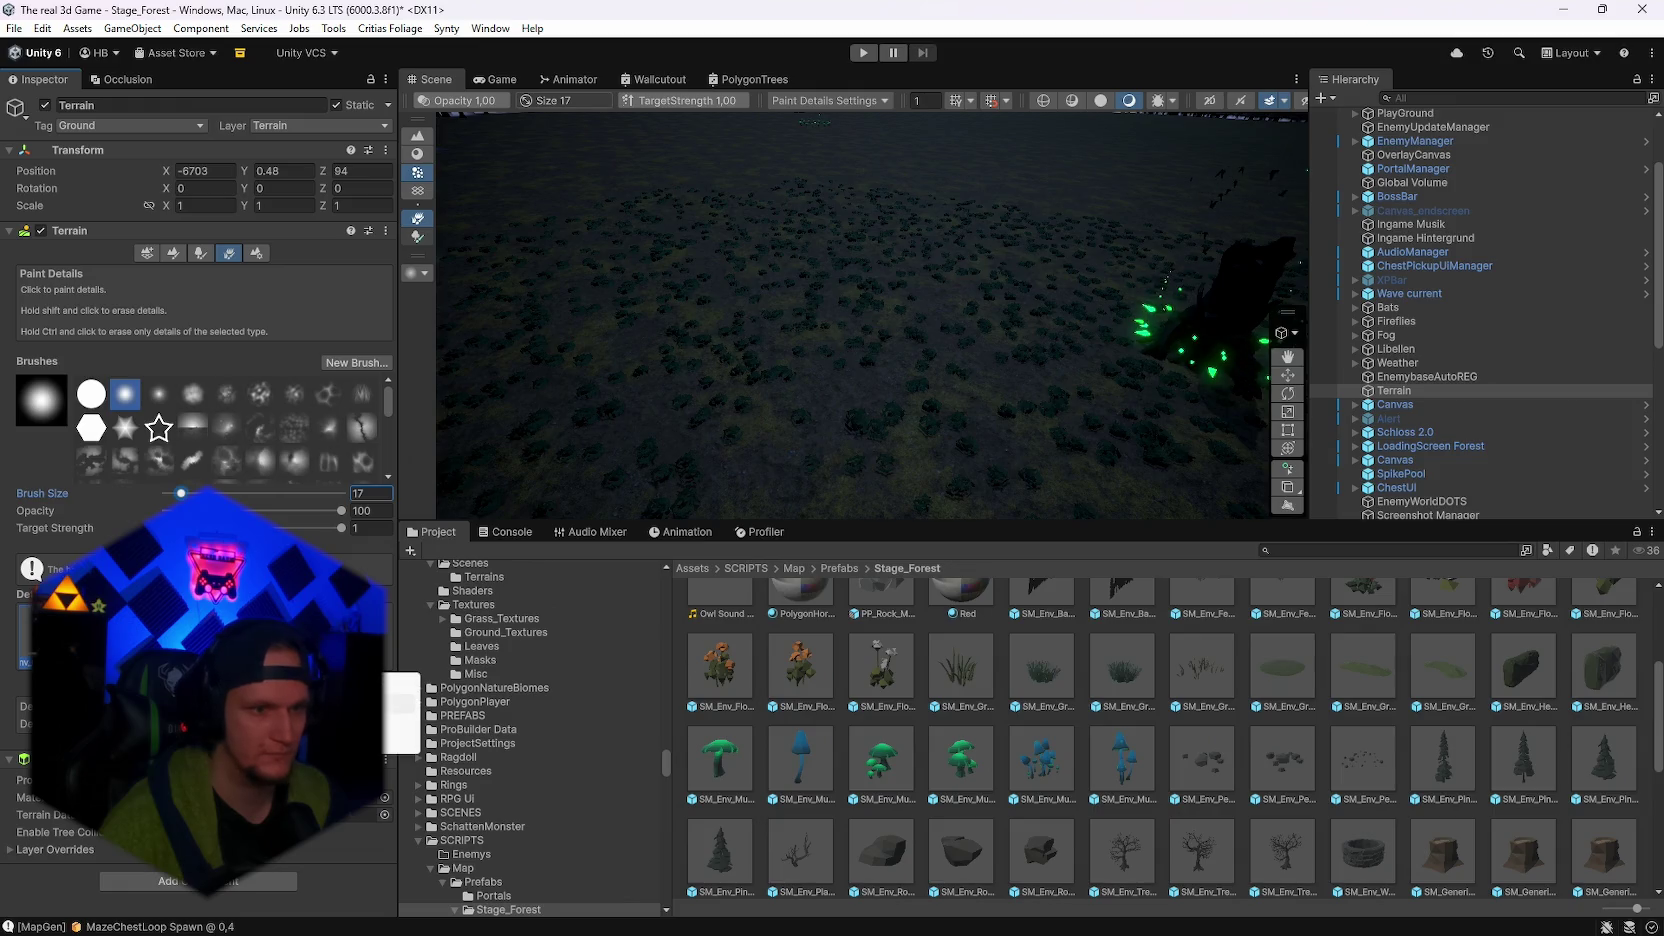
pyautogui.click(400, 724)
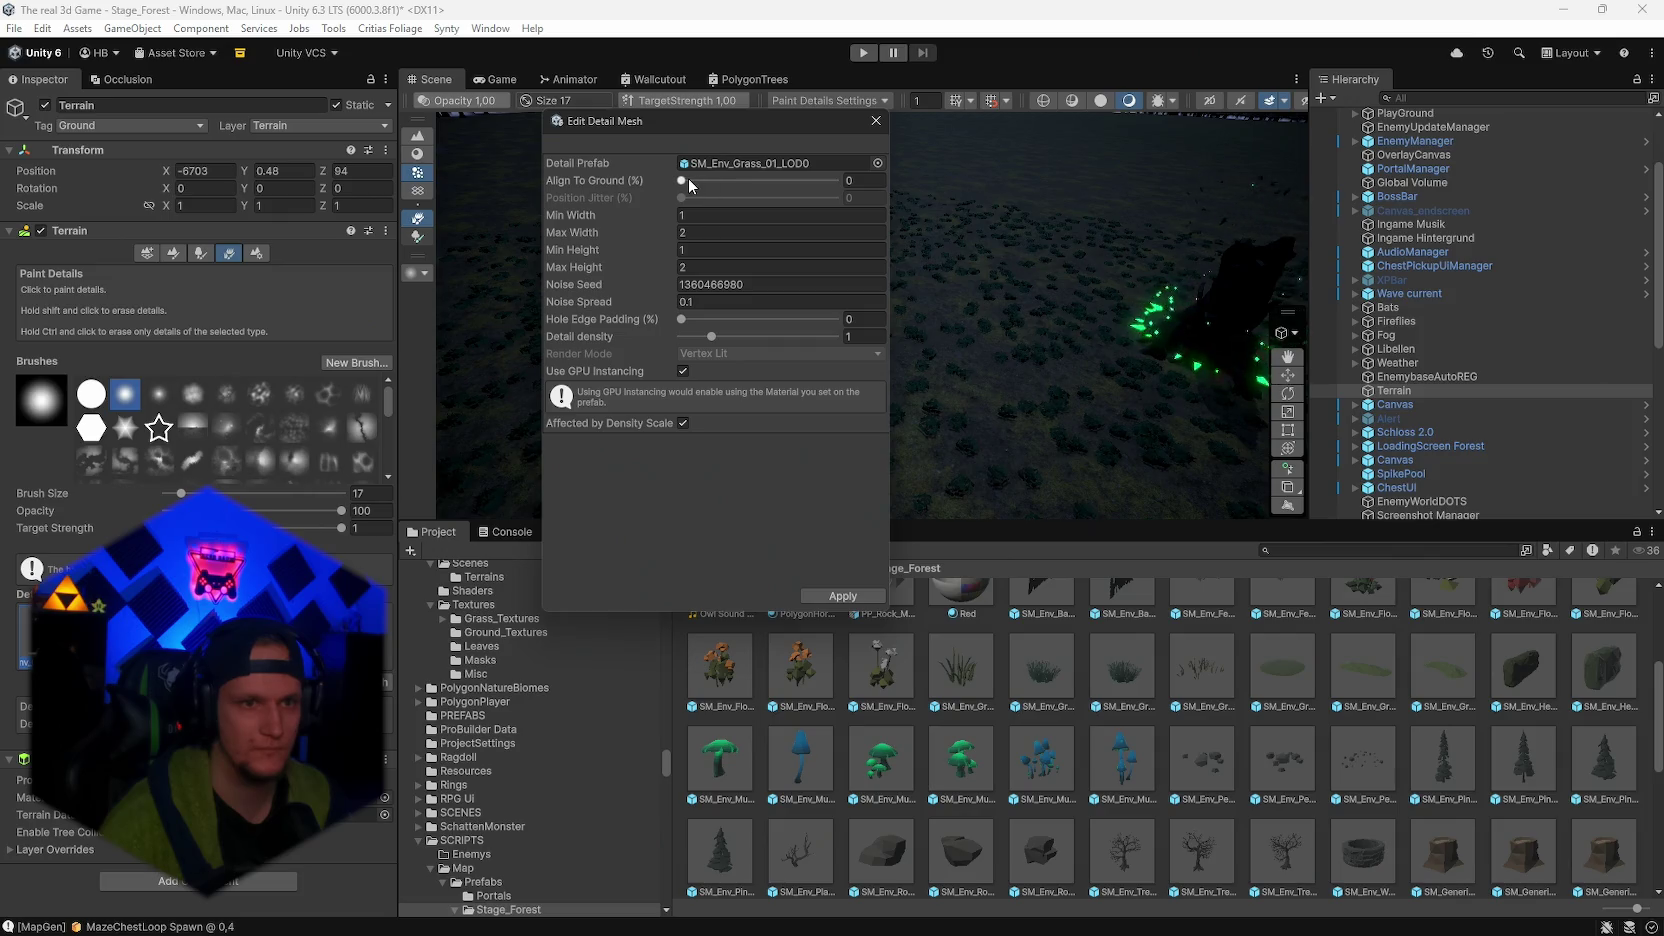
pyautogui.moveTo(668, 268); pyautogui.dragTo(700, 268)
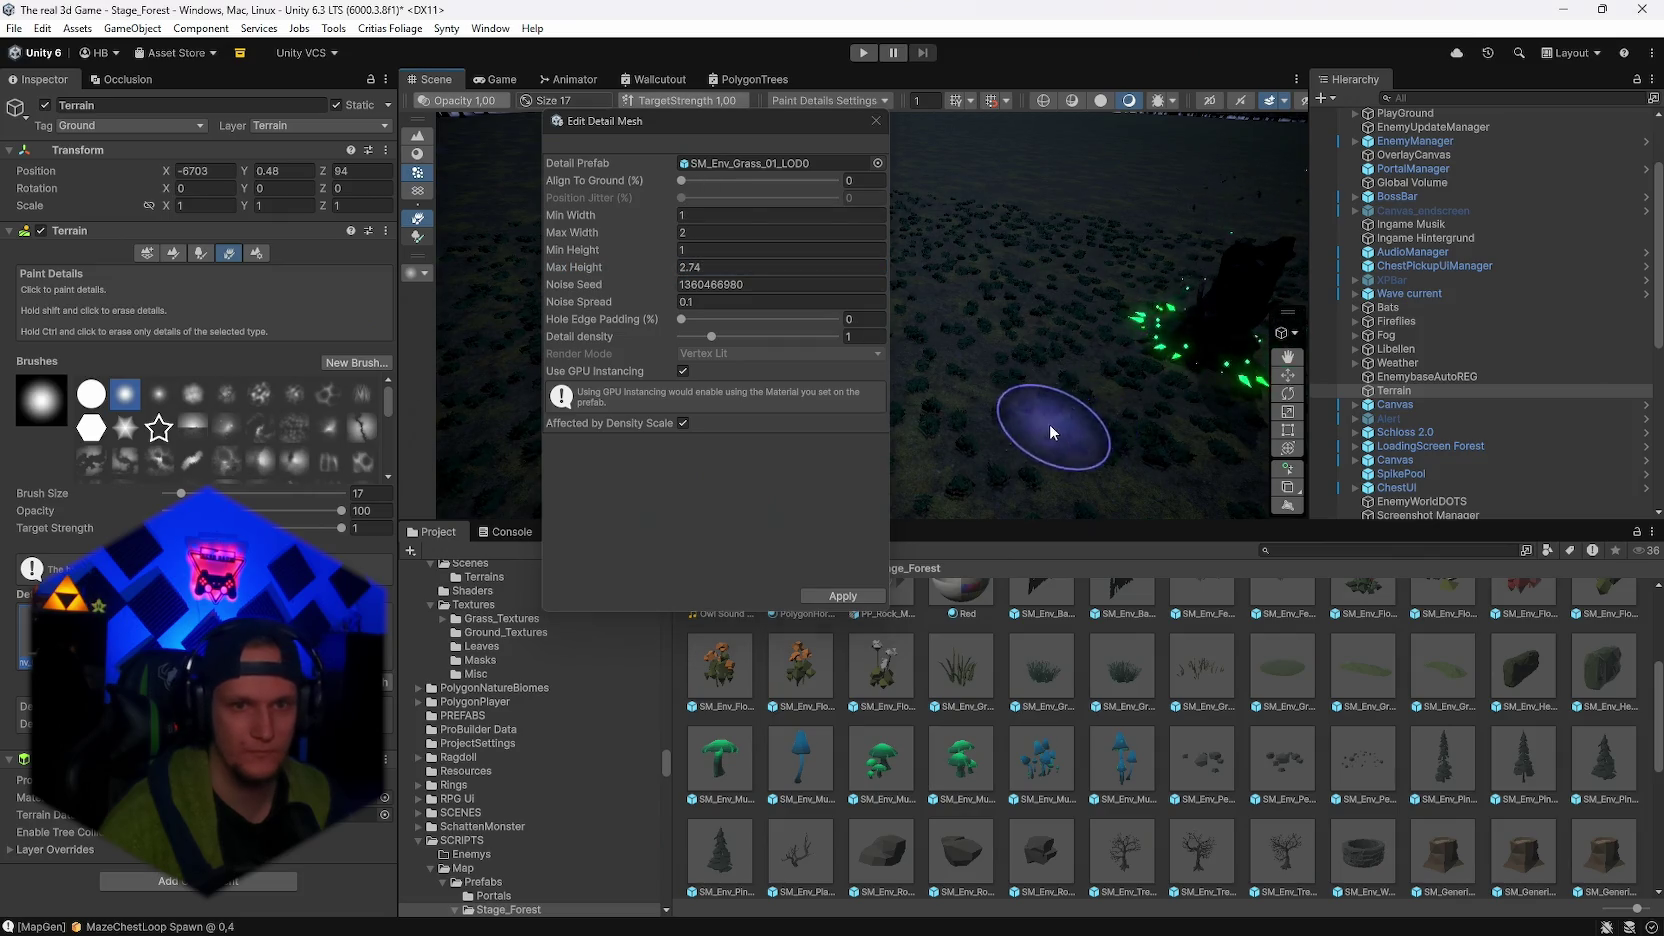
pyautogui.moveTo(1008, 462)
pyautogui.mouseDown()
pyautogui.moveTo(1110, 450)
pyautogui.moveTo(1125, 472)
pyautogui.moveTo(1207, 483)
pyautogui.moveTo(732, 435)
pyautogui.moveTo(995, 431)
pyautogui.moveTo(1163, 383)
pyautogui.moveTo(1150, 390)
pyautogui.mouseUp()
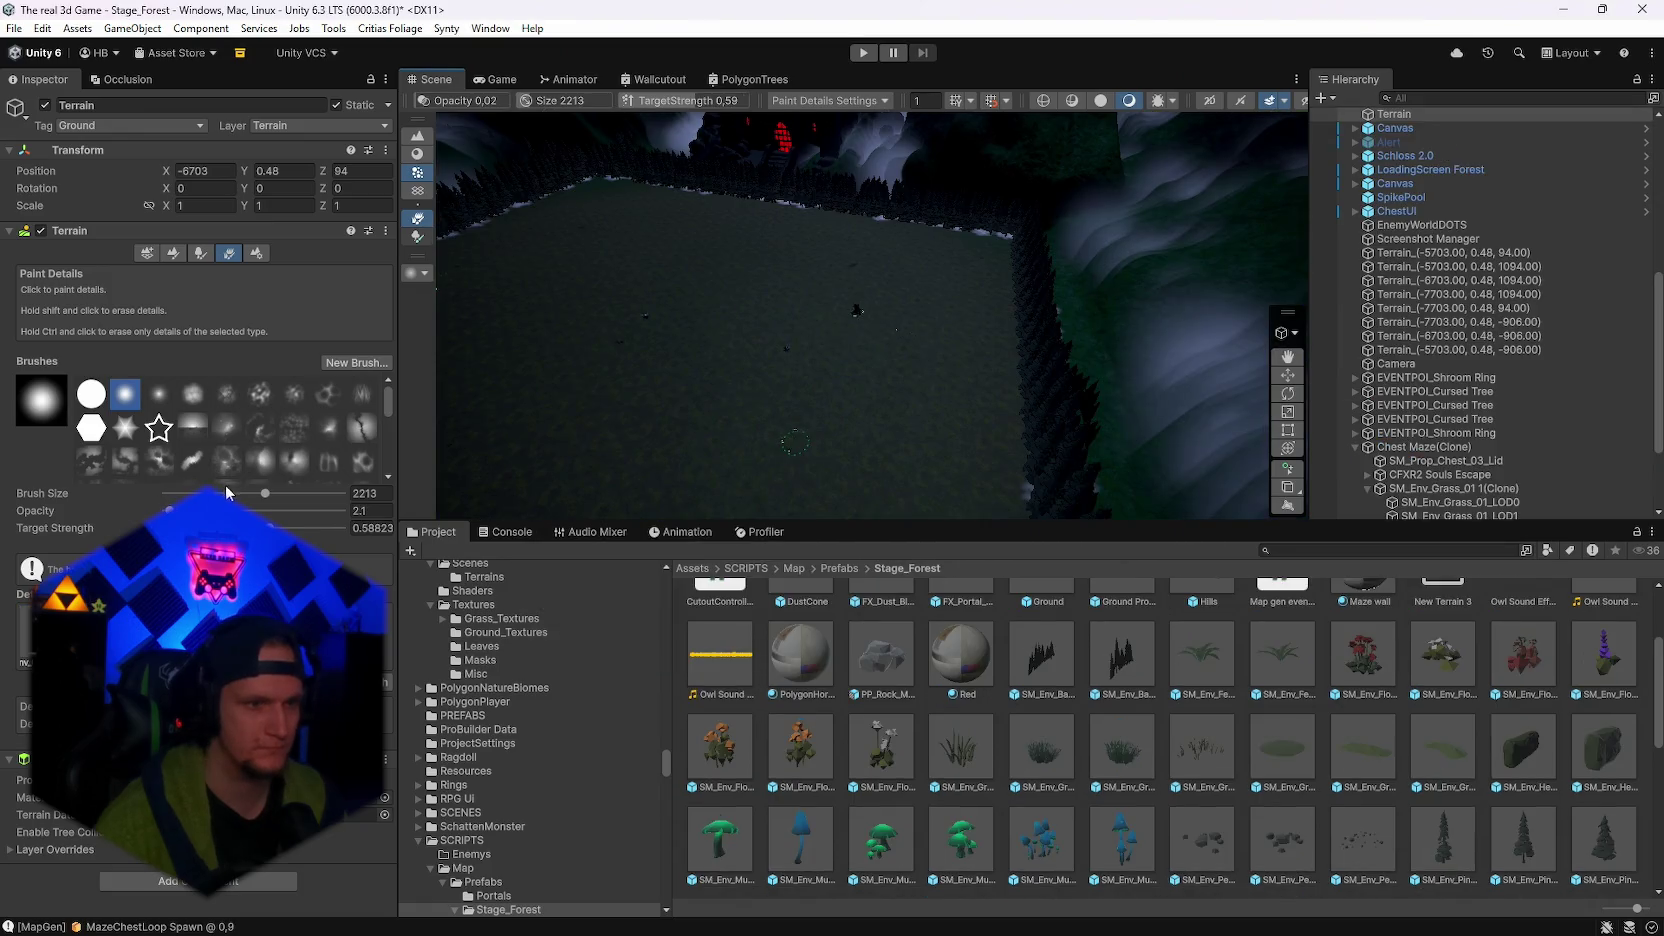
# Return to Paint Details with the brush size set to 348.
pyautogui.moveTo(712, 442)
pyautogui.mouseDown()
pyautogui.moveTo(928, 382)
pyautogui.moveTo(970, 341)
pyautogui.moveTo(942, 318)
pyautogui.moveTo(1107, 379)
pyautogui.moveTo(195, 377)
pyautogui.moveTo(325, 365)
pyautogui.moveTo(531, 383)
pyautogui.moveTo(446, 501)
pyautogui.moveTo(656, 331)
pyautogui.moveTo(581, 314)
pyautogui.moveTo(717, 319)
pyautogui.moveTo(850, 371)
pyautogui.moveTo(850, 390)
pyautogui.moveTo(700, 380)
pyautogui.mouseUp()
pyautogui.press('q')
pyautogui.click(229, 253)
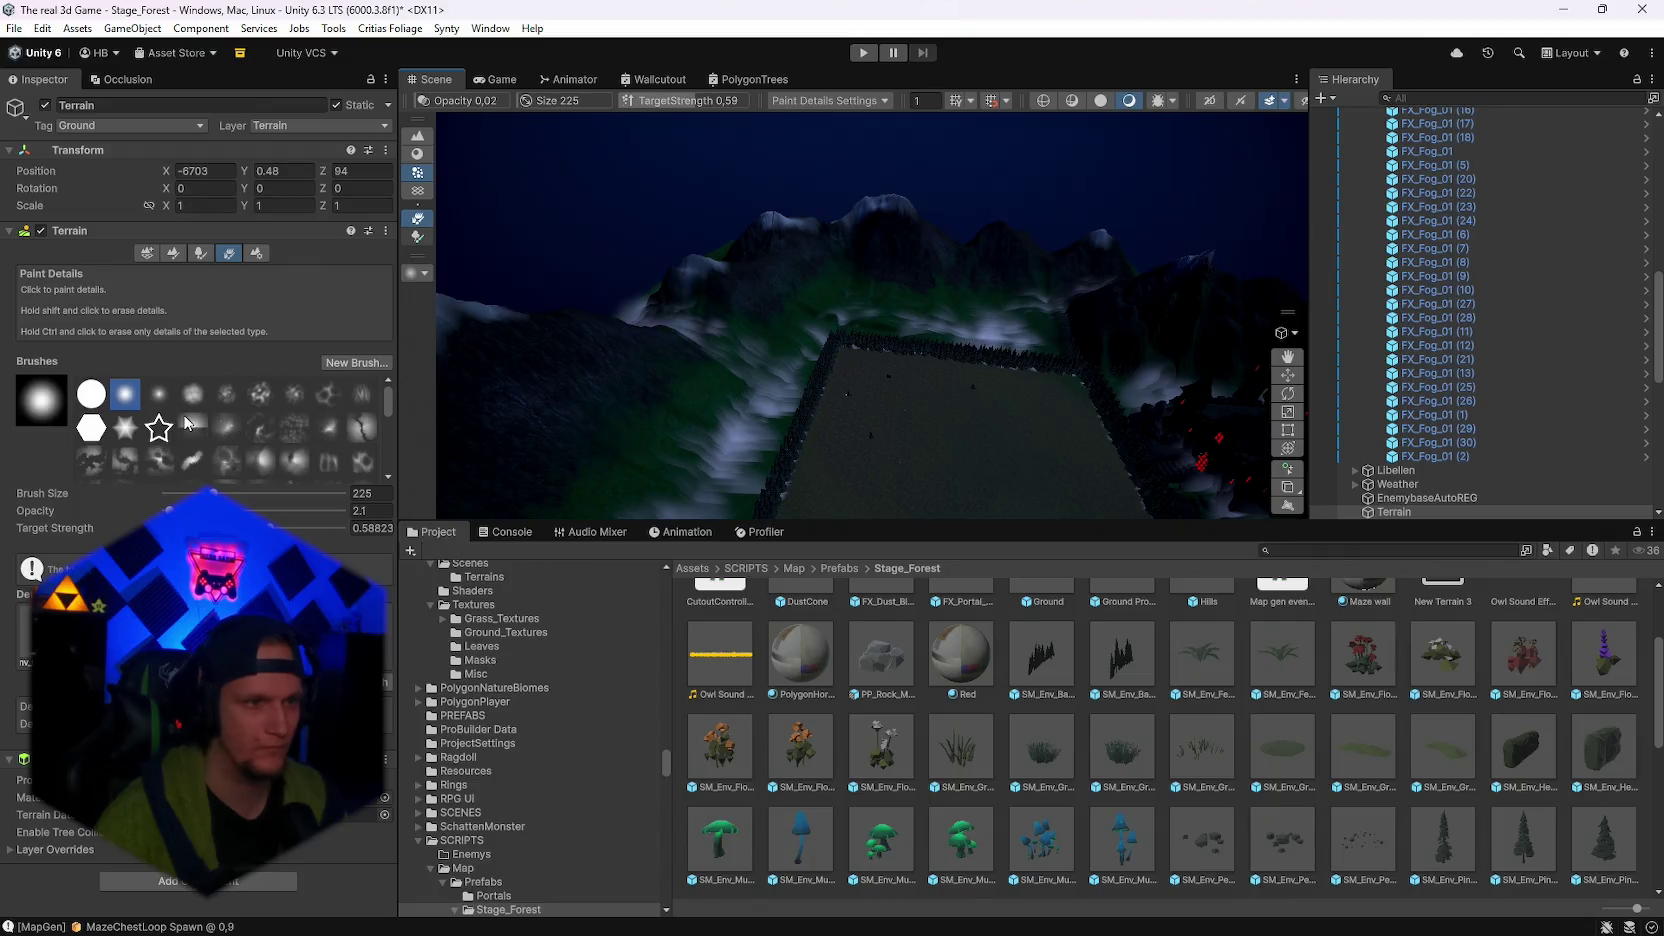
pyautogui.moveTo(222, 493); pyautogui.dragTo(225, 493)
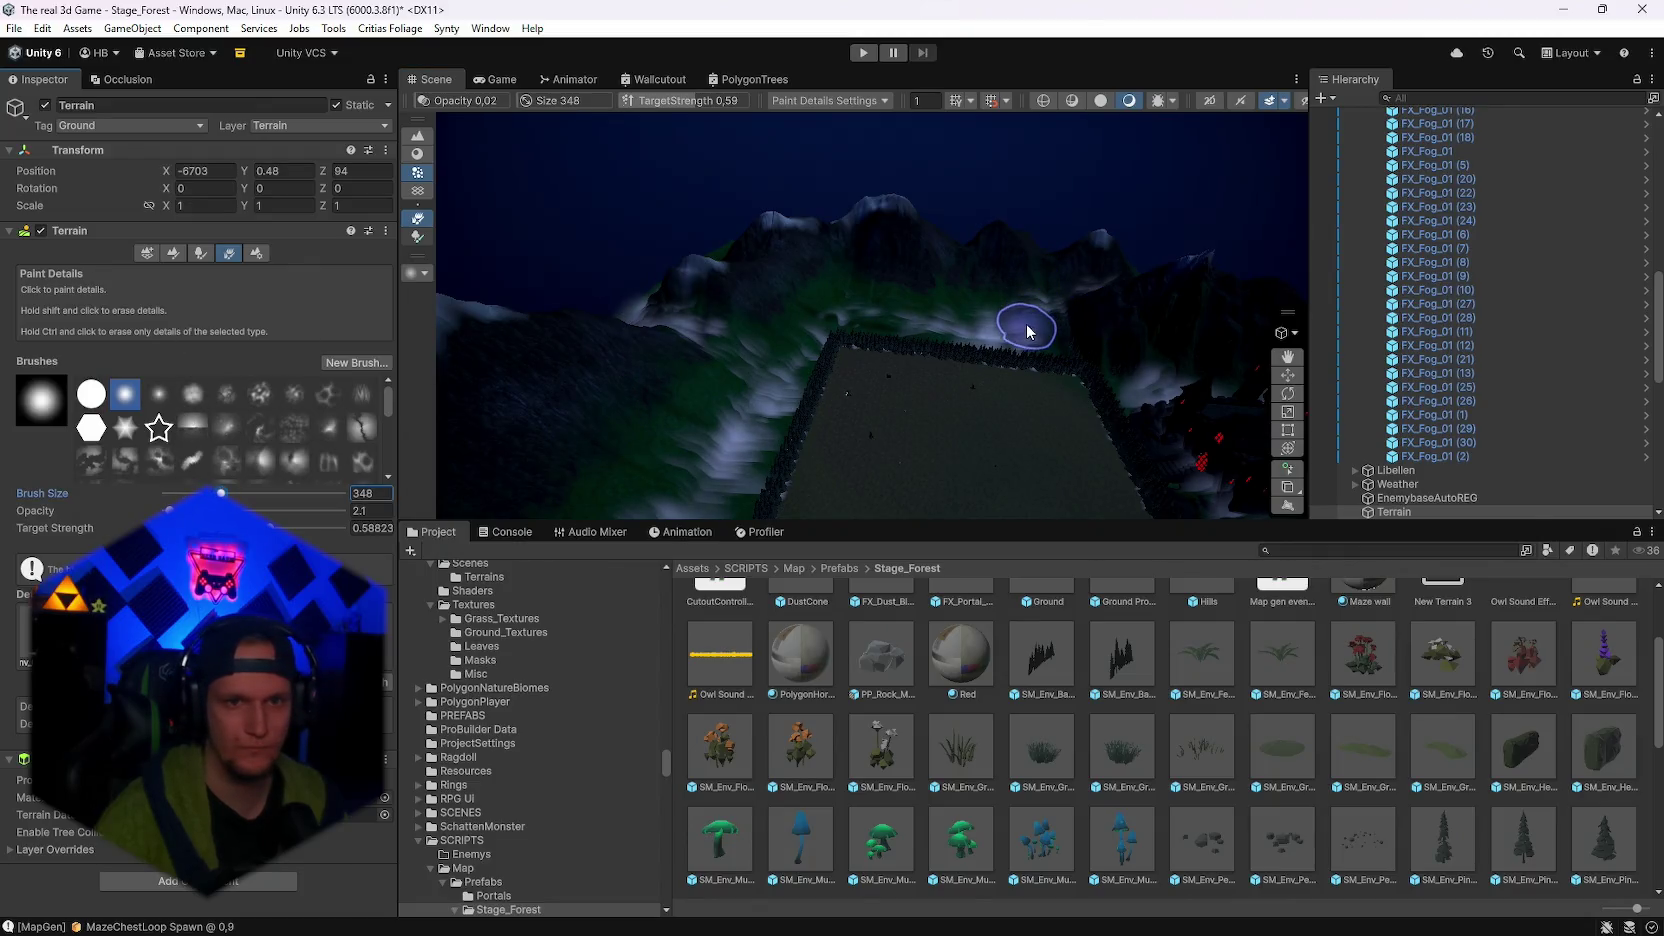
# Paint grass across the neighbouring terrain tiles, including the one at (-5703, -906).
pyautogui.click(1027, 325)
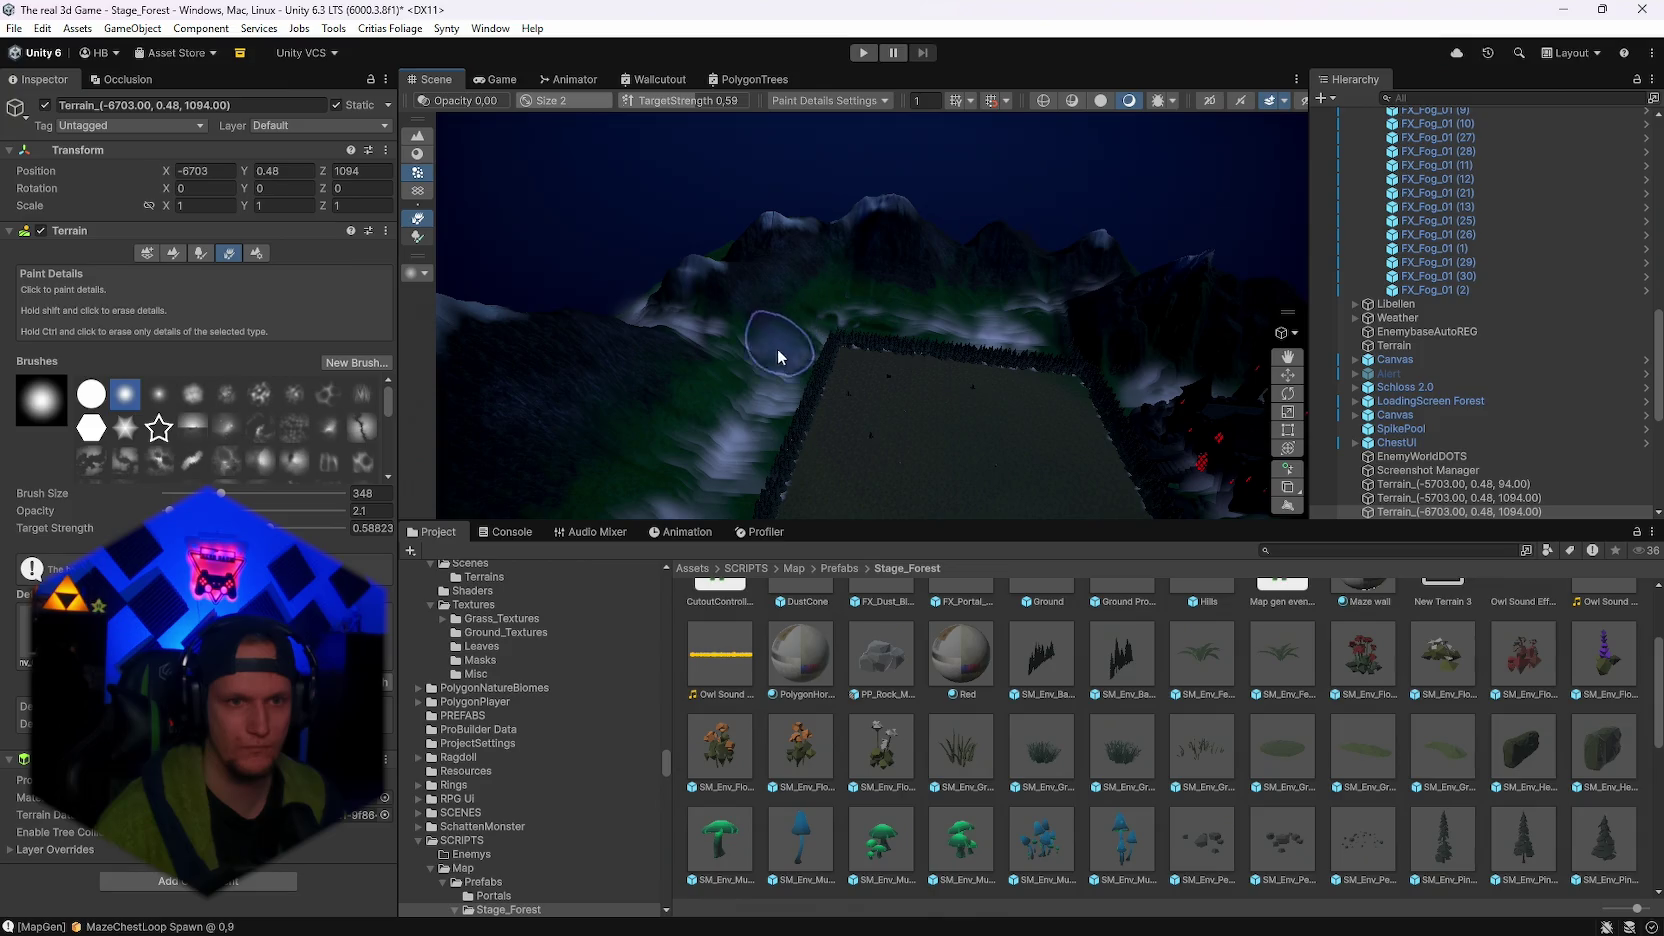
pyautogui.scroll(3, 738, 434)
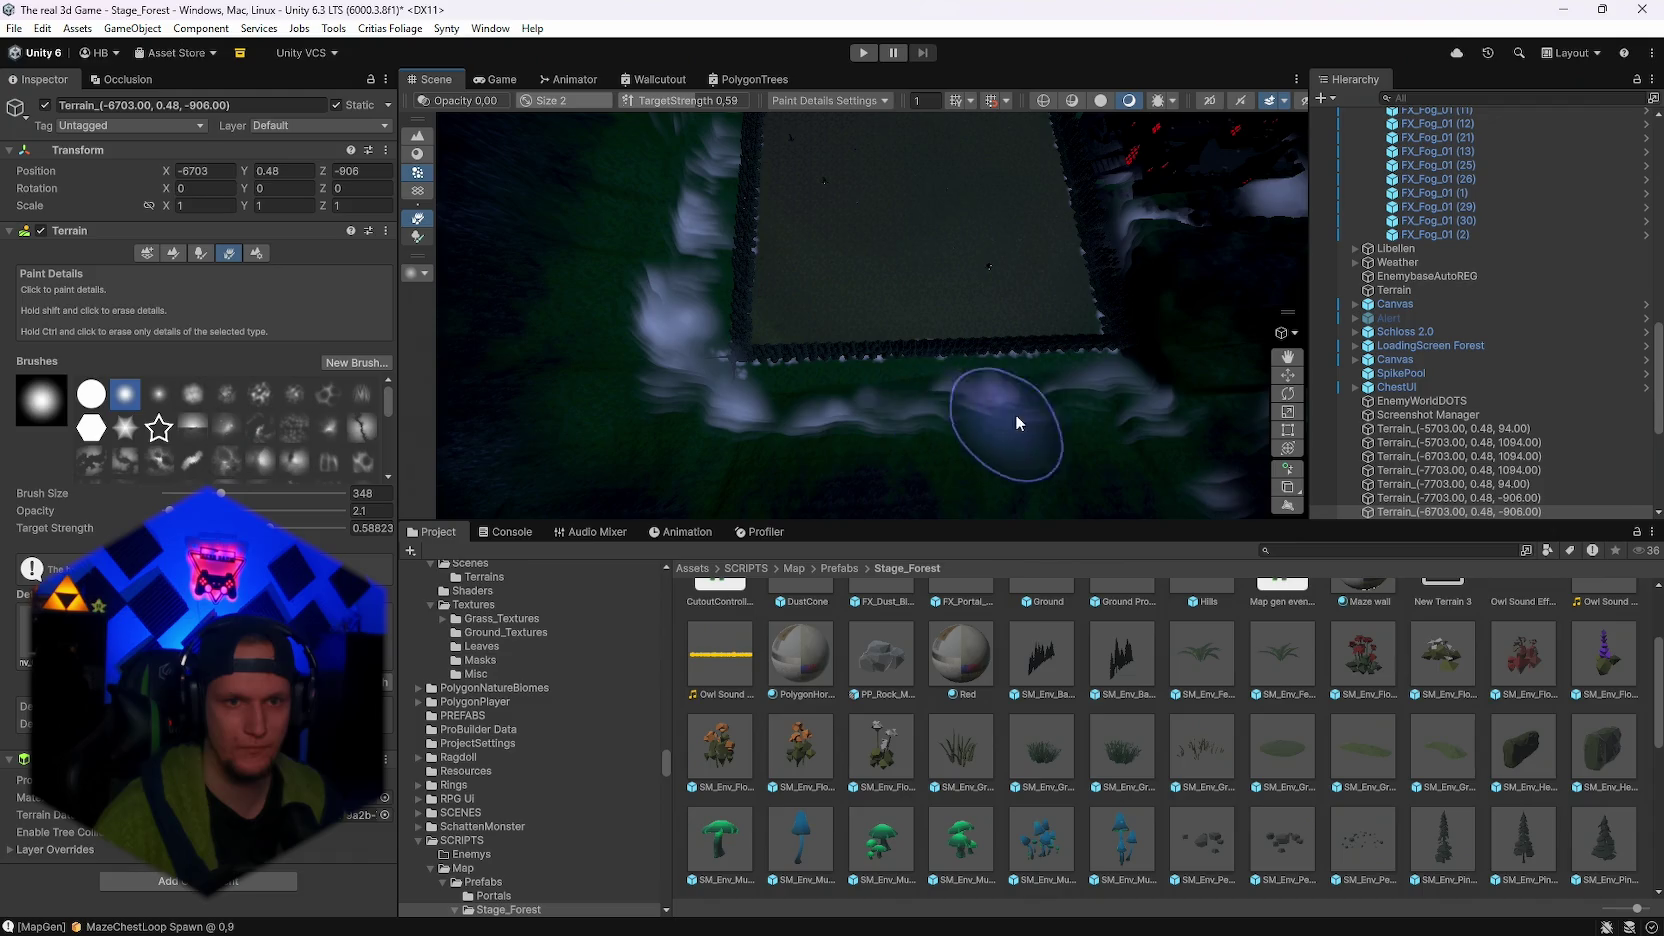
pyautogui.moveTo(1015, 413); pyautogui.dragTo(1233, 362)
pyautogui.click(1173, 253)
pyautogui.moveTo(1173, 253); pyautogui.dragTo(1020, 253)
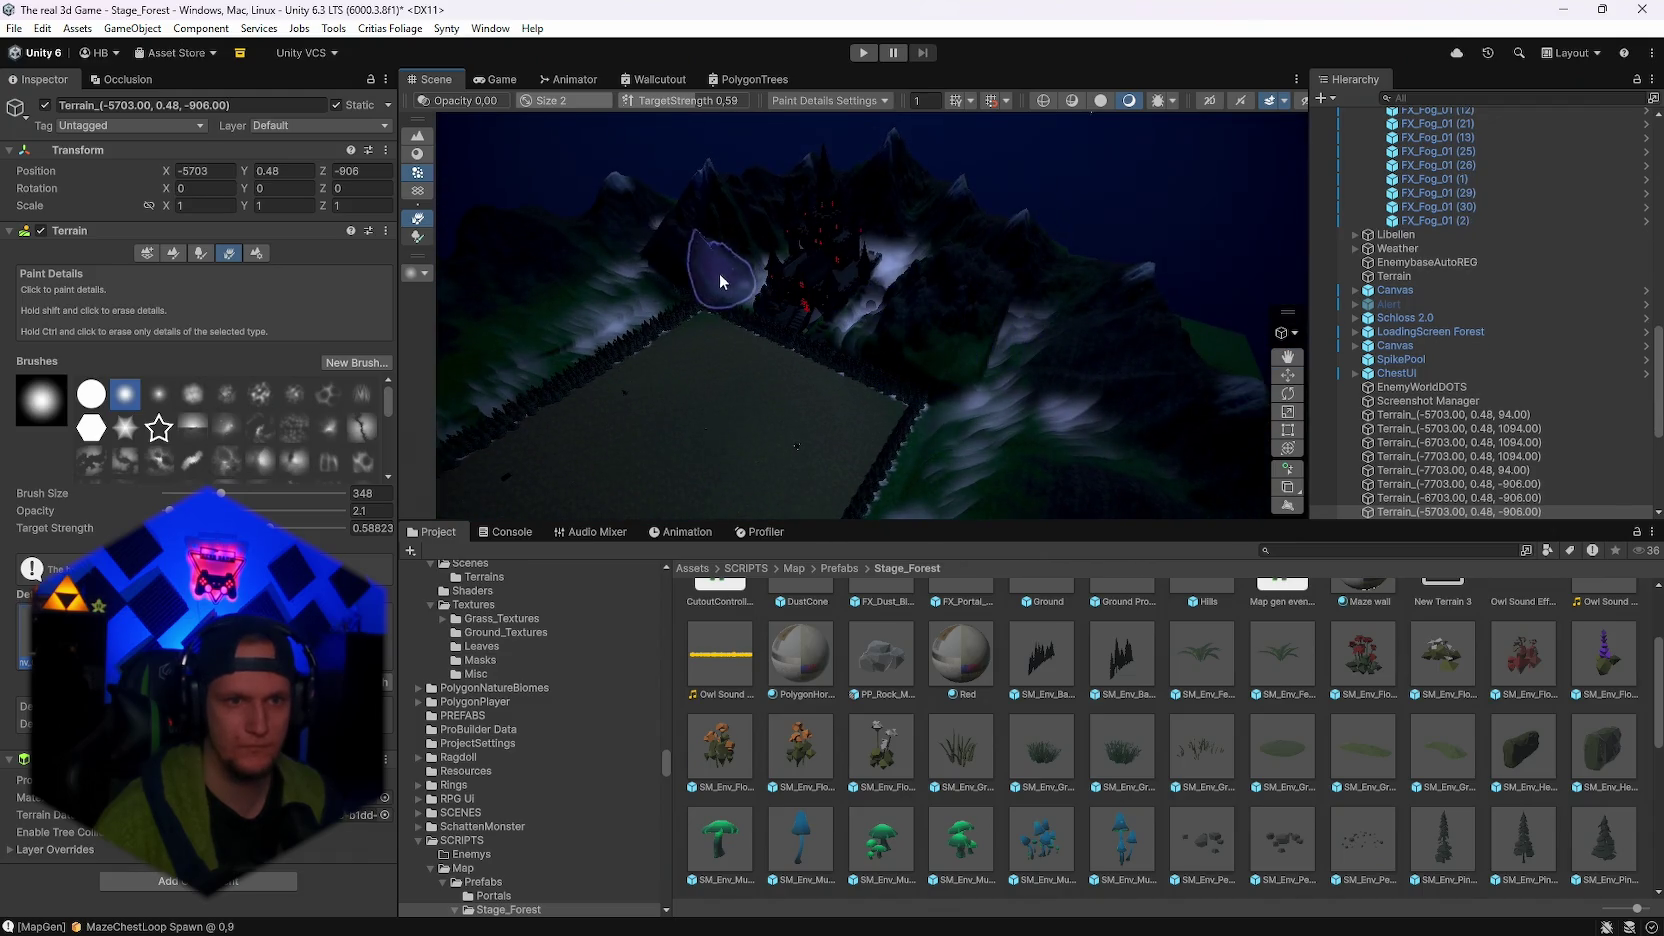
# Orbit and fly over the plateau to look at the painted grass.
pyautogui.moveTo(639, 260)
pyautogui.mouseDown()
pyautogui.moveTo(454, 512)
pyautogui.moveTo(438, 450)
pyautogui.moveTo(387, 384)
pyautogui.mouseUp()
pyautogui.press('w')
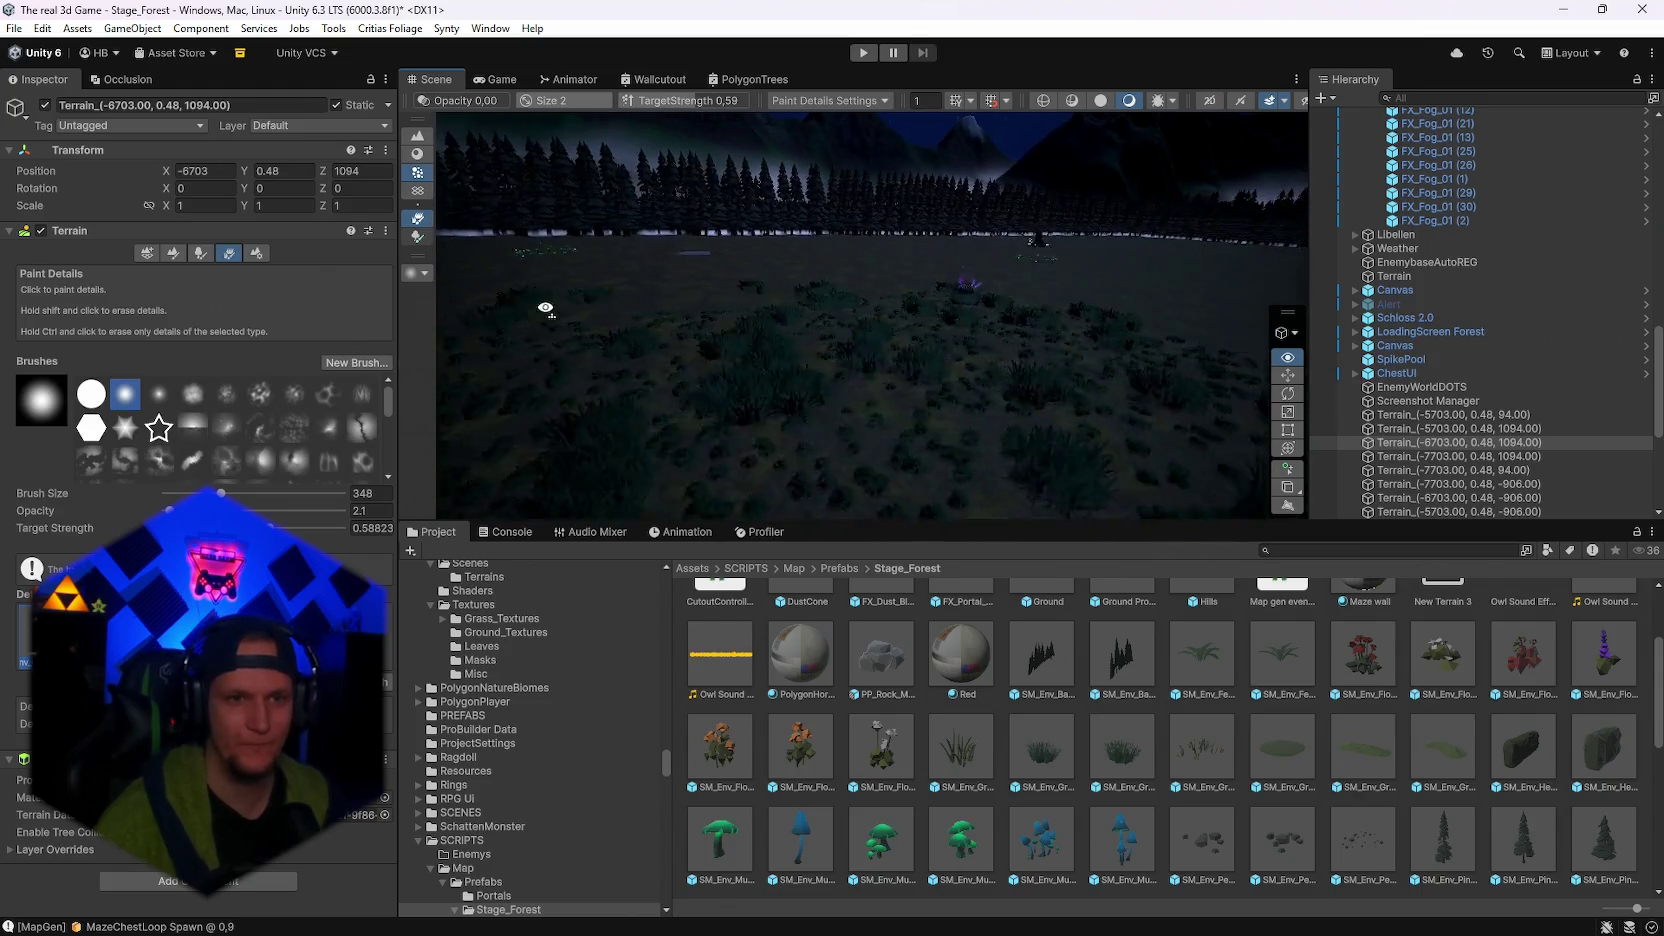
pyautogui.scroll(10, 1470, 370)
pyautogui.scroll(5, 1481, 390)
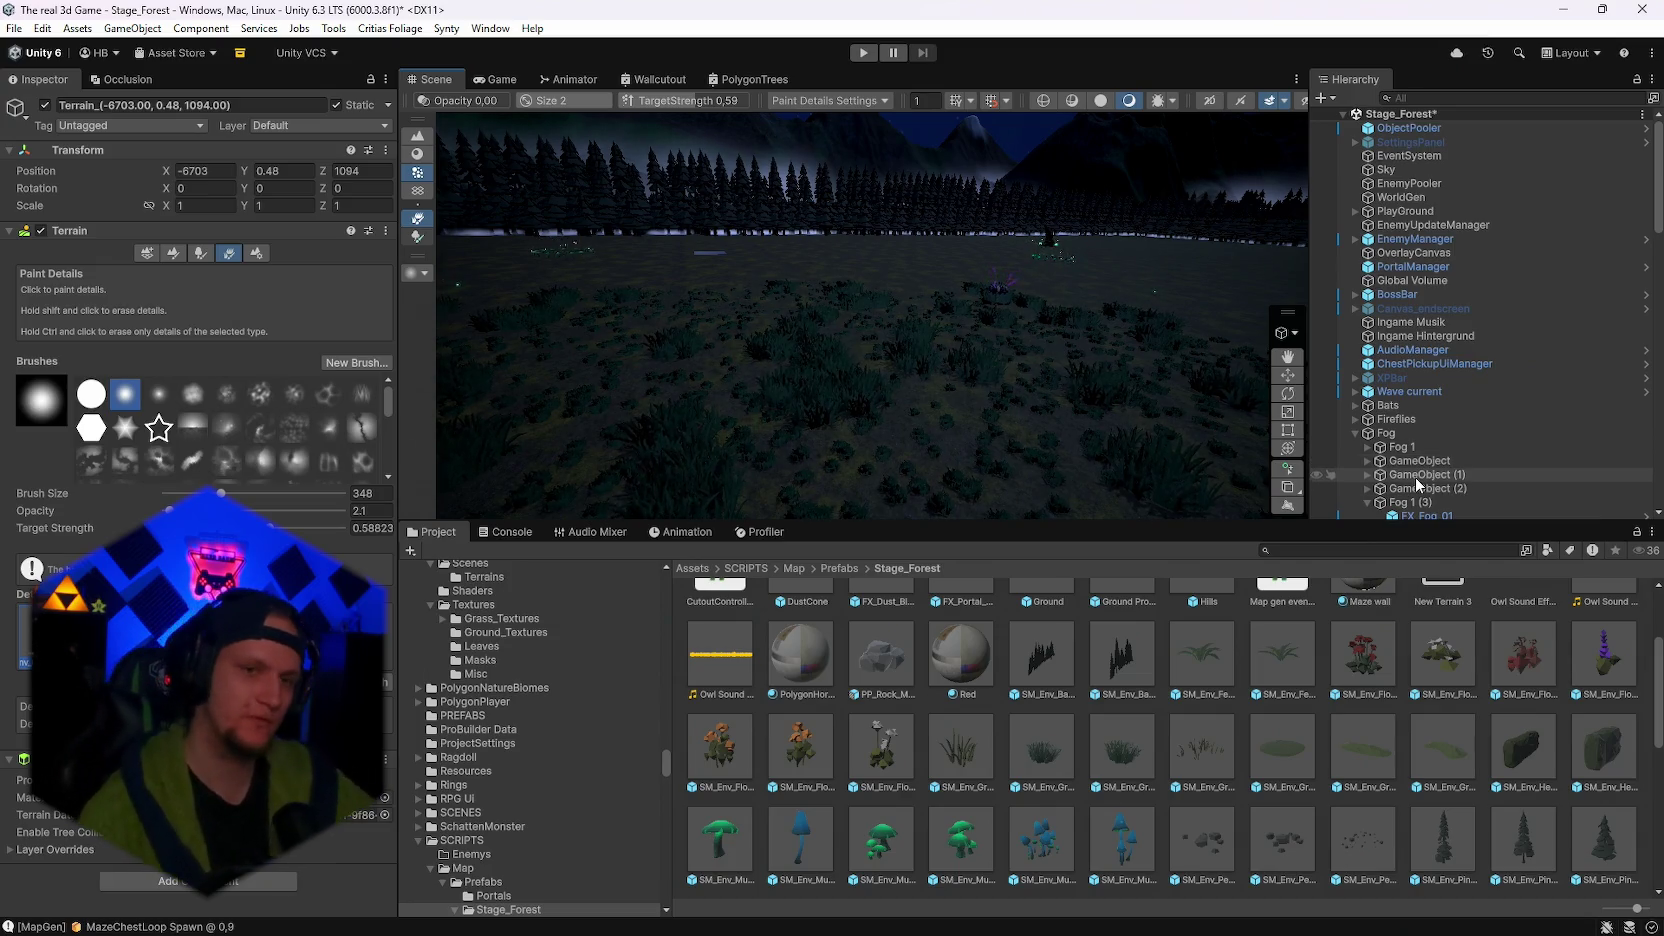
pyautogui.moveTo(801, 274)
pyautogui.mouseDown()
pyautogui.moveTo(857, 306)
pyautogui.moveTo(680, 279)
pyautogui.moveTo(576, 290)
pyautogui.moveTo(865, 353)
pyautogui.moveTo(1058, 312)
pyautogui.moveTo(1235, 309)
pyautogui.mouseUp()
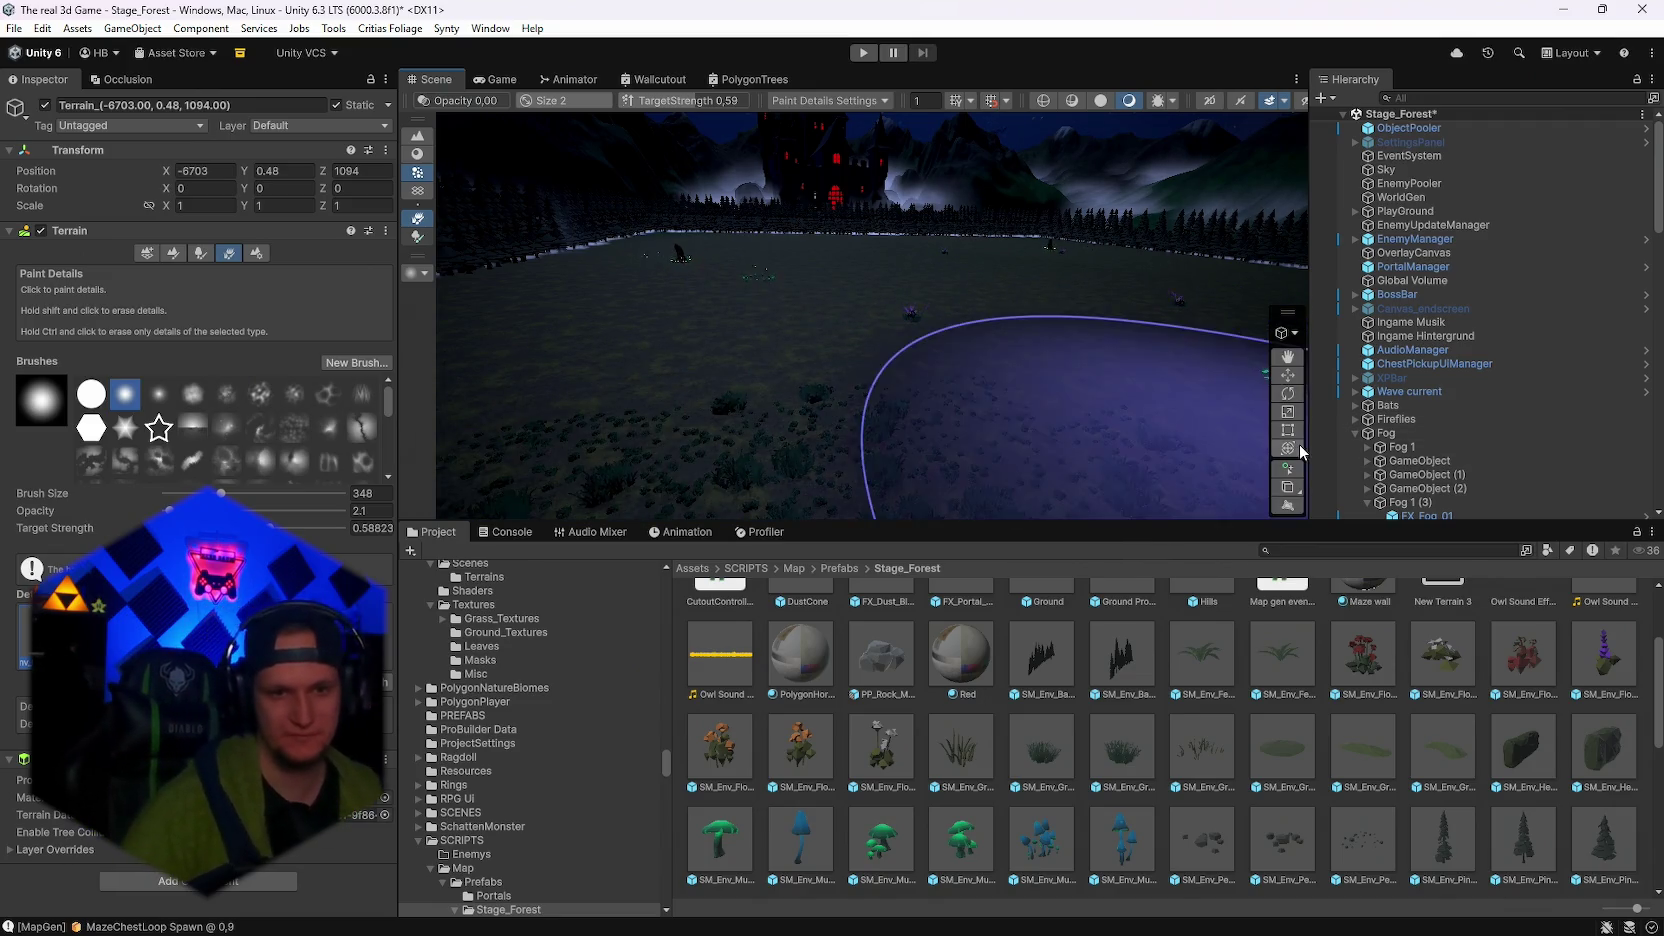
pyautogui.scroll(1, 1190, 700)
pyautogui.scroll(2, 1166, 752)
pyautogui.write('terra')
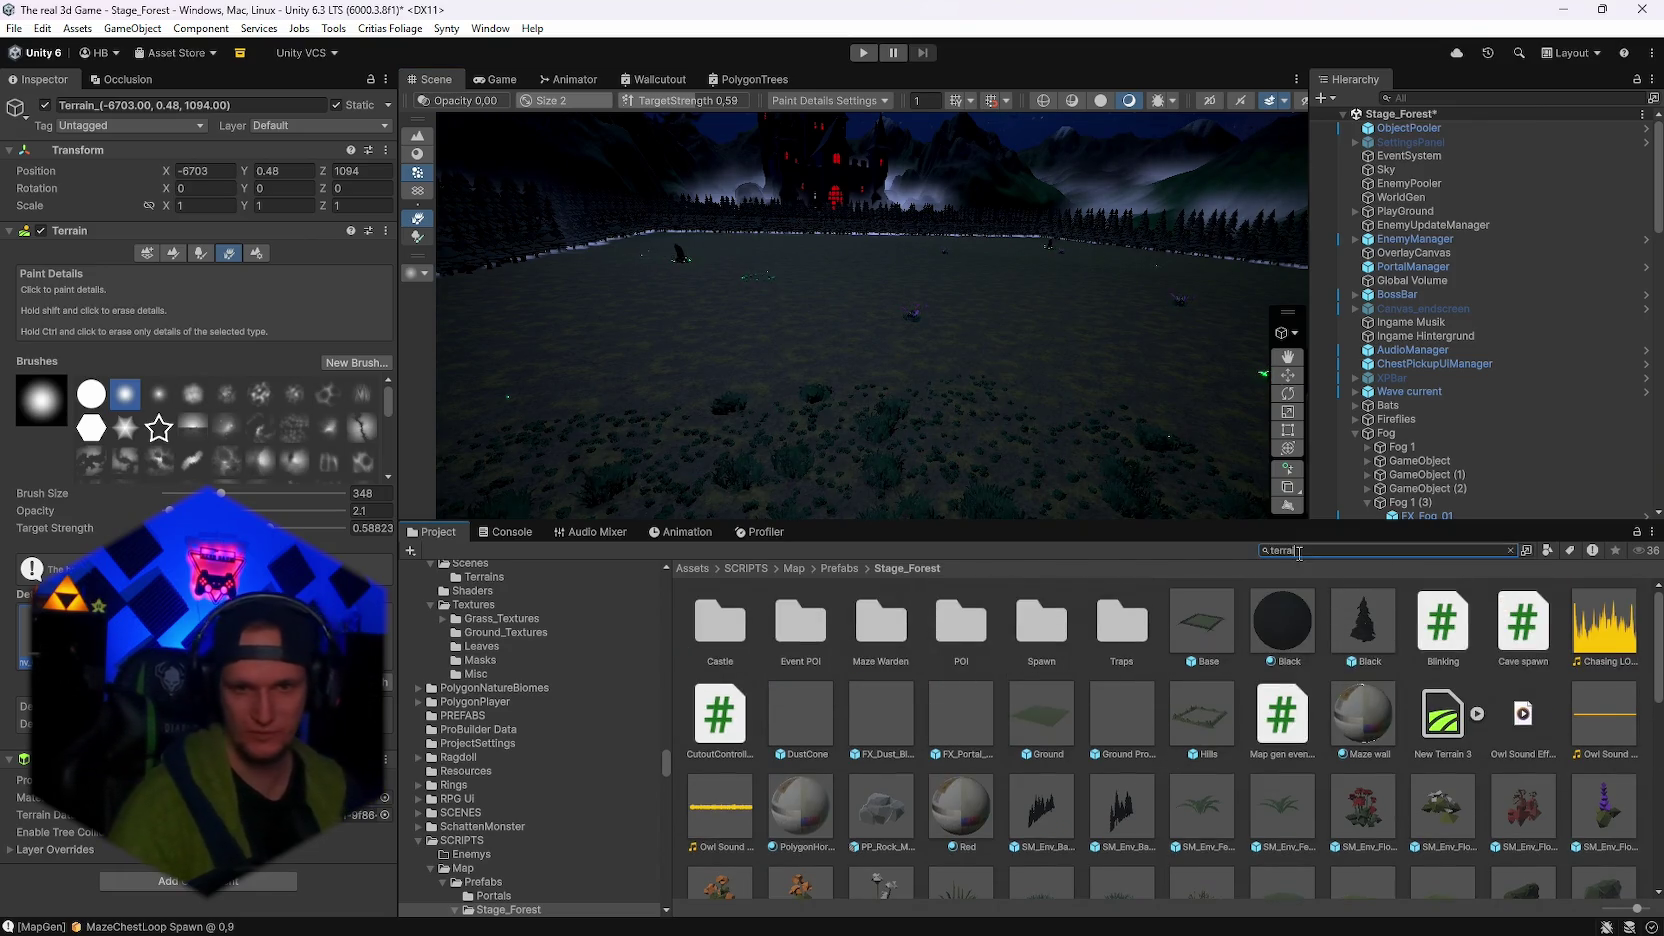
# Search the Project window for 'terrain' and scroll through the SM_Terrain results.
pyautogui.write('in')
pyautogui.scroll(-10, 1071, 757)
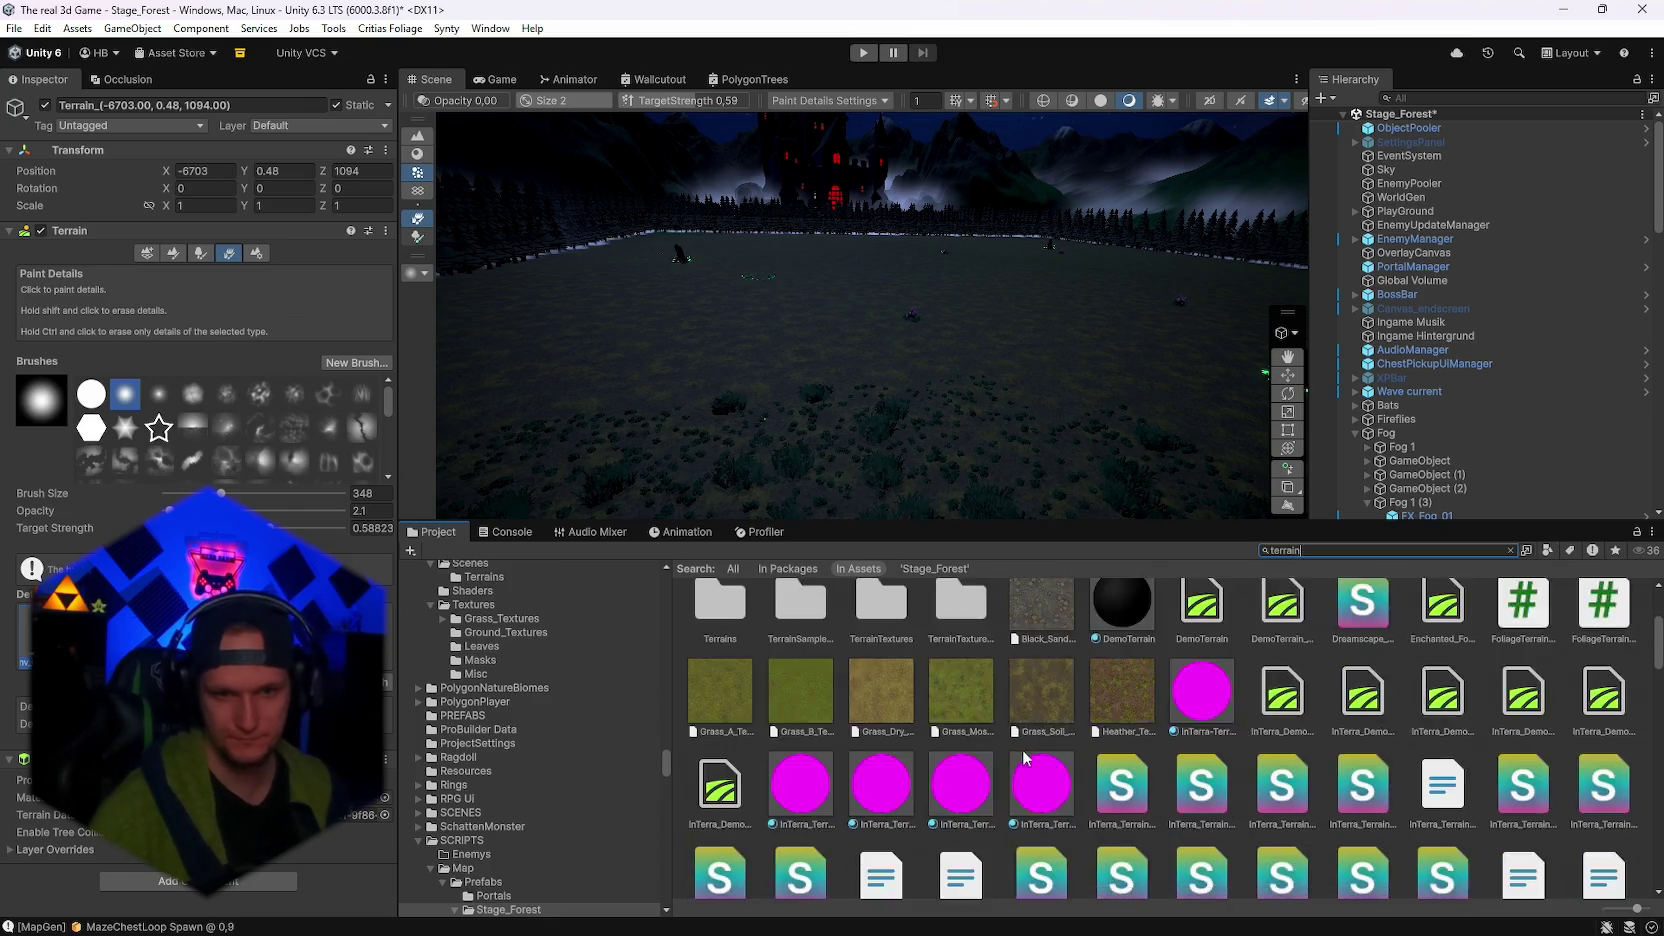
pyautogui.scroll(-5, 1071, 757)
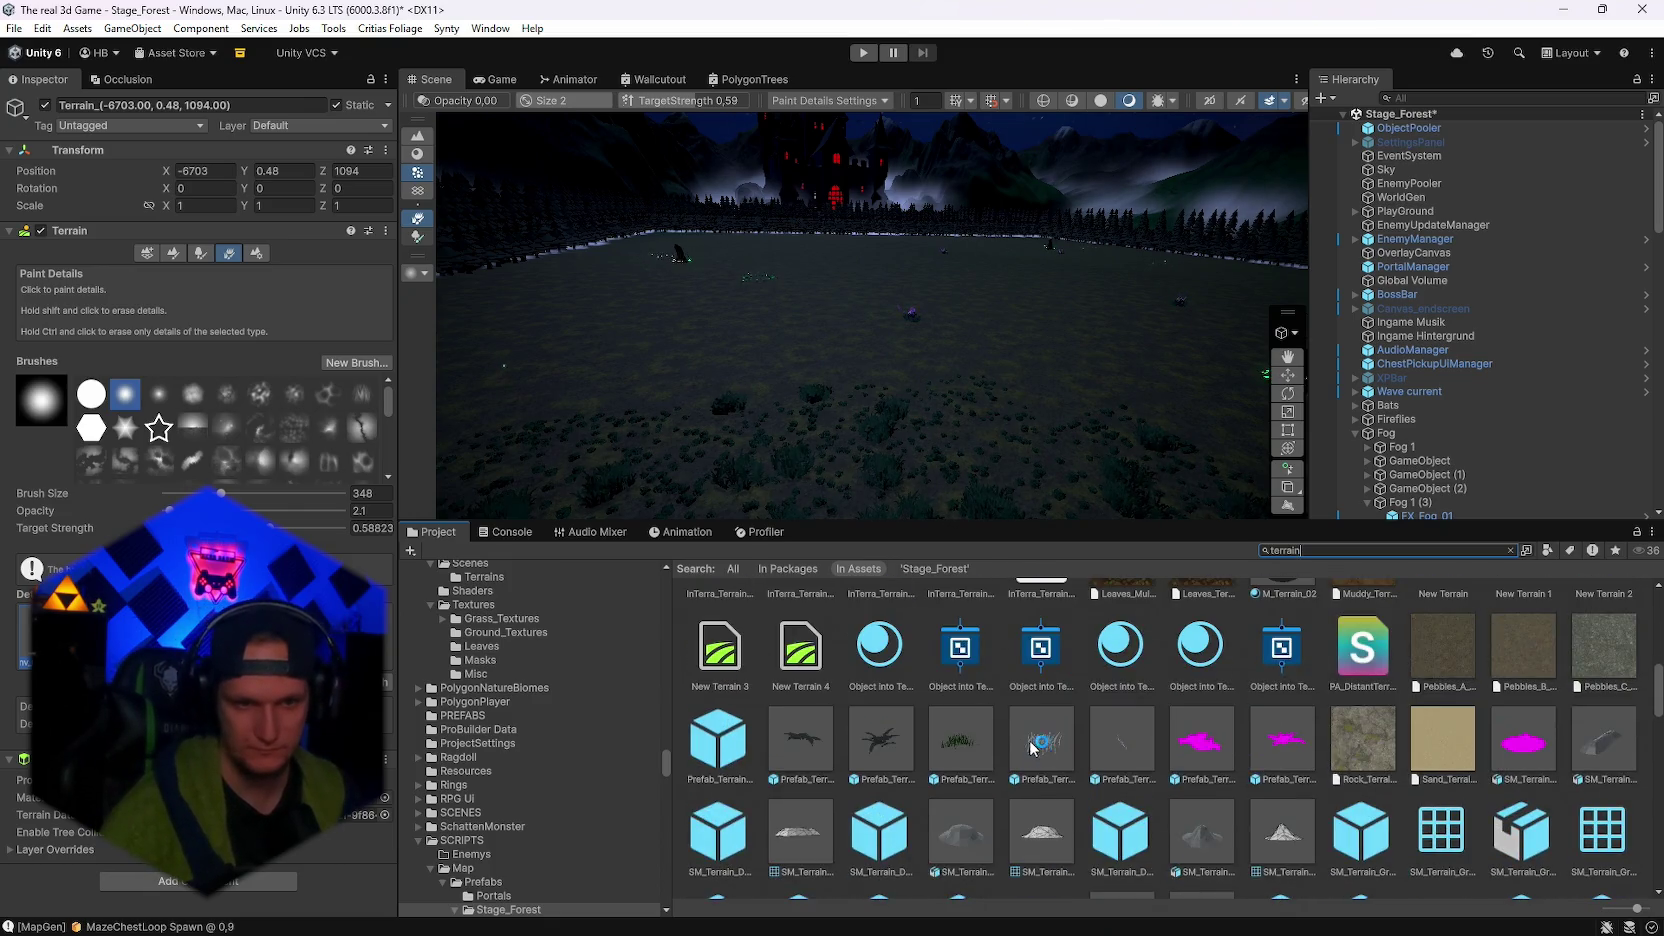
pyautogui.scroll(-3, 1041, 740)
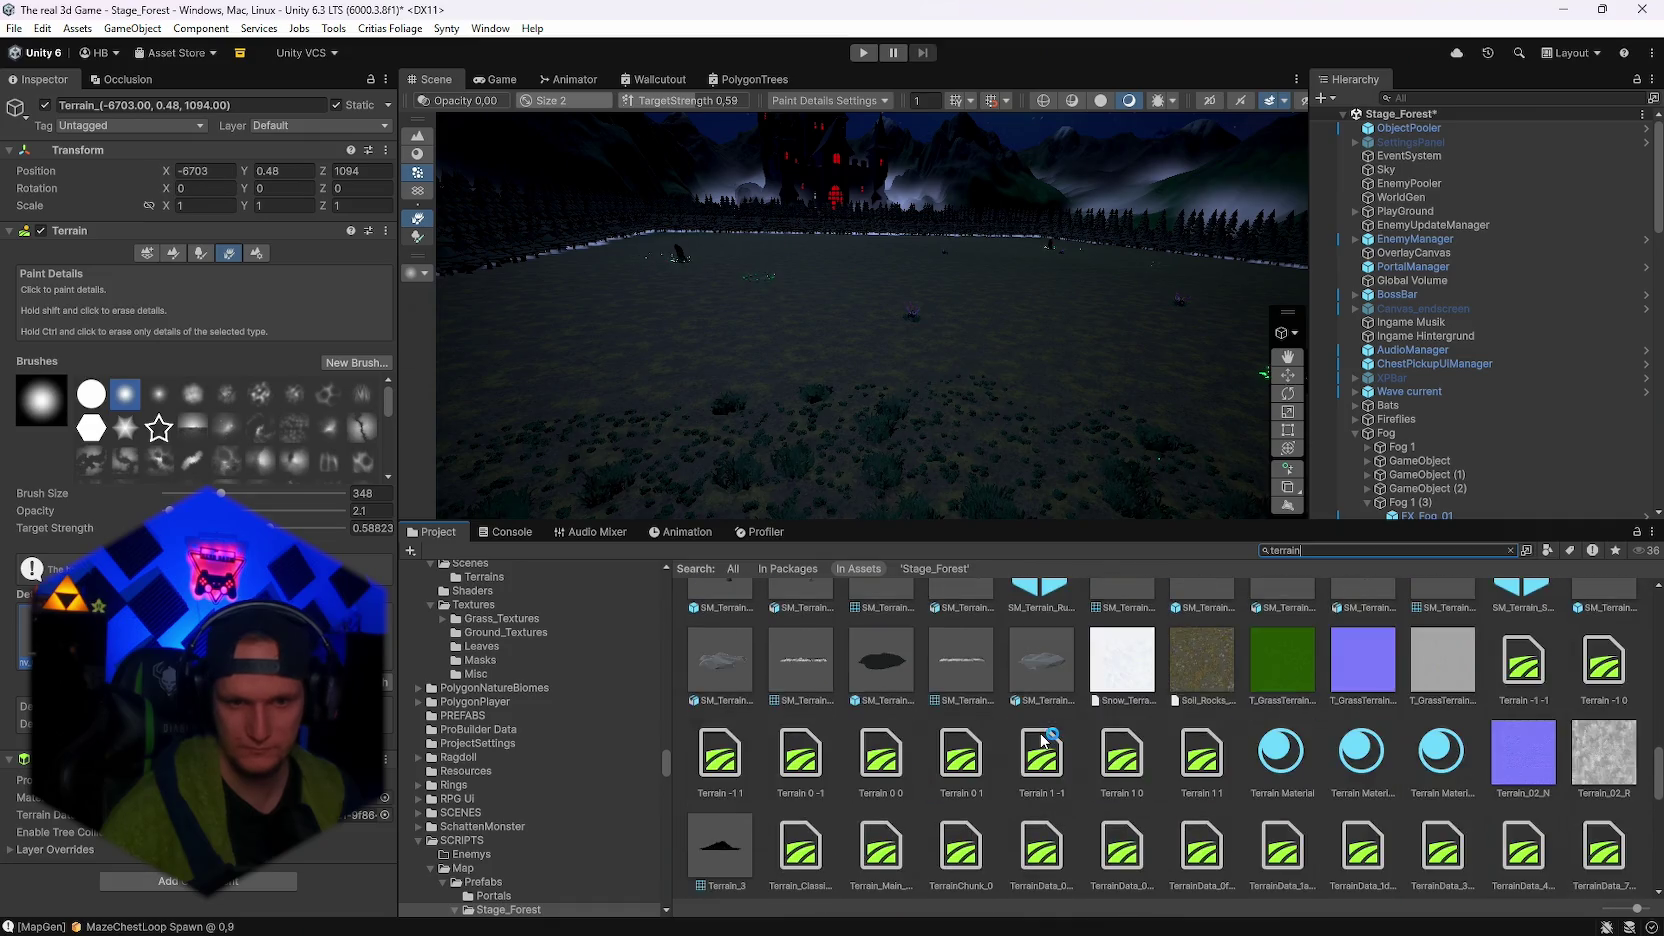
pyautogui.scroll(3, 1041, 740)
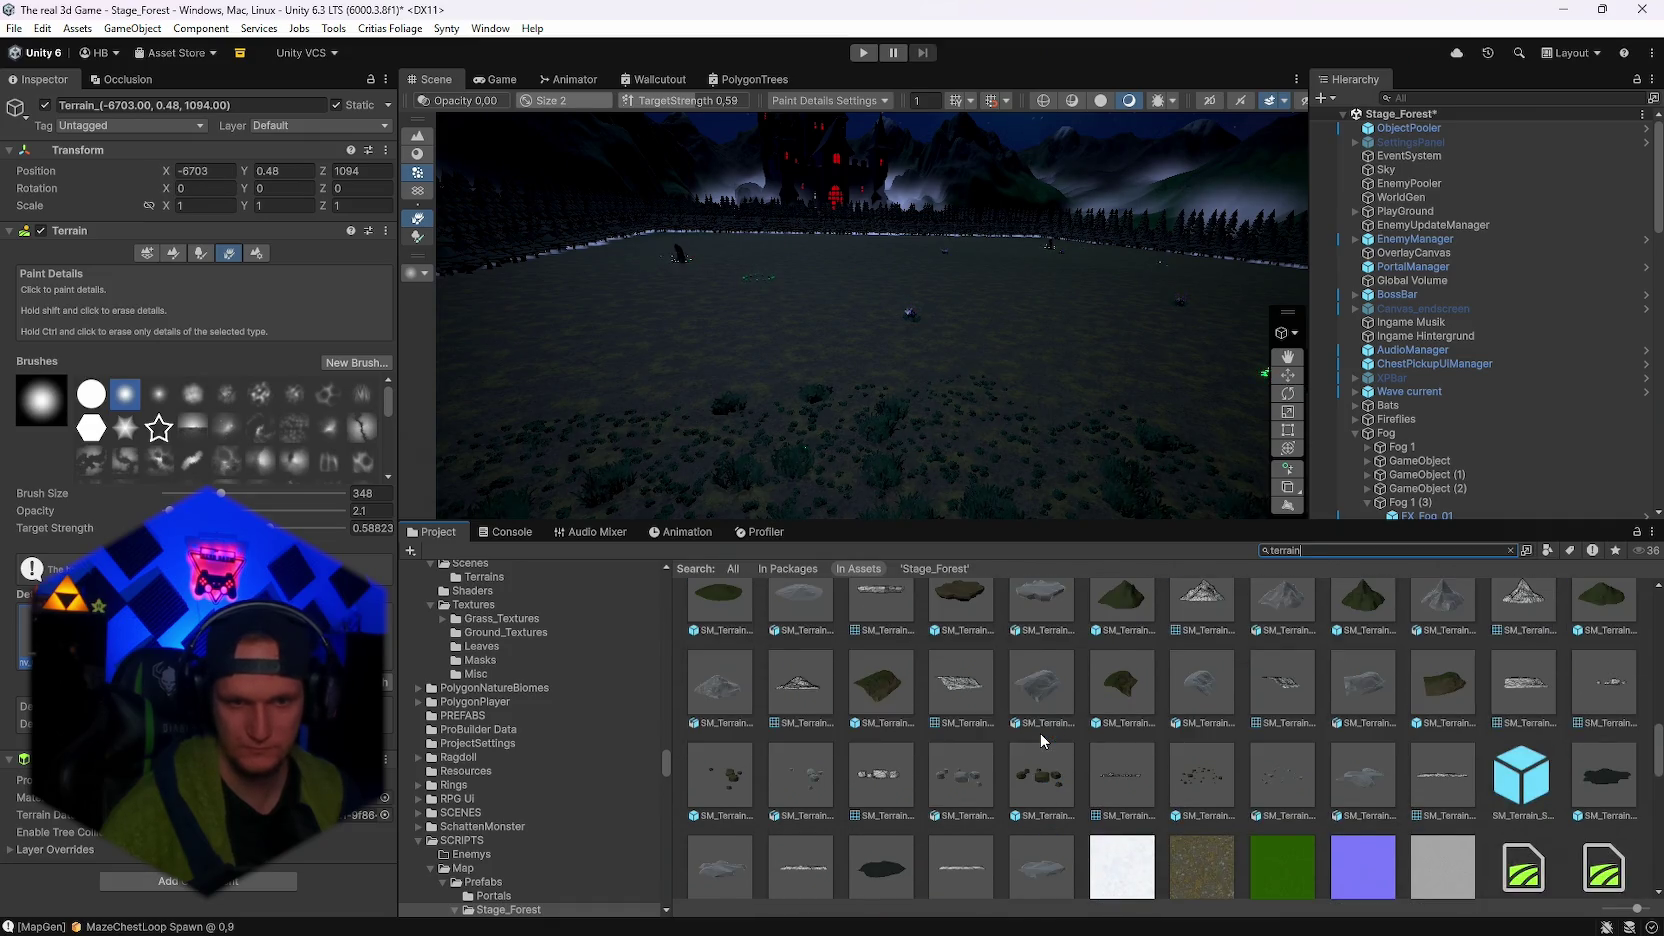
# Inspect the SM_Terrain_RiverSide_01 prefab's properties in an enlarged Inspector.
pyautogui.click(885, 760)
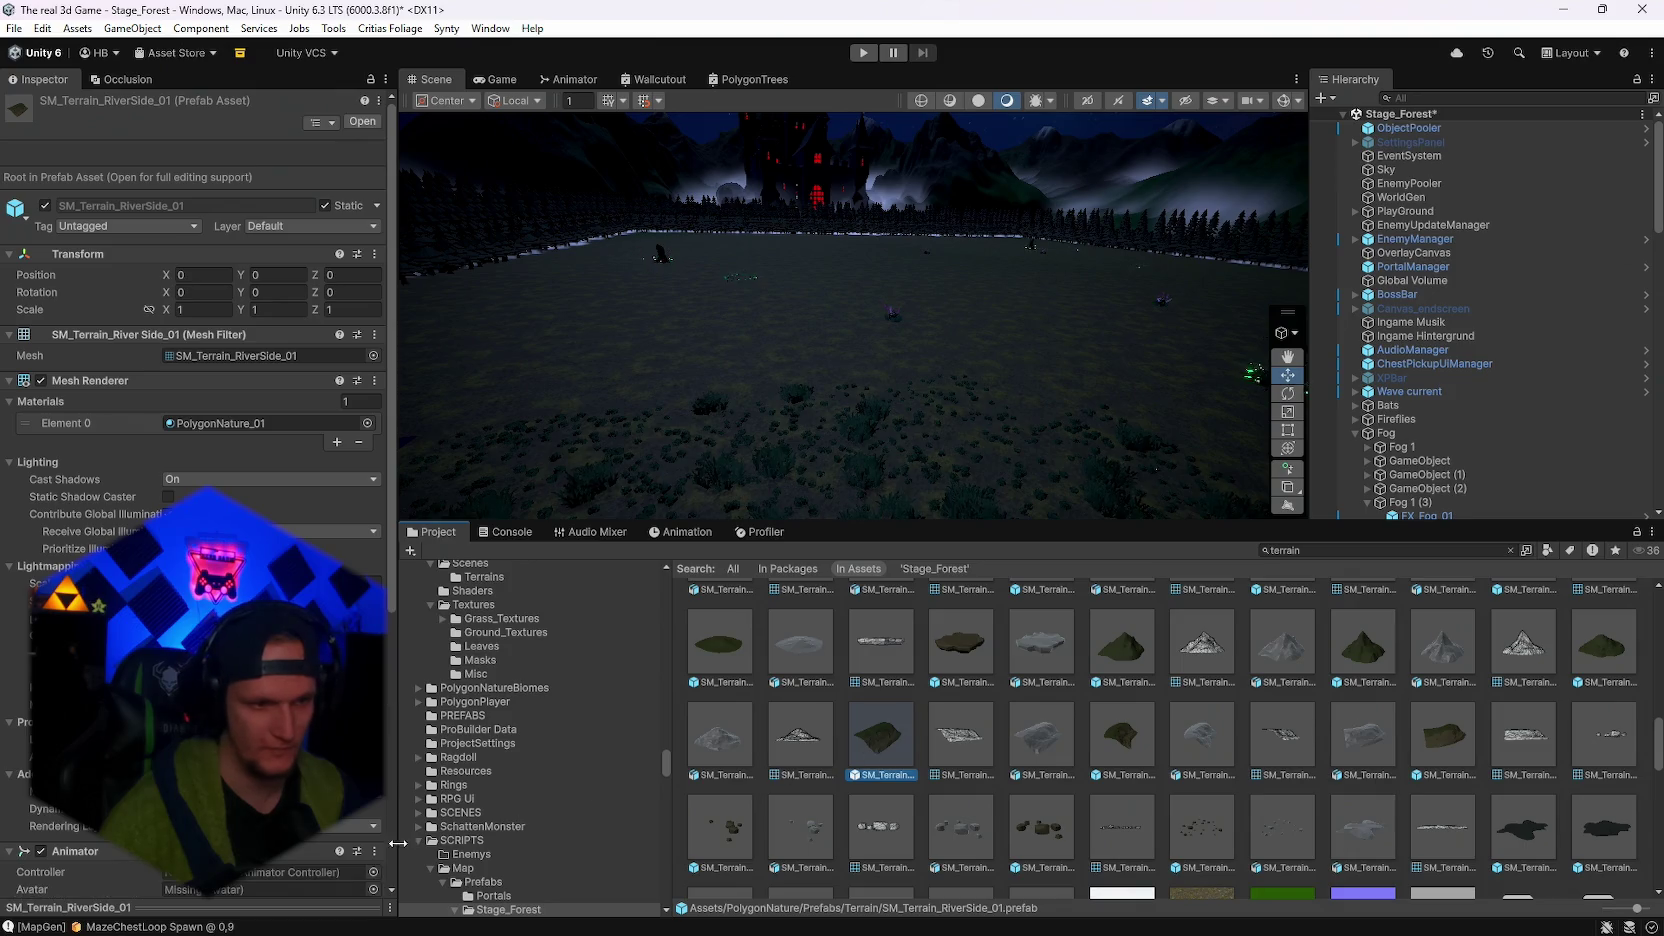
pyautogui.moveTo(156, 905); pyautogui.dragTo(156, 609)
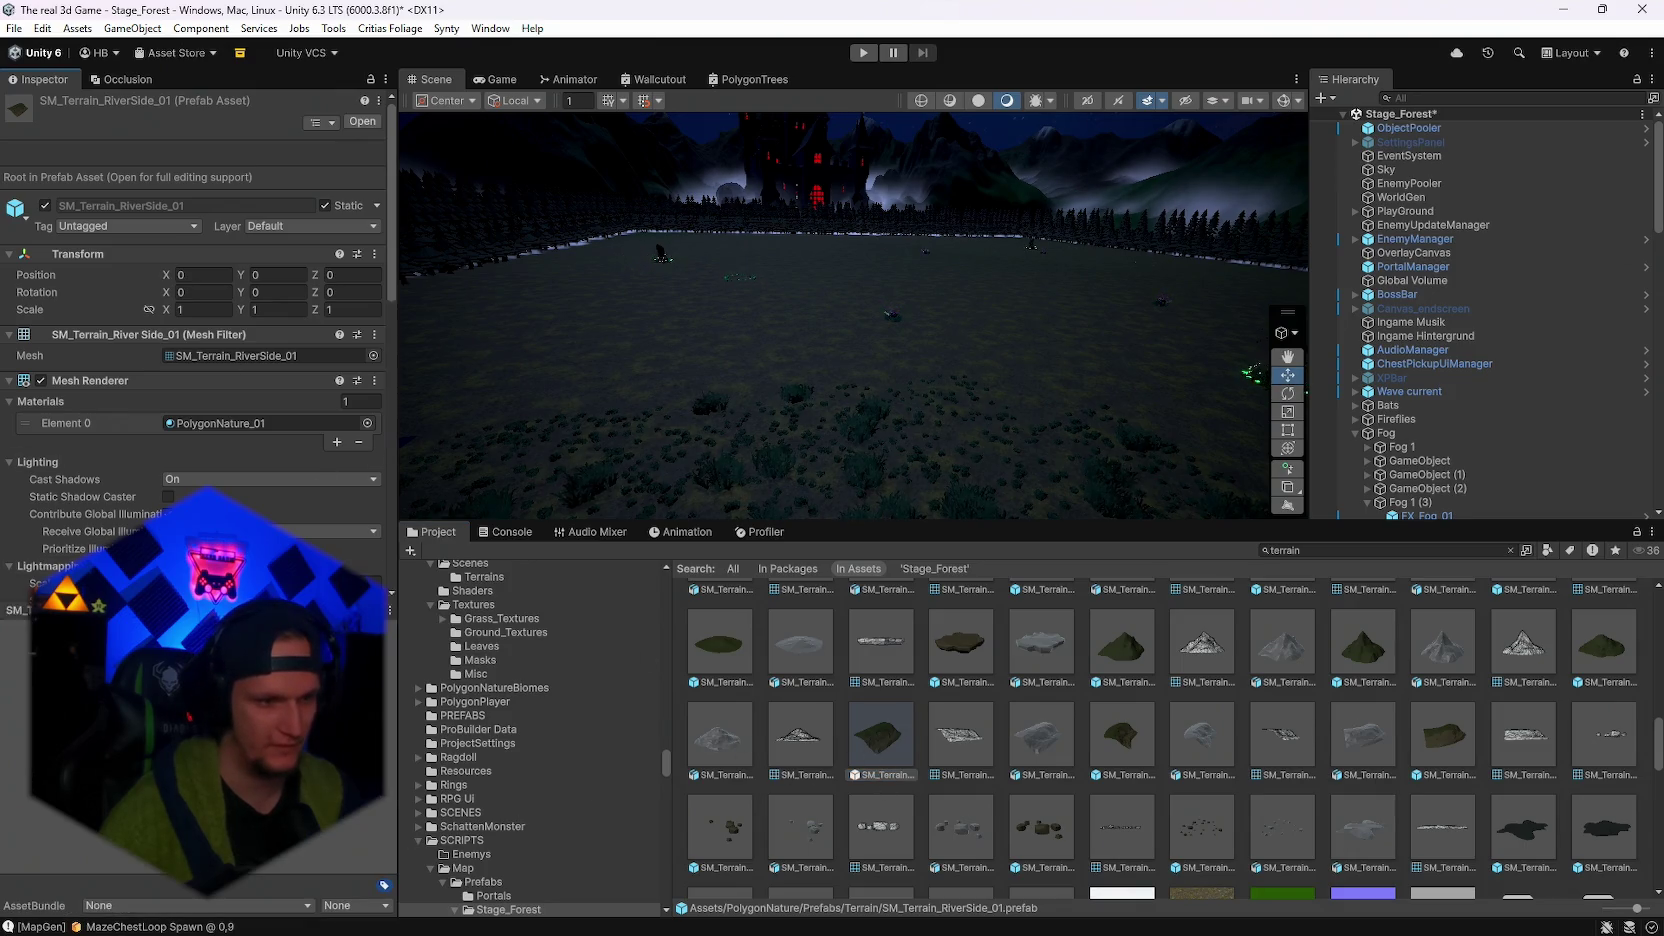
pyautogui.scroll(2, 772, 767)
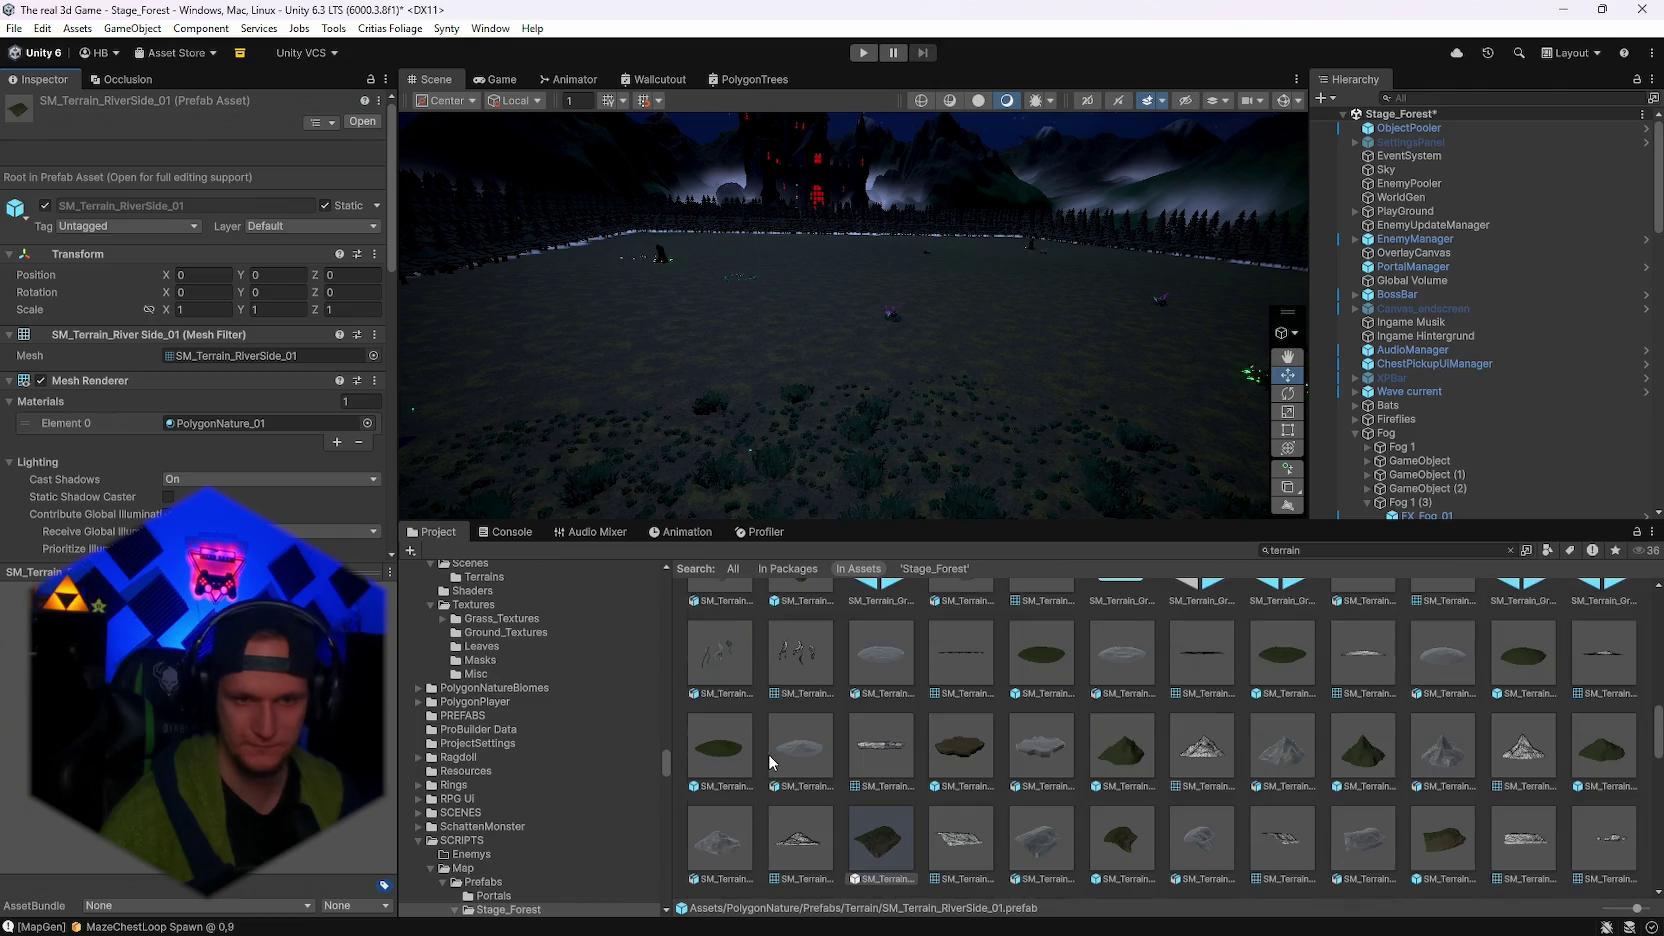
pyautogui.scroll(5, 851, 785)
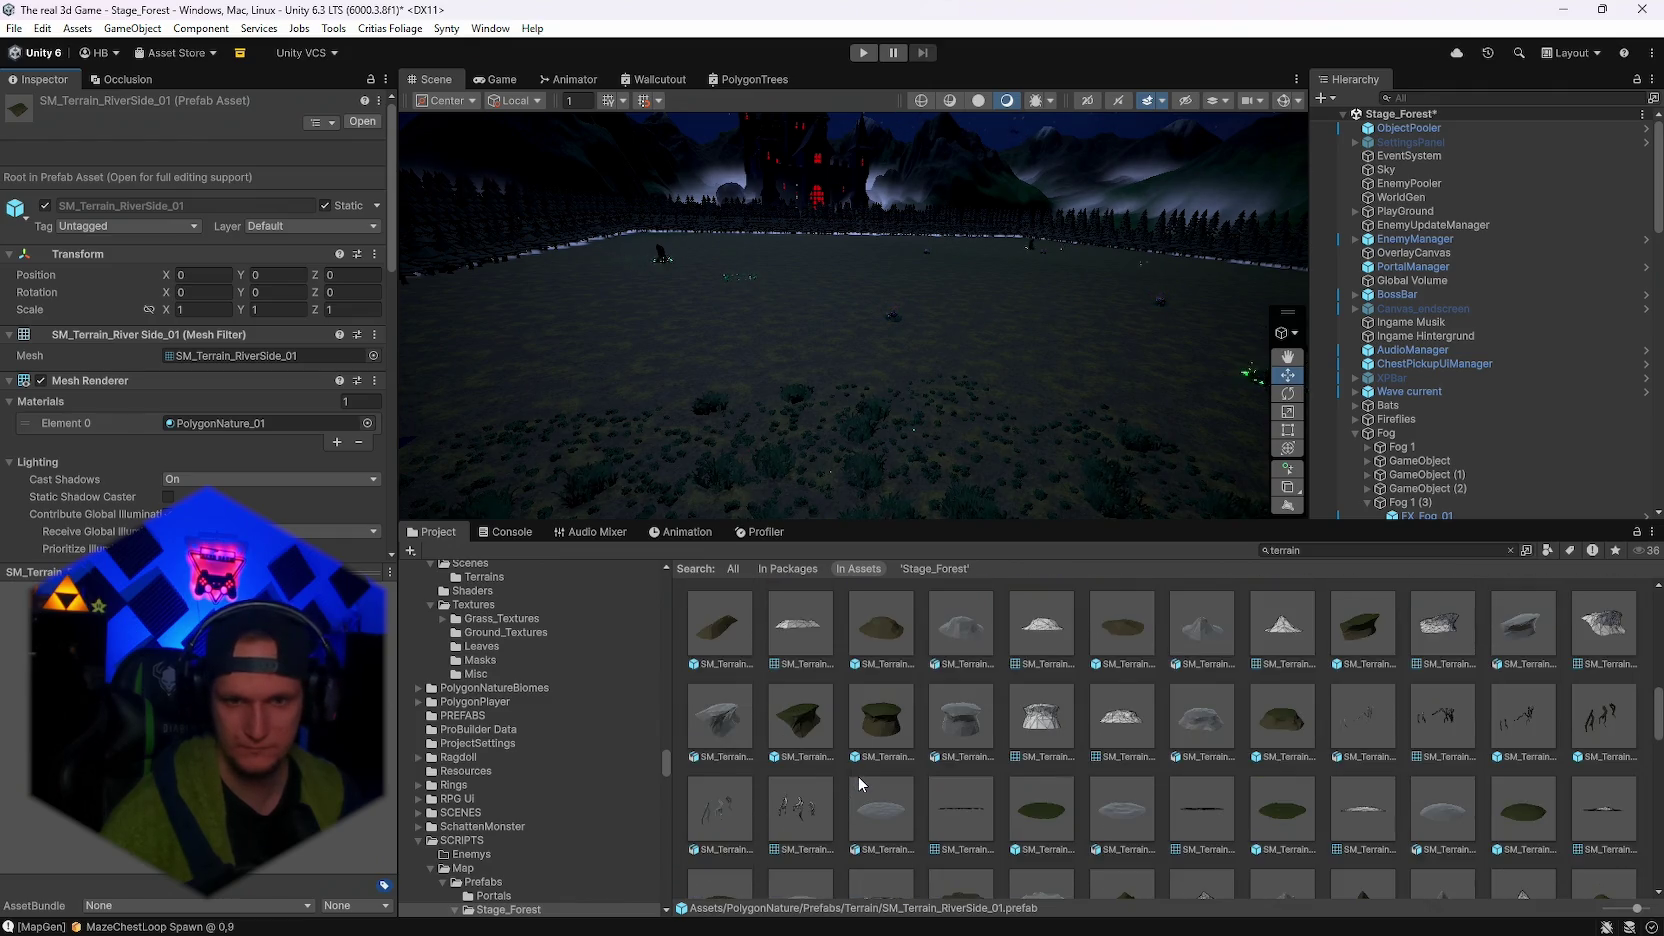
pyautogui.moveTo(886, 639)
pyautogui.mouseDown()
pyautogui.moveTo(820, 507)
pyautogui.moveTo(855, 471)
pyautogui.mouseUp()
pyautogui.moveTo(988, 447)
pyautogui.mouseDown()
pyautogui.moveTo(982, 400)
pyautogui.moveTo(913, 407)
pyautogui.moveTo(1045, 440)
pyautogui.mouseUp()
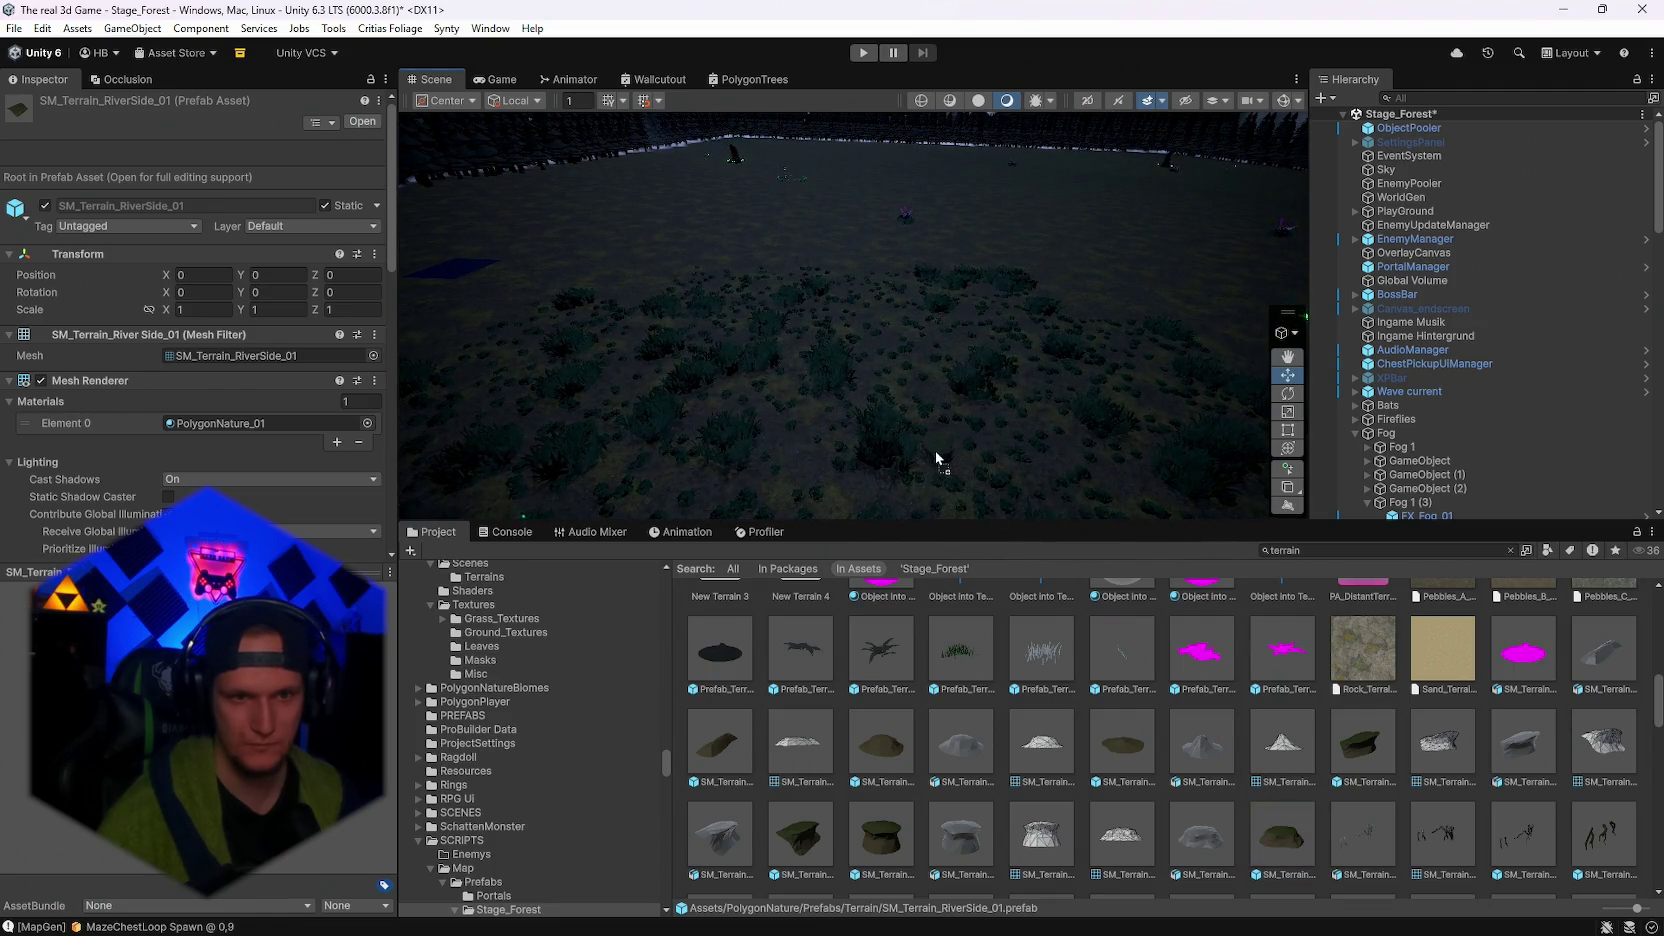
pyautogui.moveTo(935, 451); pyautogui.dragTo(930, 451)
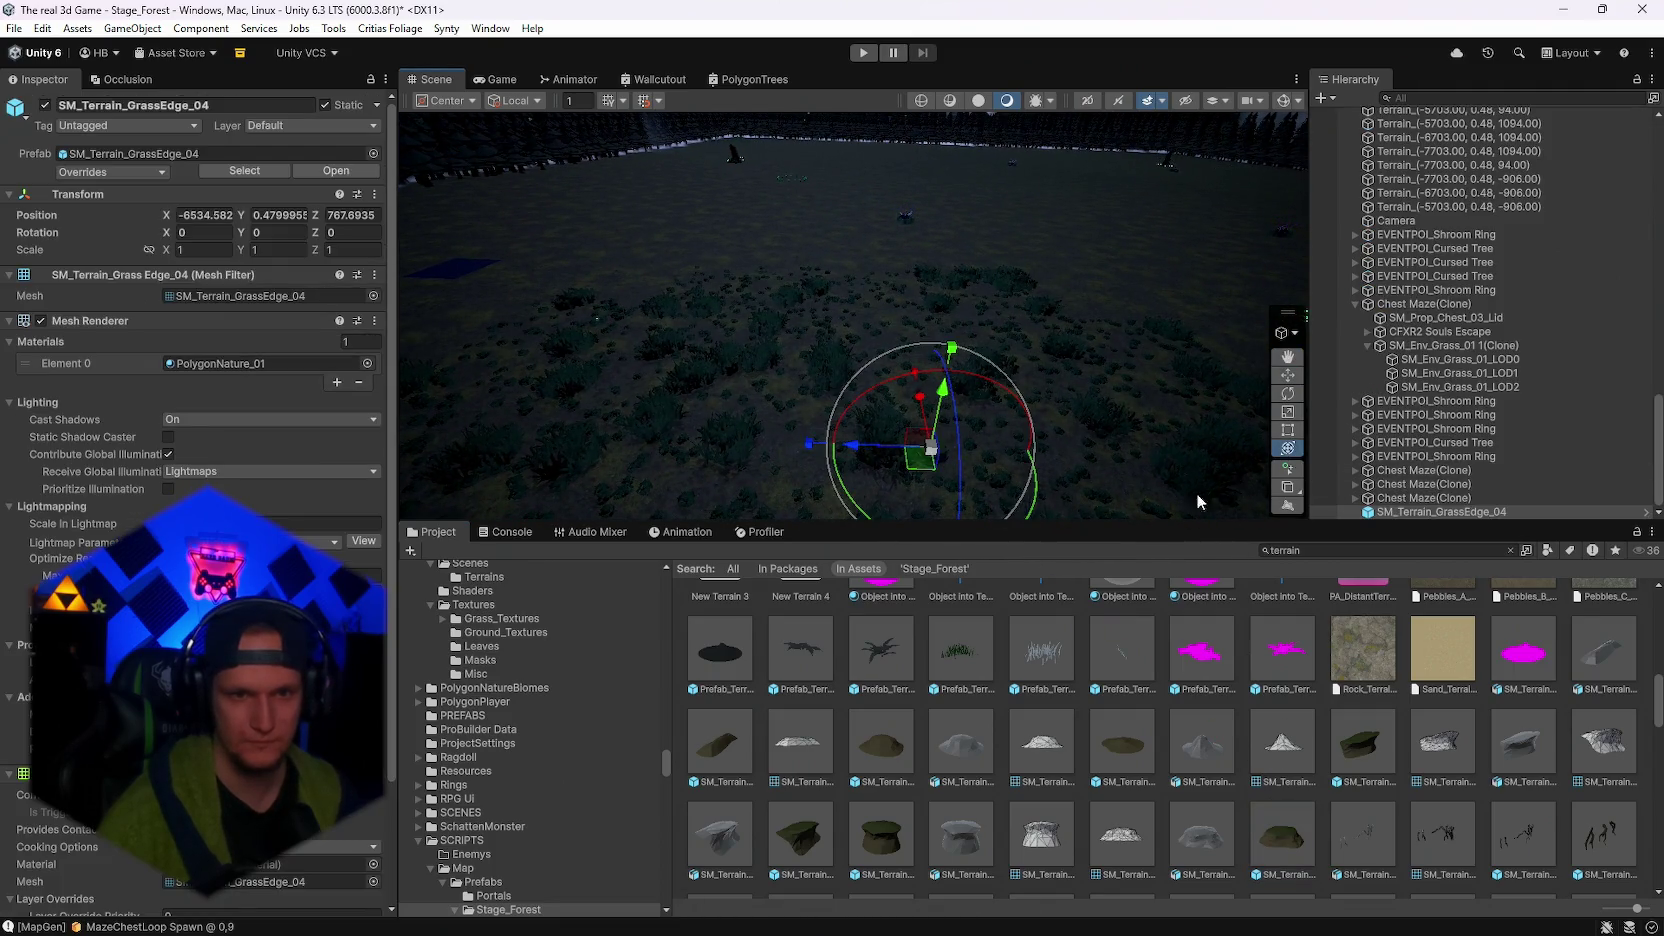
pyautogui.moveTo(1123, 417)
pyautogui.mouseDown()
pyautogui.moveTo(1577, 386)
pyautogui.moveTo(1257, 439)
pyautogui.mouseUp()
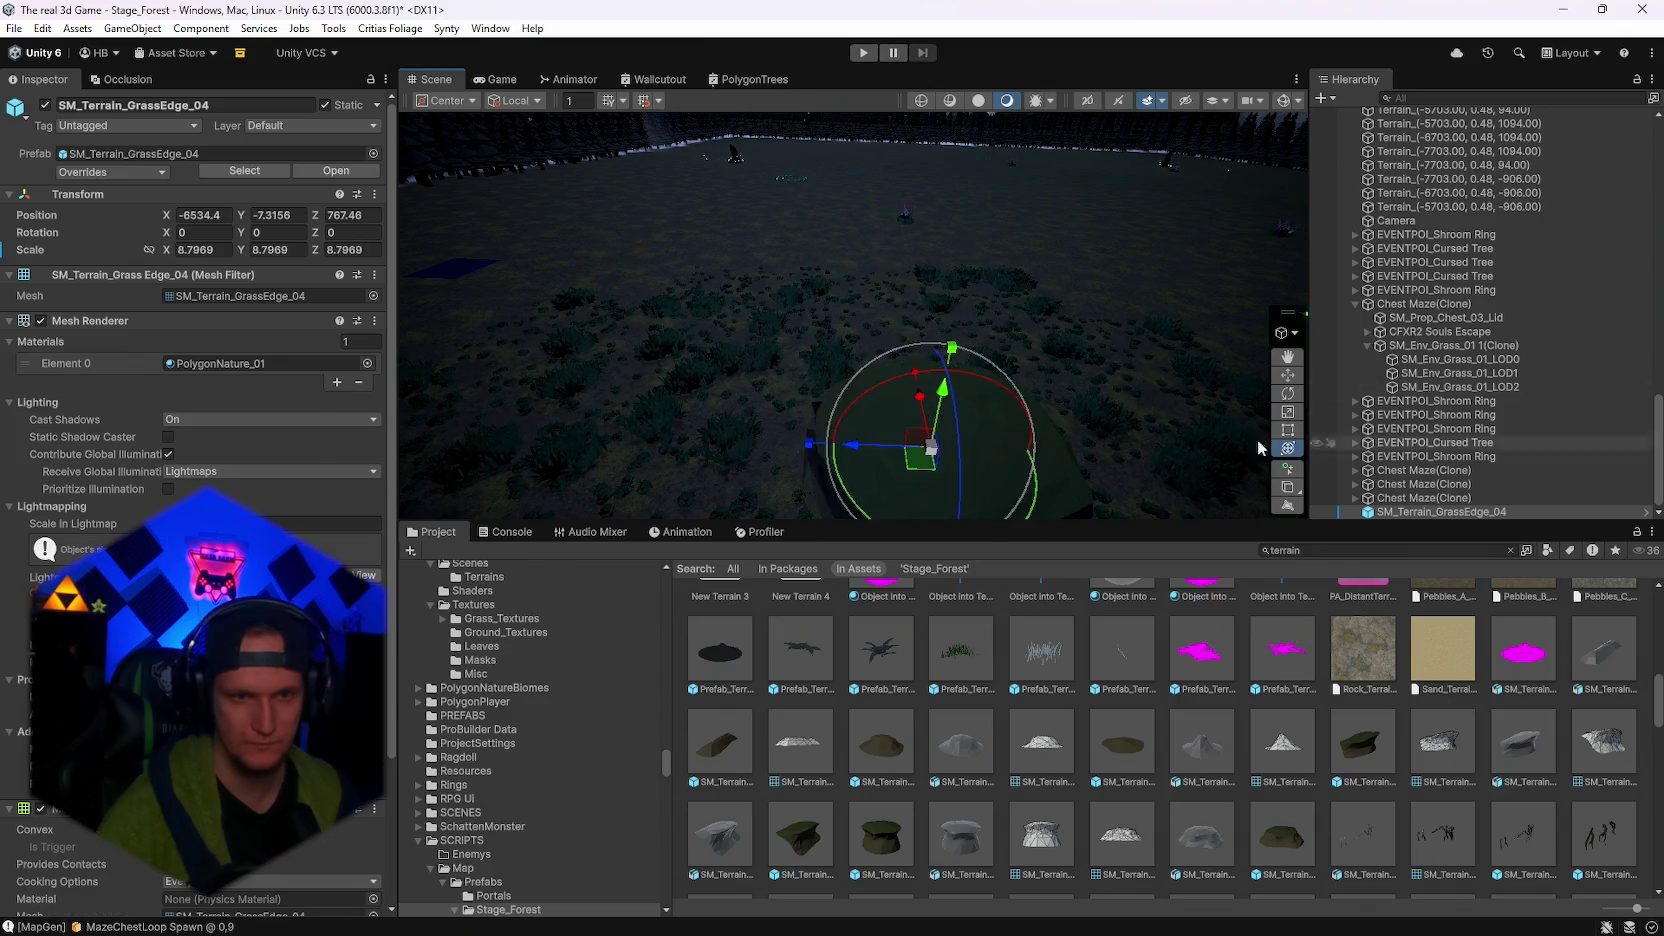
pyautogui.press('f')
pyautogui.moveTo(833, 193)
pyautogui.mouseDown()
pyautogui.moveTo(838, 139)
pyautogui.moveTo(1082, 262)
pyautogui.moveTo(666, 232)
pyautogui.mouseUp()
pyautogui.press('Delete')
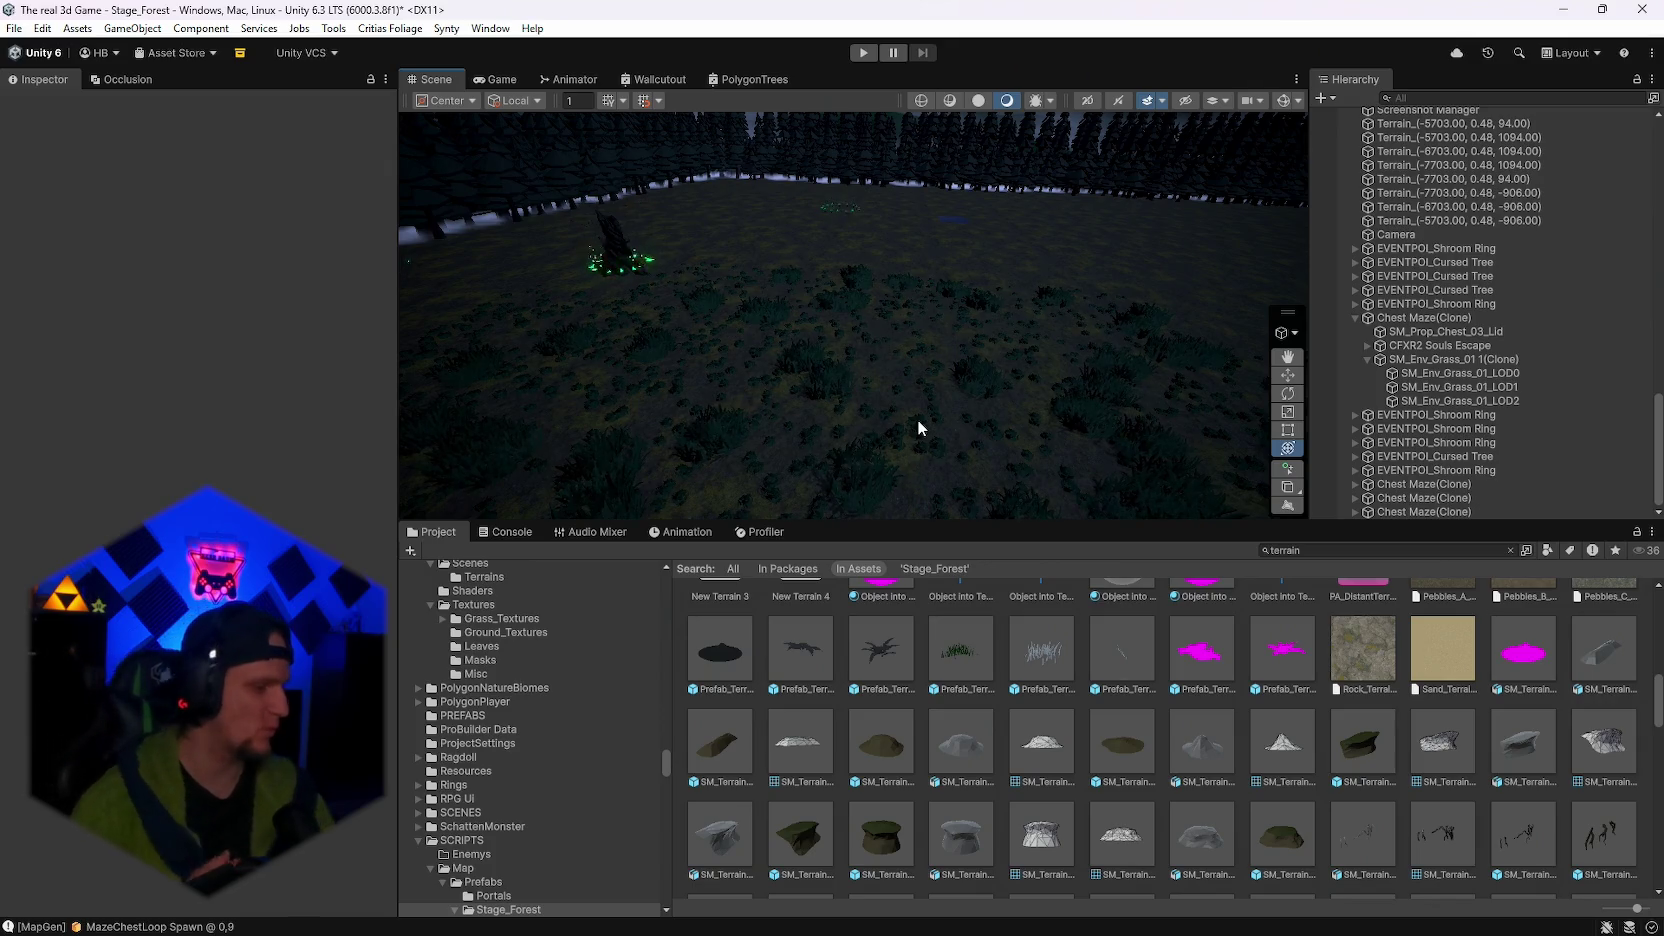
pyautogui.moveTo(916, 419)
pyautogui.mouseDown()
pyautogui.moveTo(1196, 360)
pyautogui.moveTo(1408, 386)
pyautogui.moveTo(1447, 369)
pyautogui.moveTo(1572, 378)
pyautogui.moveTo(1564, 358)
pyautogui.moveTo(1582, 370)
pyautogui.moveTo(1271, 410)
pyautogui.moveTo(1041, 358)
pyautogui.moveTo(672, 349)
pyautogui.moveTo(485, 368)
pyautogui.moveTo(542, 353)
pyautogui.moveTo(898, 390)
pyautogui.moveTo(969, 390)
pyautogui.moveTo(995, 371)
pyautogui.moveTo(1327, 426)
pyautogui.moveTo(1107, 431)
pyautogui.moveTo(1352, 418)
pyautogui.mouseUp()
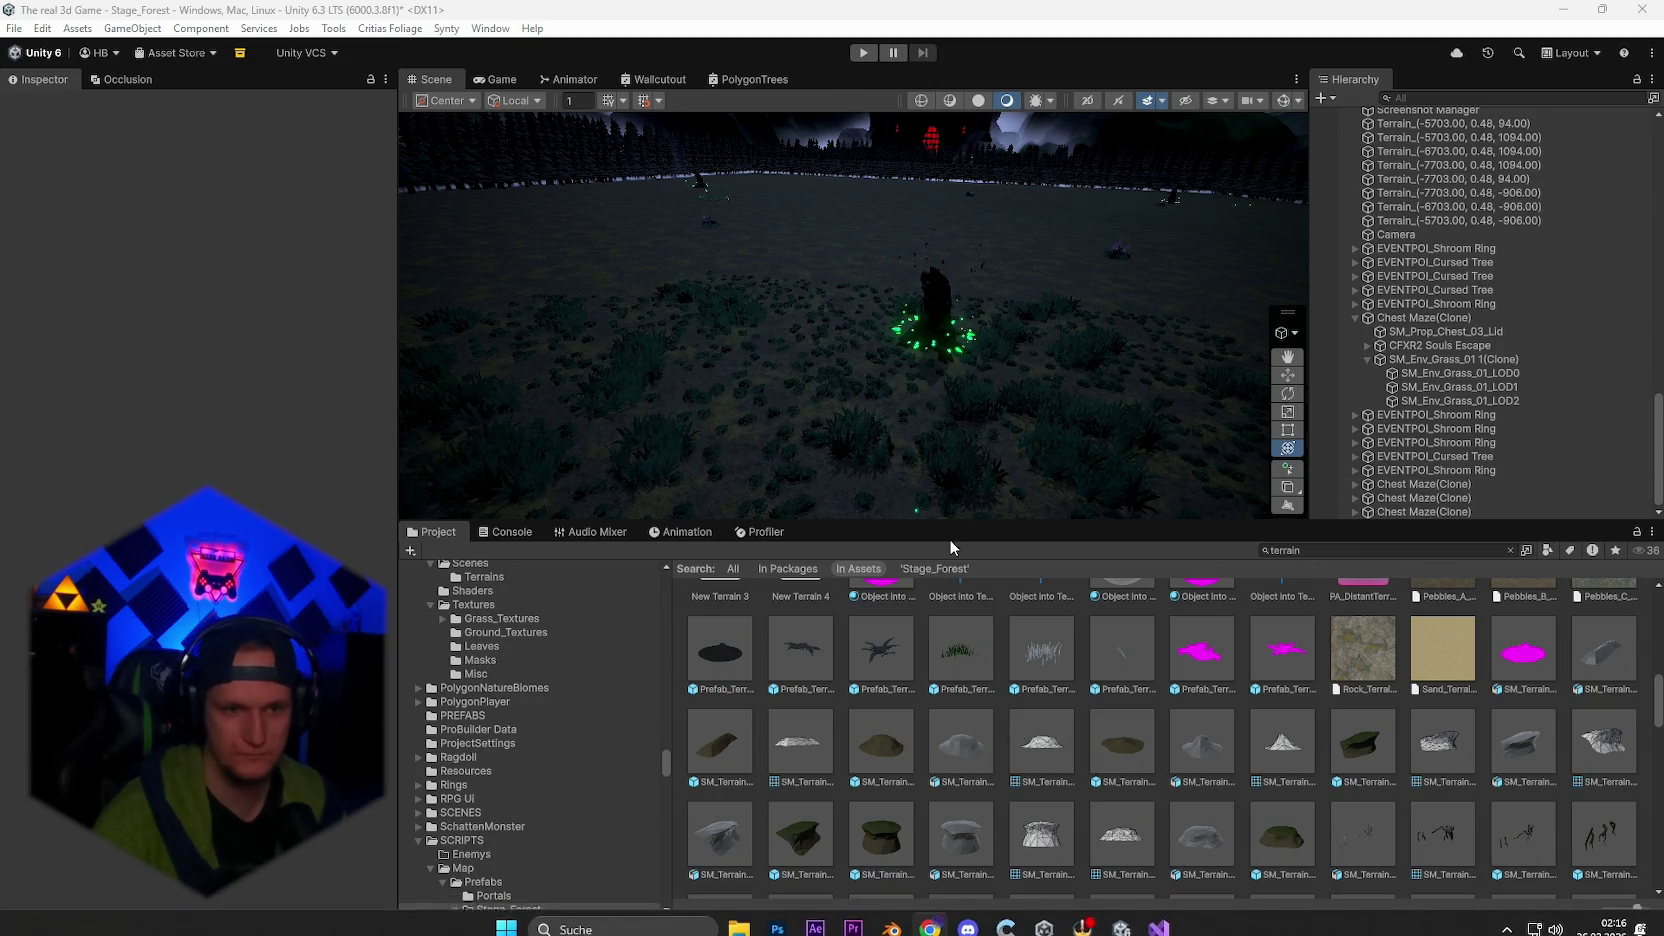
# Select the Terrain and add the chosen detail mesh through Add Detail Mesh.
pyautogui.moveTo(1010, 325); pyautogui.dragTo(955, 323)
pyautogui.click(841, 325)
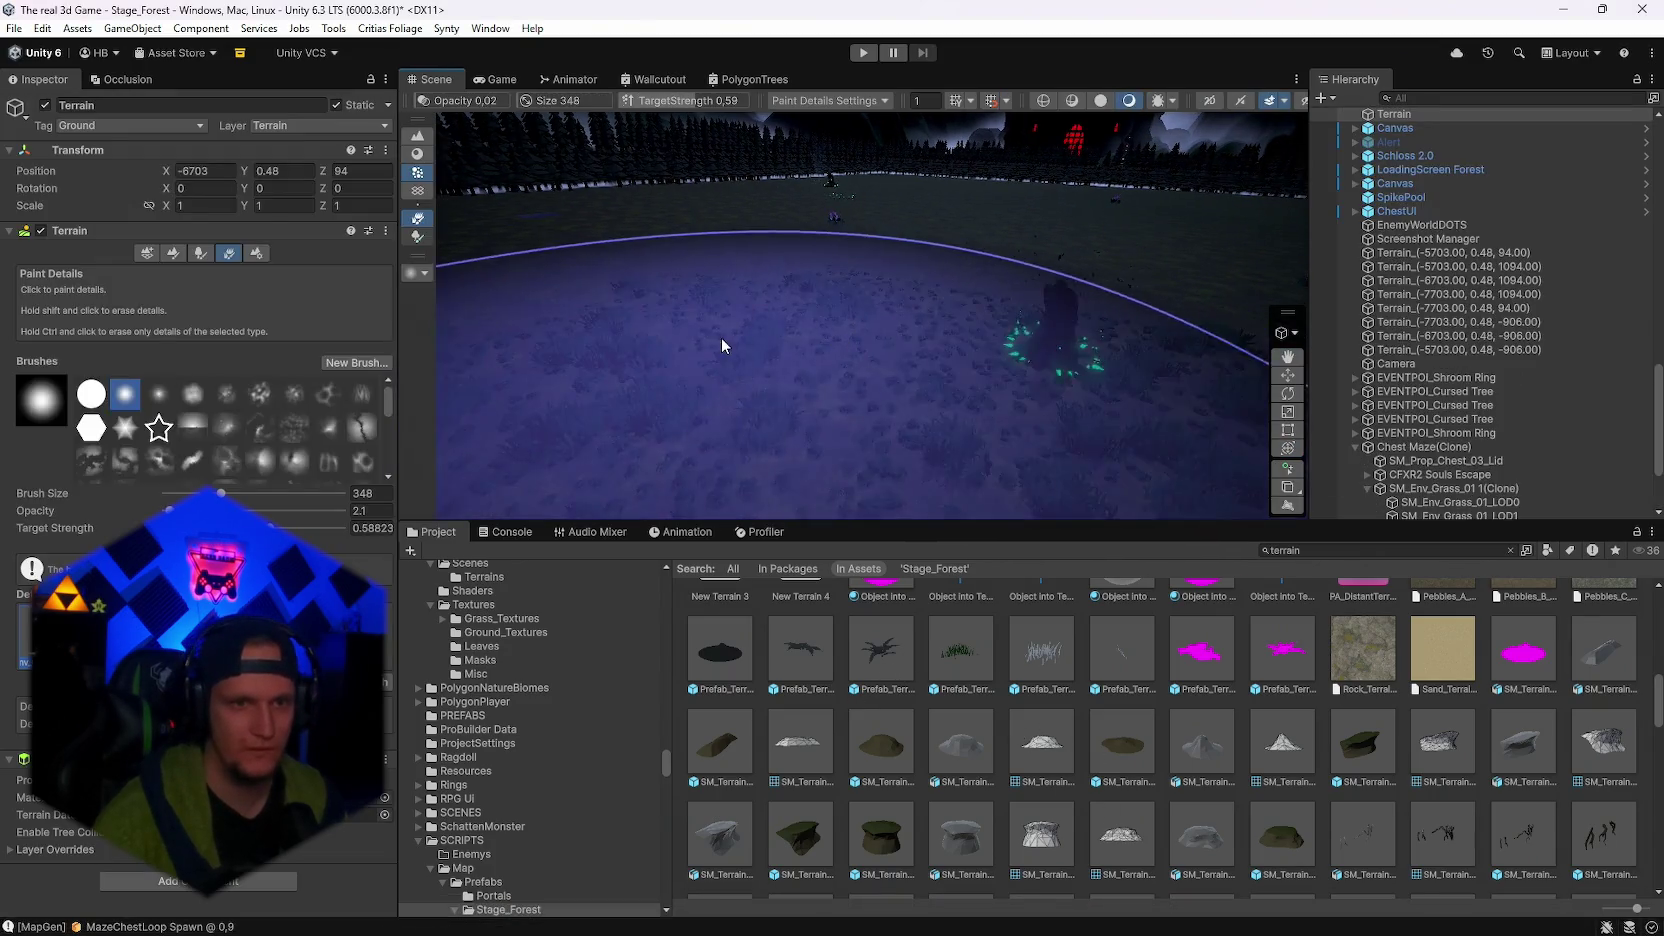
pyautogui.scroll(3, 300, 472)
pyautogui.scroll(-3, 309, 481)
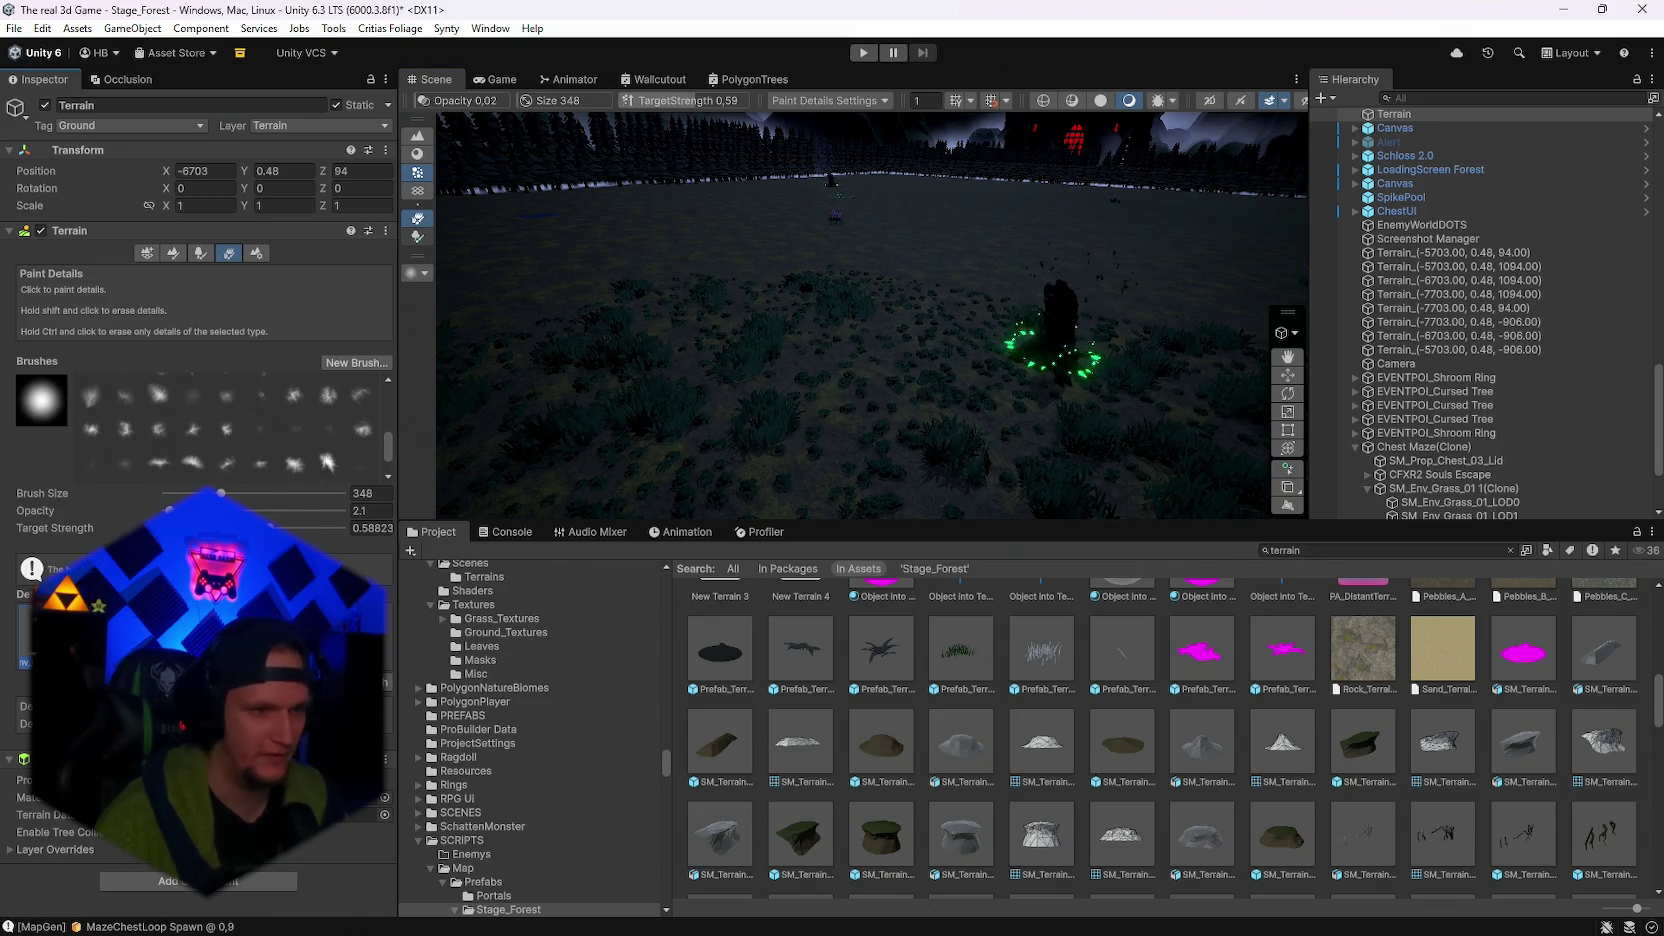
pyautogui.click(405, 705)
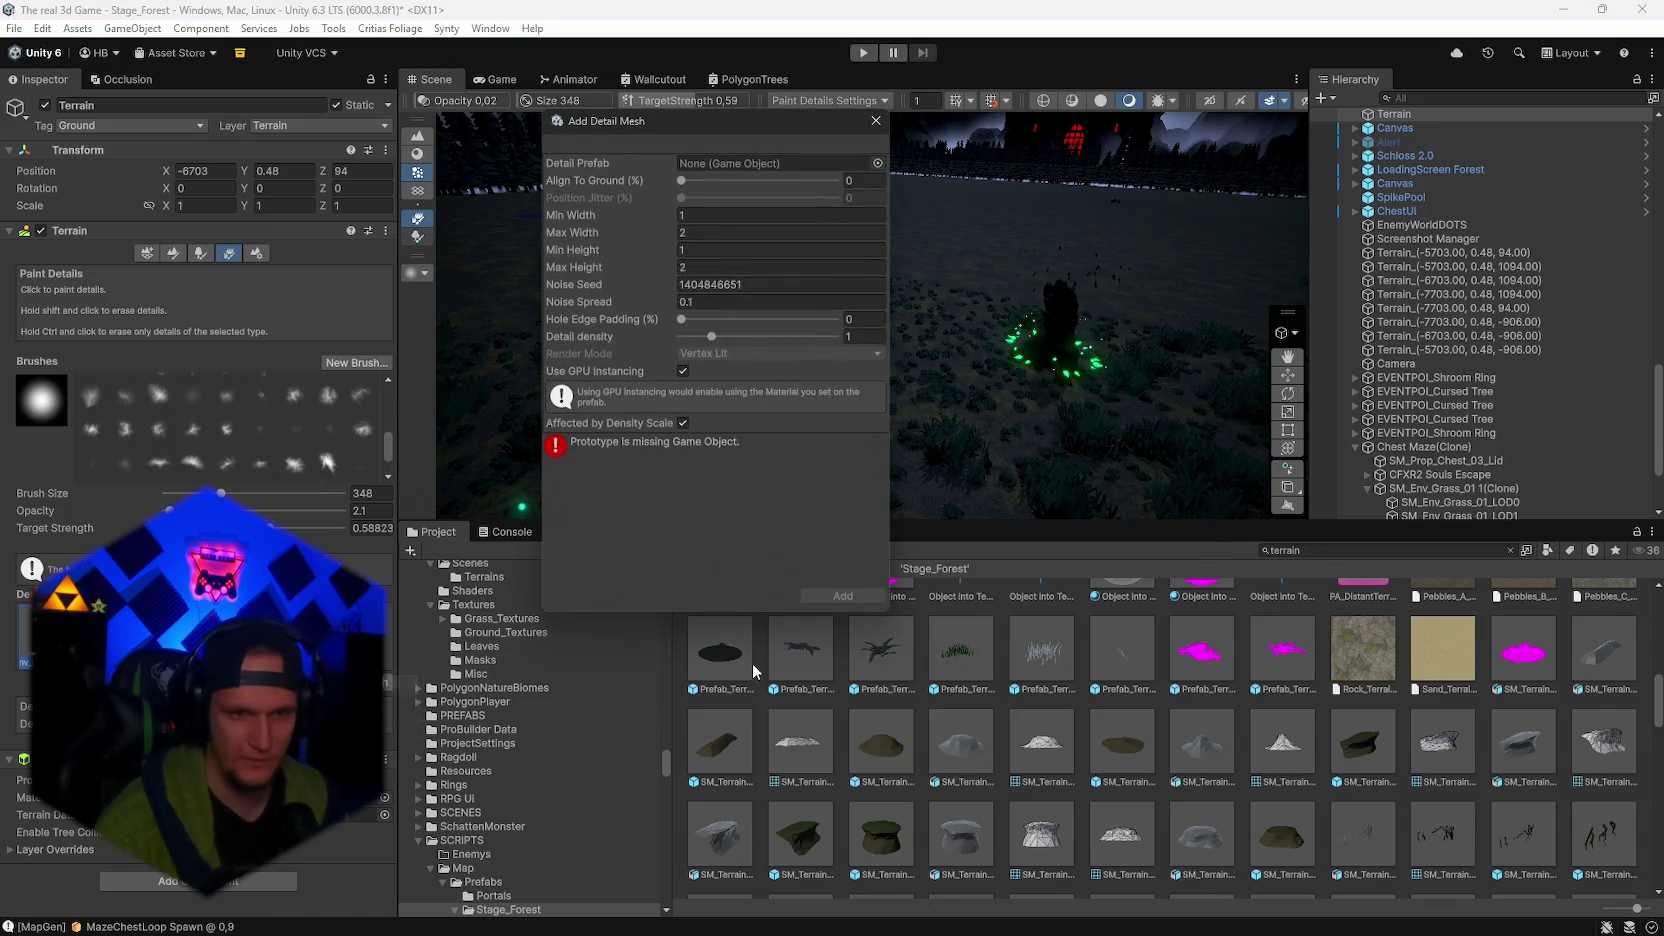
pyautogui.moveTo(880, 663); pyautogui.dragTo(705, 168)
pyautogui.click(840, 595)
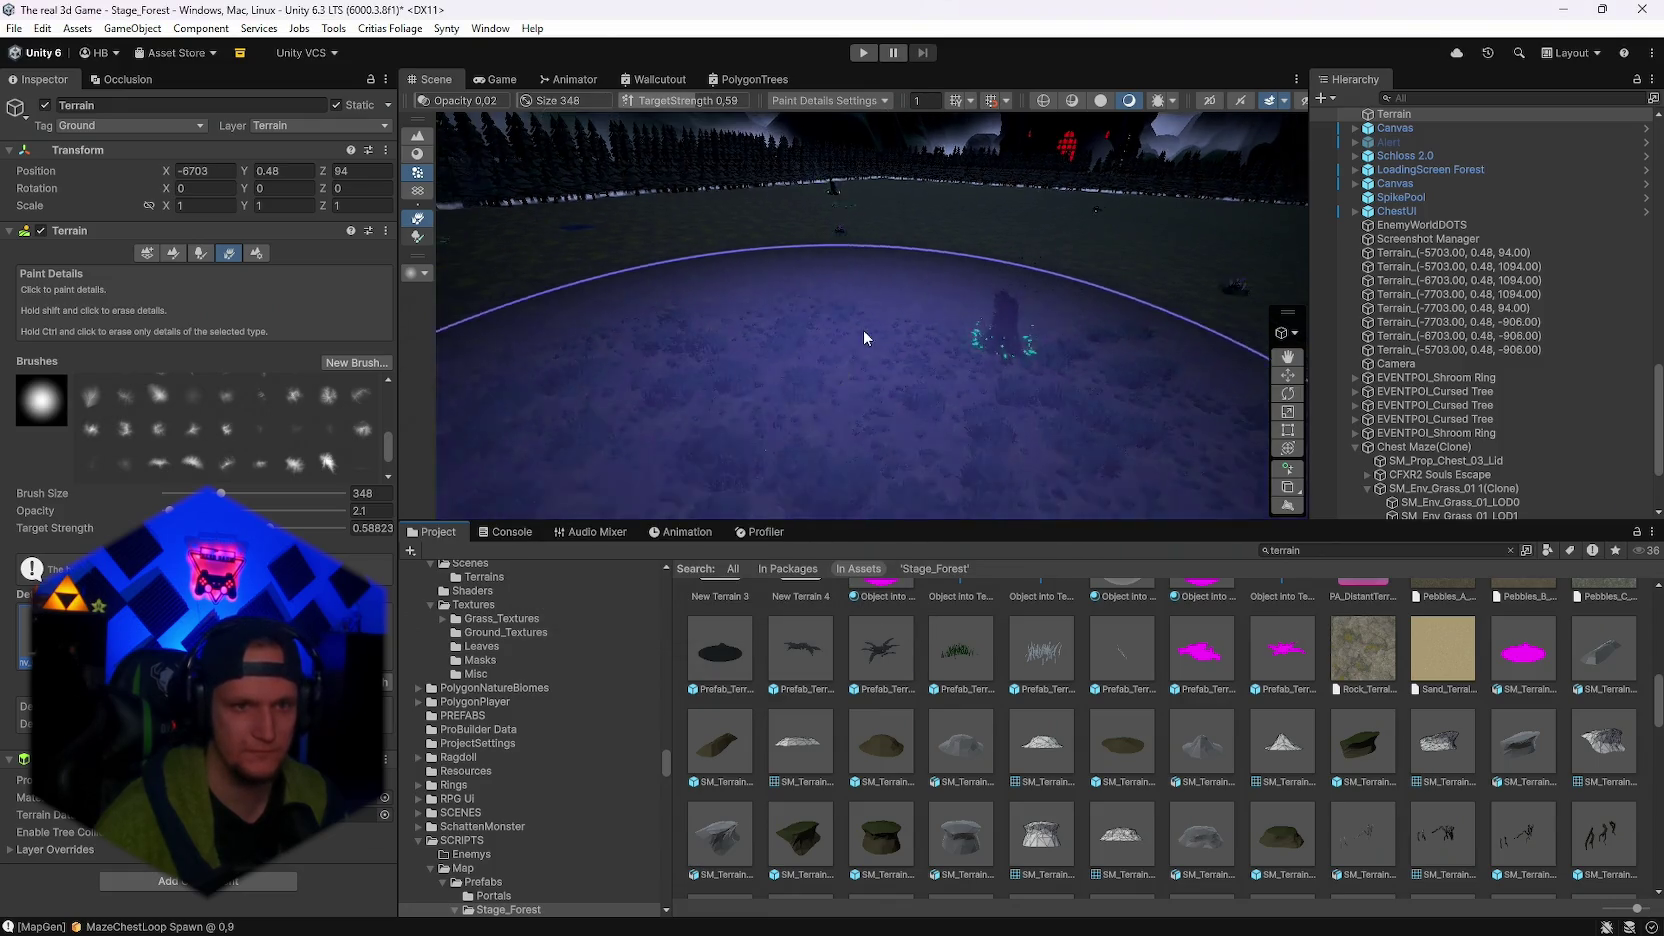
# Paint dense grass and ferns over the walled field with a size-608 detail brush.
pyautogui.scroll(-3, 871, 282)
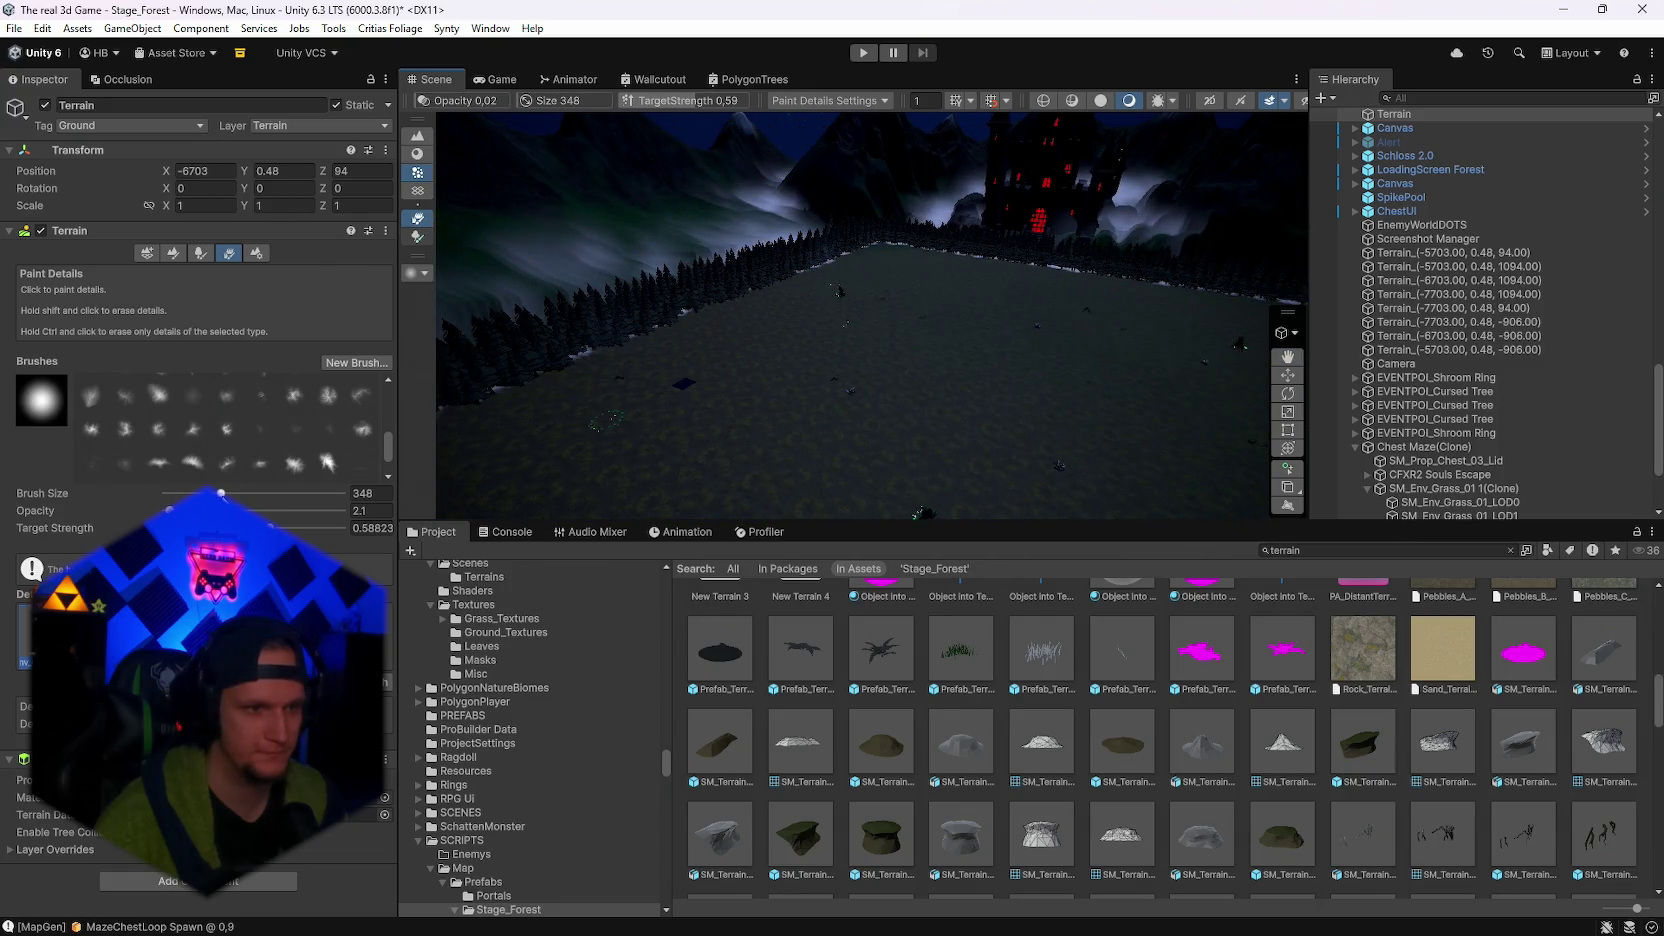
pyautogui.moveTo(873, 416)
pyautogui.mouseDown()
pyautogui.moveTo(965, 312)
pyautogui.moveTo(777, 347)
pyautogui.moveTo(751, 416)
pyautogui.mouseUp()
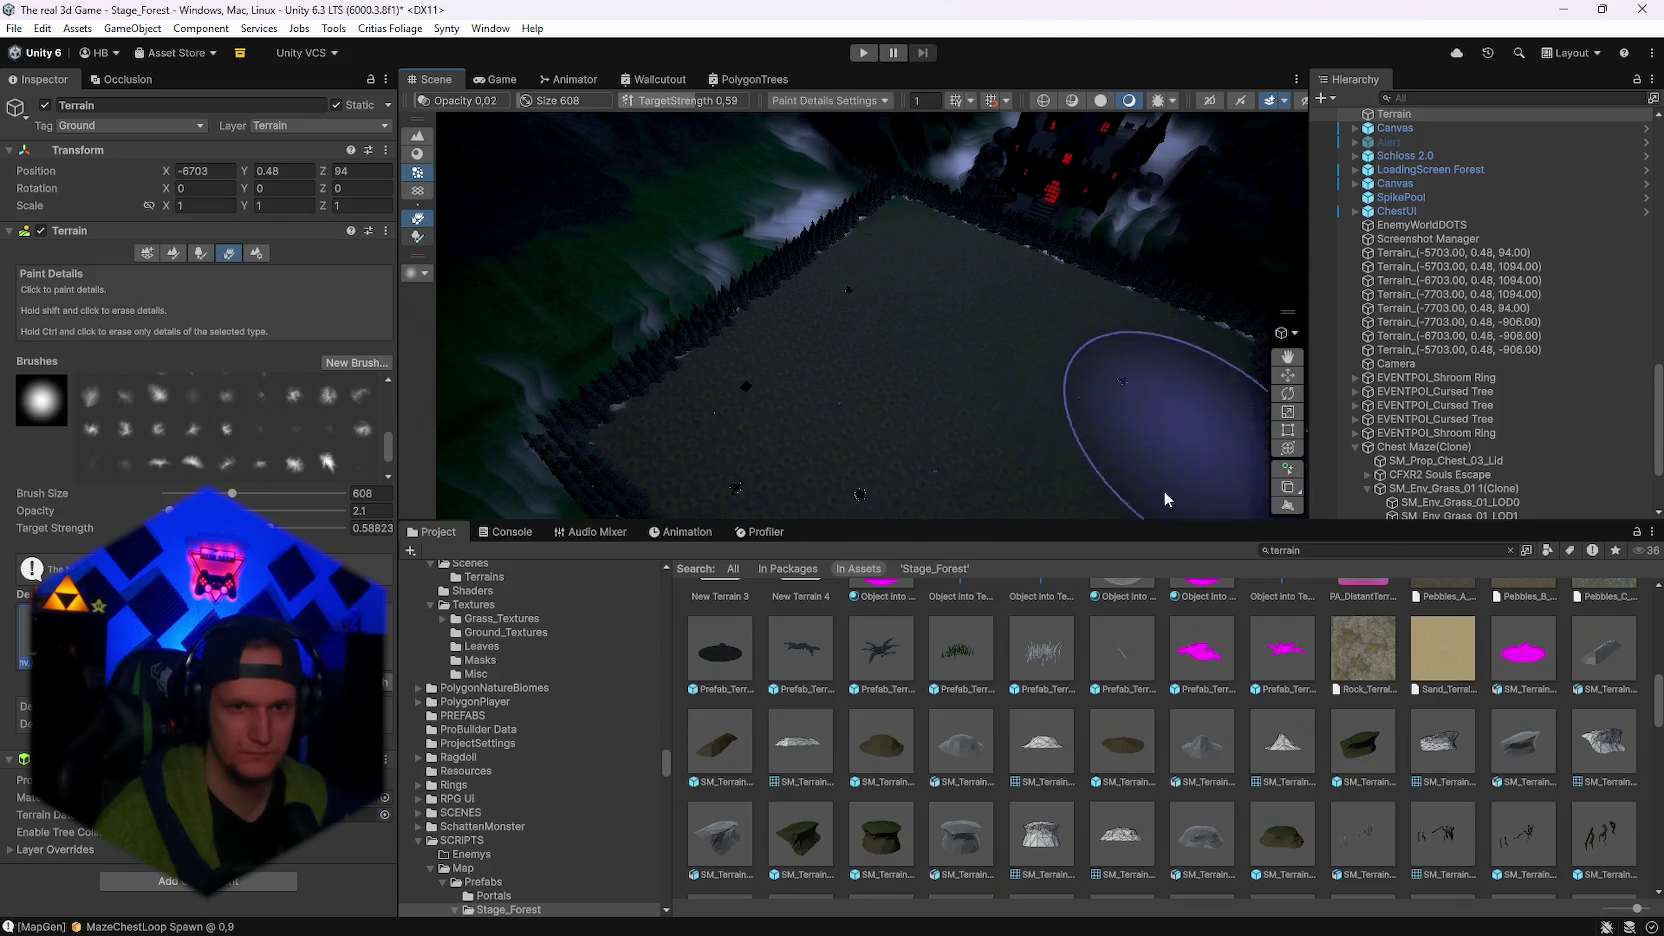
pyautogui.scroll(3, 1150, 470)
pyautogui.moveTo(1018, 327)
pyautogui.mouseDown()
pyautogui.moveTo(568, 238)
pyautogui.moveTo(501, 193)
pyautogui.moveTo(542, 189)
pyautogui.moveTo(517, 48)
pyautogui.moveTo(493, 42)
pyautogui.moveTo(526, 55)
pyautogui.moveTo(465, 86)
pyautogui.moveTo(442, 153)
pyautogui.moveTo(787, 141)
pyautogui.moveTo(839, 122)
pyautogui.moveTo(845, 90)
pyautogui.moveTo(920, 77)
pyautogui.moveTo(936, 48)
pyautogui.moveTo(810, 828)
pyautogui.moveTo(1260, 720)
pyautogui.moveTo(1570, 115)
pyautogui.mouseUp()
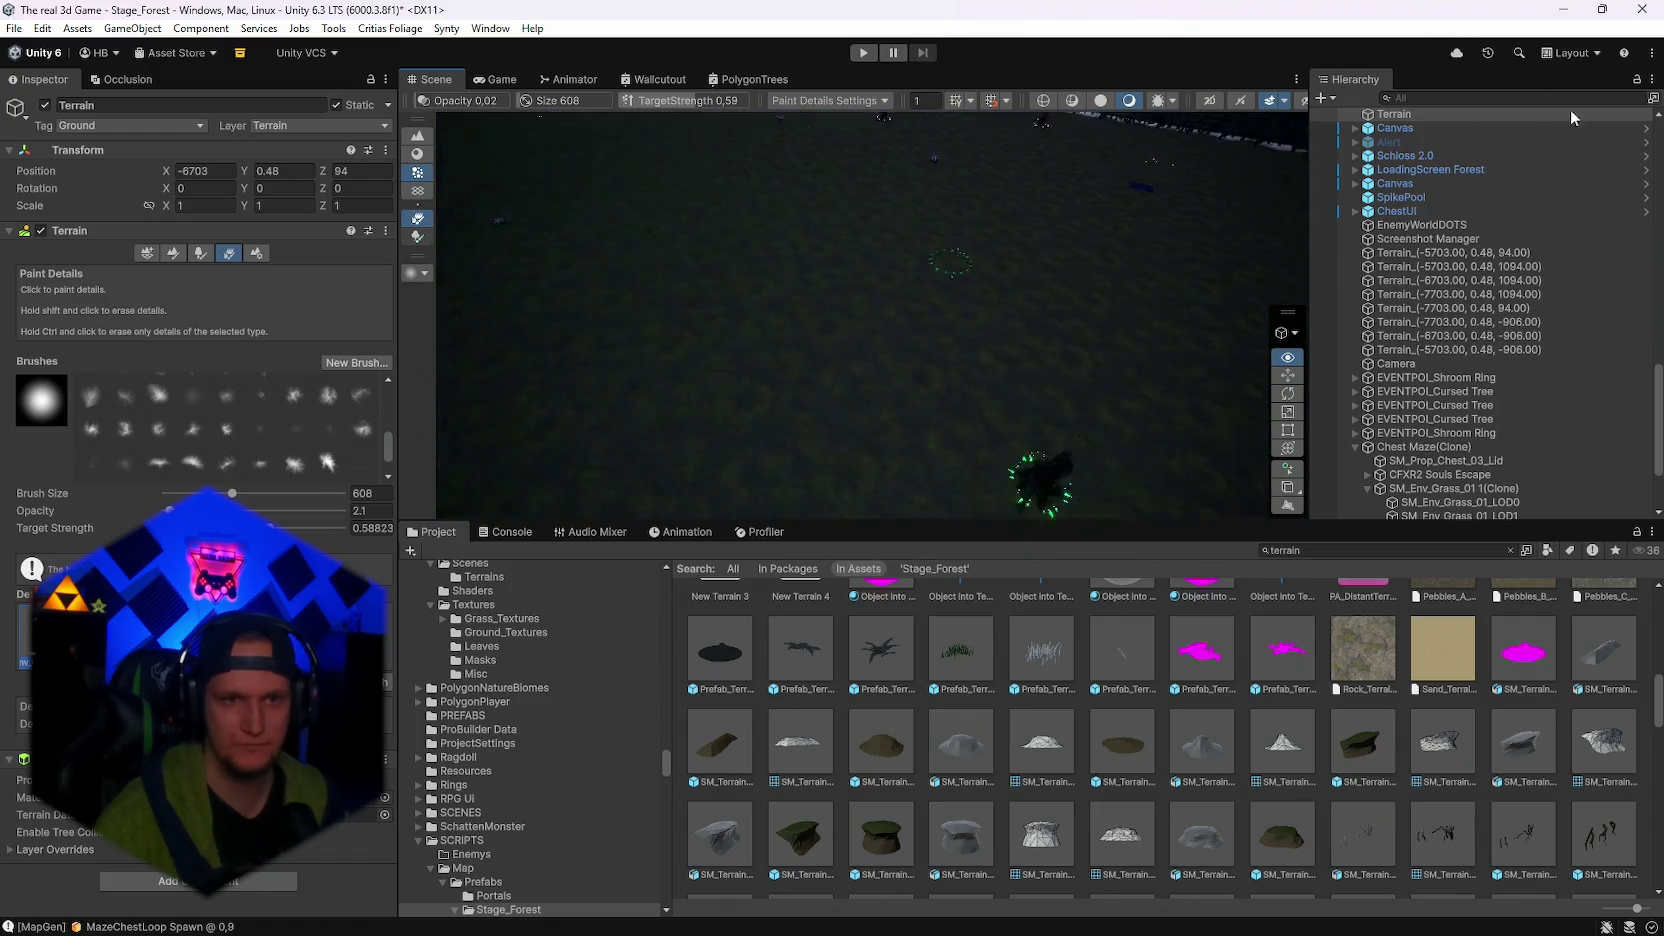
pyautogui.moveTo(16, 133)
pyautogui.mouseDown()
pyautogui.moveTo(61, 118)
pyautogui.moveTo(165, 178)
pyautogui.mouseUp()
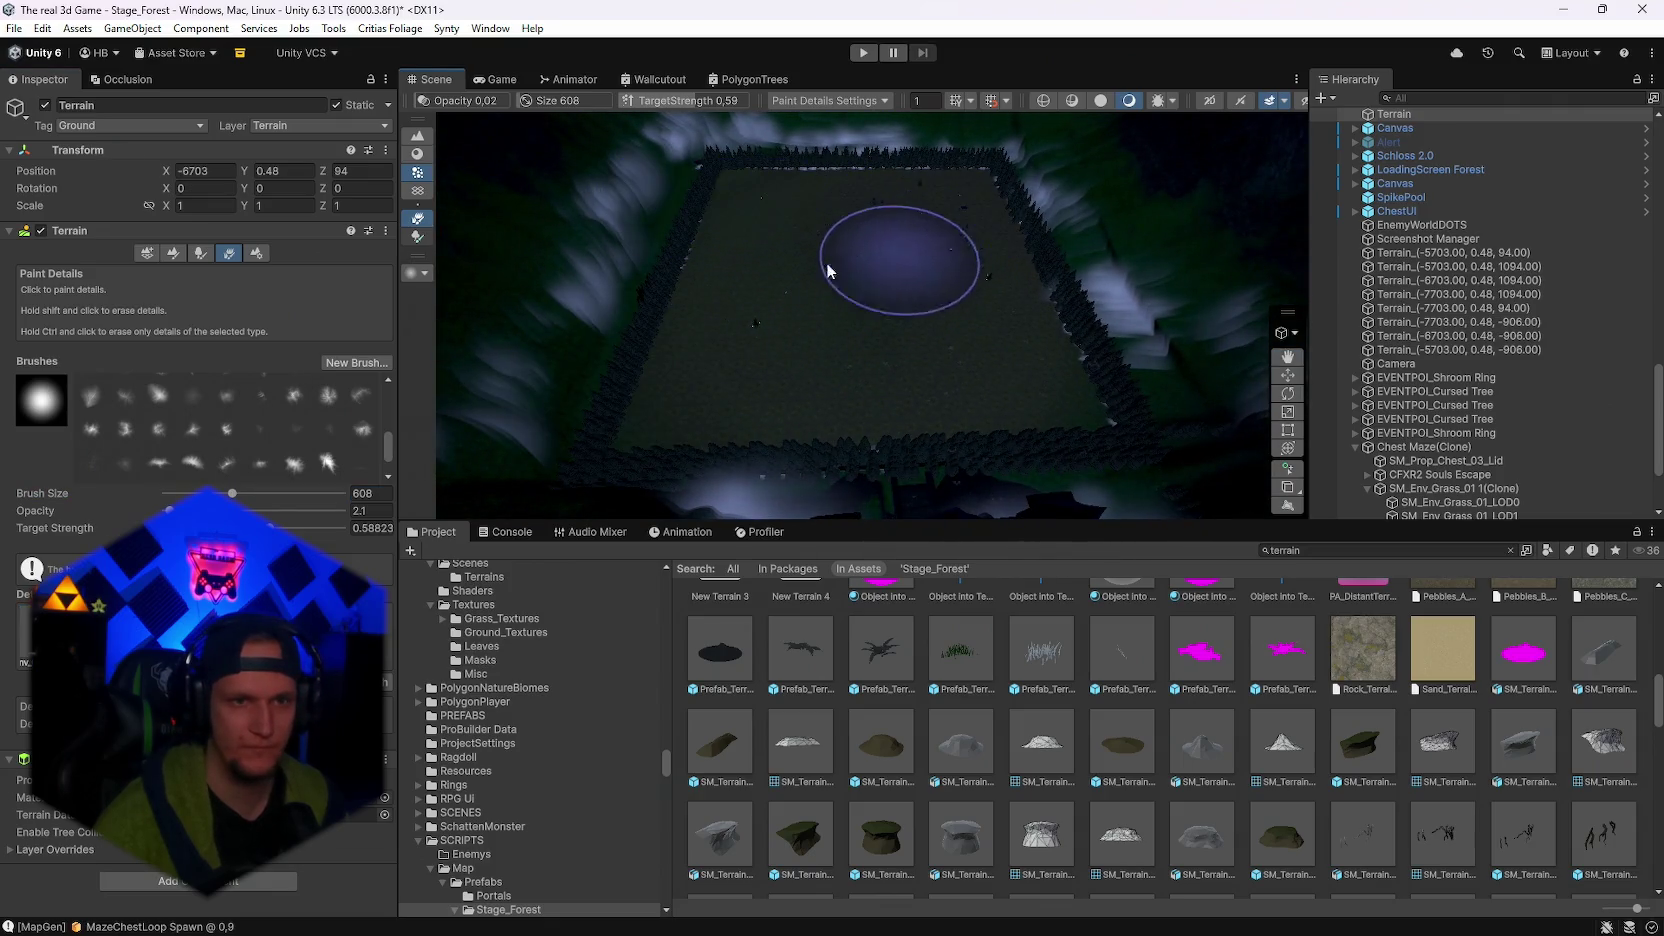
pyautogui.moveTo(1060, 385)
pyautogui.mouseDown()
pyautogui.moveTo(857, 404)
pyautogui.moveTo(855, 435)
pyautogui.moveTo(700, 440)
pyautogui.moveTo(550, 400)
pyautogui.moveTo(492, 318)
pyautogui.moveTo(591, 375)
pyautogui.moveTo(553, 353)
pyautogui.moveTo(613, 342)
pyautogui.moveTo(661, 364)
pyautogui.moveTo(583, 297)
pyautogui.moveTo(606, 242)
pyautogui.mouseUp()
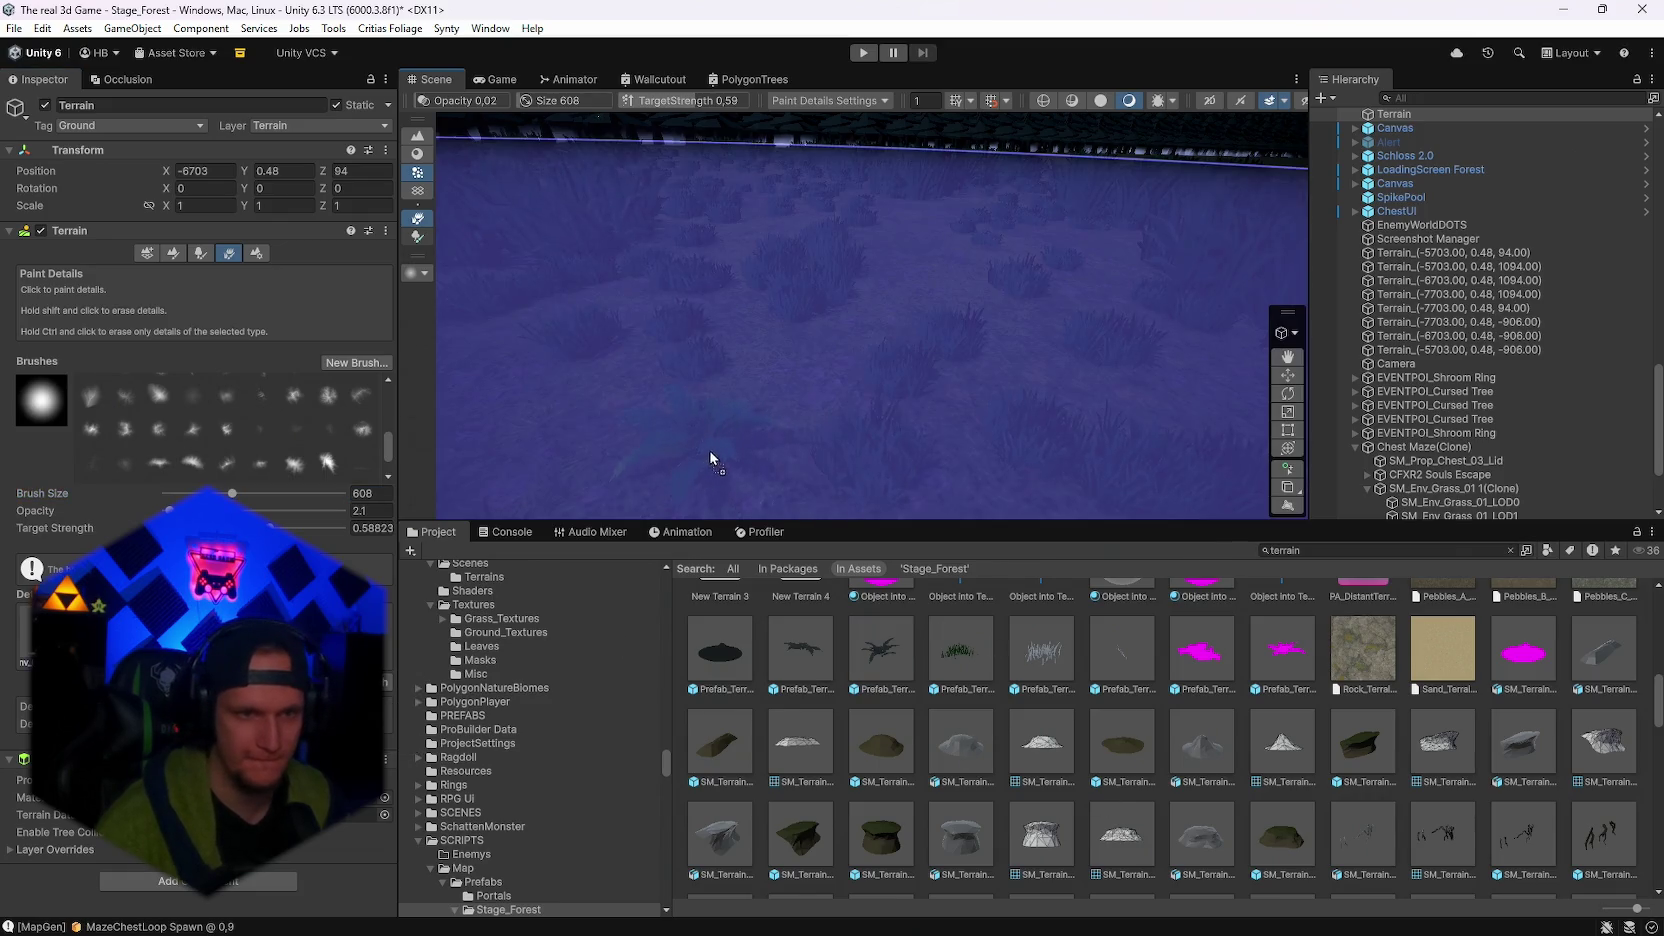
# Preview a fern prefab in the Scene, then delete the test fern.
pyautogui.moveTo(872, 672)
pyautogui.mouseDown()
pyautogui.moveTo(583, 464)
pyautogui.moveTo(724, 475)
pyautogui.moveTo(631, 446)
pyautogui.mouseUp()
pyautogui.press('f')
pyautogui.moveTo(795, 480); pyautogui.dragTo(764, 508)
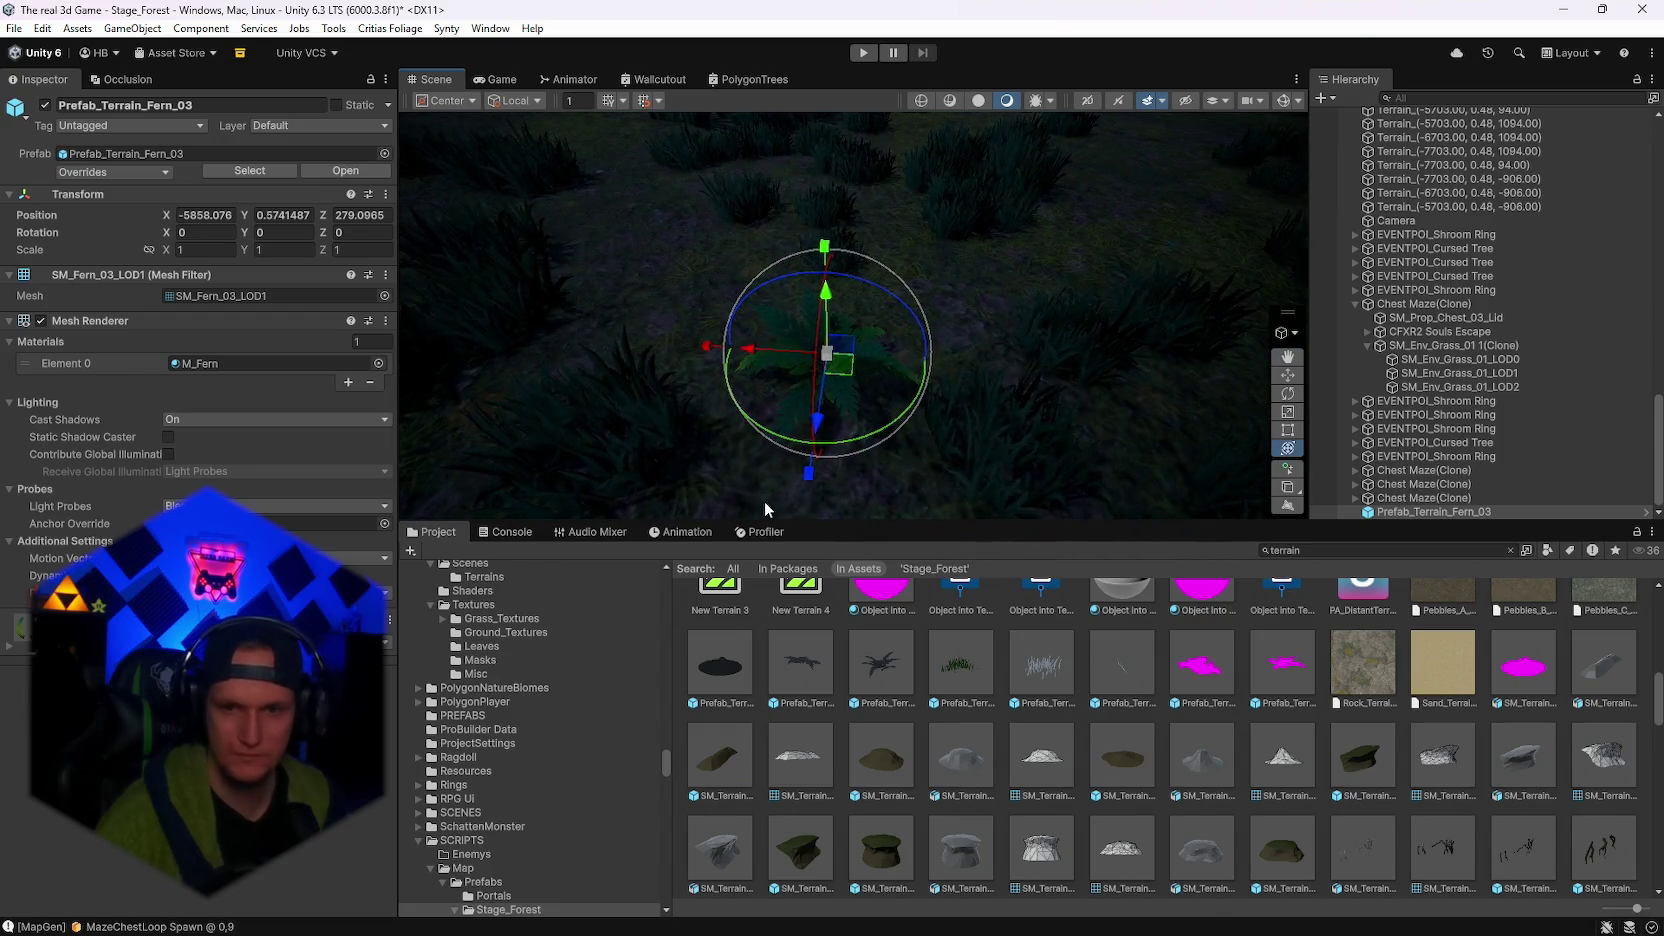
pyautogui.press('Delete')
# Clear the asset search, open the Stage_Forest prefab folder, and reselect the Terrain for detail painting.
pyautogui.scroll(3, 1124, 655)
pyautogui.scroll(-4, 1134, 672)
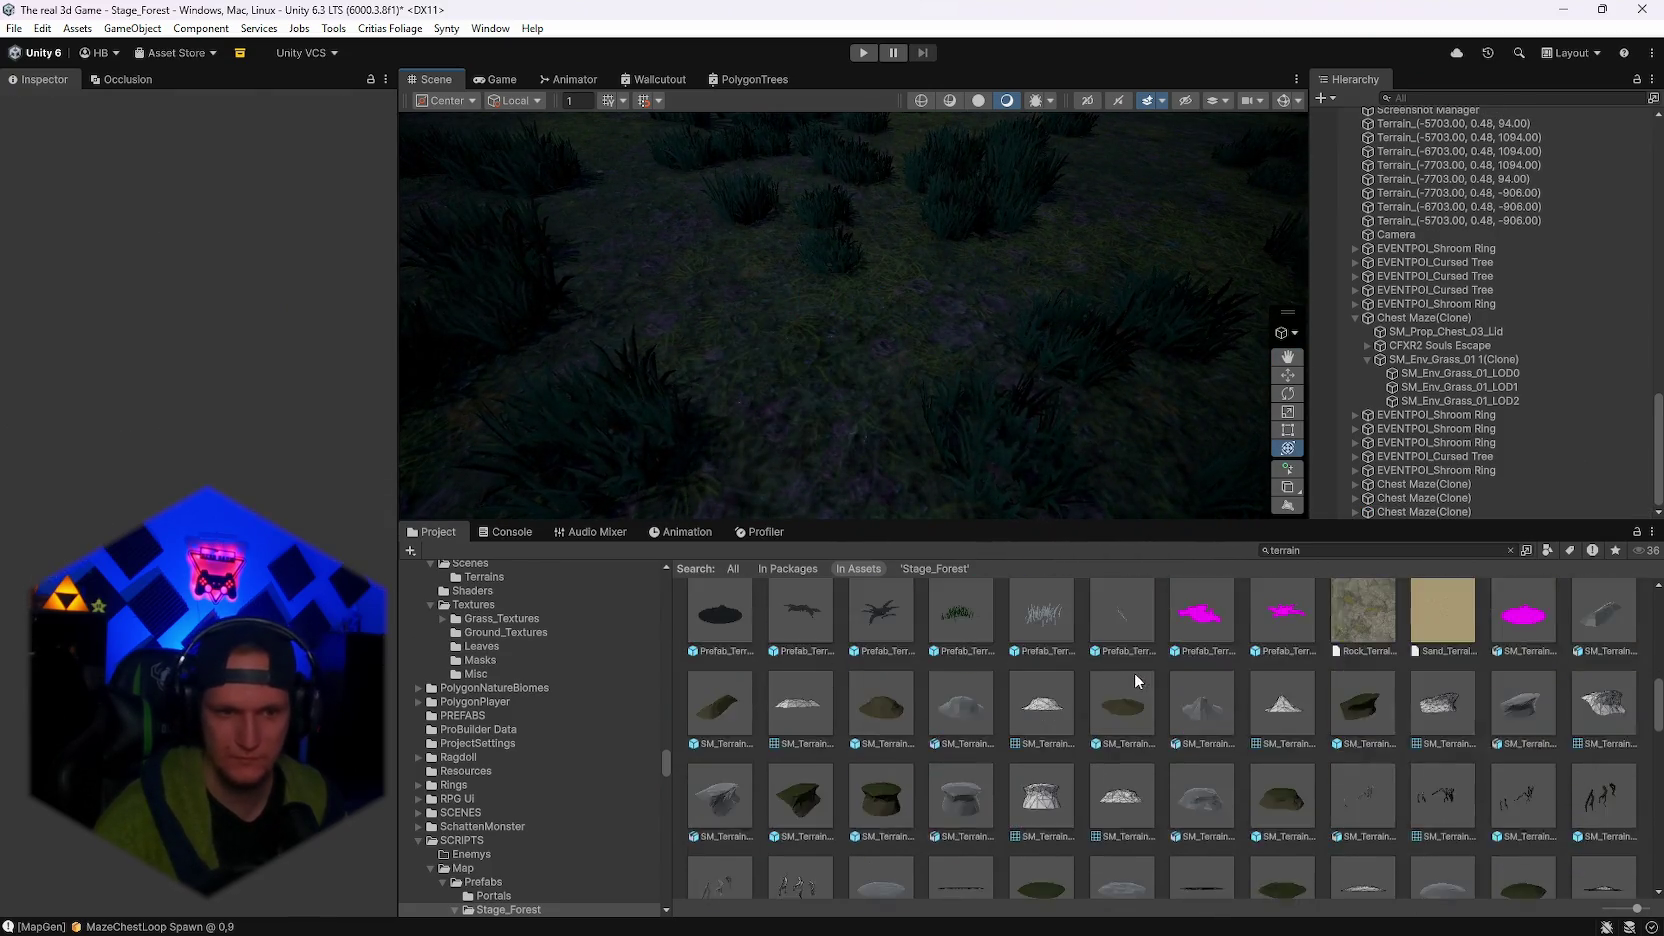
pyautogui.scroll(-3, 1134, 672)
pyautogui.click(1353, 550)
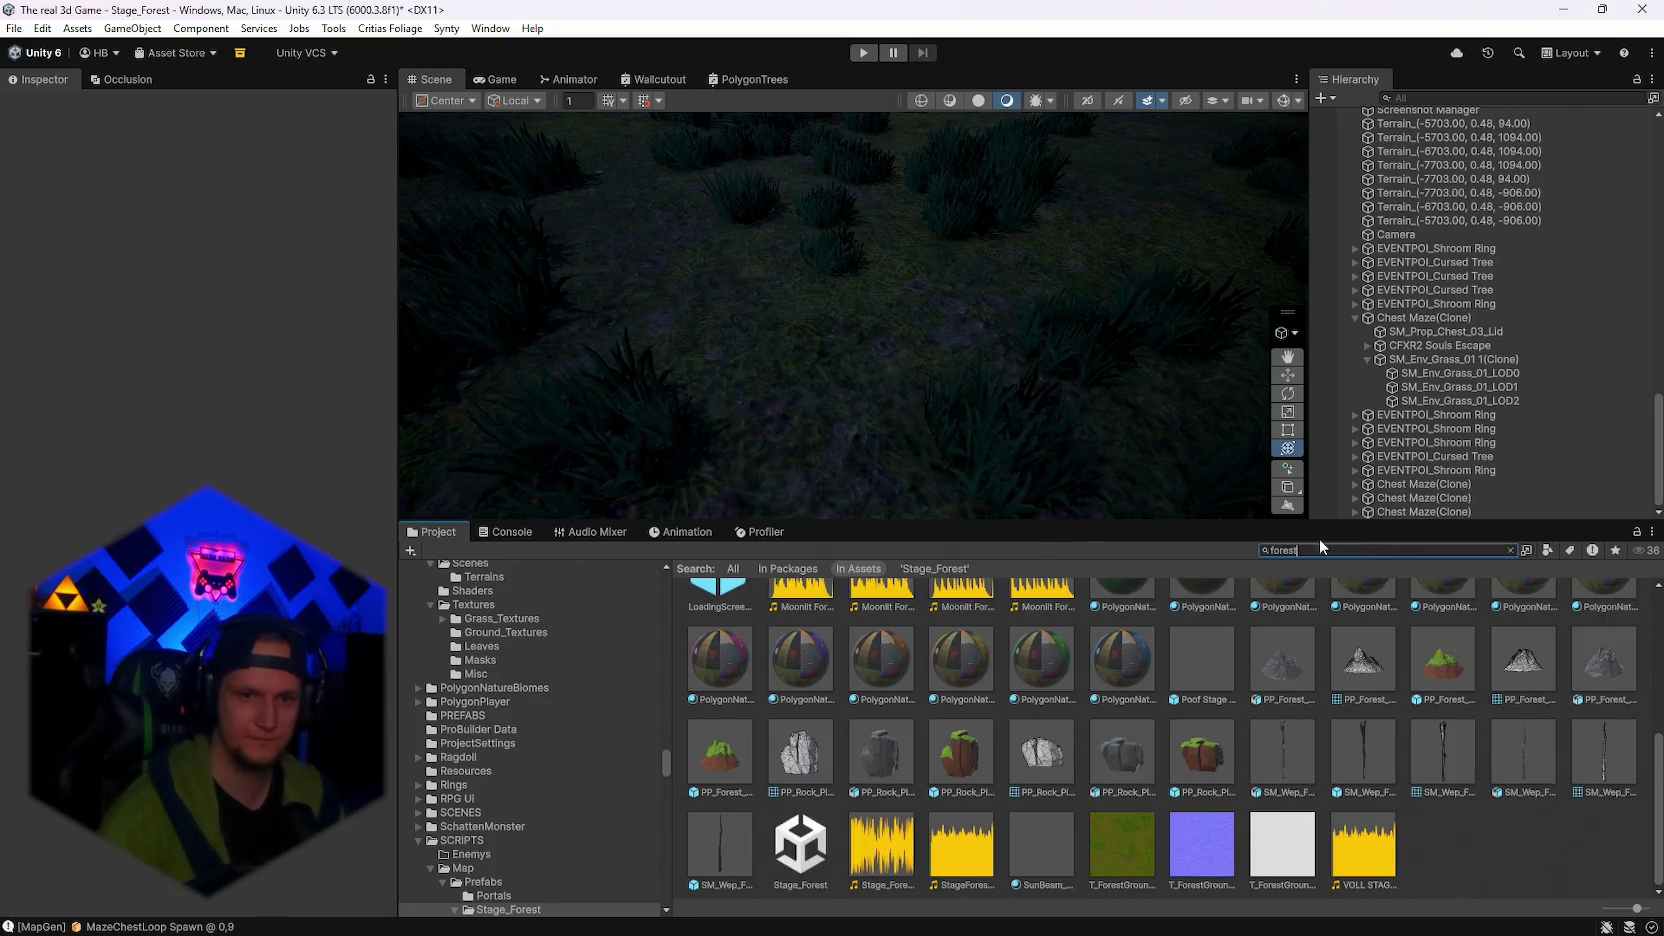
pyautogui.doubleClick(800, 845)
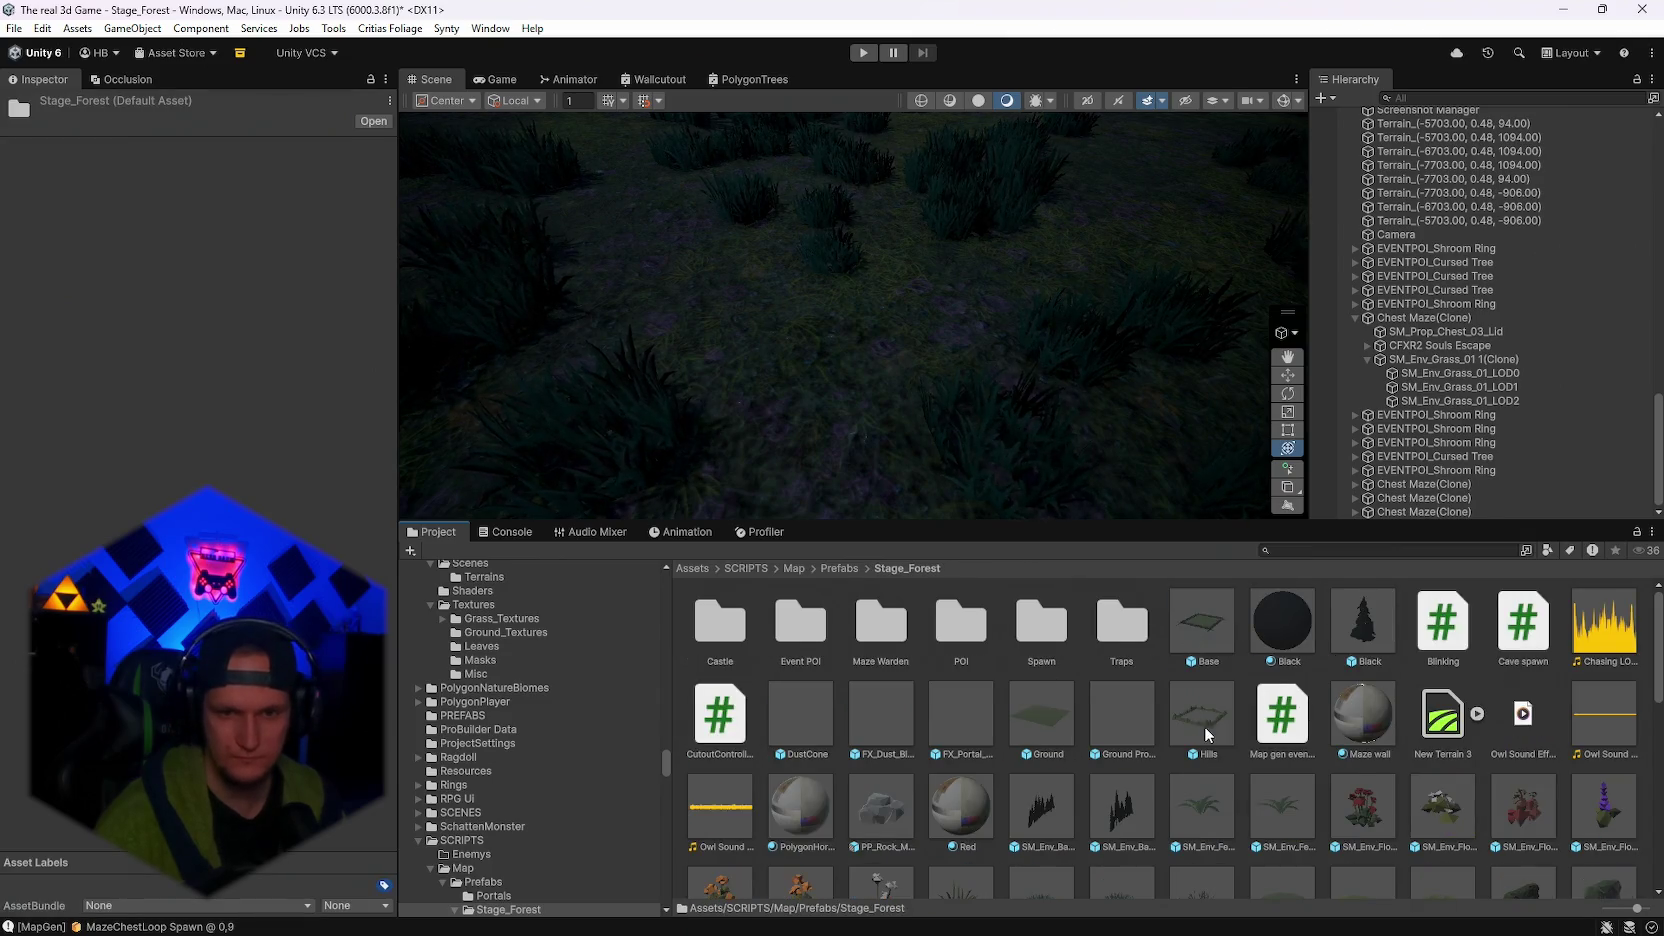
pyautogui.scroll(-2, 1204, 725)
pyautogui.moveTo(1282, 732); pyautogui.dragTo(815, 351)
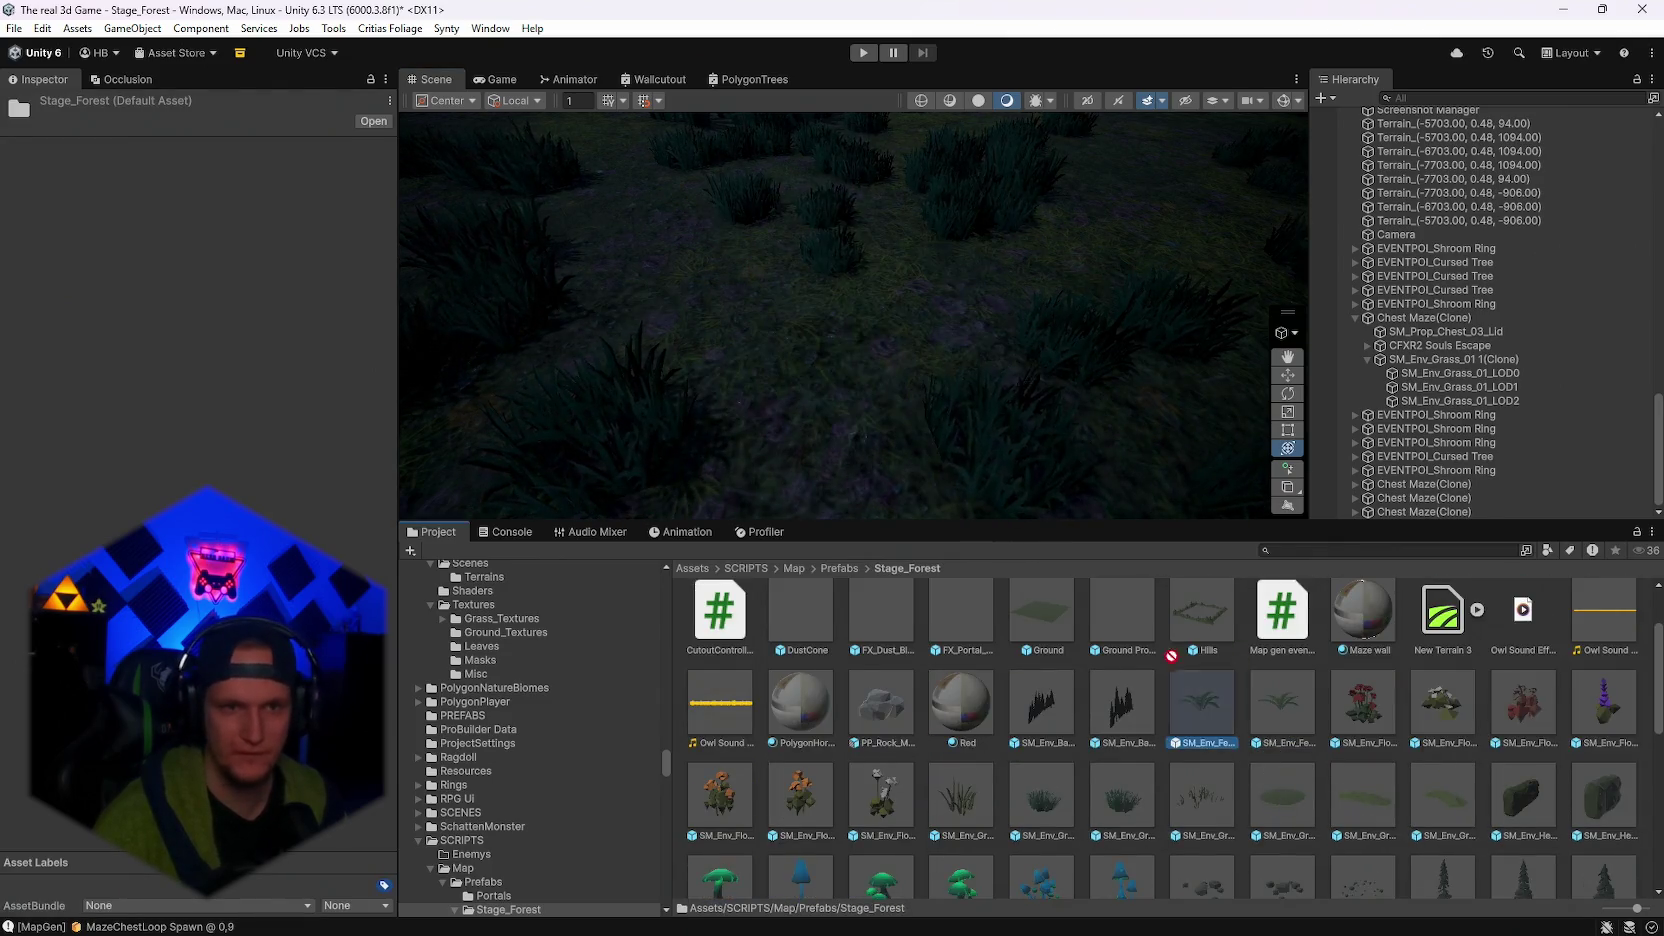
pyautogui.click(1060, 376)
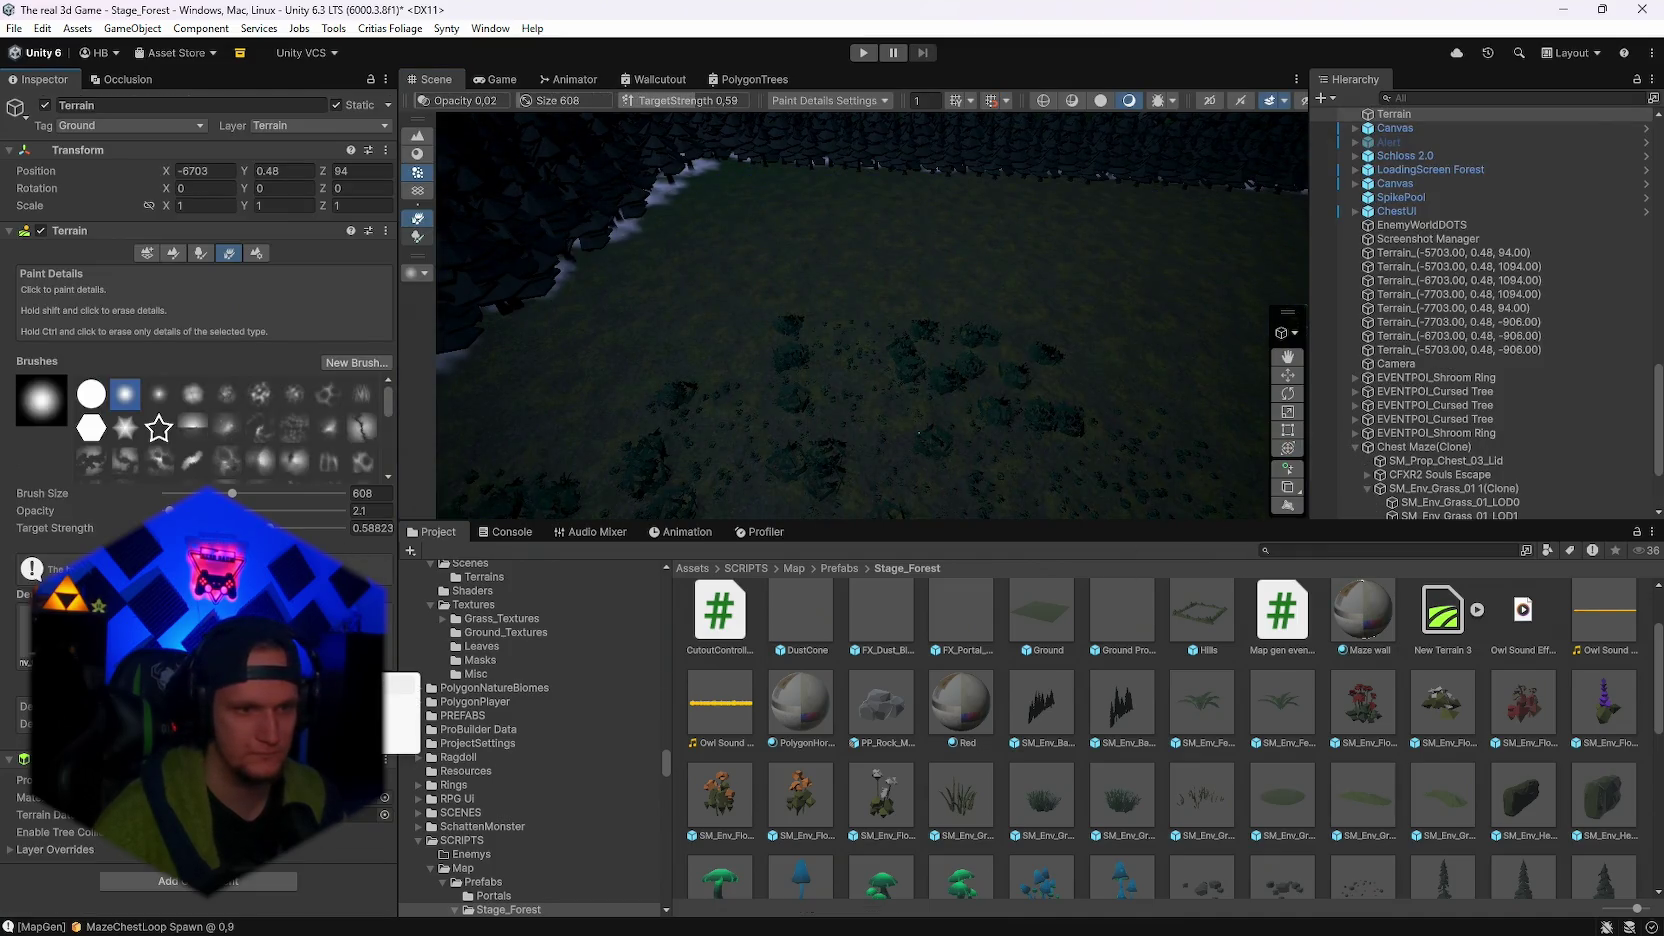
# Open SM_Env_Fern_01 in Prefab Mode and turn its LOD0 into a separate SM_Env_Fern_01_LOD0 prefab.
pyautogui.moveTo(1197, 712)
pyautogui.mouseDown()
pyautogui.moveTo(760, 250)
pyautogui.moveTo(699, 162)
pyautogui.mouseUp()
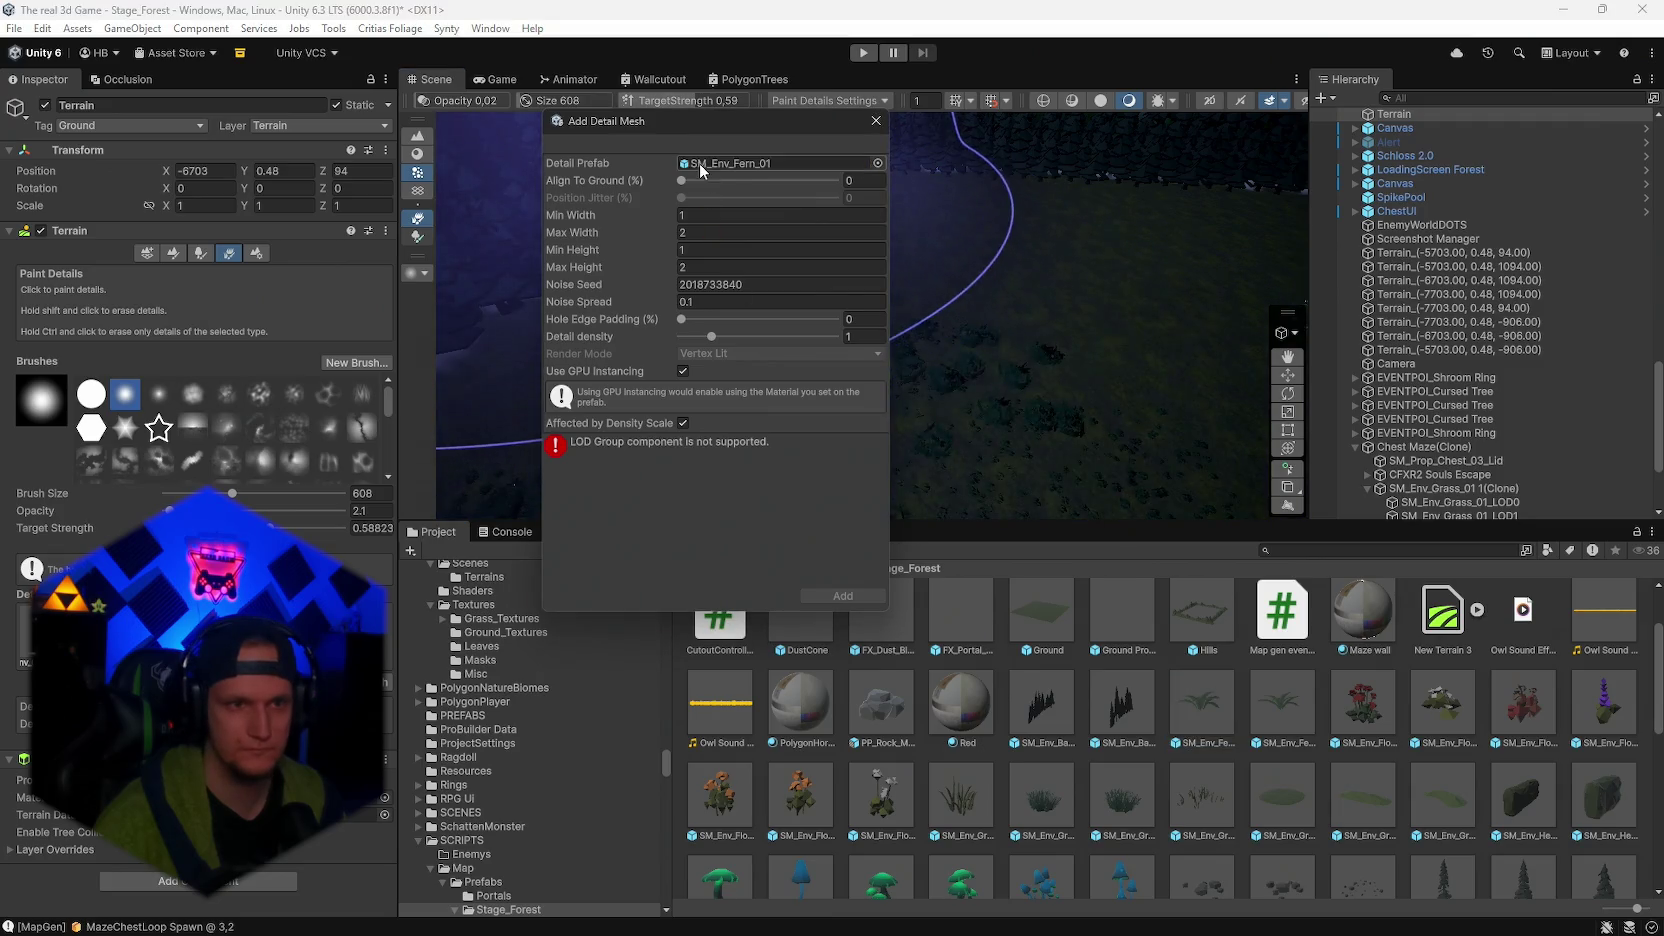
pyautogui.click(876, 120)
pyautogui.click(1256, 743)
pyautogui.doubleClick(1190, 737)
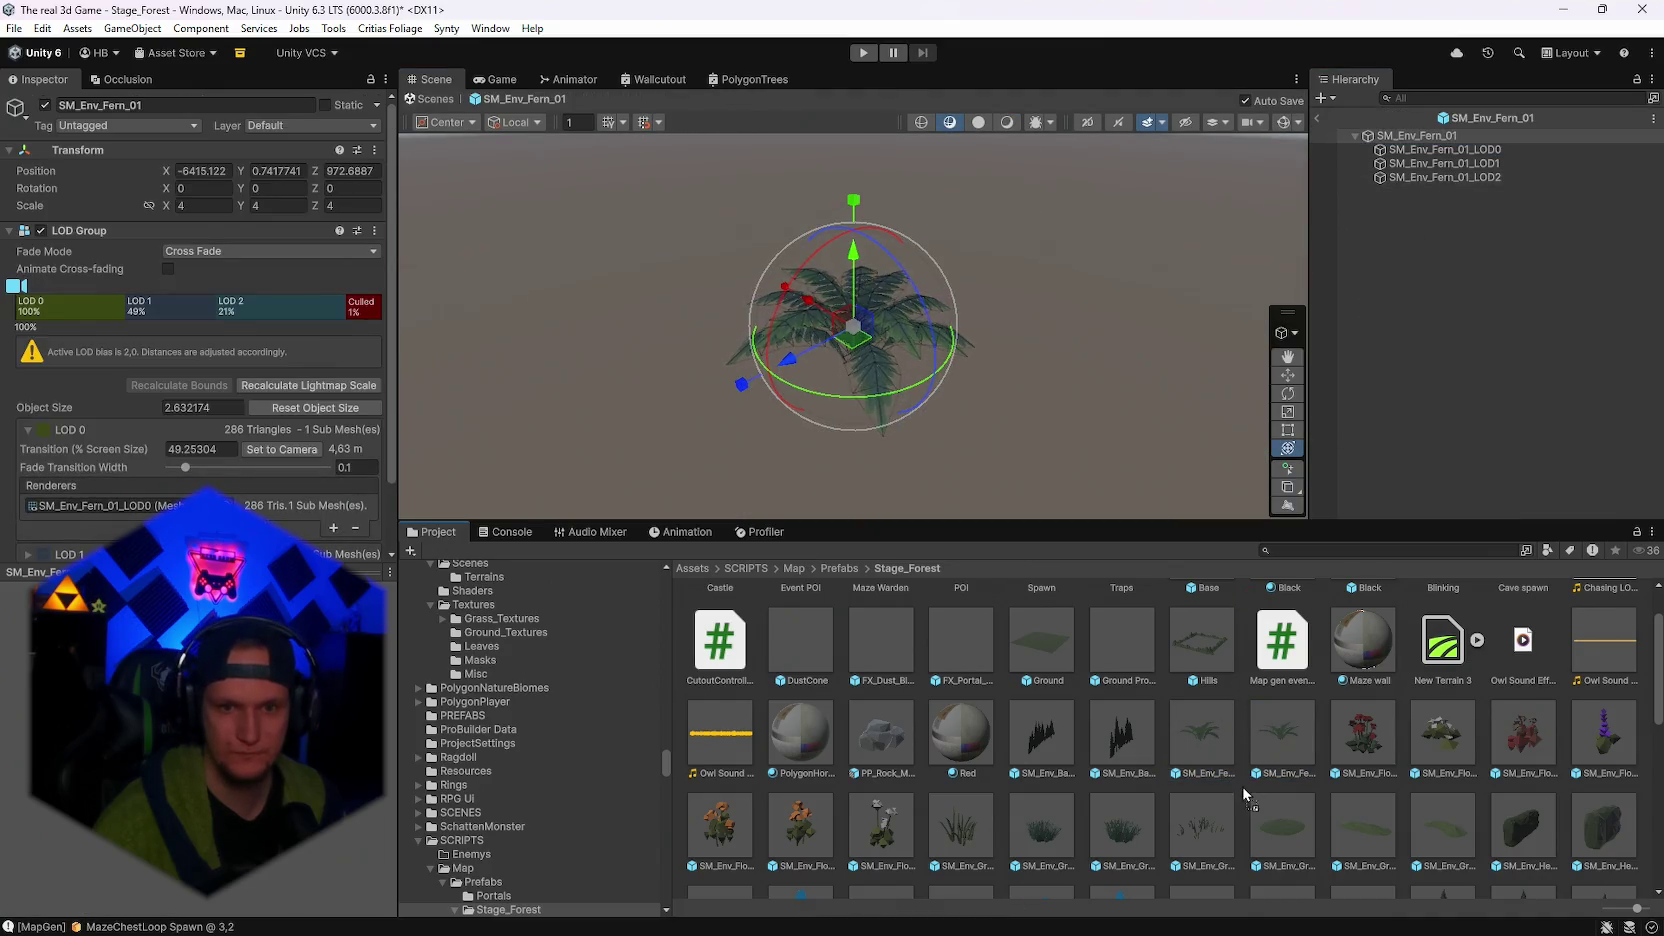
pyautogui.moveTo(1158, 732); pyautogui.dragTo(1184, 763)
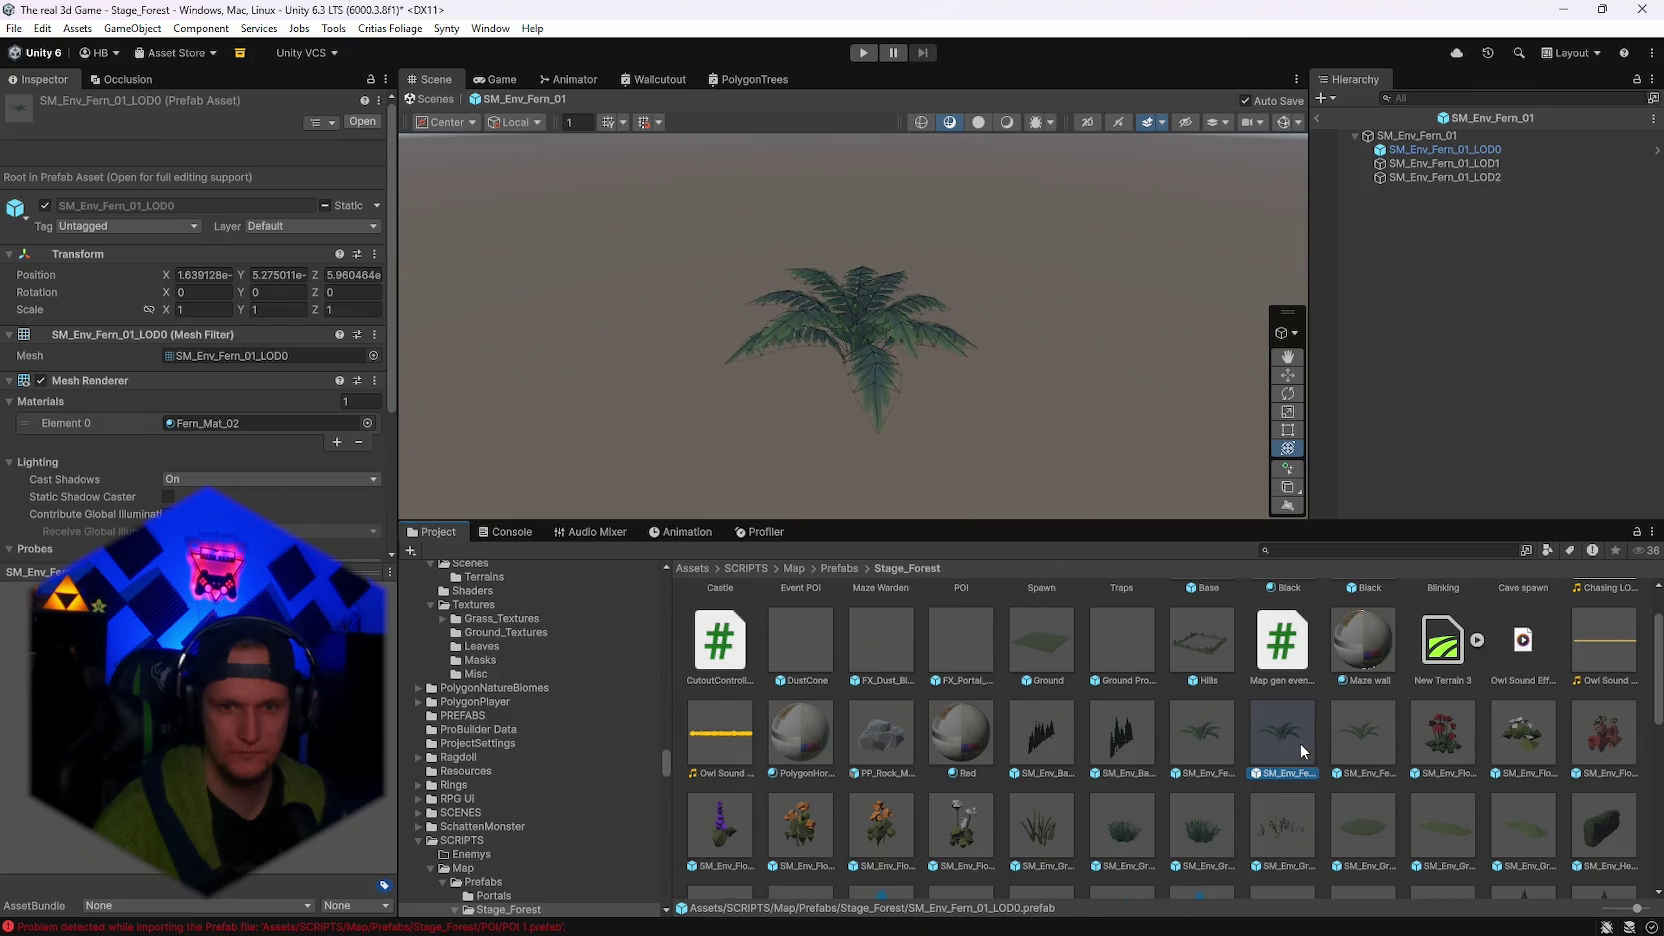
pyautogui.click(1316, 118)
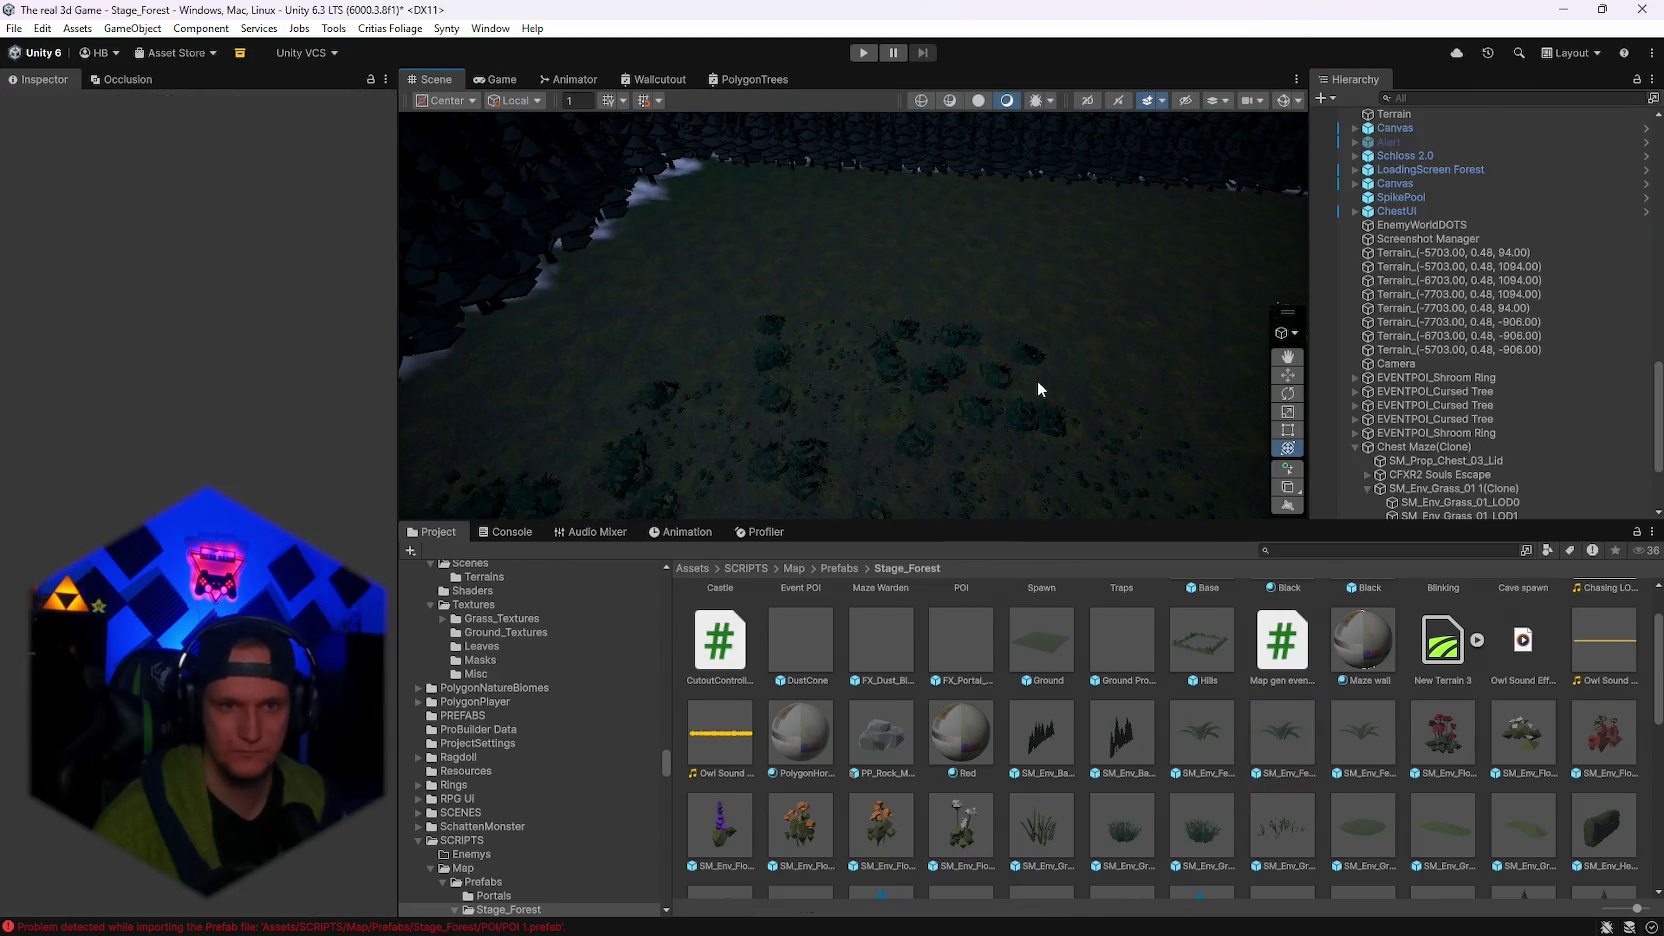
# Add SM_Env_Fern_01_LOD0 to the Terrain as a new detail mesh.
pyautogui.click(1038, 384)
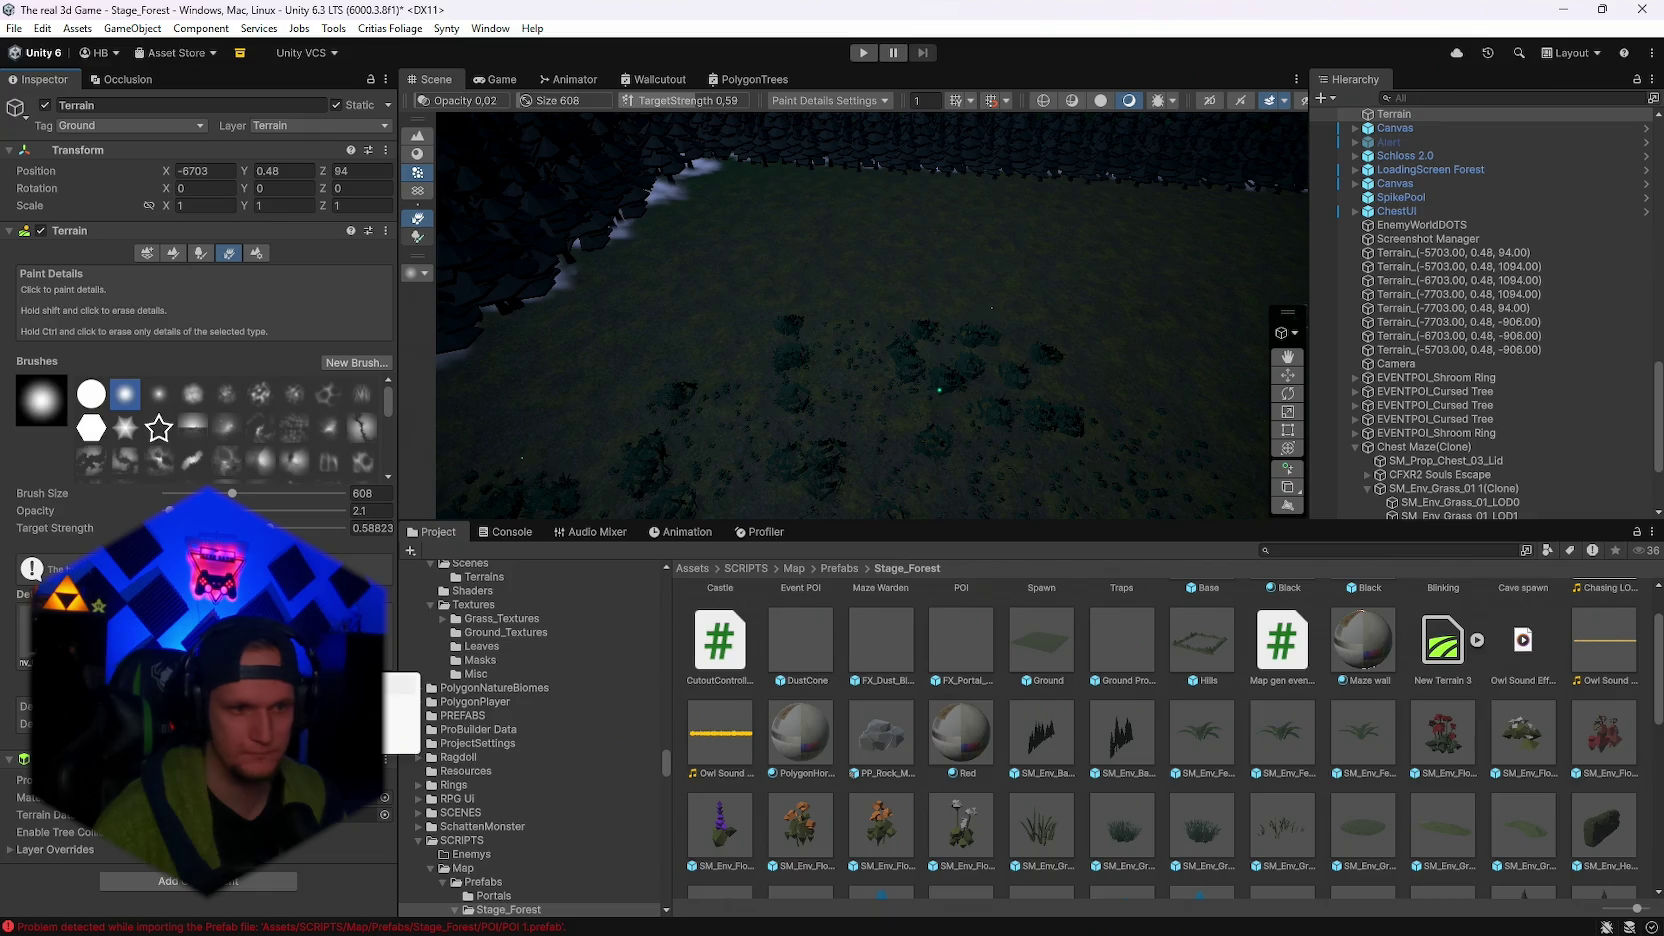
pyautogui.click(400, 700)
pyautogui.moveTo(1294, 754); pyautogui.dragTo(706, 163)
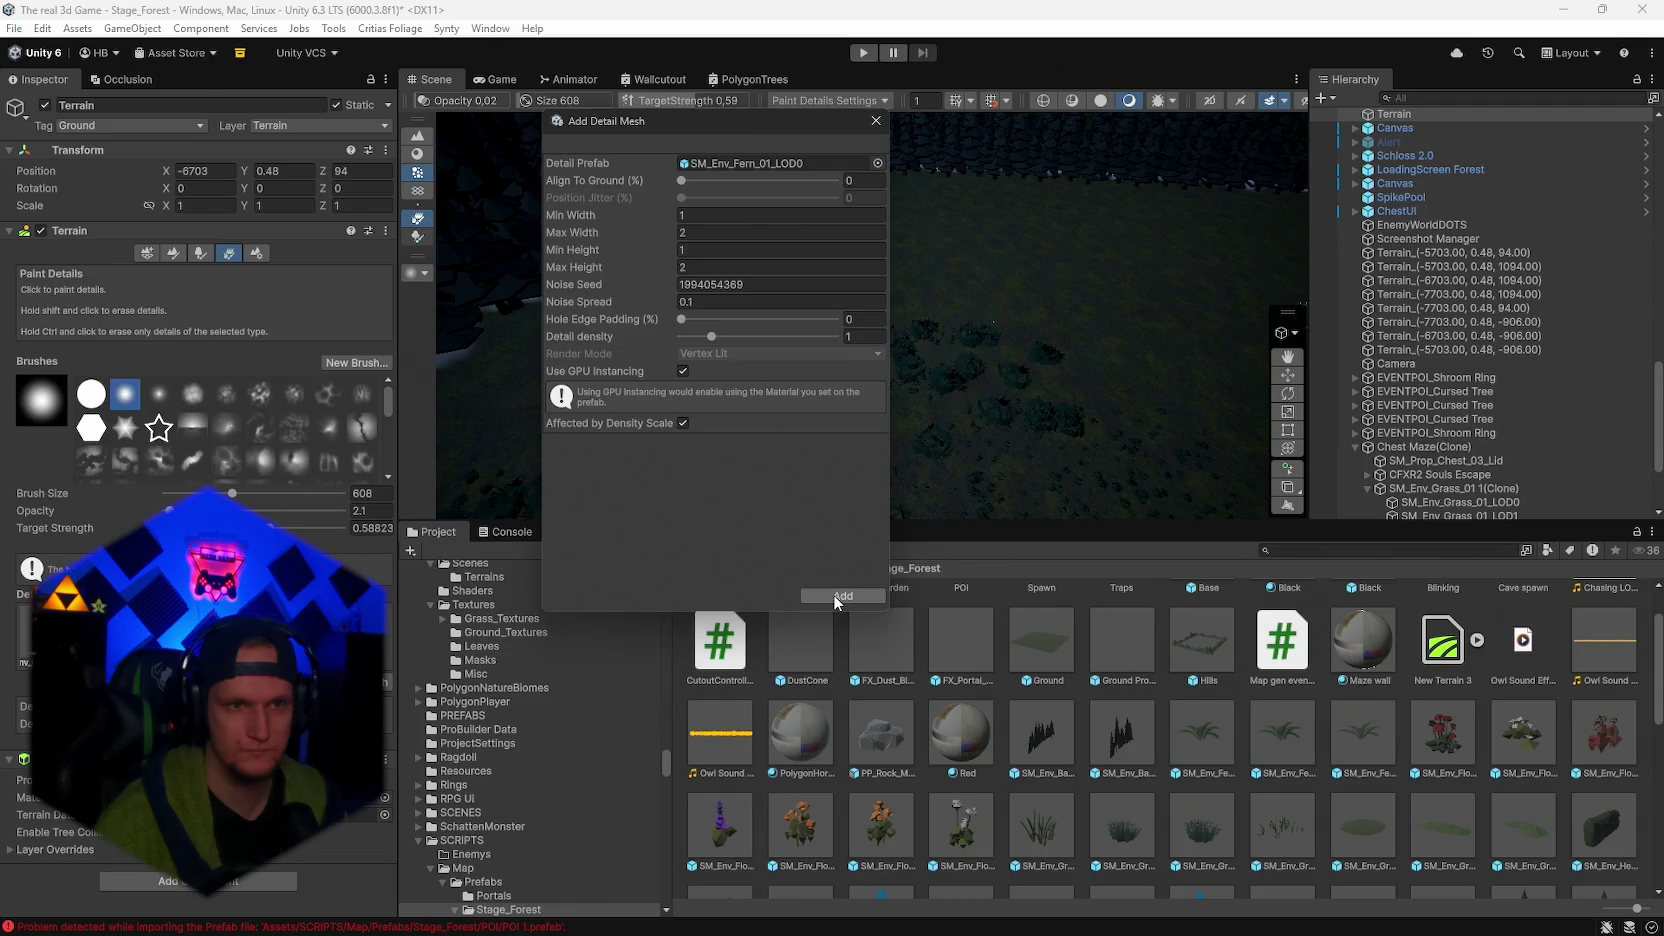
pyautogui.click(838, 596)
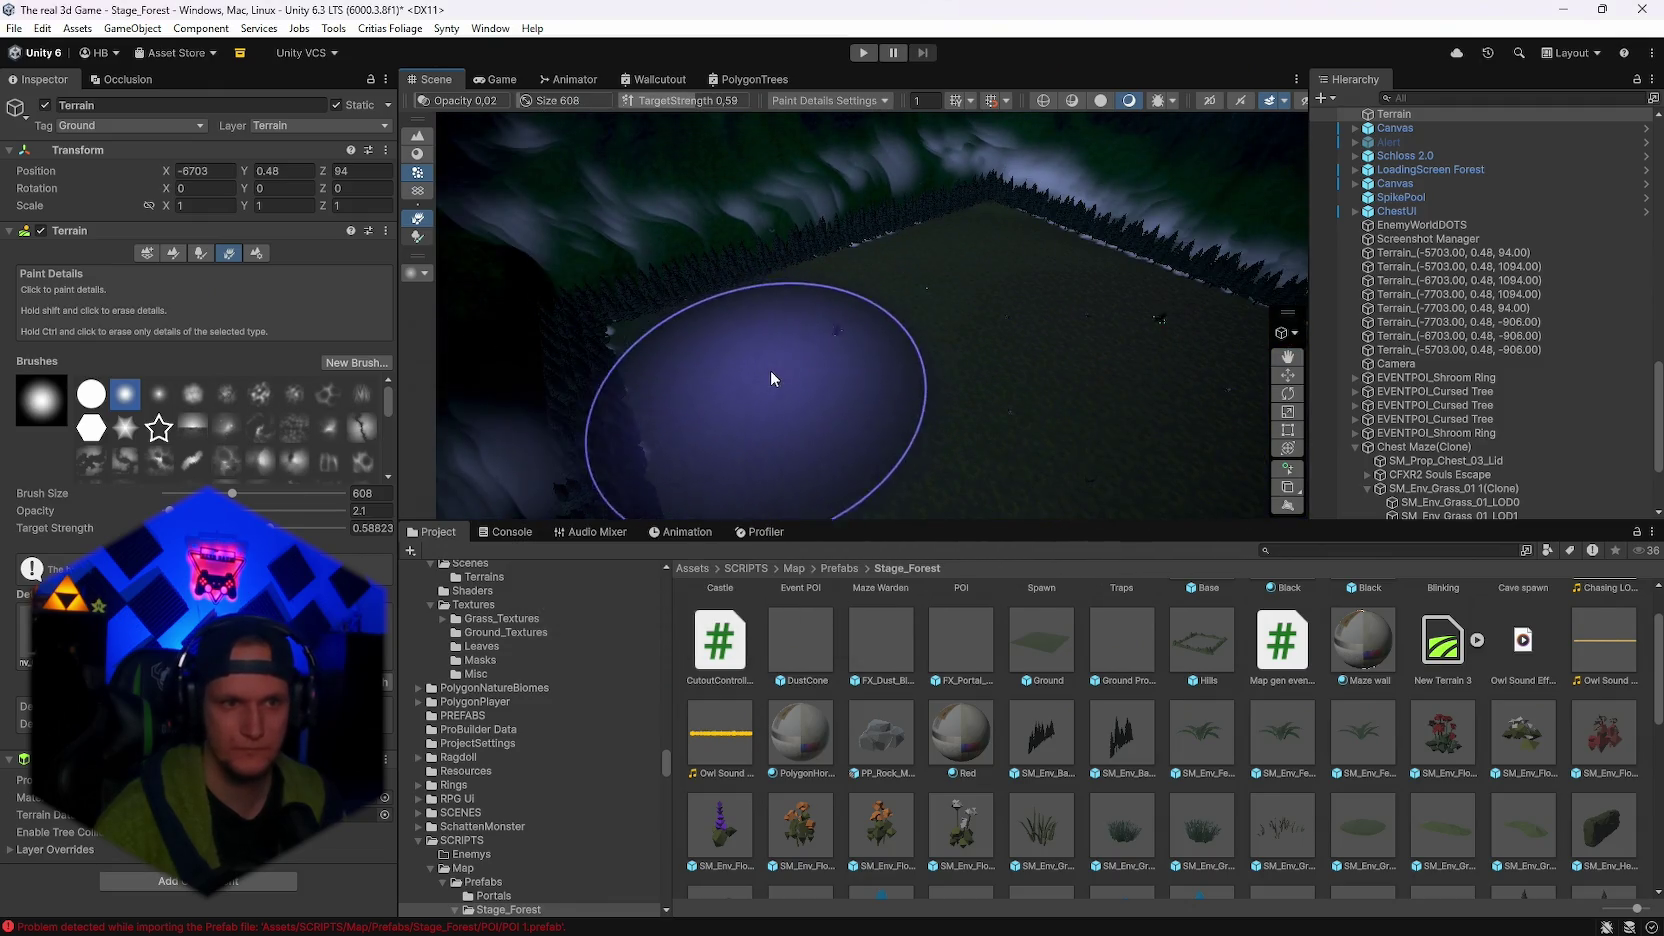
# Fly around the walled terrain field from several angles and bring up the Terrain's details list.
pyautogui.moveTo(1065, 247); pyautogui.dragTo(1058, 287)
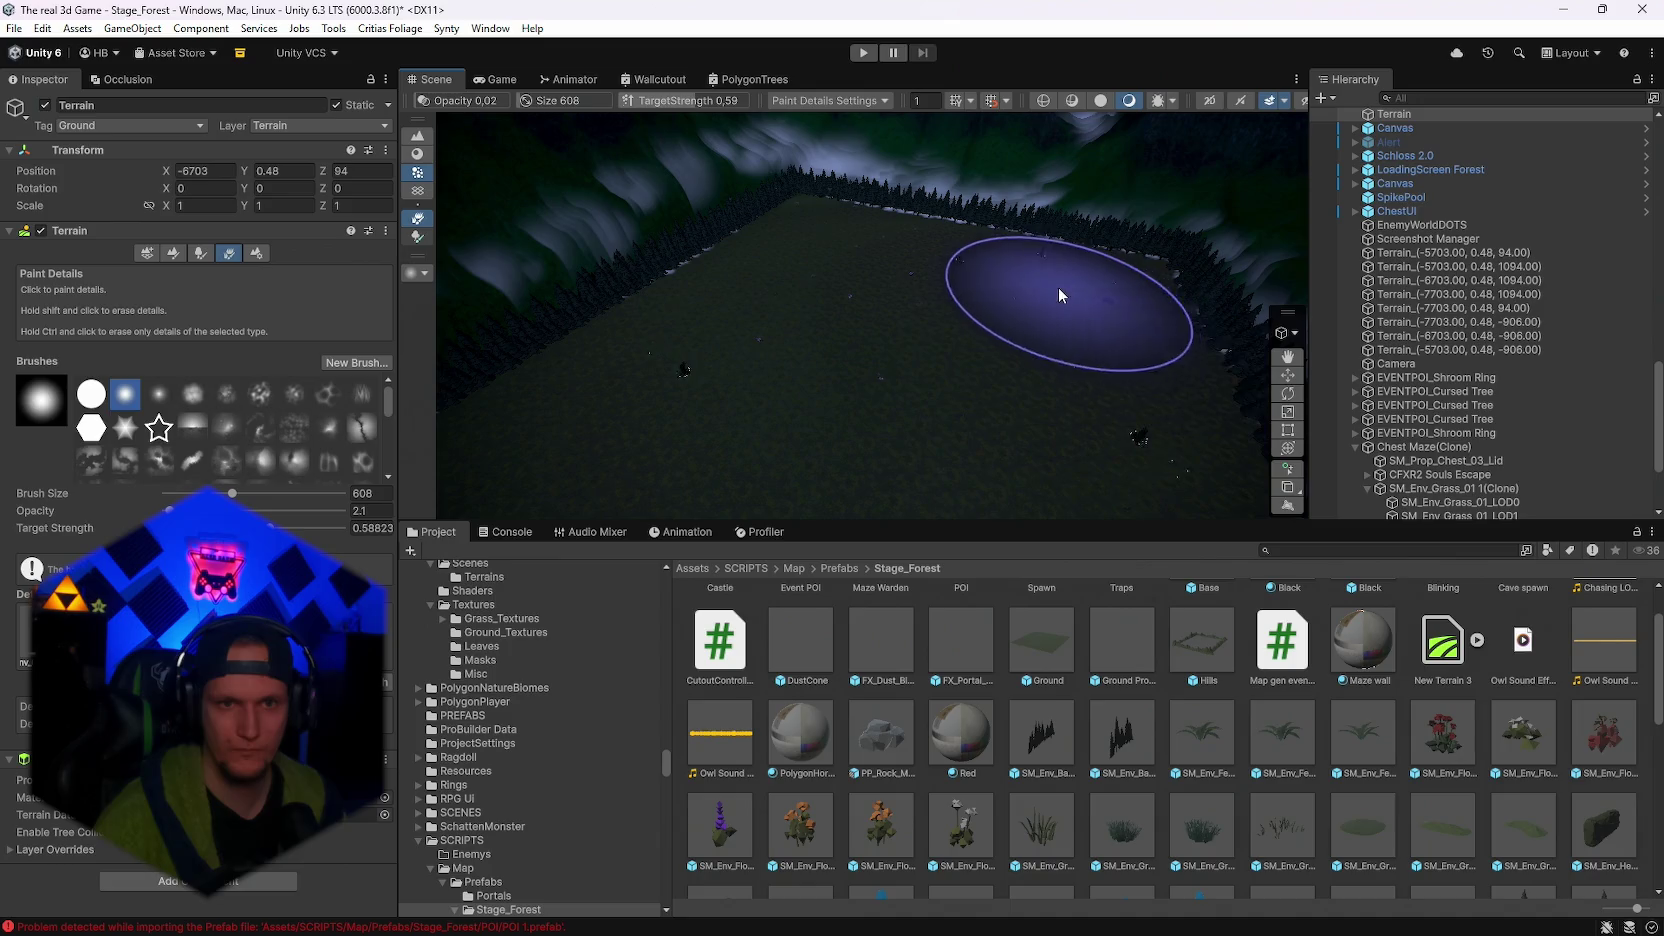
pyautogui.moveTo(979, 393); pyautogui.dragTo(1161, 491)
pyautogui.moveTo(650, 383)
pyautogui.mouseDown()
pyautogui.moveTo(557, 345)
pyautogui.moveTo(381, 354)
pyautogui.moveTo(413, 351)
pyautogui.mouseUp()
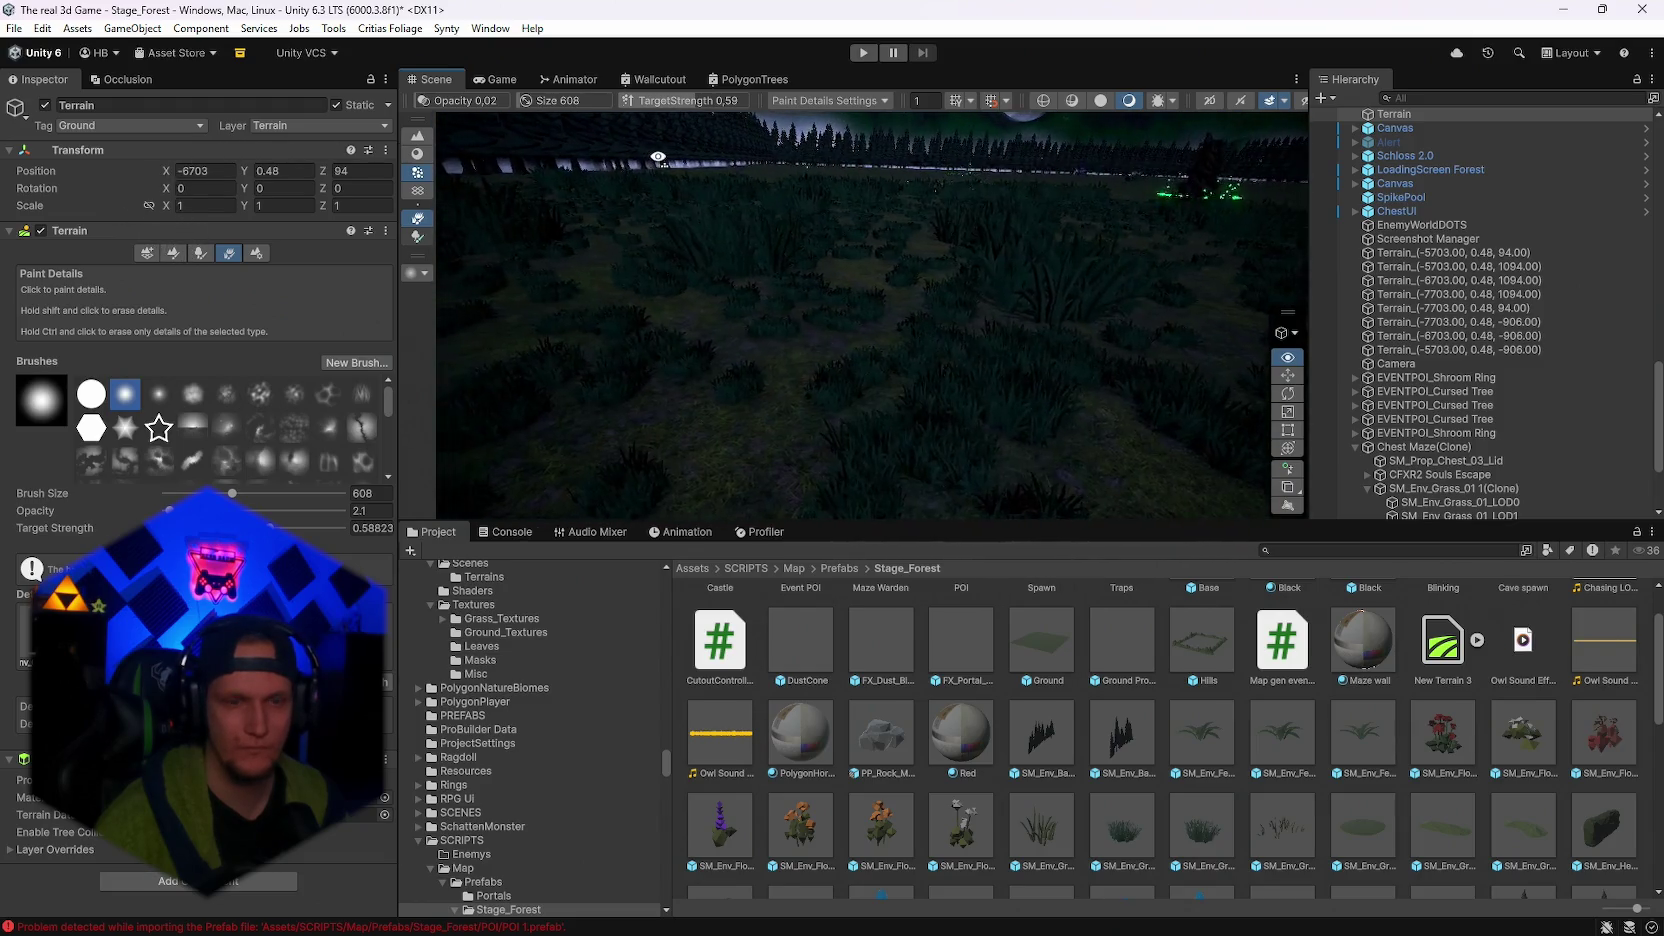
pyautogui.press('space')
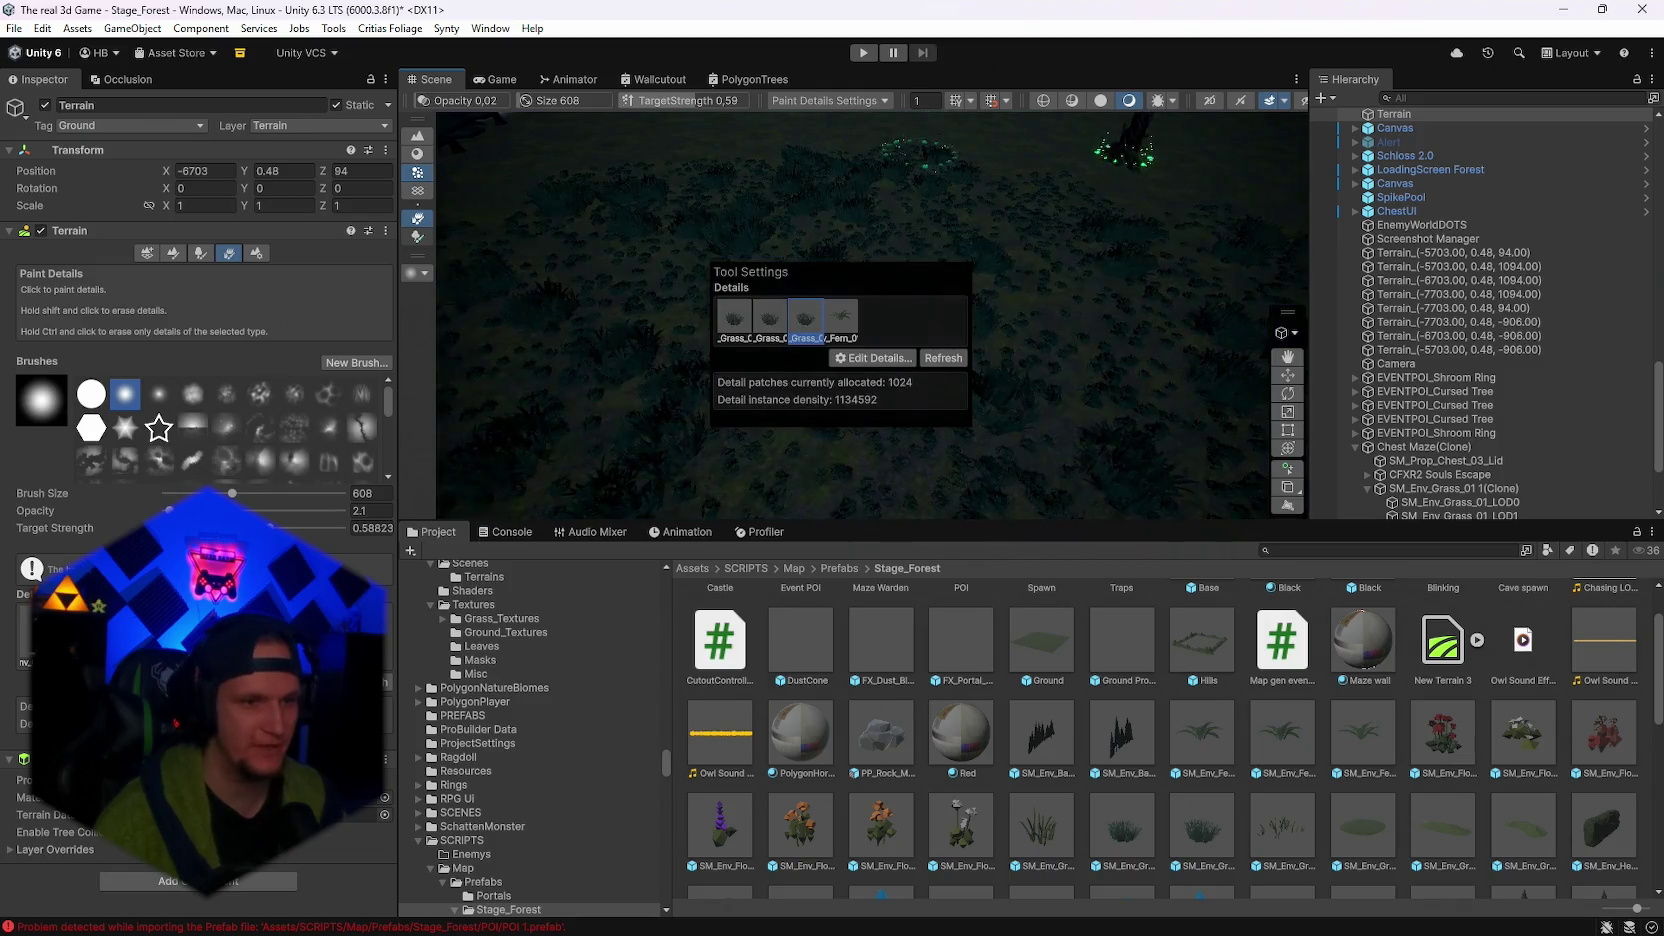
pyautogui.moveTo(872, 243)
pyautogui.mouseDown()
pyautogui.moveTo(932, 293)
pyautogui.moveTo(754, 238)
pyautogui.moveTo(715, 181)
pyautogui.mouseUp()
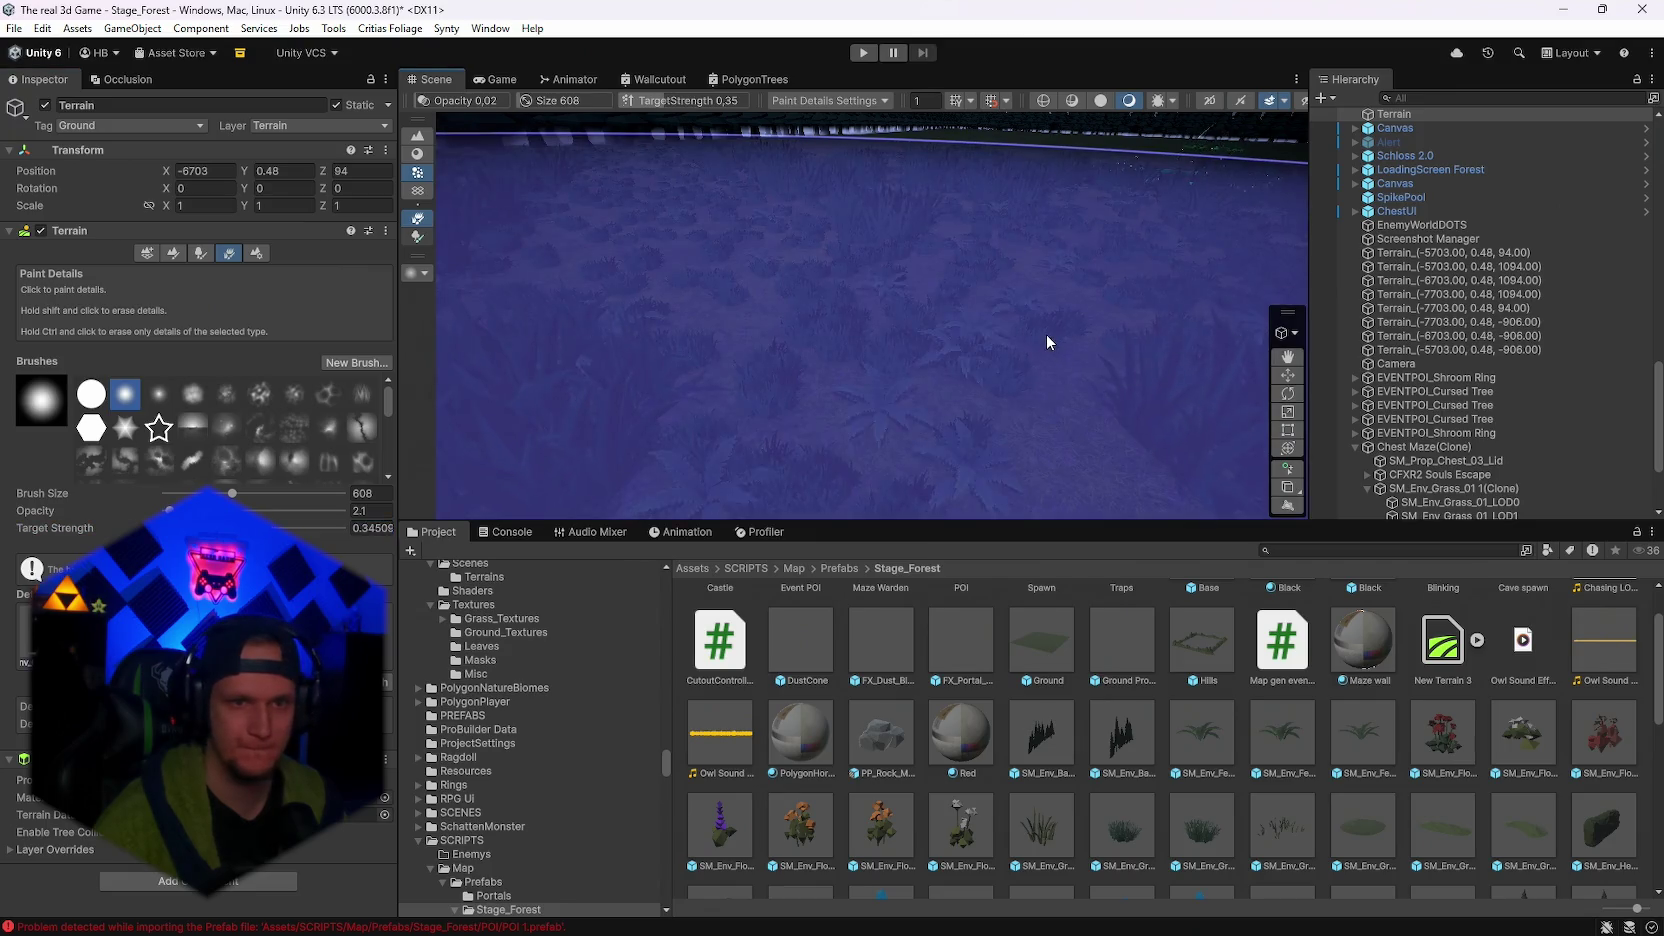
pyautogui.moveTo(947, 394)
pyautogui.mouseDown()
pyautogui.moveTo(1085, 298)
pyautogui.moveTo(1218, 439)
pyautogui.moveTo(1196, 487)
pyautogui.moveTo(866, 516)
pyautogui.mouseUp()
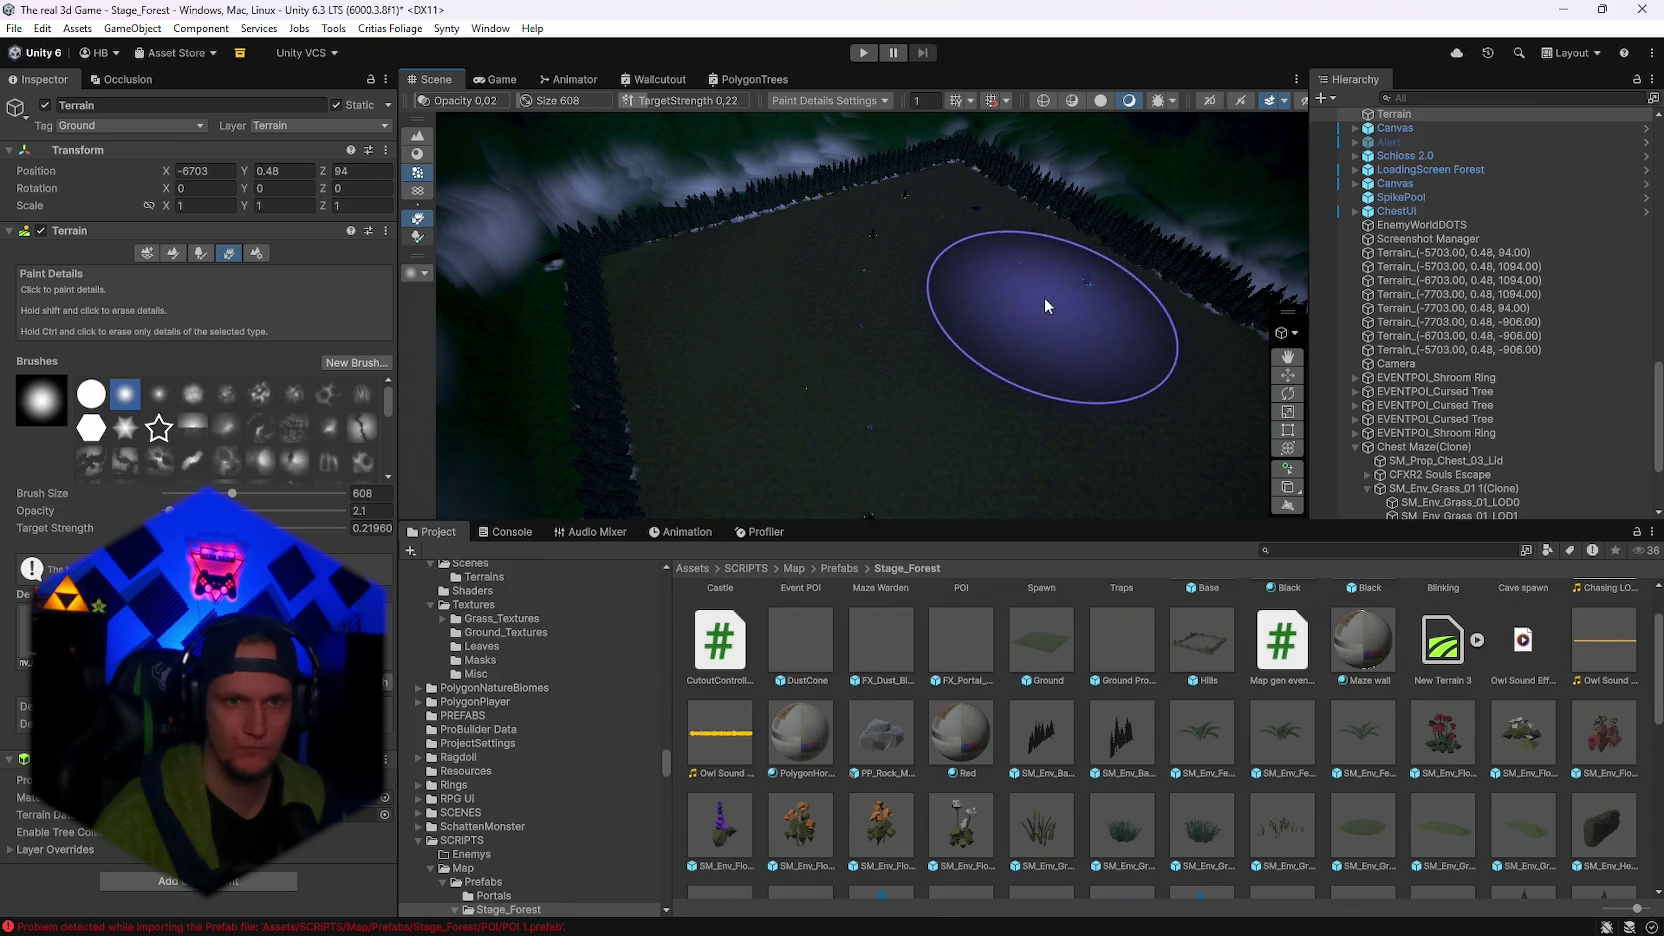
pyautogui.scroll(3, 922, 338)
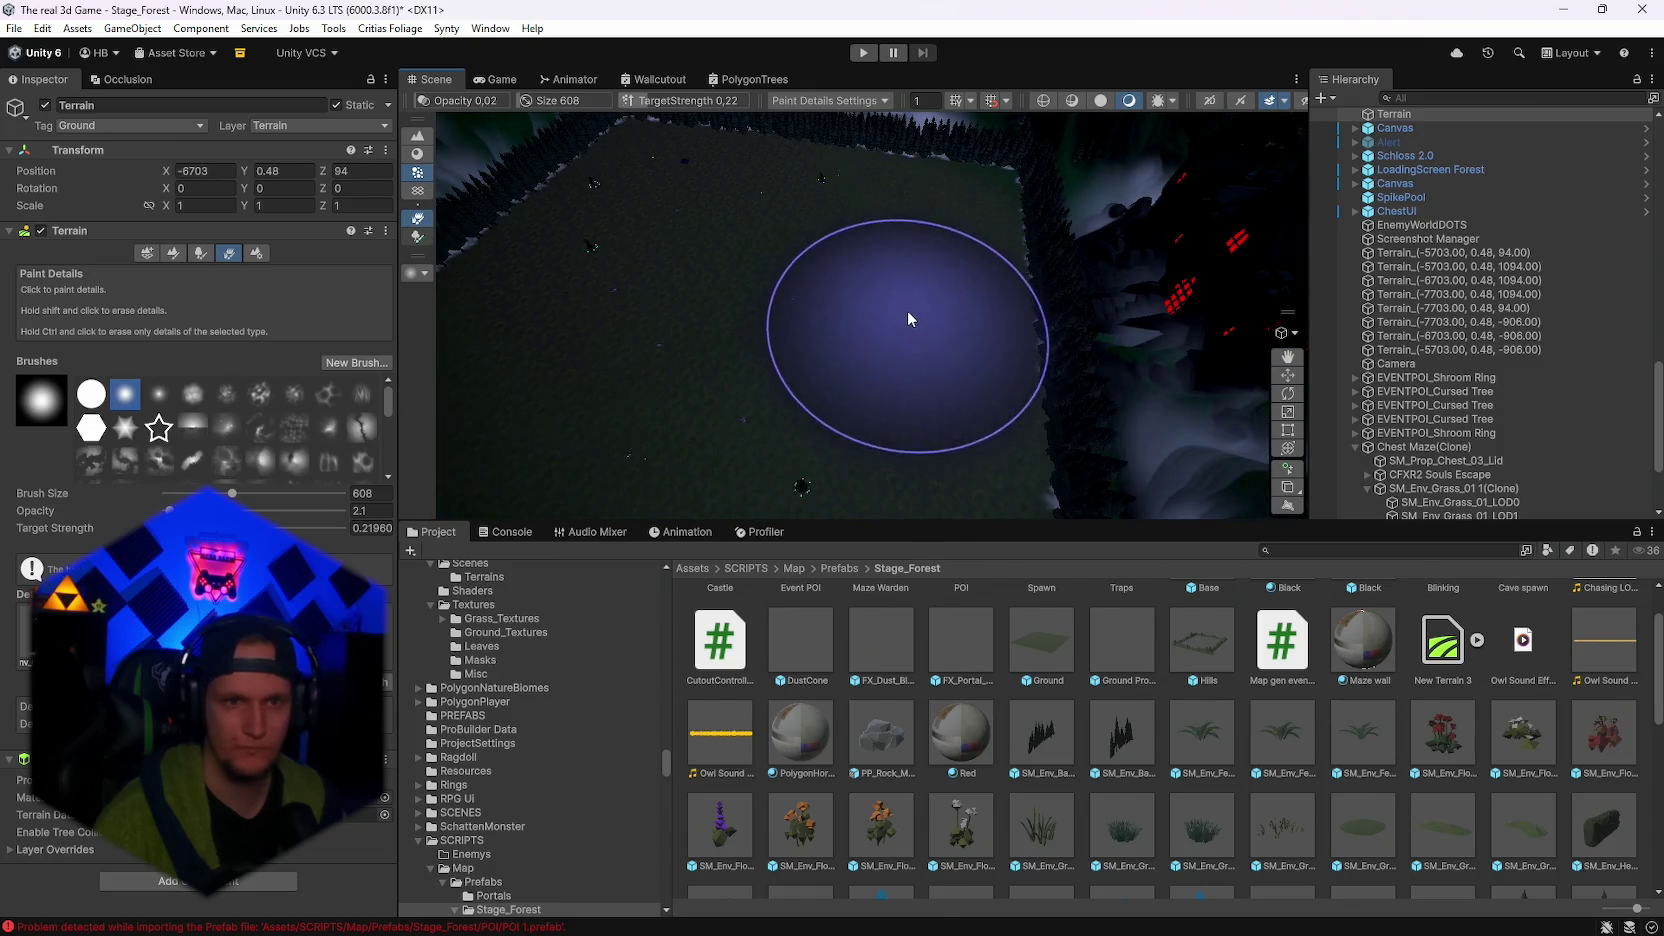
pyautogui.scroll(3, 902, 400)
pyautogui.moveTo(680, 386)
pyautogui.mouseDown()
pyautogui.moveTo(654, 406)
pyautogui.moveTo(631, 394)
pyautogui.moveTo(620, 326)
pyautogui.mouseUp()
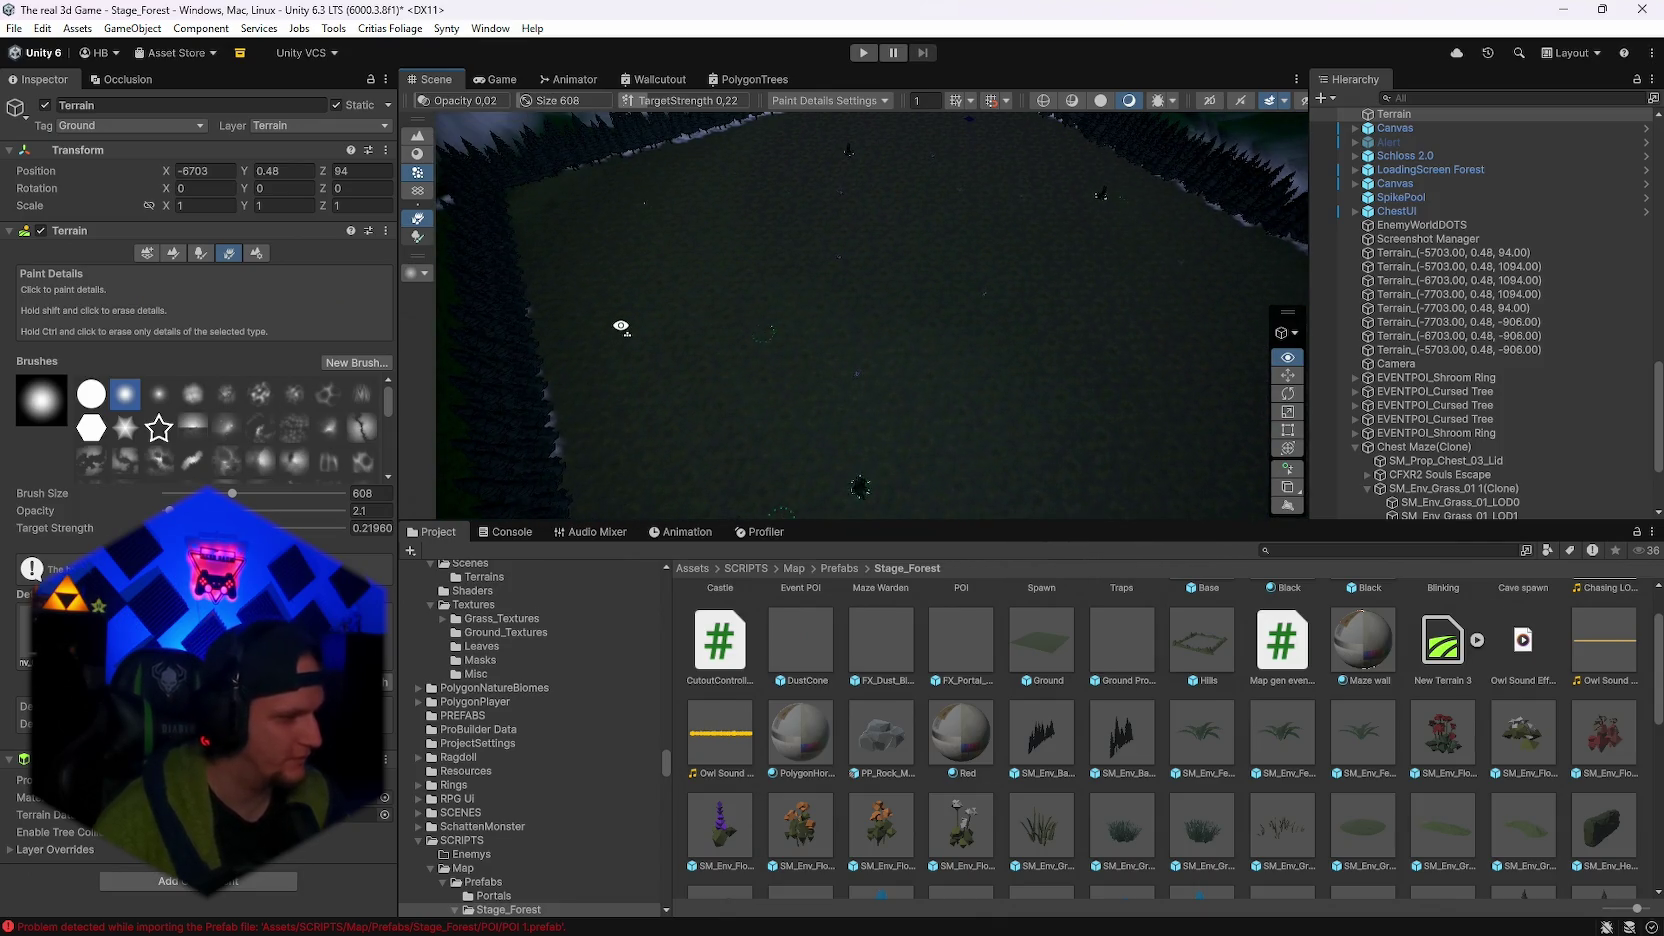
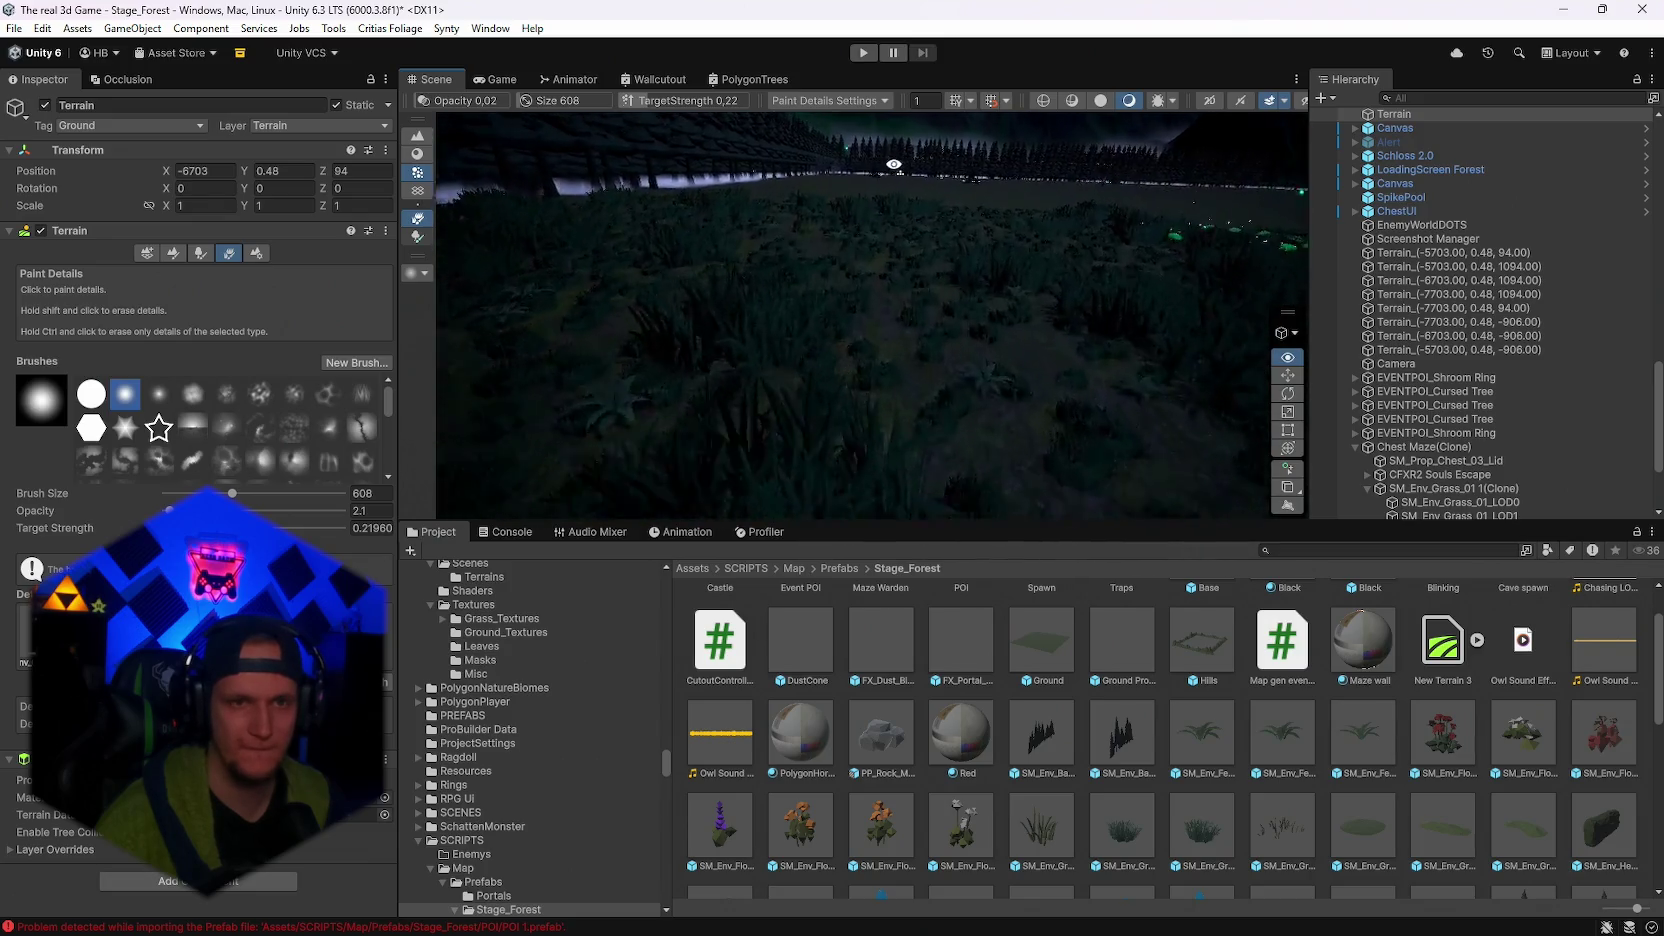
# Add SM_Env_Pebbles_02 as a new detail mesh on the forest terrain.
pyautogui.moveTo(996, 198); pyautogui.dragTo(958, 210)
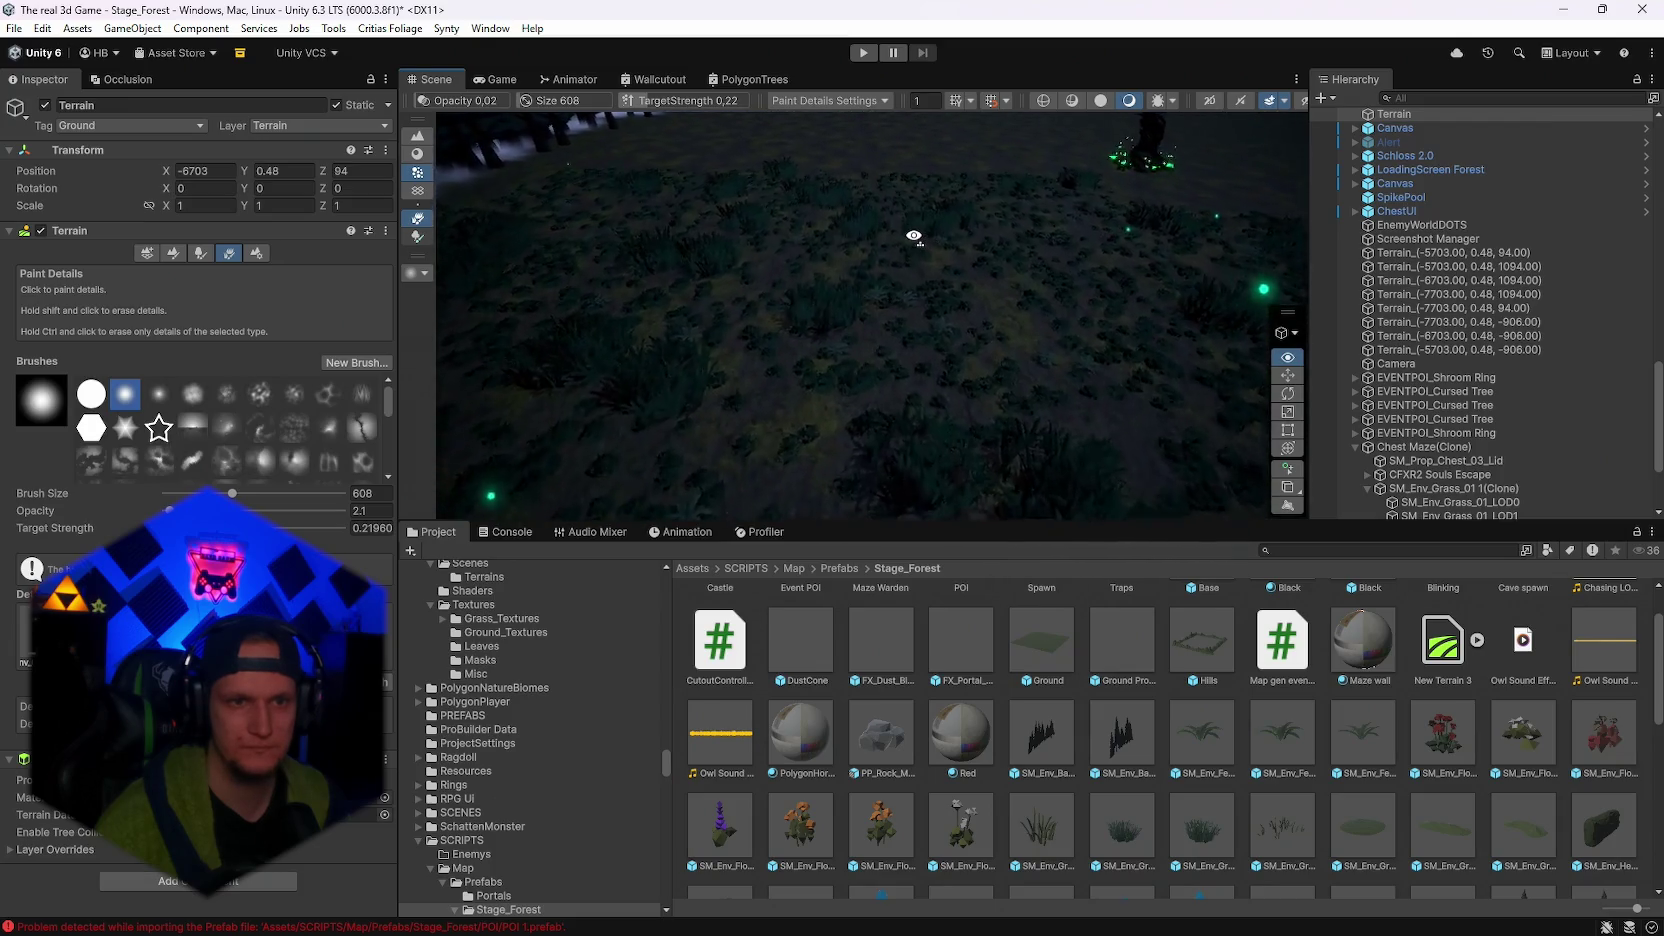
pyautogui.moveTo(939, 228); pyautogui.dragTo(986, 220)
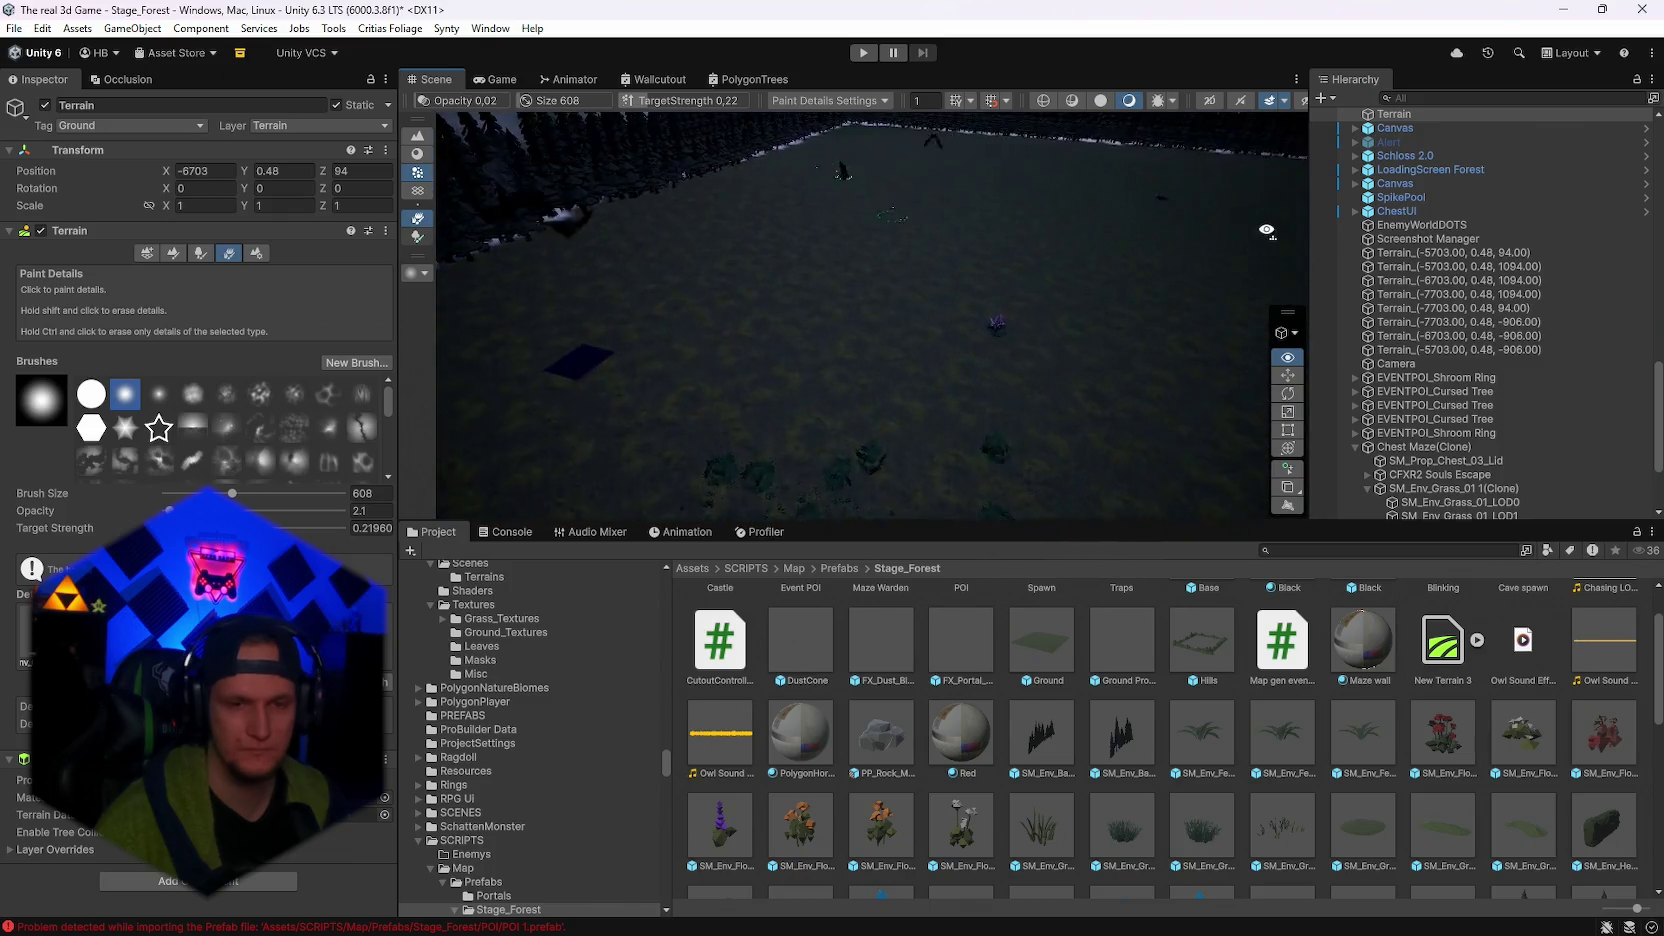
pyautogui.moveTo(1398, 251); pyautogui.dragTo(390, 454)
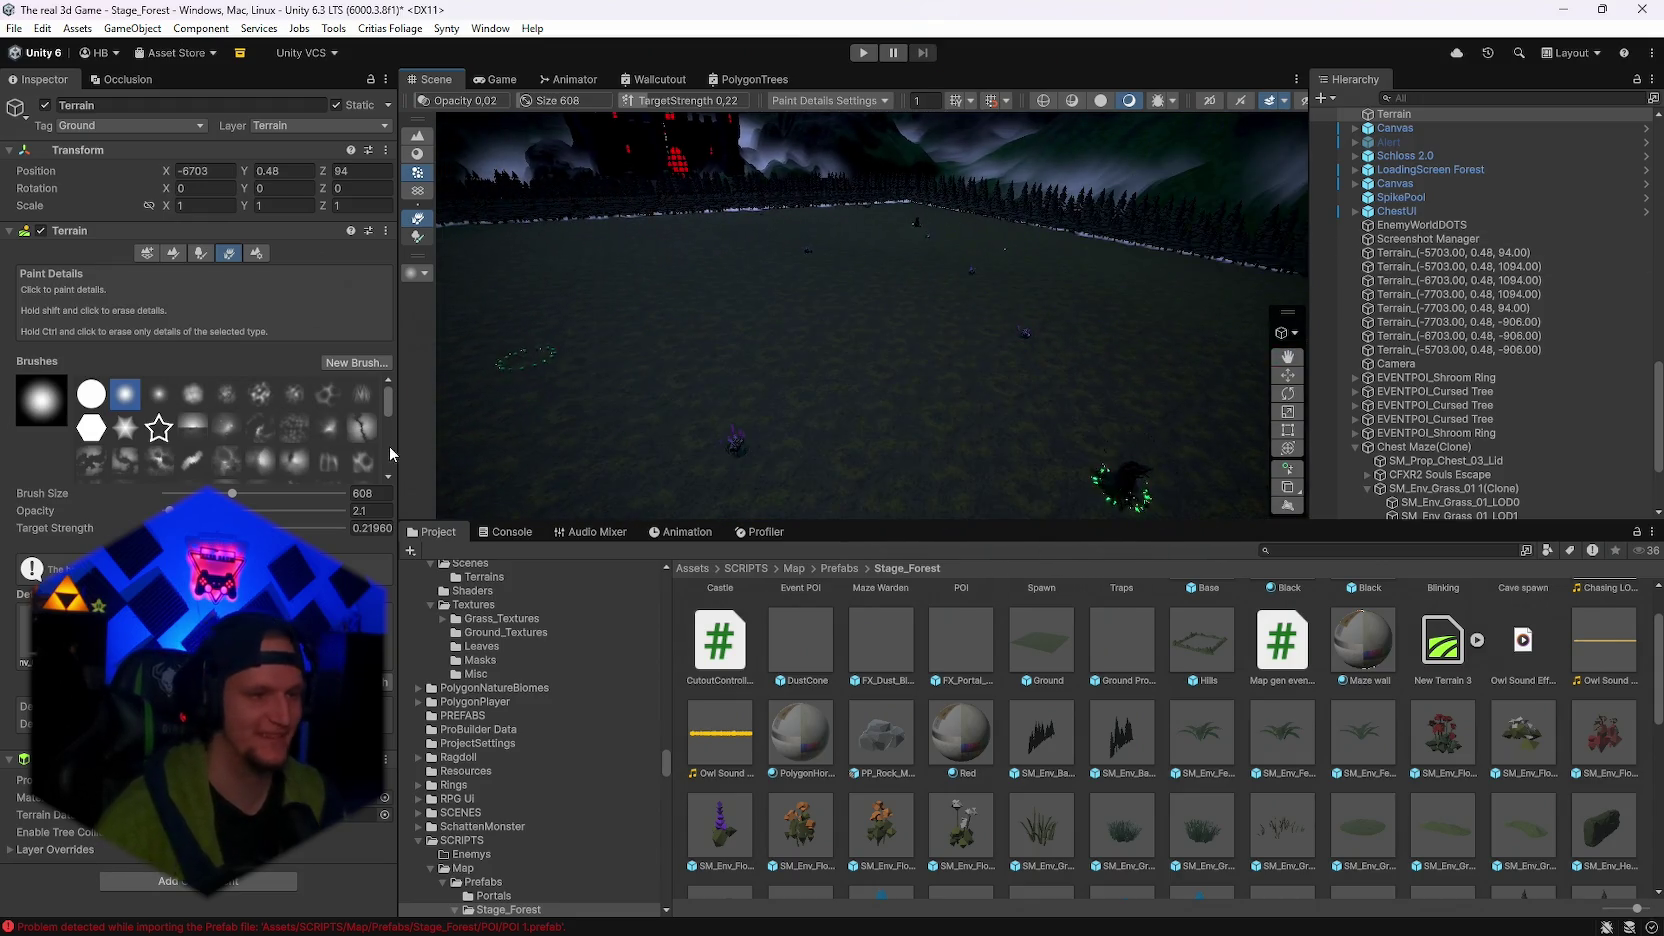
pyautogui.scroll(-10, 979, 764)
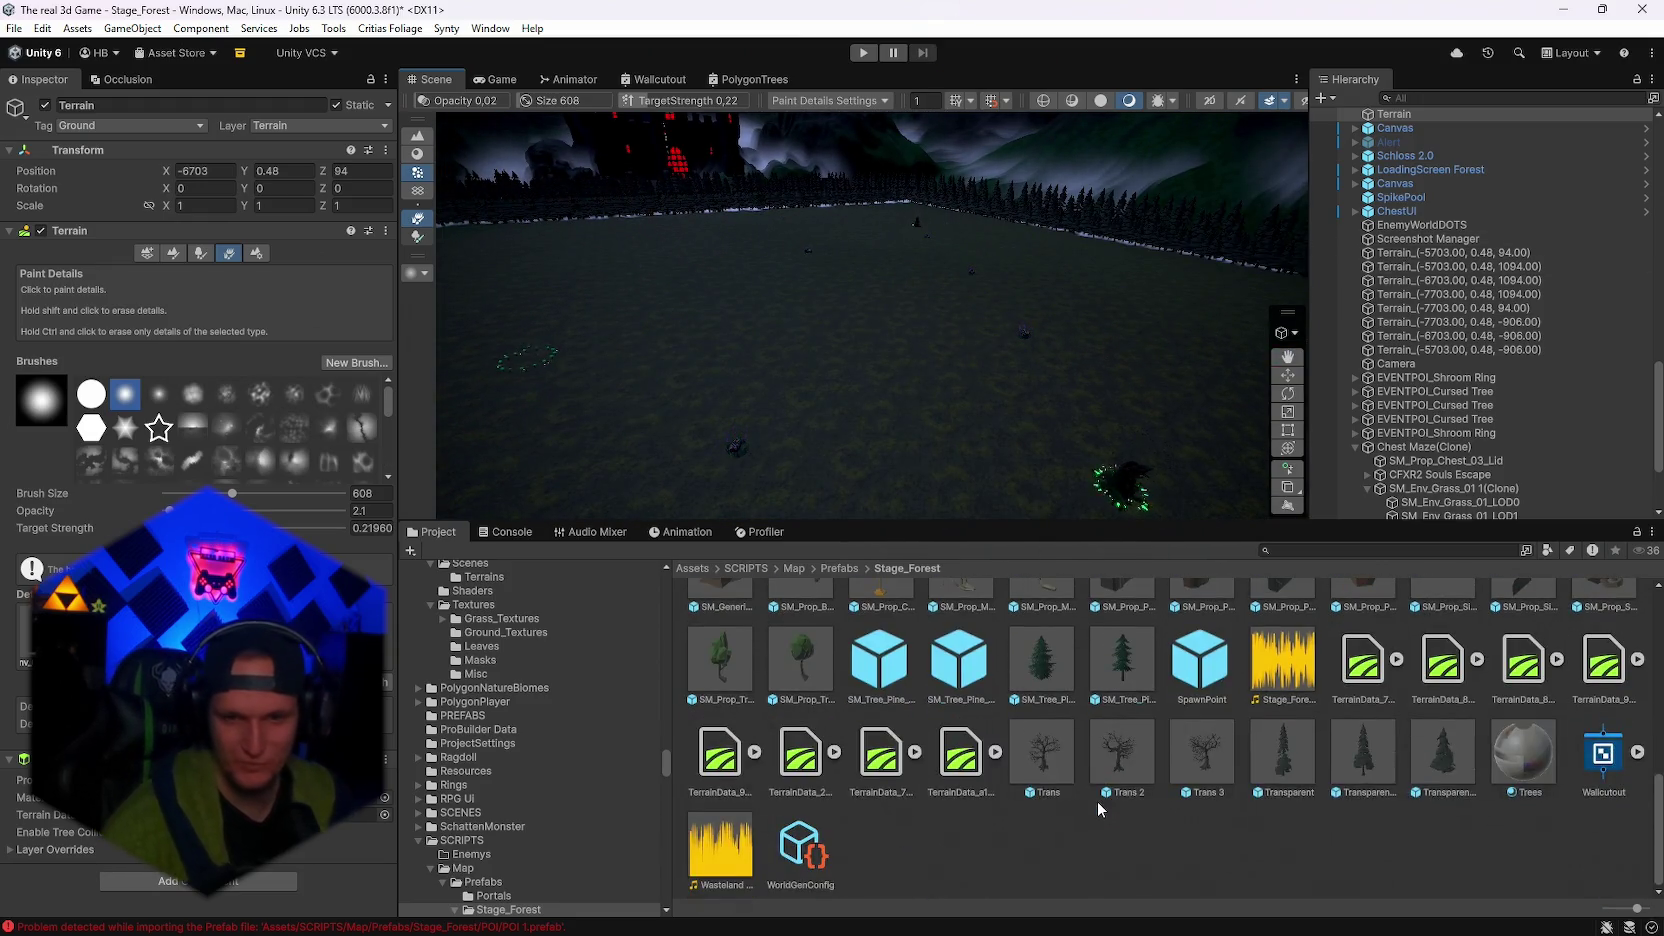
pyautogui.scroll(5, 1097, 805)
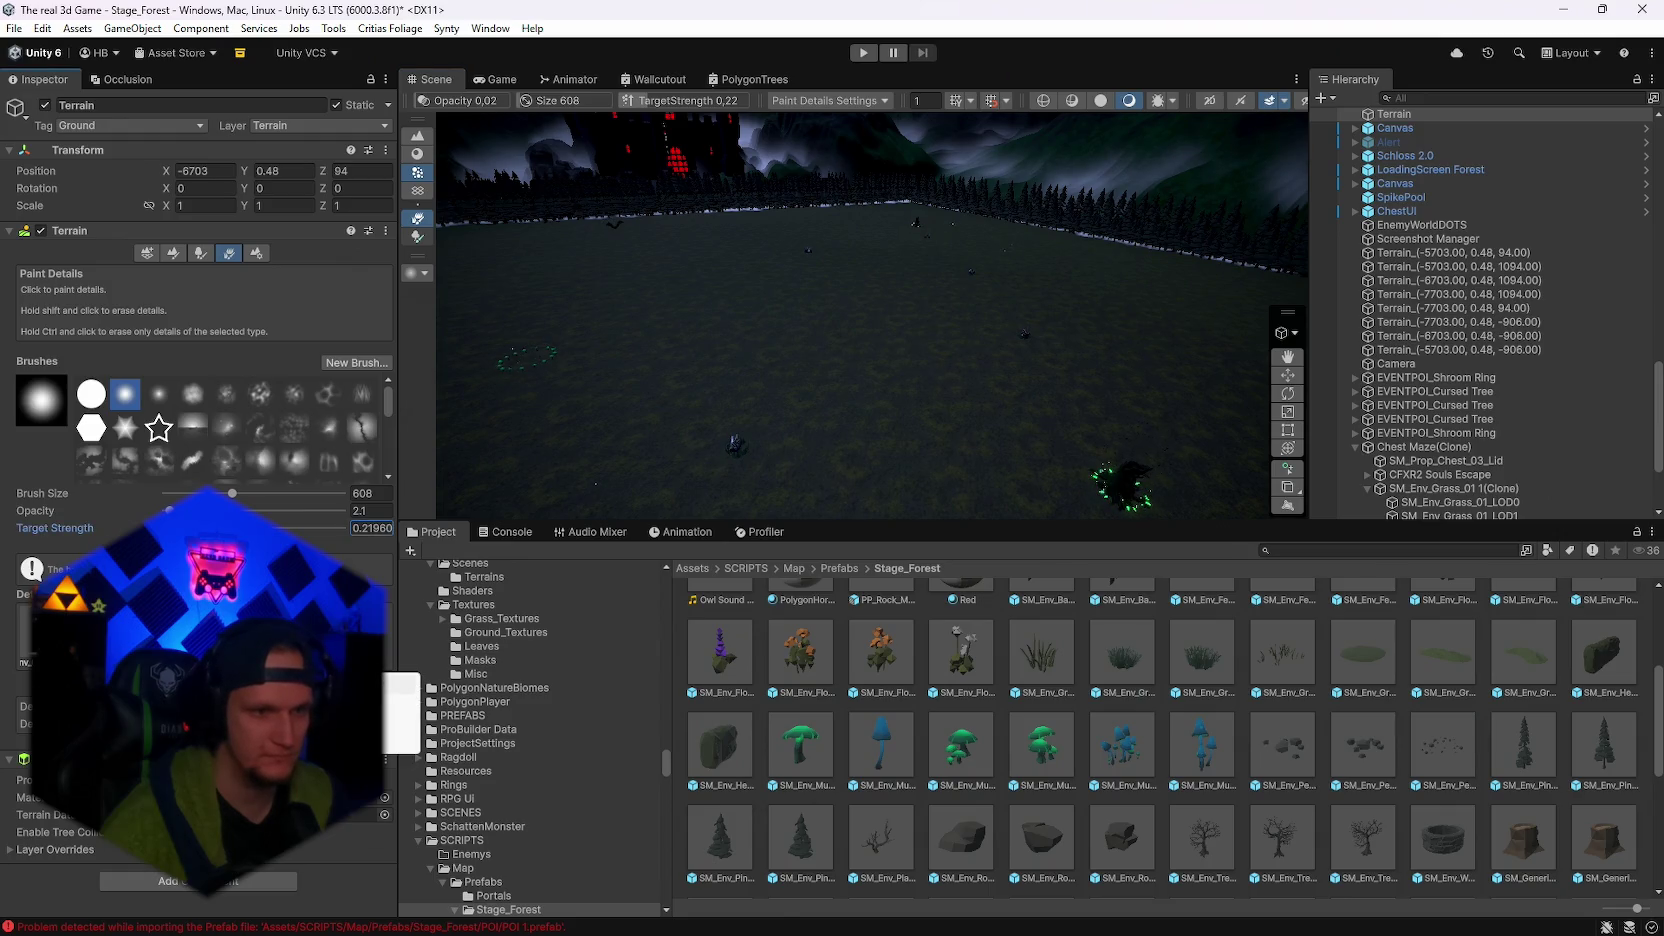
pyautogui.click(340, 705)
pyautogui.moveTo(1283, 763)
pyautogui.mouseDown()
pyautogui.moveTo(742, 173)
pyautogui.moveTo(718, 173)
pyautogui.mouseUp()
pyautogui.click(843, 595)
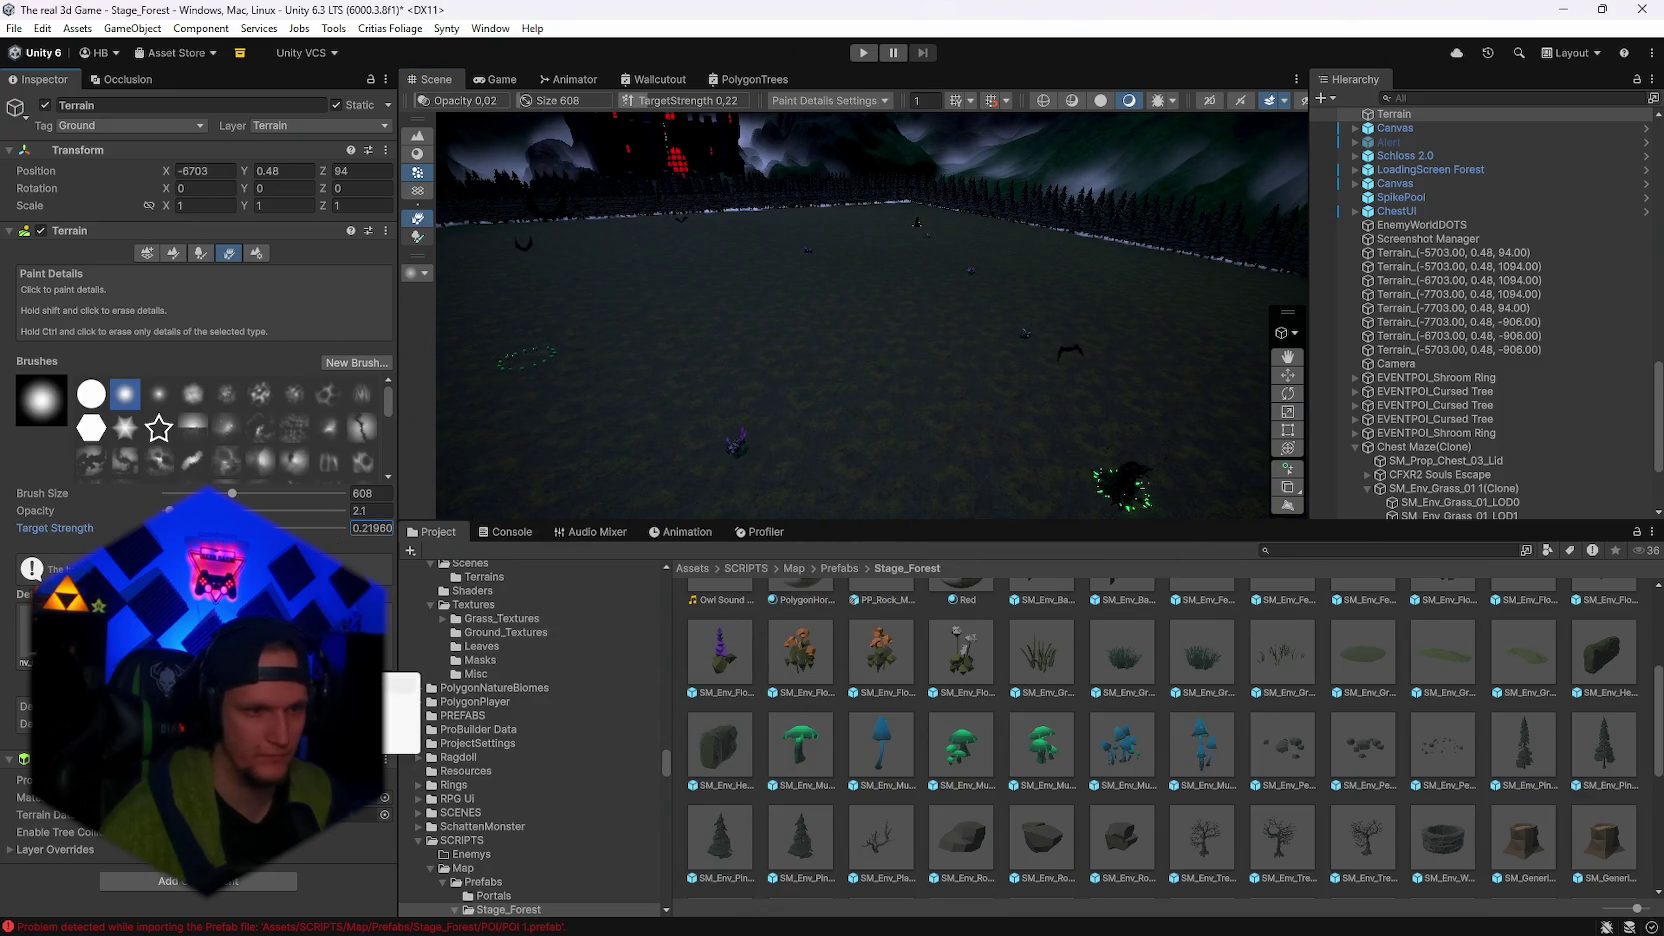
pyautogui.click(340, 705)
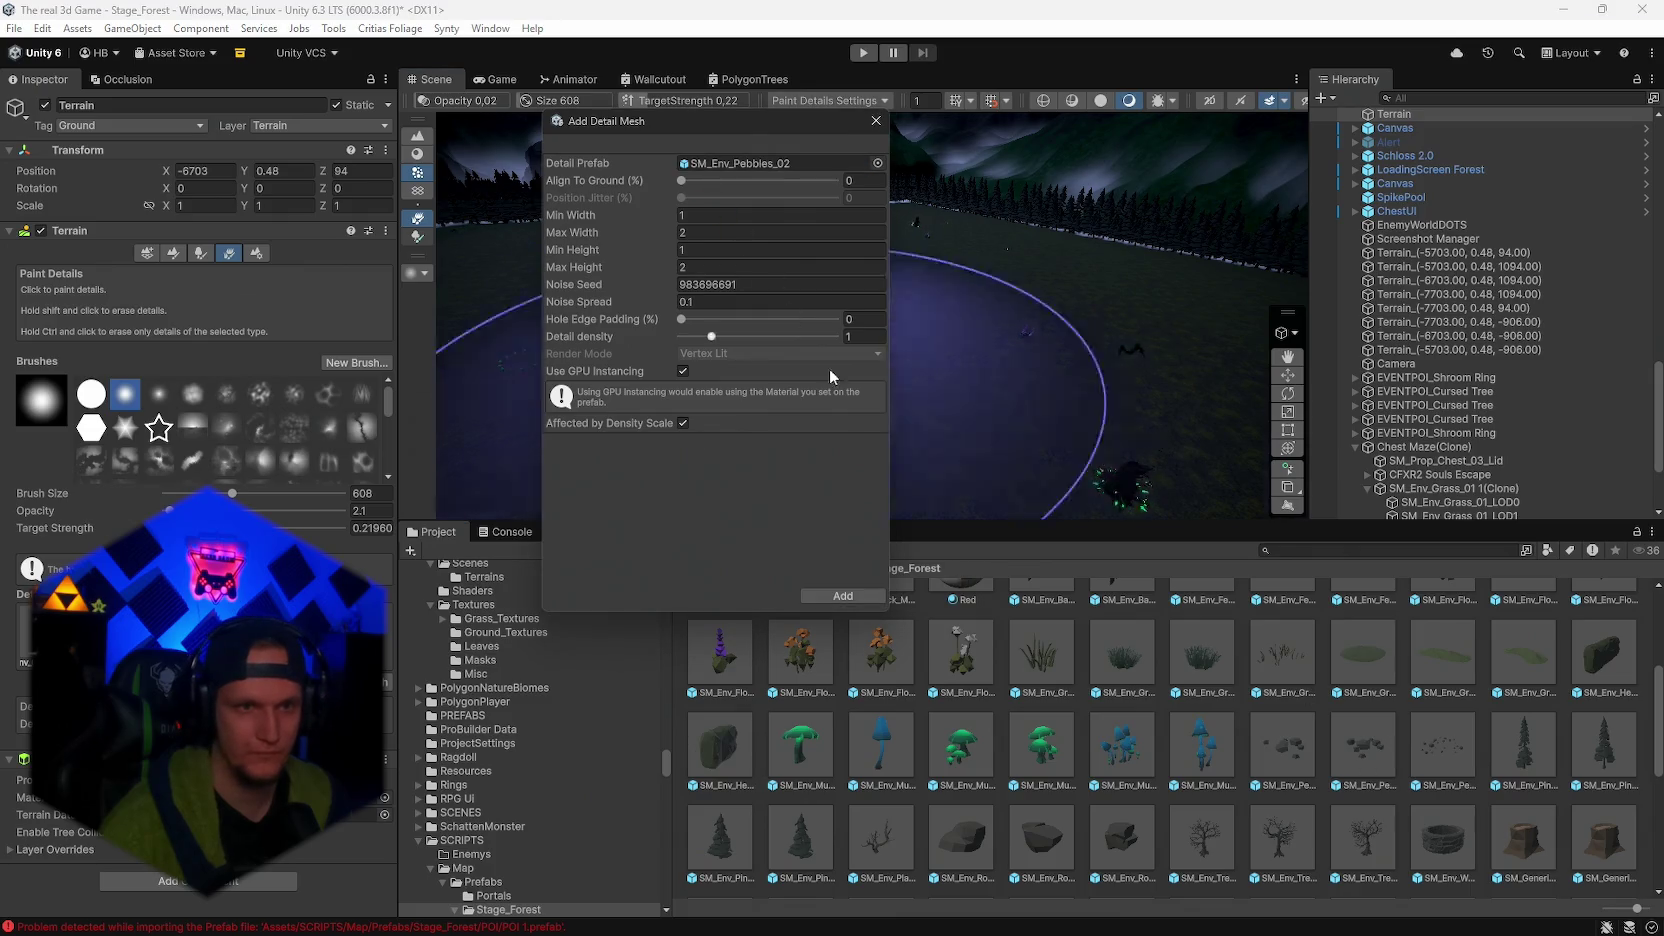
# Select SM_Env_Pebbles_03 and add it as another terrain detail mesh.
pyautogui.click(838, 595)
pyautogui.click(1443, 748)
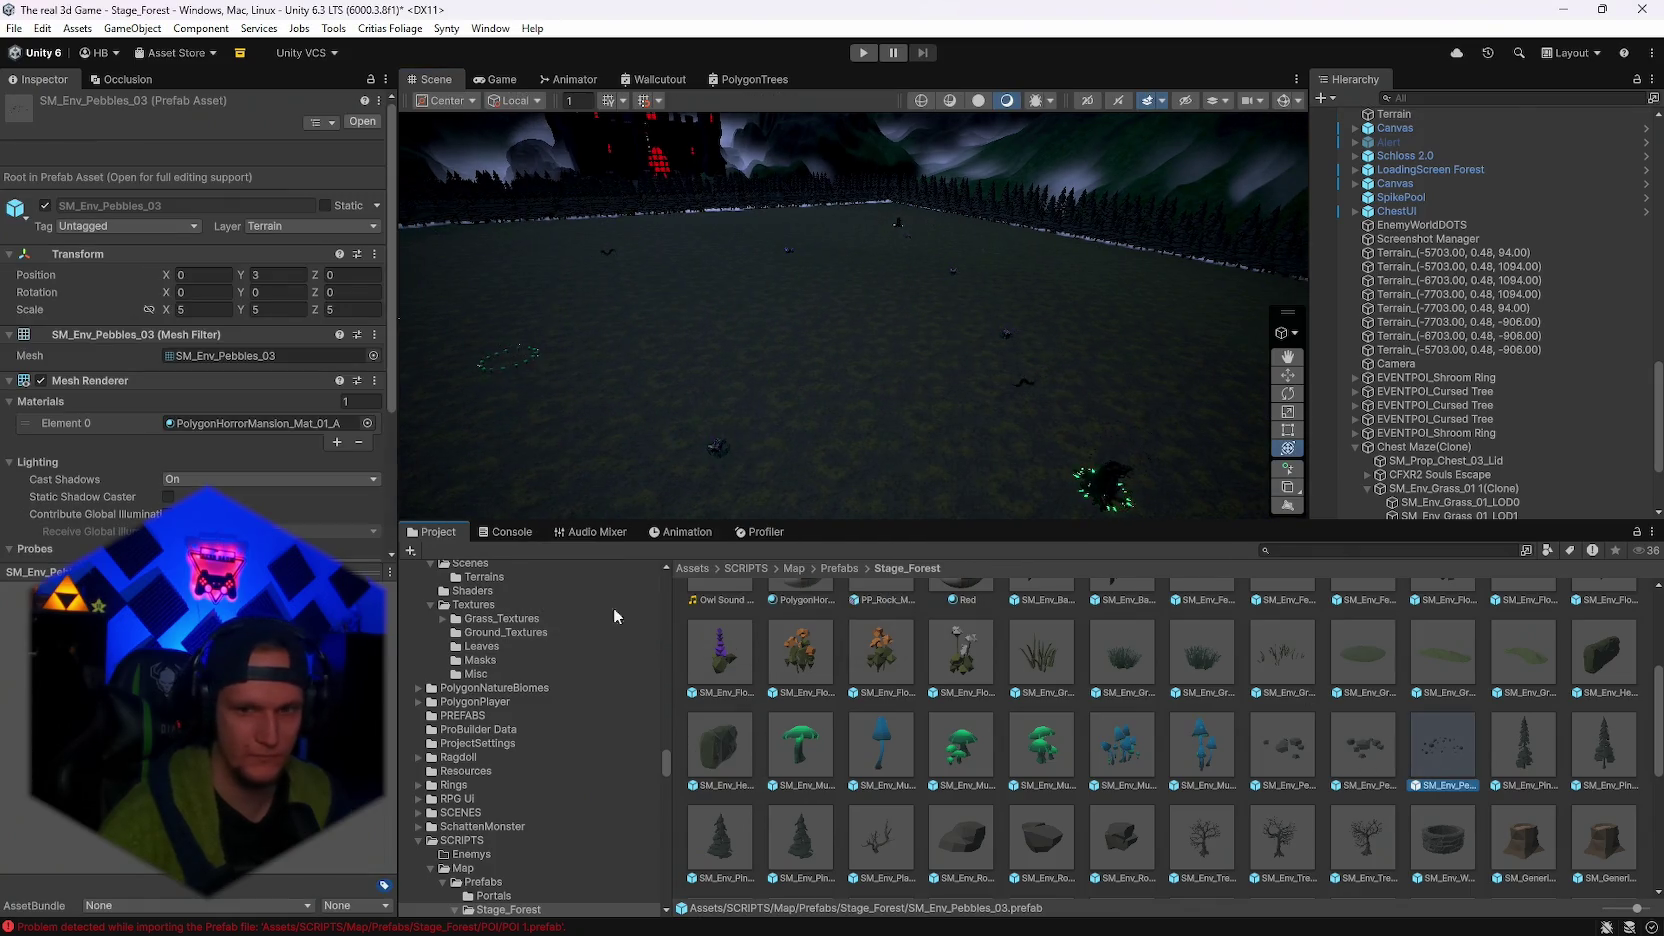
pyautogui.click(975, 386)
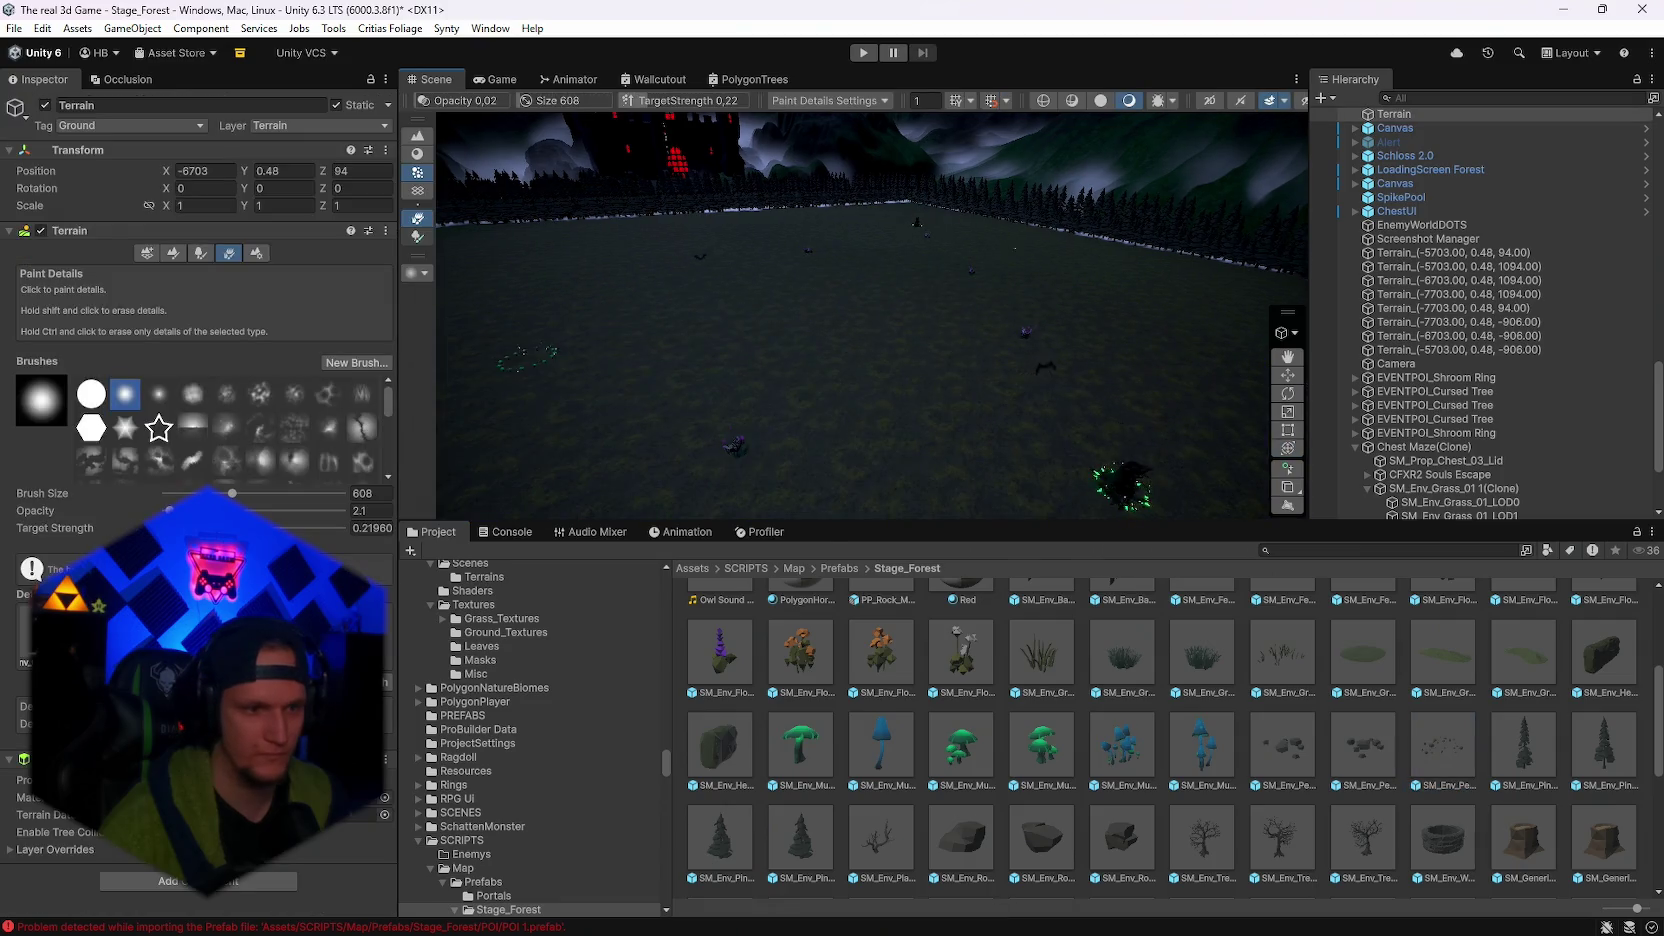
pyautogui.click(340, 703)
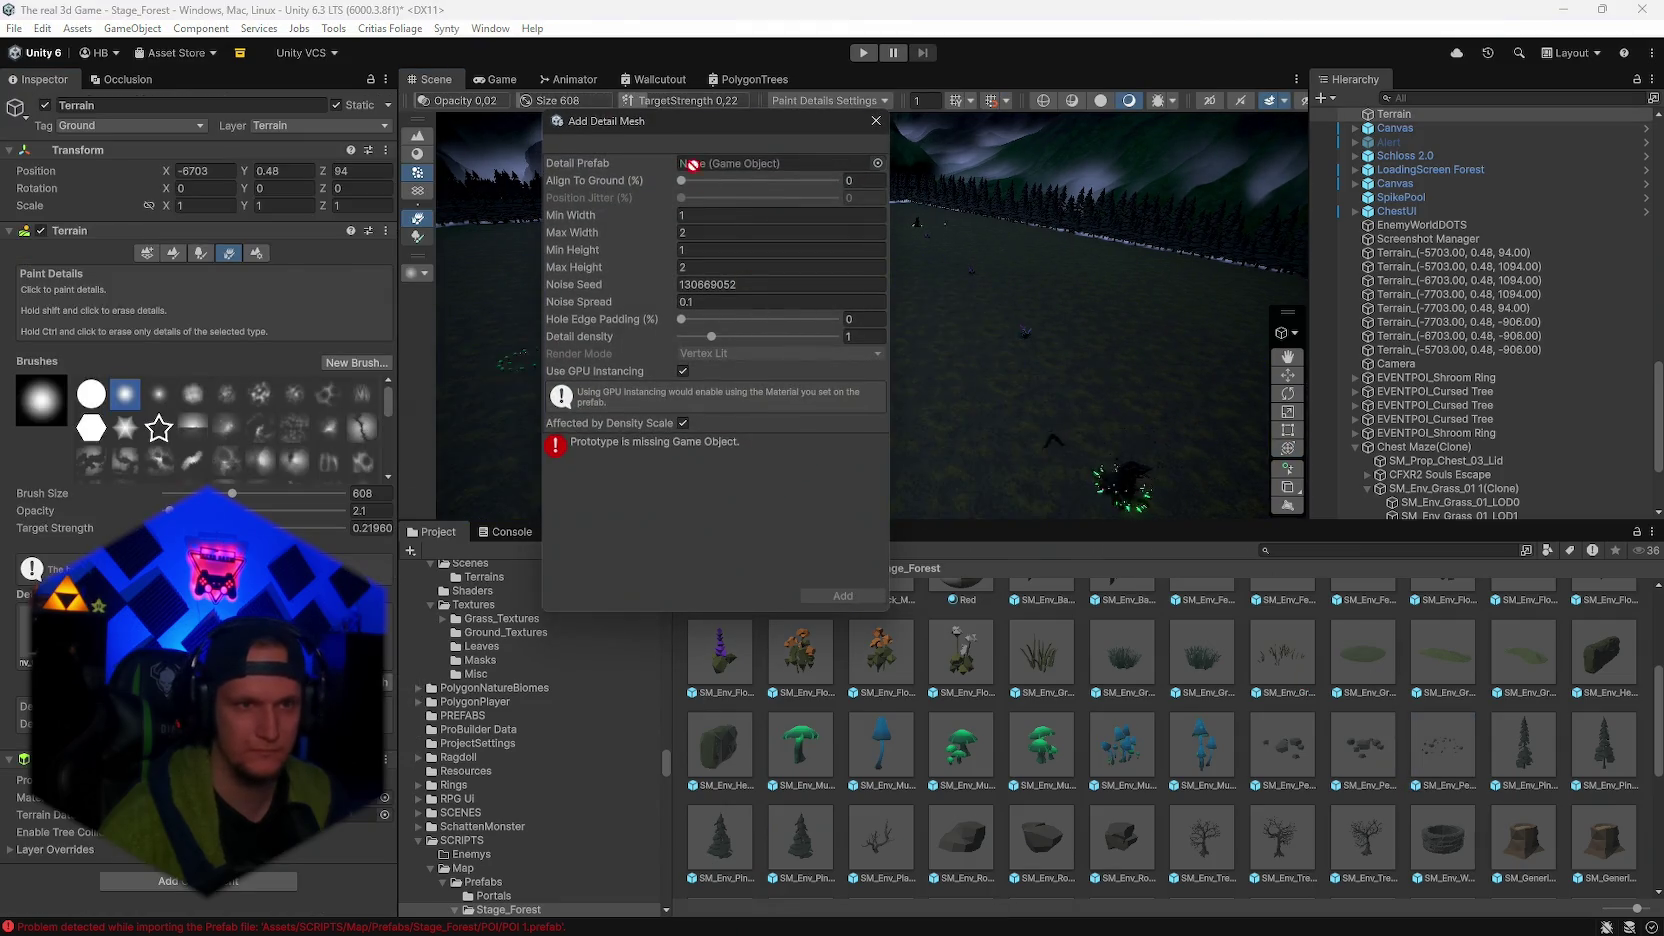
pyautogui.click(842, 596)
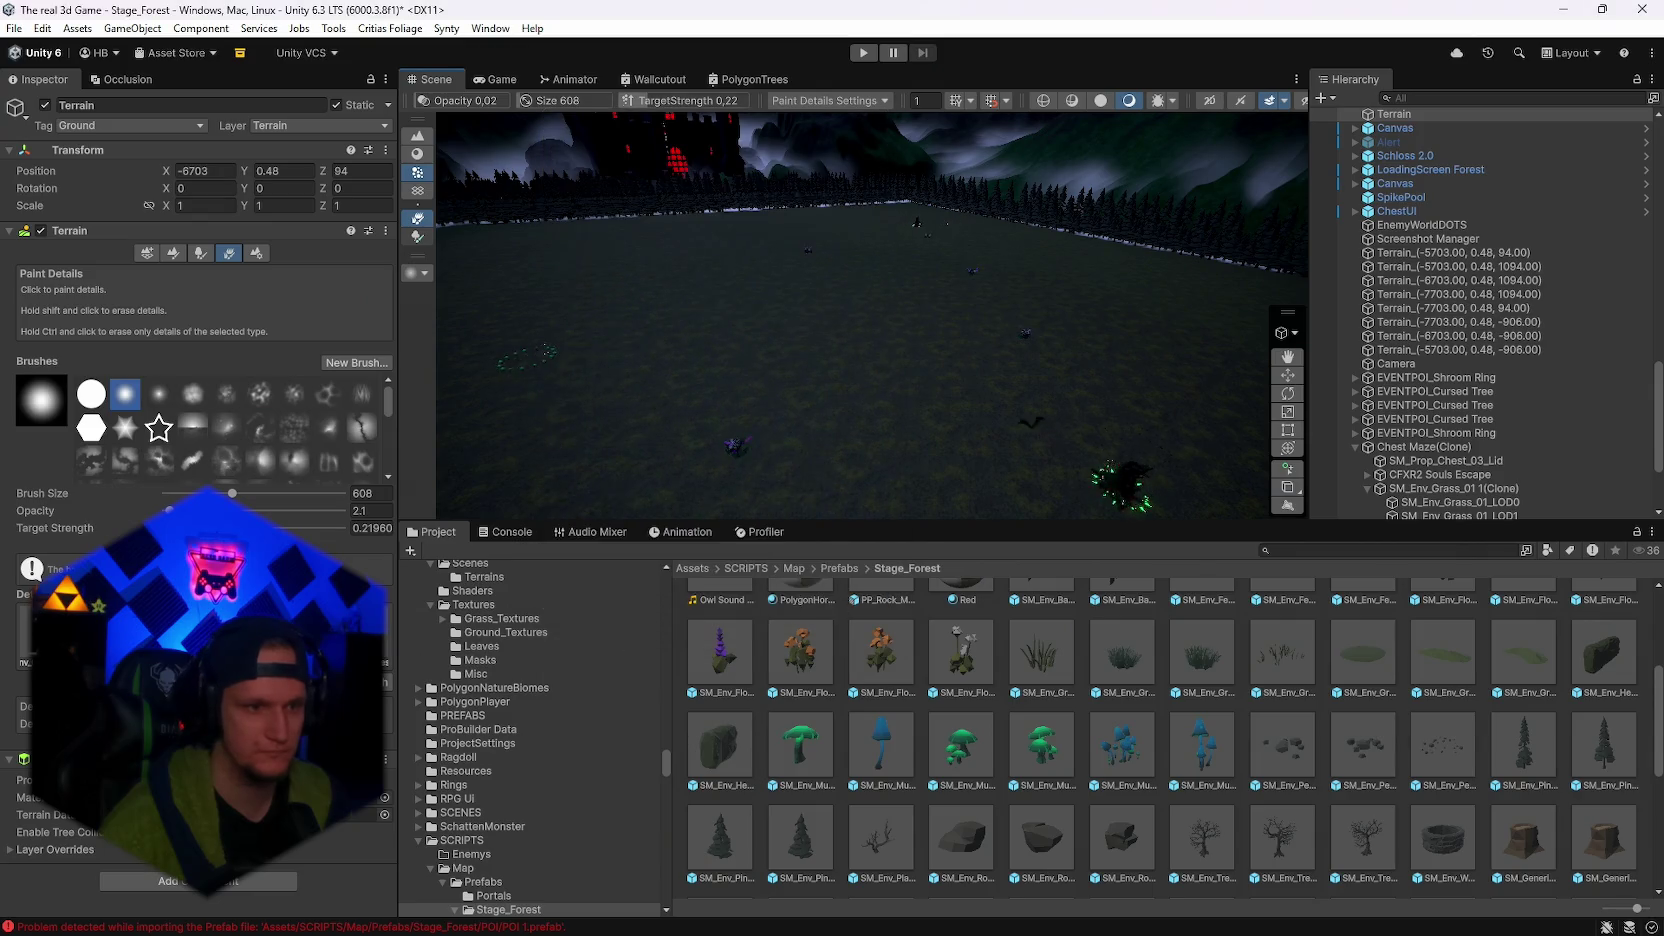
pyautogui.moveTo(571, 499)
pyautogui.mouseDown()
pyautogui.moveTo(836, 363)
pyautogui.moveTo(854, 409)
pyautogui.moveTo(878, 368)
pyautogui.moveTo(746, 441)
pyautogui.mouseUp()
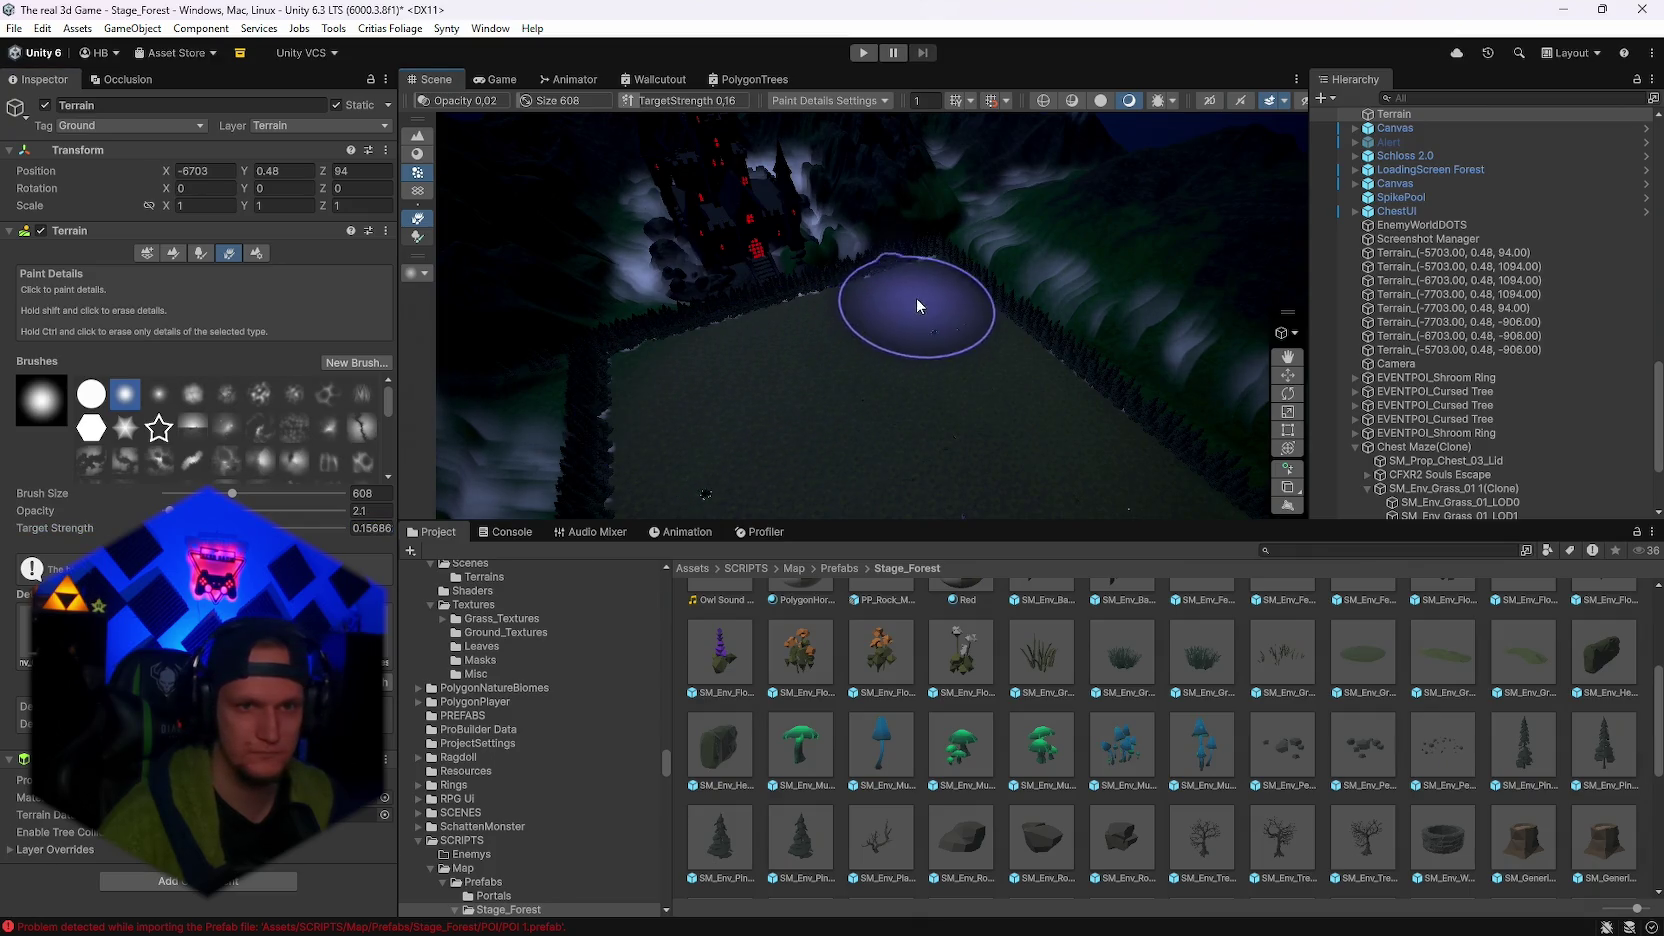
pyautogui.scroll(5, 940, 395)
pyautogui.moveTo(1011, 266)
pyautogui.mouseDown()
pyautogui.moveTo(716, 466)
pyautogui.moveTo(767, 487)
pyautogui.mouseUp()
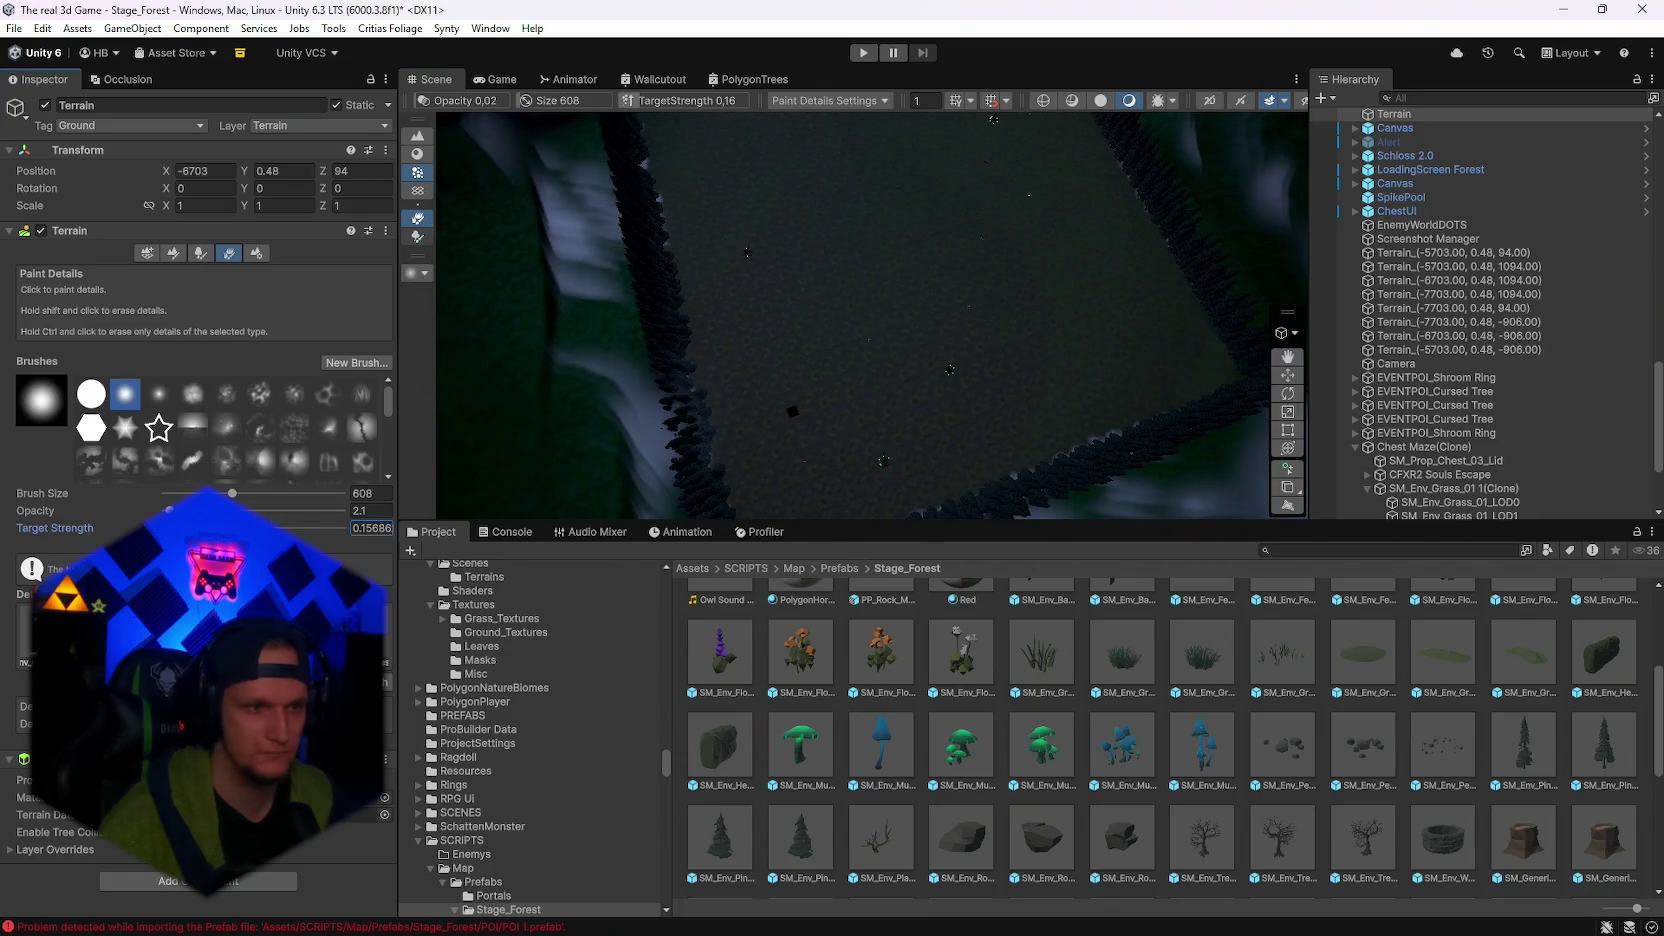
pyautogui.scroll(-3, 748, 290)
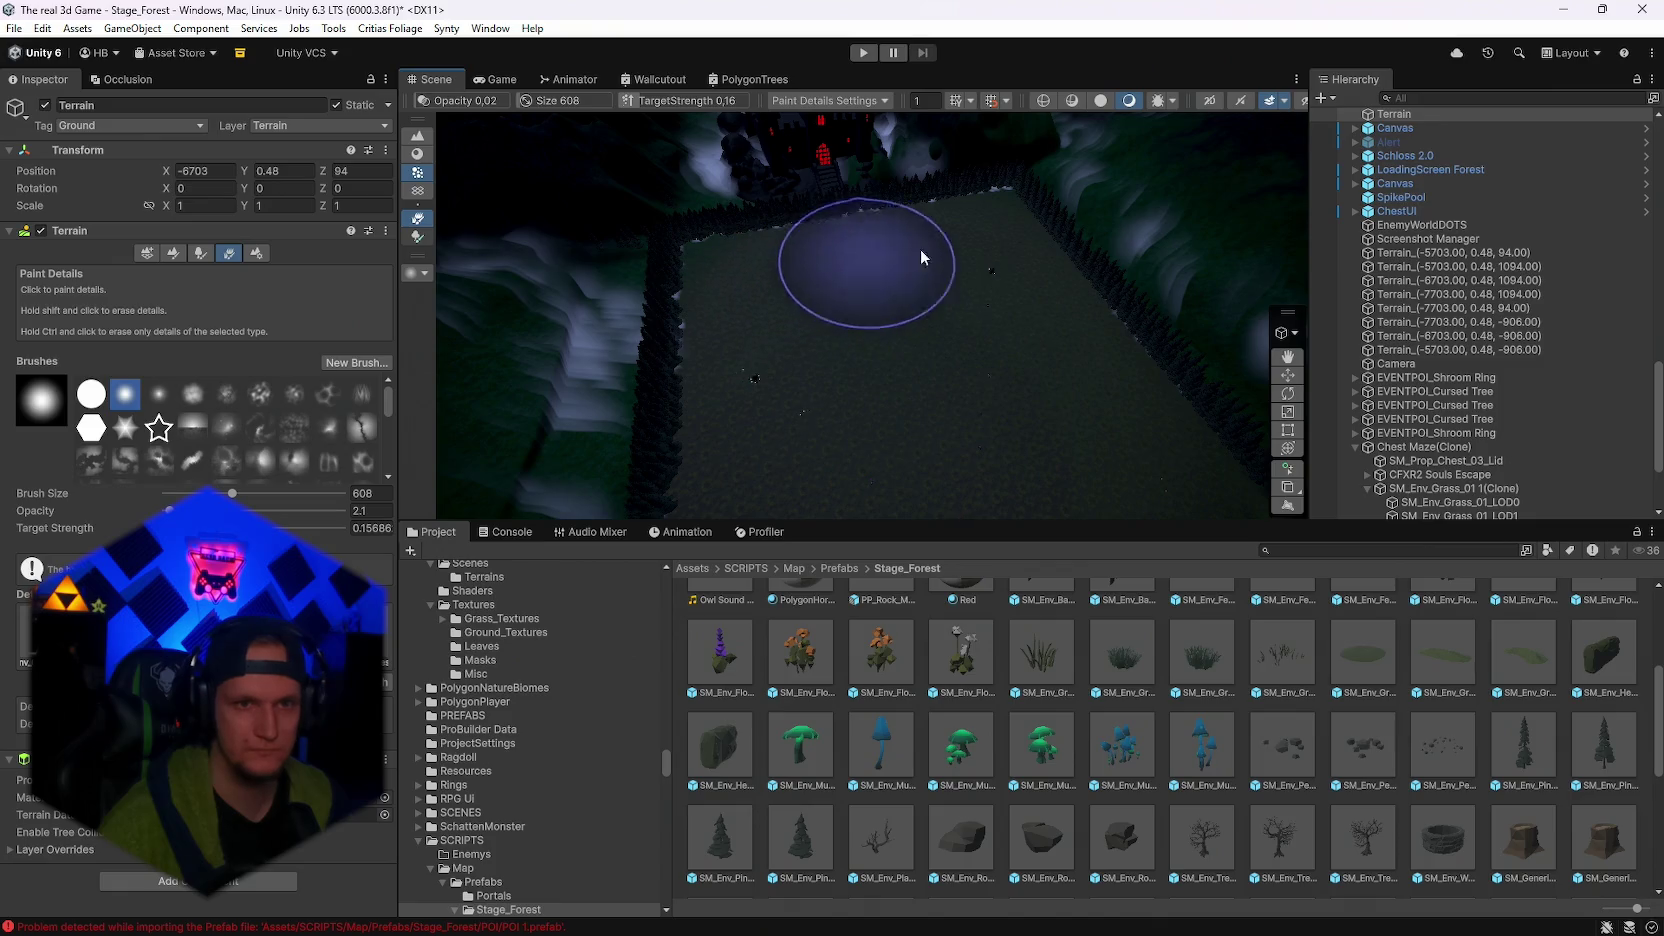
pyautogui.scroll(2, 848, 421)
pyautogui.moveTo(848, 421)
pyautogui.mouseDown()
pyautogui.moveTo(929, 364)
pyautogui.moveTo(815, 568)
pyautogui.mouseUp()
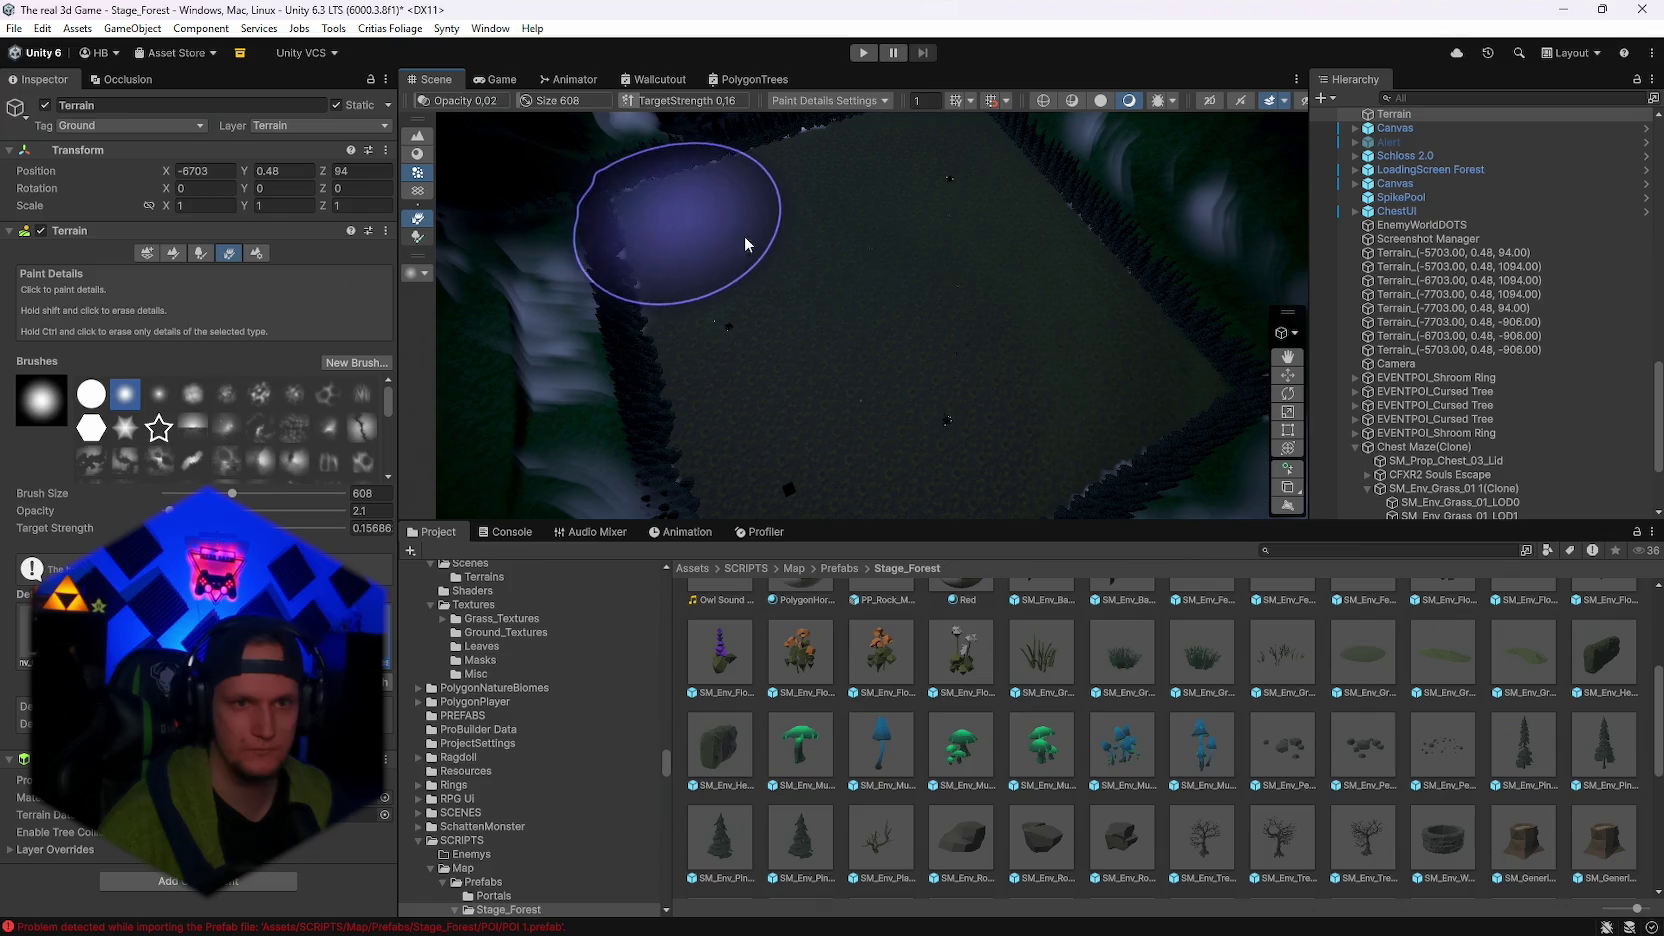
pyautogui.scroll(-3, 939, 192)
pyautogui.moveTo(939, 192)
pyautogui.mouseDown()
pyautogui.moveTo(780, 387)
pyautogui.moveTo(946, 261)
pyautogui.moveTo(1080, 485)
pyautogui.moveTo(948, 222)
pyautogui.moveTo(901, 234)
pyautogui.mouseUp()
pyautogui.moveTo(790, 215)
pyautogui.mouseDown()
pyautogui.moveTo(784, 141)
pyautogui.moveTo(740, 127)
pyautogui.moveTo(710, 88)
pyautogui.moveTo(562, 57)
pyautogui.moveTo(58, 88)
pyautogui.mouseUp()
pyautogui.moveTo(181, 182)
pyautogui.mouseDown()
pyautogui.moveTo(713, 167)
pyautogui.moveTo(828, 53)
pyautogui.moveTo(708, 904)
pyautogui.moveTo(764, 900)
pyautogui.moveTo(975, 519)
pyautogui.moveTo(858, 487)
pyautogui.moveTo(925, 445)
pyautogui.moveTo(784, 494)
pyautogui.moveTo(803, 578)
pyautogui.moveTo(510, 715)
pyautogui.moveTo(1513, 598)
pyautogui.moveTo(1234, 519)
pyautogui.moveTo(676, 580)
pyautogui.moveTo(637, 637)
pyautogui.moveTo(736, 656)
pyautogui.moveTo(664, 604)
pyautogui.moveTo(540, 594)
pyautogui.moveTo(439, 621)
pyautogui.moveTo(355, 615)
pyautogui.moveTo(472, 620)
pyautogui.moveTo(468, 526)
pyautogui.moveTo(757, 608)
pyautogui.moveTo(926, 608)
pyautogui.moveTo(950, 630)
pyautogui.mouseUp()
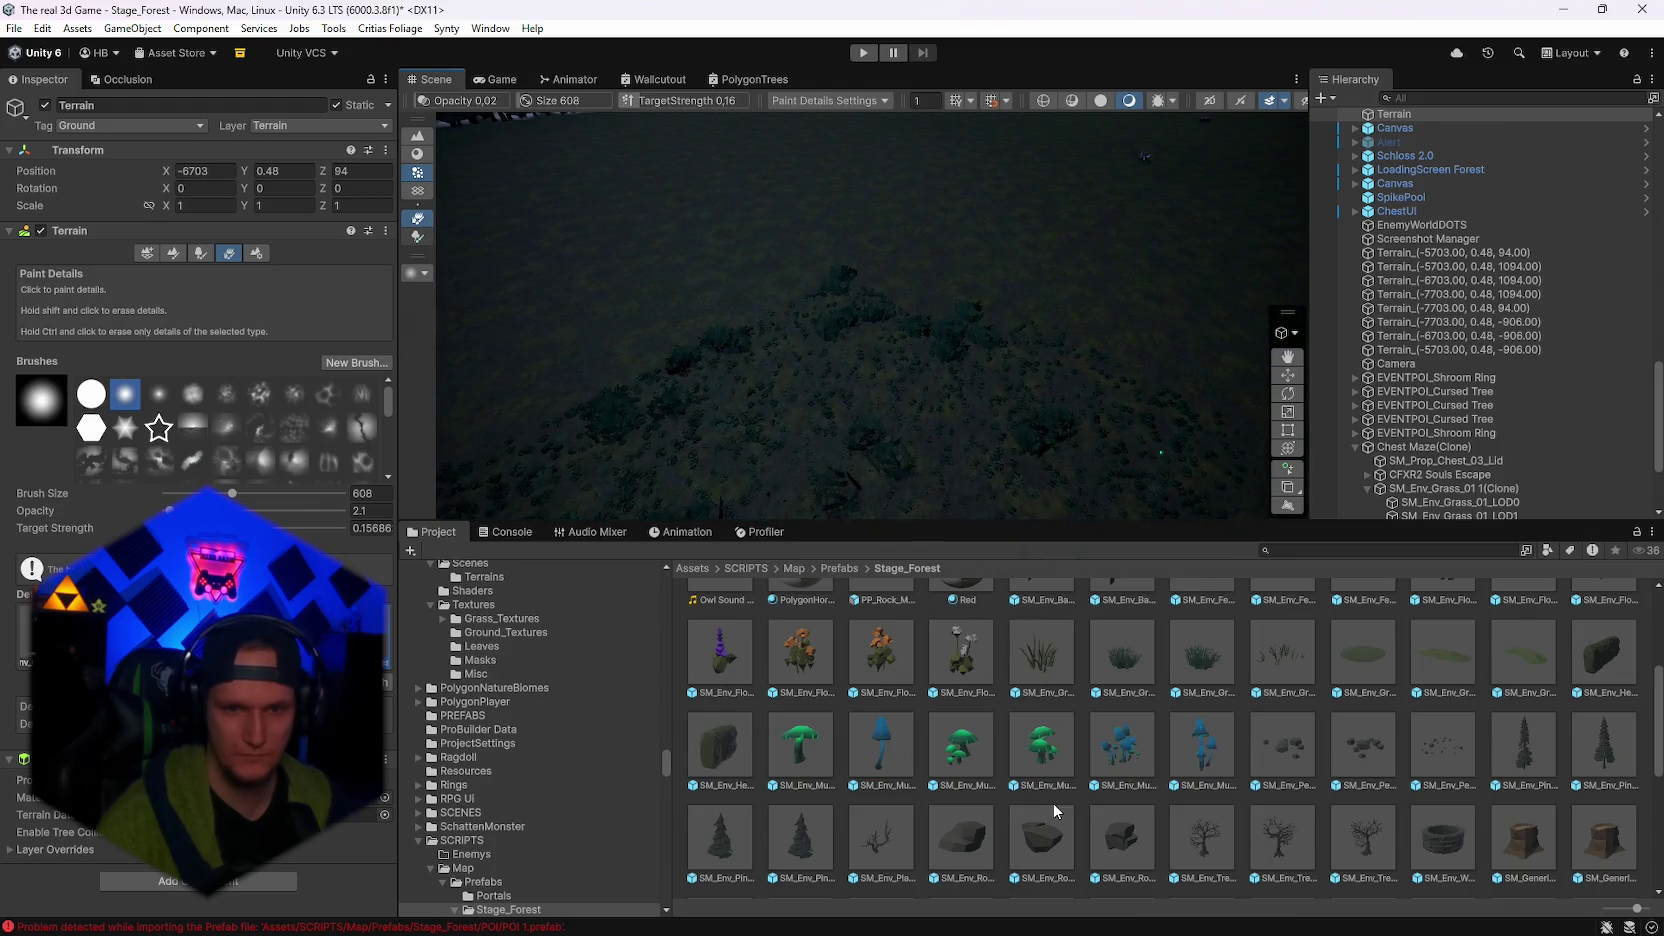
pyautogui.scroll(-3, 1147, 748)
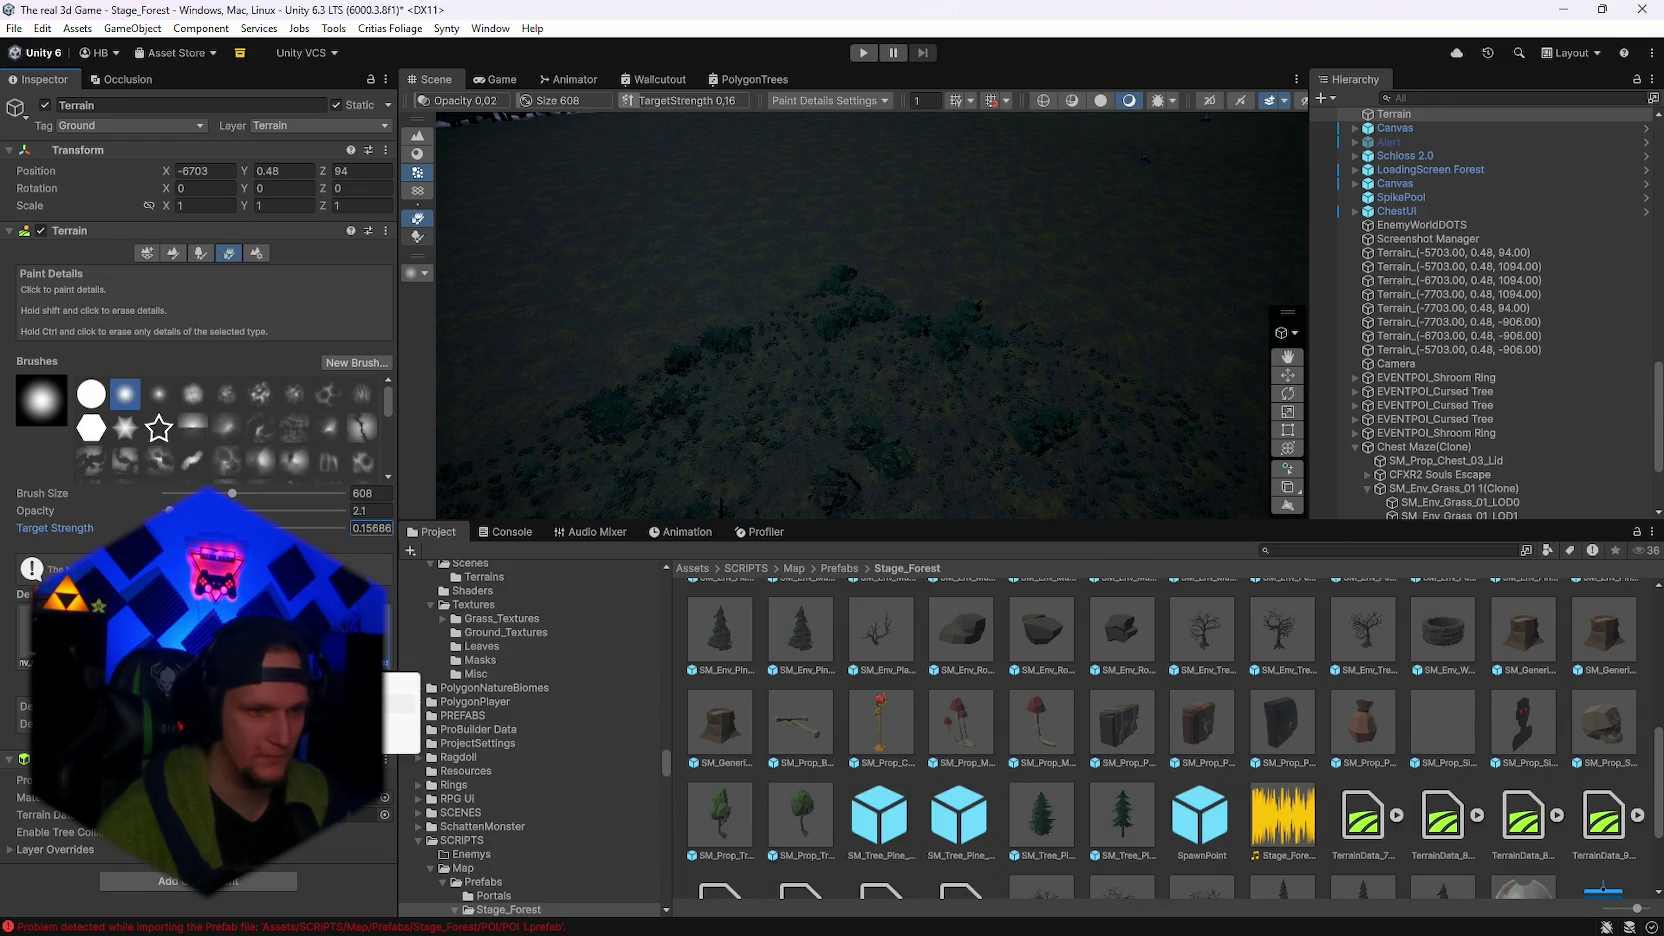
pyautogui.click(350, 695)
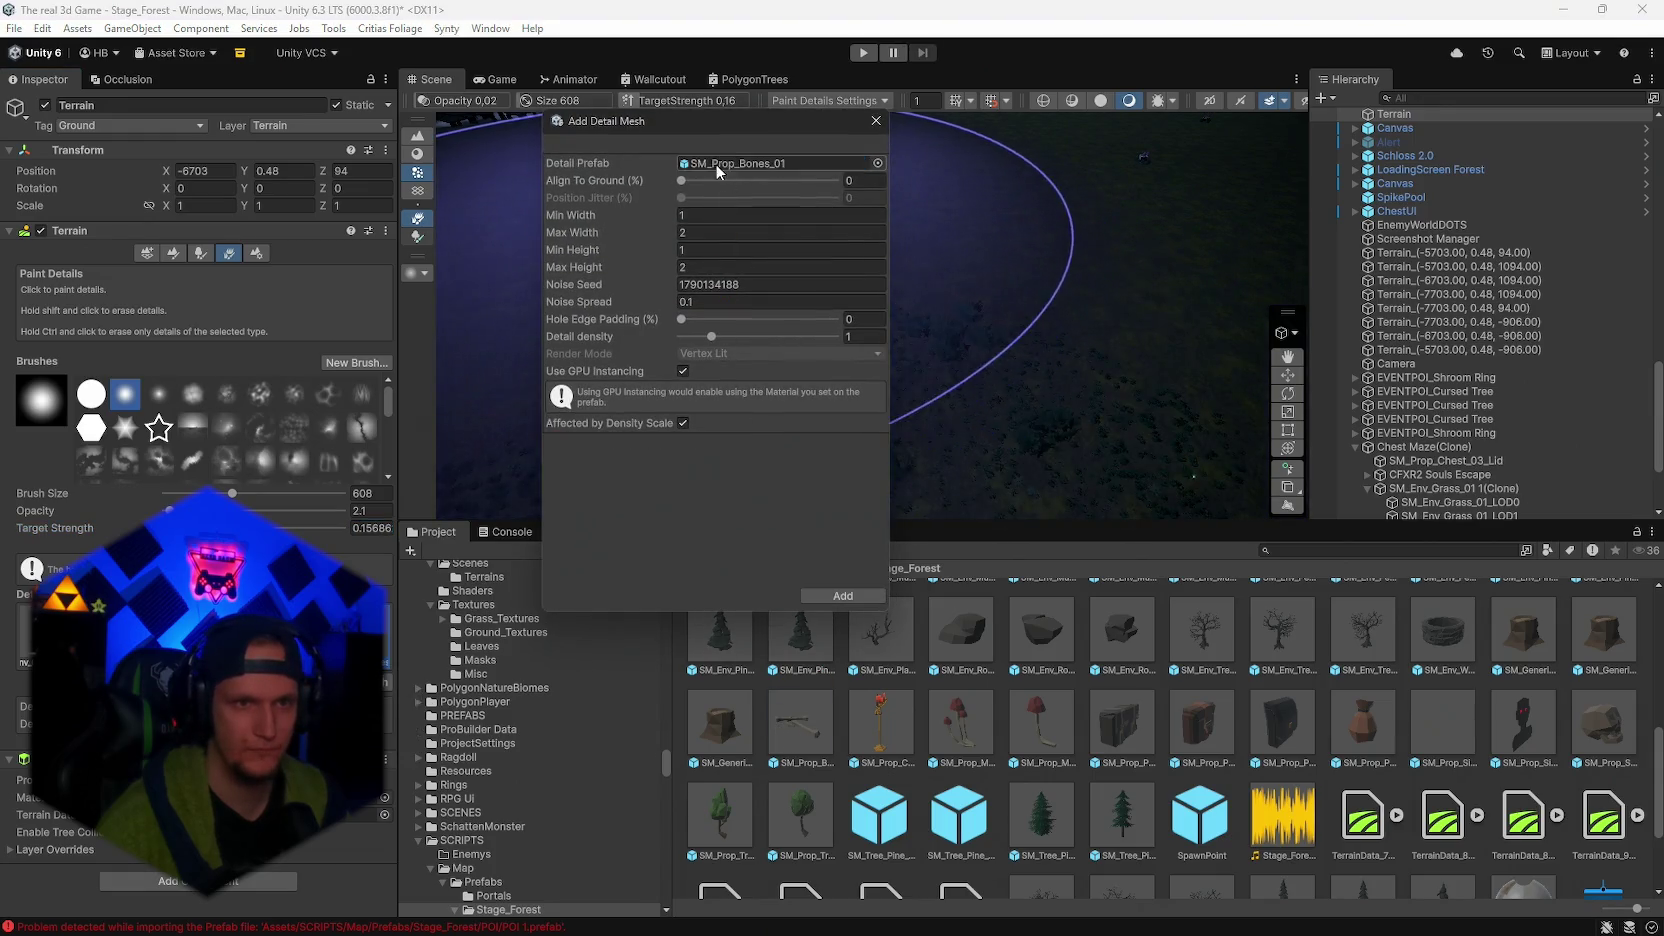
pyautogui.doubleClick(718, 165)
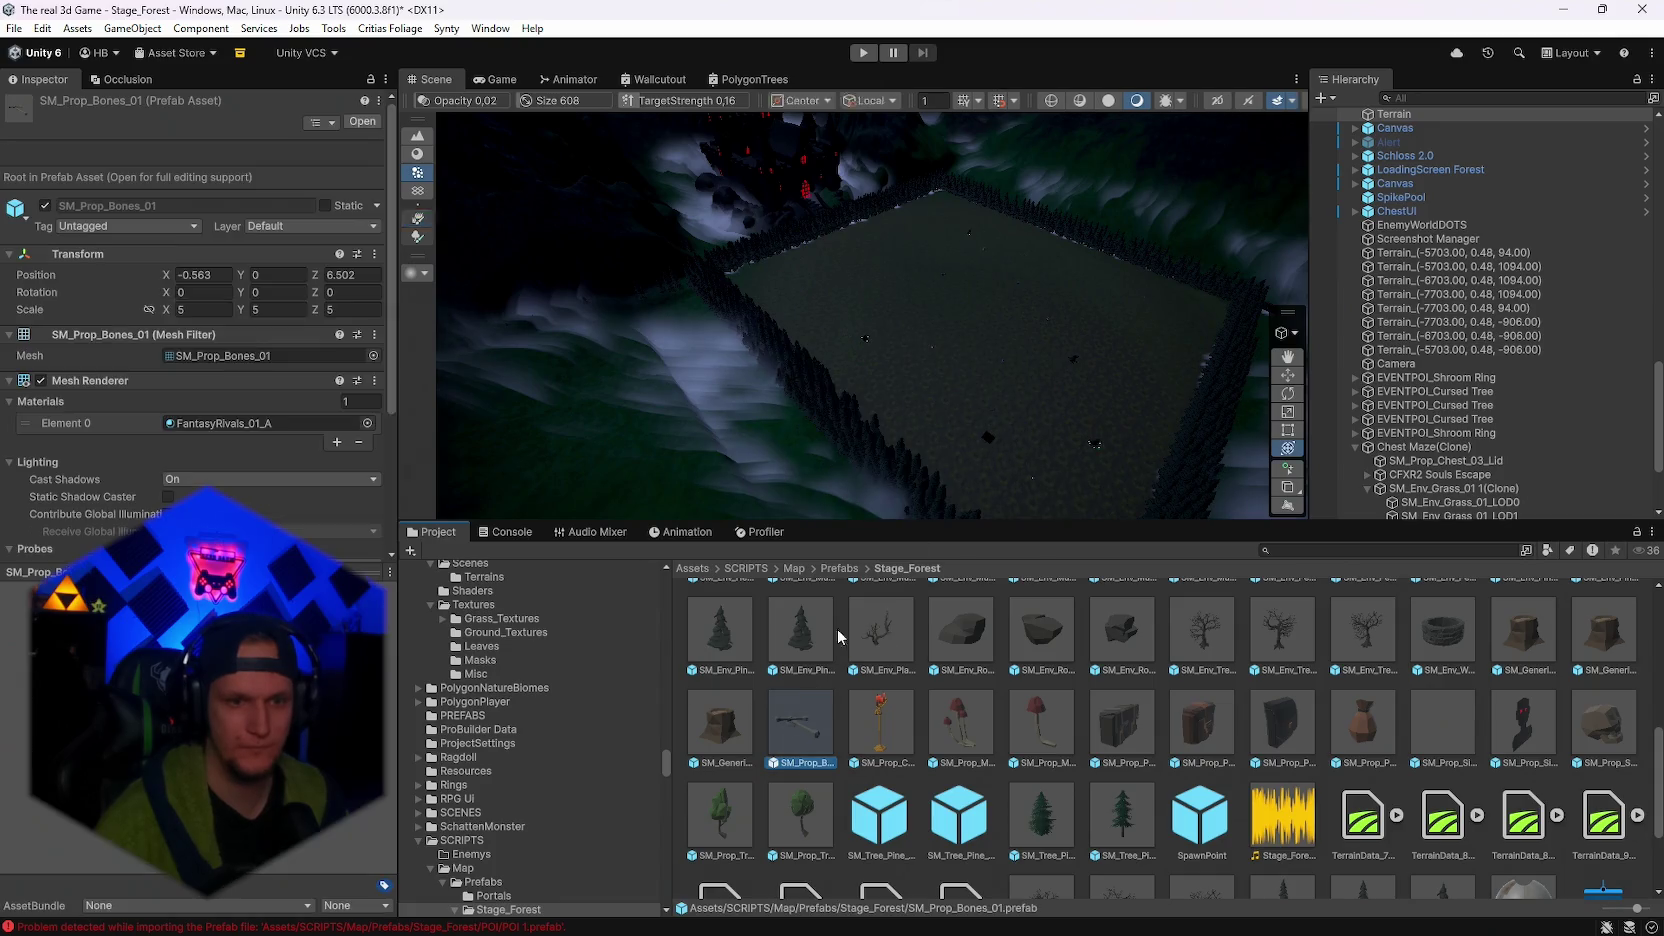
pyautogui.click(841, 330)
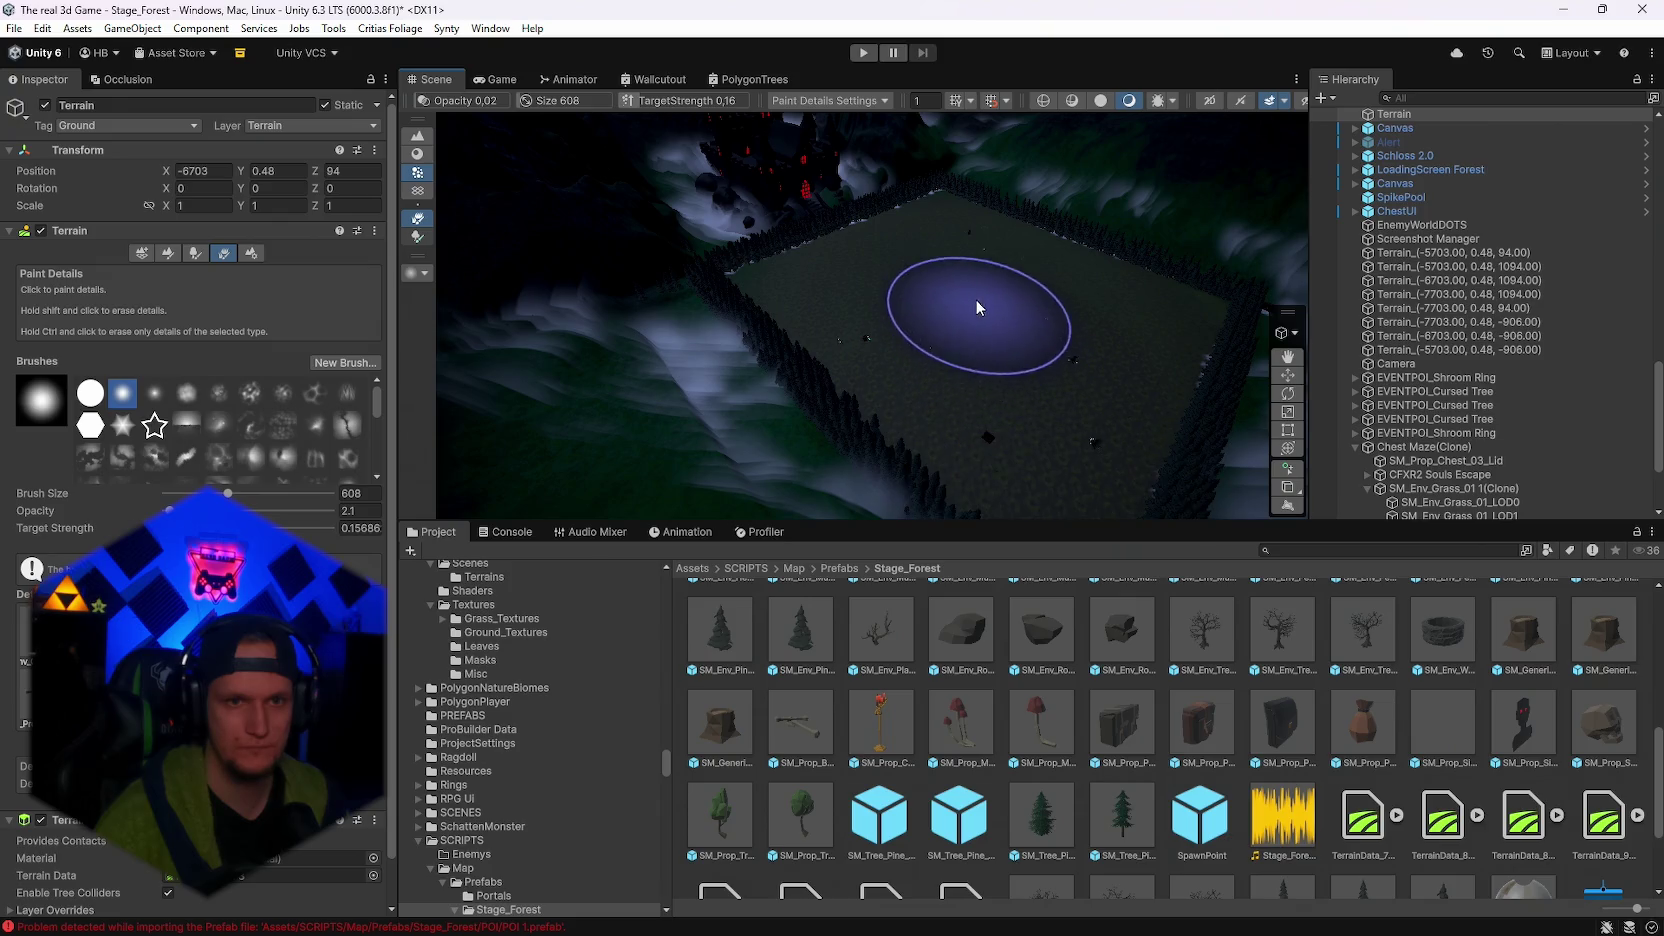
pyautogui.moveTo(1066, 282)
pyautogui.mouseDown()
pyautogui.moveTo(1070, 364)
pyautogui.moveTo(1163, 383)
pyautogui.moveTo(1094, 379)
pyautogui.mouseUp()
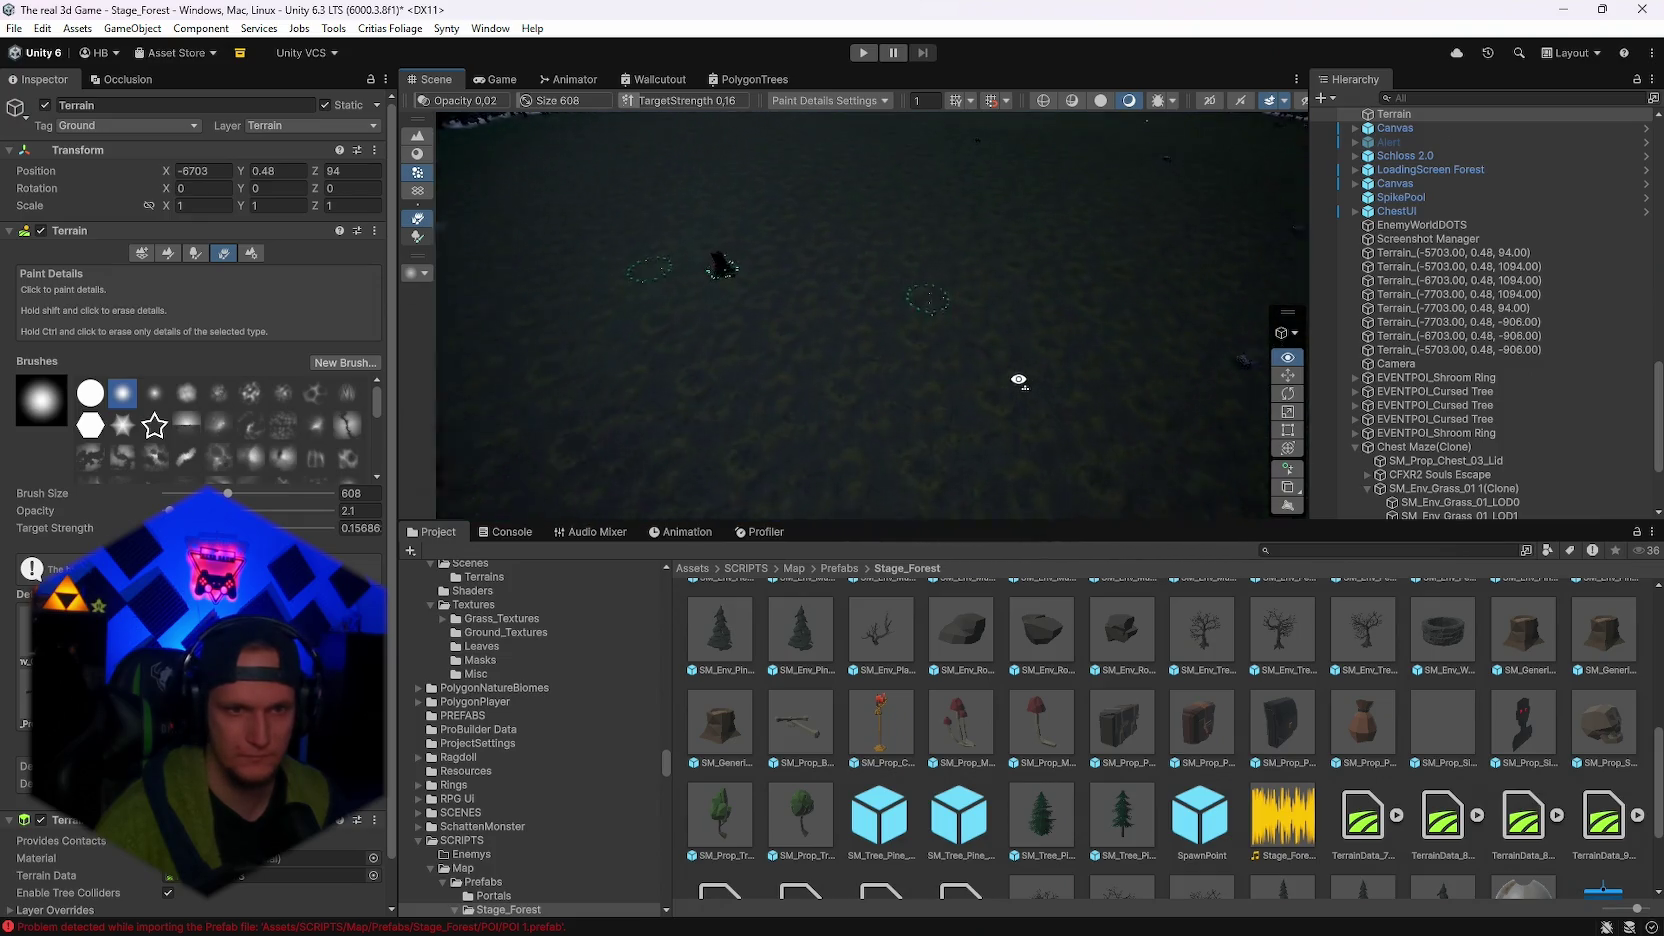
pyautogui.moveTo(985, 400)
pyautogui.mouseDown()
pyautogui.moveTo(958, 379)
pyautogui.moveTo(969, 345)
pyautogui.moveTo(990, 346)
pyautogui.moveTo(966, 383)
pyautogui.moveTo(747, 368)
pyautogui.moveTo(1447, 333)
pyautogui.moveTo(938, 372)
pyautogui.moveTo(613, 275)
pyautogui.moveTo(358, 348)
pyautogui.mouseUp()
pyautogui.moveTo(276, 437); pyautogui.dragTo(240, 440)
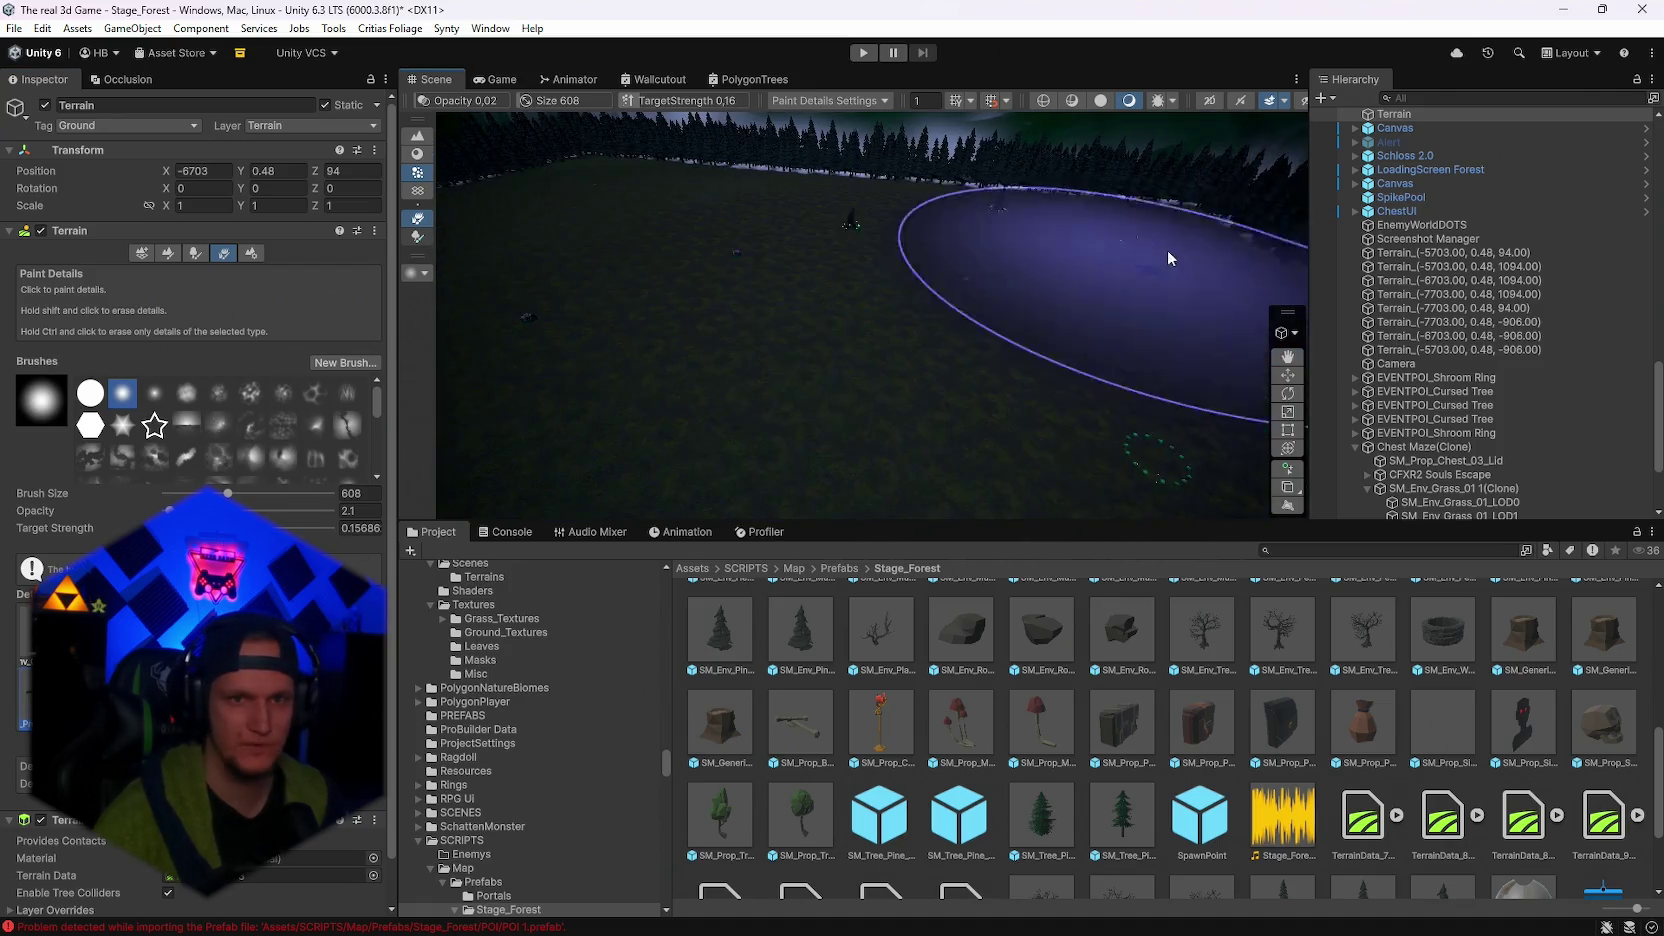
pyautogui.scroll(-3, 757, 198)
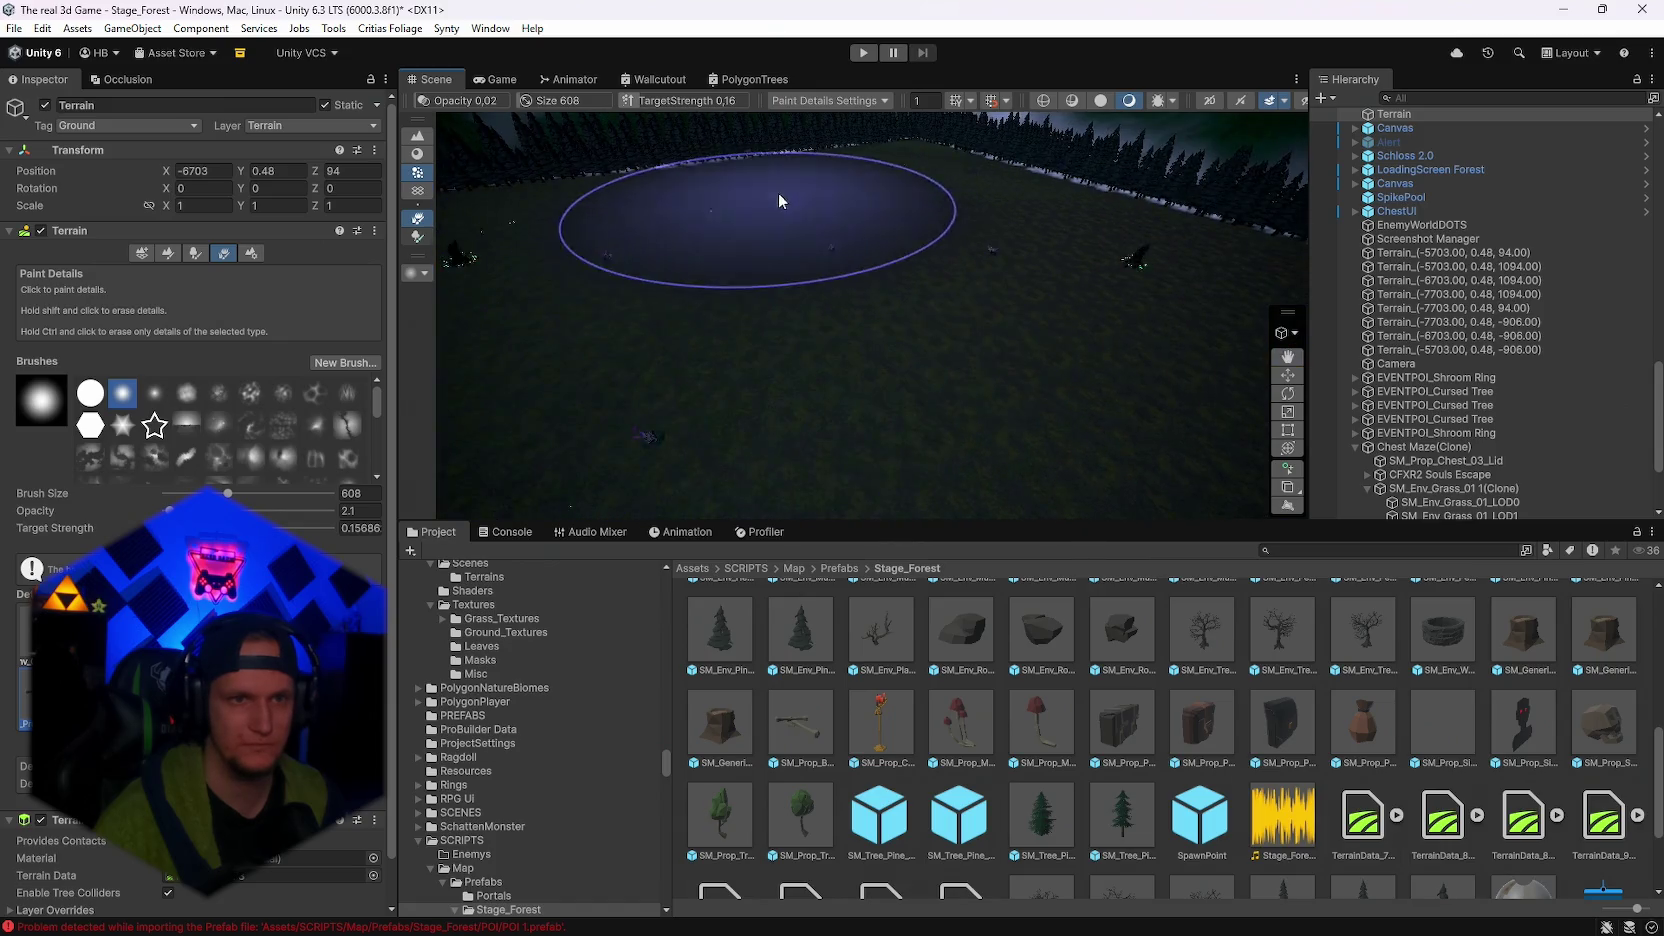
pyautogui.scroll(5, 790, 200)
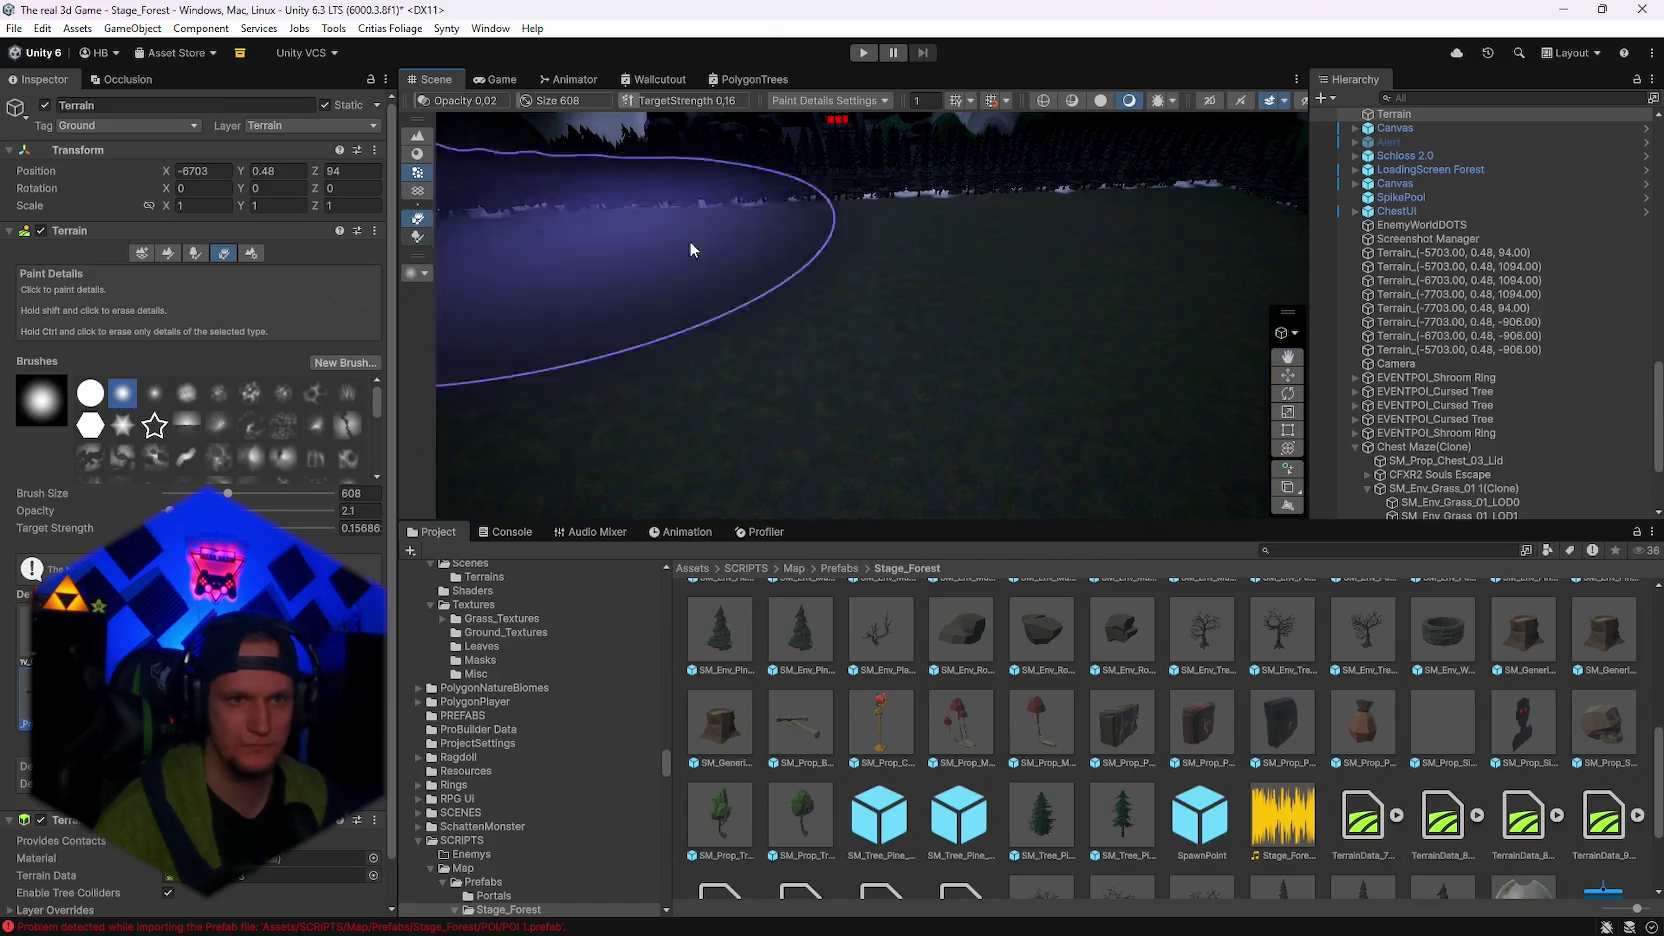
pyautogui.moveTo(702, 292)
pyautogui.mouseDown()
pyautogui.moveTo(1136, 406)
pyautogui.moveTo(1151, 360)
pyautogui.moveTo(498, 357)
pyautogui.moveTo(541, 227)
pyautogui.moveTo(483, 308)
pyautogui.moveTo(467, 380)
pyautogui.mouseUp()
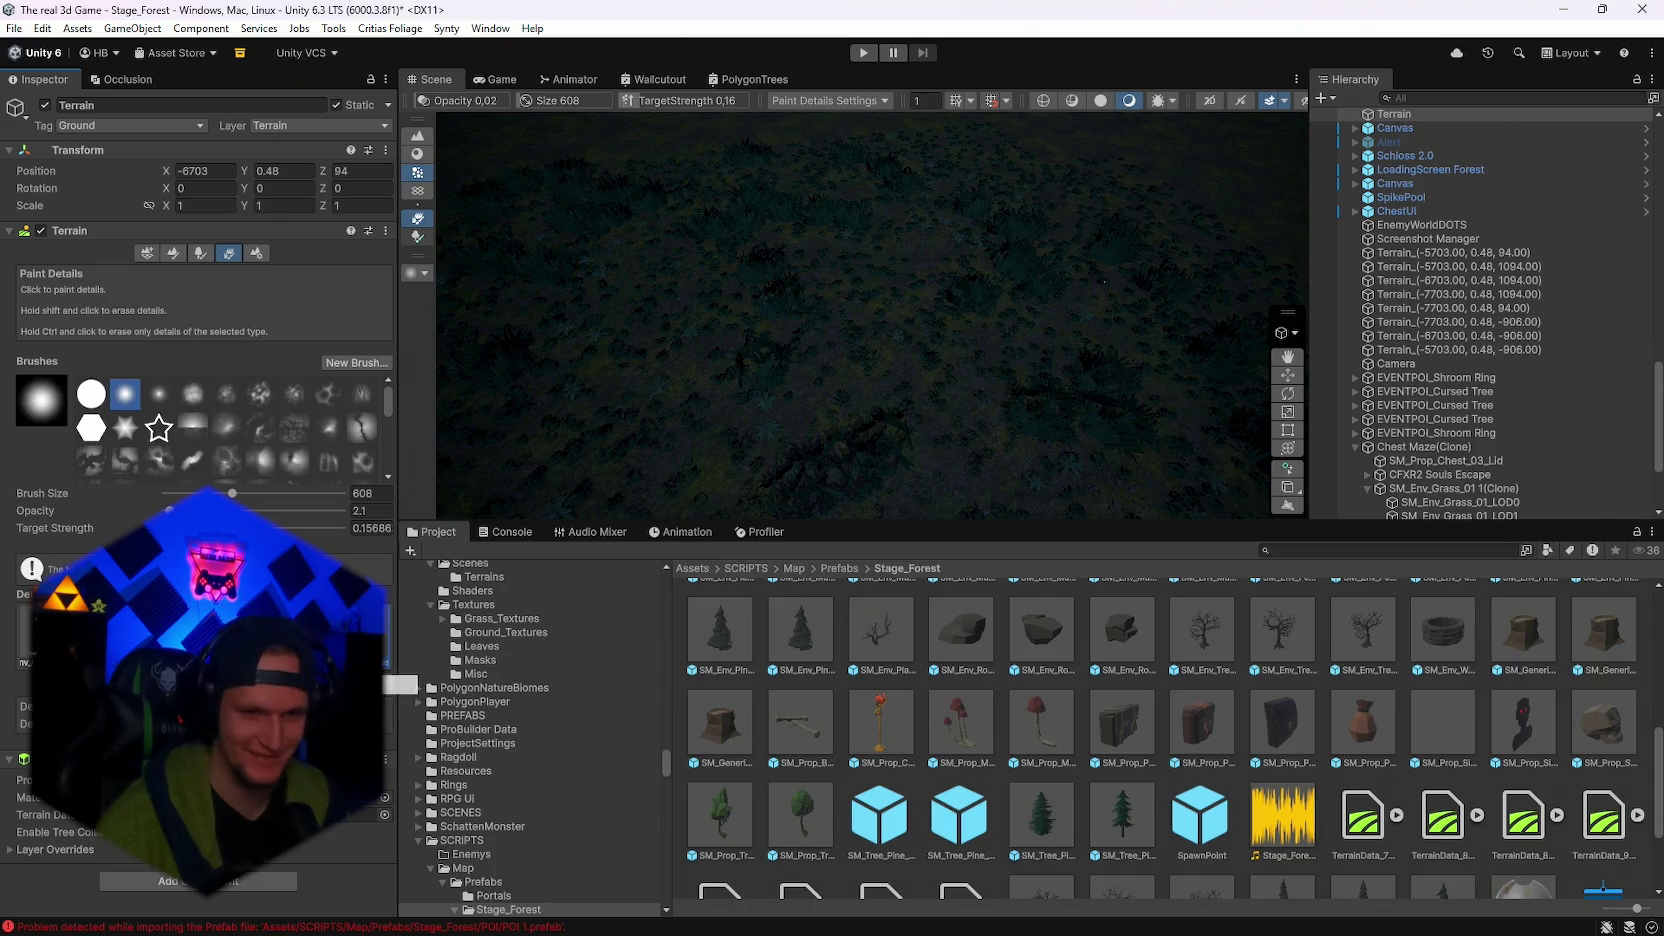
# Set SM_Prop_Bones_01 as the Detail Prefab in Add Detail Mesh and add it.
pyautogui.click(400, 684)
pyautogui.scroll(-2, 1074, 690)
pyautogui.scroll(3, 1078, 696)
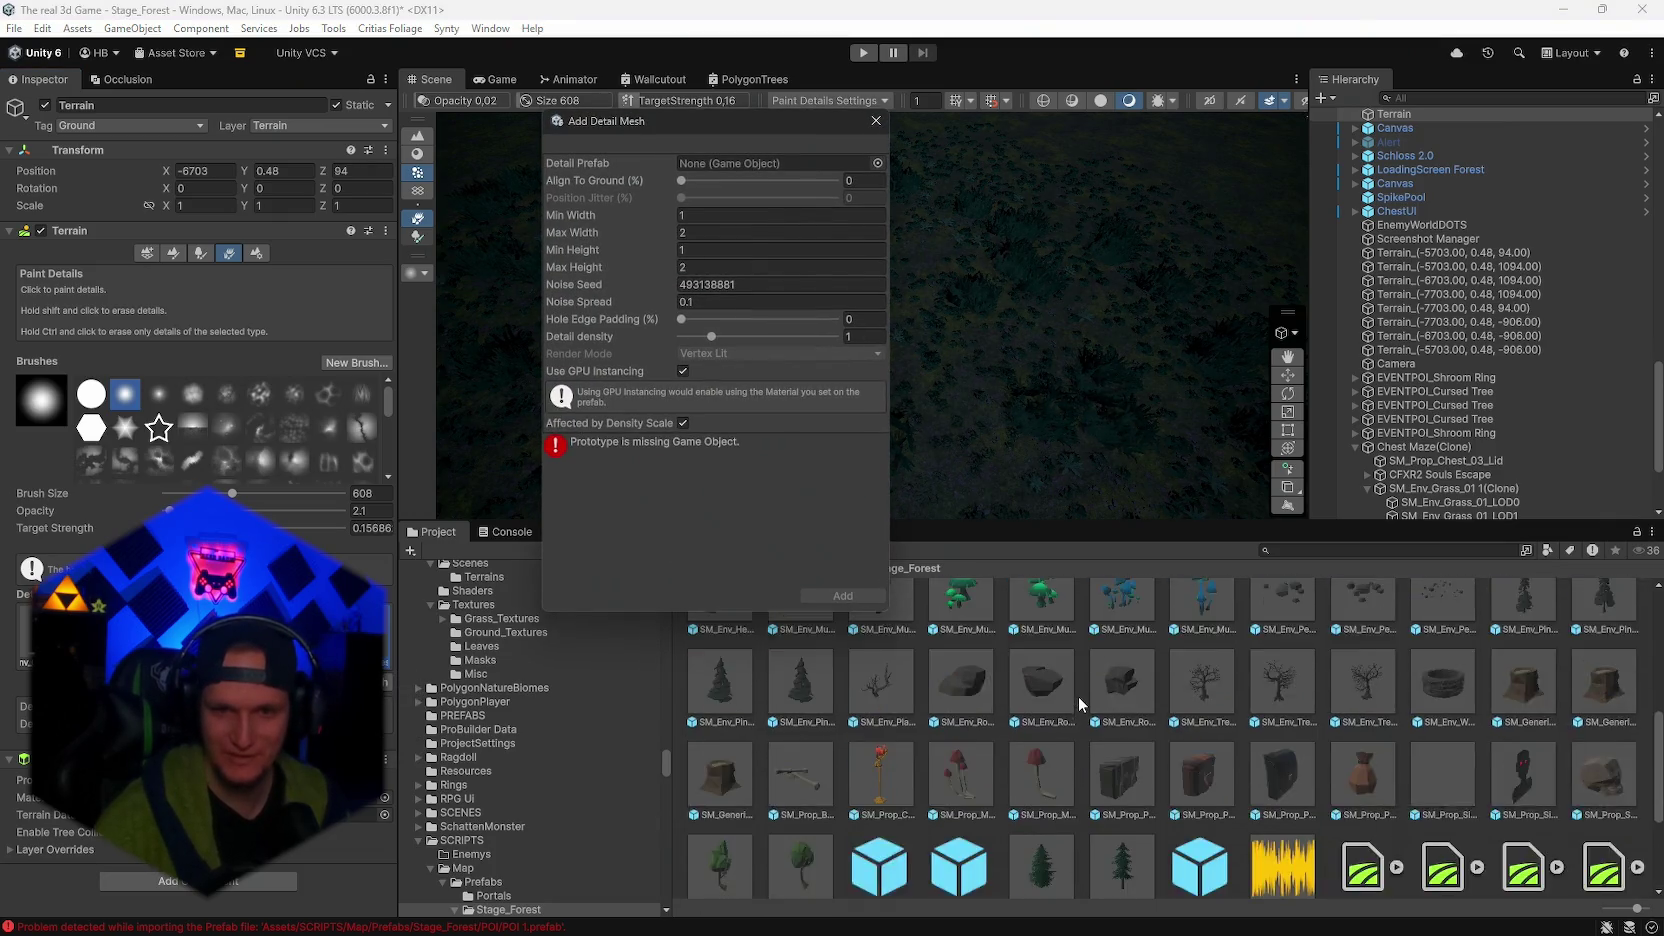
pyautogui.scroll(-1, 1290, 760)
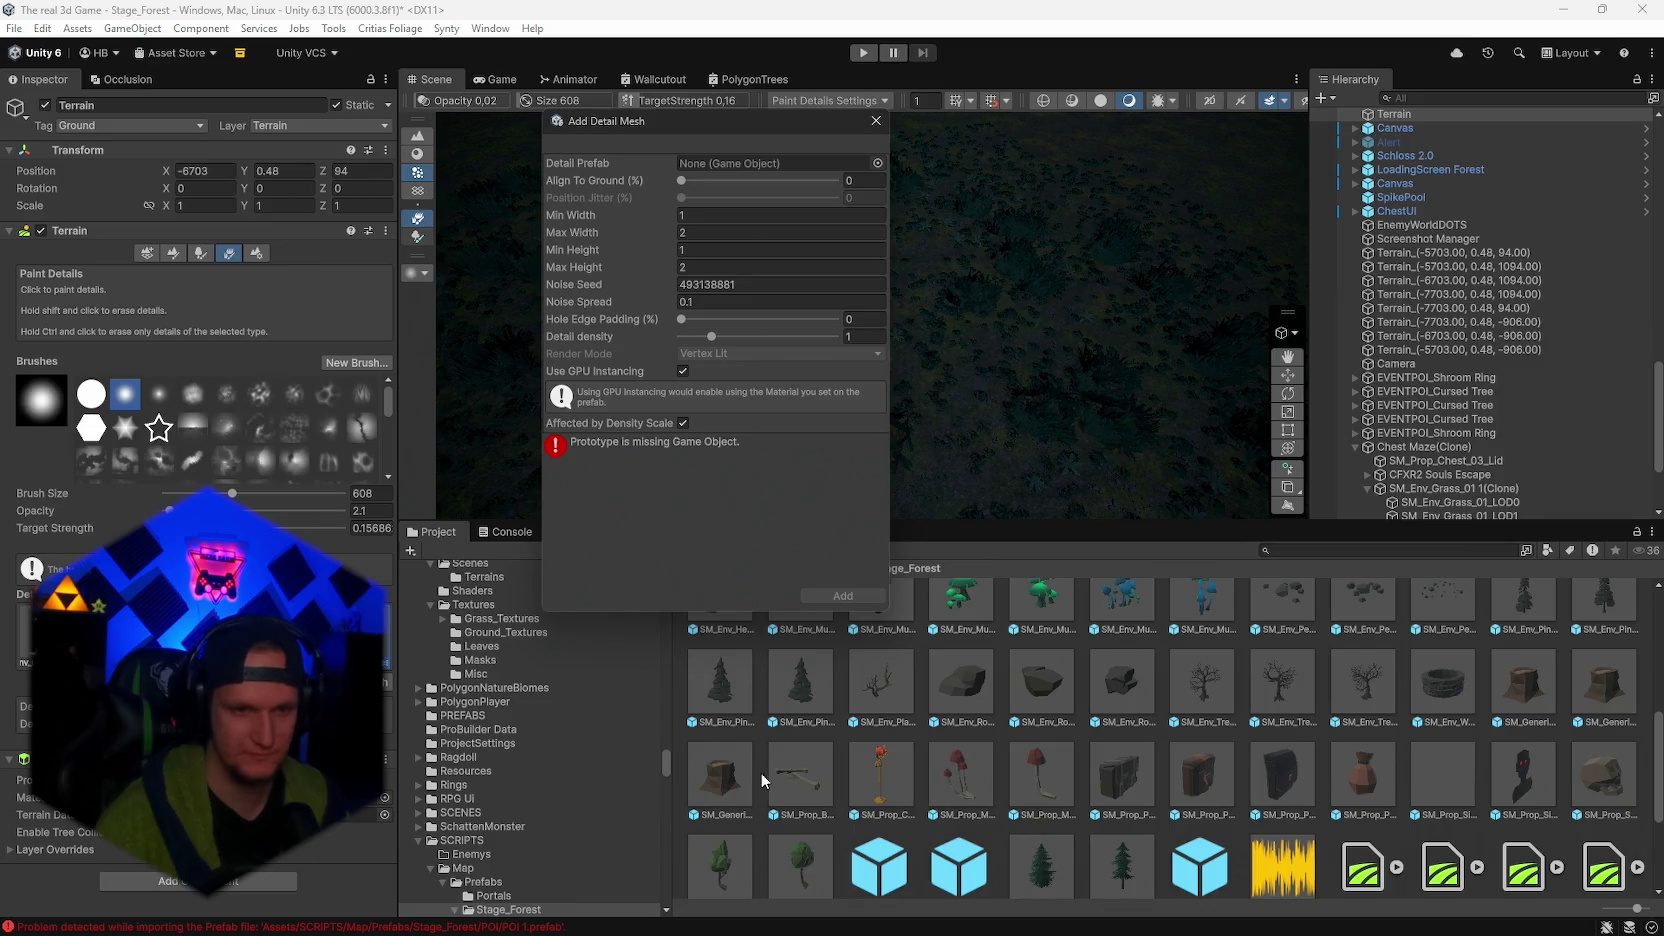
pyautogui.moveTo(815, 757); pyautogui.dragTo(760, 163)
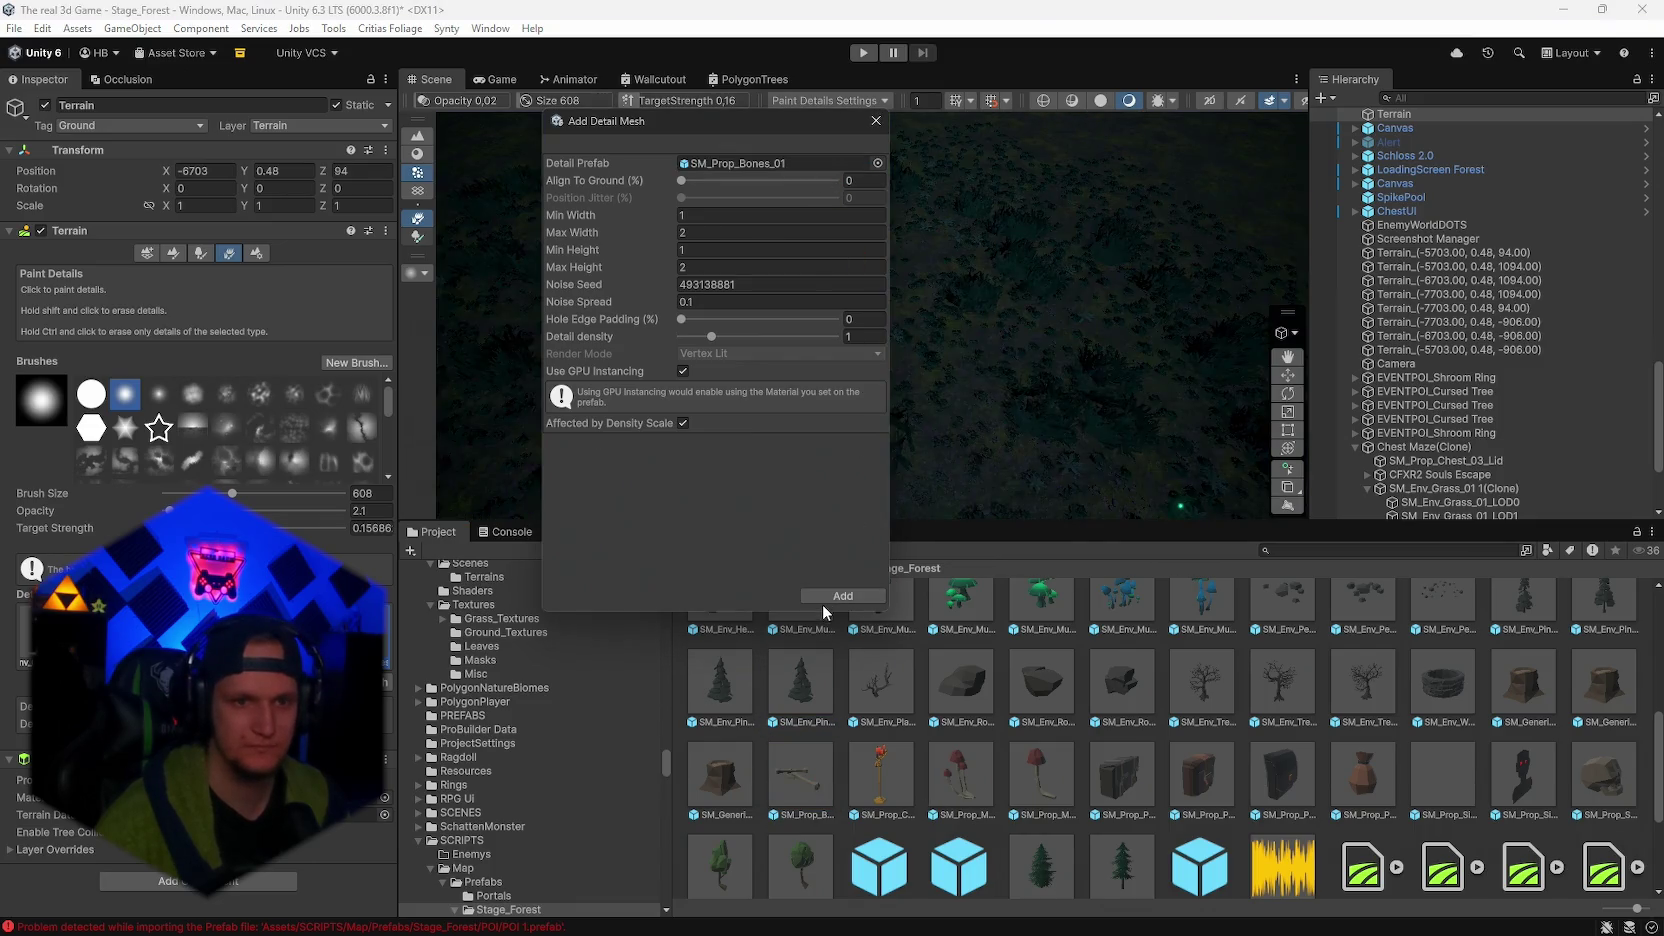
pyautogui.click(820, 597)
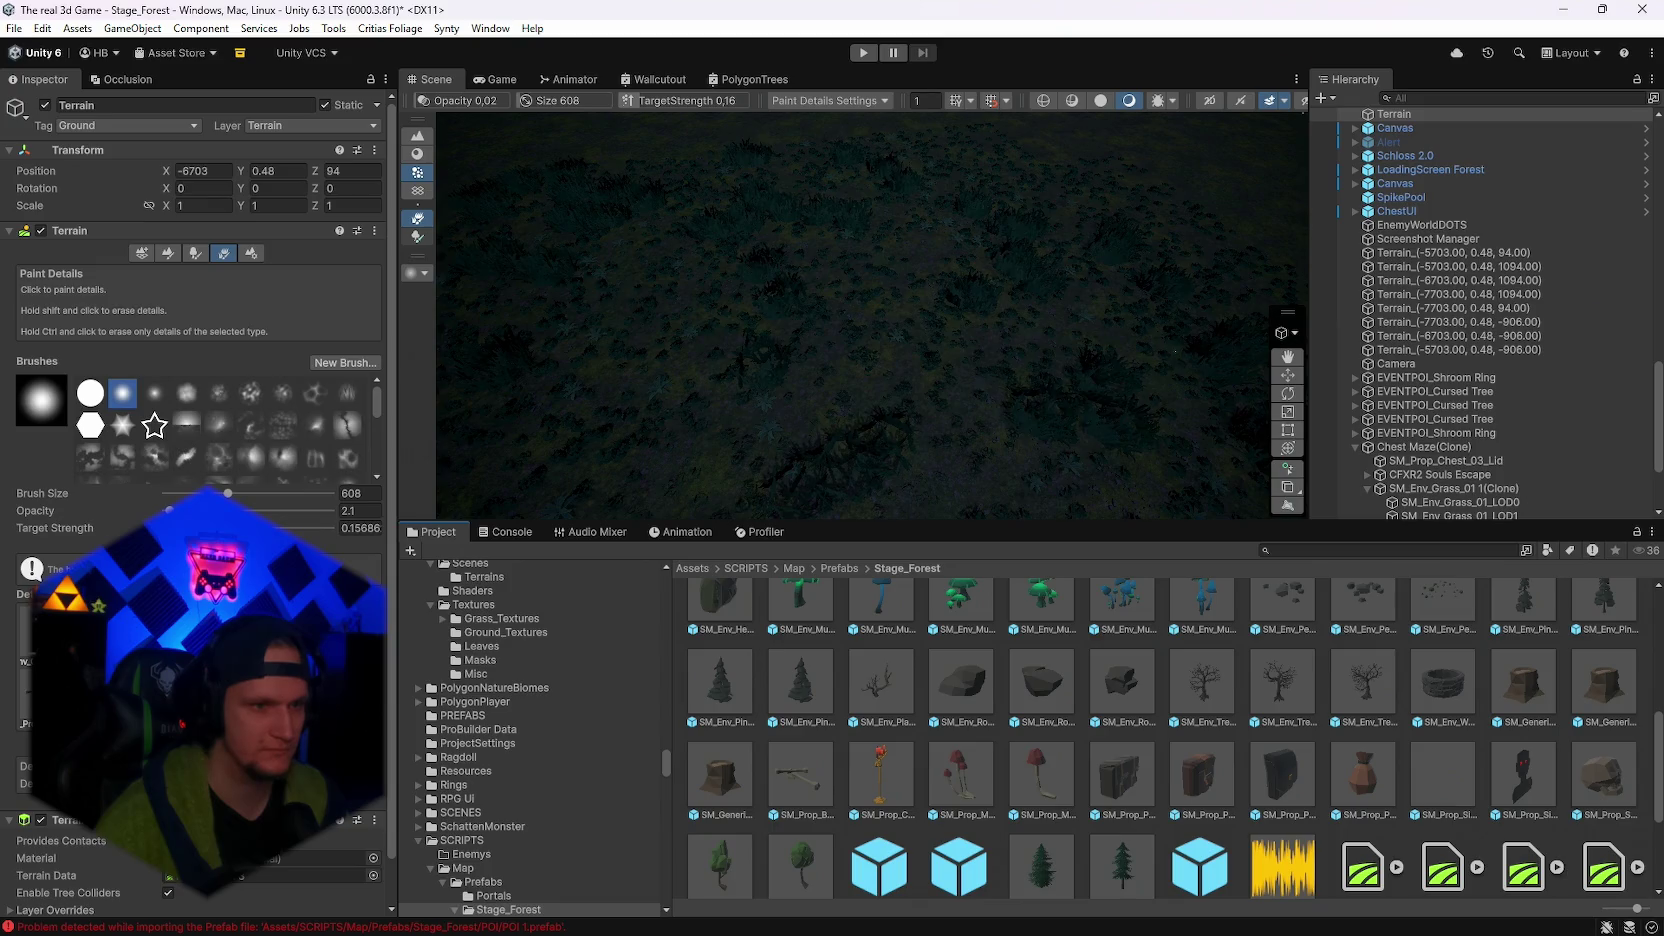
# Survey the terrain field from several angles, frame it with F, and check the Game view.
pyautogui.moveTo(900, 420)
pyautogui.mouseDown()
pyautogui.moveTo(531, 260)
pyautogui.moveTo(798, 360)
pyautogui.moveTo(757, 268)
pyautogui.mouseUp()
pyautogui.scroll(5, 909, 295)
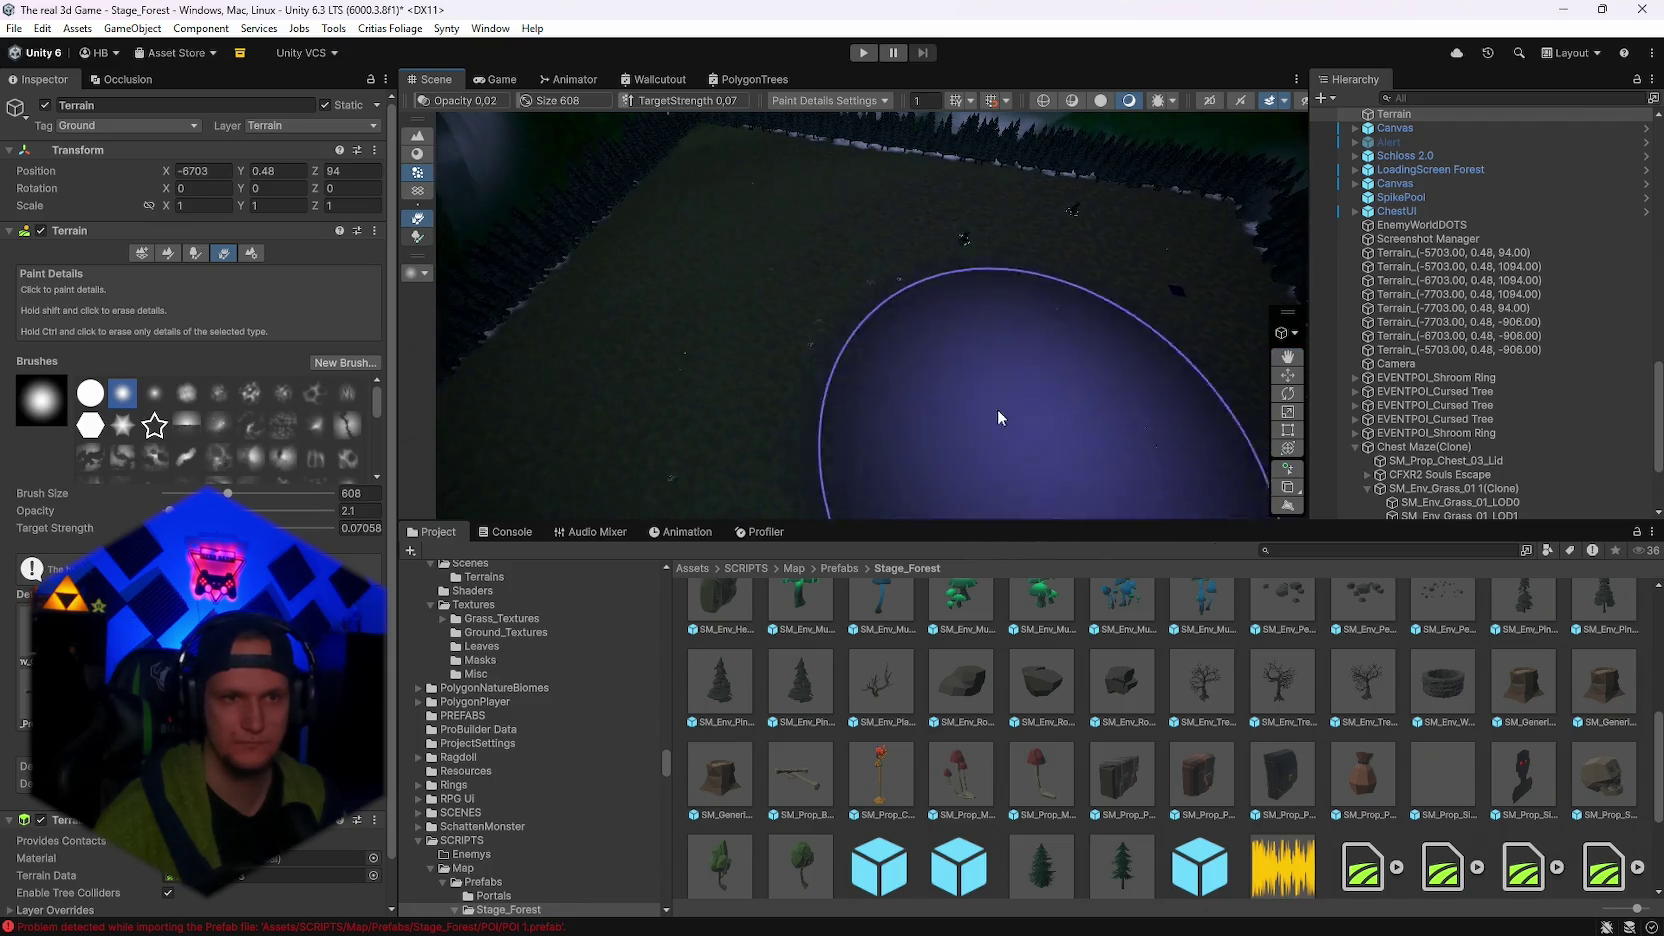
pyautogui.moveTo(1141, 393)
pyautogui.mouseDown()
pyautogui.moveTo(670, 351)
pyautogui.moveTo(826, 306)
pyautogui.moveTo(660, 337)
pyautogui.moveTo(866, 378)
pyautogui.moveTo(576, 357)
pyautogui.moveTo(769, 342)
pyautogui.moveTo(810, 435)
pyautogui.moveTo(932, 471)
pyautogui.moveTo(650, 475)
pyautogui.moveTo(728, 468)
pyautogui.moveTo(699, 475)
pyautogui.moveTo(730, 452)
pyautogui.mouseUp()
pyautogui.press('f')
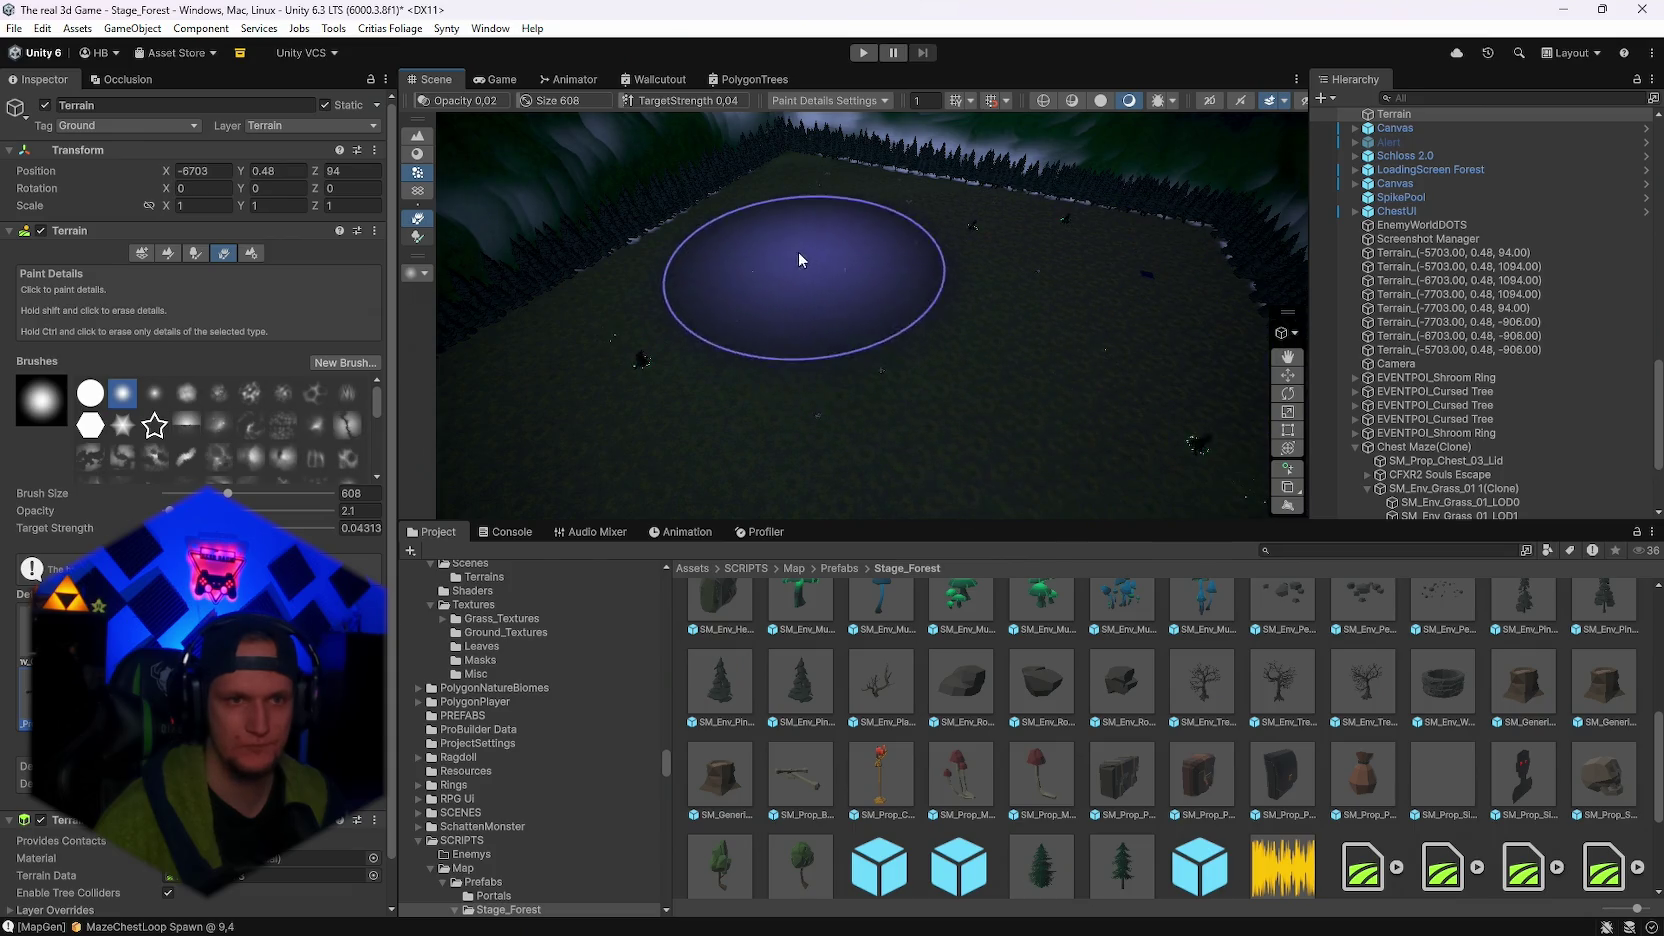
pyautogui.scroll(5, 798, 251)
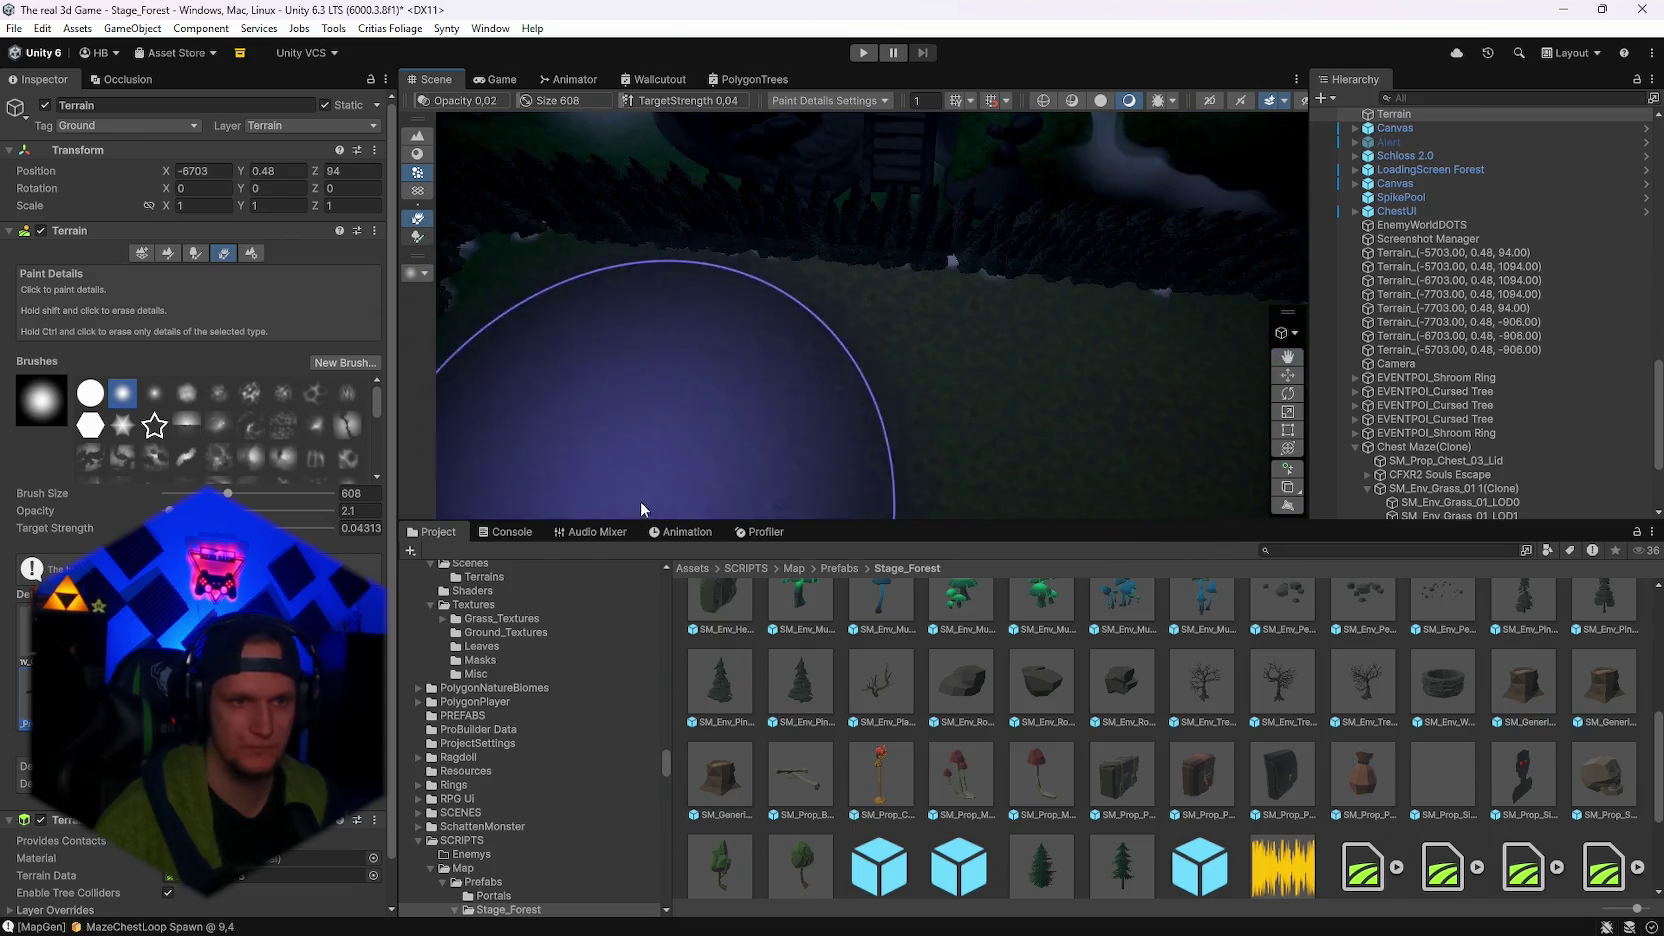
pyautogui.moveTo(746, 233)
pyautogui.mouseDown()
pyautogui.moveTo(372, 247)
pyautogui.moveTo(78, 181)
pyautogui.moveTo(46, 146)
pyautogui.moveTo(1001, 75)
pyautogui.moveTo(891, 123)
pyautogui.moveTo(973, 137)
pyautogui.moveTo(943, 75)
pyautogui.moveTo(549, 43)
pyautogui.mouseUp()
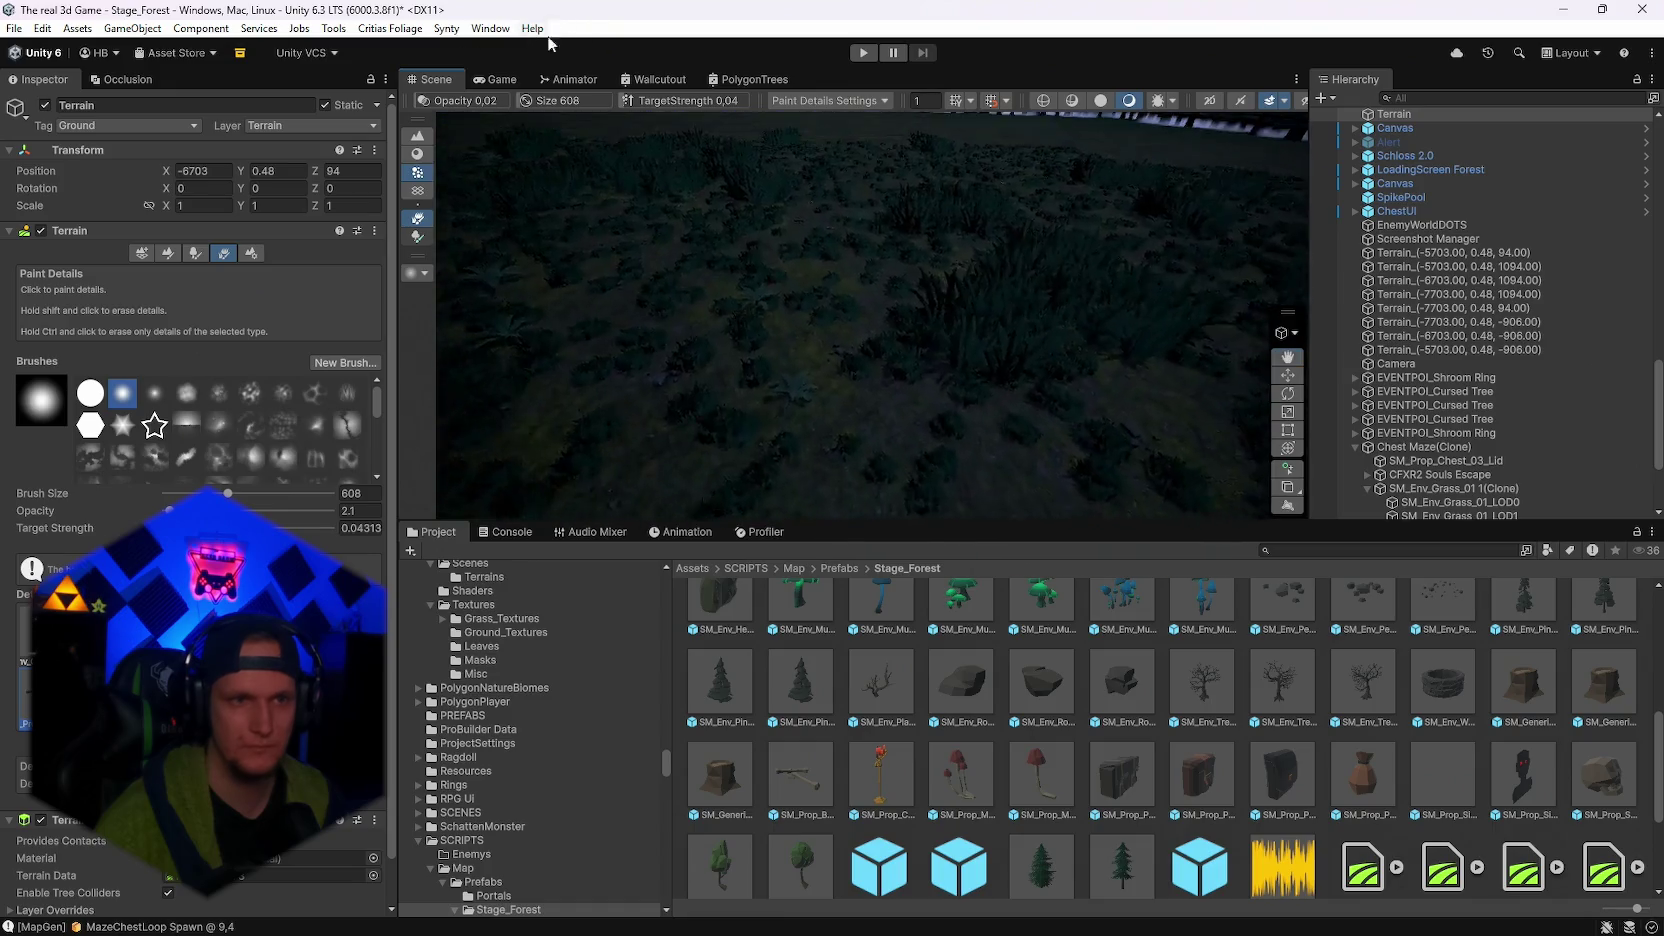
pyautogui.click(486, 82)
pyautogui.doubleClick(450, 80)
pyautogui.moveTo(787, 334)
pyautogui.mouseDown()
pyautogui.moveTo(726, 314)
pyautogui.moveTo(892, 393)
pyautogui.mouseUp()
pyautogui.moveTo(929, 408)
pyautogui.mouseDown()
pyautogui.moveTo(1010, 472)
pyautogui.moveTo(880, 327)
pyautogui.moveTo(880, 449)
pyautogui.moveTo(884, 427)
pyautogui.moveTo(1025, 386)
pyautogui.moveTo(1016, 370)
pyautogui.moveTo(721, 338)
pyautogui.moveTo(706, 371)
pyautogui.moveTo(433, 357)
pyautogui.moveTo(435, 409)
pyautogui.moveTo(130, 364)
pyautogui.moveTo(390, 520)
pyautogui.moveTo(437, 489)
pyautogui.moveTo(334, 342)
pyautogui.moveTo(349, 345)
pyautogui.moveTo(363, 300)
pyautogui.moveTo(346, 290)
pyautogui.moveTo(371, 323)
pyautogui.mouseUp()
pyautogui.doubleClick(40, 80)
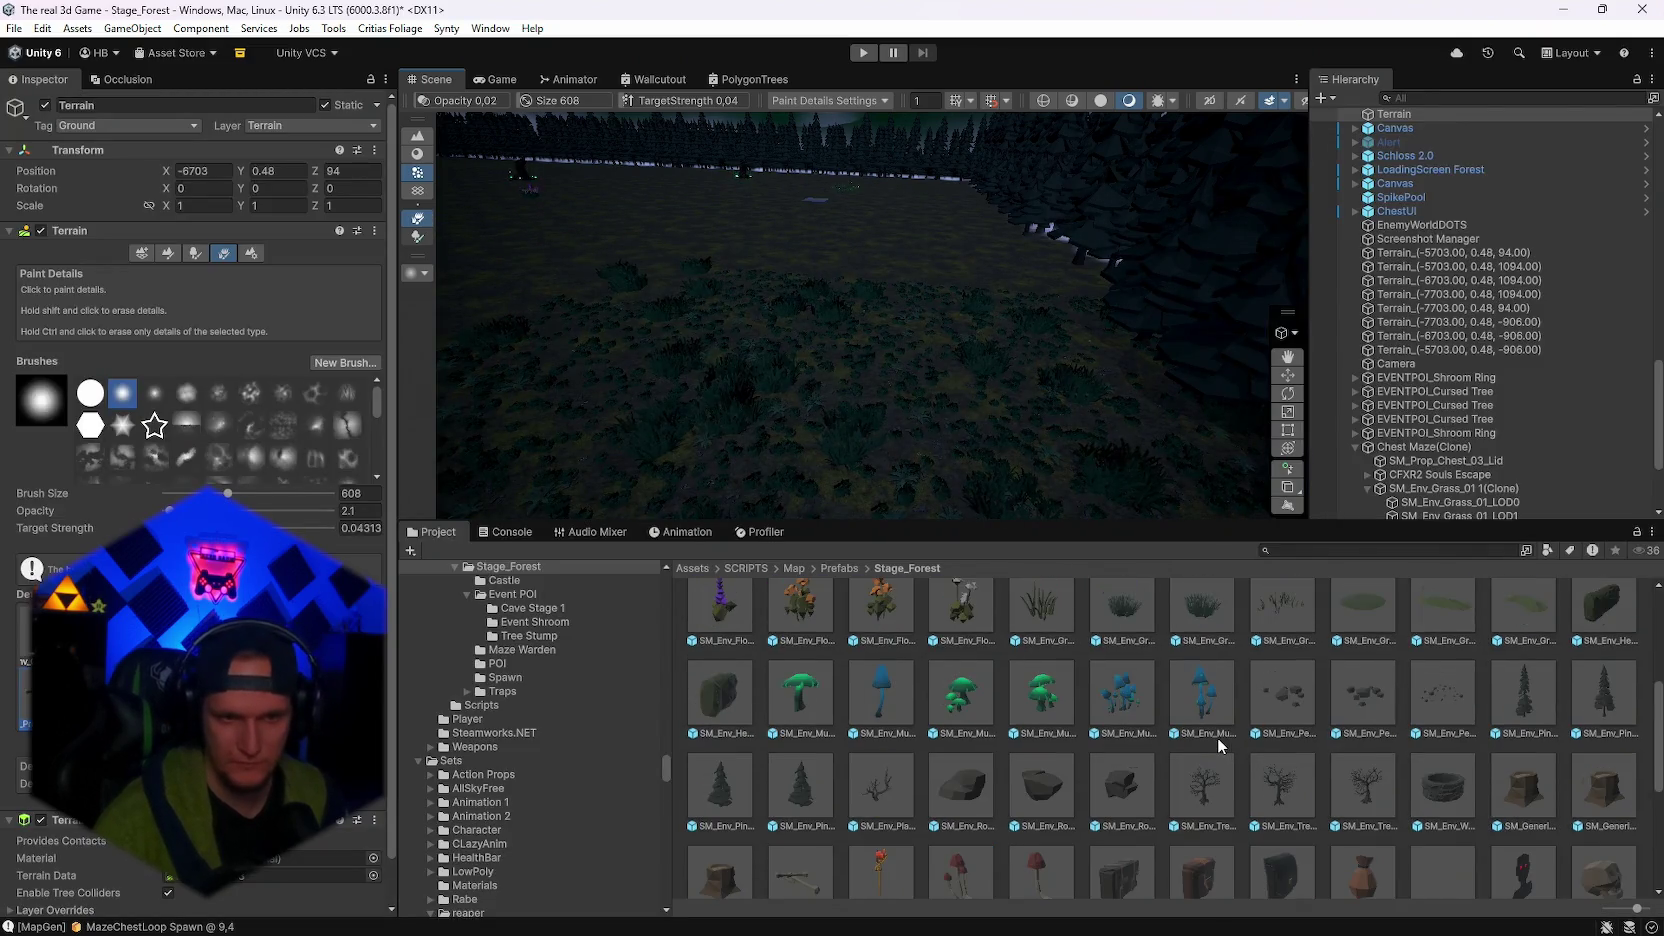
pyautogui.scroll(3, 1218, 738)
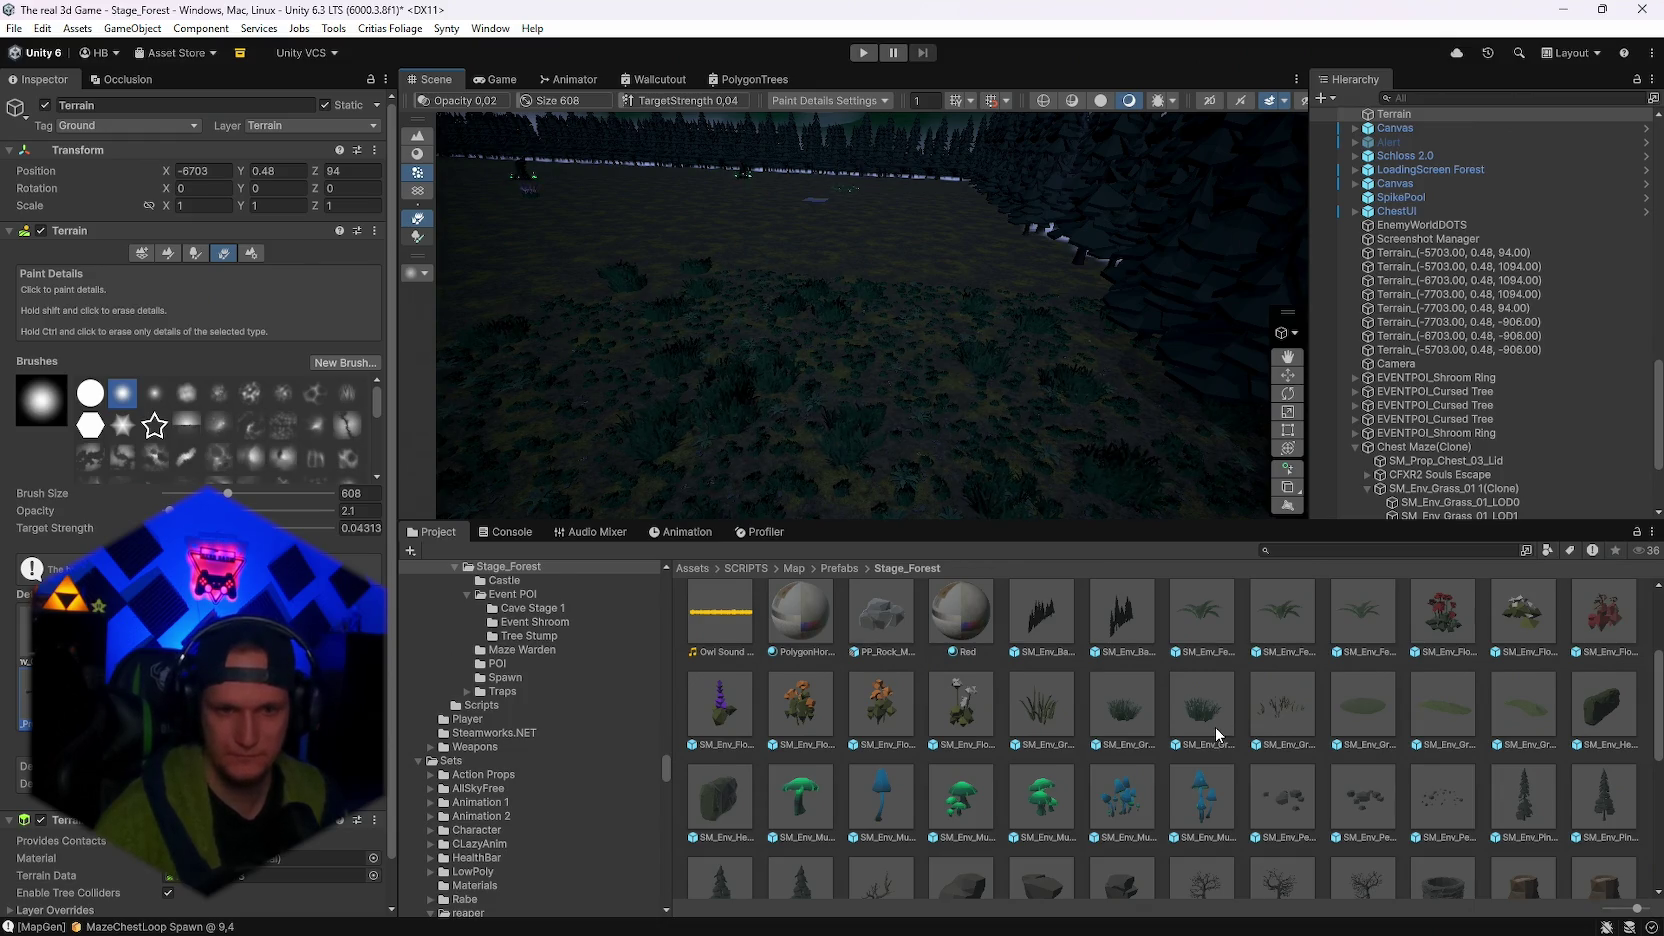
pyautogui.scroll(2, 1216, 727)
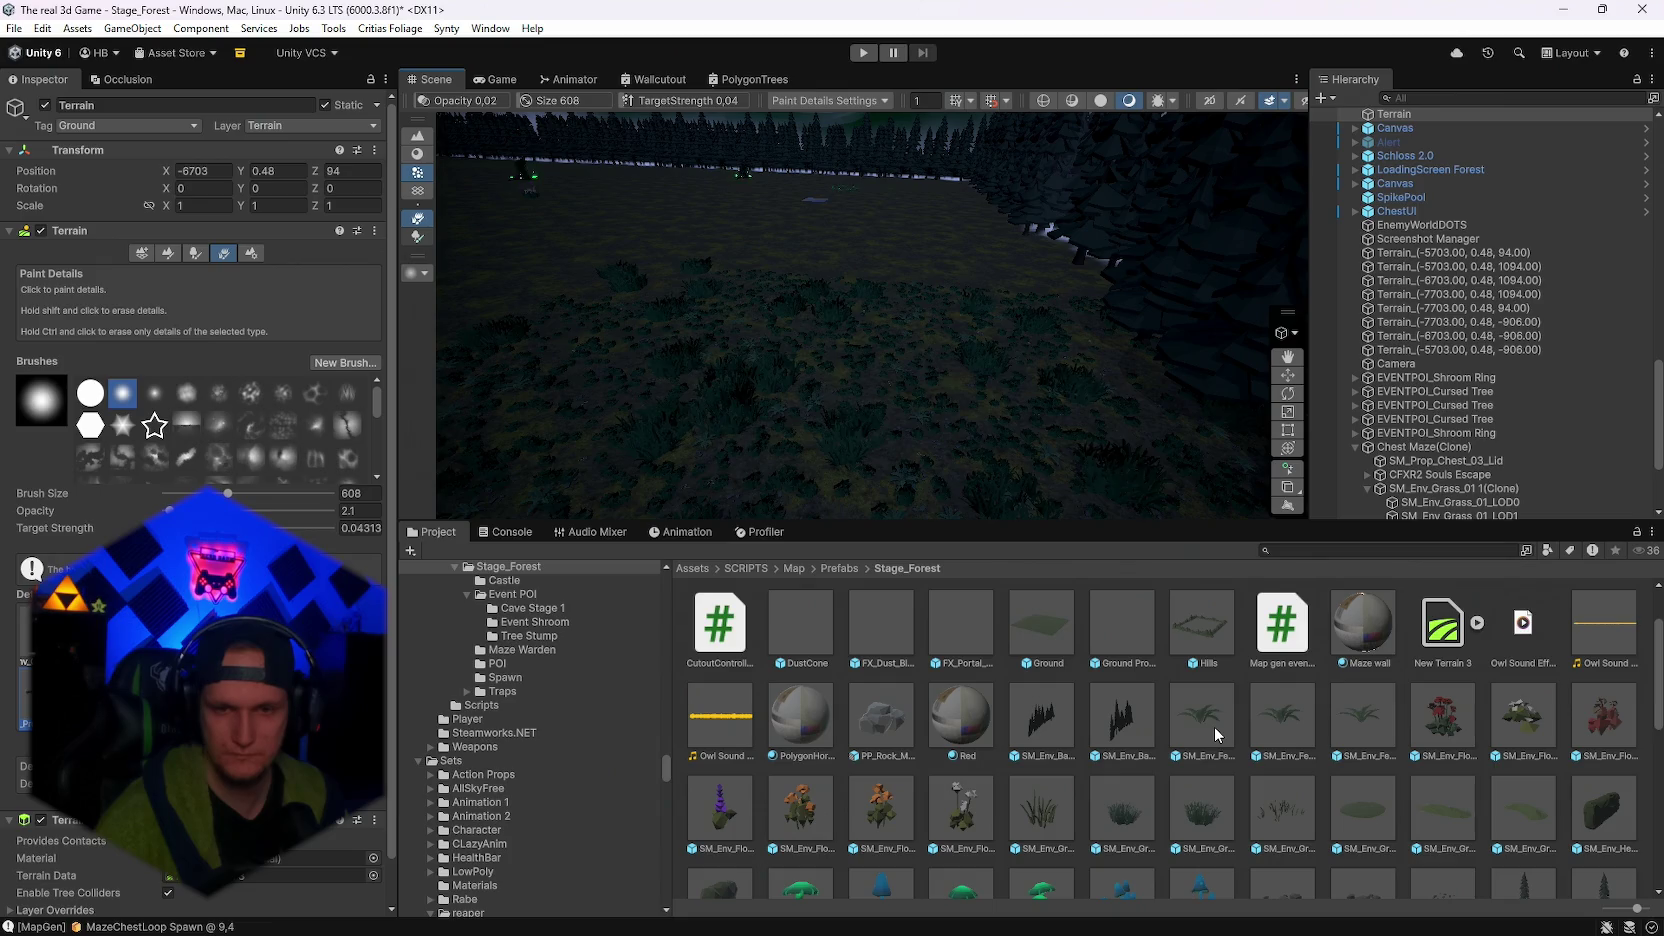
pyautogui.scroll(1, 1214, 725)
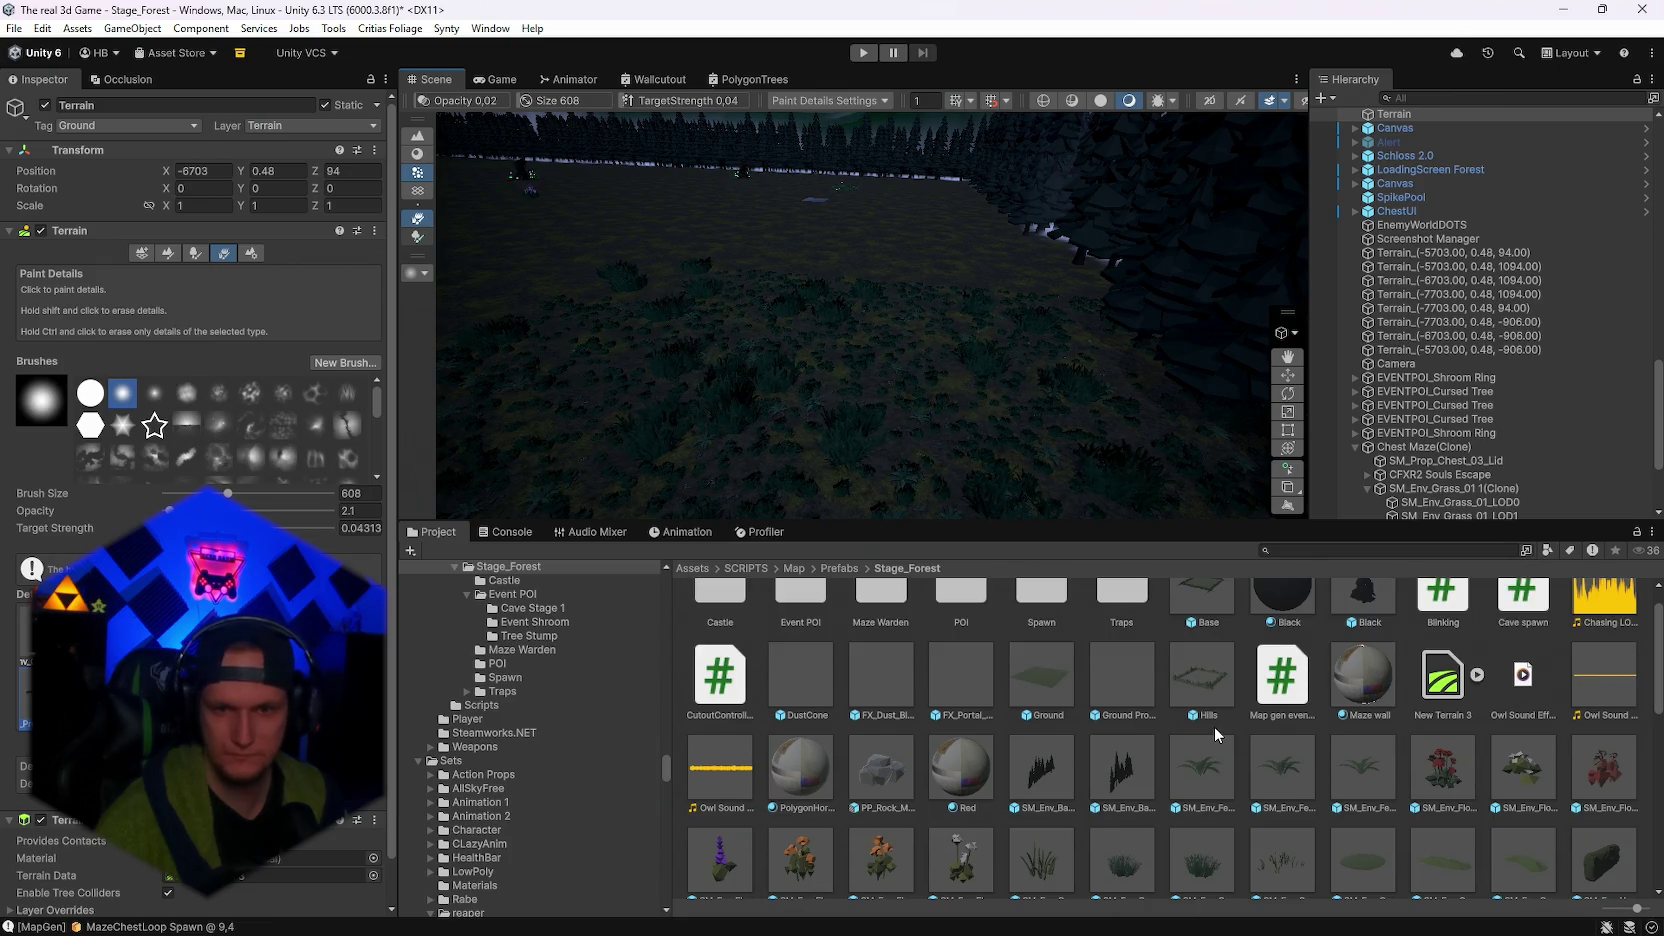
pyautogui.scroll(1, 1214, 725)
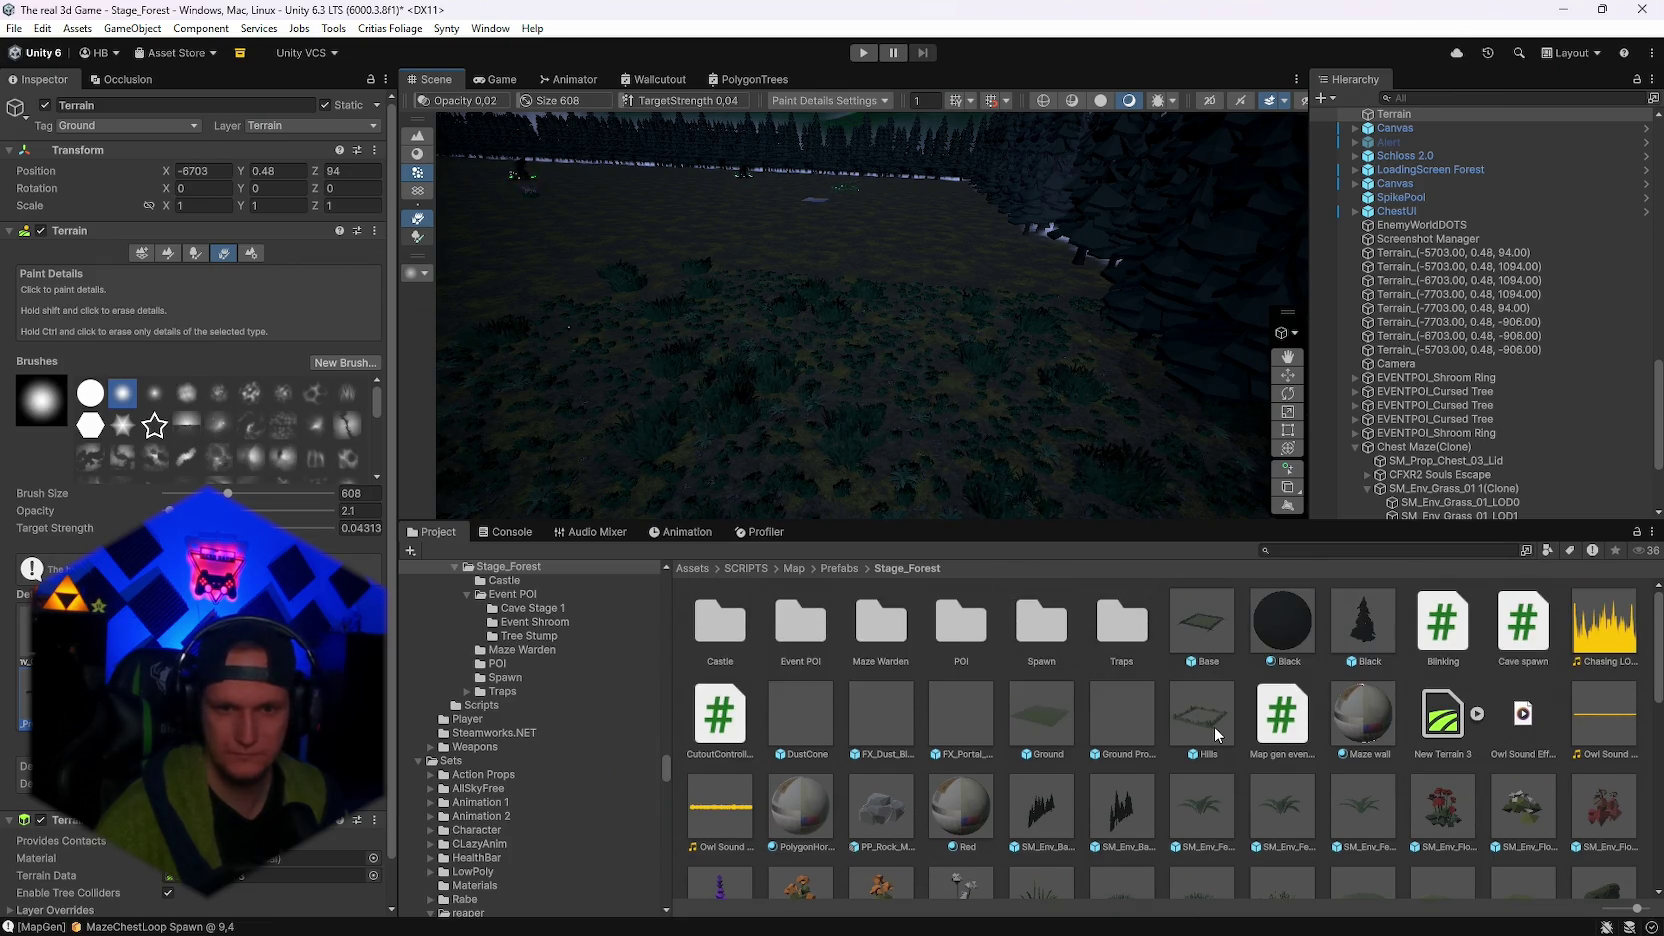
# Select WorldGen and open its Map Generator script through Edit Script.
pyautogui.moveTo(958, 327)
pyautogui.mouseDown()
pyautogui.moveTo(977, 298)
pyautogui.moveTo(576, 267)
pyautogui.moveTo(1100, 380)
pyautogui.mouseUp()
pyautogui.scroll(-10, 1574, 311)
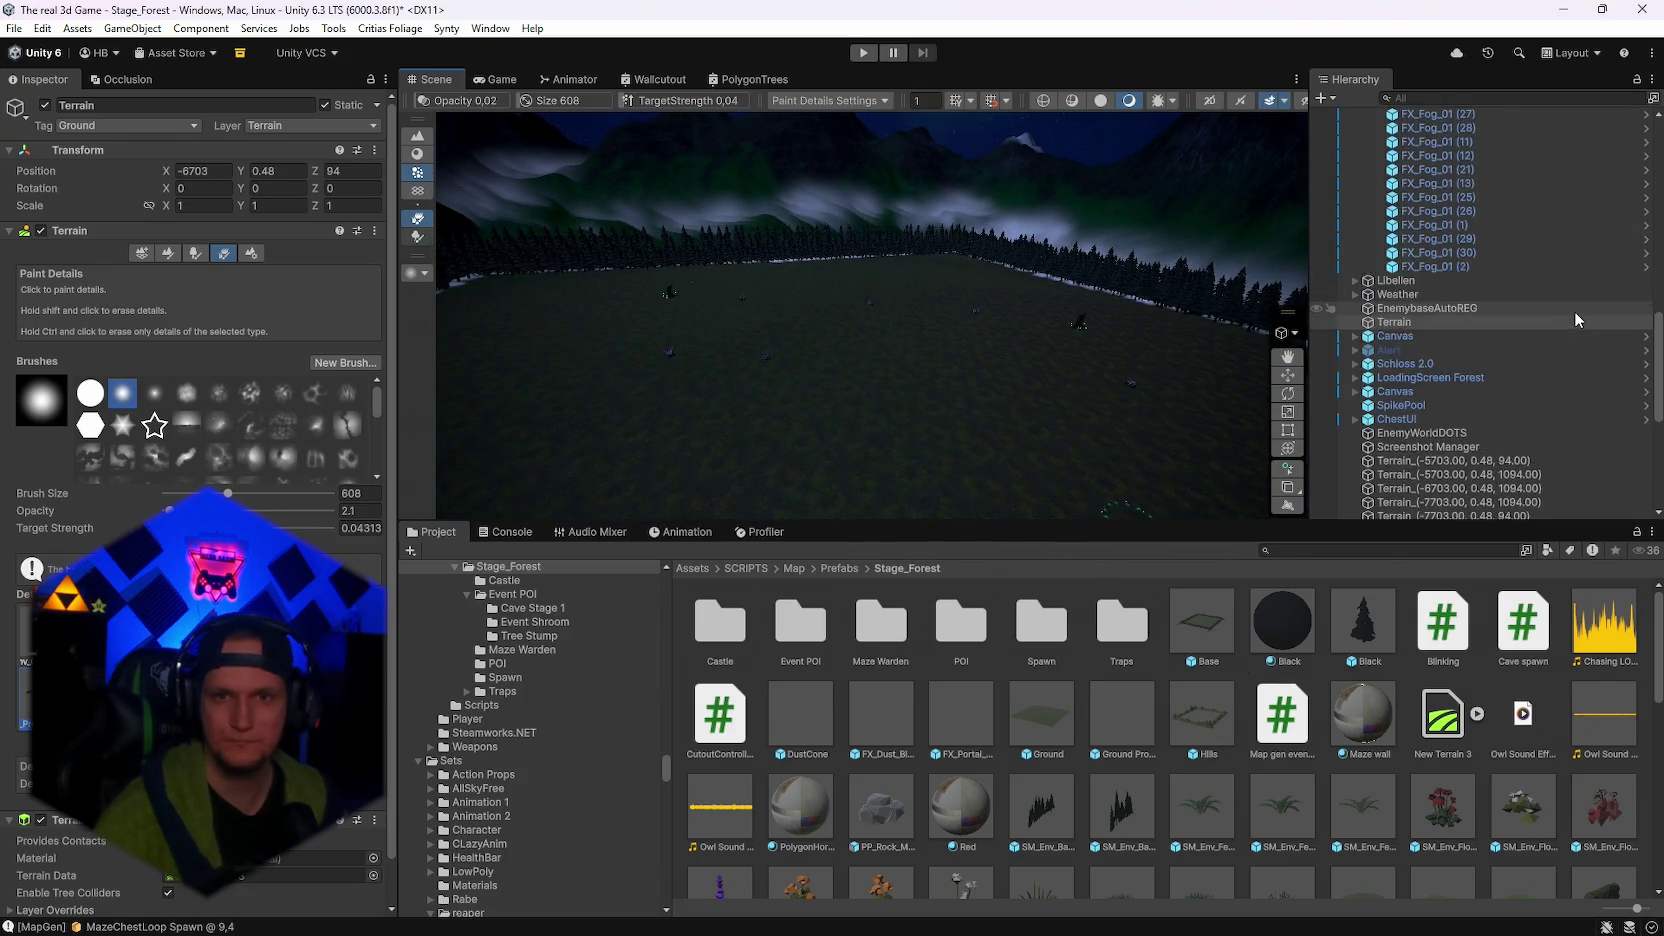
pyautogui.scroll(3, 1550, 312)
pyautogui.scroll(4, 1390, 320)
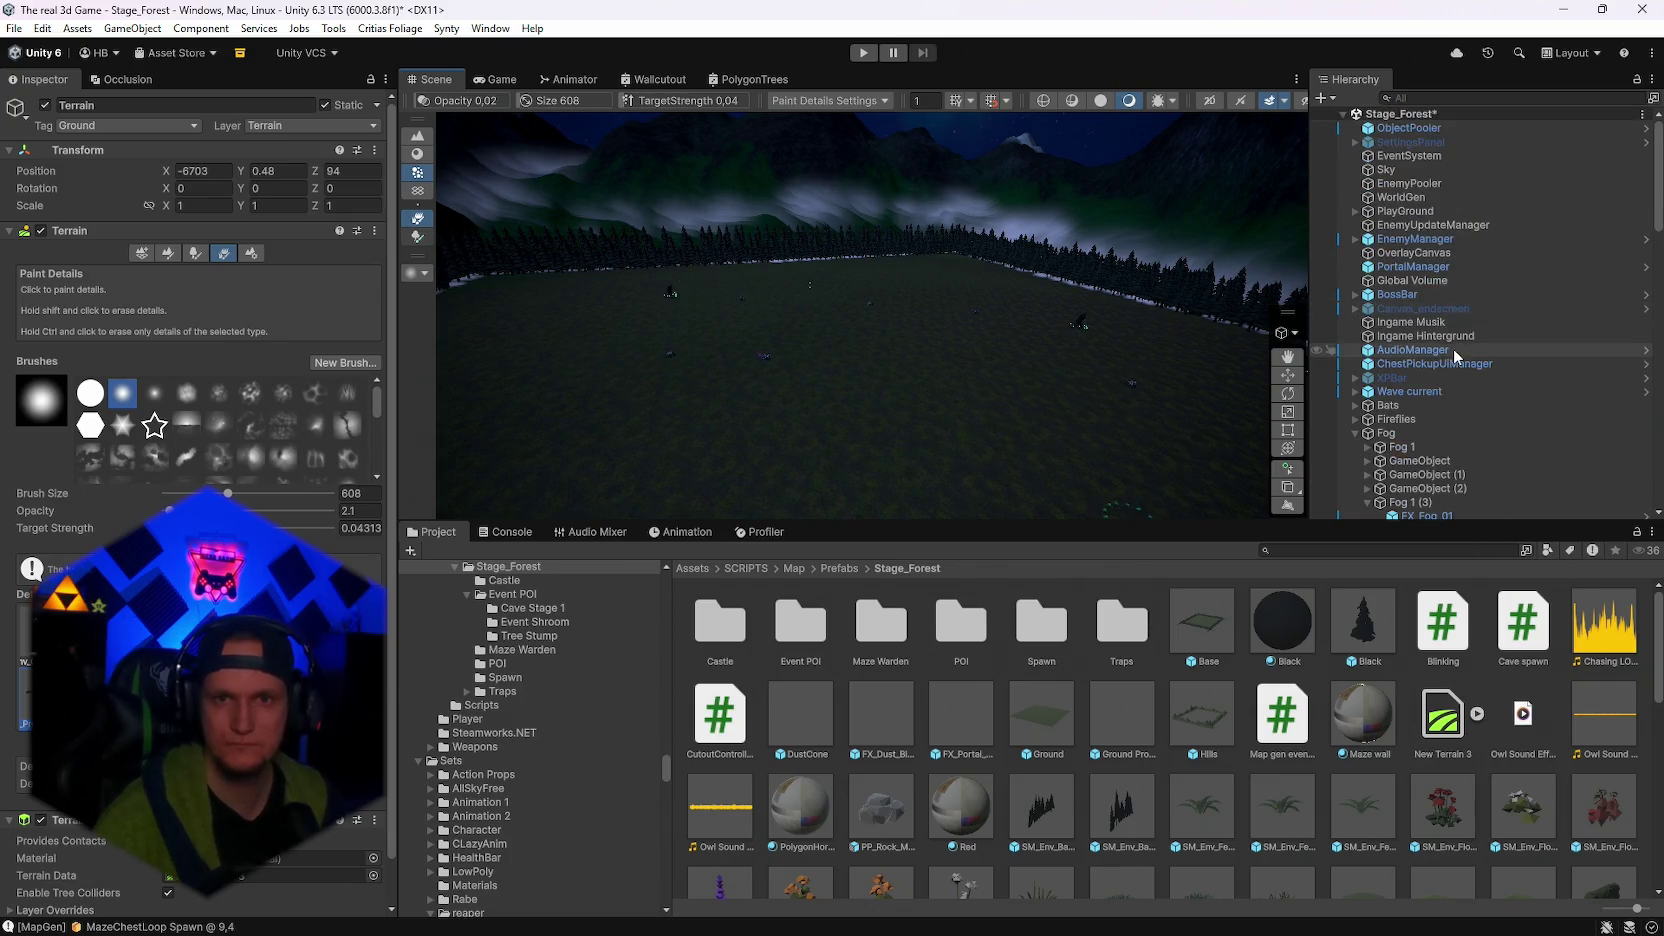
pyautogui.click(1414, 197)
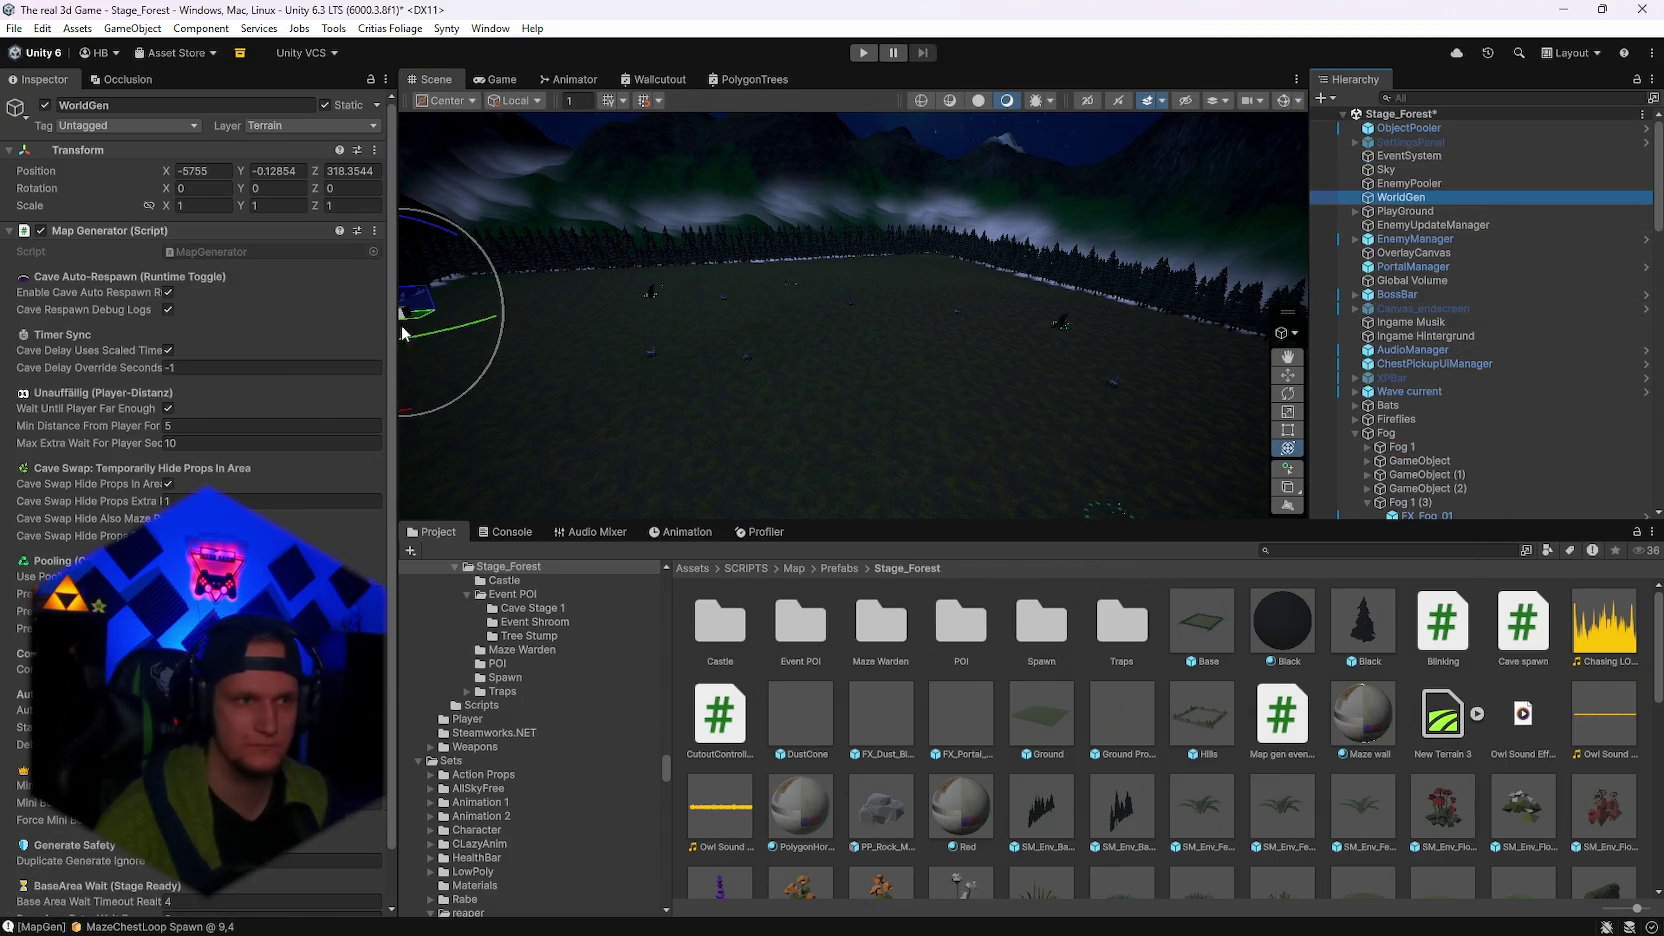
pyautogui.click(374, 230)
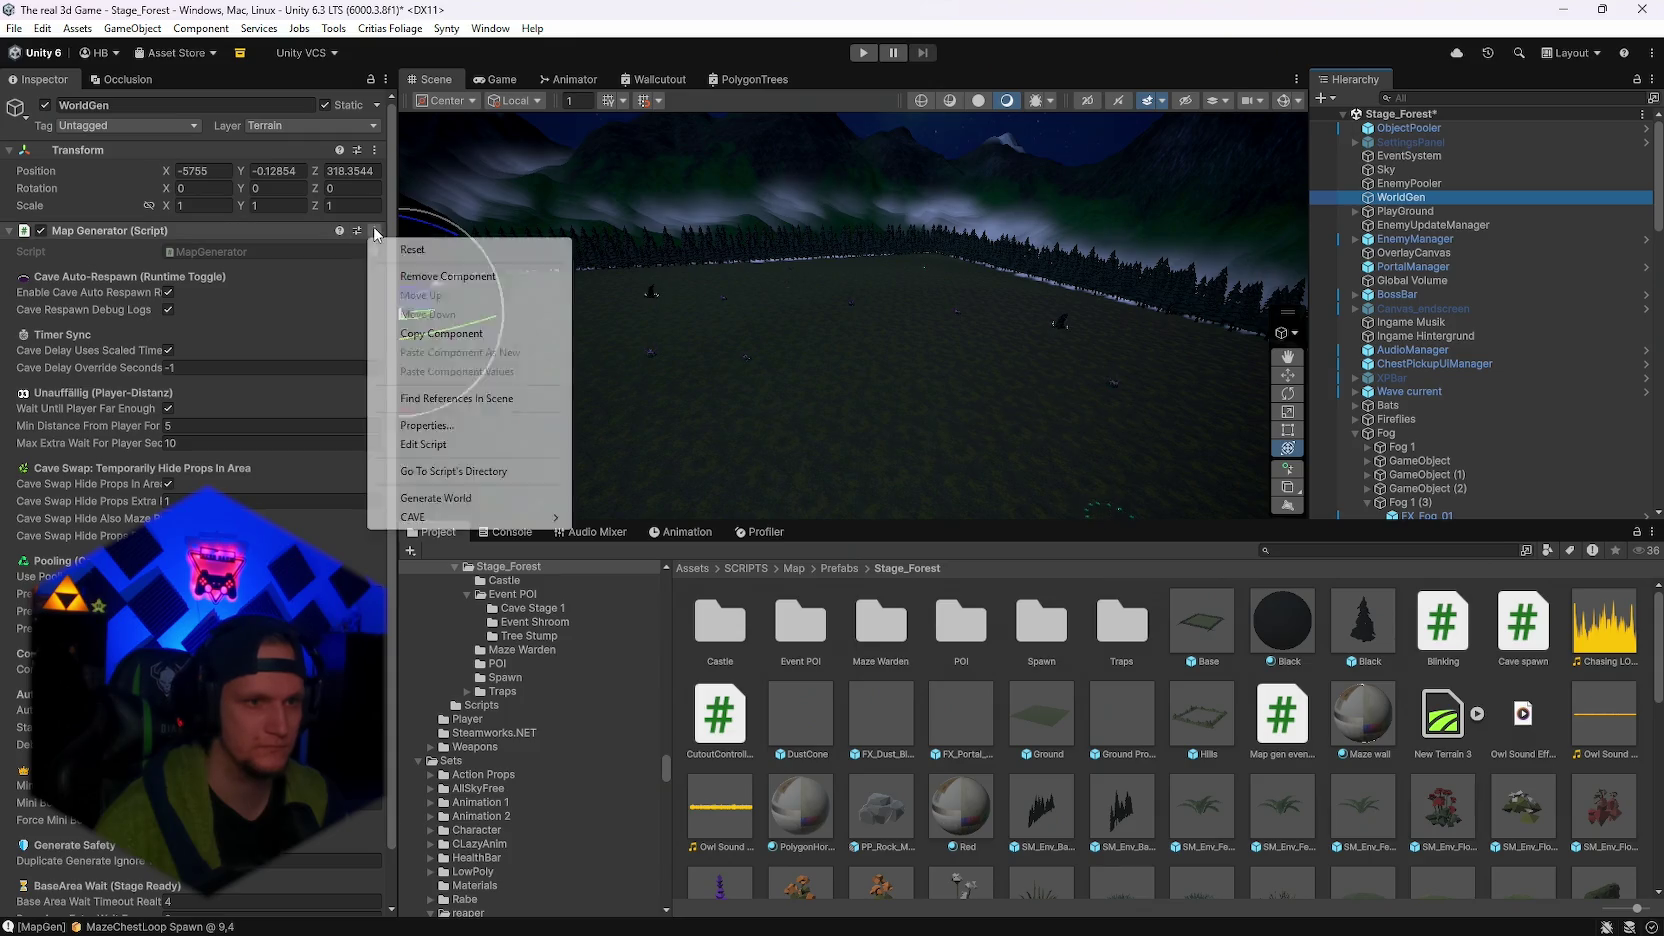
pyautogui.click(434, 445)
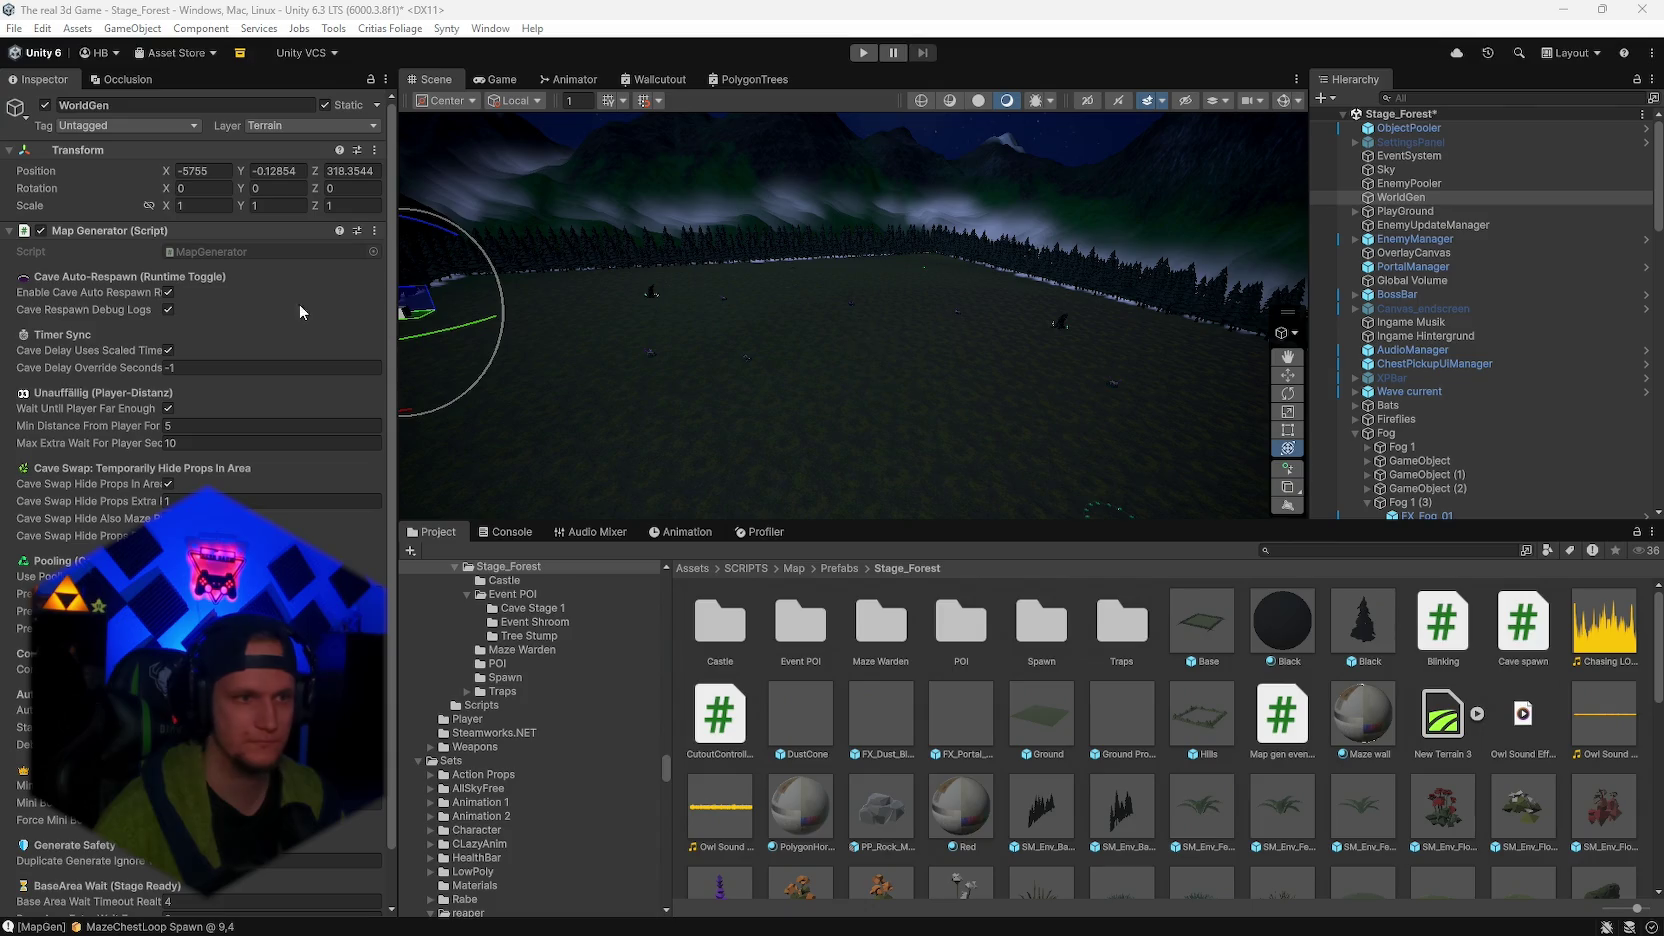
# Select the WorldGenConfig asset to view its settings: coverage 0.455, 10×10 cells, seed 12345.
pyautogui.scroll(-3, 200, 650)
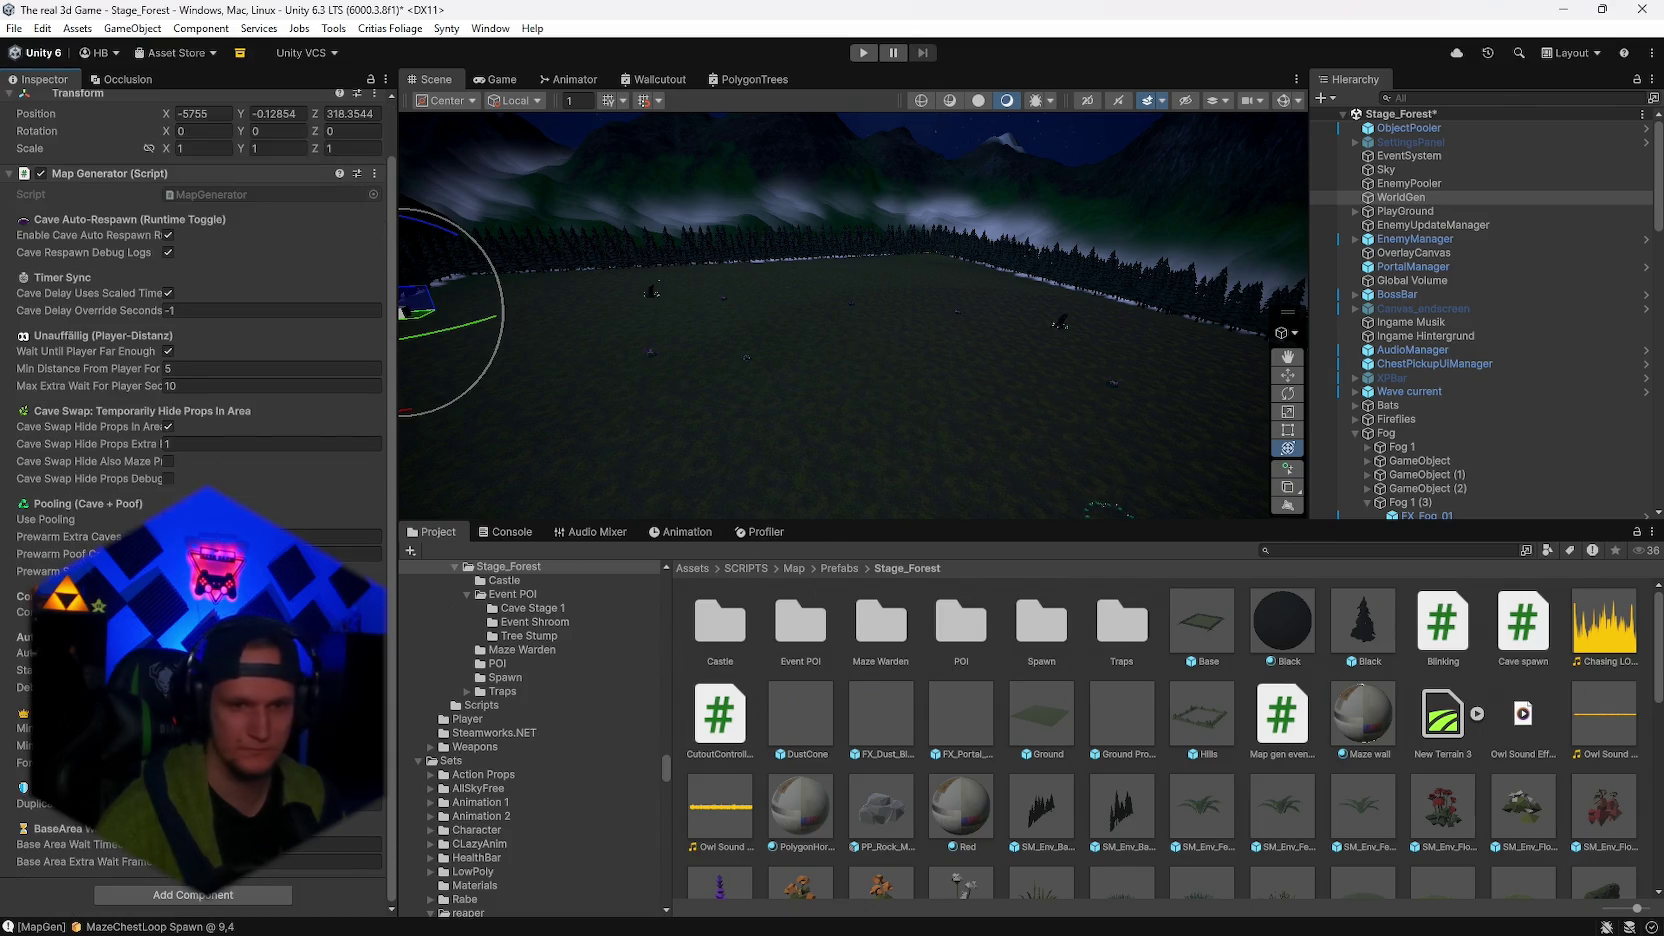
pyautogui.click(801, 848)
pyautogui.scroll(2, 345, 354)
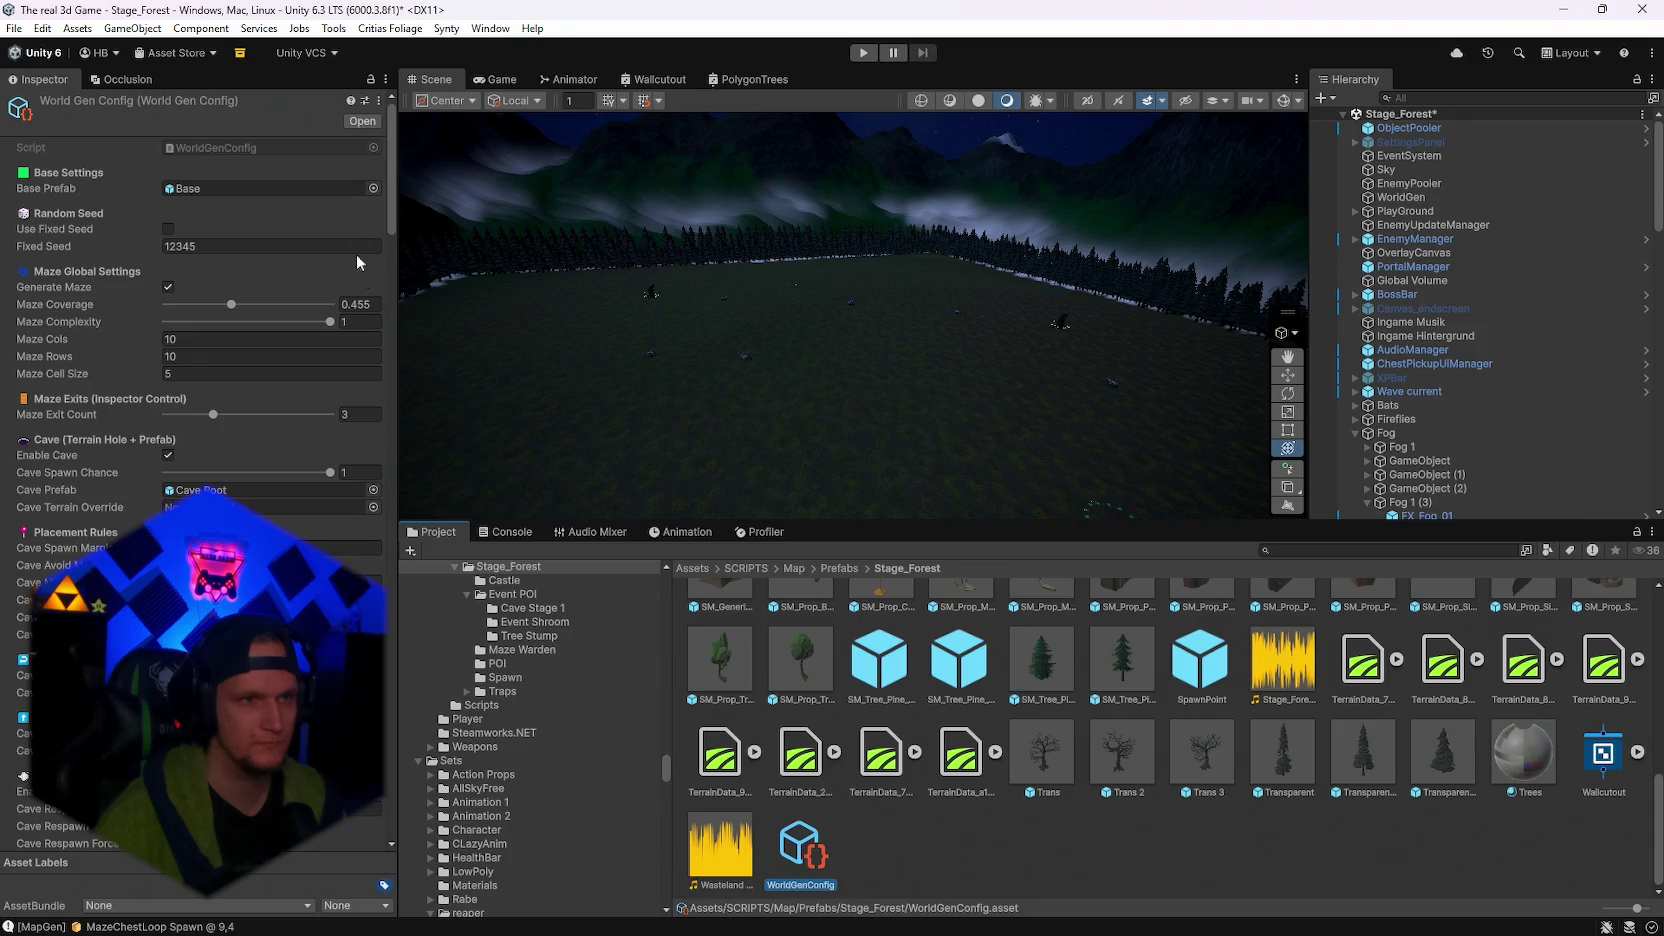
pyautogui.click(378, 100)
pyautogui.click(421, 118)
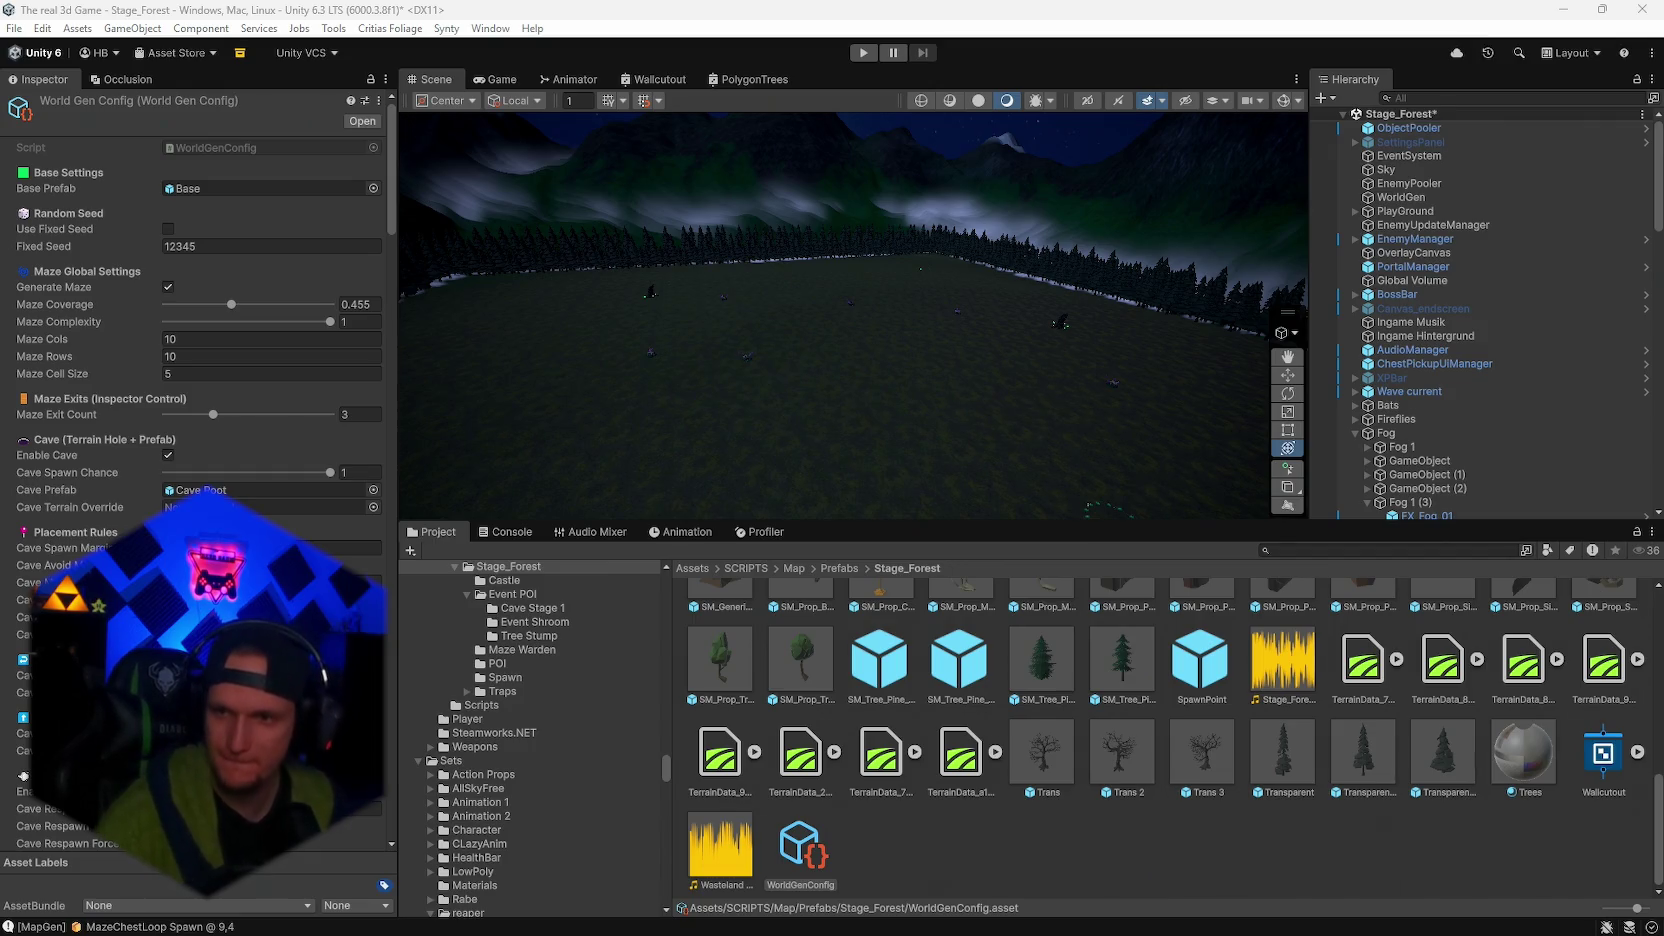
# Select the Terrain and raise Base Map Dist. from 1000 to 1819 in Terrain Settings.
pyautogui.moveTo(1158, 388)
pyautogui.mouseDown()
pyautogui.moveTo(530, 414)
pyautogui.moveTo(344, 391)
pyautogui.moveTo(400, 370)
pyautogui.moveTo(837, 357)
pyautogui.moveTo(836, 397)
pyautogui.moveTo(966, 316)
pyautogui.mouseUp()
pyautogui.scroll(-5, 1468, 382)
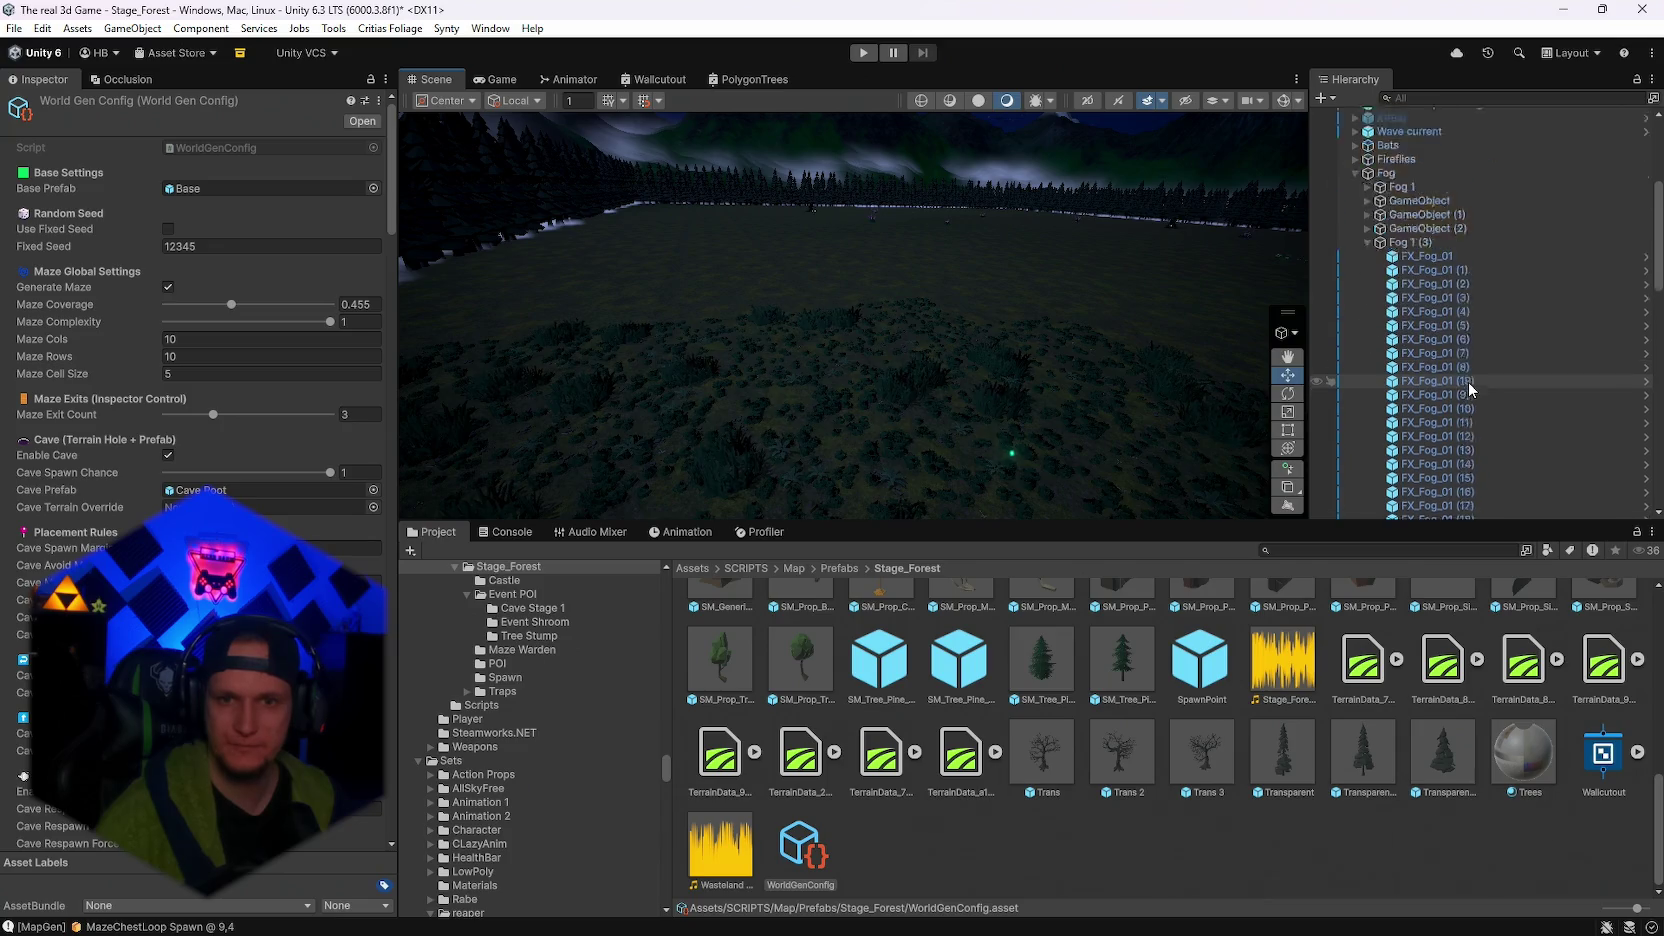
pyautogui.click(994, 335)
pyautogui.click(247, 258)
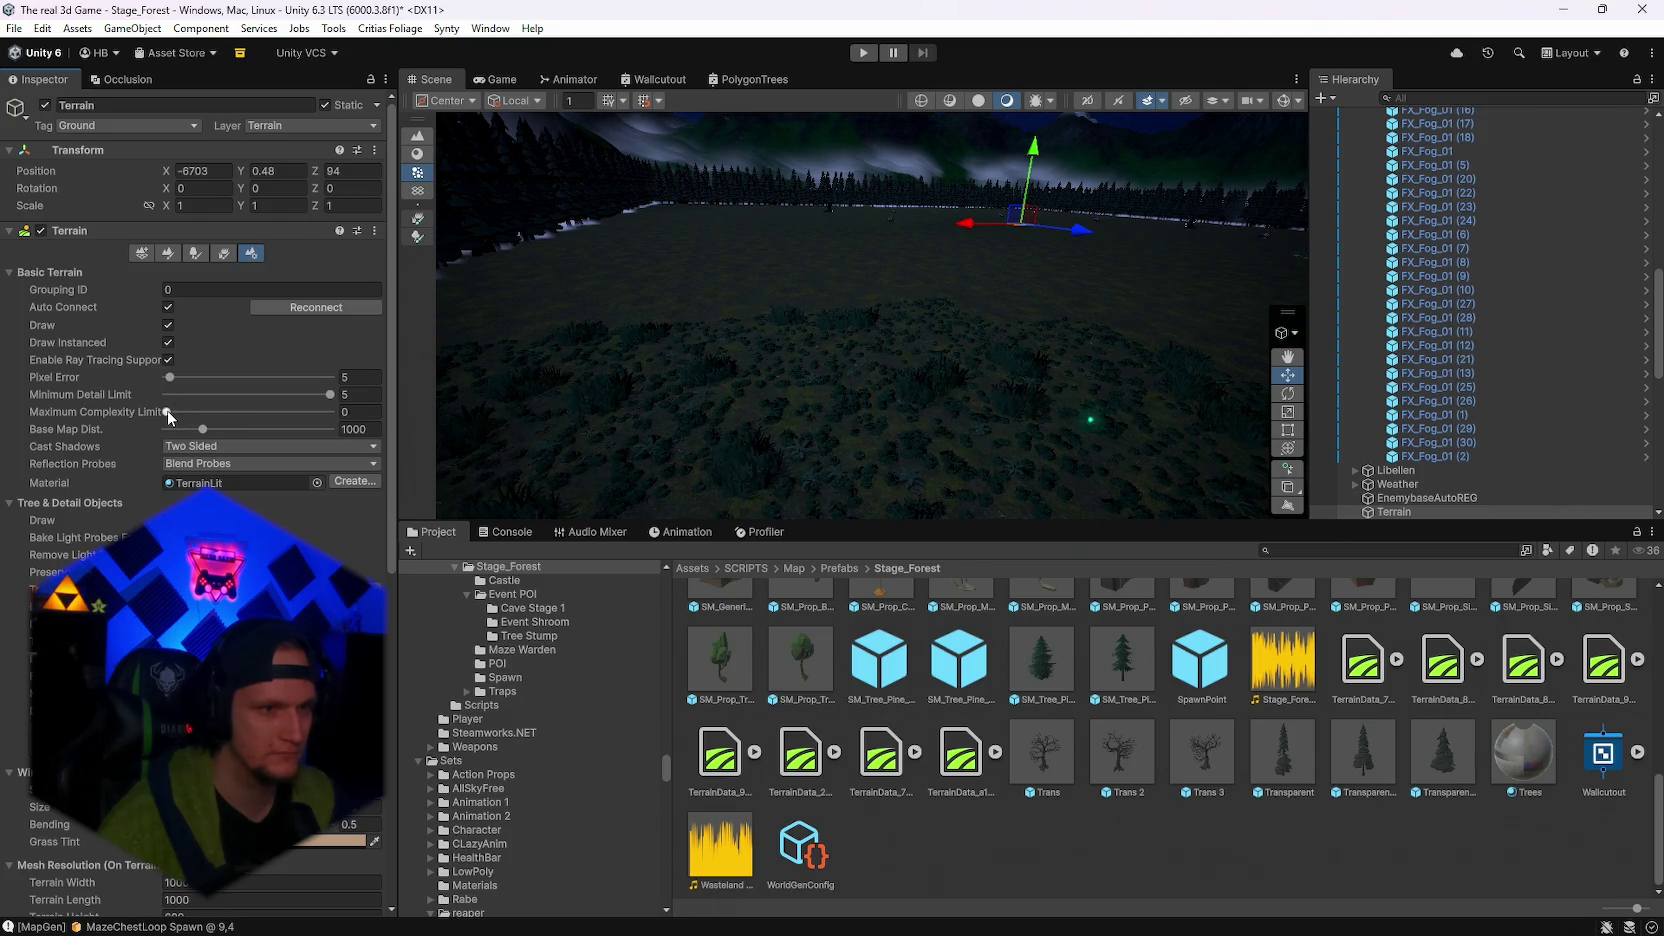
pyautogui.moveTo(204, 430); pyautogui.dragTo(216, 437)
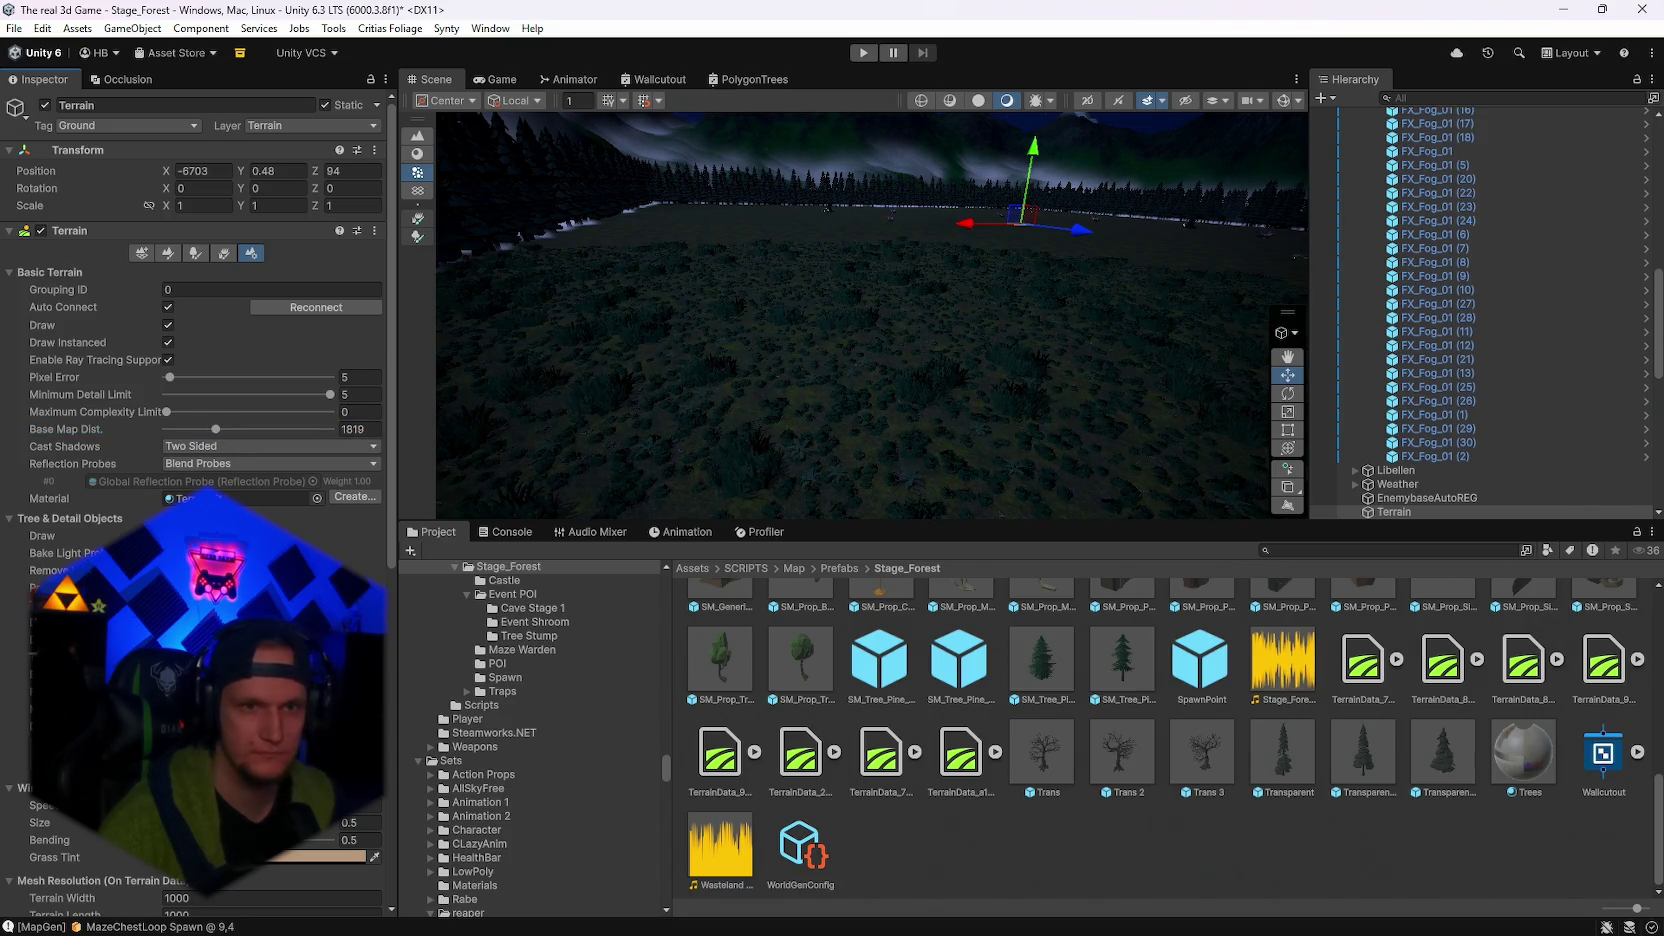
pyautogui.moveTo(780, 430)
pyautogui.mouseDown()
pyautogui.moveTo(1145, 390)
pyautogui.moveTo(1040, 383)
pyautogui.moveTo(865, 457)
pyautogui.moveTo(1077, 371)
pyautogui.moveTo(1143, 374)
pyautogui.moveTo(795, 386)
pyautogui.moveTo(862, 409)
pyautogui.moveTo(929, 468)
pyautogui.moveTo(1018, 390)
pyautogui.moveTo(1060, 399)
pyautogui.moveTo(853, 384)
pyautogui.moveTo(847, 368)
pyautogui.moveTo(880, 472)
pyautogui.moveTo(938, 466)
pyautogui.moveTo(650, 453)
pyautogui.moveTo(770, 490)
pyautogui.moveTo(1000, 430)
pyautogui.mouseUp()
pyautogui.moveTo(1250, 420)
pyautogui.mouseDown()
pyautogui.moveTo(461, 433)
pyautogui.moveTo(973, 449)
pyautogui.moveTo(1140, 383)
pyautogui.moveTo(1250, 400)
pyautogui.mouseUp()
pyautogui.moveTo(1405, 410)
pyautogui.mouseDown()
pyautogui.moveTo(1300, 450)
pyautogui.moveTo(902, 412)
pyautogui.moveTo(900, 450)
pyautogui.mouseUp()
pyautogui.scroll(-5, 200, 400)
pyautogui.scroll(-10, 200, 400)
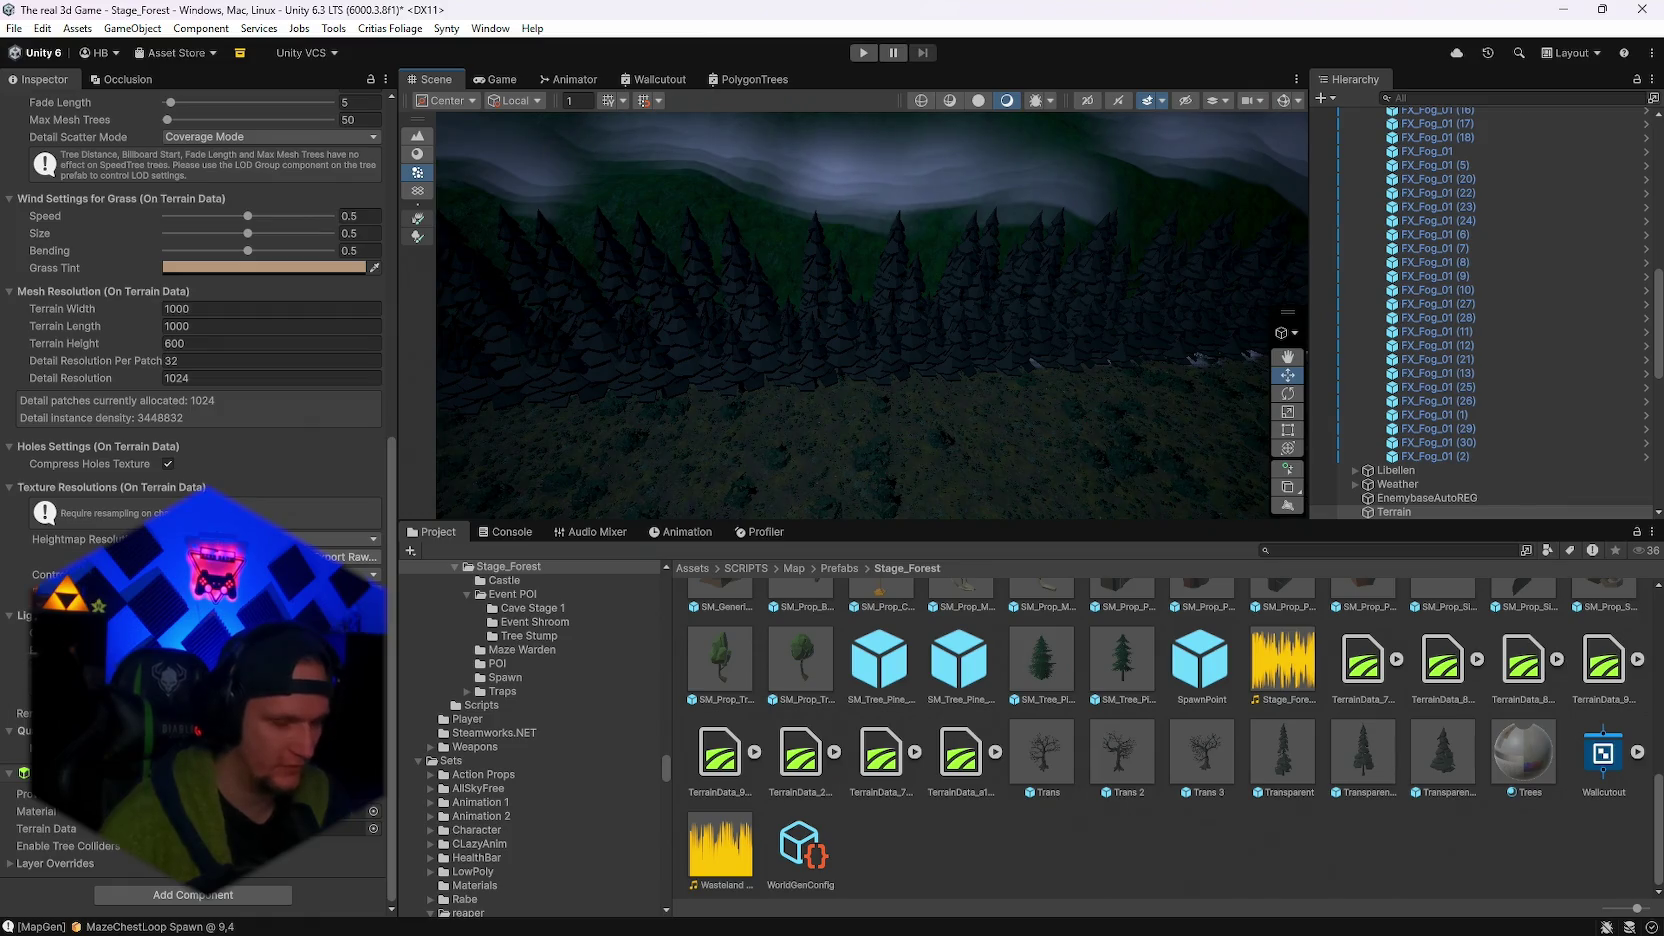
pyautogui.scroll(5, 195, 400)
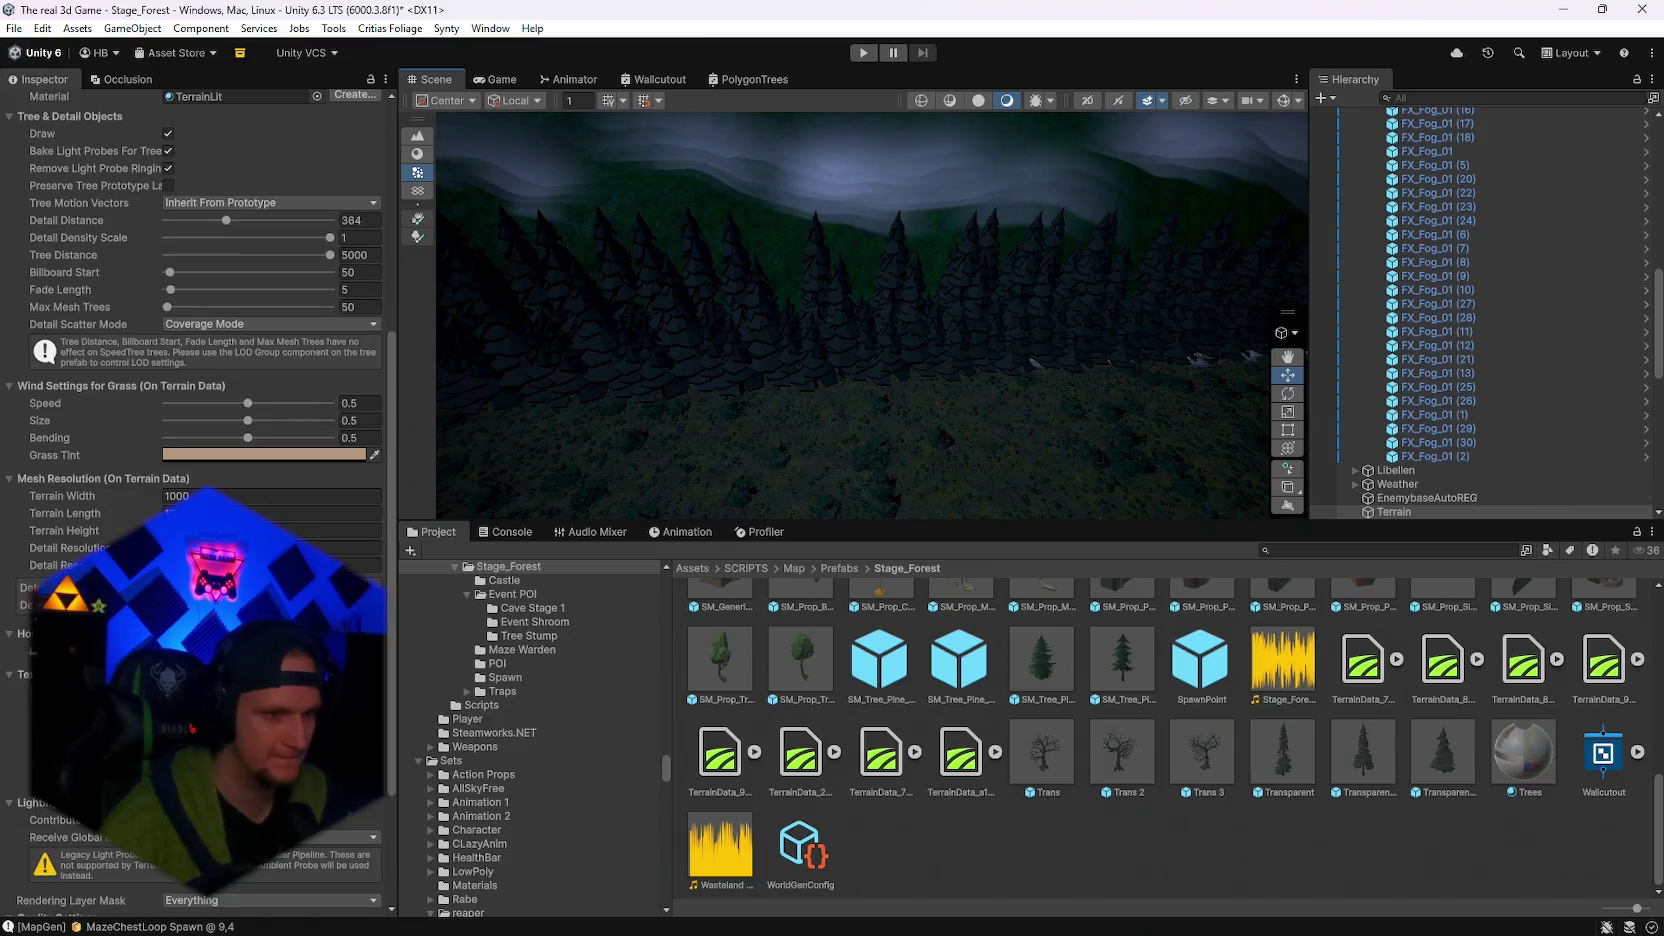
pyautogui.moveTo(620, 420)
pyautogui.mouseDown()
pyautogui.moveTo(624, 471)
pyautogui.moveTo(285, 485)
pyautogui.moveTo(252, 512)
pyautogui.mouseUp()
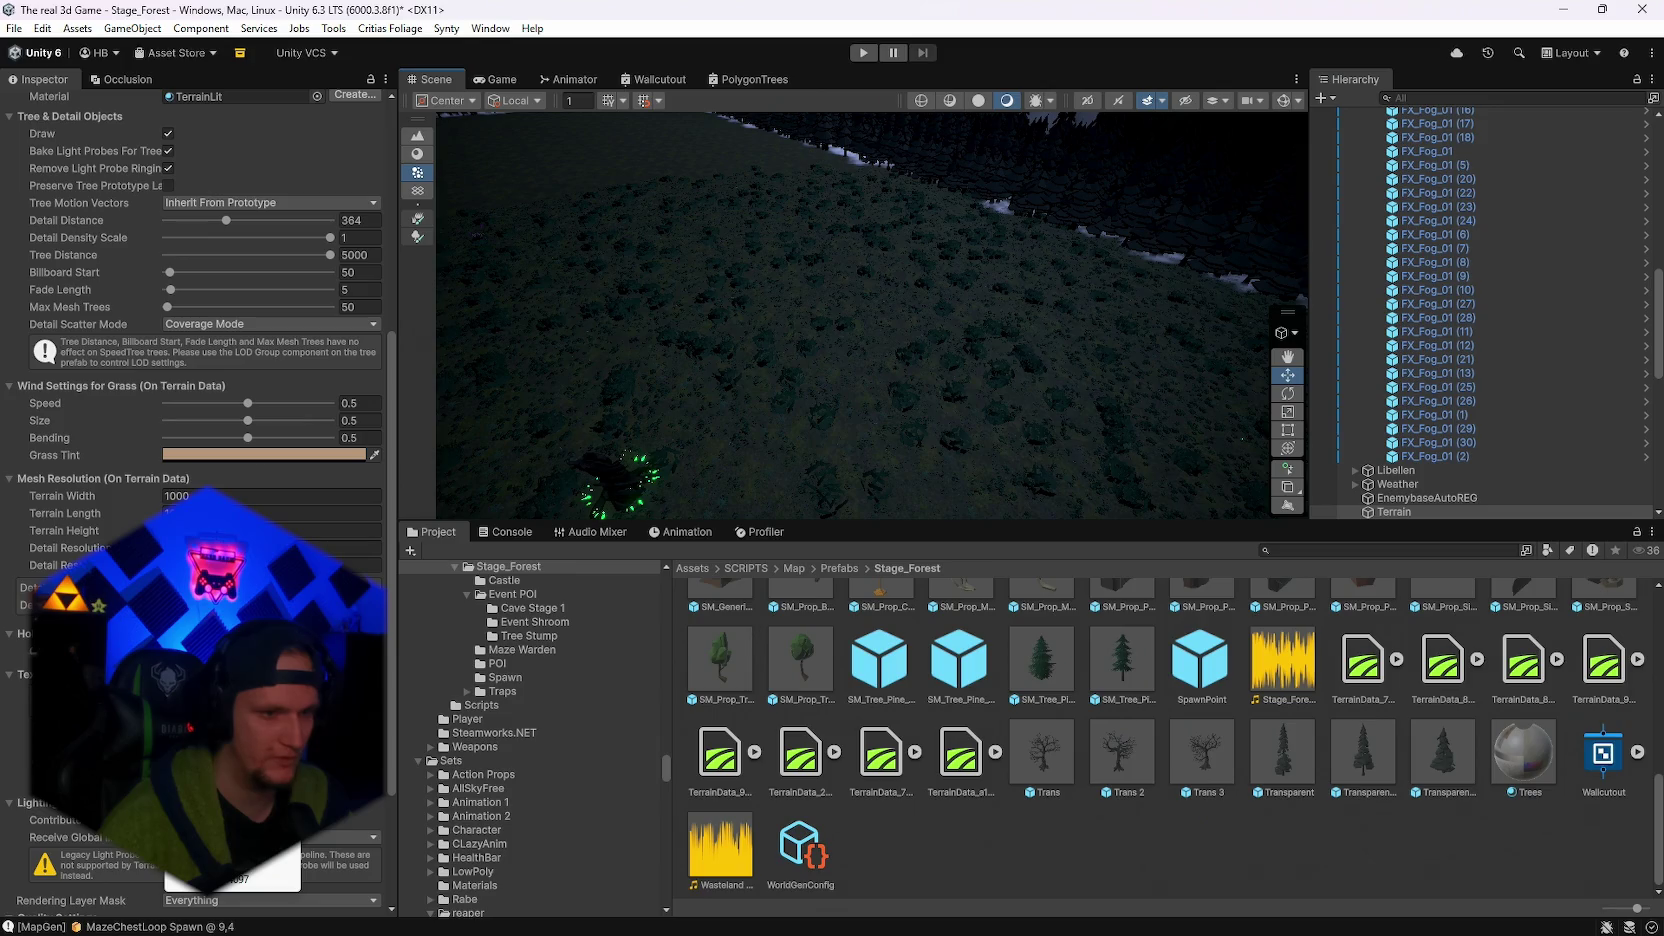
pyautogui.moveTo(688, 528)
pyautogui.mouseDown()
pyautogui.moveTo(711, 545)
pyautogui.moveTo(465, 523)
pyautogui.moveTo(449, 379)
pyautogui.moveTo(476, 394)
pyautogui.mouseUp()
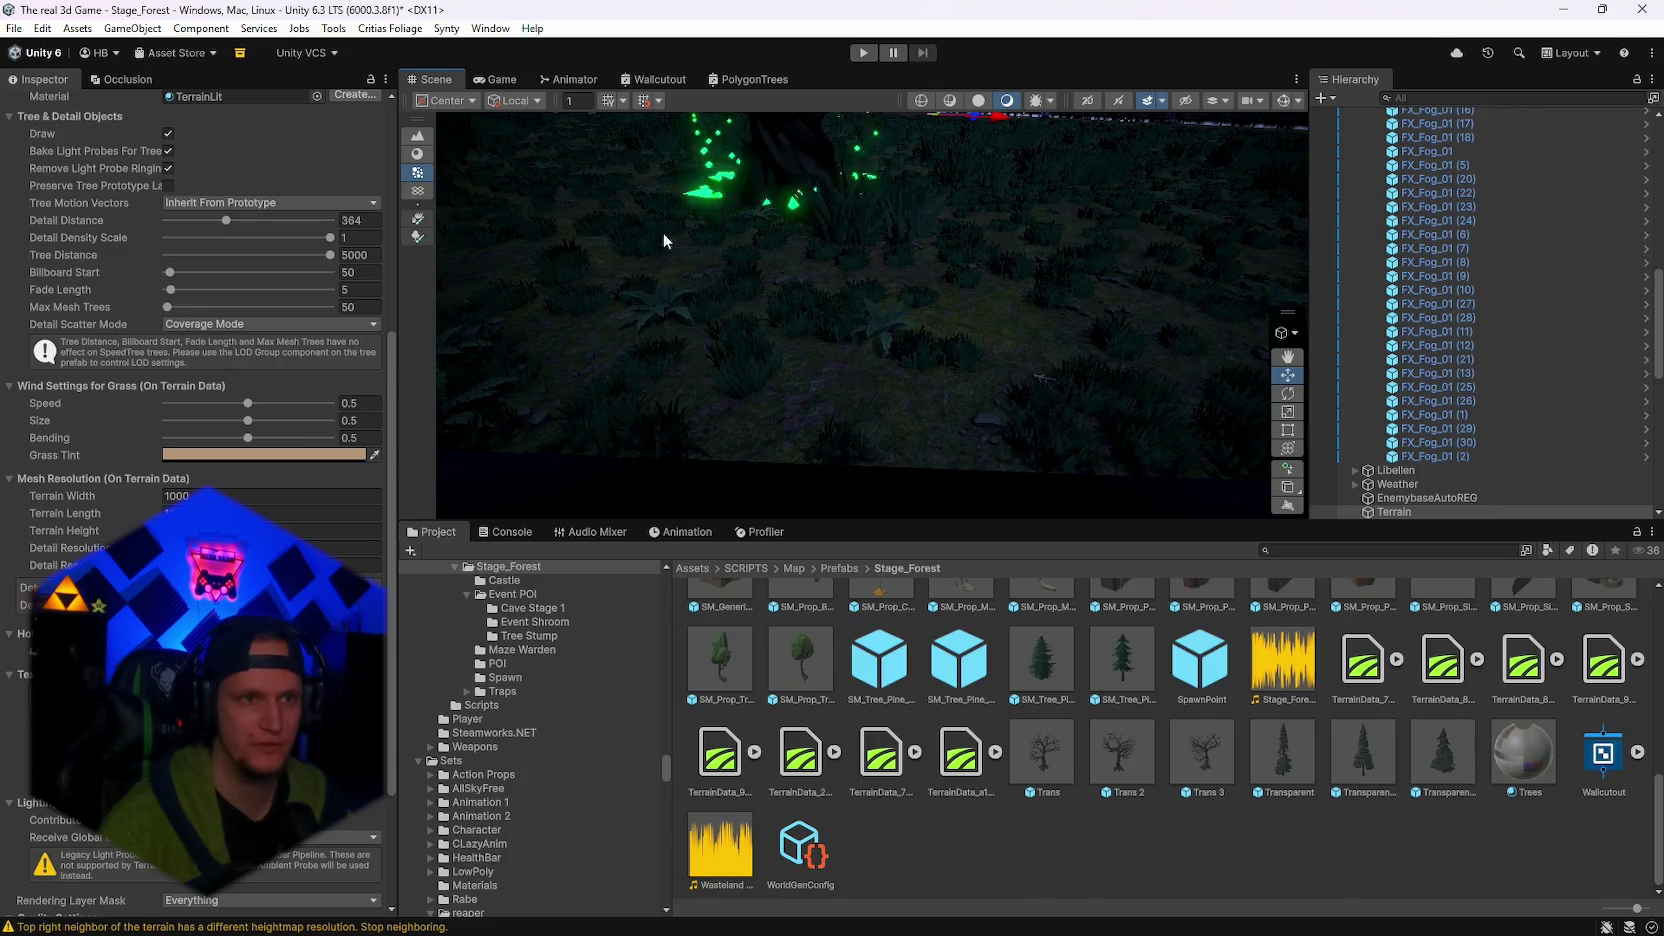
pyautogui.click(512, 79)
pyautogui.click(439, 75)
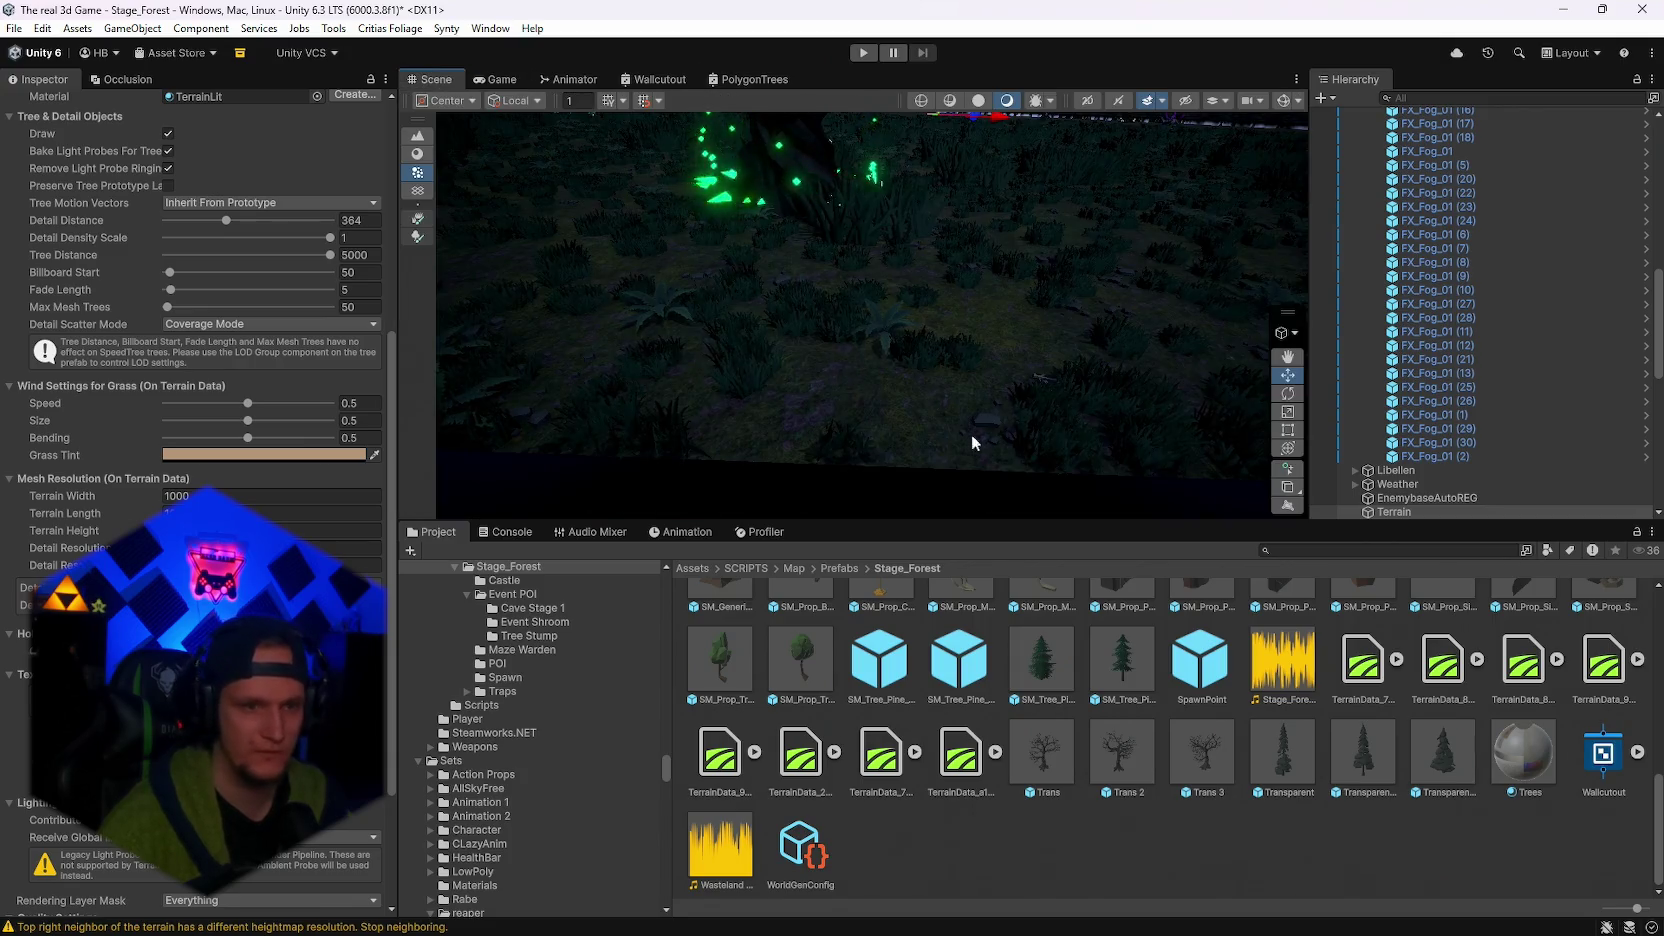
pyautogui.moveTo(900, 457)
pyautogui.mouseDown()
pyautogui.moveTo(1135, 910)
pyautogui.moveTo(817, 858)
pyautogui.moveTo(953, 161)
pyautogui.moveTo(847, 435)
pyautogui.moveTo(891, 446)
pyautogui.moveTo(1055, 303)
pyautogui.mouseUp()
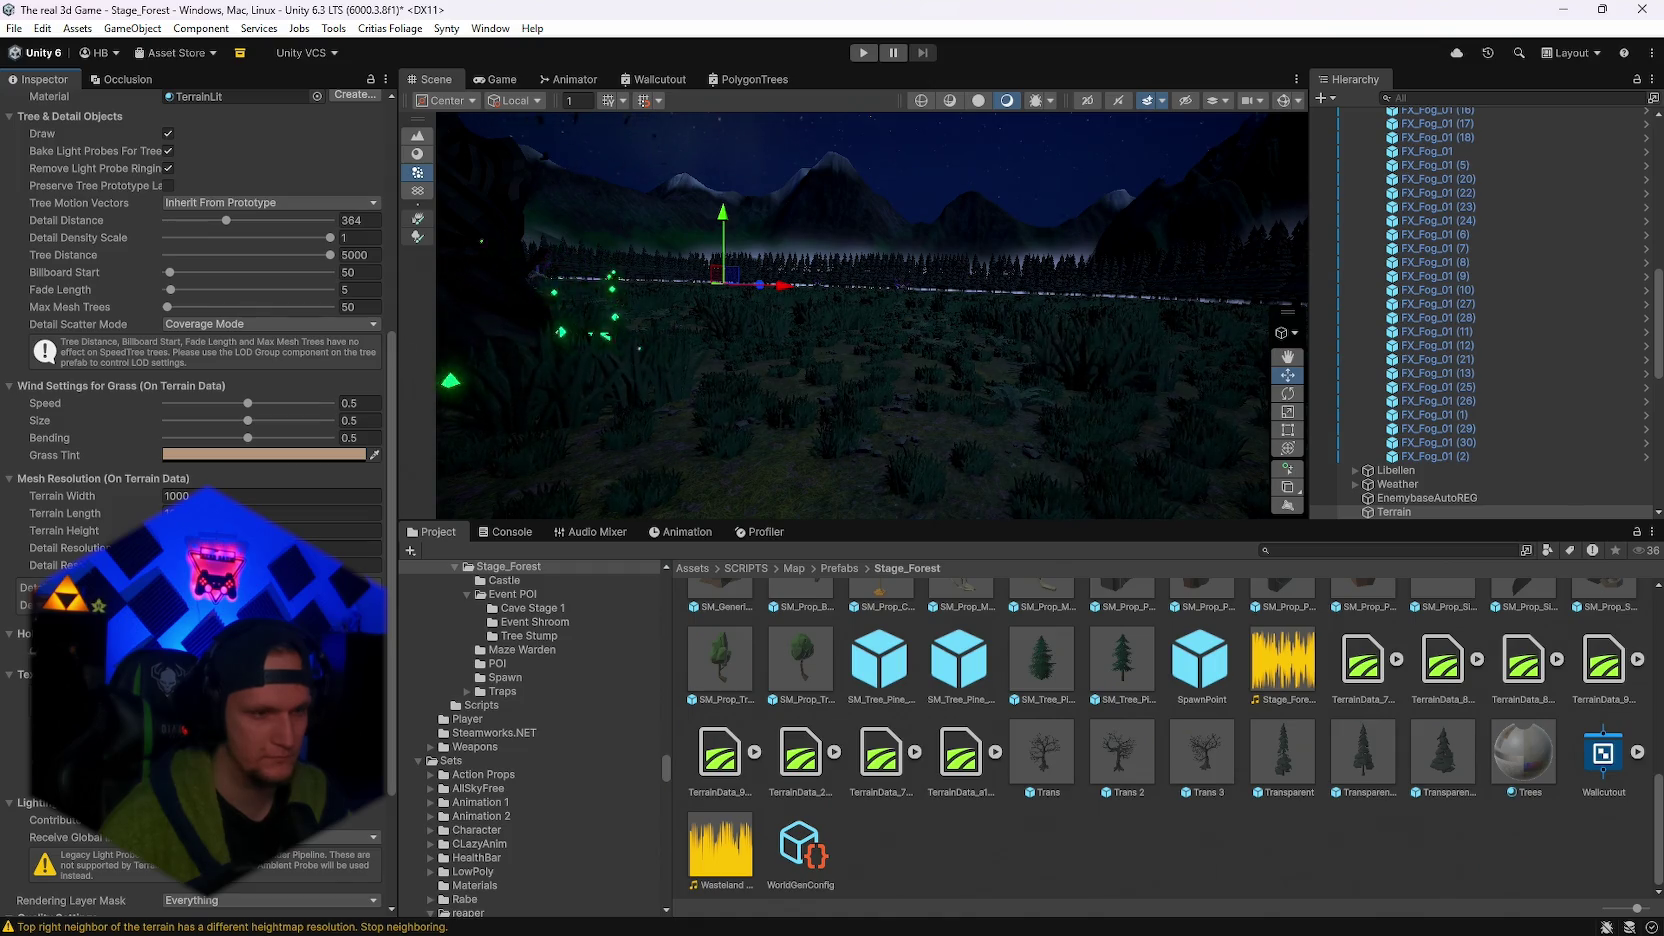
pyautogui.moveTo(918, 533)
pyautogui.mouseDown()
pyautogui.moveTo(842, 528)
pyautogui.moveTo(826, 552)
pyautogui.moveTo(926, 594)
pyautogui.moveTo(905, 650)
pyautogui.moveTo(1480, 587)
pyautogui.moveTo(995, 483)
pyautogui.moveTo(733, 488)
pyautogui.moveTo(759, 552)
pyautogui.mouseUp()
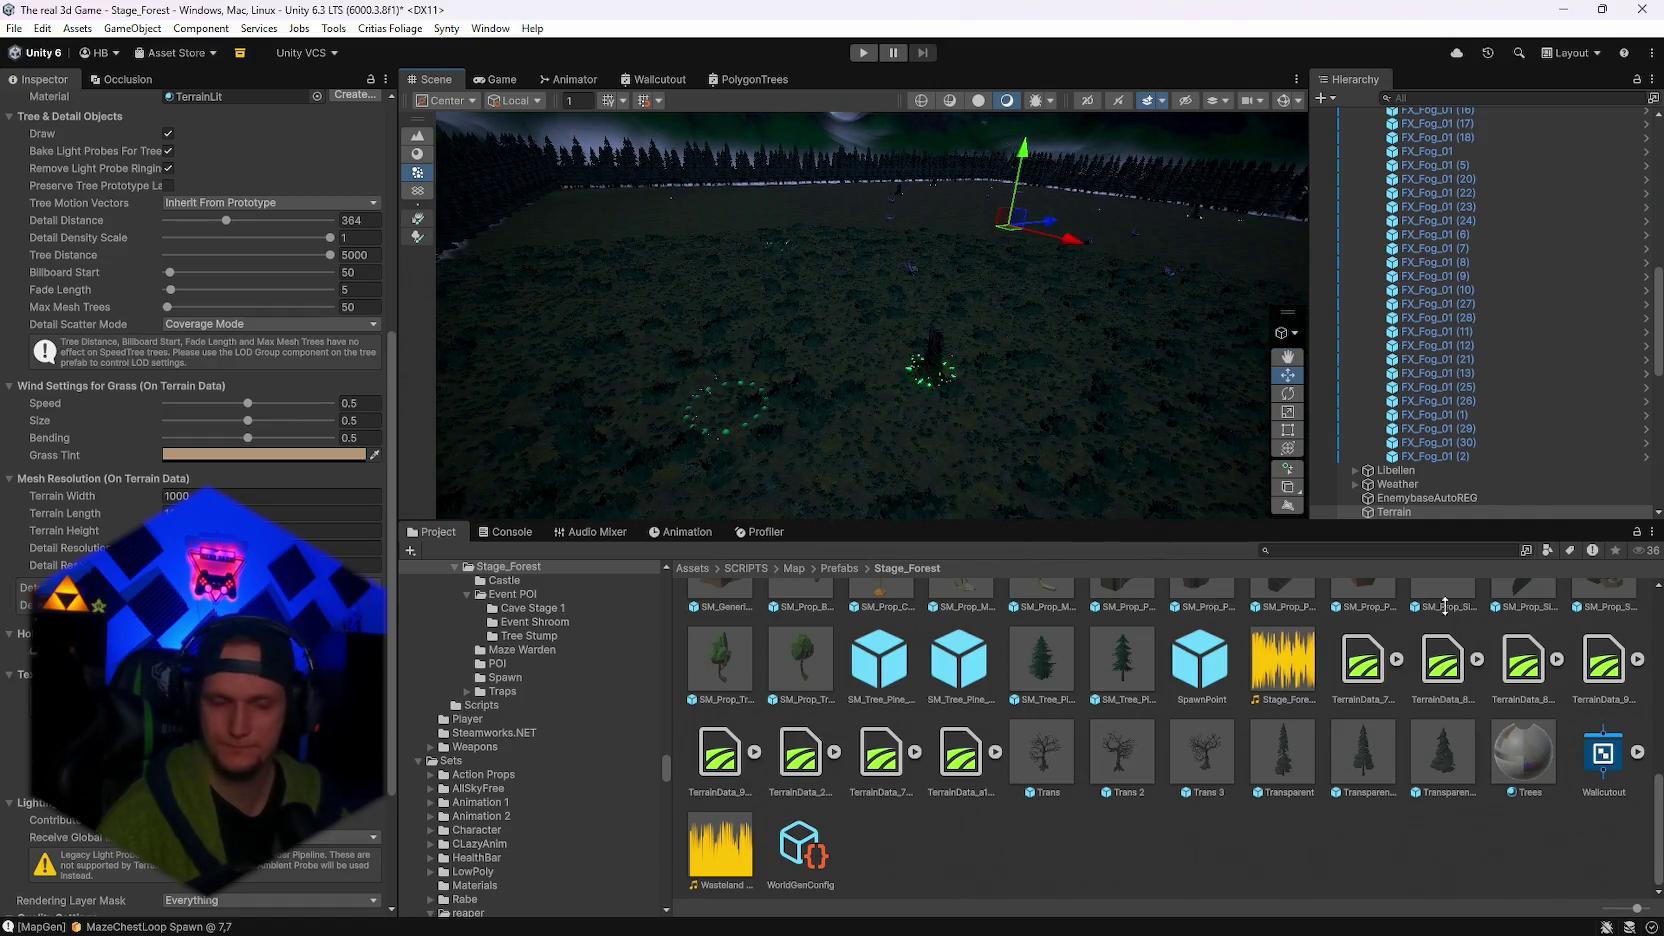
pyautogui.scroll(-2, 195, 400)
pyautogui.scroll(-3, 195, 400)
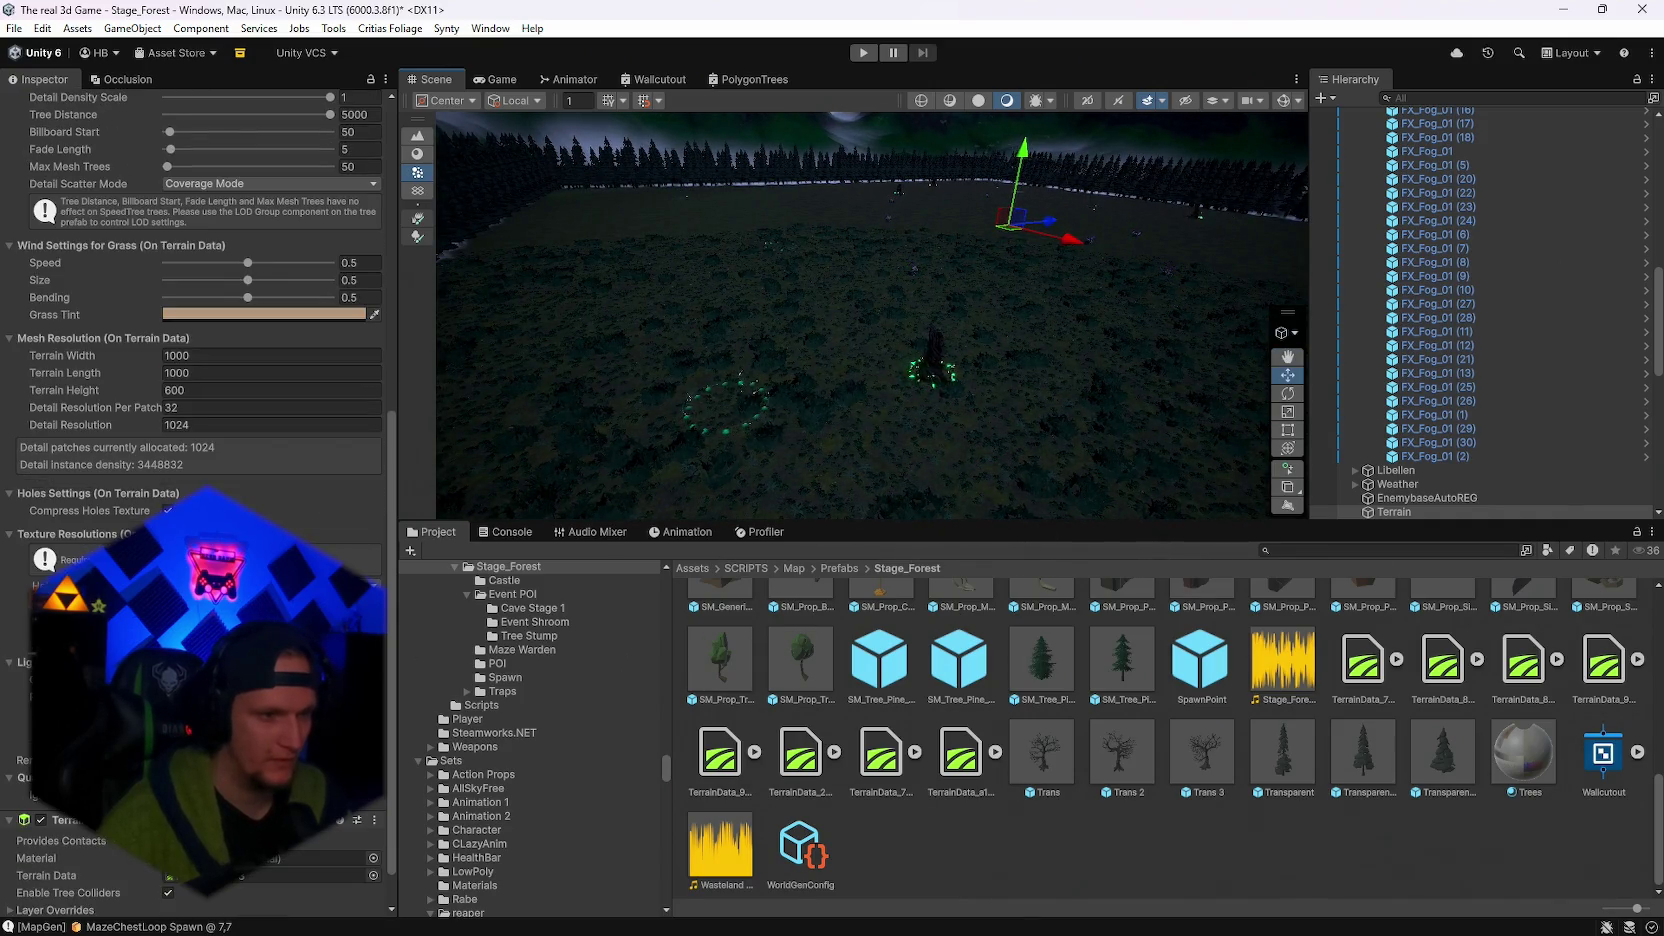
pyautogui.moveTo(876, 430)
pyautogui.mouseDown()
pyautogui.moveTo(825, 509)
pyautogui.moveTo(895, 524)
pyautogui.moveTo(905, 495)
pyautogui.moveTo(887, 490)
pyautogui.mouseUp()
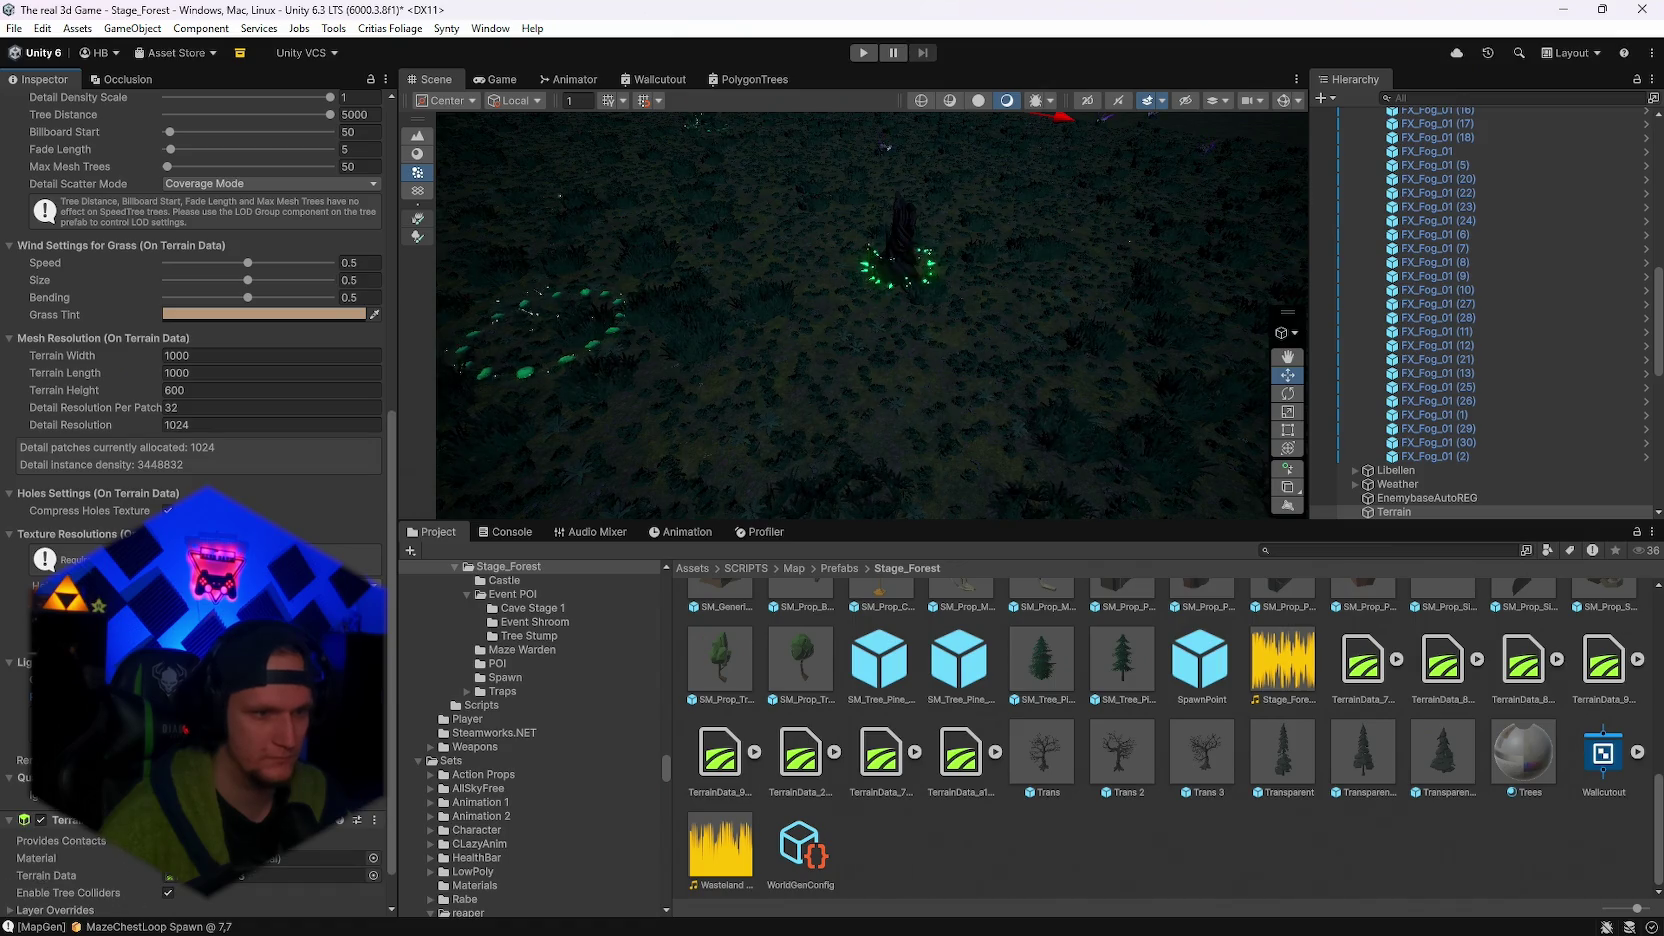
pyautogui.moveTo(880, 360)
pyautogui.mouseDown()
pyautogui.moveTo(672, 345)
pyautogui.moveTo(732, 364)
pyautogui.mouseUp()
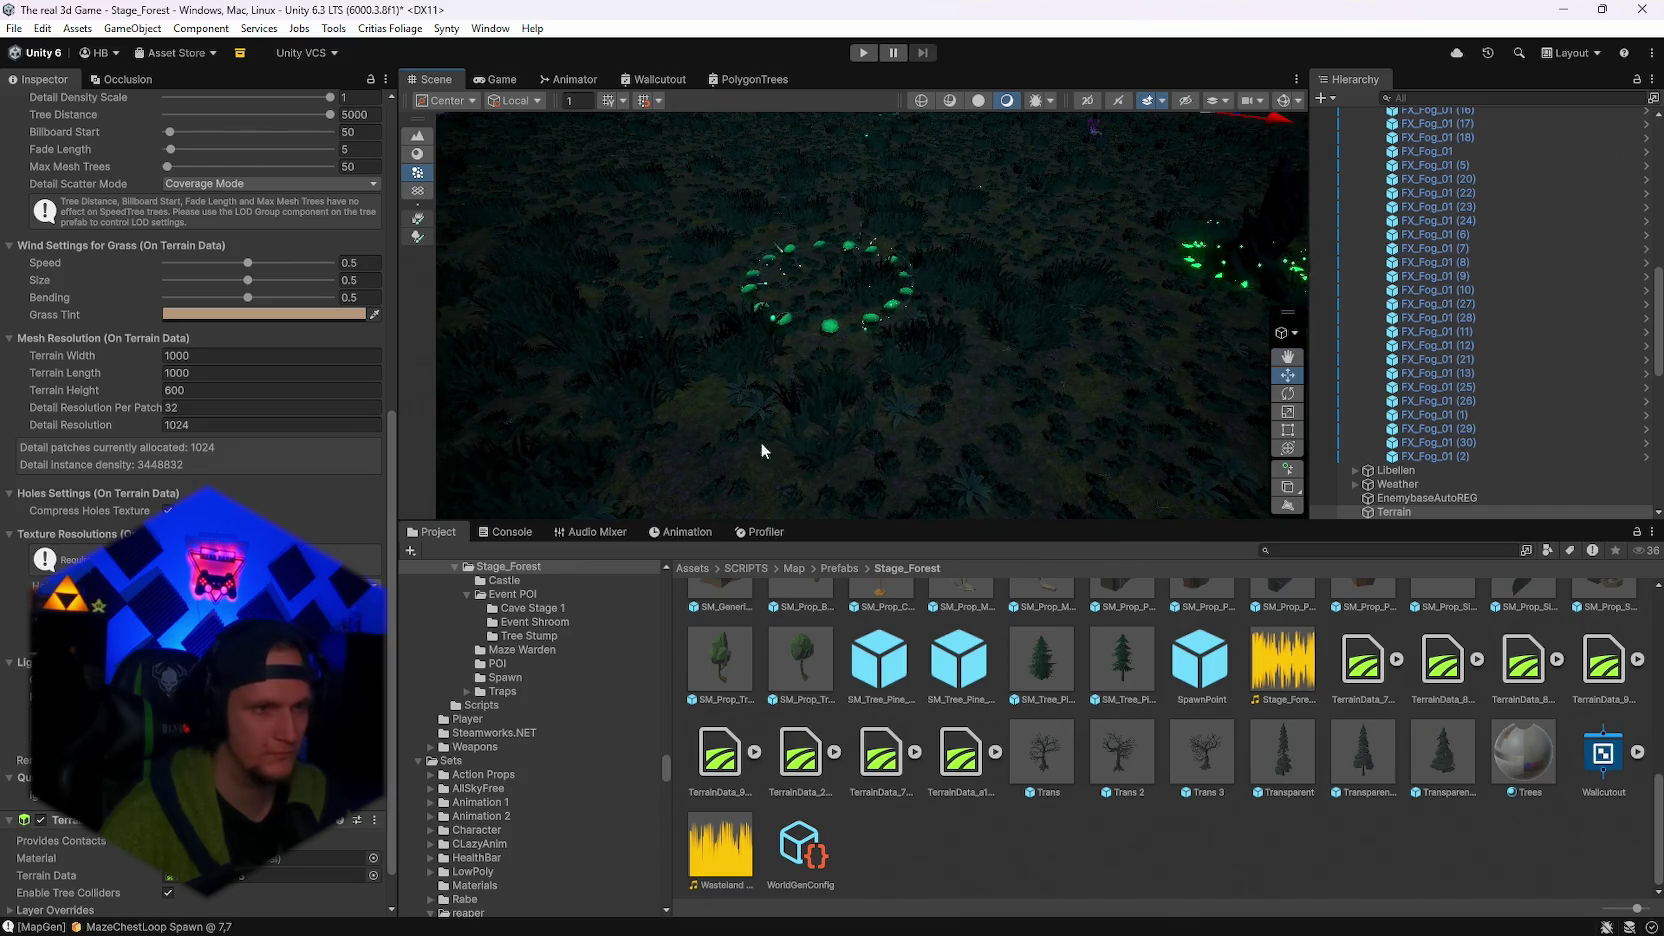
pyautogui.scroll(6, 332, 530)
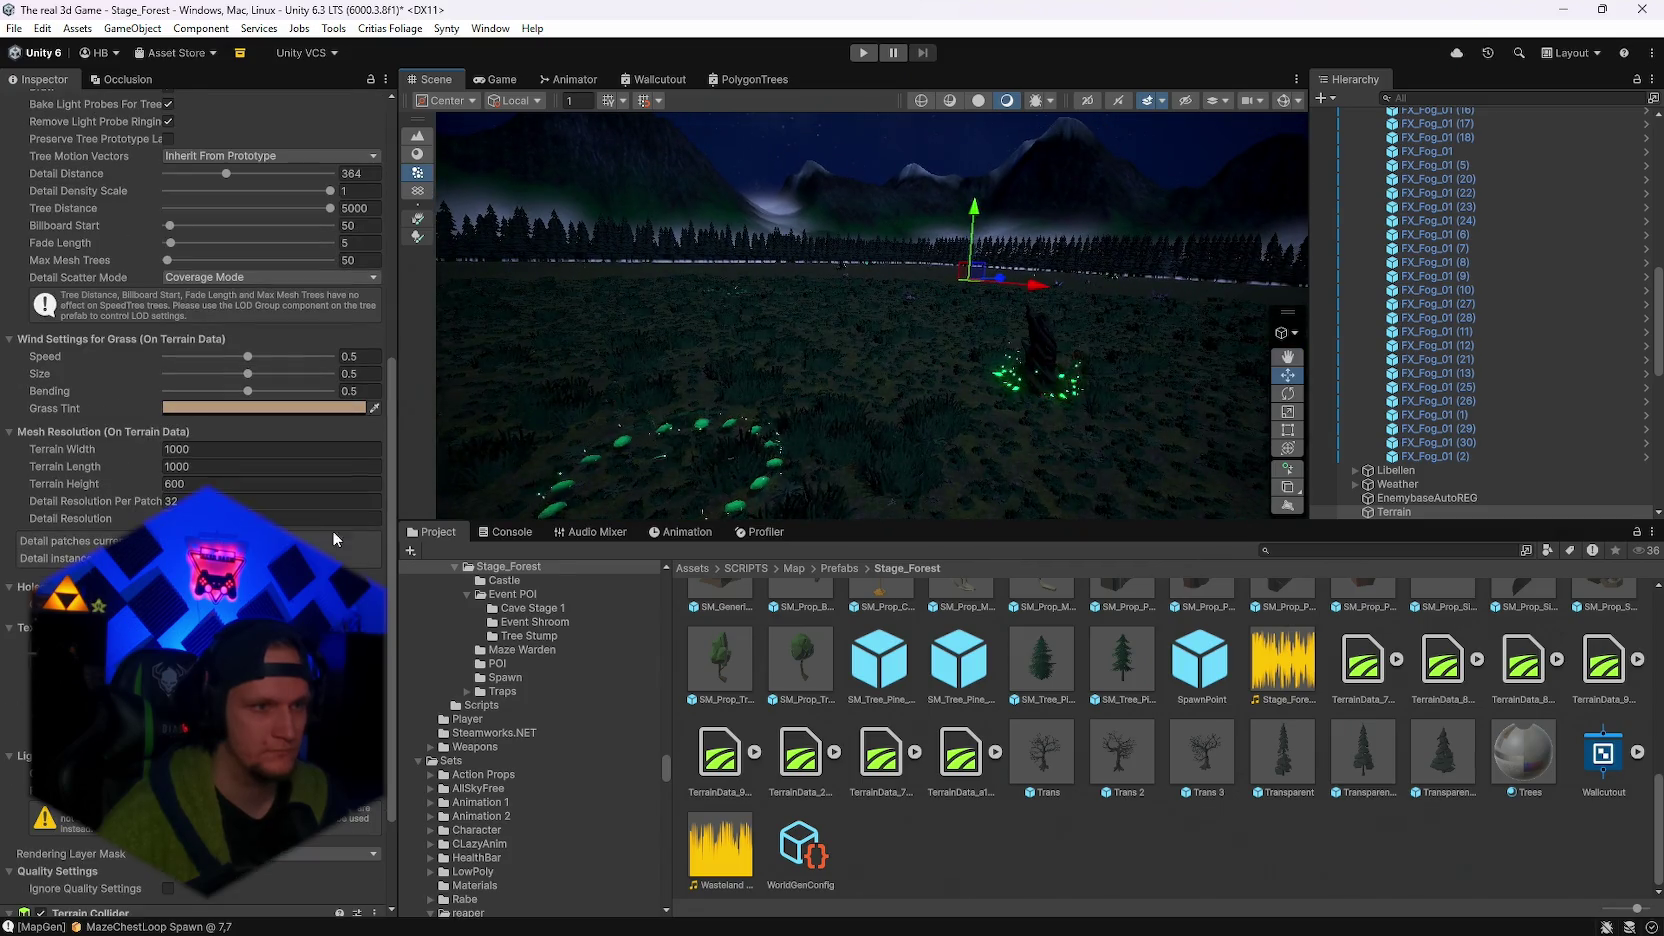
pyautogui.scroll(3, 200, 400)
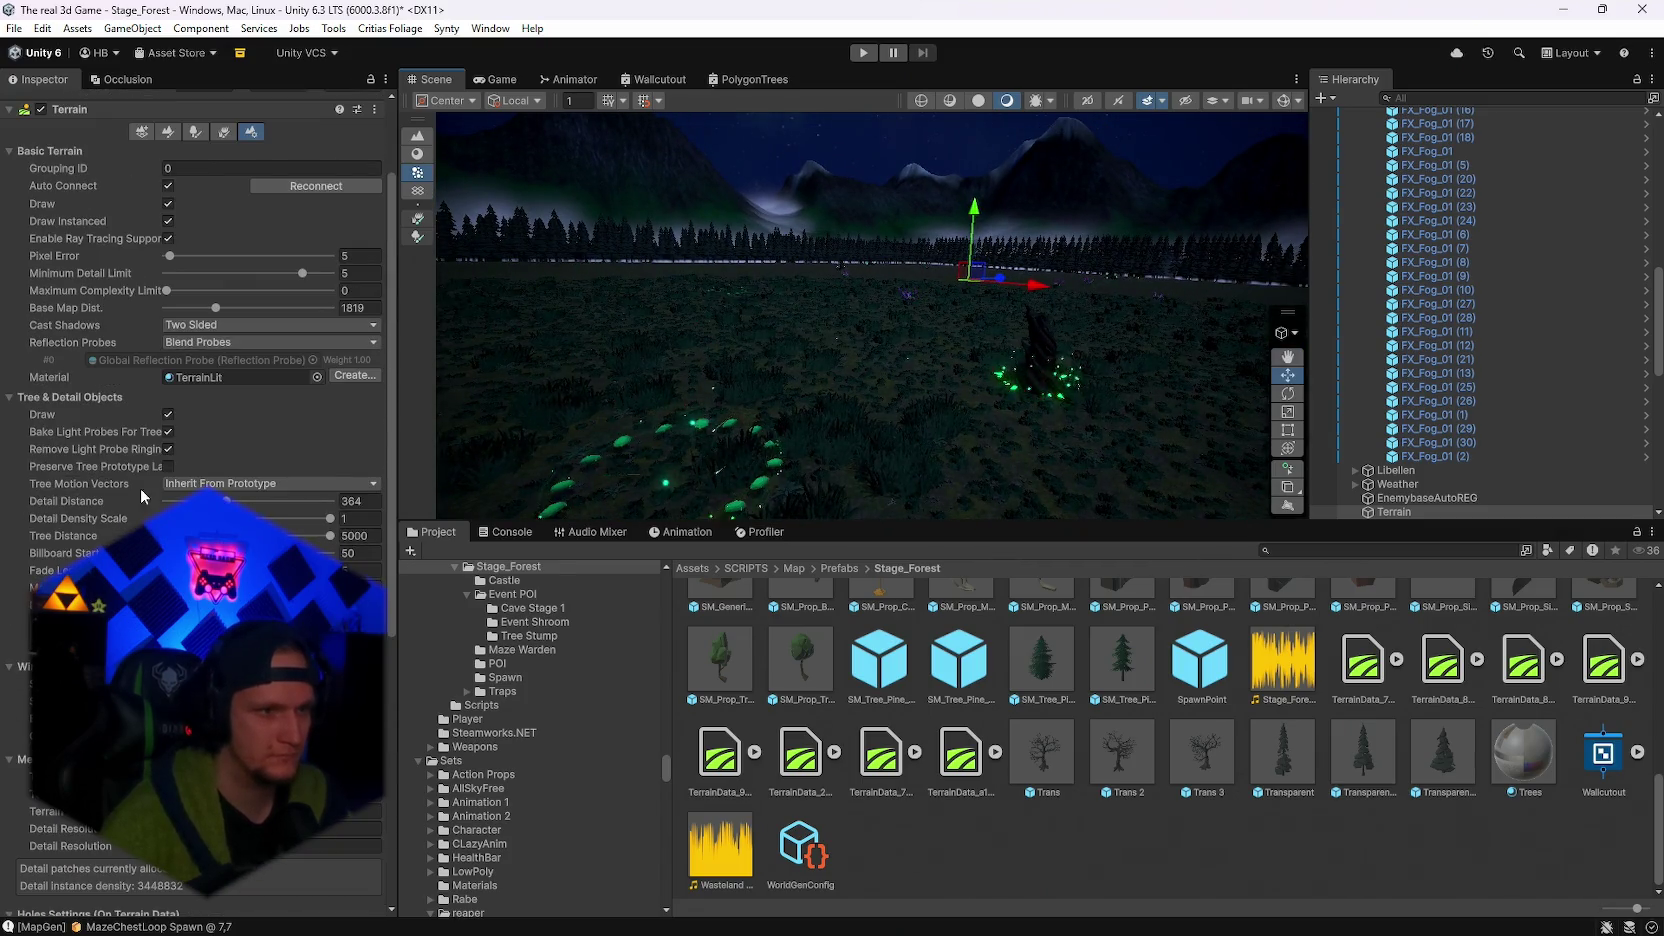
pyautogui.scroll(2, 141, 494)
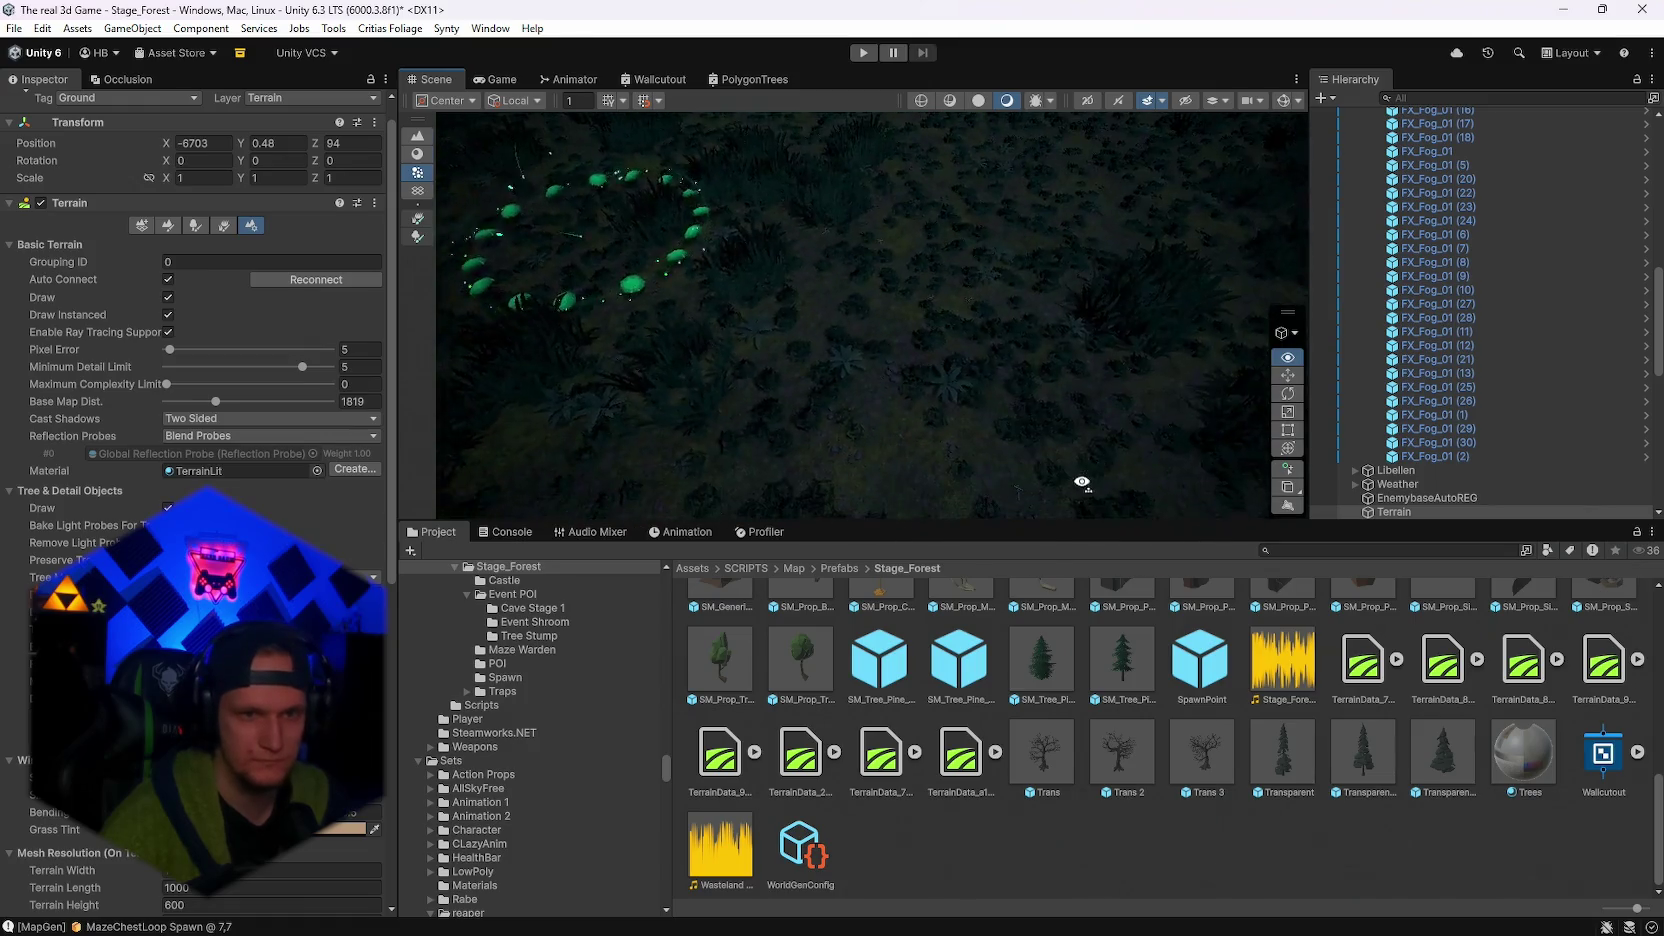
pyautogui.click(172, 383)
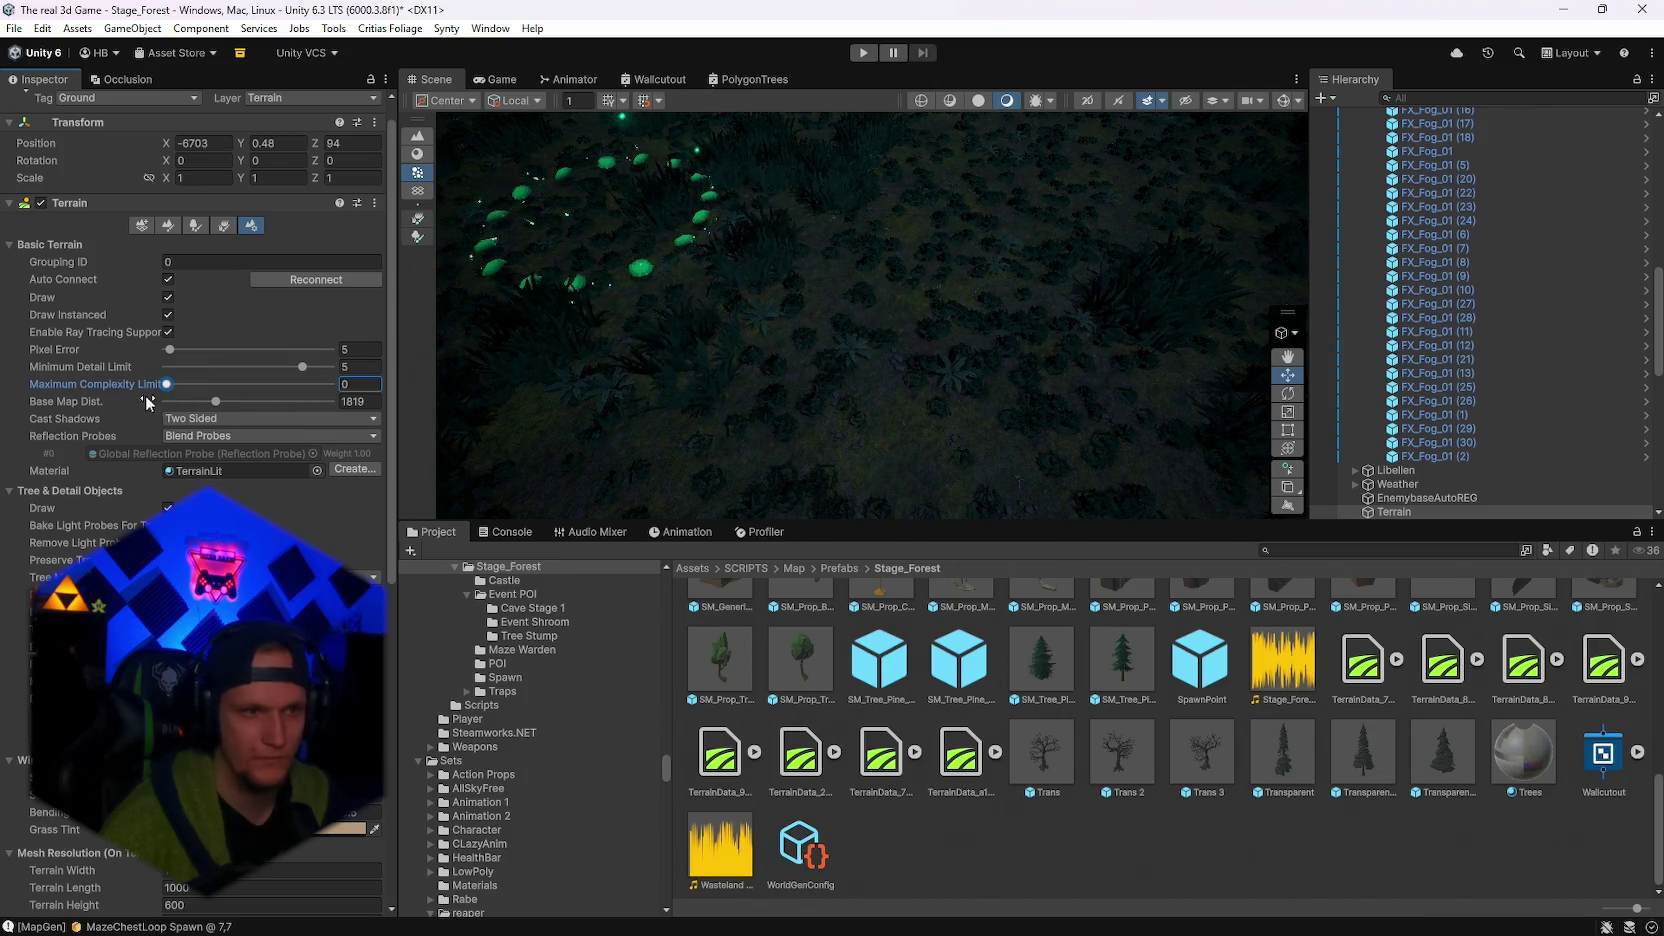
pyautogui.click(203, 416)
pyautogui.click(92, 421)
pyautogui.click(186, 434)
pyautogui.click(142, 400)
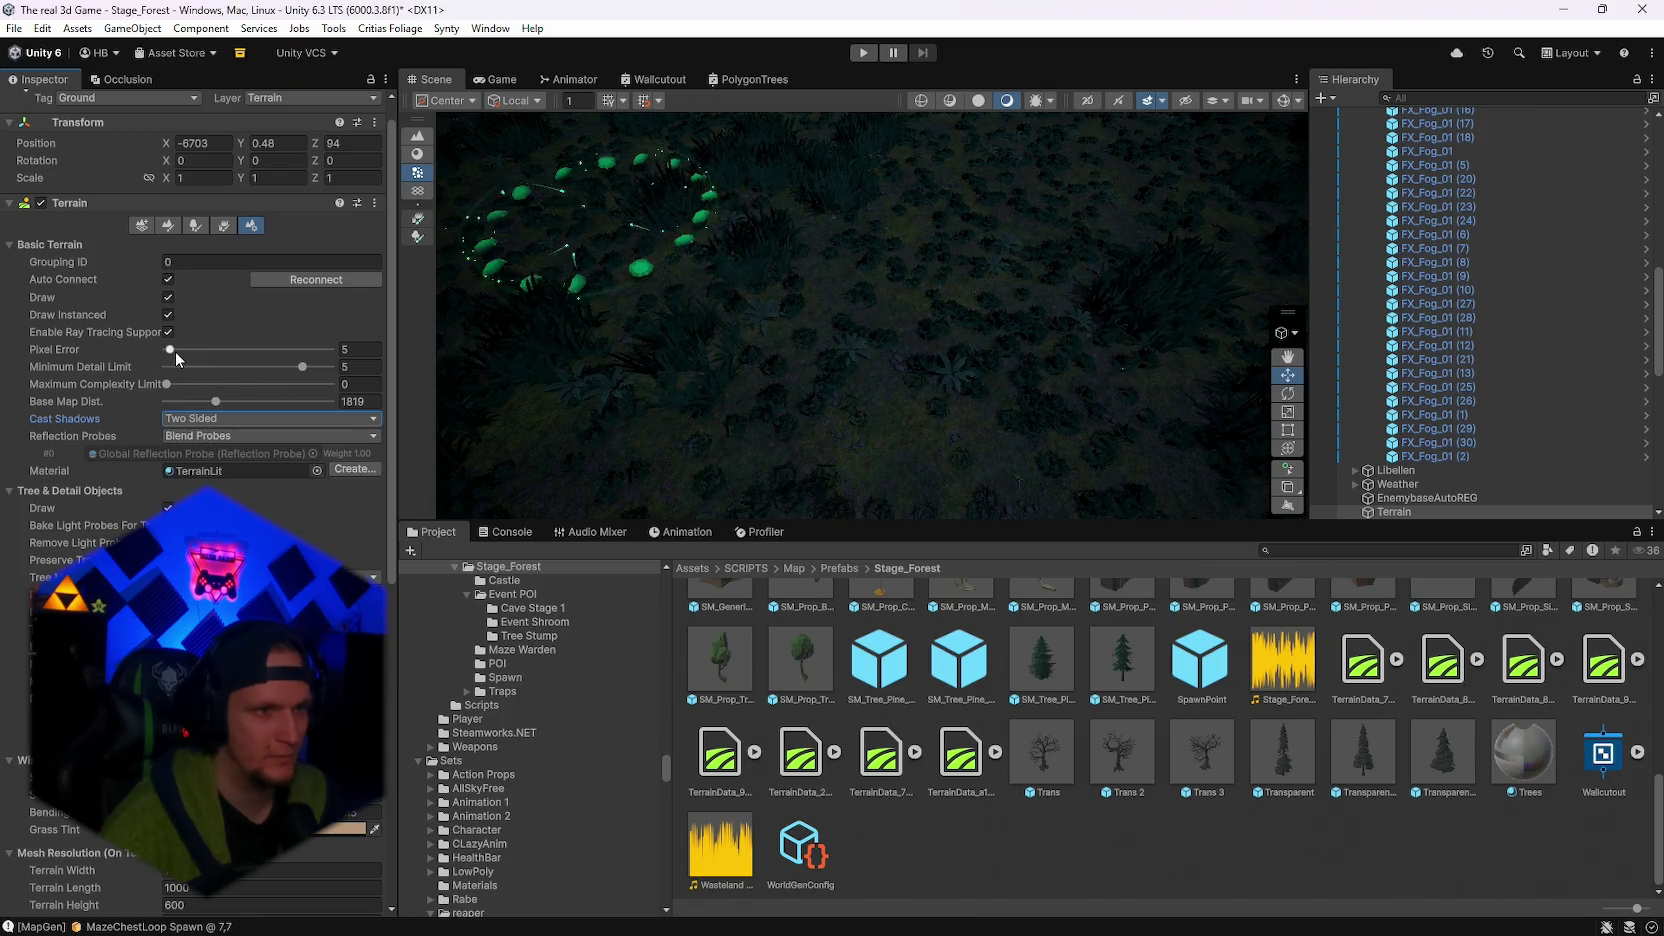
pyautogui.moveTo(746, 394)
pyautogui.mouseDown()
pyautogui.moveTo(934, 201)
pyautogui.moveTo(970, 310)
pyautogui.moveTo(1040, 420)
pyautogui.moveTo(988, 468)
pyautogui.moveTo(922, 375)
pyautogui.moveTo(787, 308)
pyautogui.moveTo(895, 386)
pyautogui.moveTo(718, 340)
pyautogui.moveTo(850, 342)
pyautogui.moveTo(955, 305)
pyautogui.moveTo(1126, 330)
pyautogui.moveTo(958, 438)
pyautogui.moveTo(818, 435)
pyautogui.moveTo(607, 534)
pyautogui.moveTo(670, 560)
pyautogui.moveTo(865, 357)
pyautogui.moveTo(1609, 398)
pyautogui.moveTo(1408, 352)
pyautogui.moveTo(1364, 393)
pyautogui.moveTo(1486, 360)
pyautogui.mouseUp()
pyautogui.scroll(-2, 1486, 360)
# Collapse the Fog 1 (3) and Fog groups in the Hierarchy.
pyautogui.scroll(5, 1478, 378)
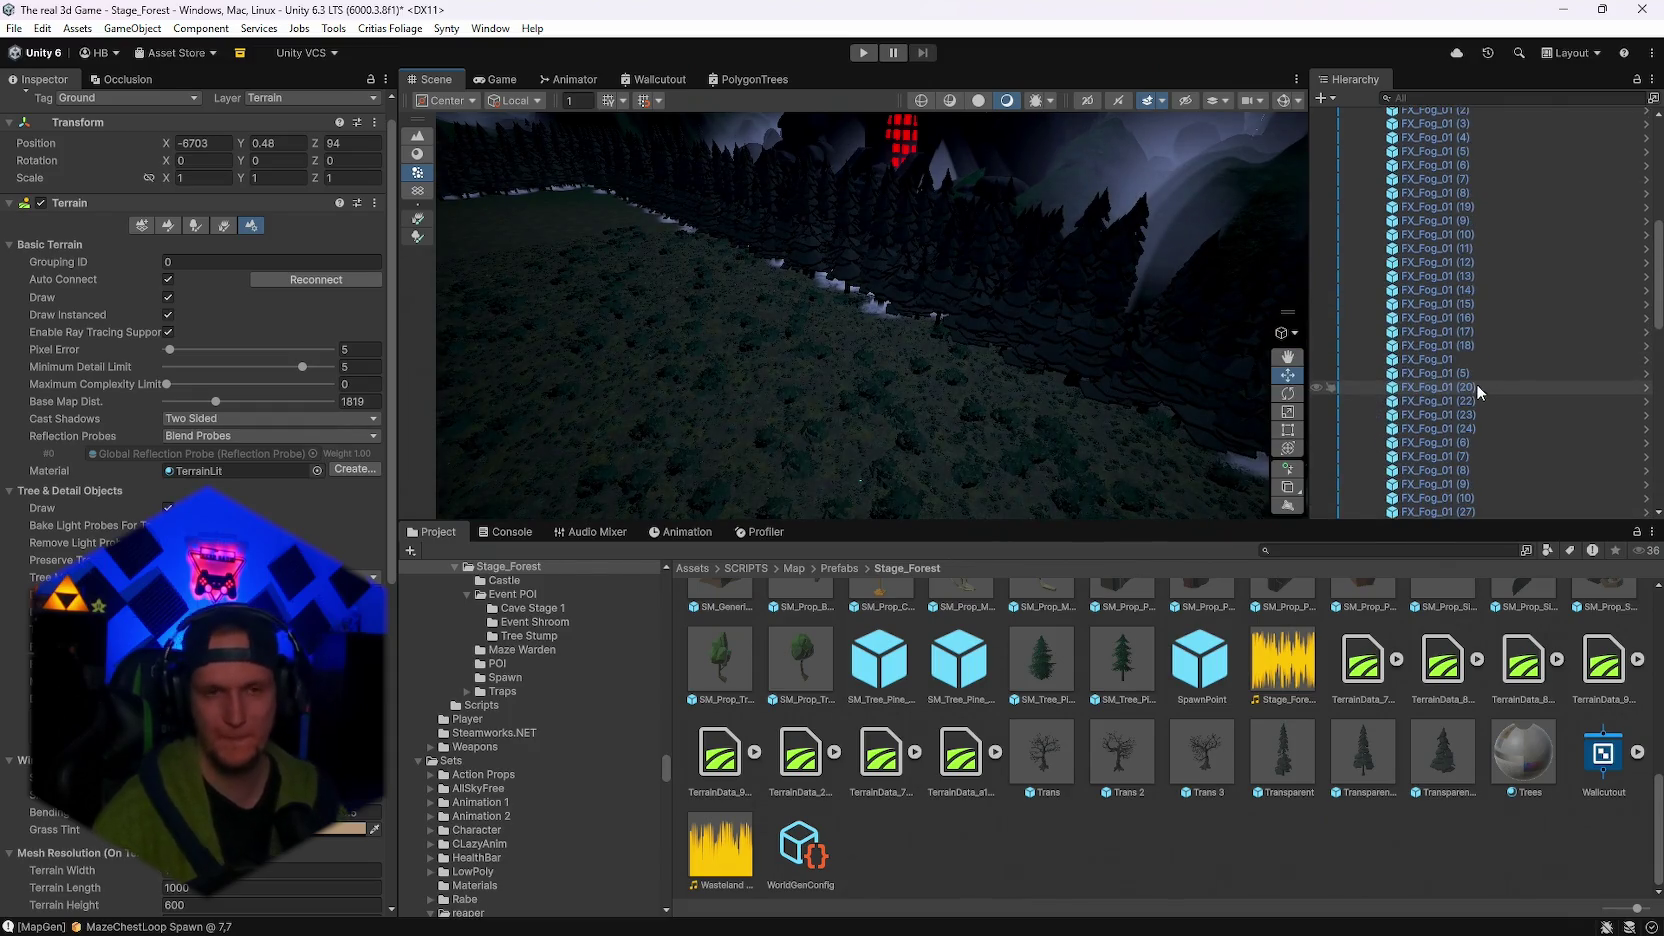
pyautogui.scroll(10, 1476, 391)
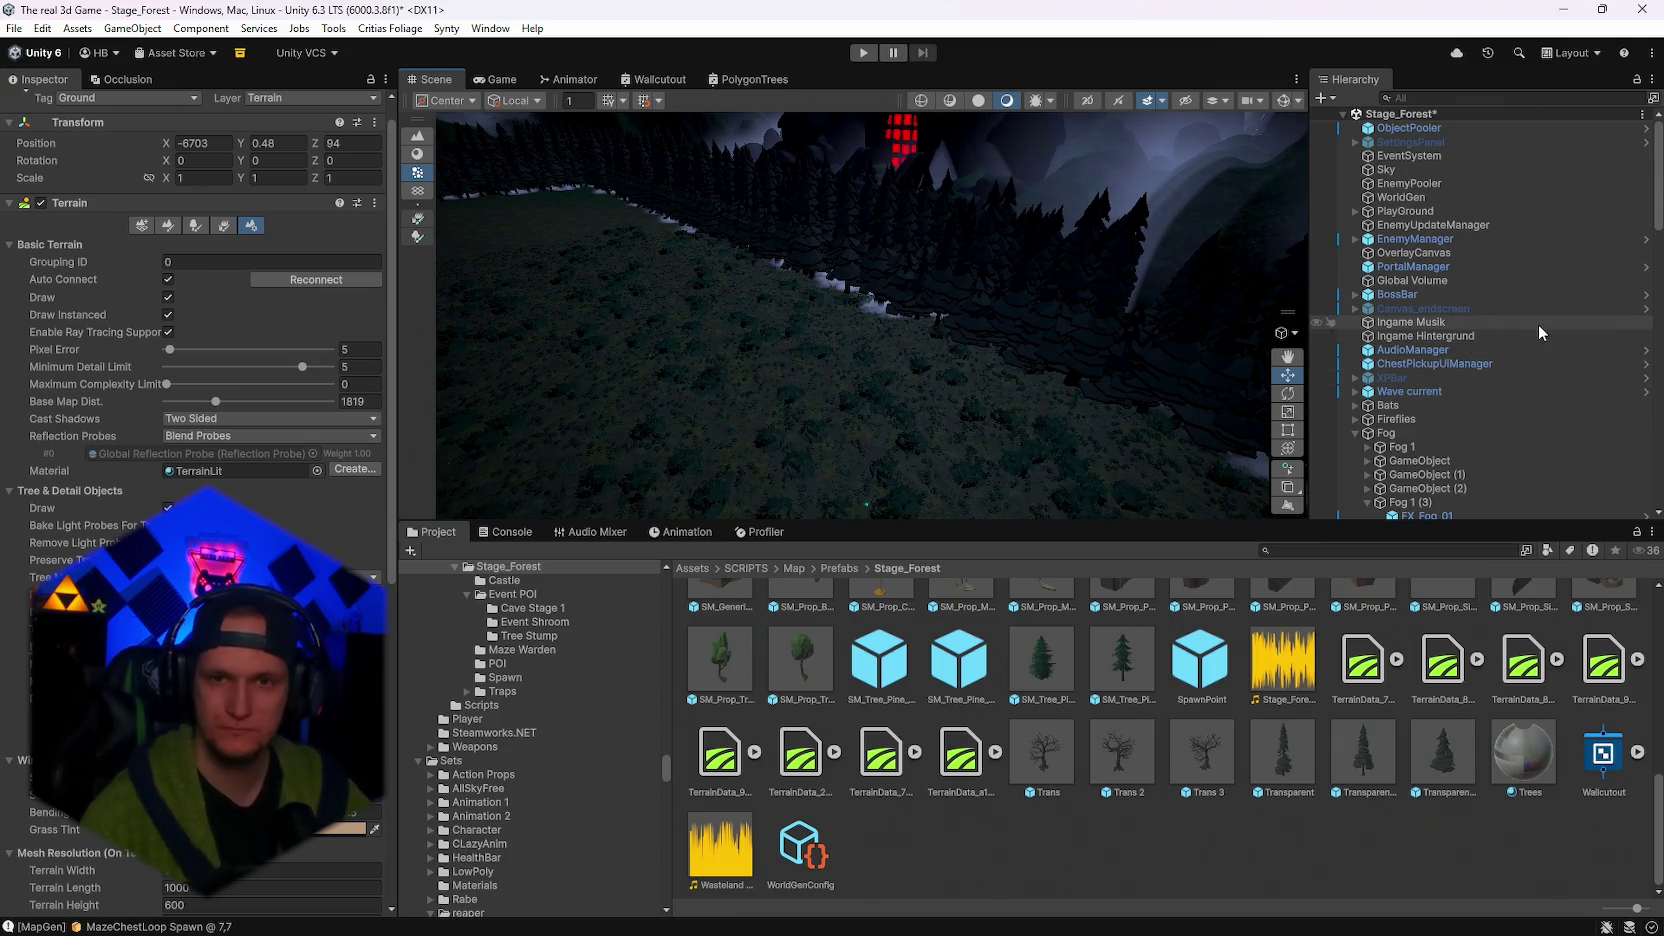
pyautogui.scroll(-5, 1426, 361)
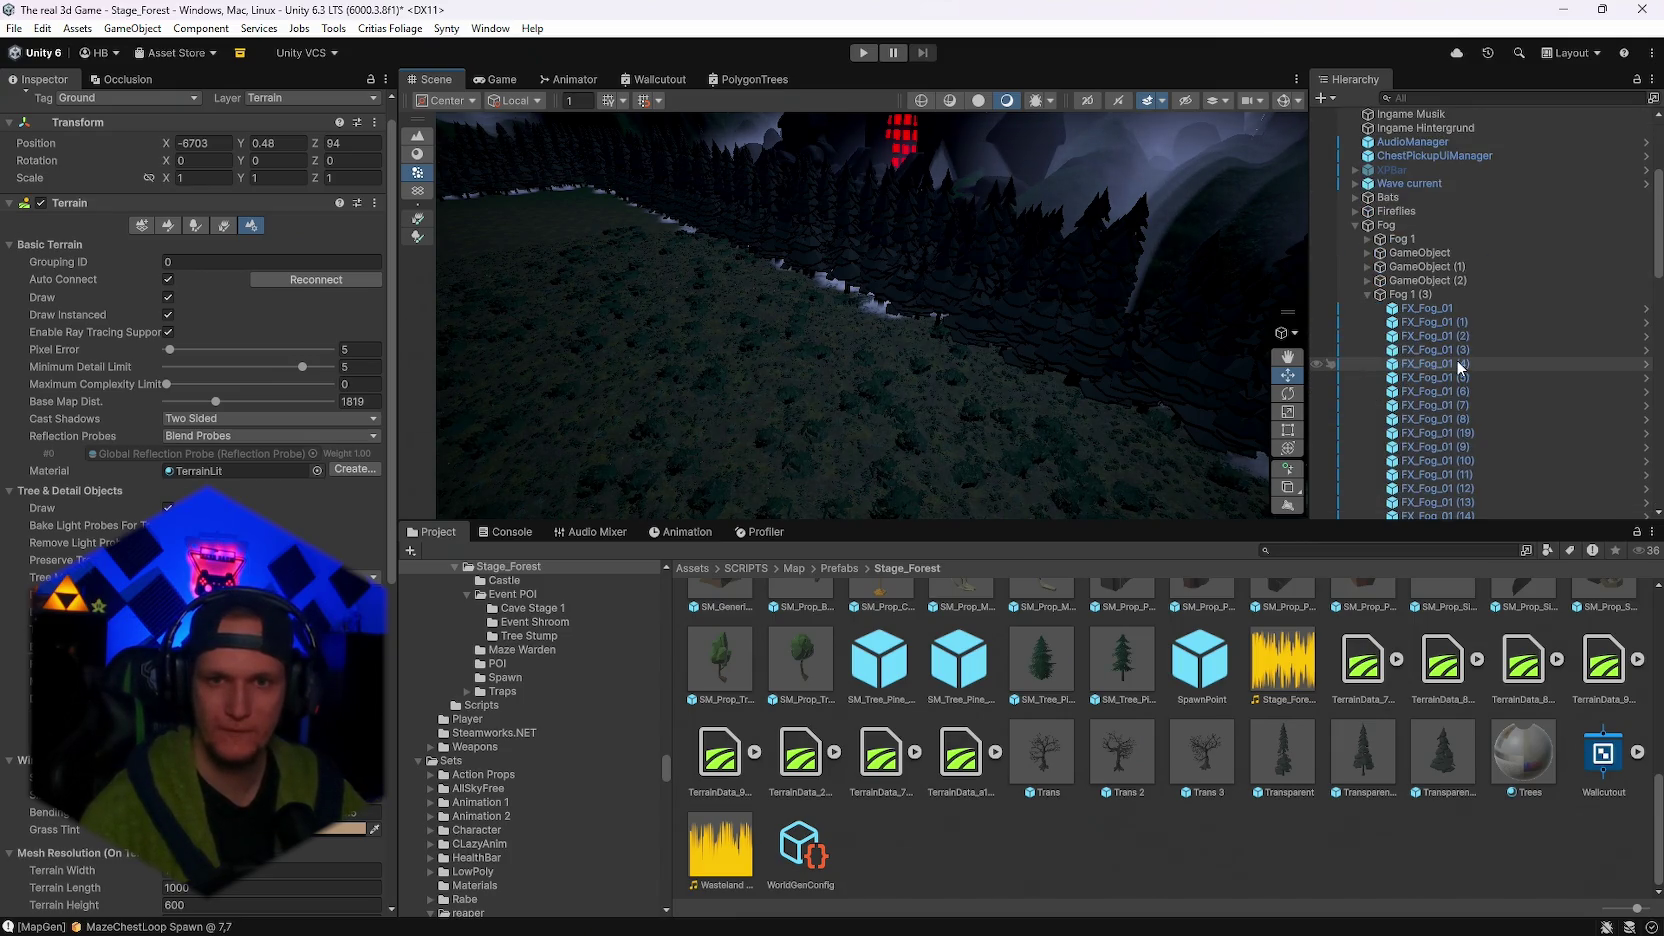
pyautogui.click(1367, 294)
pyautogui.click(1400, 294)
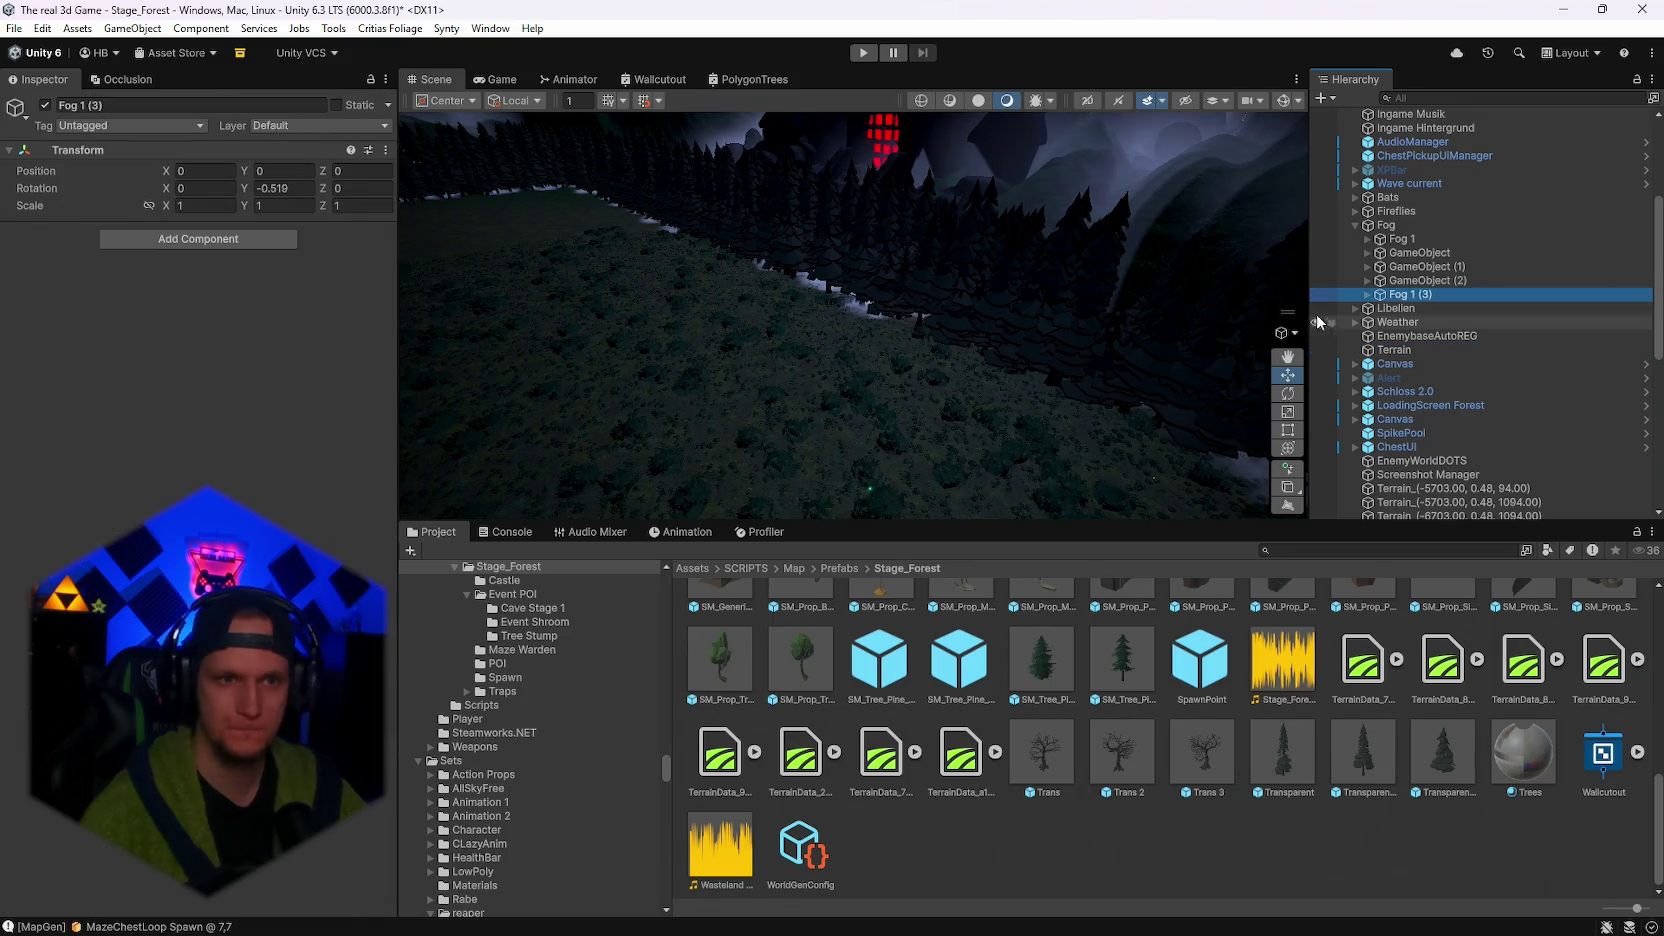
pyautogui.moveTo(1108, 440); pyautogui.dragTo(1127, 373)
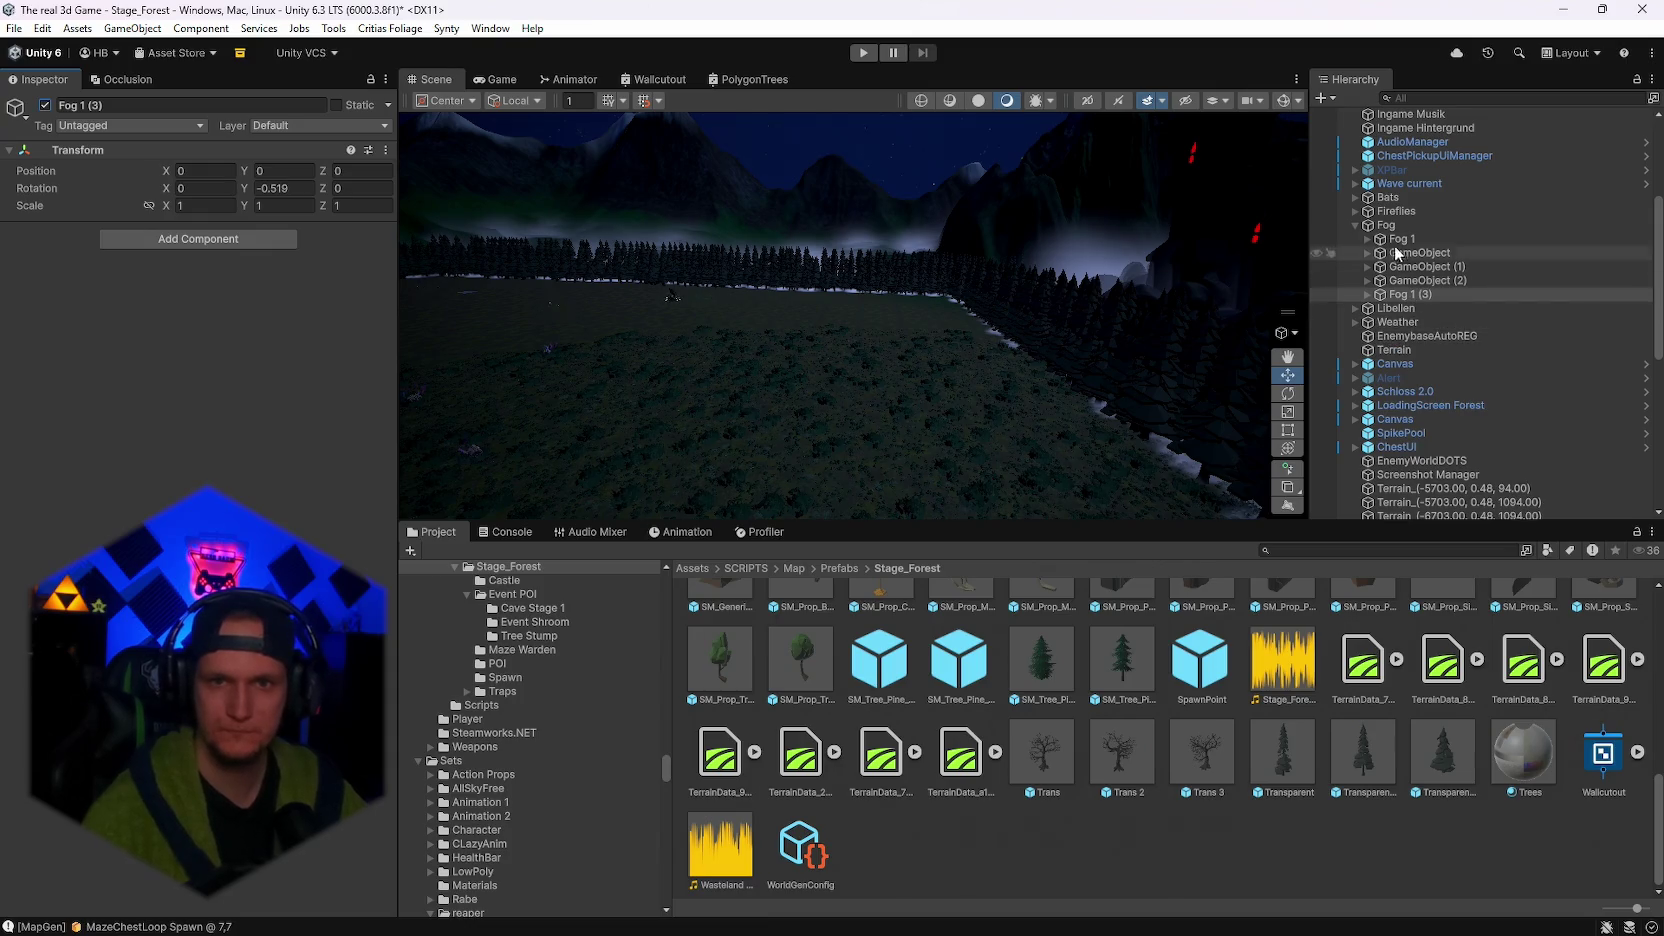
pyautogui.click(1355, 224)
pyautogui.scroll(5, 1448, 295)
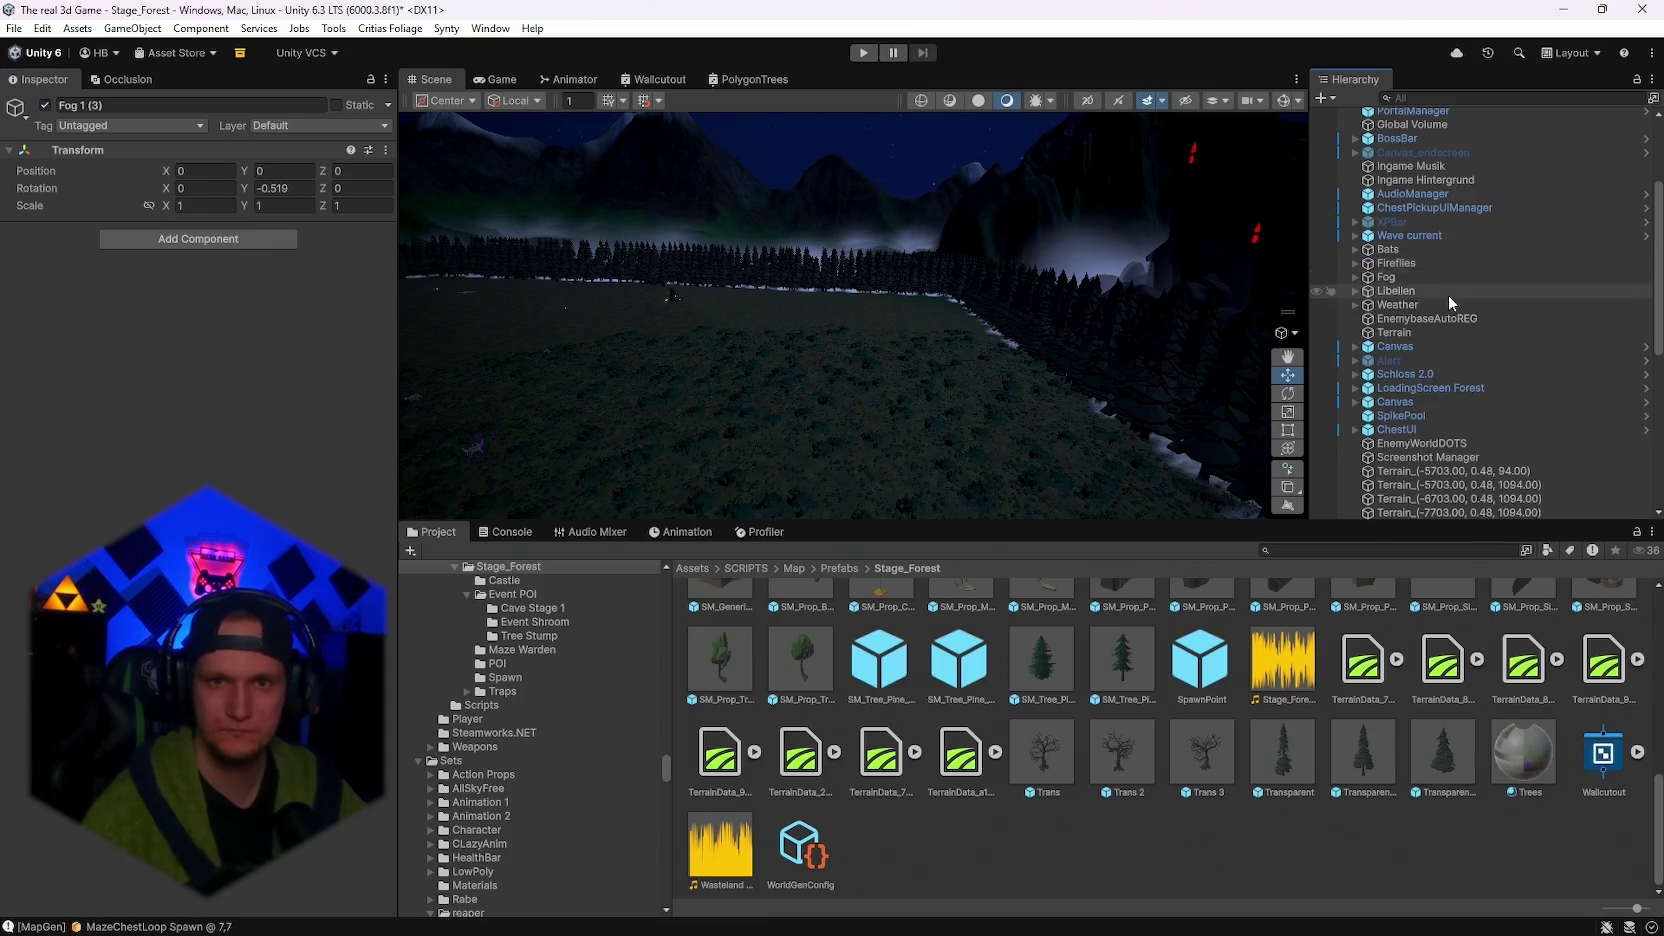
pyautogui.scroll(2, 1450, 313)
# Expand PlayGround and its Prefabs group in the Hierarchy.
pyautogui.click(1355, 211)
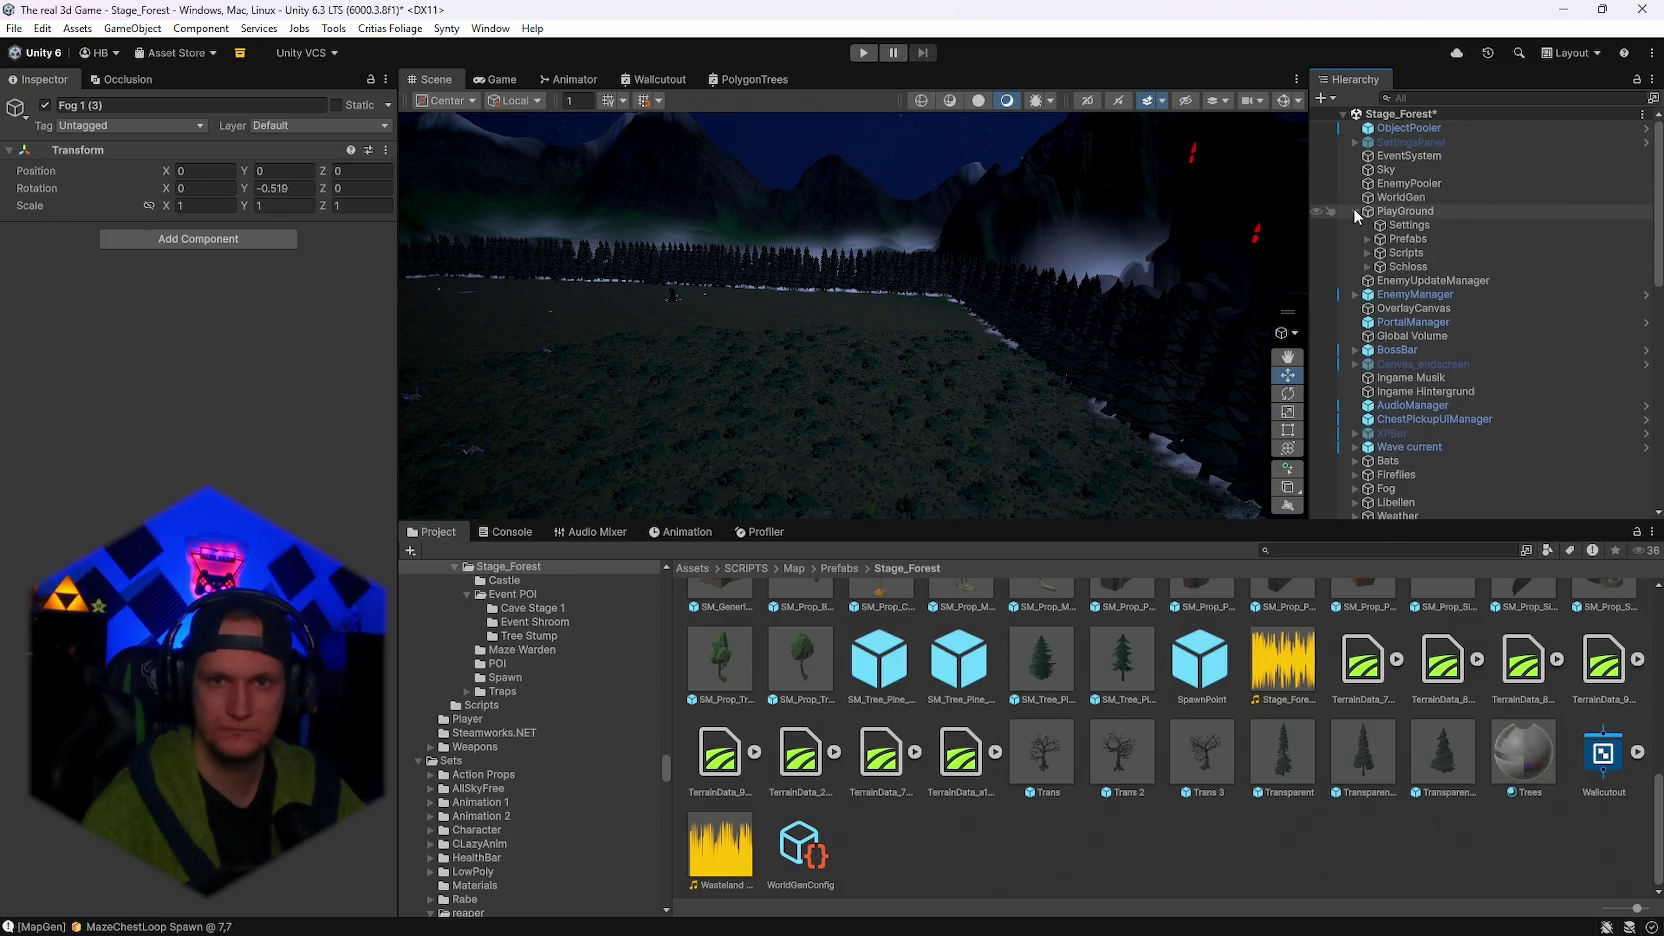
pyautogui.scroll(-8, 1400, 440)
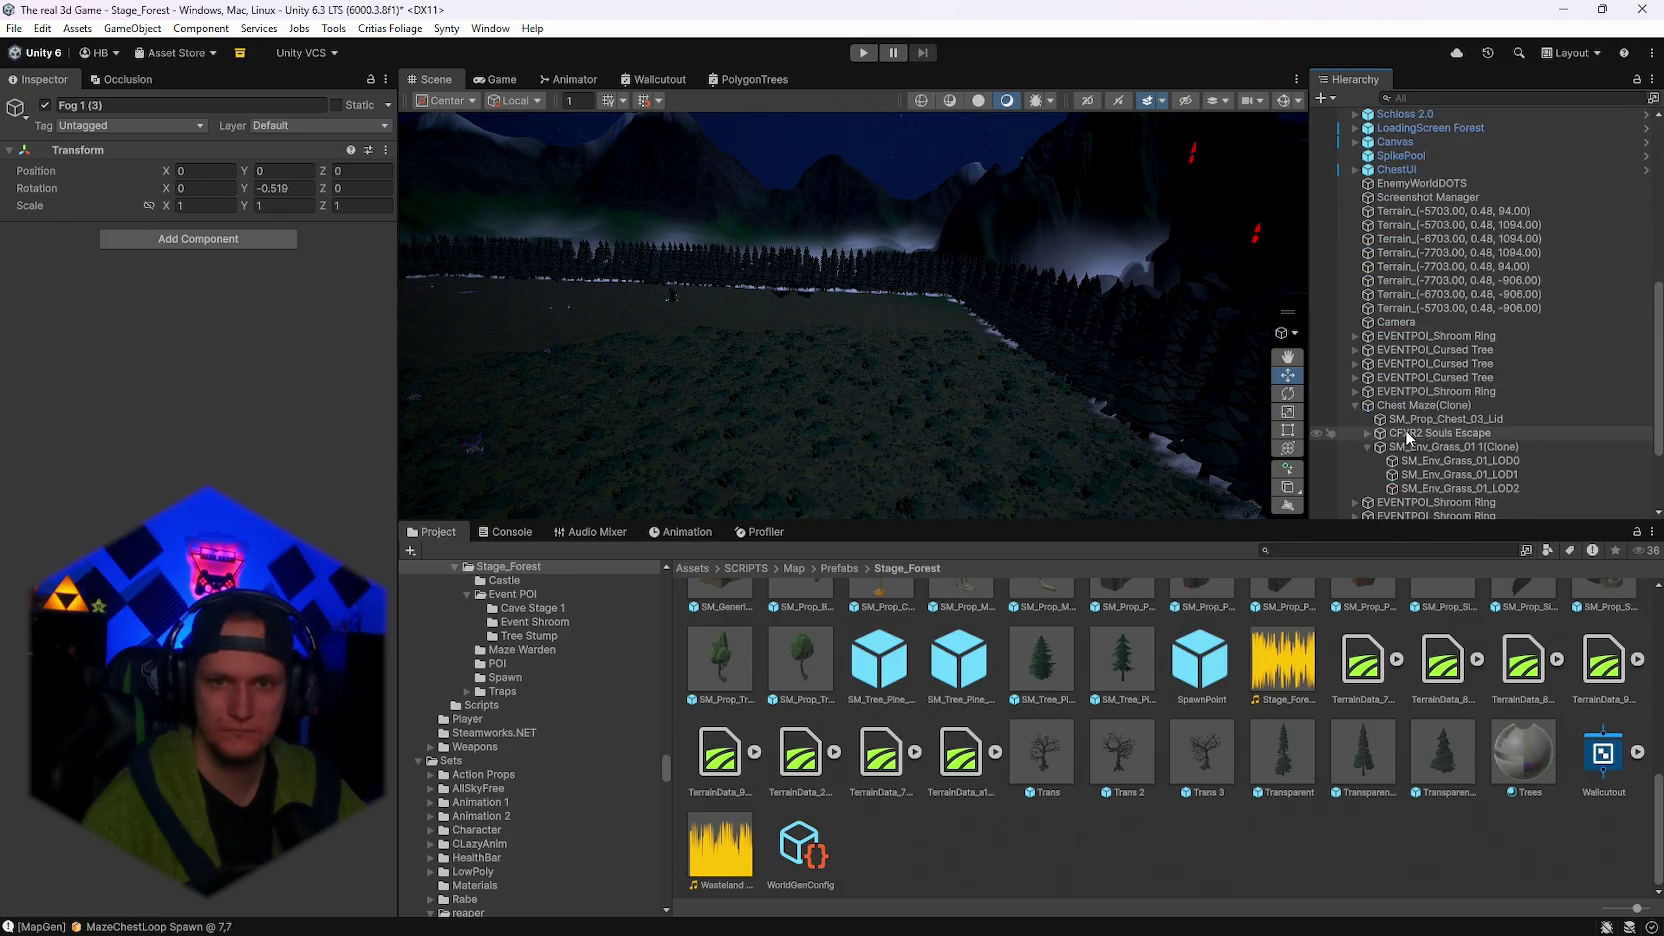
pyautogui.scroll(5, 1380, 420)
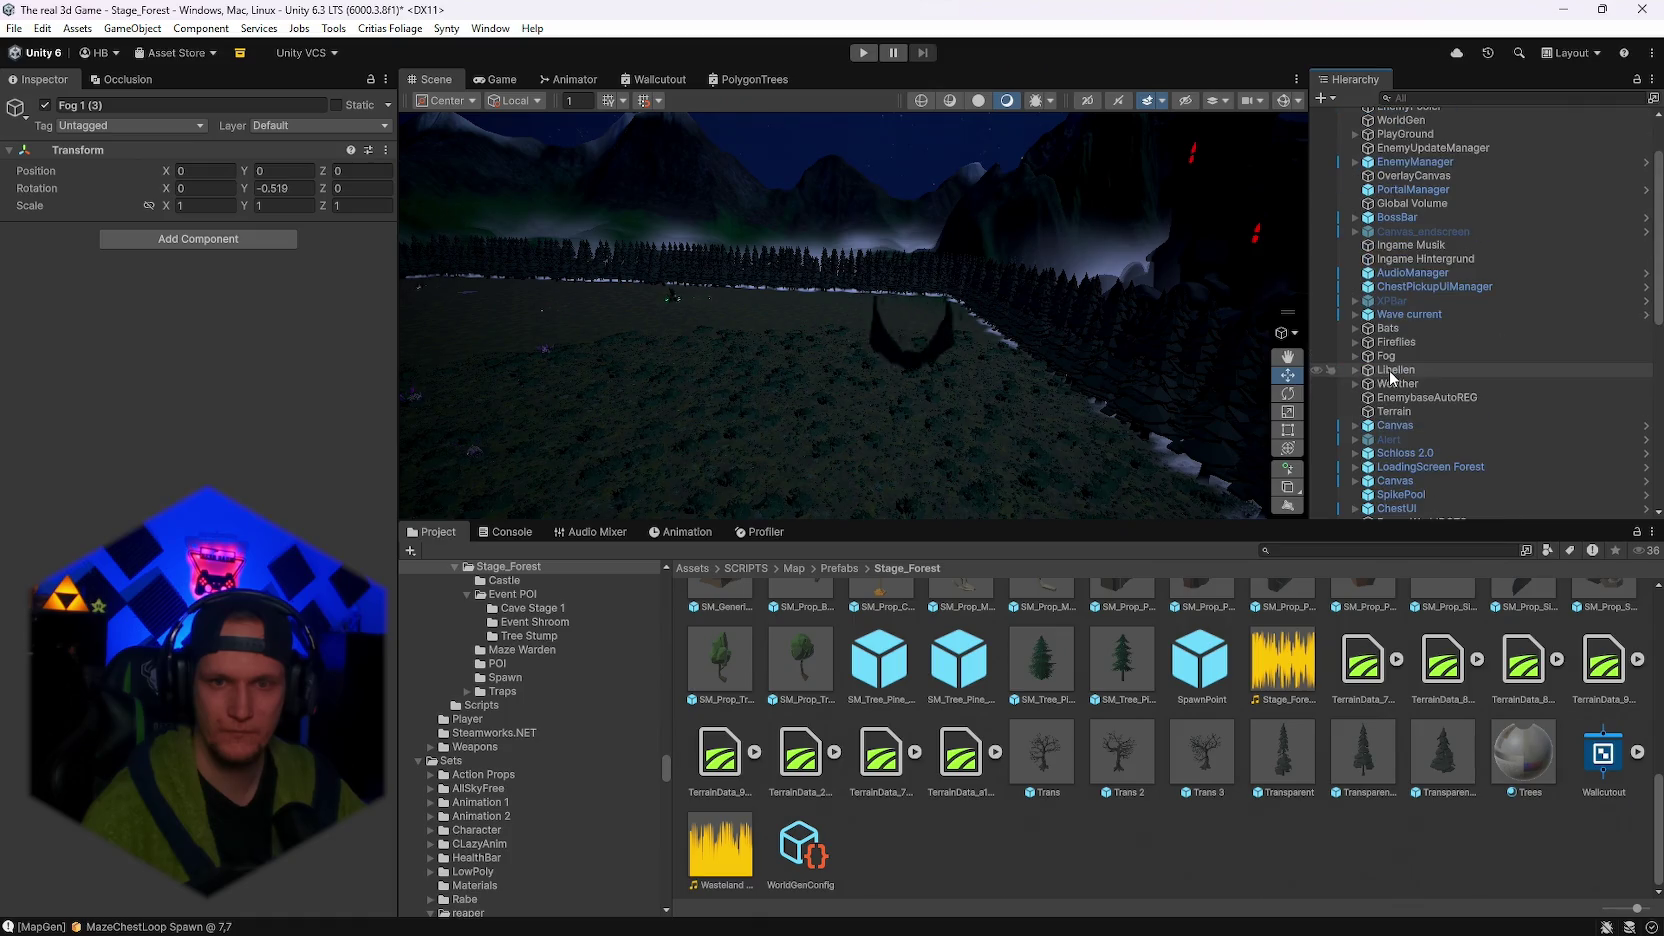
pyautogui.scroll(1, 1383, 385)
pyautogui.scroll(1, 1383, 385)
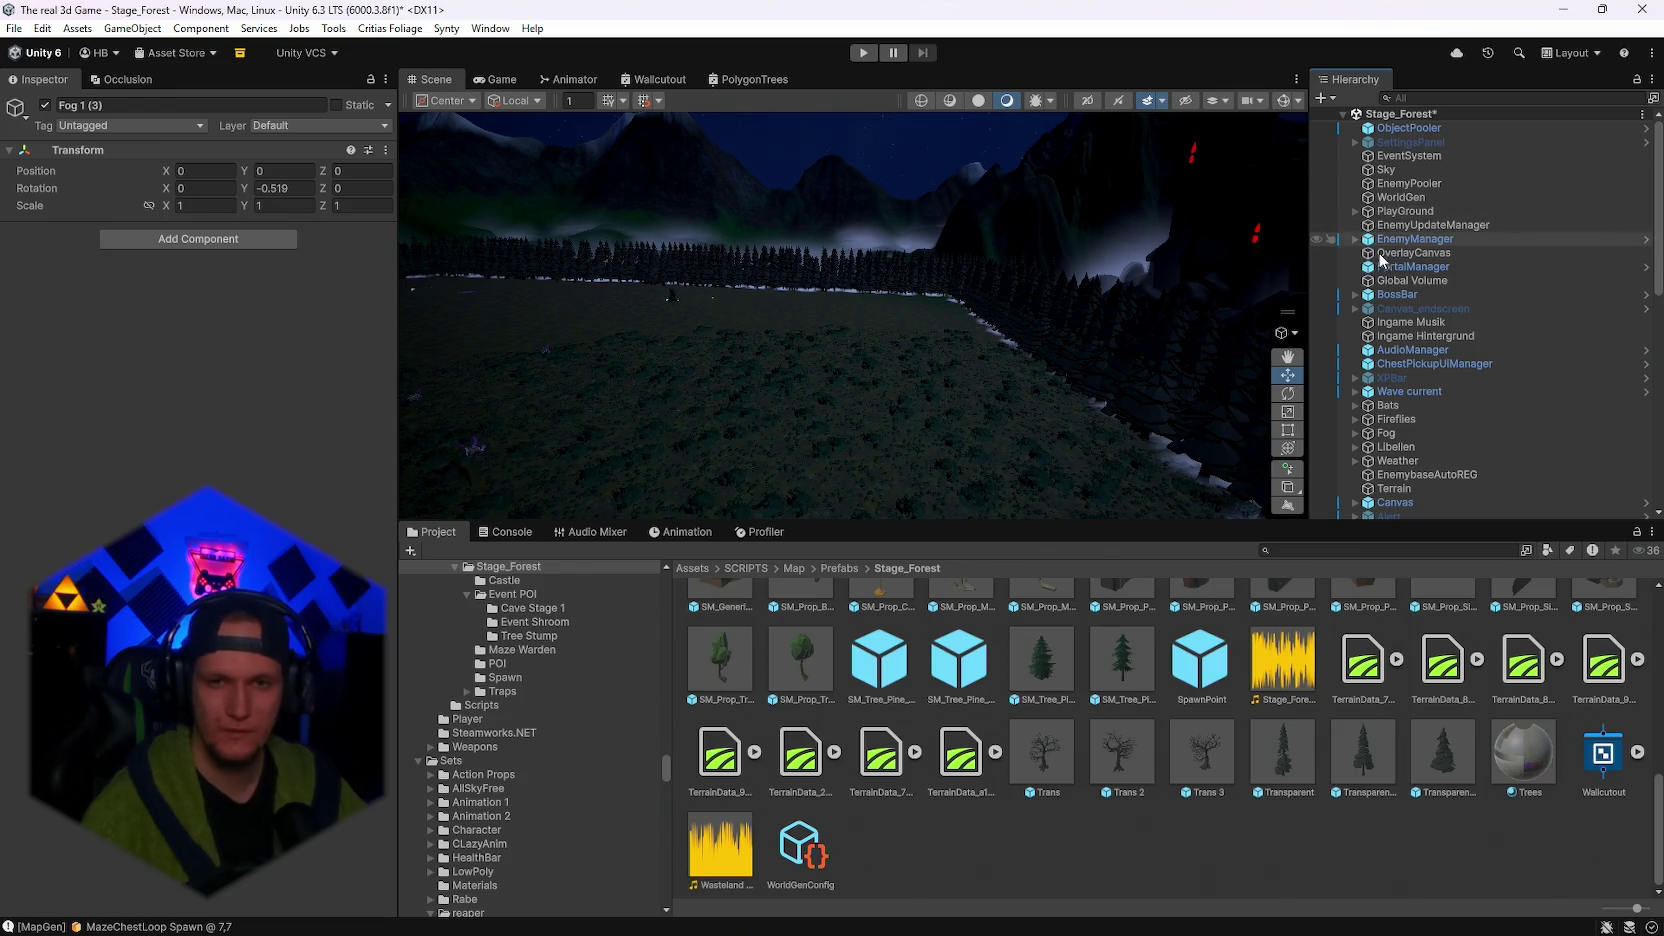
pyautogui.click(1355, 211)
pyautogui.click(1405, 239)
pyautogui.click(1367, 239)
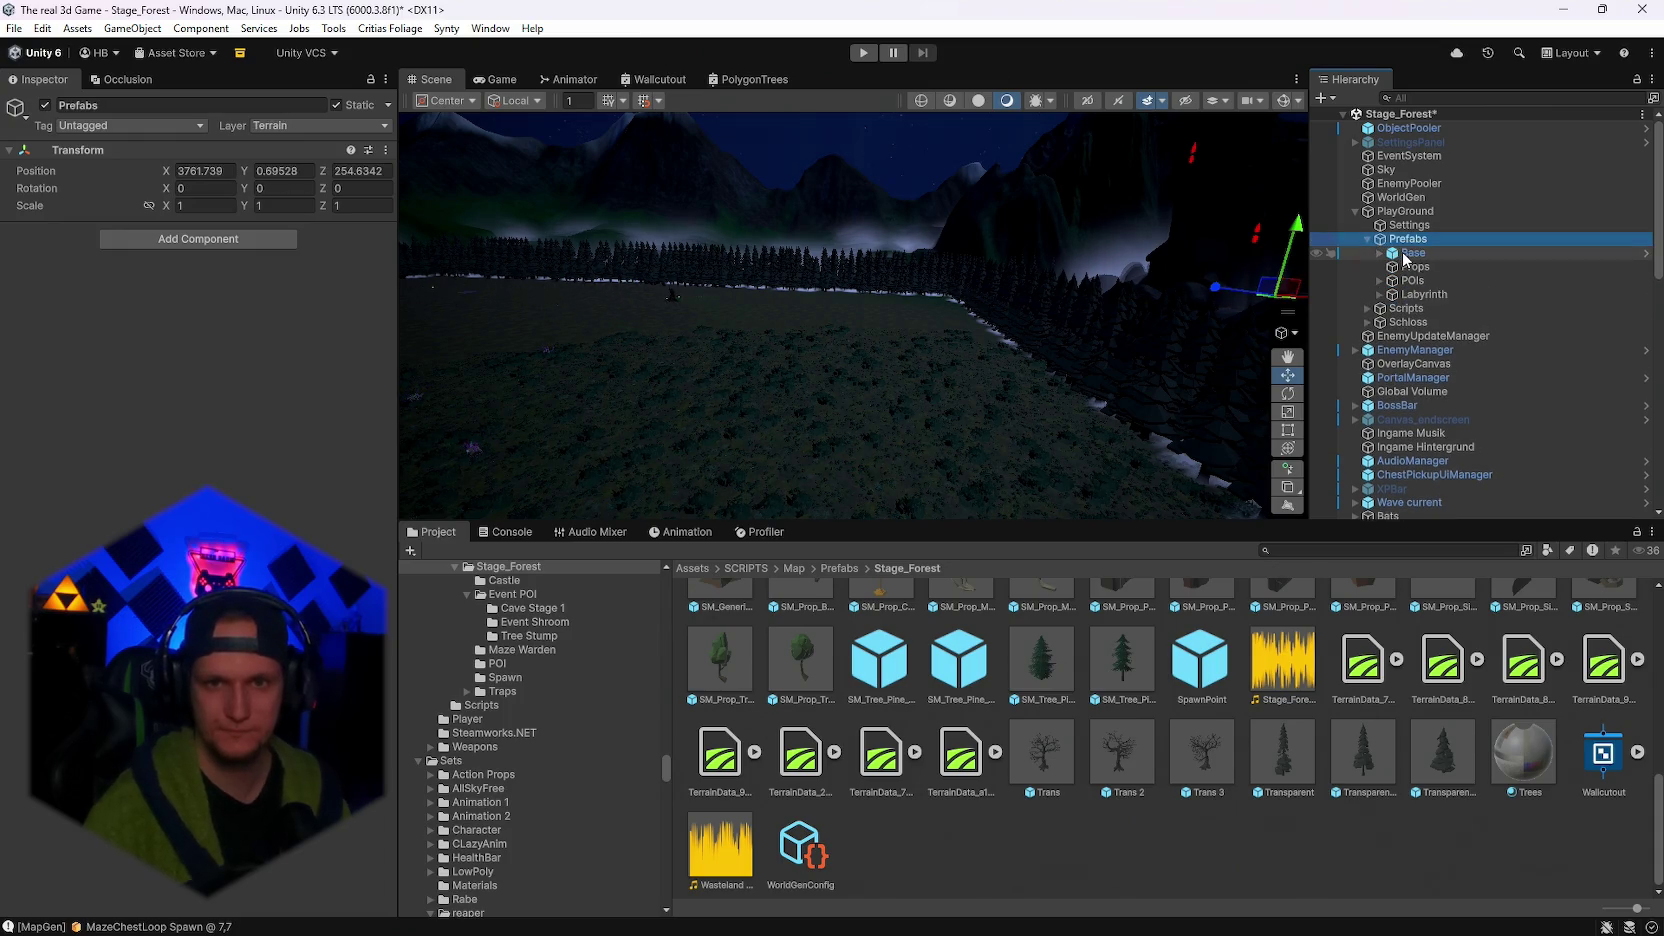
# Expand Labyrinth, POIs and Base to inspect Base's Border and Ground children.
pyautogui.click(1380, 295)
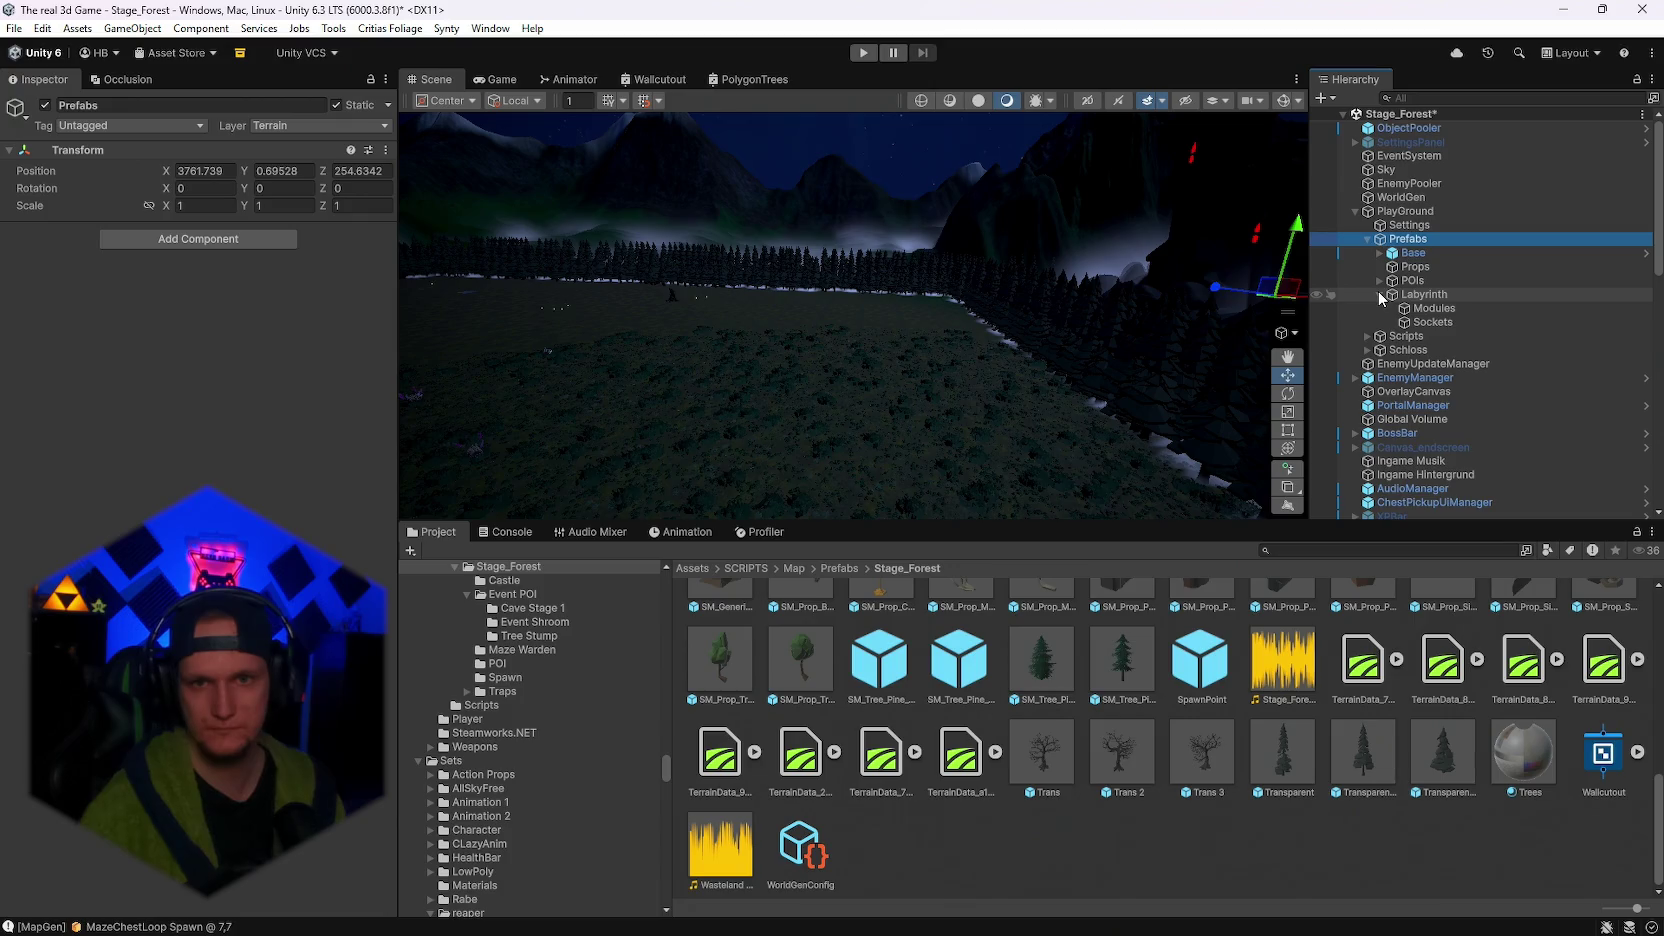
pyautogui.click(1424, 295)
pyautogui.click(1419, 281)
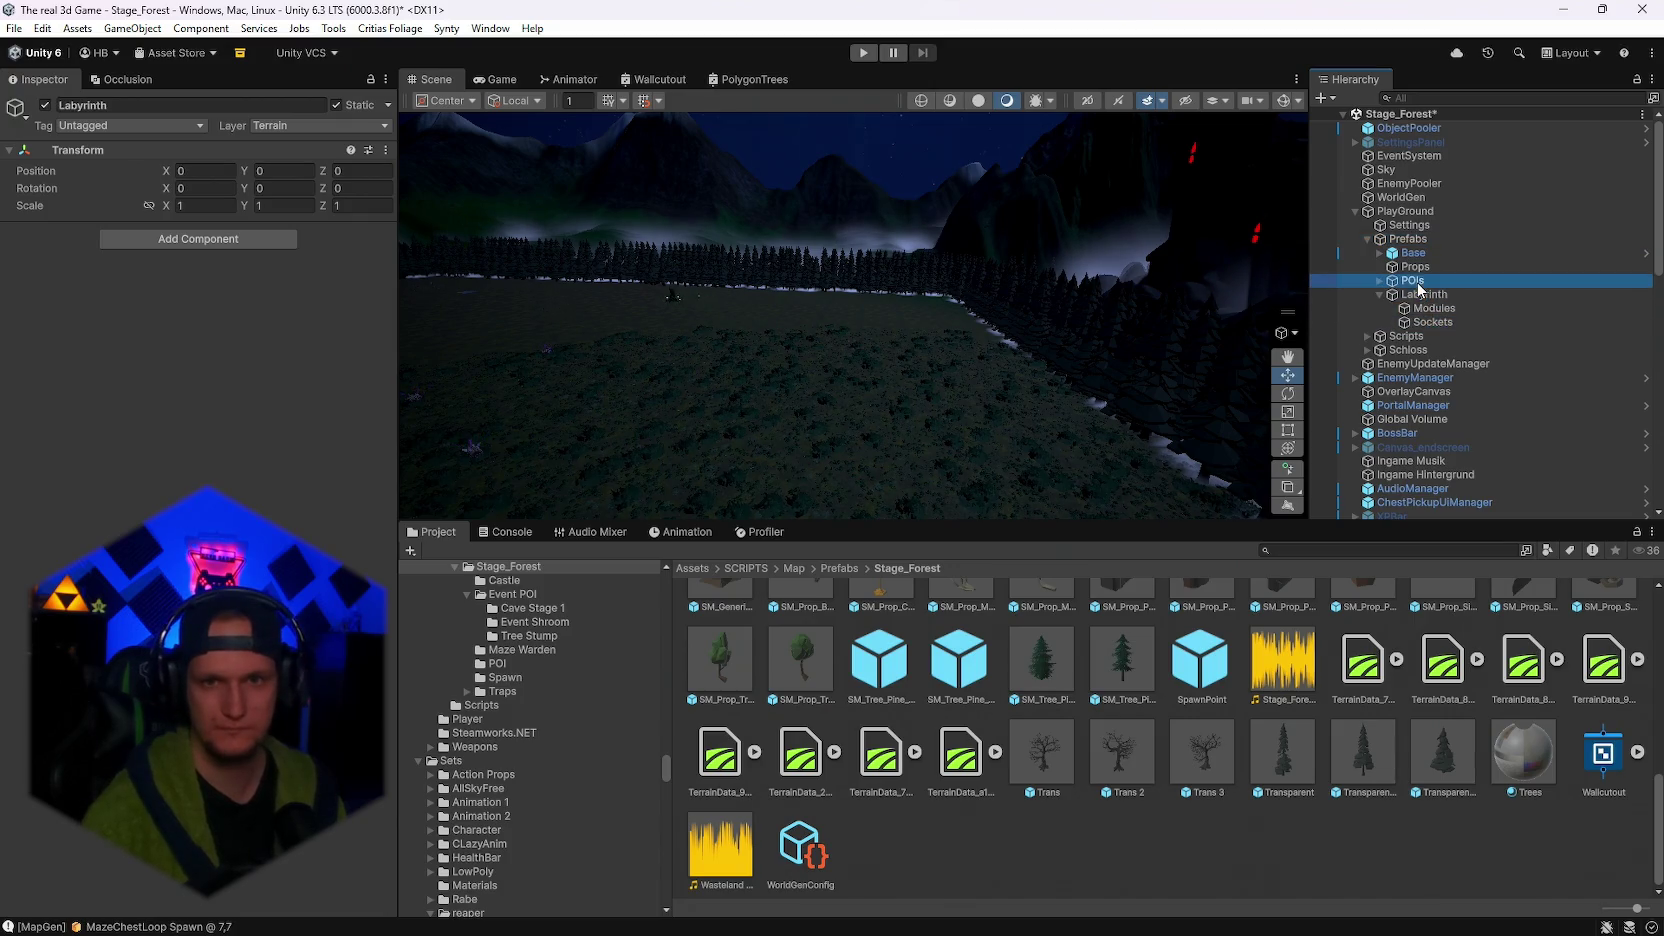
pyautogui.click(1380, 281)
pyautogui.click(1441, 308)
pyautogui.click(1427, 322)
pyautogui.click(1430, 295)
pyautogui.click(1395, 254)
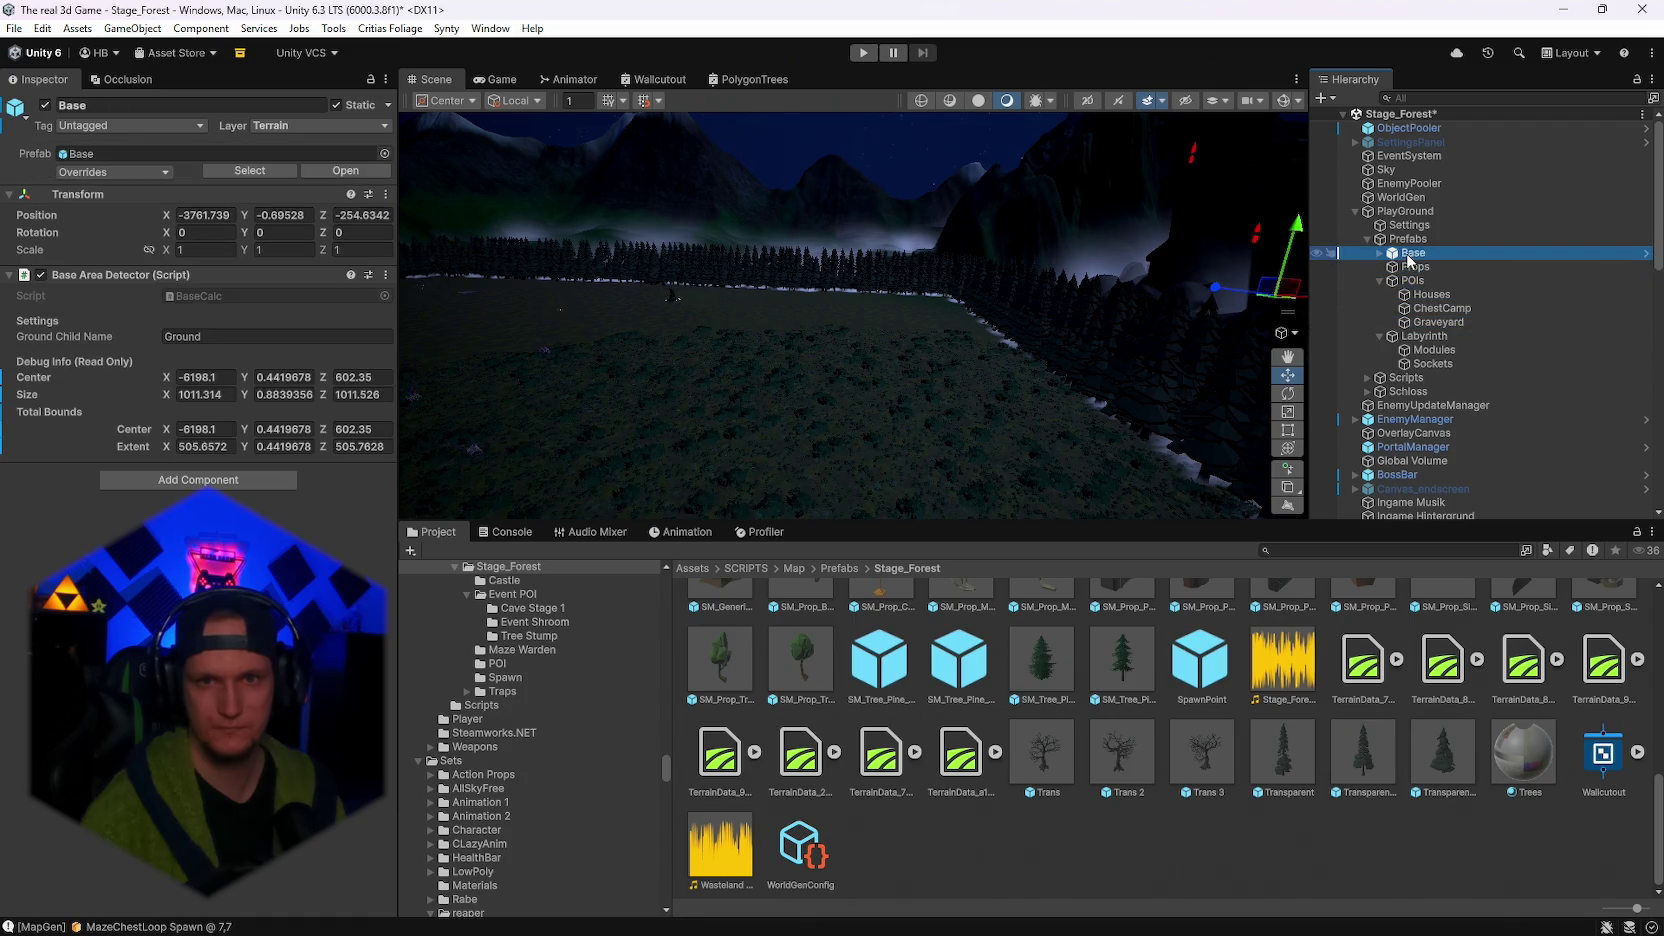
pyautogui.click(1379, 254)
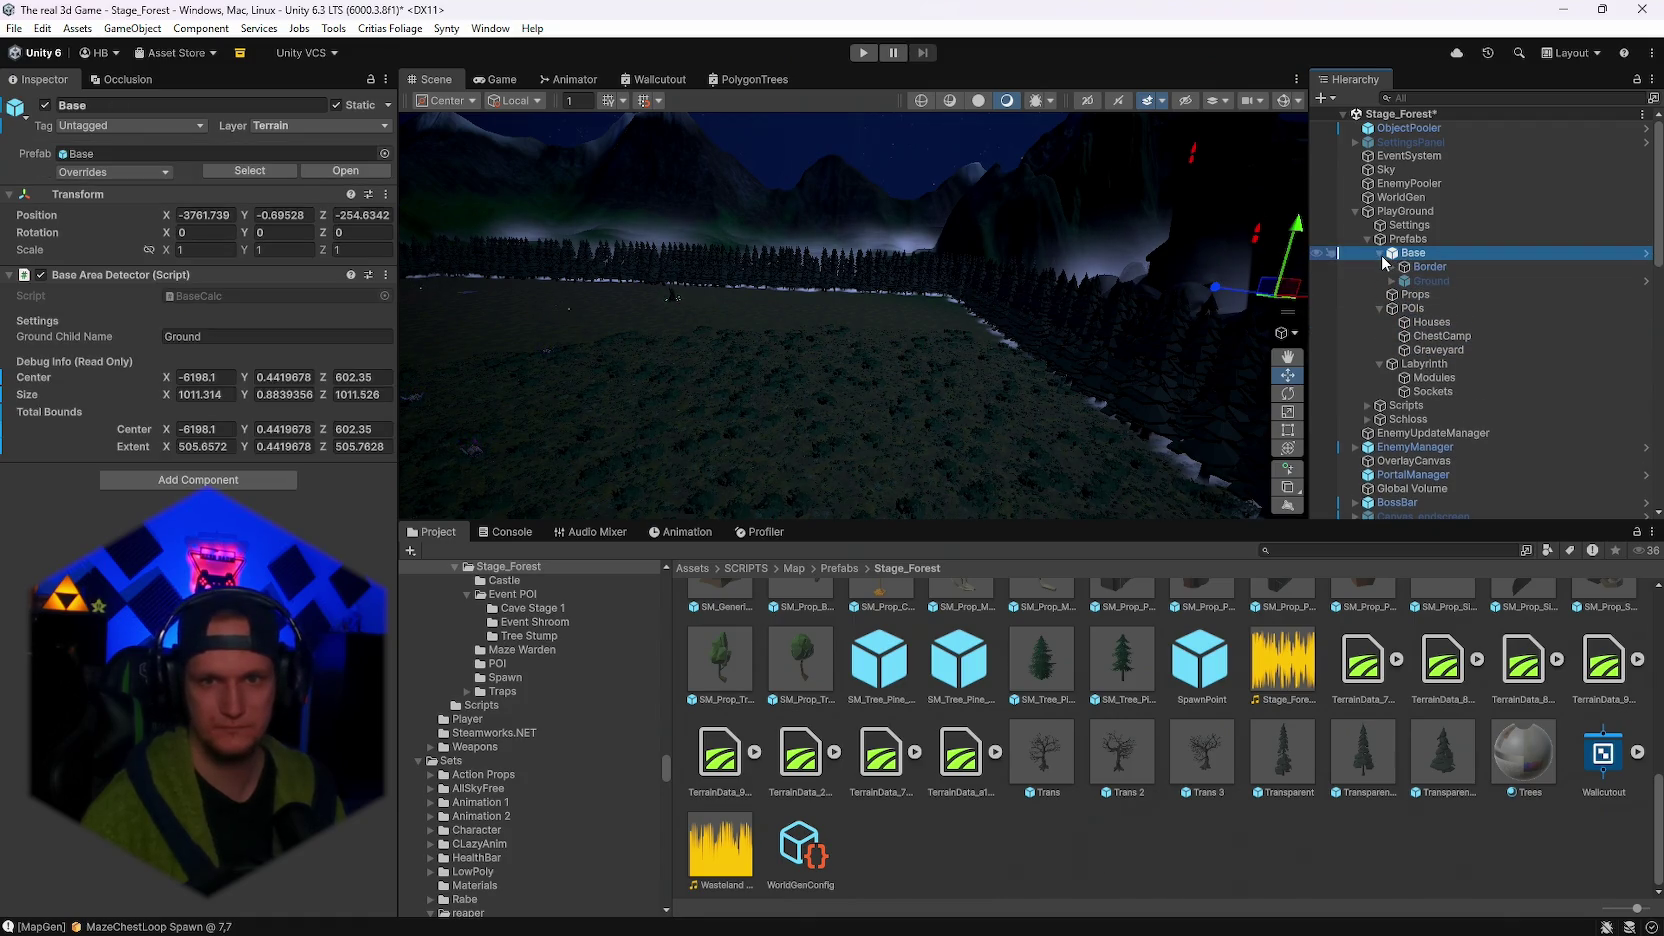
pyautogui.click(1381, 254)
# Select the Base prefab under Prefabs and delete it from the scene.
pyautogui.click(45, 105)
pyautogui.click(45, 105)
pyautogui.click(1410, 243)
pyautogui.click(1411, 253)
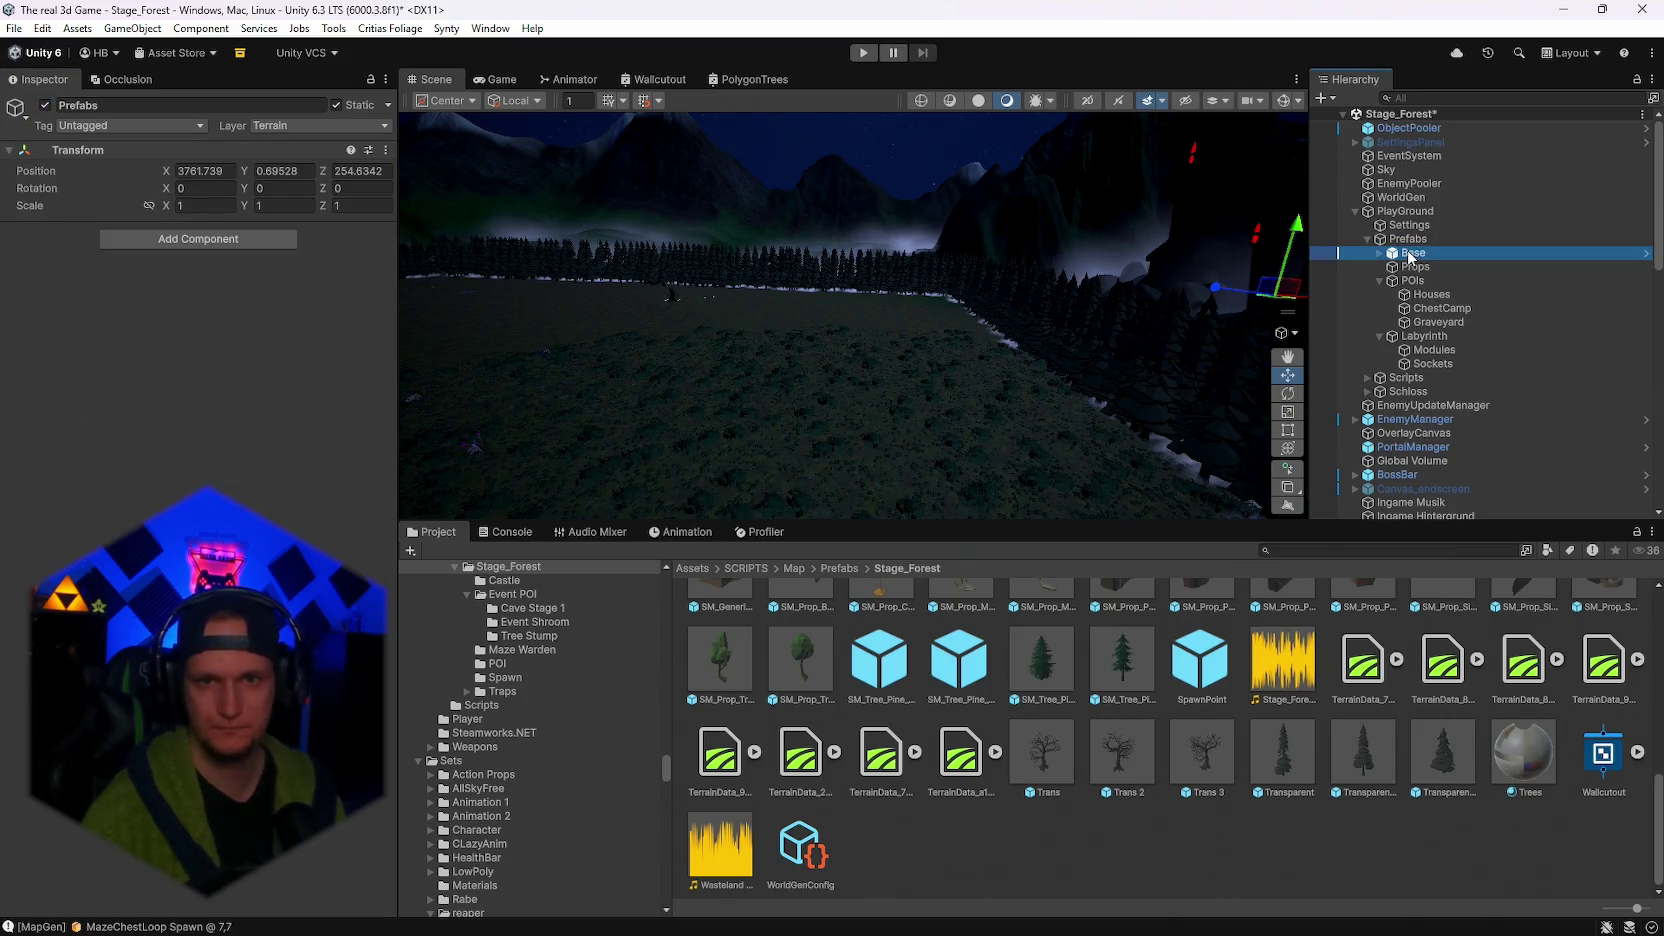
pyautogui.press('Delete')
# Pan toward the lit path and select the Fog 1 (3) group.
pyautogui.moveTo(888, 243)
pyautogui.mouseDown()
pyautogui.moveTo(1043, 328)
pyautogui.moveTo(962, 330)
pyautogui.moveTo(1089, 385)
pyautogui.moveTo(1051, 319)
pyautogui.moveTo(994, 328)
pyautogui.mouseUp()
pyautogui.scroll(3, 994, 328)
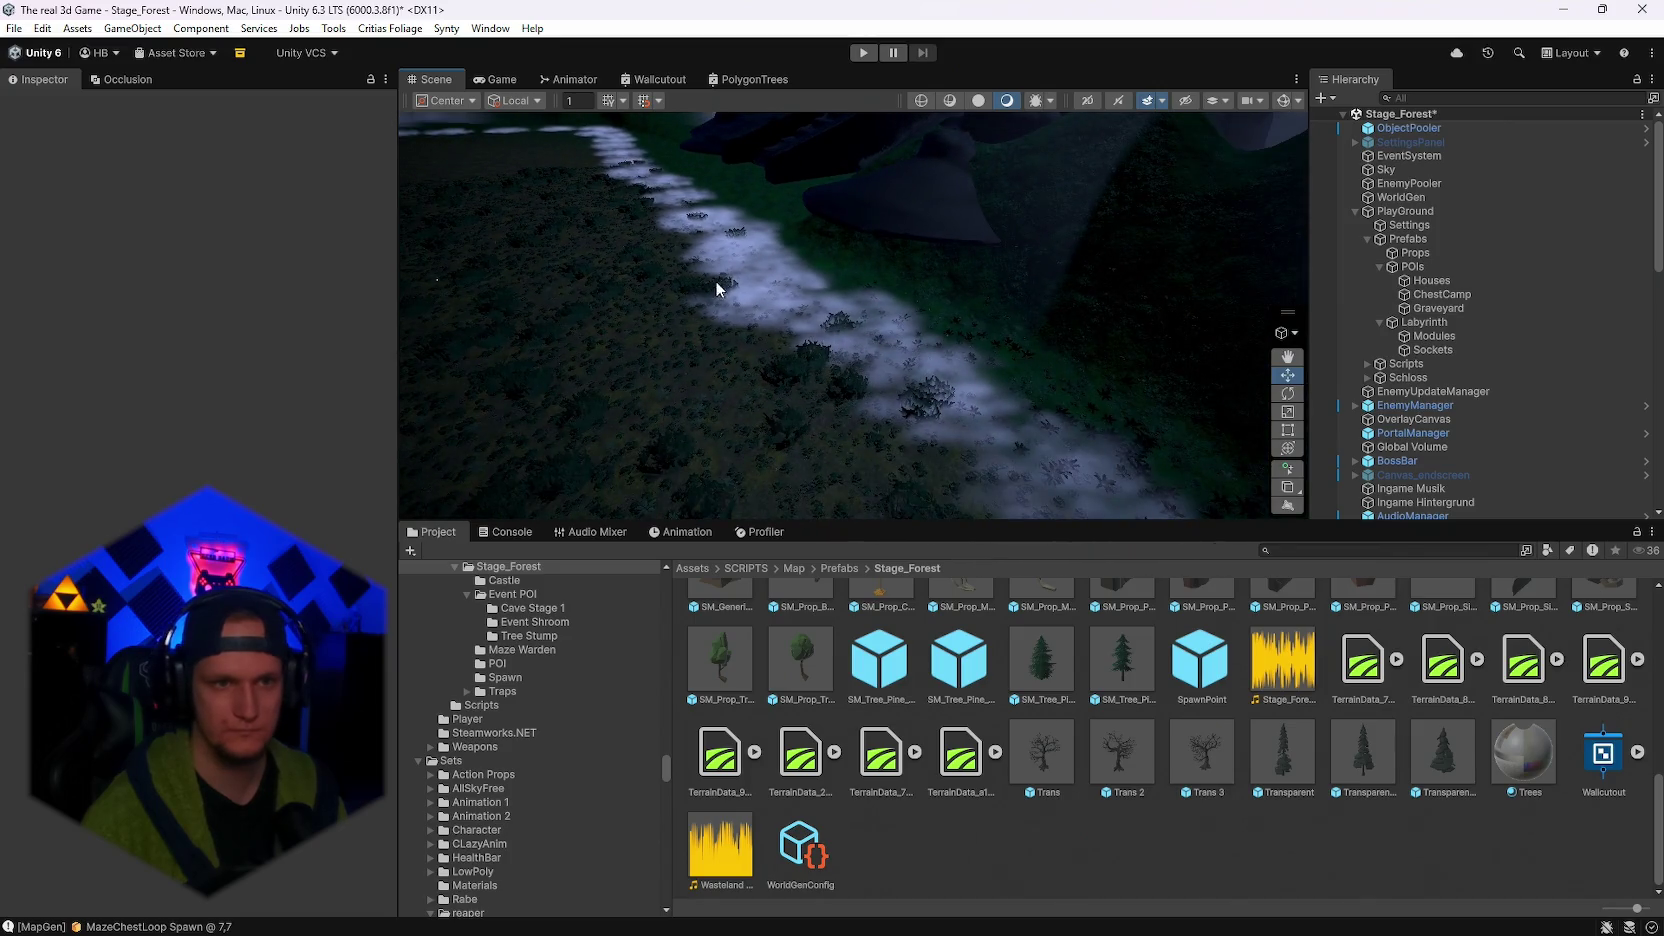
pyautogui.click(766, 285)
pyautogui.click(1408, 220)
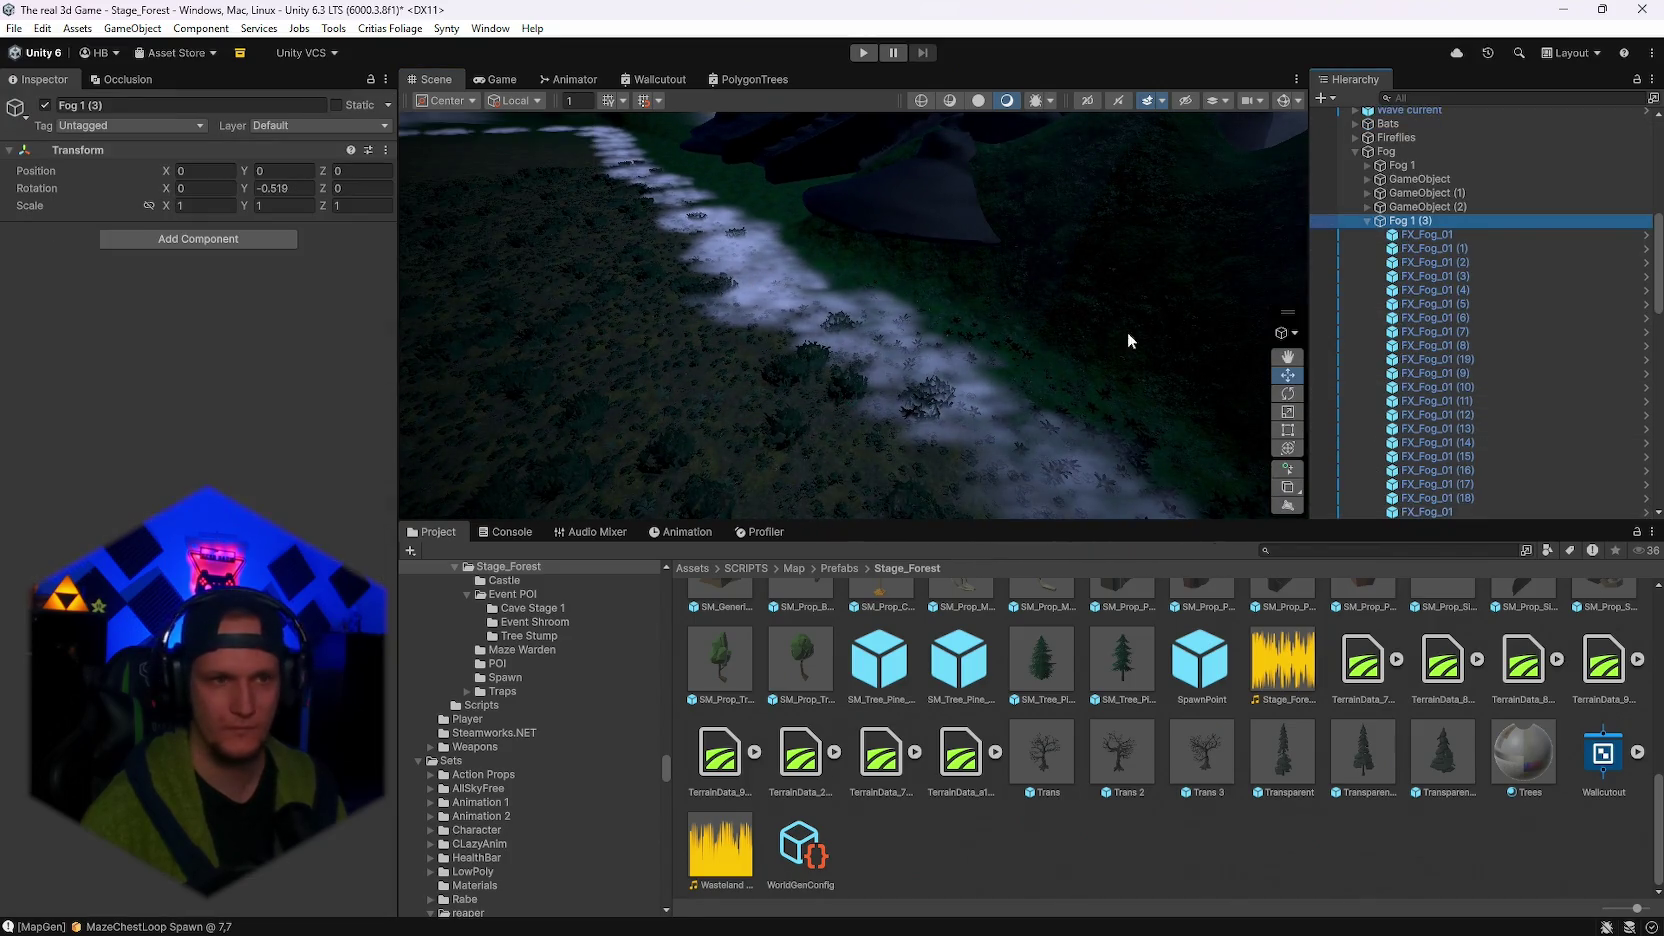
pyautogui.click(99, 101)
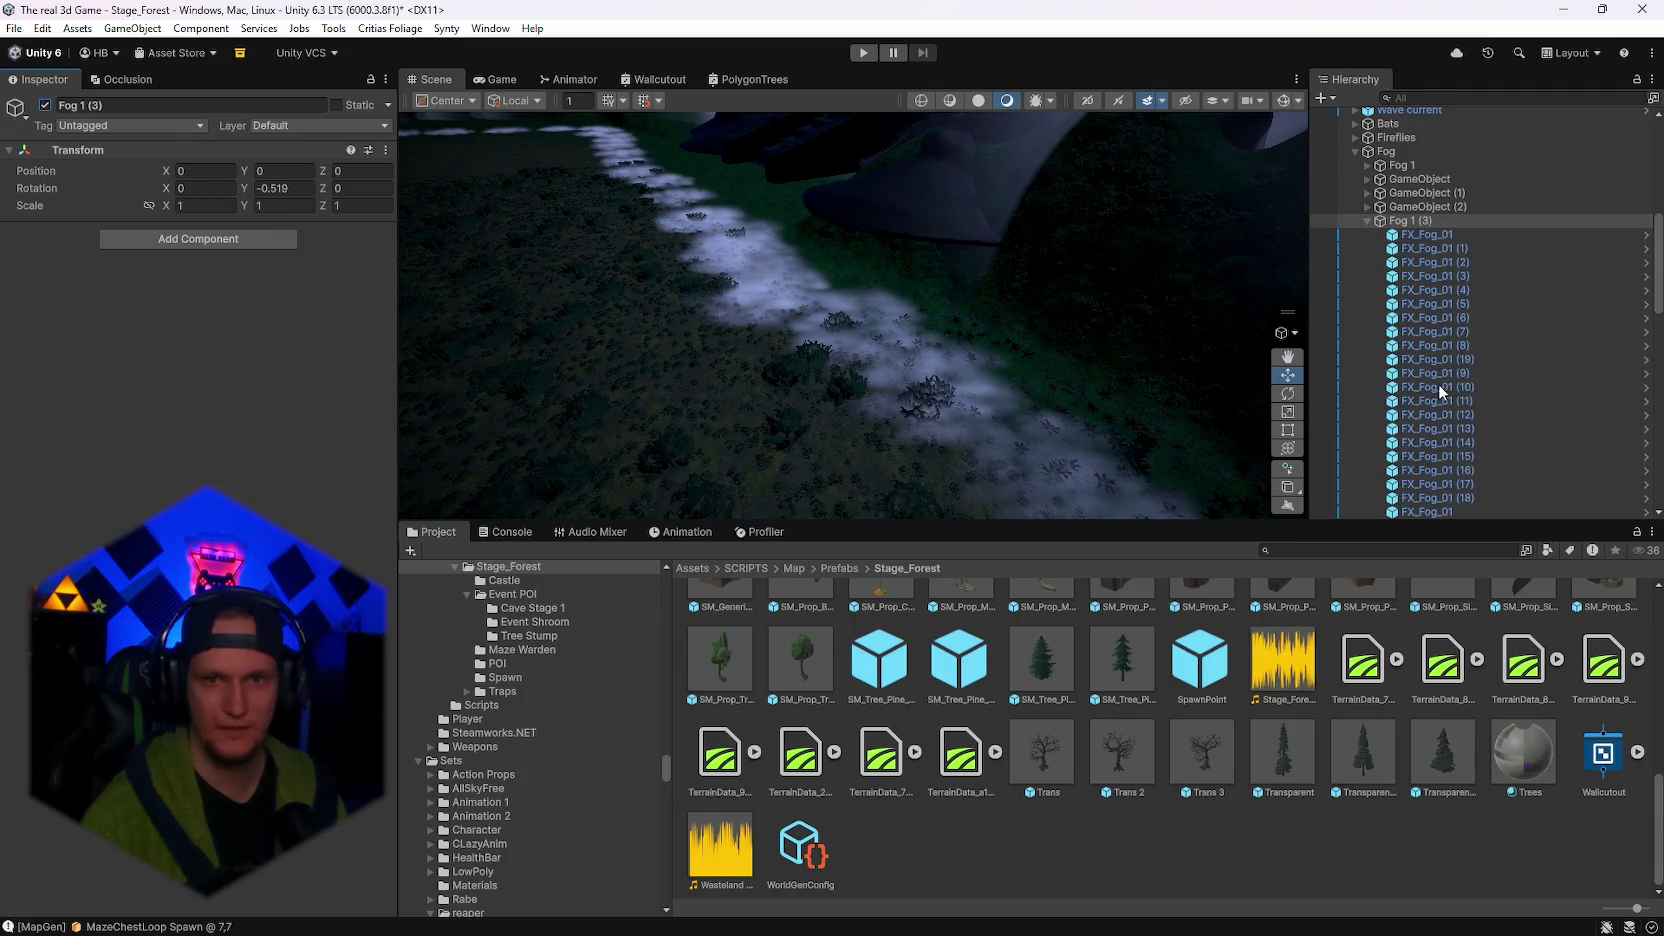
pyautogui.click(1502, 387)
pyautogui.click(762, 283)
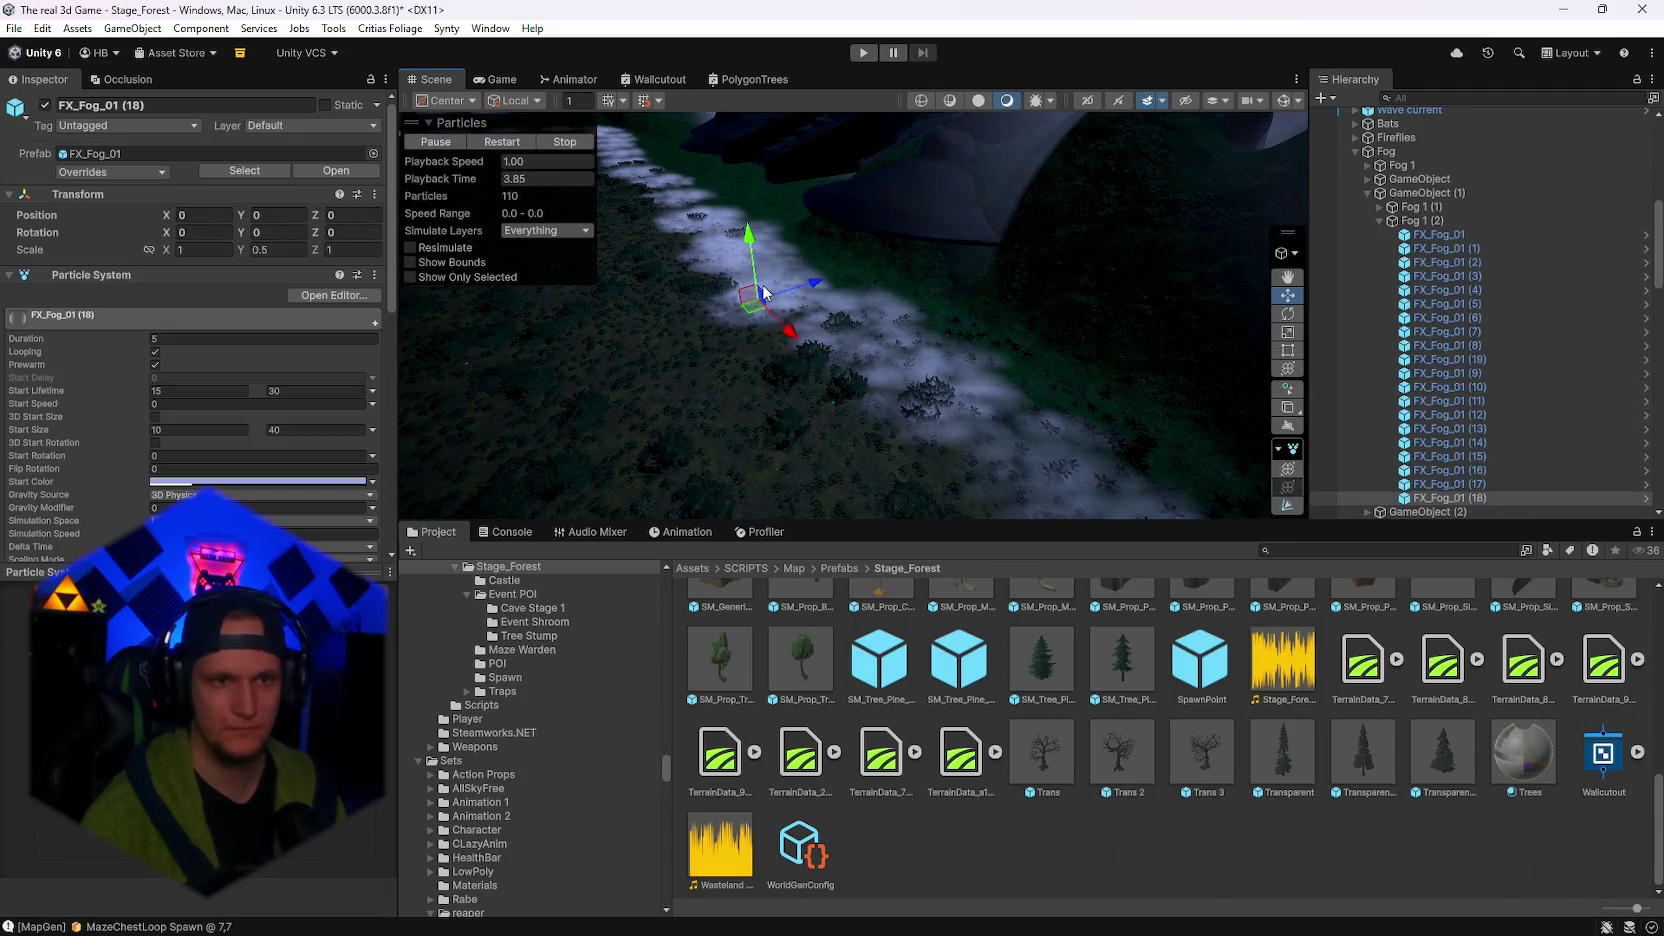
pyautogui.click(45, 105)
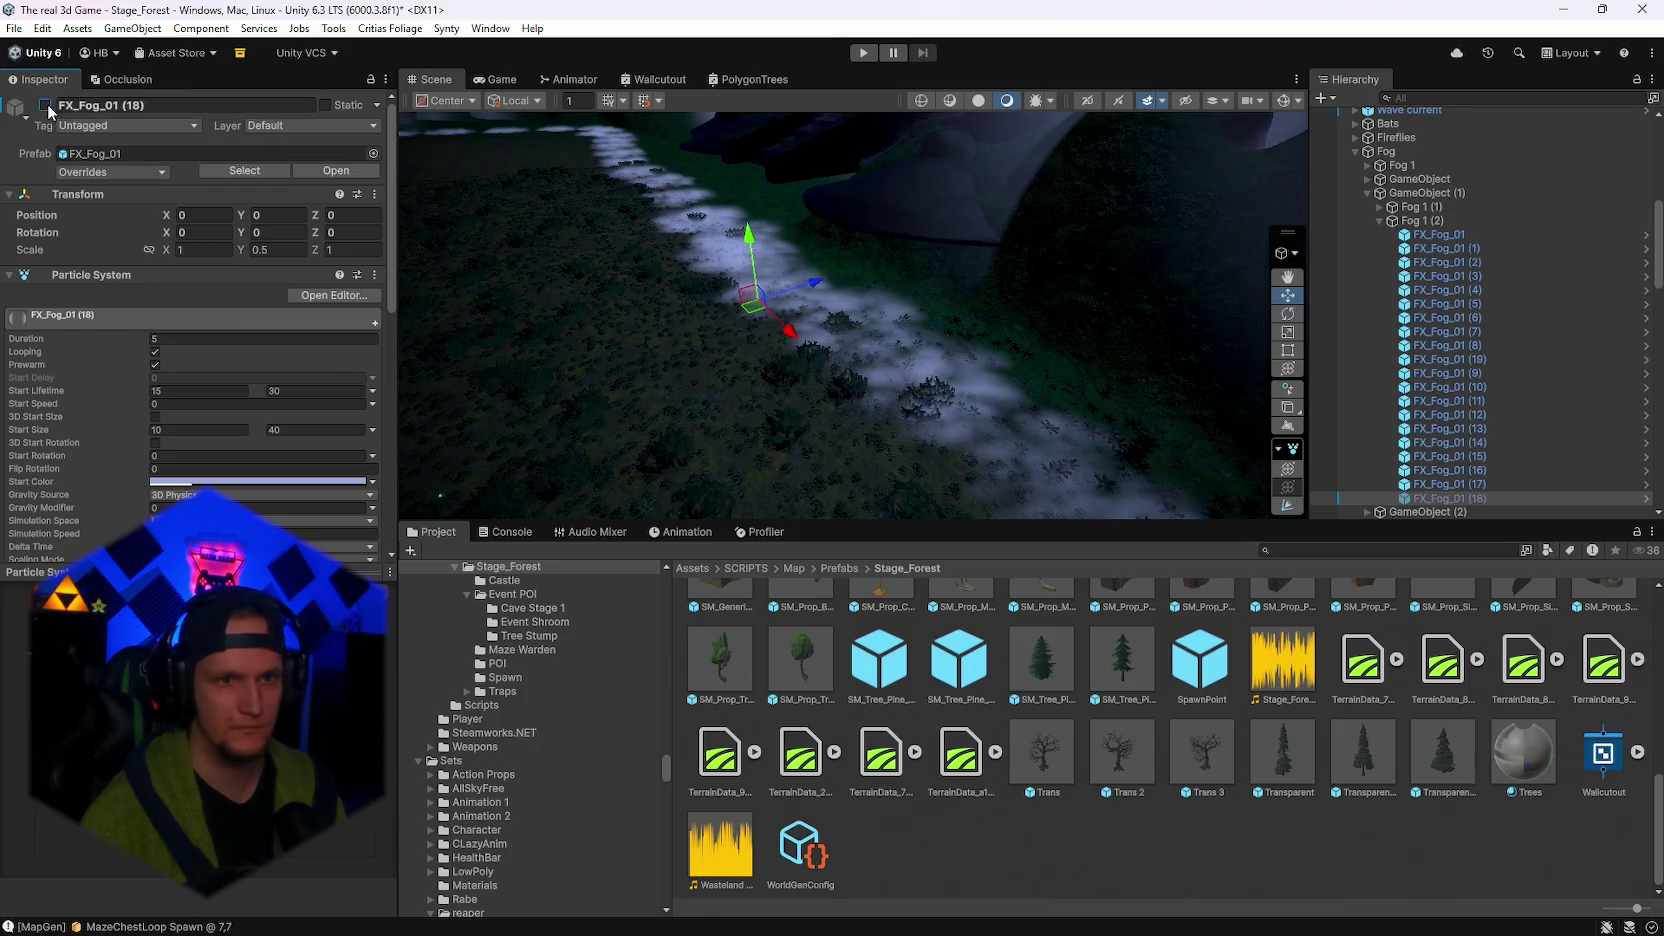
pyautogui.click(45, 105)
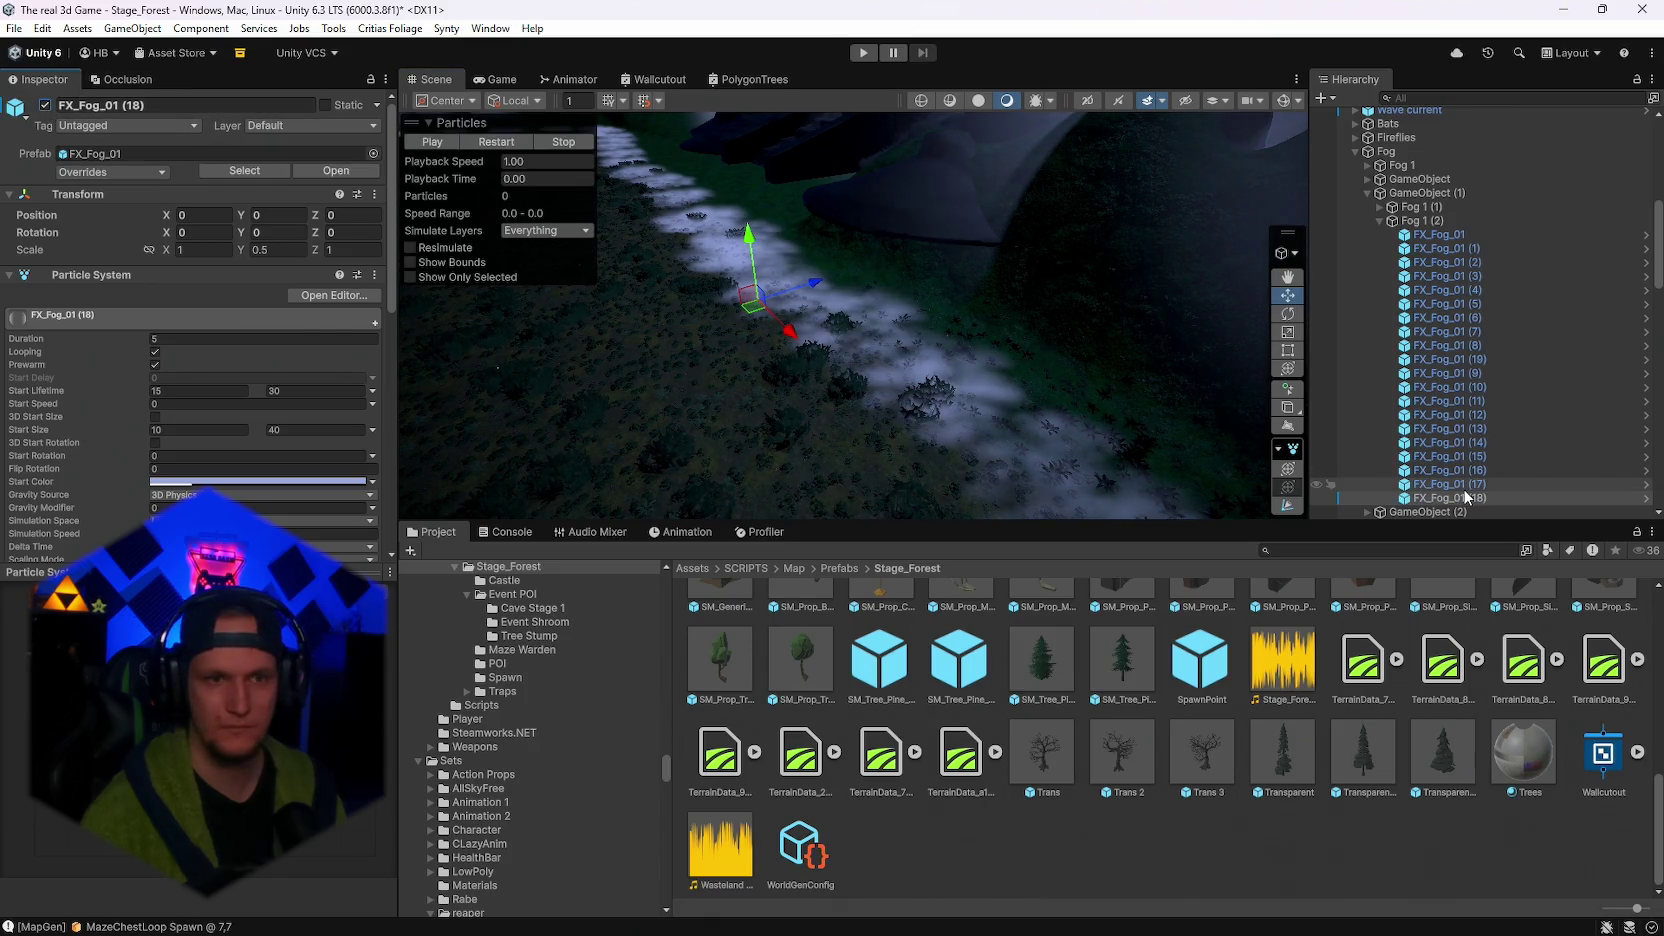
pyautogui.keyDown('shift'); pyautogui.click(1450, 237); pyautogui.keyUp('shift')
pyautogui.click(45, 105)
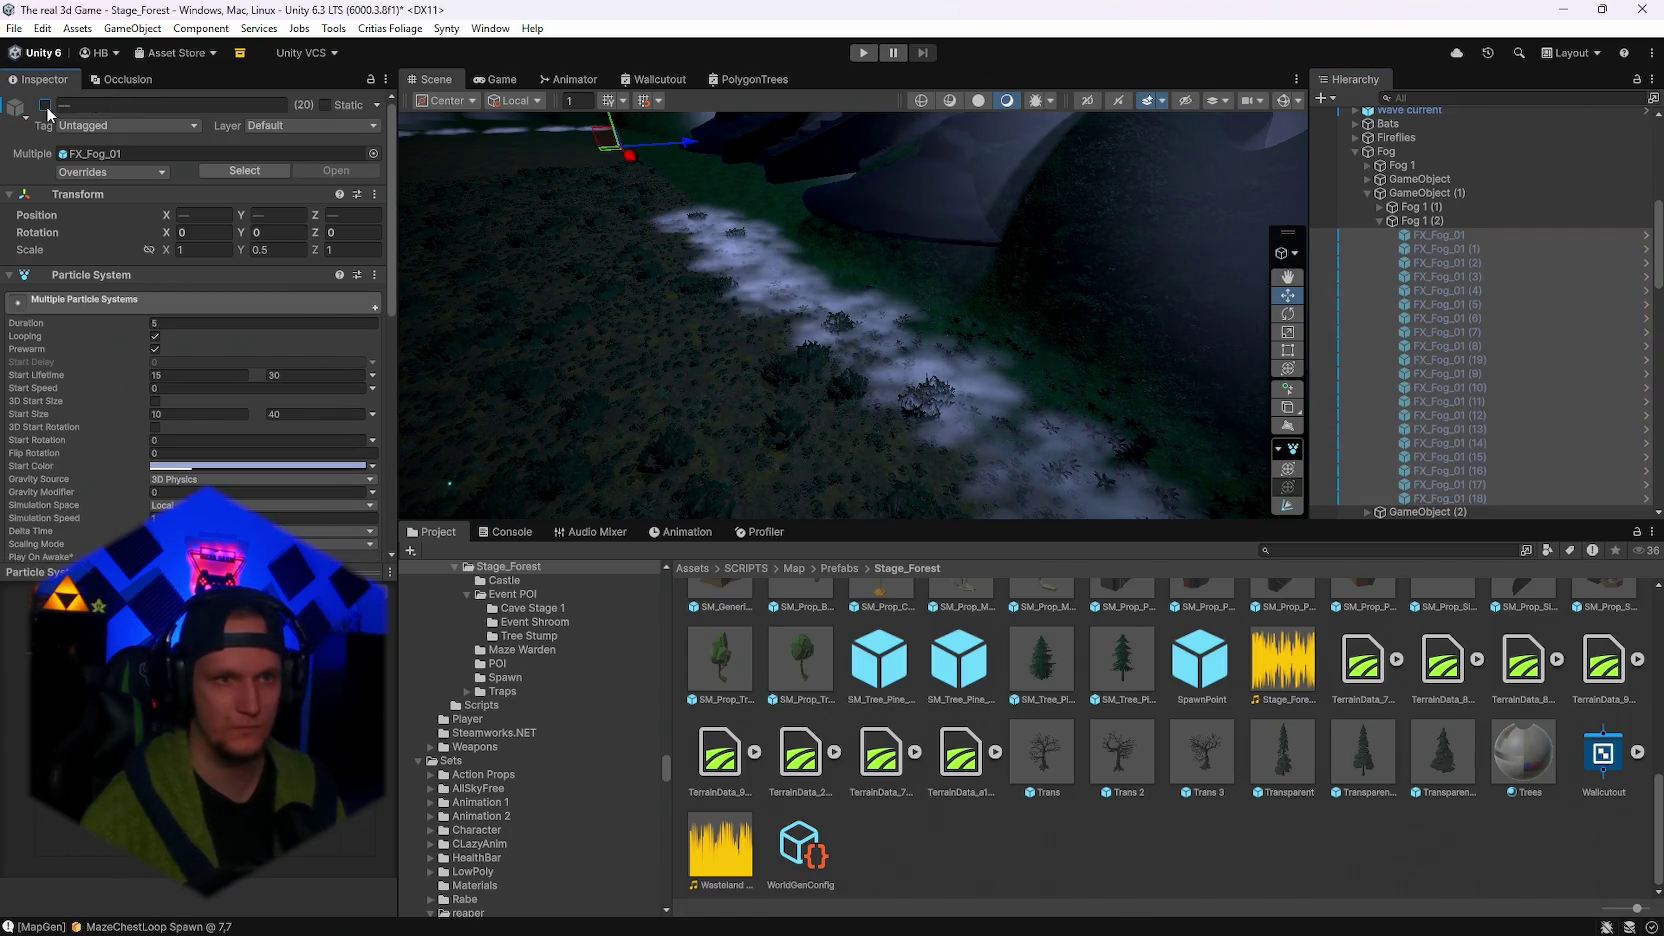
pyautogui.moveTo(800, 300)
pyautogui.mouseDown()
pyautogui.moveTo(473, 269)
pyautogui.moveTo(107, 273)
pyautogui.moveTo(1609, 283)
pyautogui.mouseUp()
pyautogui.click(757, 286)
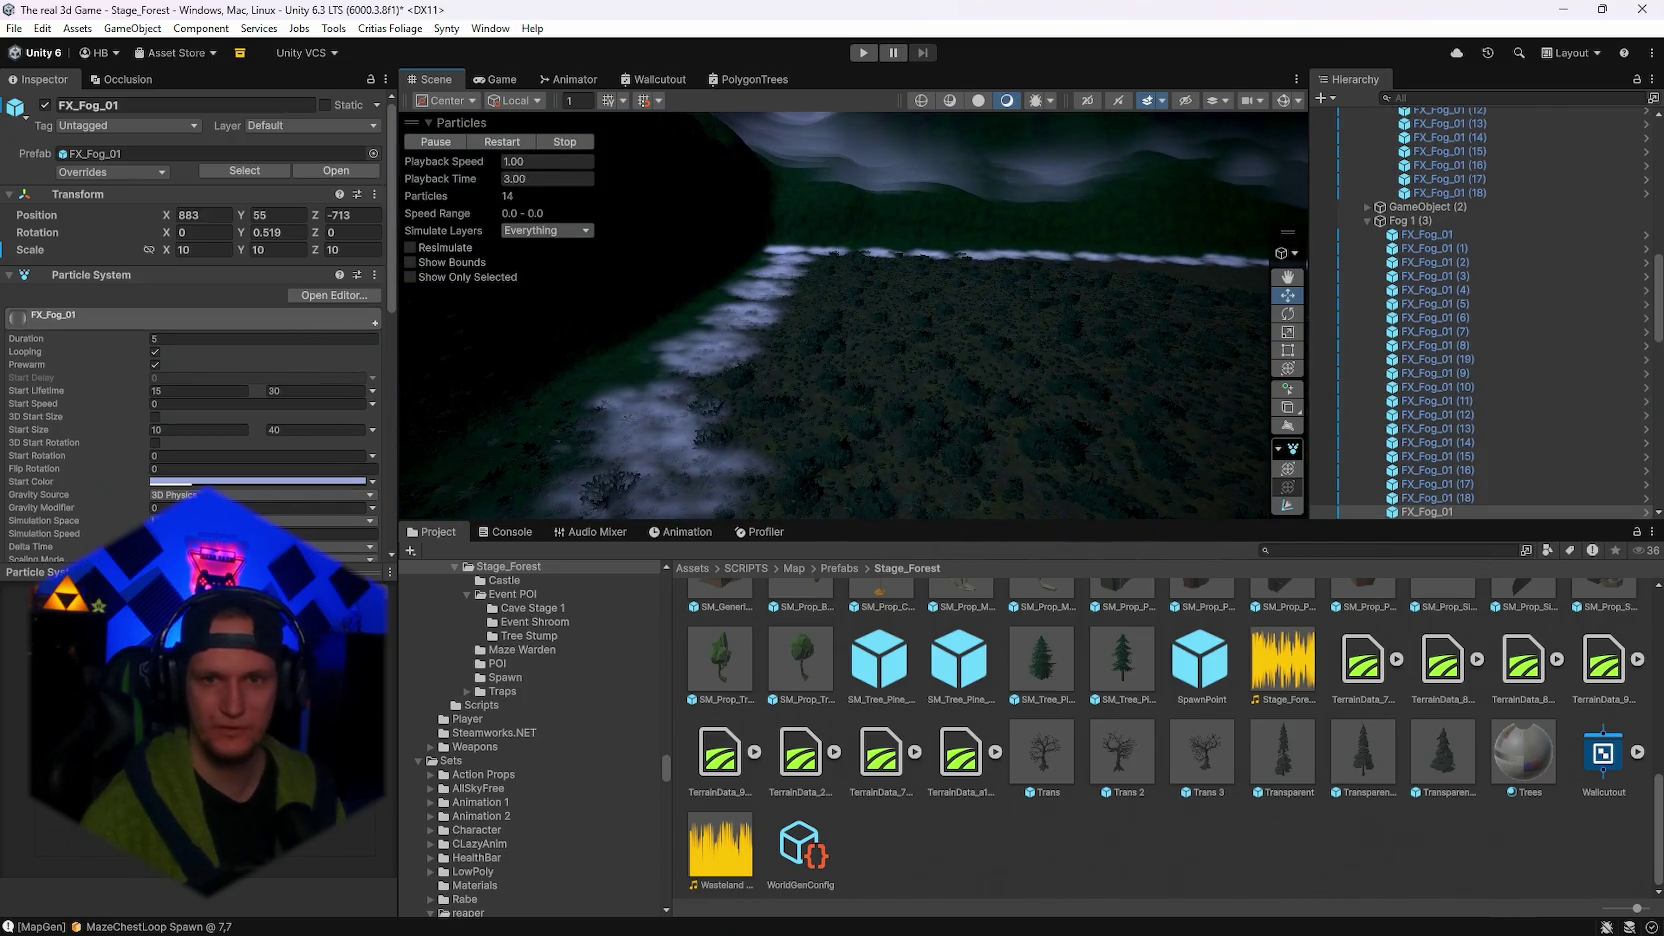
pyautogui.scroll(-2, 1434, 274)
pyautogui.scroll(5, 1434, 274)
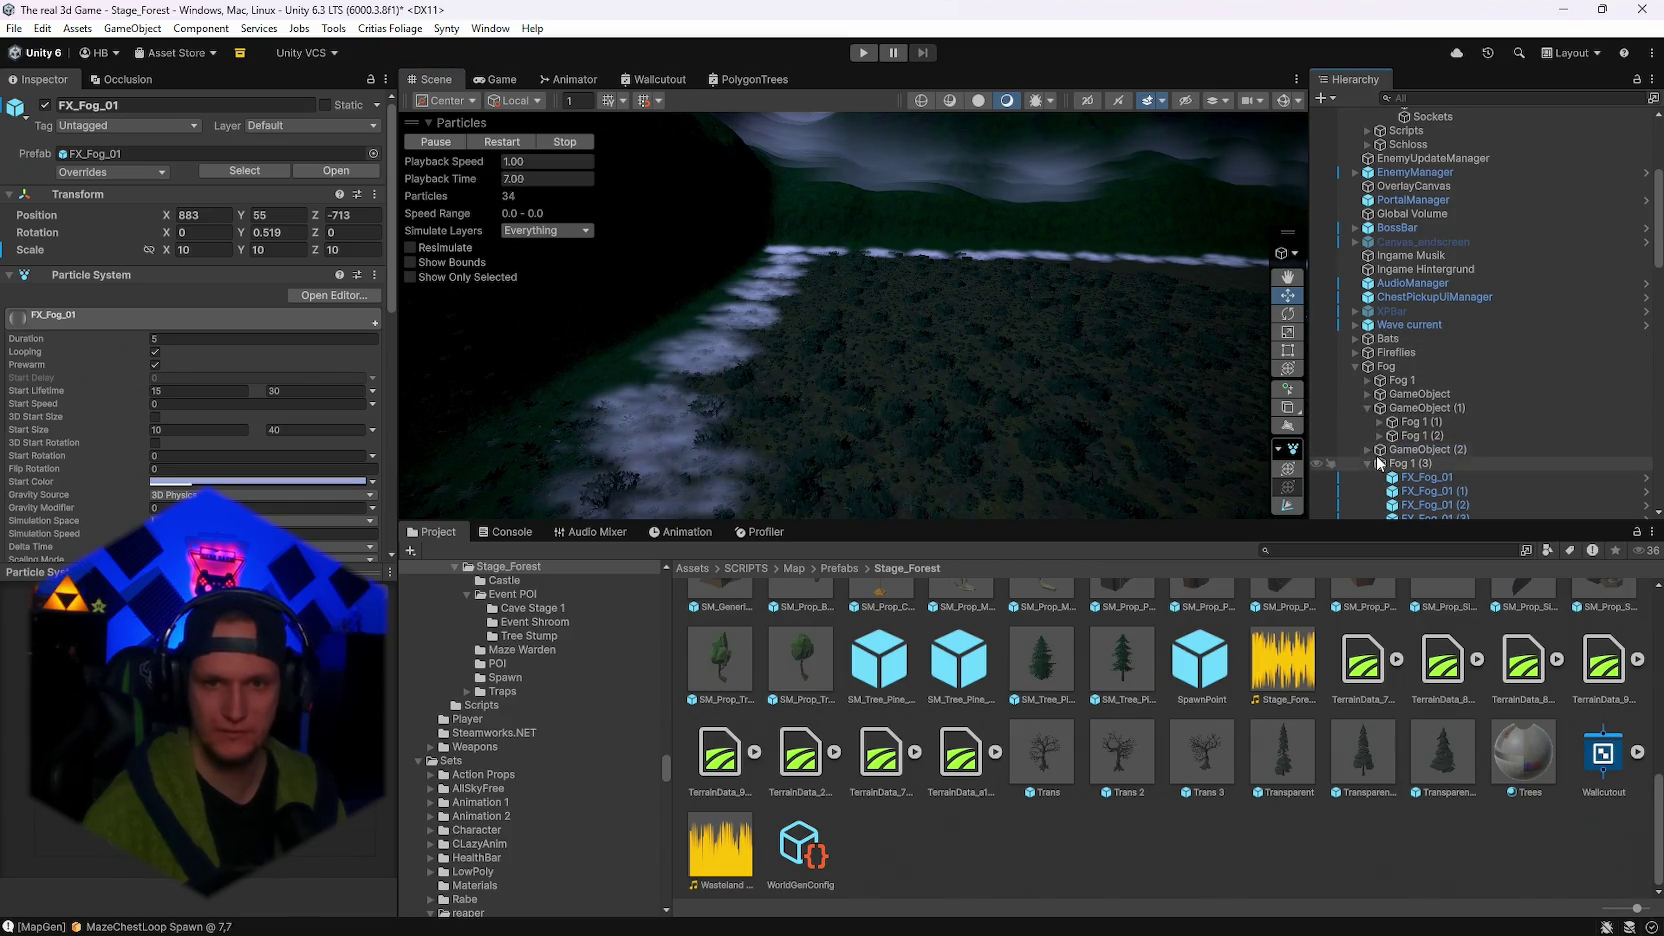
pyautogui.click(1370, 463)
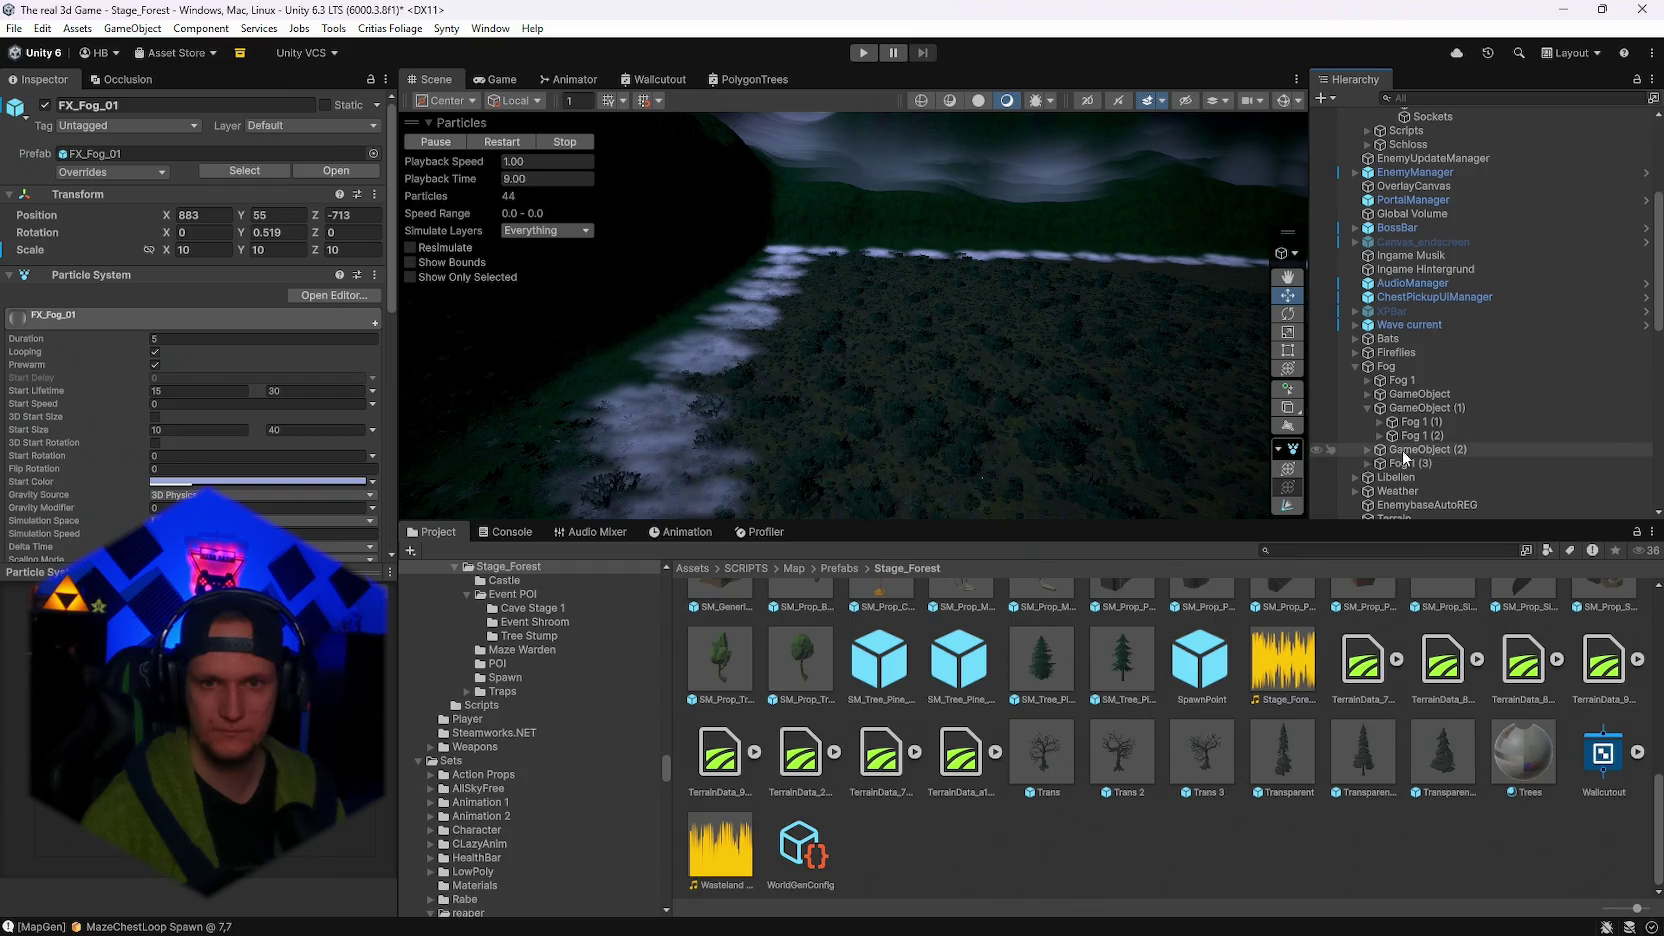
pyautogui.moveTo(1010, 432)
pyautogui.mouseDown()
pyautogui.moveTo(763, 449)
pyautogui.moveTo(761, 435)
pyautogui.moveTo(780, 446)
pyautogui.moveTo(873, 404)
pyautogui.moveTo(338, 370)
pyautogui.moveTo(298, 426)
pyautogui.moveTo(78, 396)
pyautogui.mouseUp()
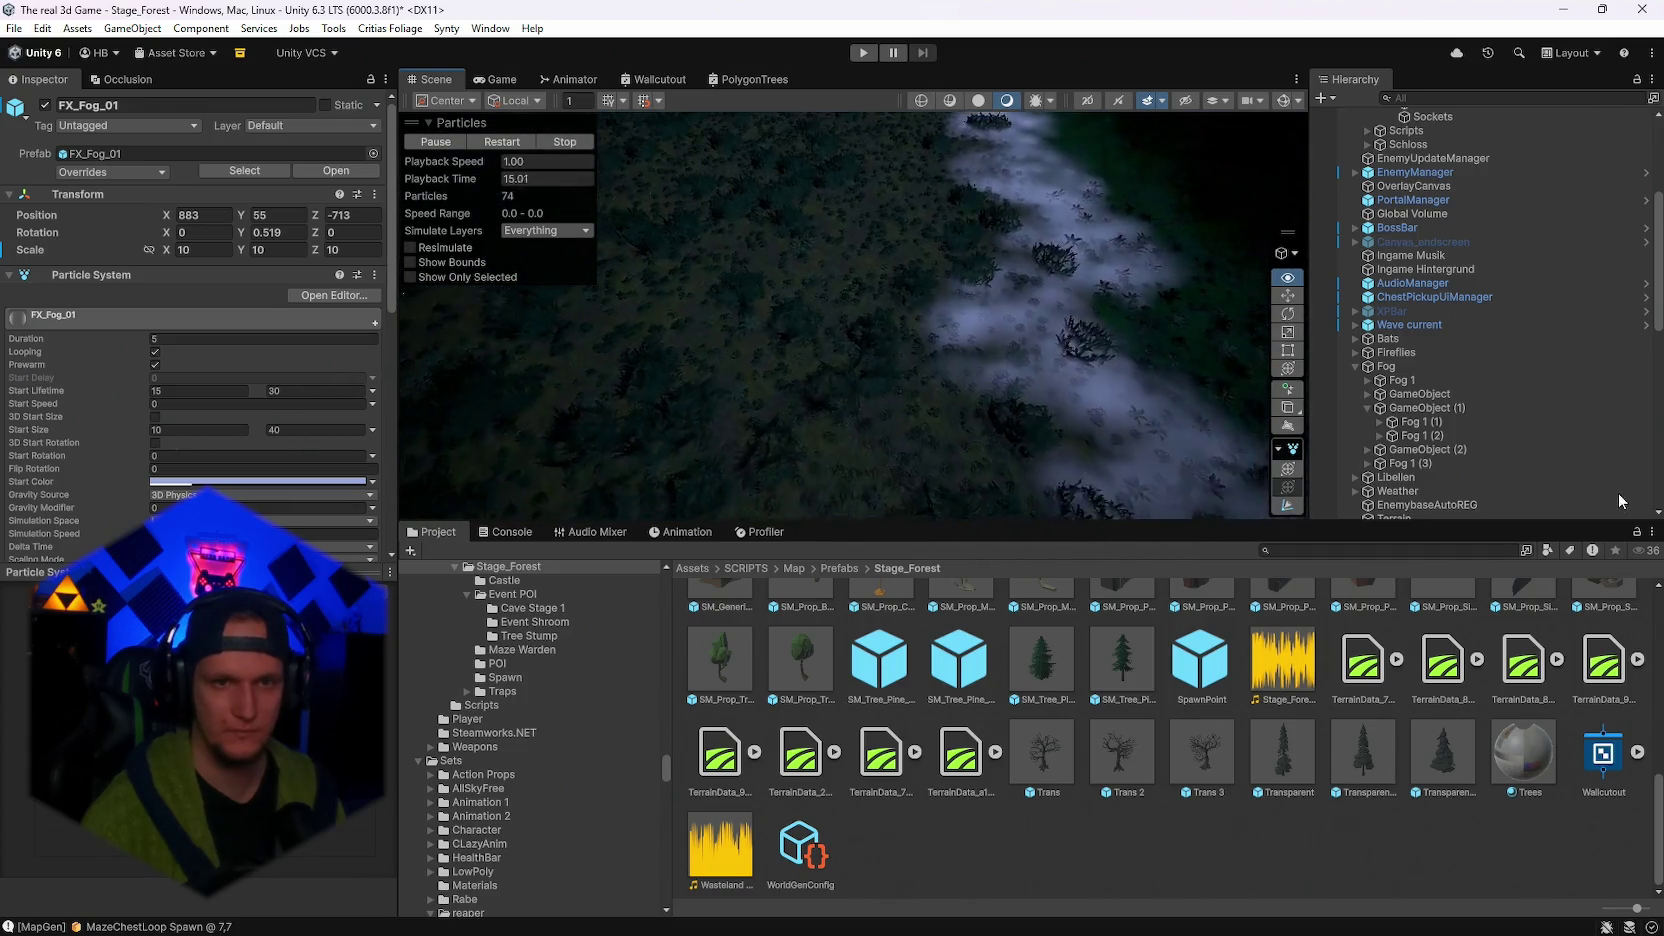
# Move FX_Fog_01 (19) about 20 units along Z and shift FX_Fog_01 (9) along the path.
pyautogui.click(884, 318)
pyautogui.moveTo(896, 320)
pyautogui.mouseDown()
pyautogui.moveTo(984, 316)
pyautogui.moveTo(761, 267)
pyautogui.moveTo(1648, 289)
pyautogui.moveTo(880, 340)
pyautogui.moveTo(955, 174)
pyautogui.mouseUp()
pyautogui.click(878, 333)
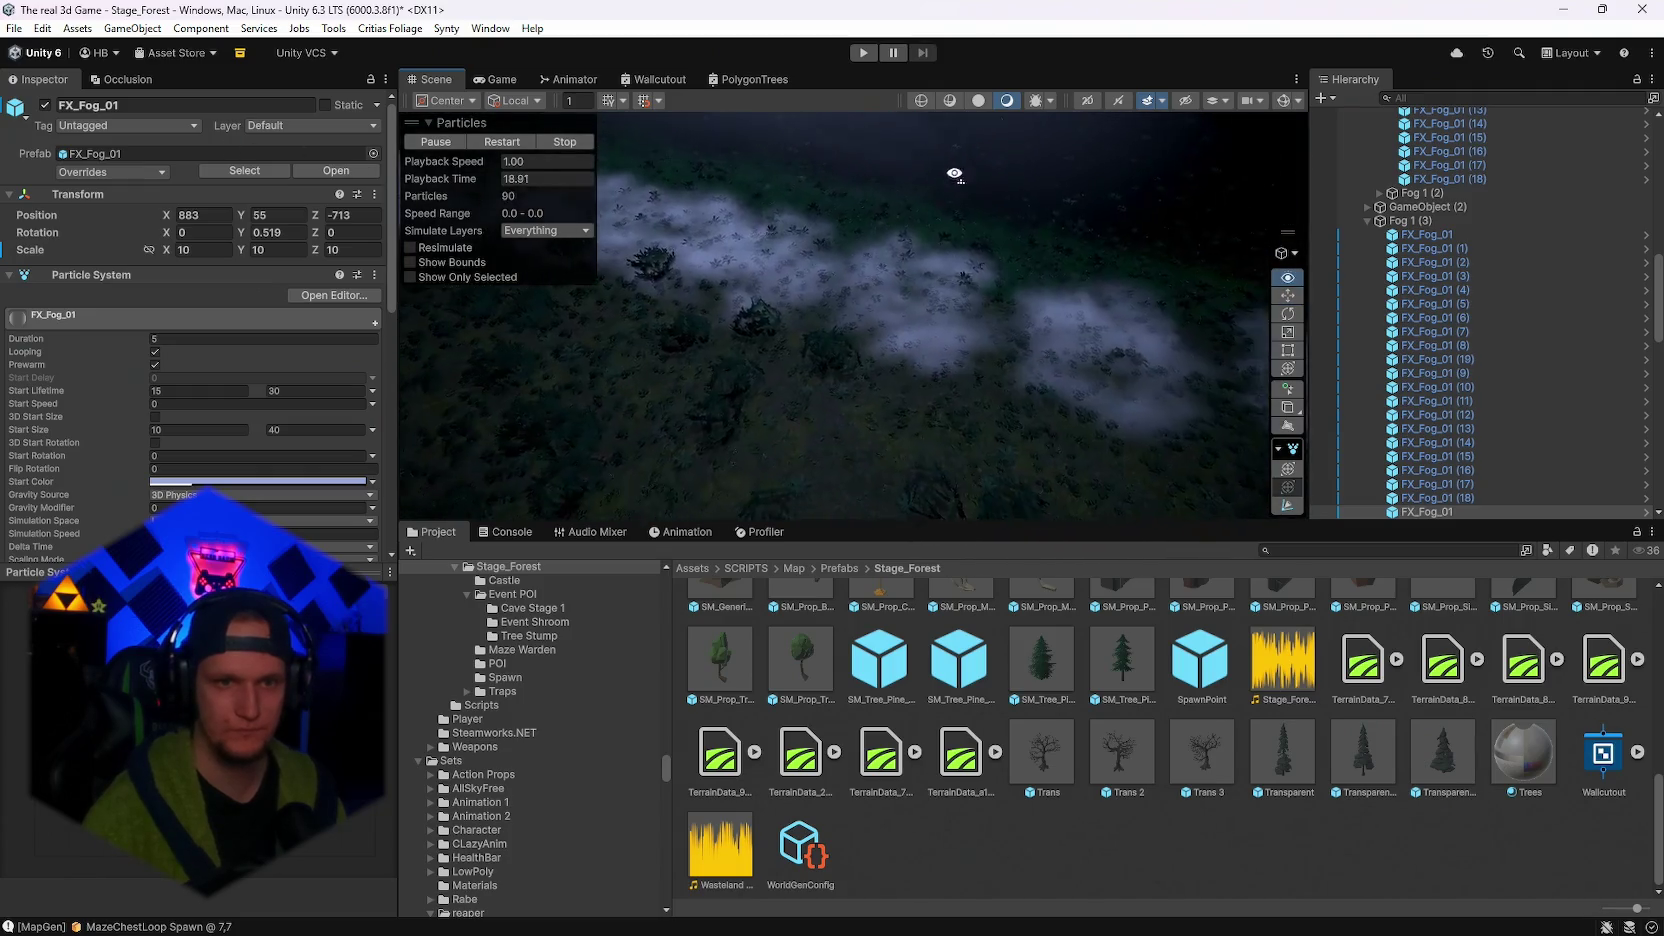
pyautogui.click(930, 318)
pyautogui.moveTo(927, 304)
pyautogui.mouseDown()
pyautogui.moveTo(975, 290)
pyautogui.moveTo(900, 321)
pyautogui.moveTo(1340, 273)
pyautogui.moveTo(1469, 354)
pyautogui.moveTo(1580, 321)
pyautogui.moveTo(1531, 370)
pyautogui.moveTo(976, 355)
pyautogui.mouseUp()
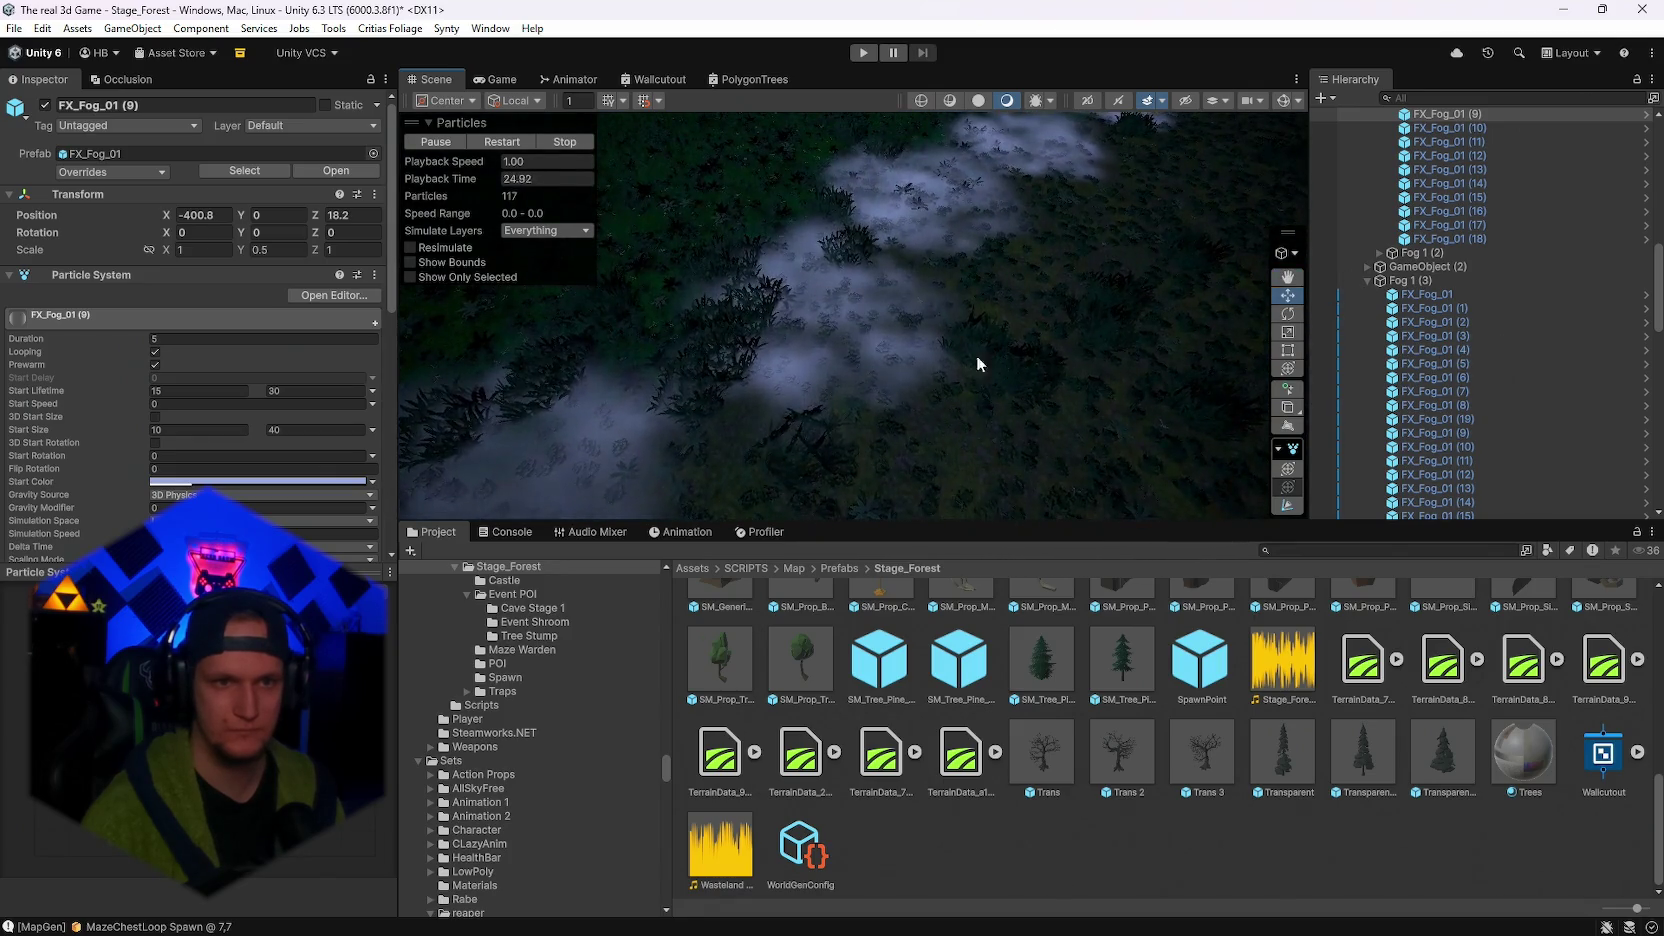
# Select fog patches FX_Fog_01 (14), (6), (5), (7) and (8) in turn, orbiting around them.
pyautogui.click(790, 335)
pyautogui.moveTo(790, 335)
pyautogui.mouseDown()
pyautogui.moveTo(1313, 238)
pyautogui.moveTo(1320, 263)
pyautogui.moveTo(1262, 298)
pyautogui.moveTo(866, 360)
pyautogui.moveTo(832, 416)
pyautogui.moveTo(809, 404)
pyautogui.moveTo(828, 308)
pyautogui.moveTo(905, 400)
pyautogui.moveTo(847, 383)
pyautogui.moveTo(891, 355)
pyautogui.moveTo(680, 232)
pyautogui.moveTo(975, 288)
pyautogui.moveTo(951, 311)
pyautogui.mouseUp()
pyautogui.click(832, 369)
pyautogui.click(916, 408)
pyautogui.click(955, 311)
pyautogui.click(760, 257)
pyautogui.moveTo(760, 270)
pyautogui.mouseDown()
pyautogui.moveTo(1209, 245)
pyautogui.moveTo(1260, 203)
pyautogui.moveTo(1292, 229)
pyautogui.moveTo(1320, 199)
pyautogui.moveTo(1107, 253)
pyautogui.moveTo(903, 260)
pyautogui.moveTo(1338, 202)
pyautogui.moveTo(1559, 244)
pyautogui.moveTo(86, 174)
pyautogui.moveTo(164, 169)
pyautogui.moveTo(136, 192)
pyautogui.moveTo(242, 218)
pyautogui.moveTo(1181, 319)
pyautogui.moveTo(1004, 233)
pyautogui.moveTo(87, 254)
pyautogui.moveTo(203, 174)
pyautogui.moveTo(514, 196)
pyautogui.mouseUp()
pyautogui.click(864, 387)
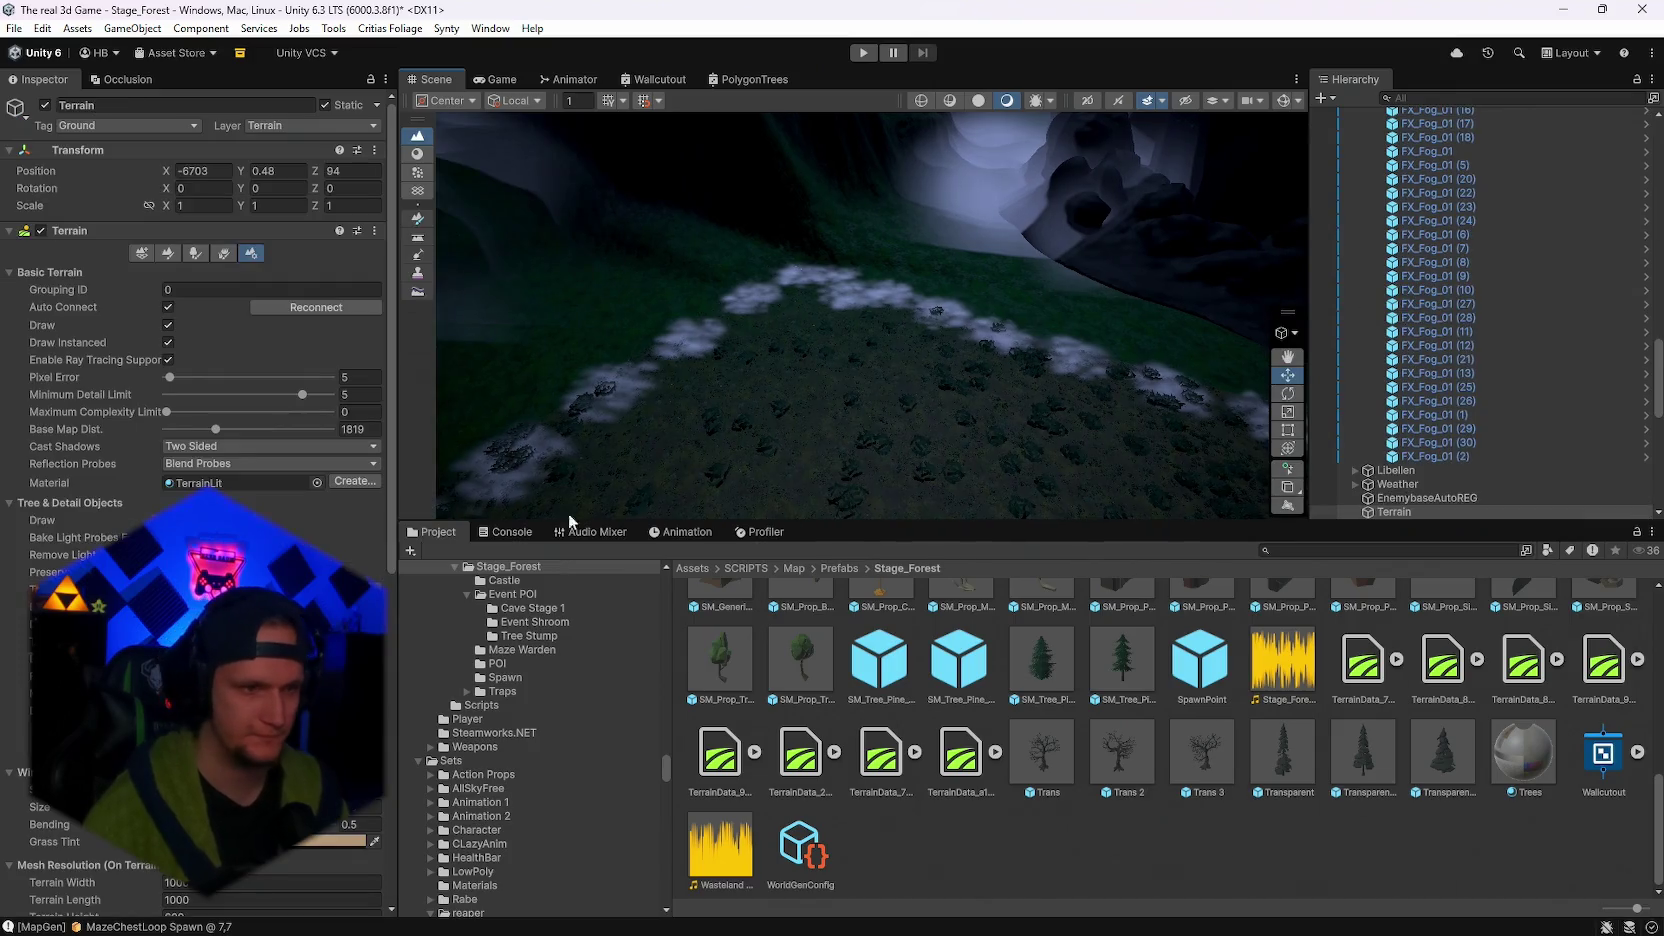
# Switch the Terrain to Paint Trees and add SM_Tree_Pine_02 as a tree type.
pyautogui.click(216, 252)
pyautogui.click(200, 253)
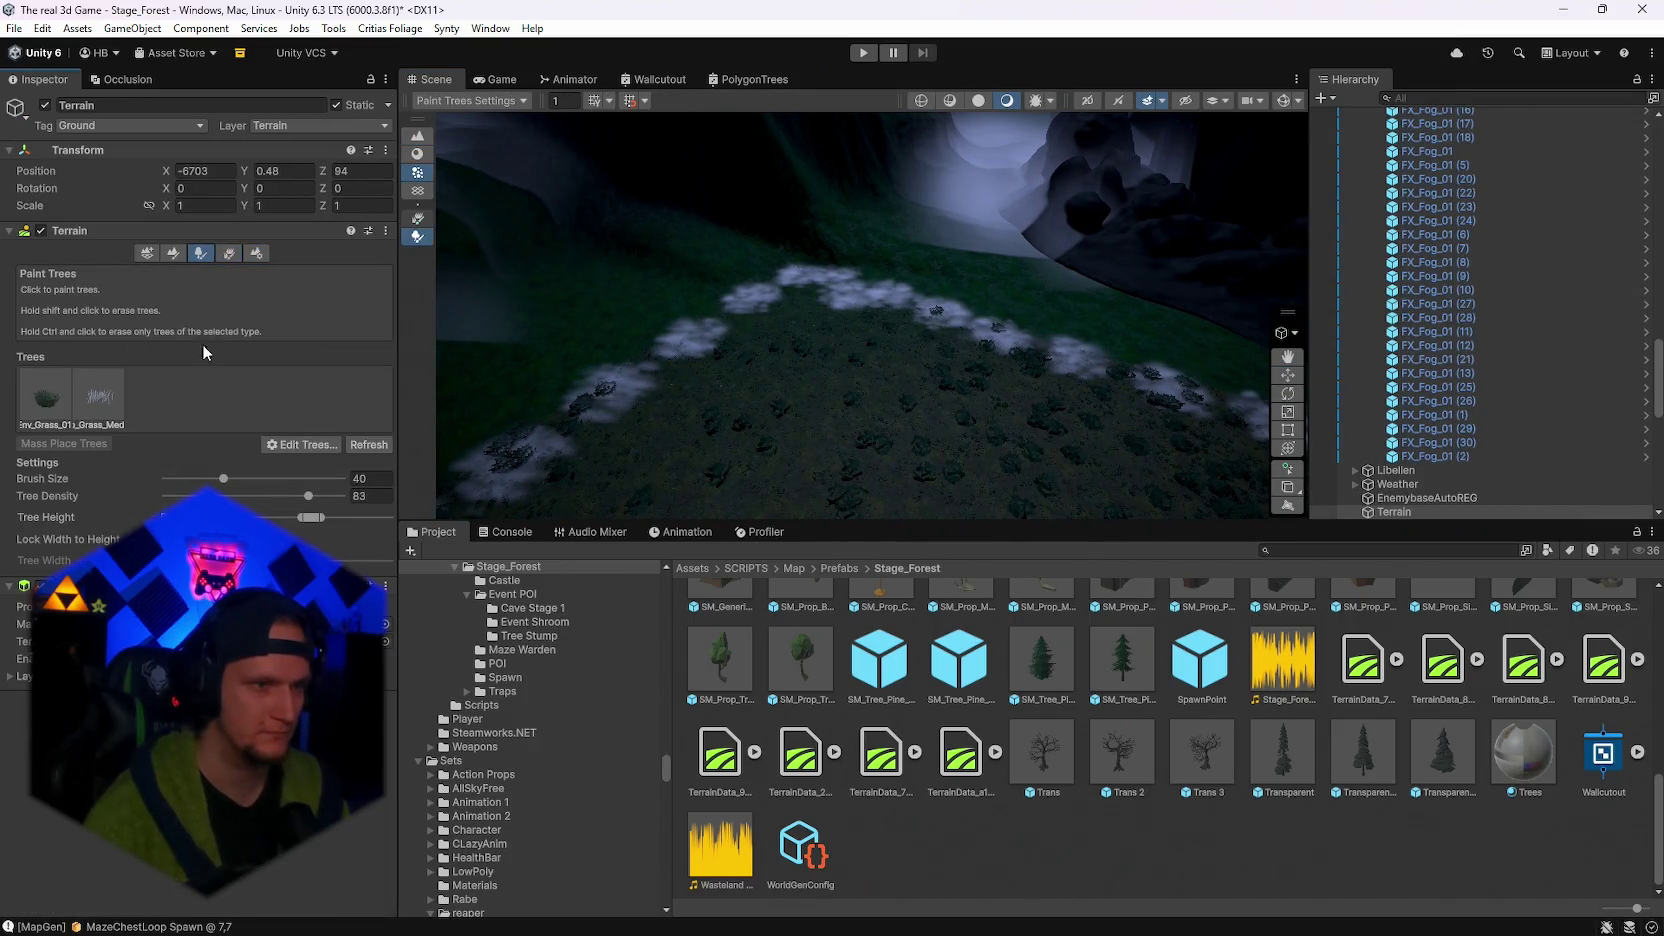
pyautogui.click(174, 254)
pyautogui.click(202, 255)
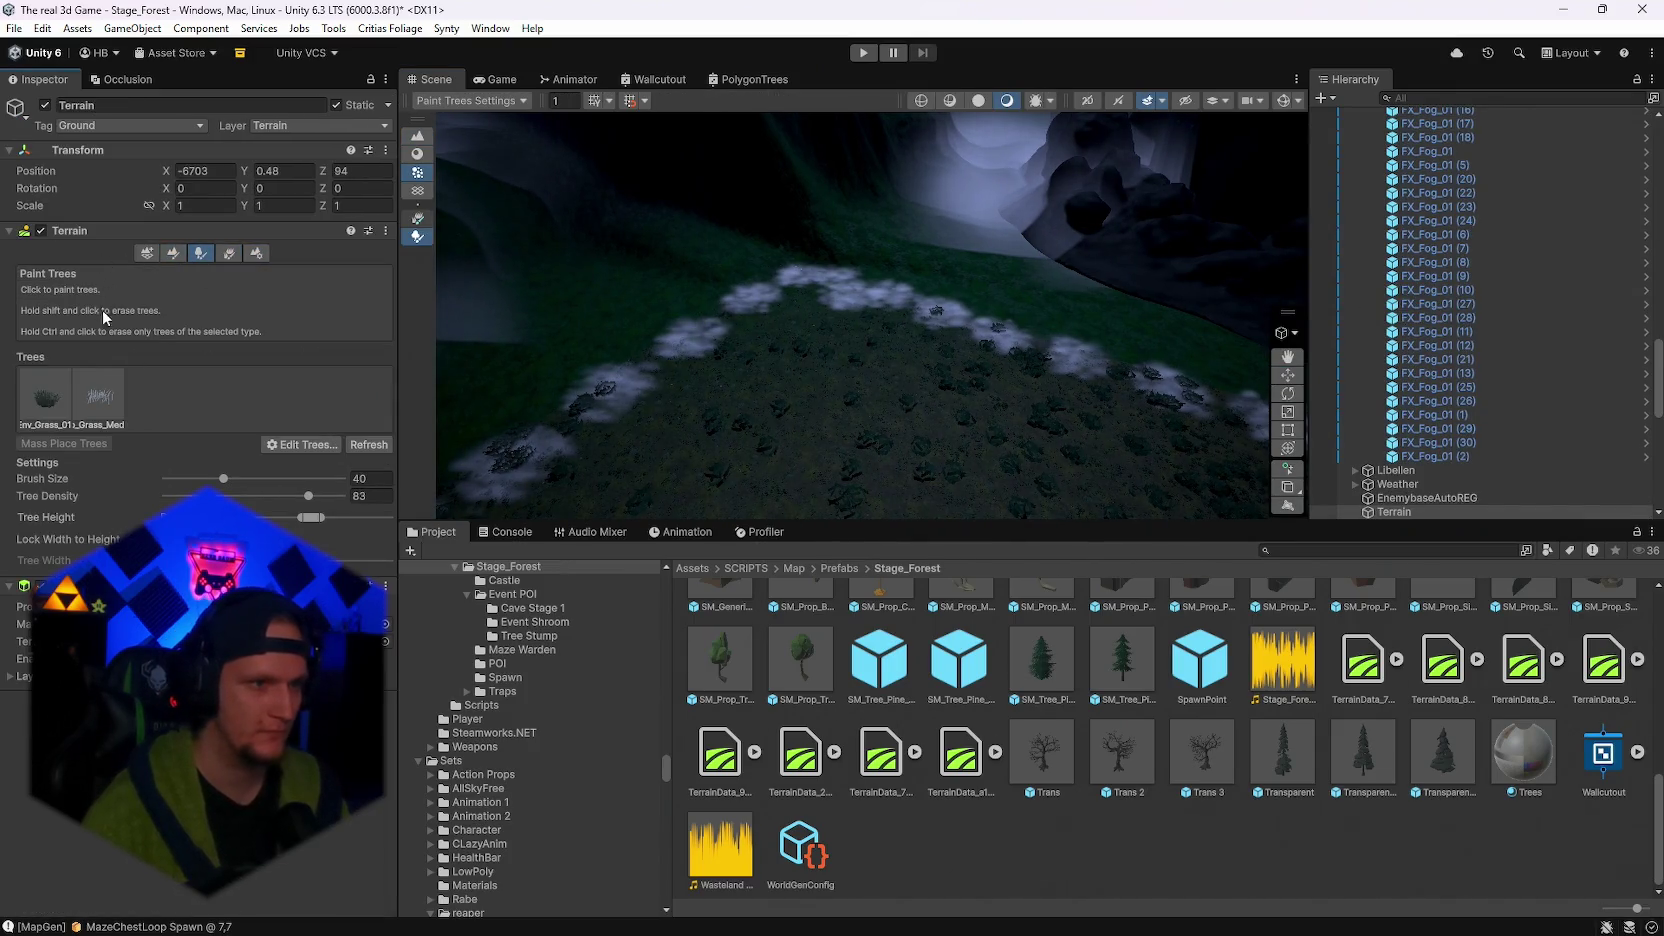
pyautogui.click(293, 452)
pyautogui.click(314, 450)
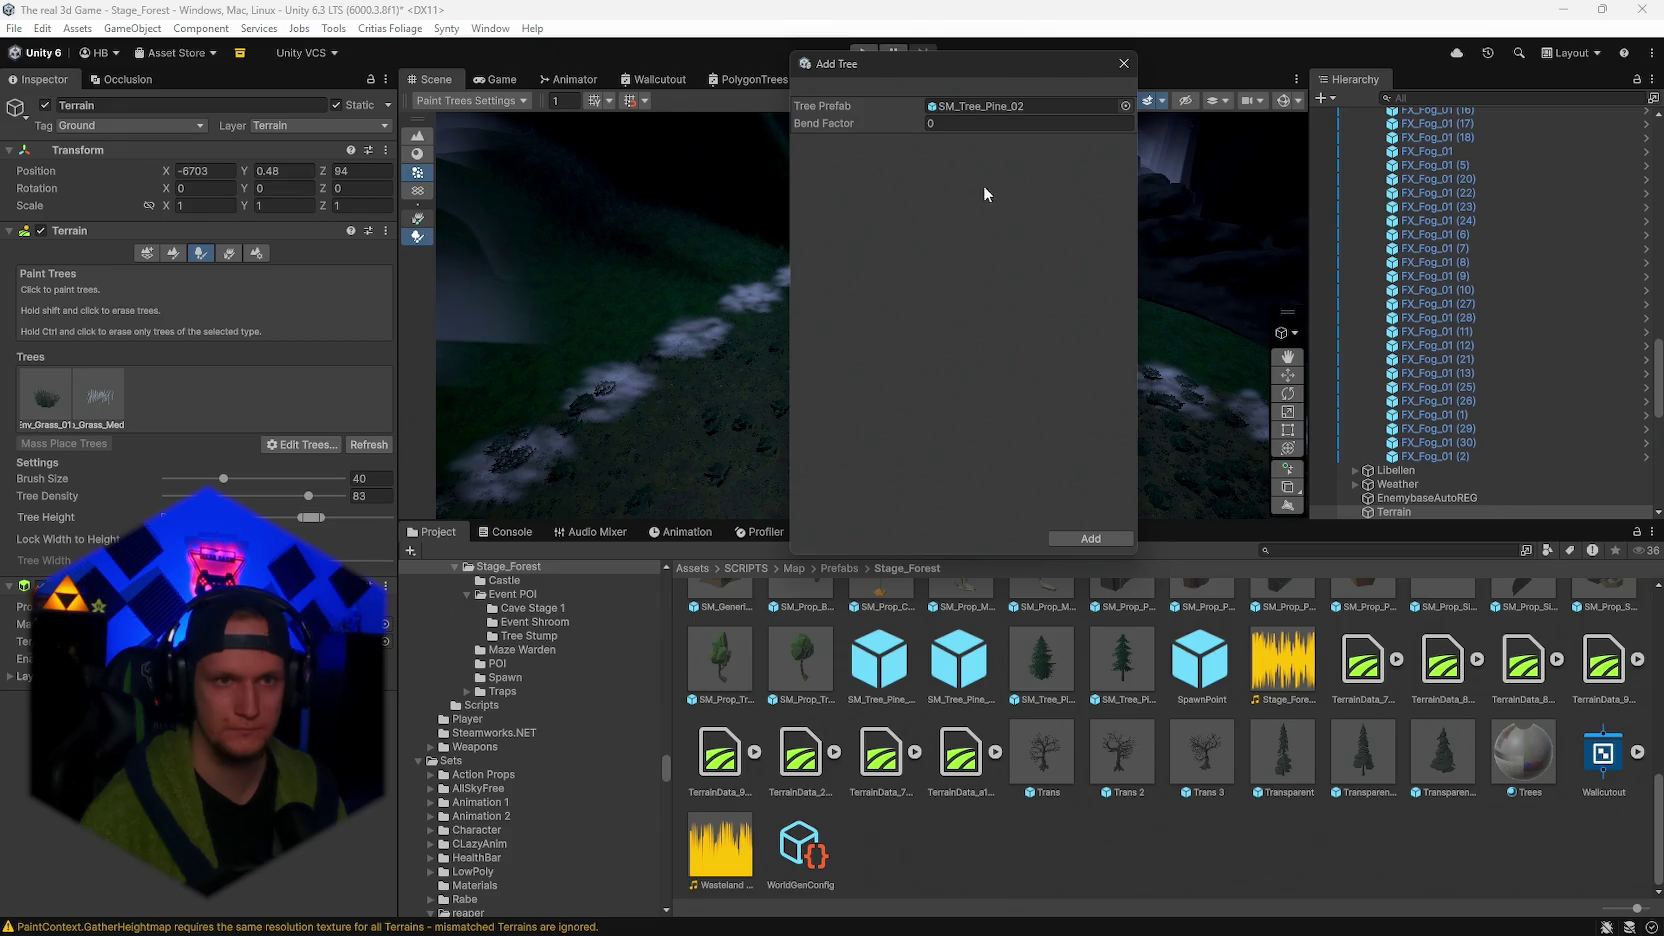
pyautogui.click(1090, 540)
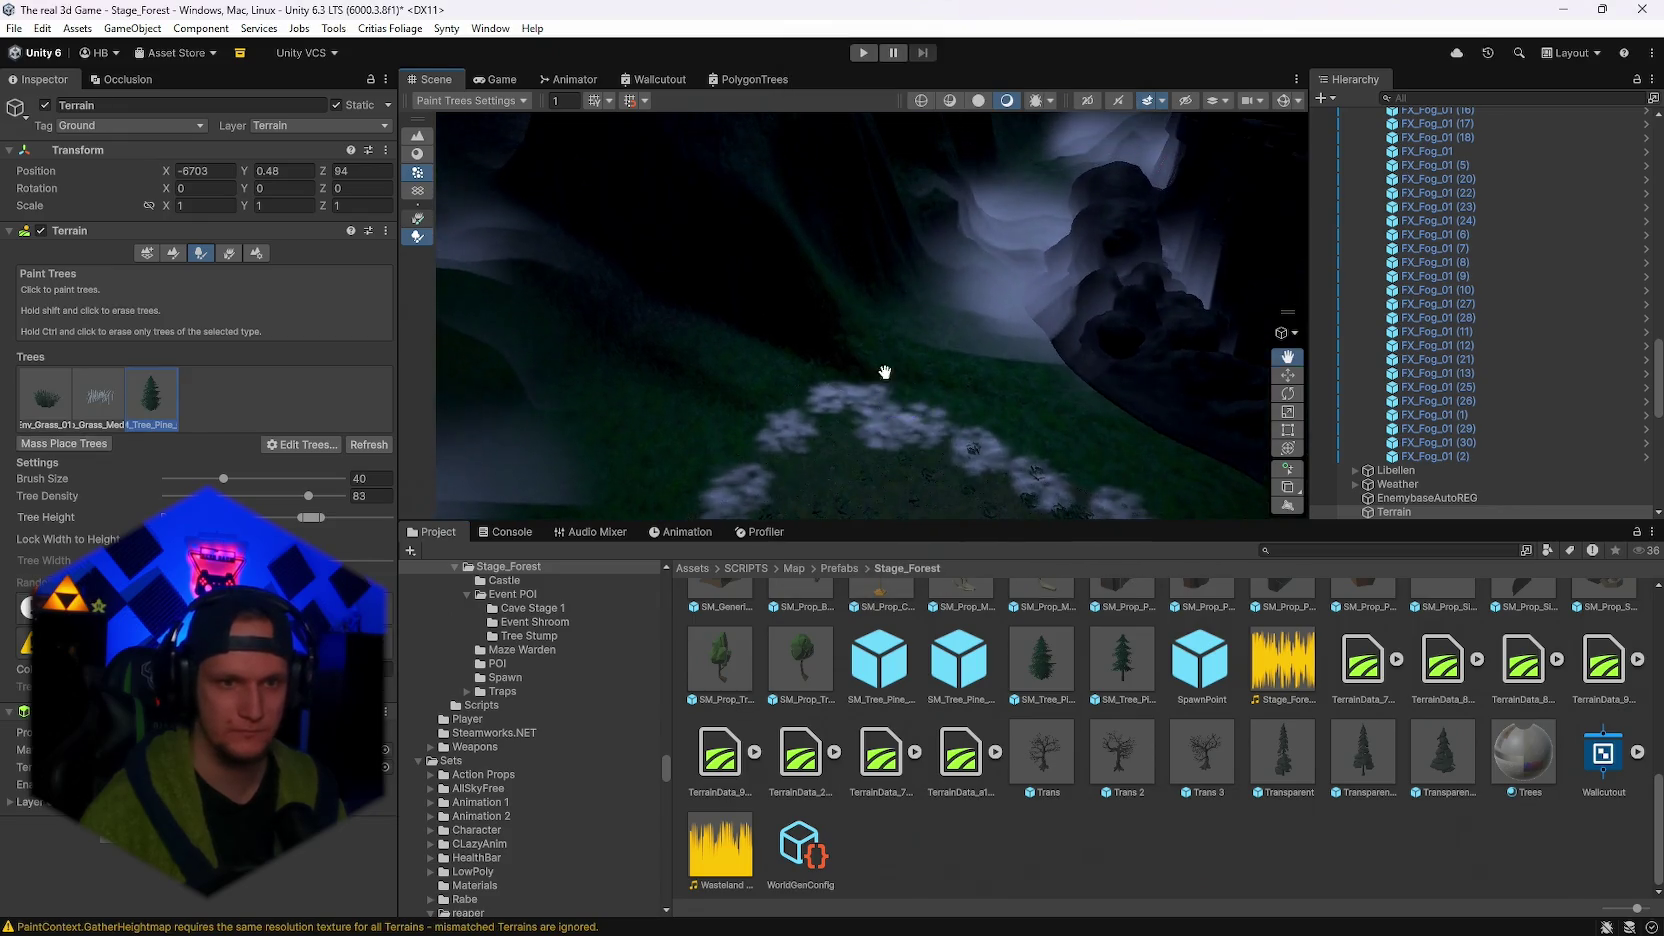
# Inspect the SM_Tree_Pine_02 prefab, then return and reselect the terrain facing the foggy path.
pyautogui.click(790, 350)
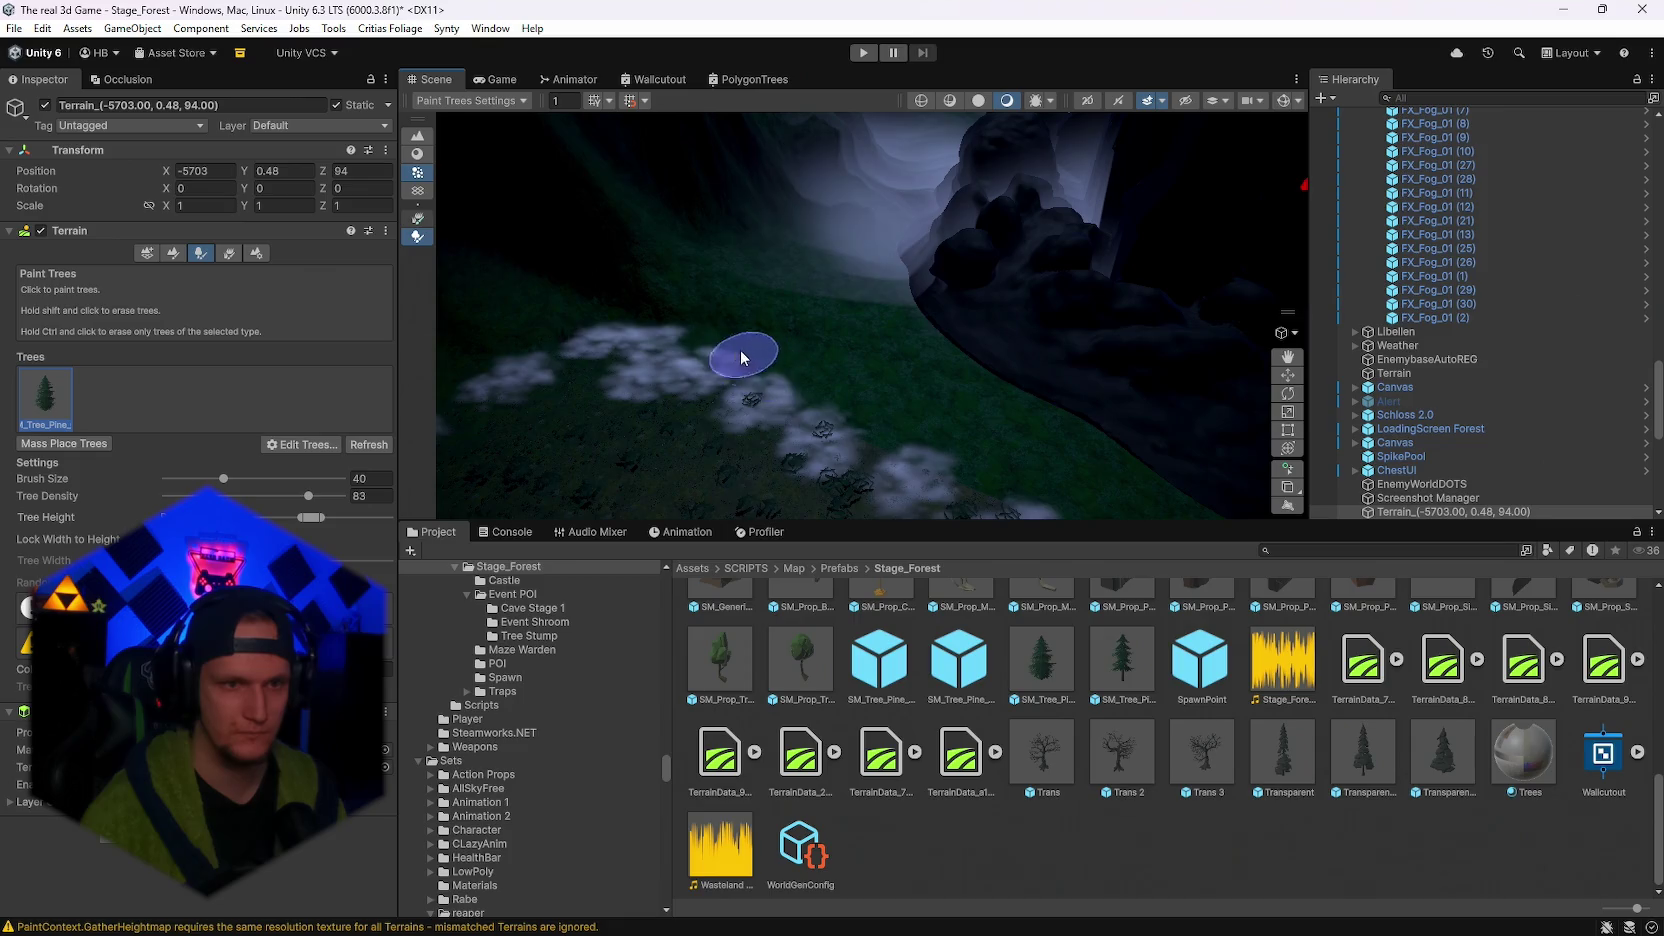
pyautogui.scroll(2, 851, 413)
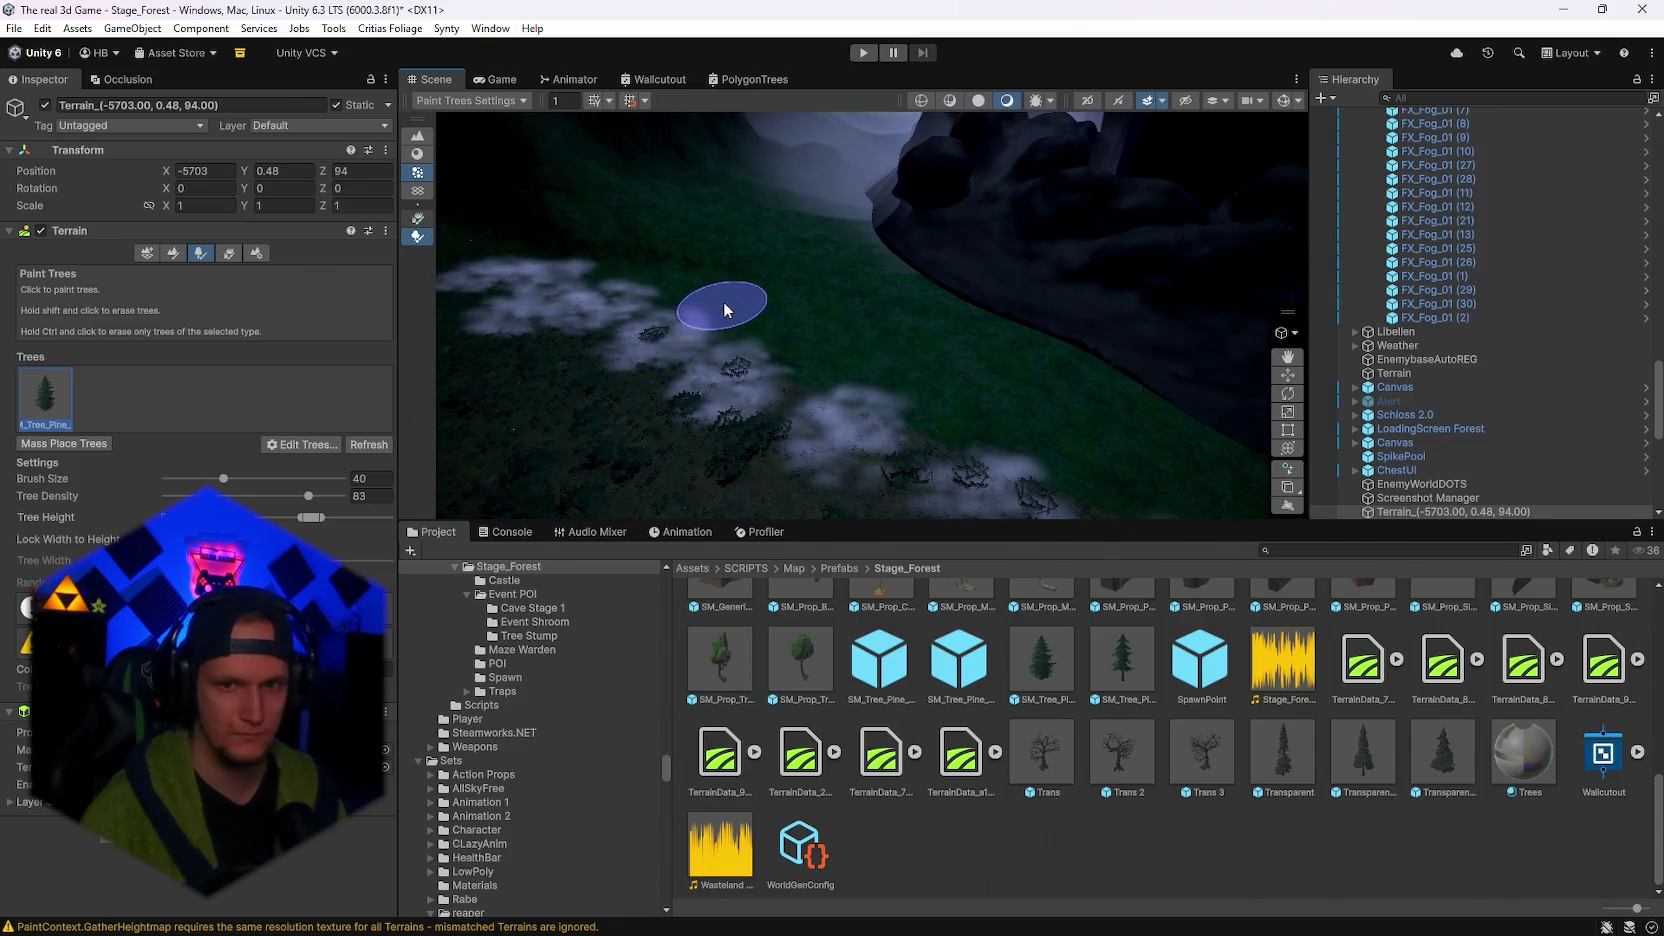
pyautogui.scroll(2, 984, 438)
pyautogui.moveTo(1001, 360)
pyautogui.mouseDown()
pyautogui.moveTo(1217, 273)
pyautogui.moveTo(1300, 365)
pyautogui.moveTo(1226, 397)
pyautogui.moveTo(1051, 394)
pyautogui.moveTo(1003, 375)
pyautogui.mouseUp()
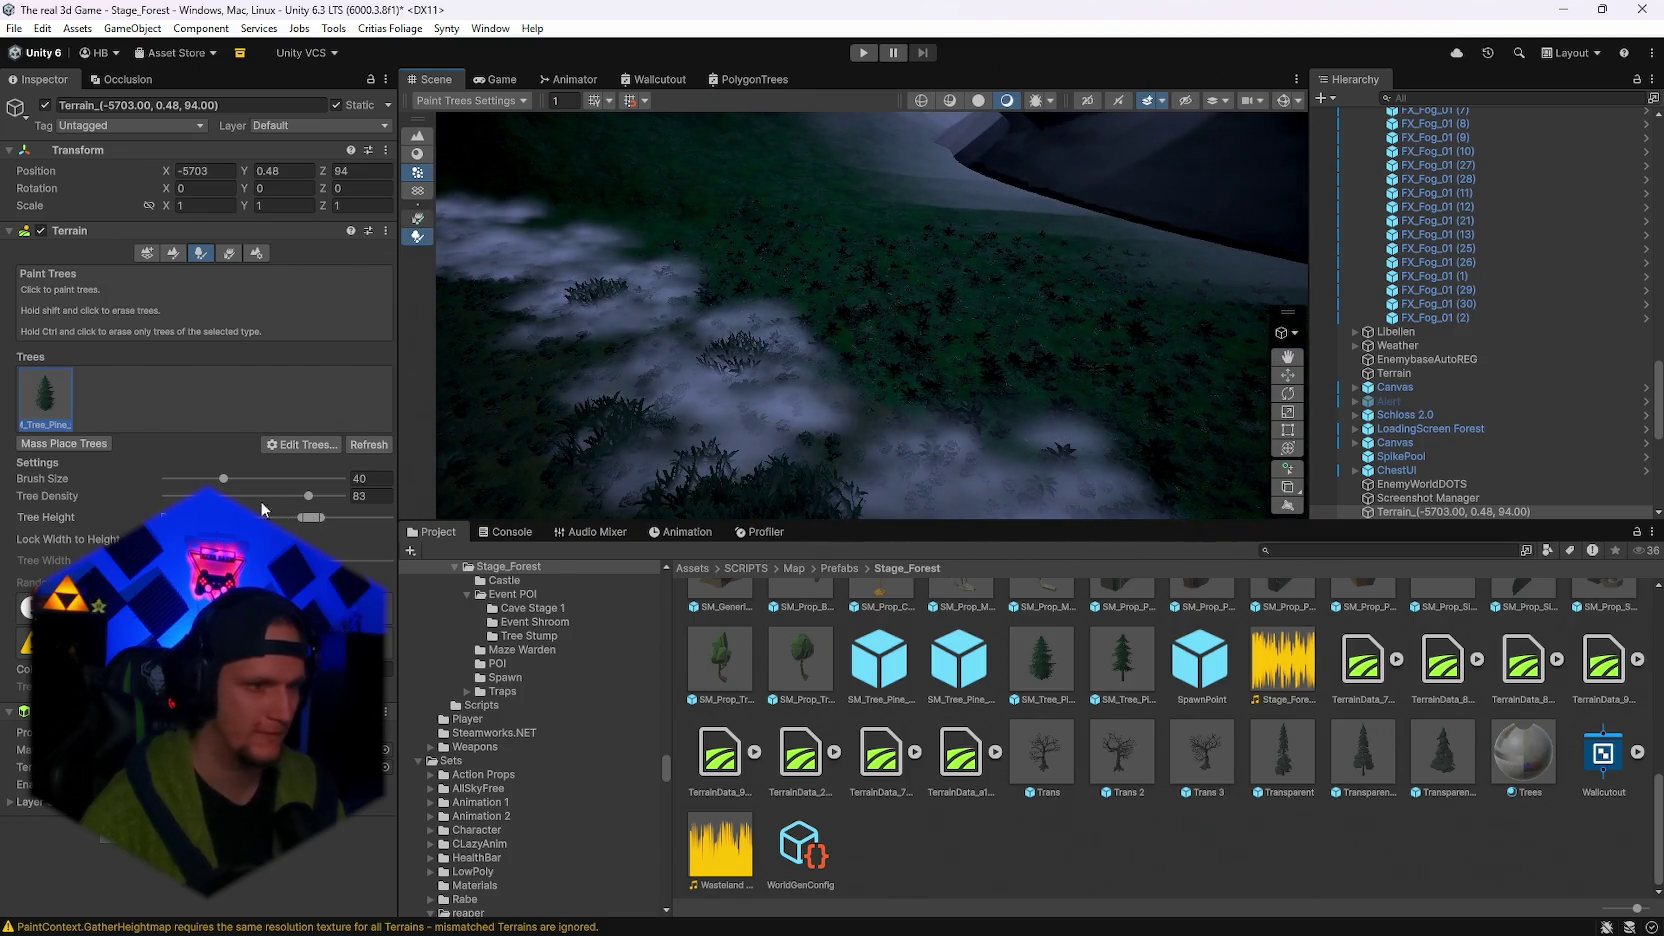
pyautogui.doubleClick(1041, 660)
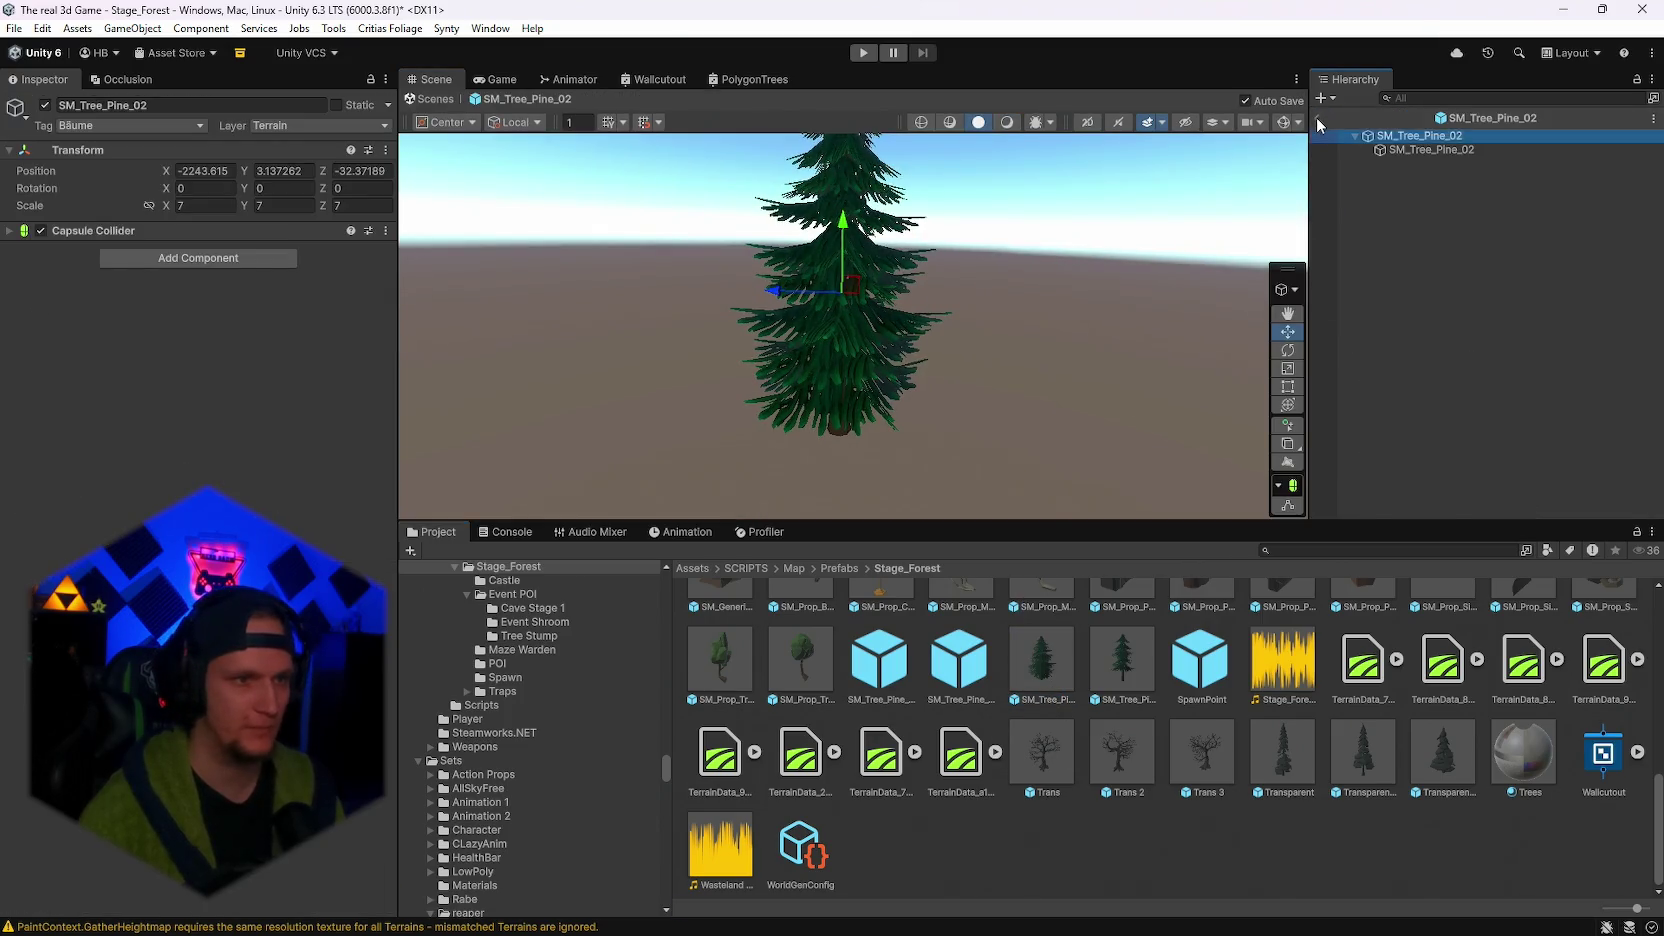
pyautogui.click(1316, 118)
pyautogui.click(588, 397)
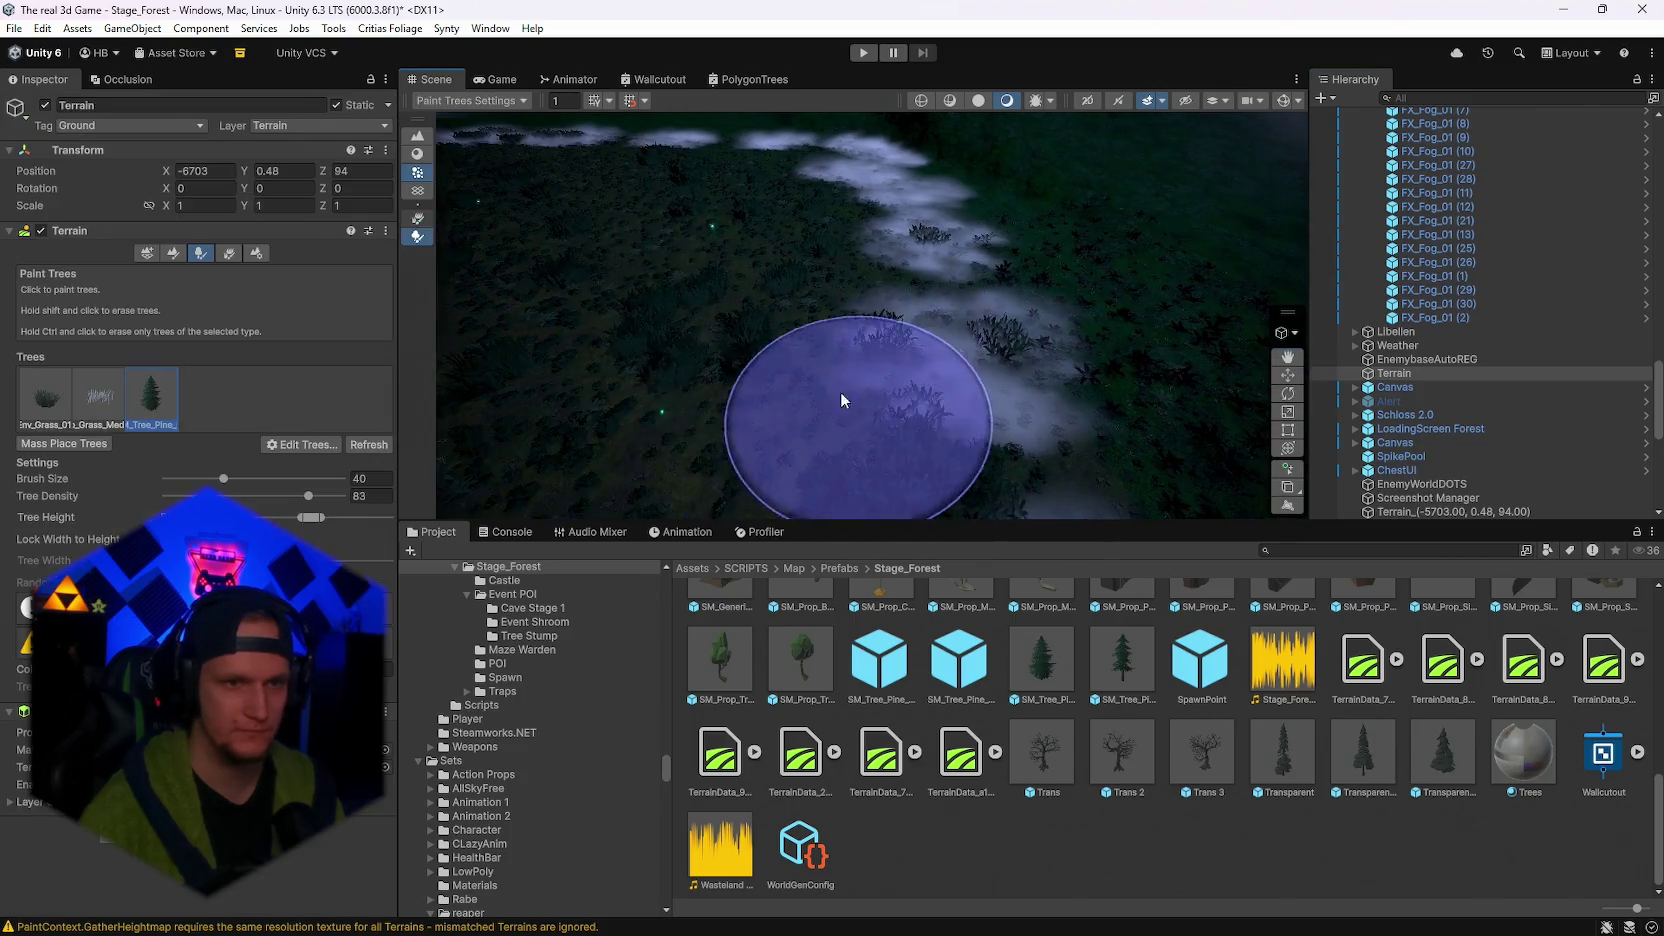
pyautogui.moveTo(973, 378)
pyautogui.mouseDown()
pyautogui.moveTo(687, 427)
pyautogui.moveTo(617, 360)
pyautogui.moveTo(752, 315)
pyautogui.moveTo(588, 384)
pyautogui.mouseUp()
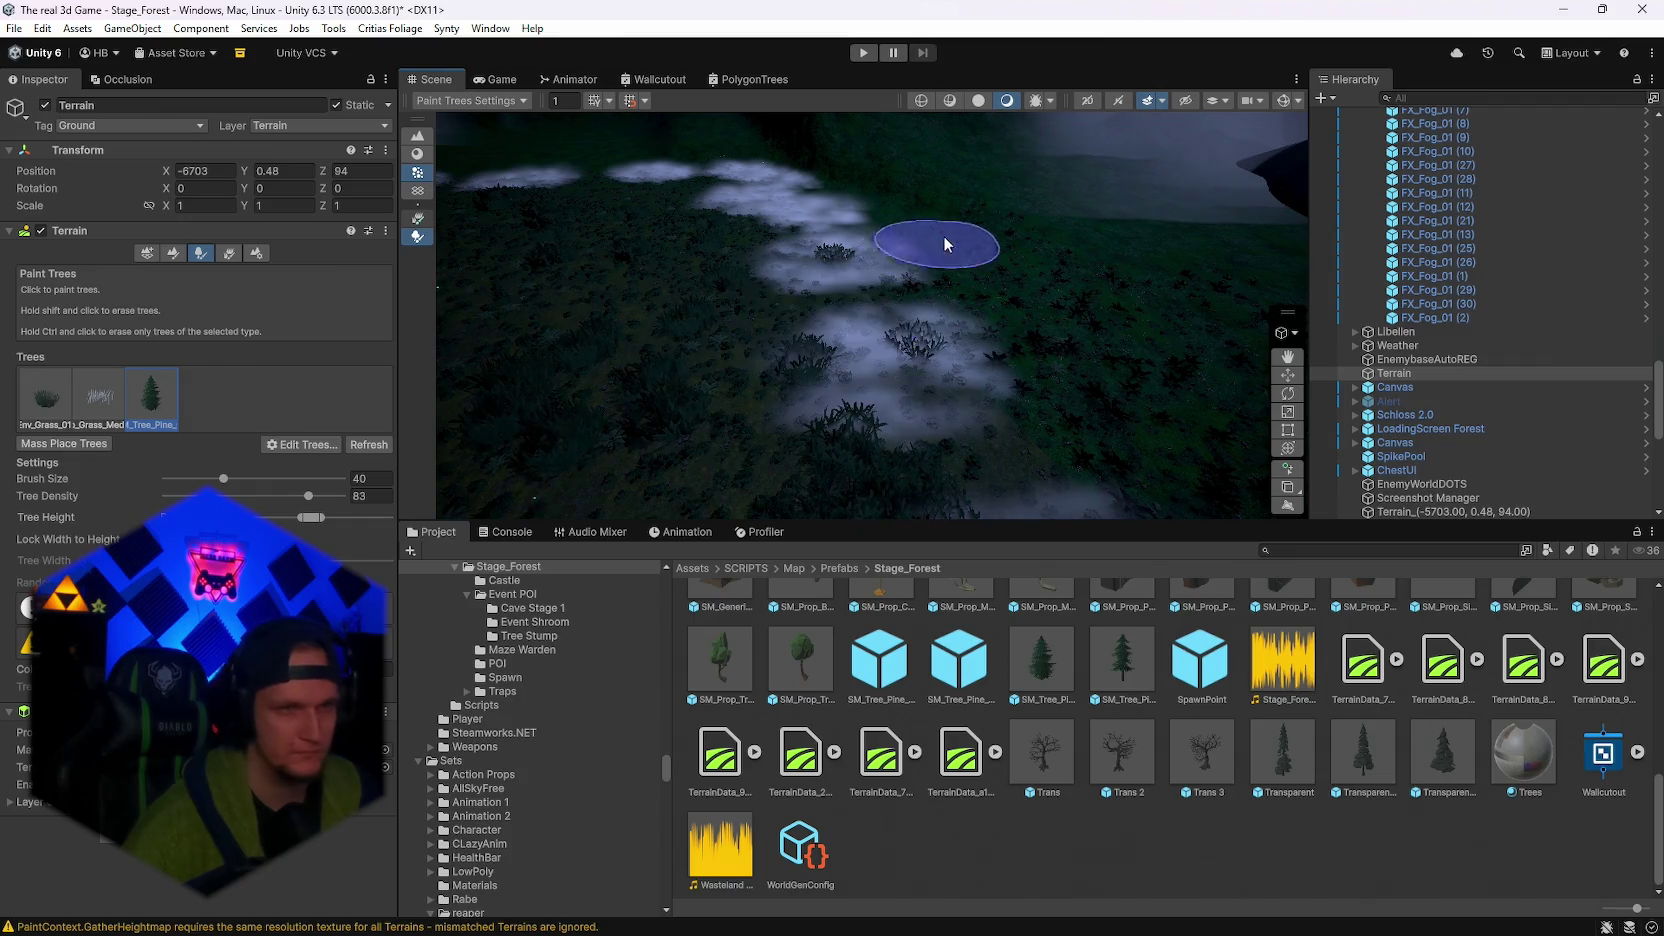
# Select the Terrain_(-5703.00, 0.48, 94.00) tile and lower tree density from 83 to 49.
pyautogui.click(1060, 348)
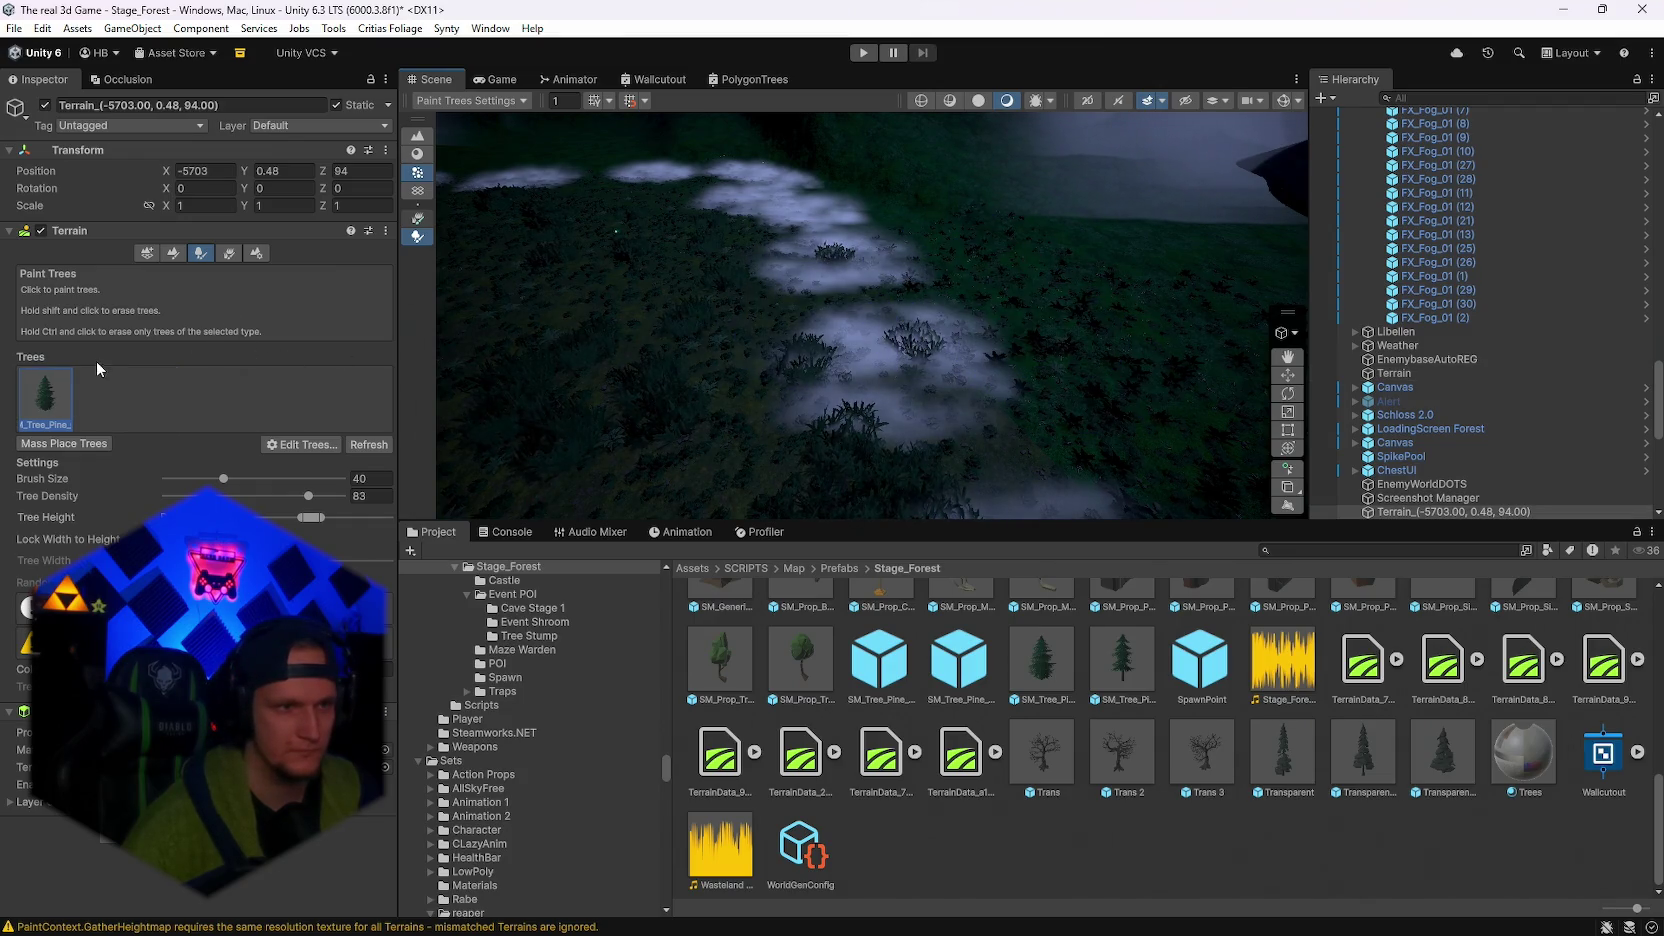
pyautogui.moveTo(1021, 323)
pyautogui.mouseDown()
pyautogui.moveTo(1120, 219)
pyautogui.moveTo(1095, 230)
pyautogui.mouseUp()
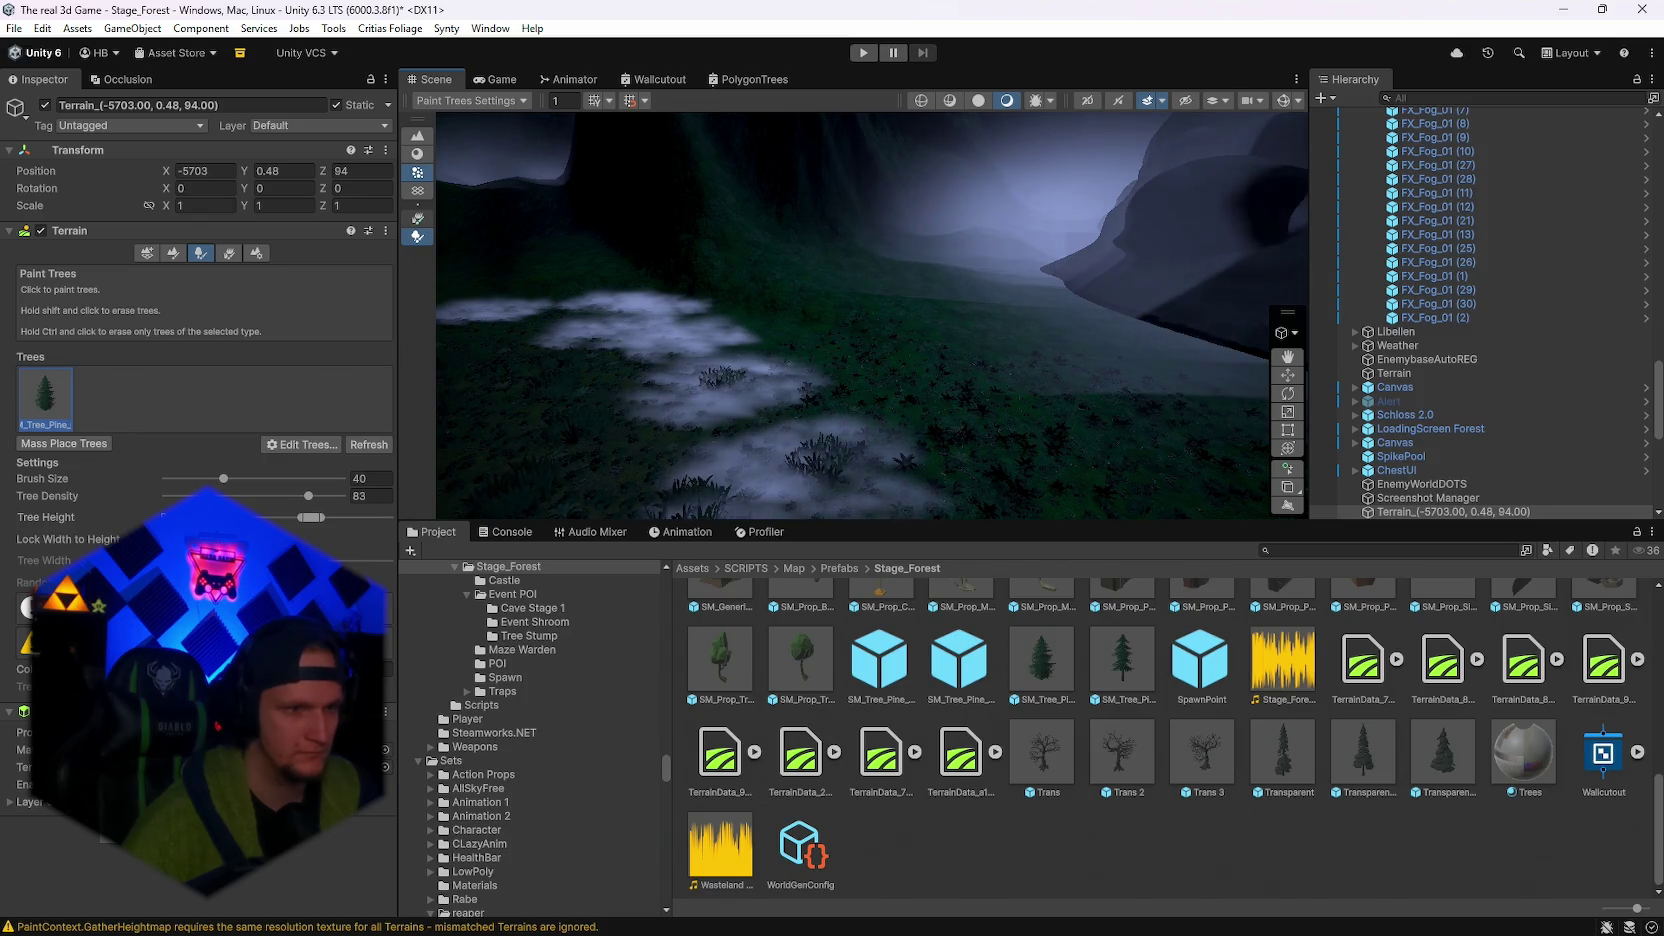
pyautogui.moveTo(308, 495); pyautogui.dragTo(257, 495)
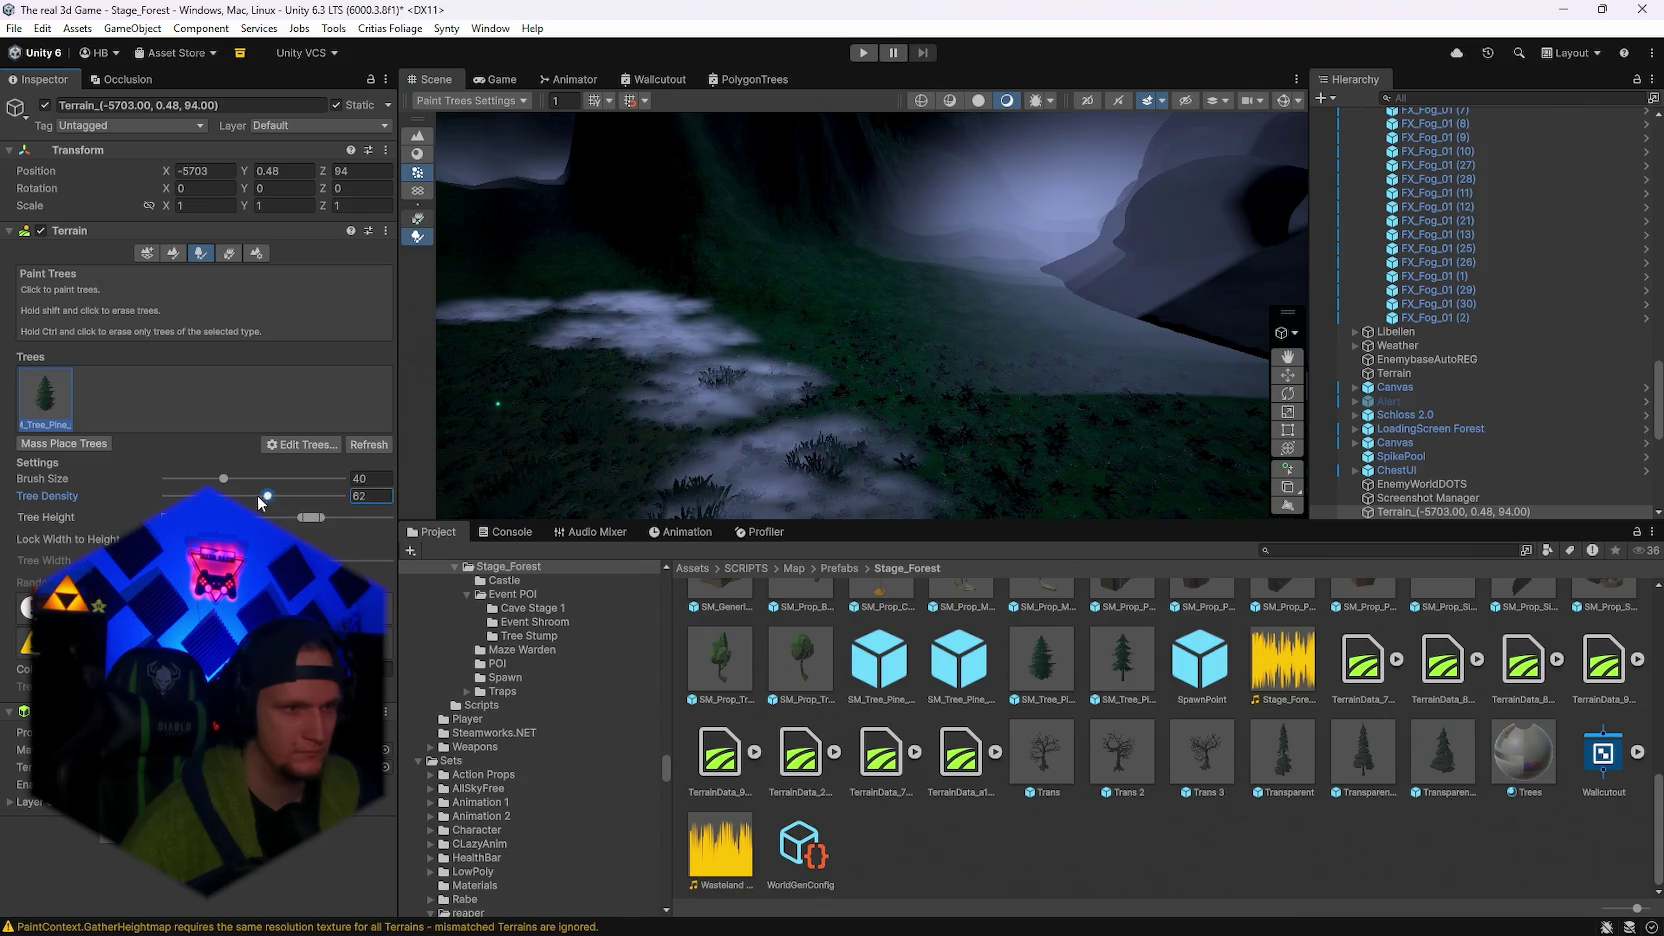
# Swap the tree type's prefab to Transparent 2, then undo a stray stroke of painted trees.
pyautogui.click(298, 442)
pyautogui.click(318, 465)
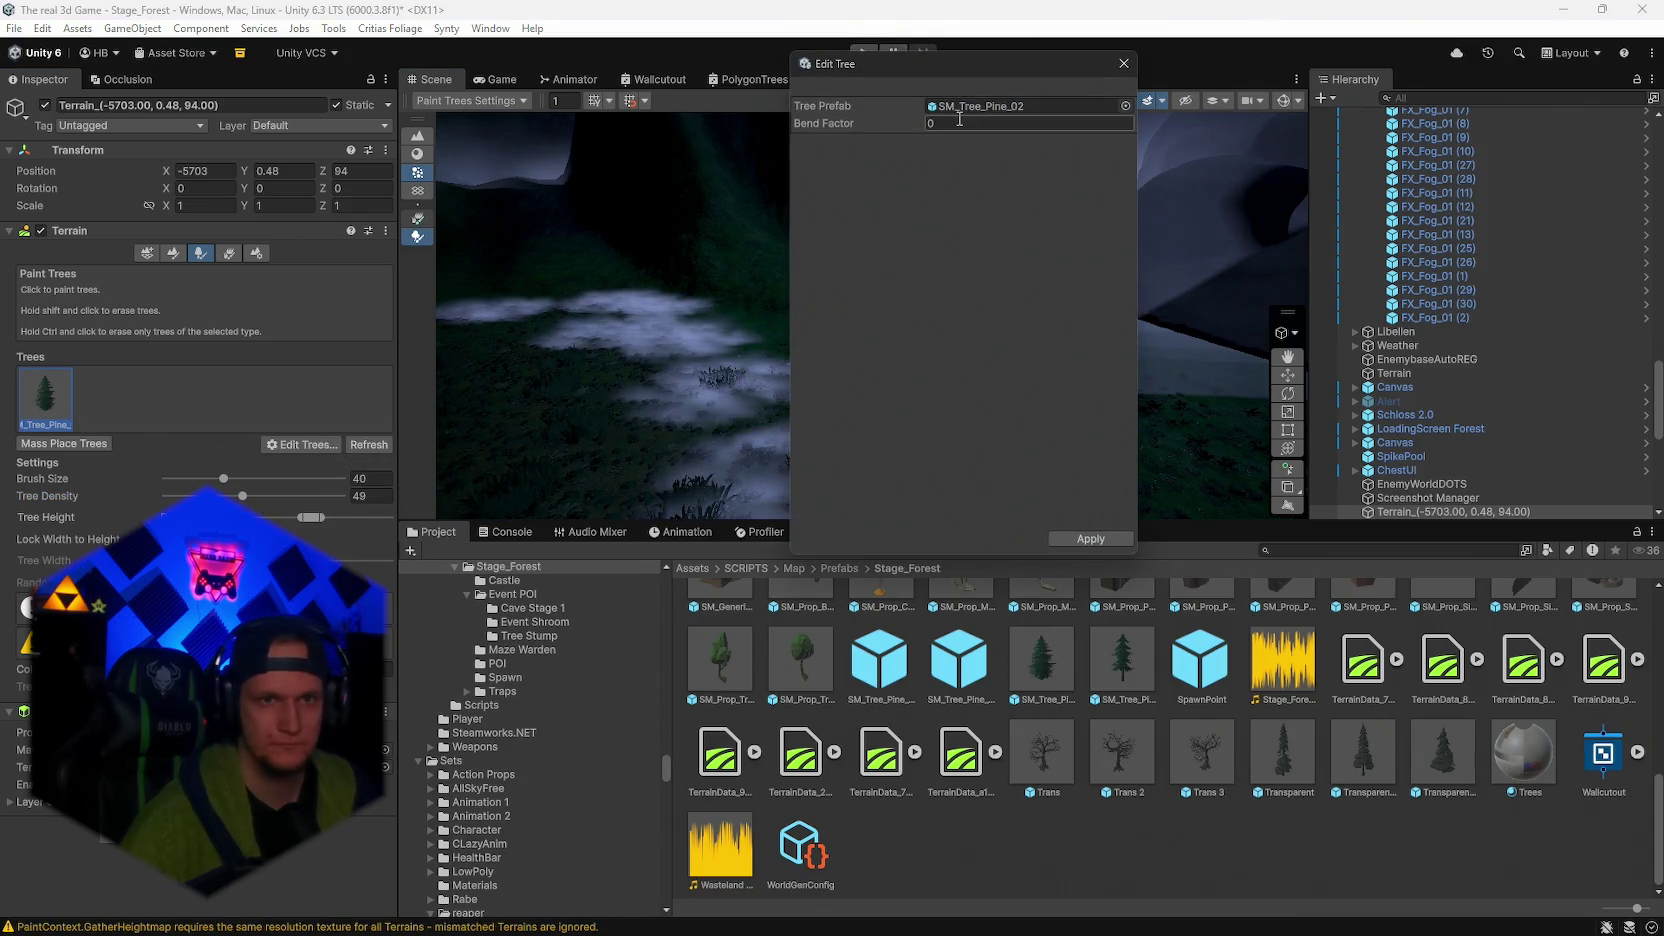
pyautogui.click(962, 106)
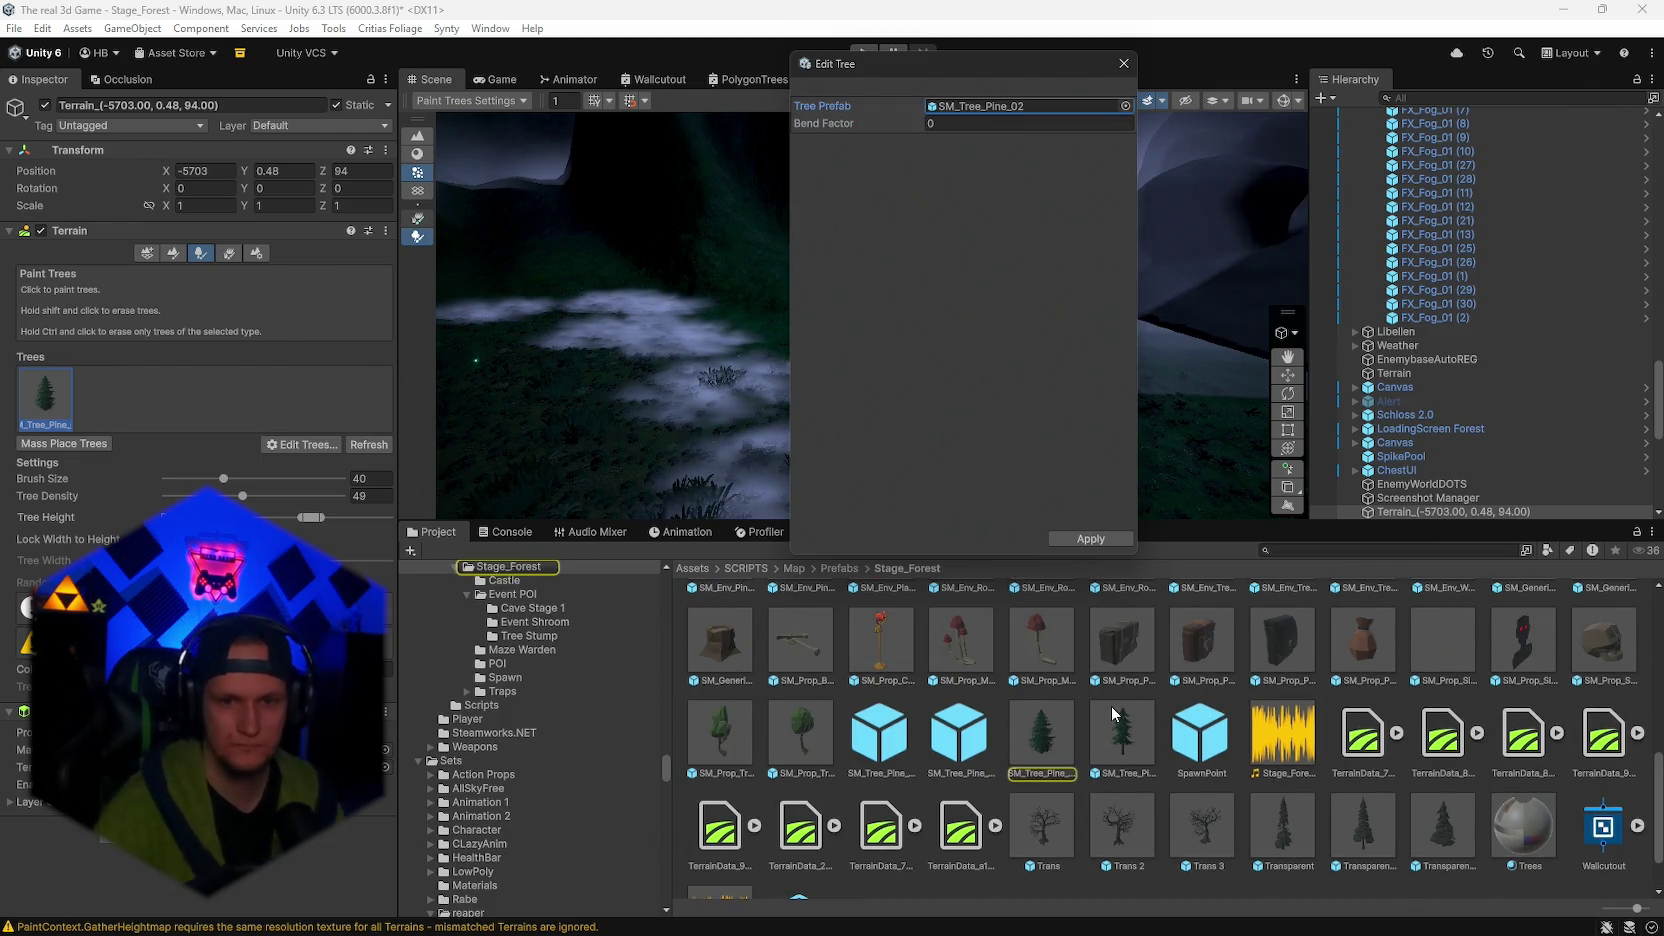
pyautogui.scroll(-2, 1113, 713)
pyautogui.moveTo(1358, 776)
pyautogui.mouseDown()
pyautogui.moveTo(968, 147)
pyautogui.moveTo(985, 106)
pyautogui.mouseUp()
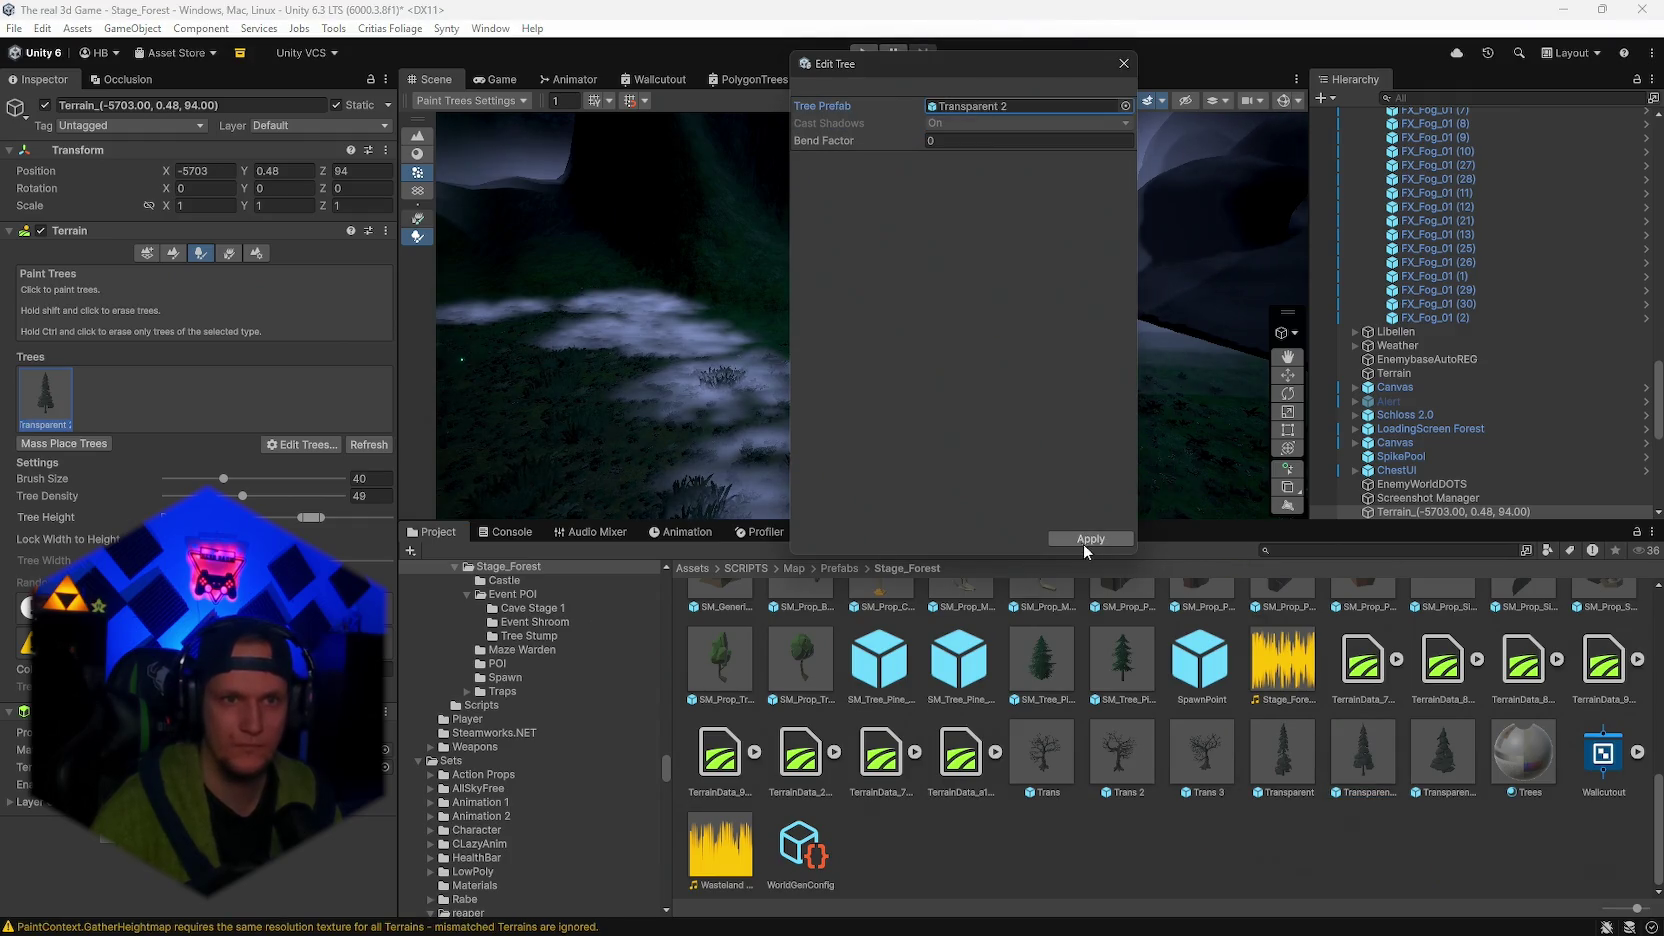
pyautogui.click(1088, 539)
pyautogui.click(857, 327)
pyautogui.hotkey('ctrl', 'z')
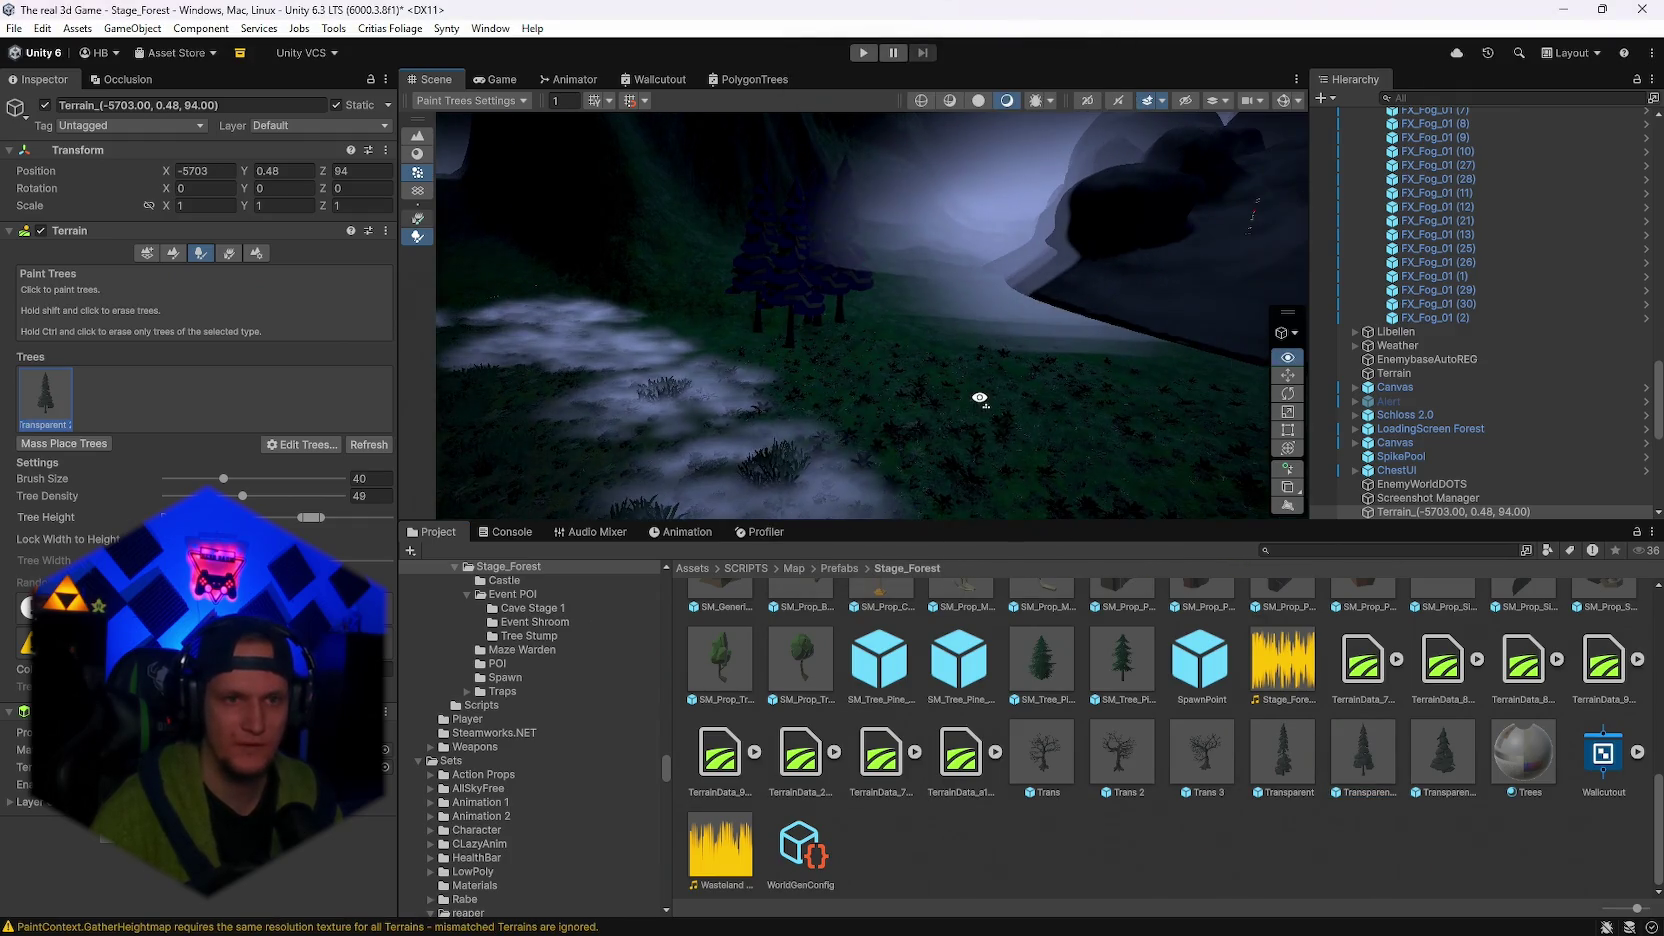